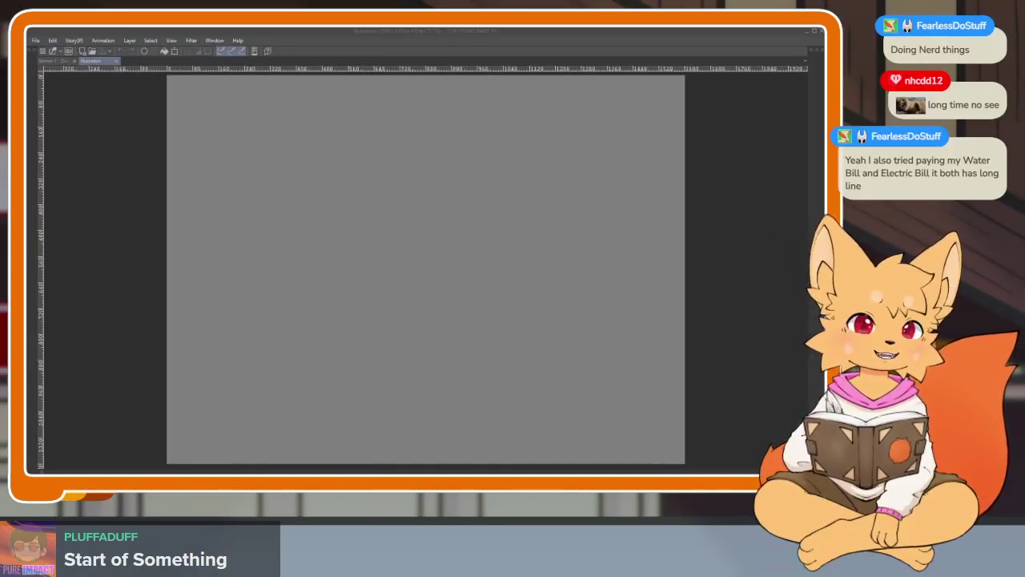
View the red dragon 'Winner 1' artwork fitted to the window, then return to the blank Illustration.
{"action": "left_click", "coordinate": [412, 32]}
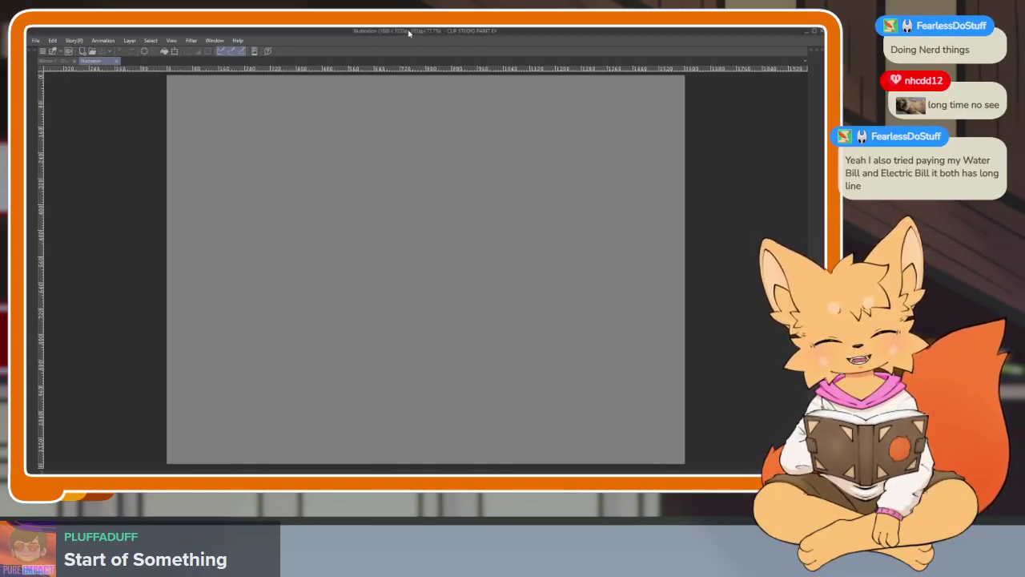
{"action": "left_click", "coordinate": [58, 60]}
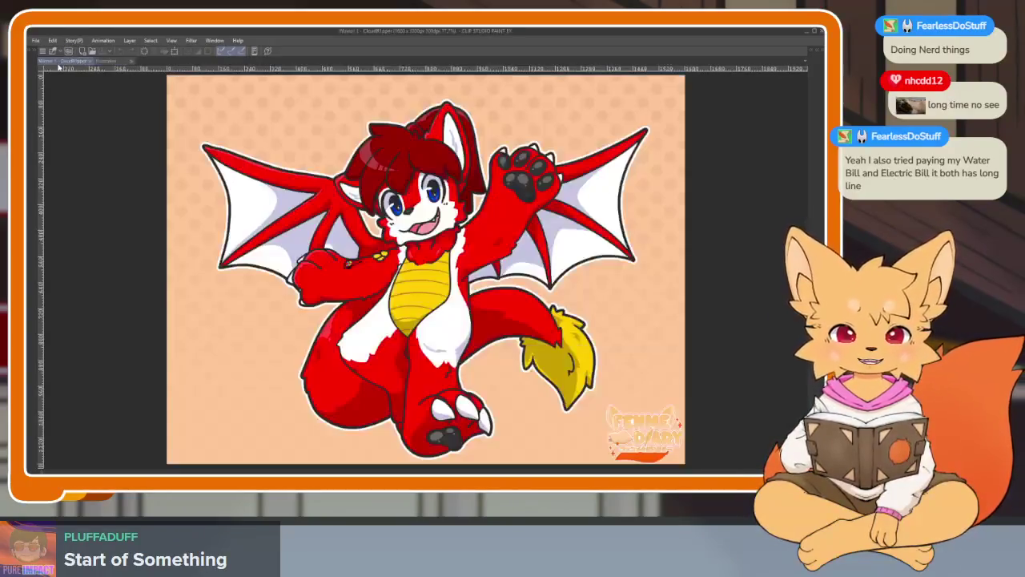
{"action": "key", "text": "ctrl+0"}
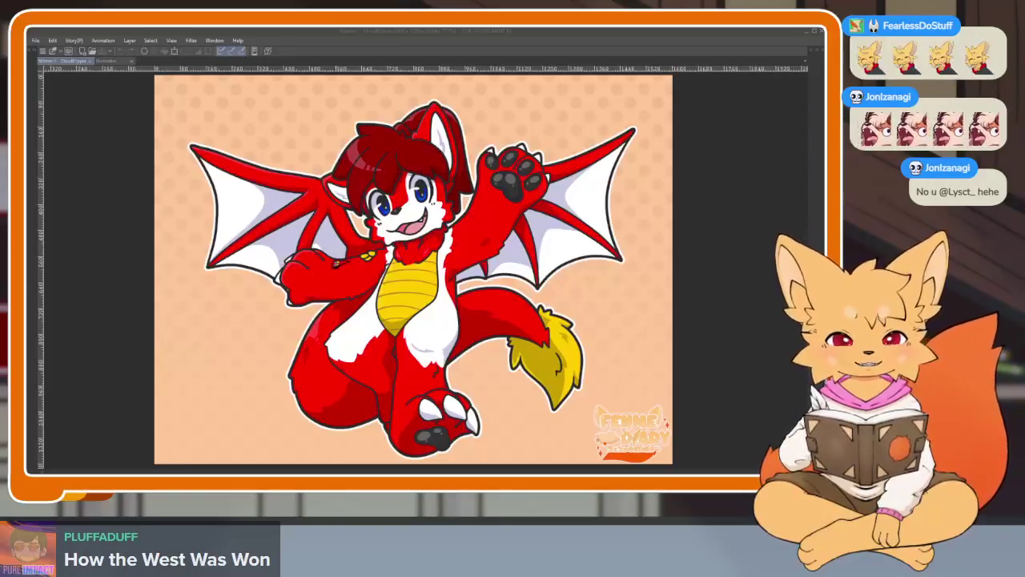
{"action": "left_click", "coordinate": [111, 62]}
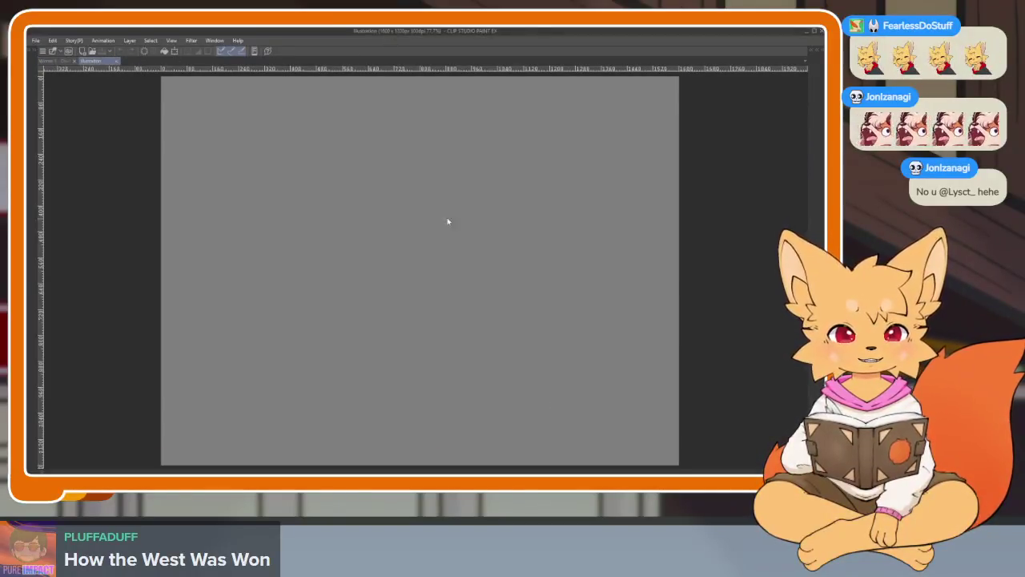
Try two test pen strokes on the blank canvas and undo them, with palettes hidden.
{"action": "scroll", "coordinate": [469, 352], "scroll_direction": "down", "scroll_amount": 1}
{"action": "left_click_drag", "start_coordinate": [384, 357], "coordinate": [492, 301]}
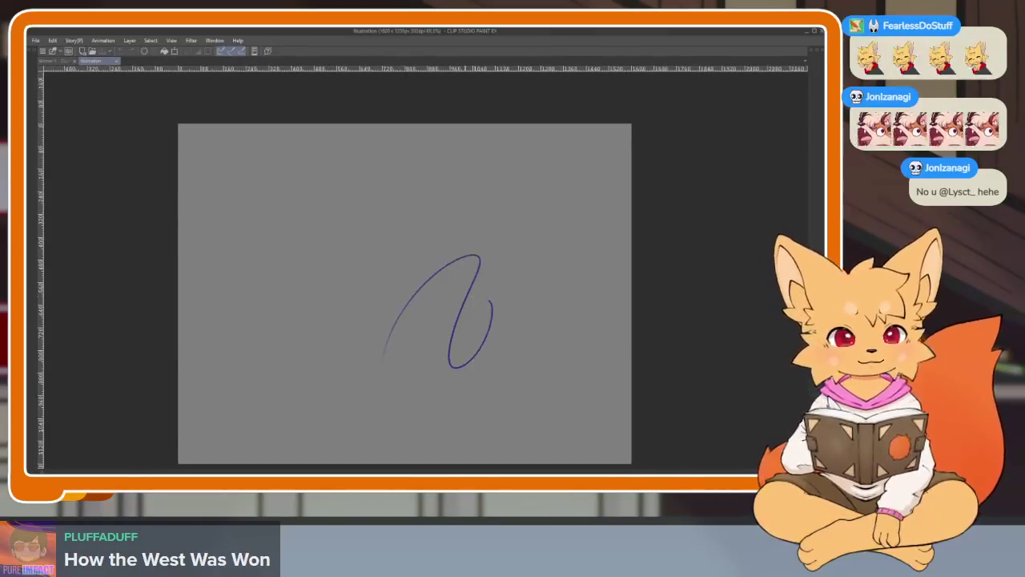
{"action": "key", "text": "ctrl+z"}
{"action": "key", "text": "Tab"}
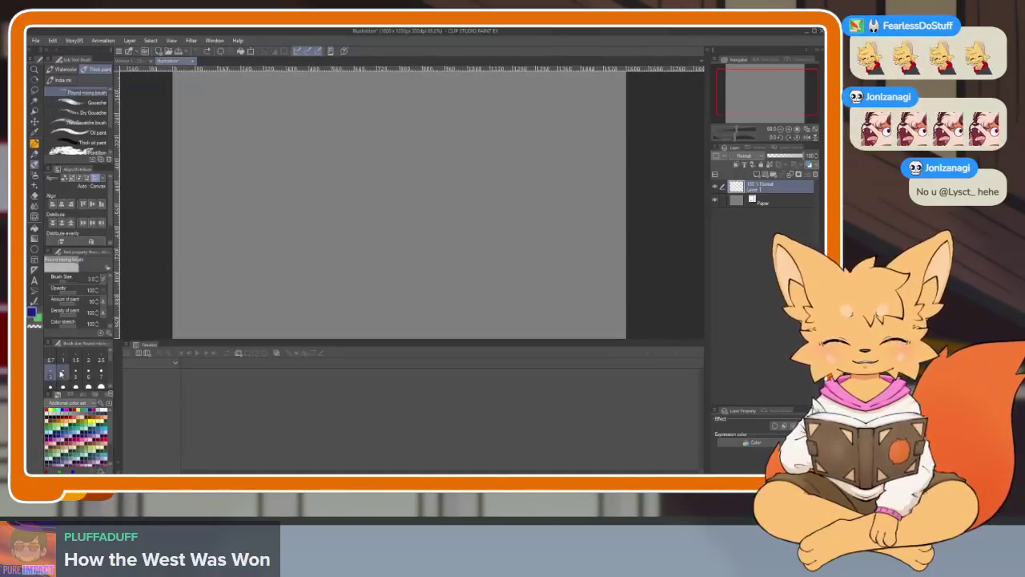
{"action": "key", "text": "Tab"}
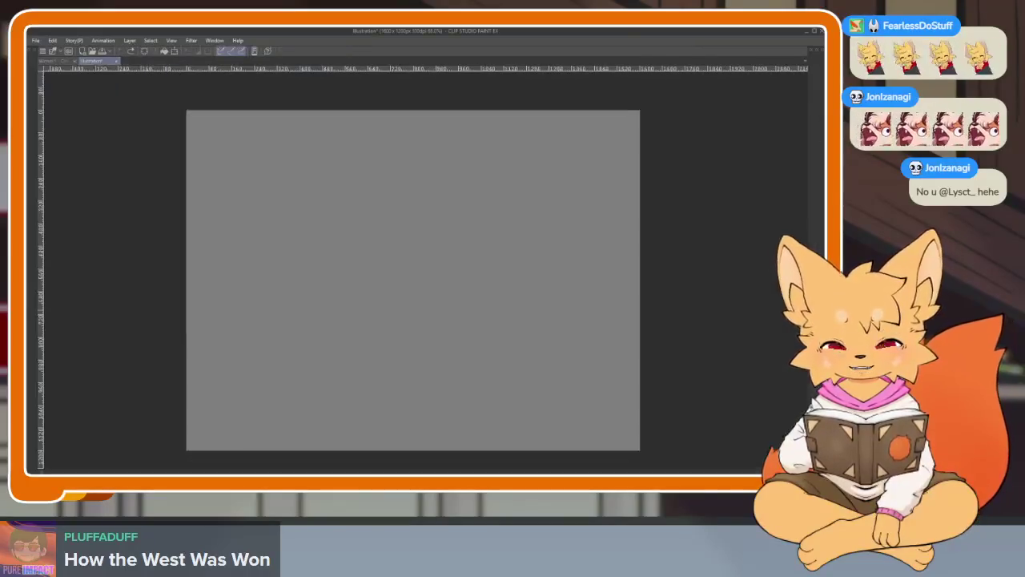
{"action": "mouse_move", "coordinate": [374, 230]}
{"action": "left_mouse_down"}
{"action": "mouse_move", "coordinate": [366, 305]}
{"action": "mouse_move", "coordinate": [458, 275]}
{"action": "mouse_move", "coordinate": [531, 270]}
{"action": "left_mouse_up"}
{"action": "key", "text": "ctrl+z"}
Draw one more test stroke and delete it, leaving the canvas empty.
{"action": "scroll", "coordinate": [525, 360], "scroll_direction": "down", "scroll_amount": 1}
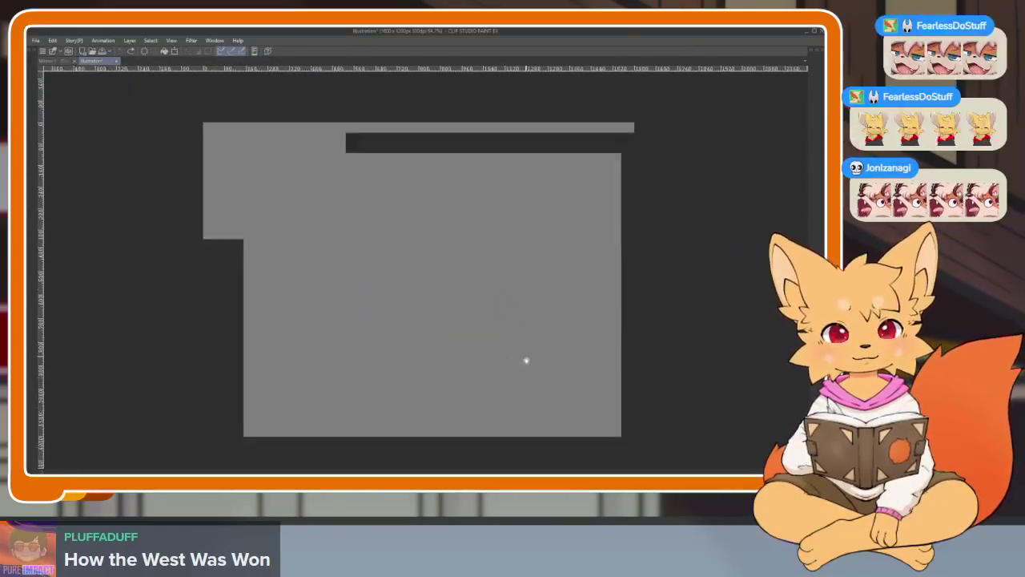
{"action": "scroll", "coordinate": [525, 361], "scroll_direction": "up", "scroll_amount": 1}
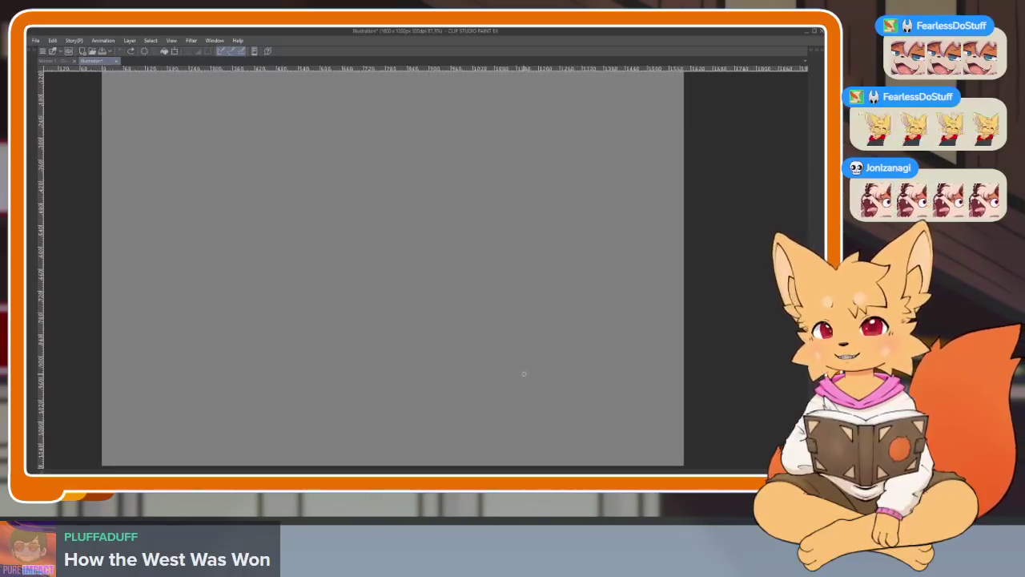
{"action": "mouse_move", "coordinate": [376, 274]}
{"action": "left_mouse_down"}
{"action": "mouse_move", "coordinate": [358, 330]}
{"action": "mouse_move", "coordinate": [453, 311]}
{"action": "mouse_move", "coordinate": [489, 329]}
{"action": "mouse_move", "coordinate": [553, 314]}
{"action": "left_mouse_up"}
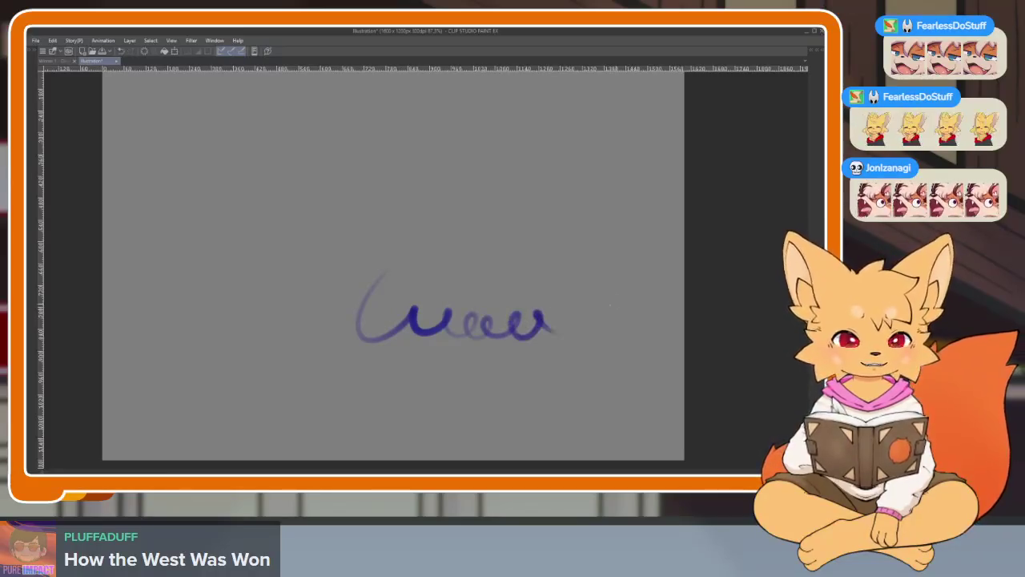
{"action": "key", "text": "Delete"}
{"action": "scroll", "coordinate": [567, 323], "scroll_direction": "down", "scroll_amount": 1}
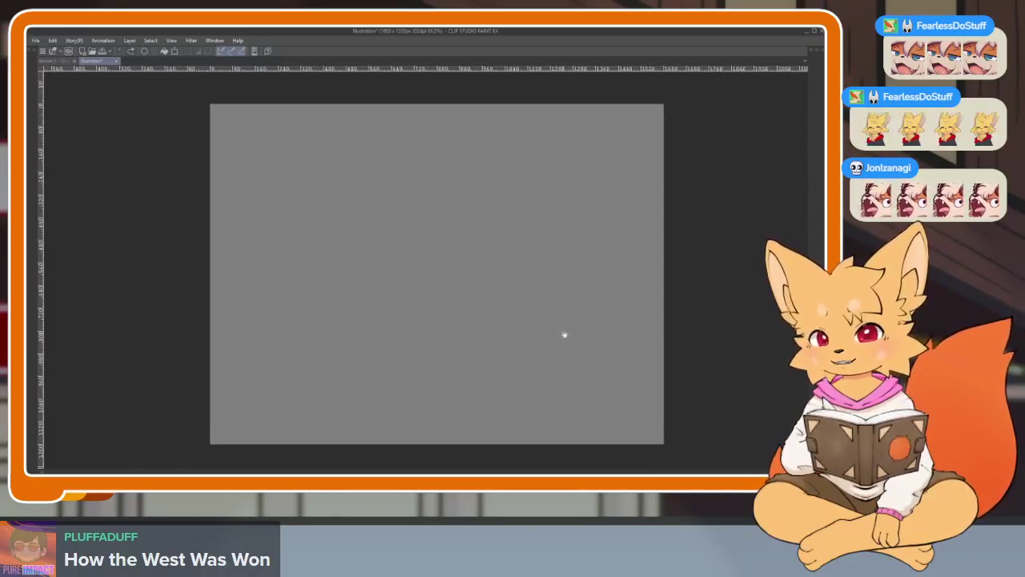
Glance at the dragon artwork, then return to the blank Illustration and adjust the zoom.
{"action": "left_click", "coordinate": [62, 61]}
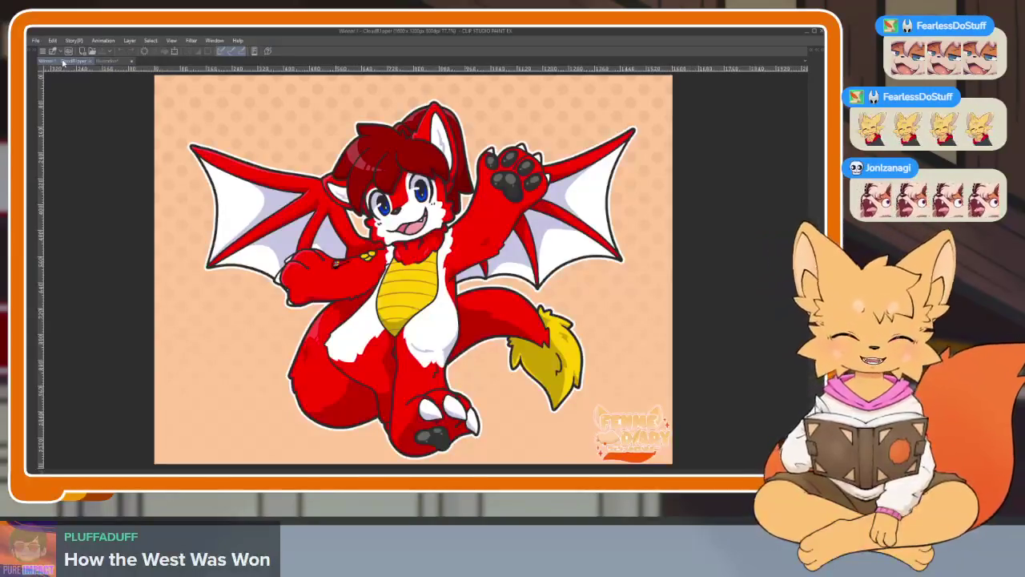
{"action": "left_click", "coordinate": [106, 61]}
{"action": "scroll", "coordinate": [417, 361], "scroll_direction": "down", "scroll_amount": 2}
{"action": "scroll", "coordinate": [469, 373], "scroll_direction": "up", "scroll_amount": 2}
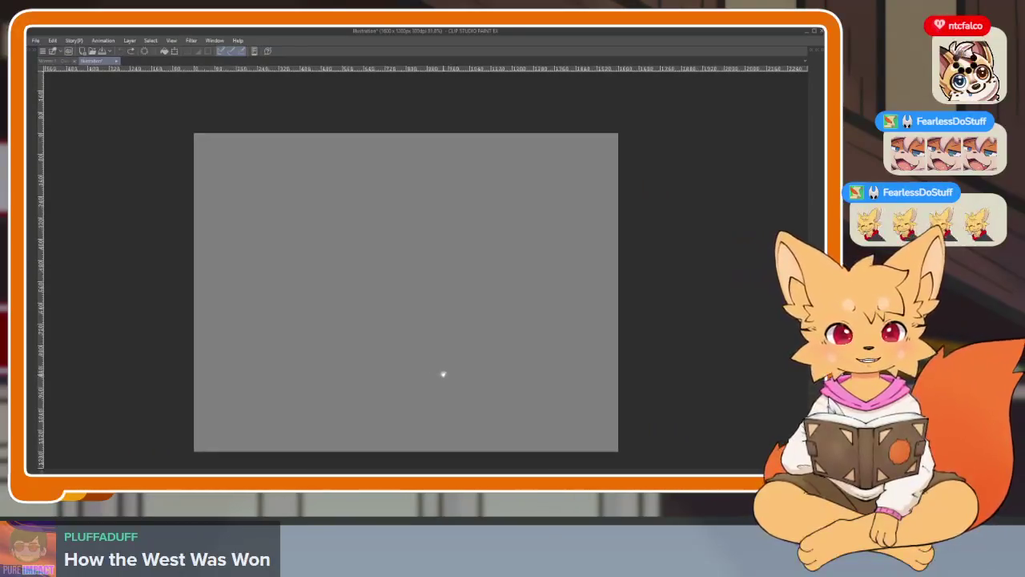
{"action": "scroll", "coordinate": [445, 376], "scroll_direction": "up", "scroll_amount": 1}
{"action": "scroll", "coordinate": [447, 381], "scroll_direction": "up", "scroll_amount": 1}
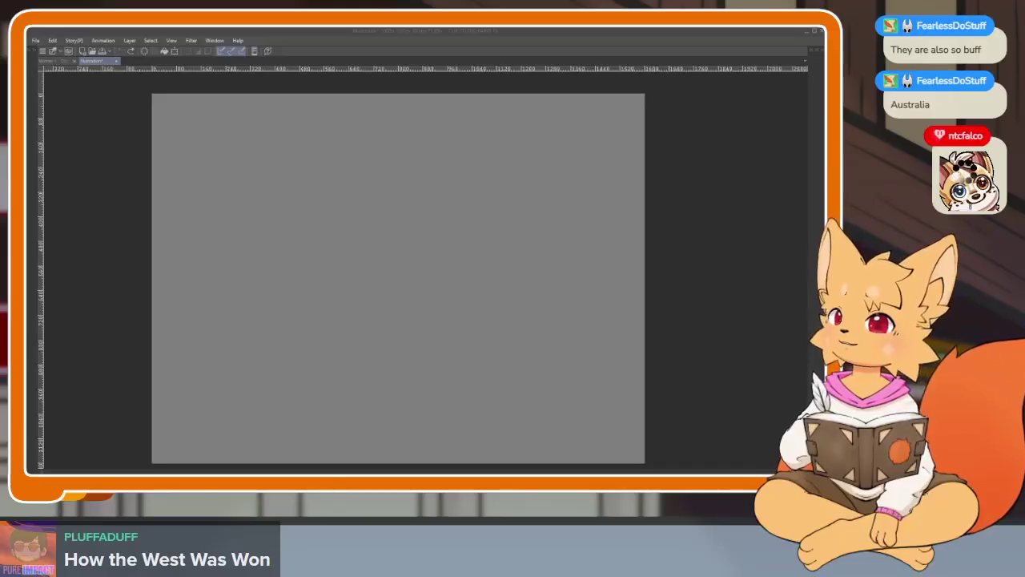
{"action": "key", "text": "alt+Tab"}
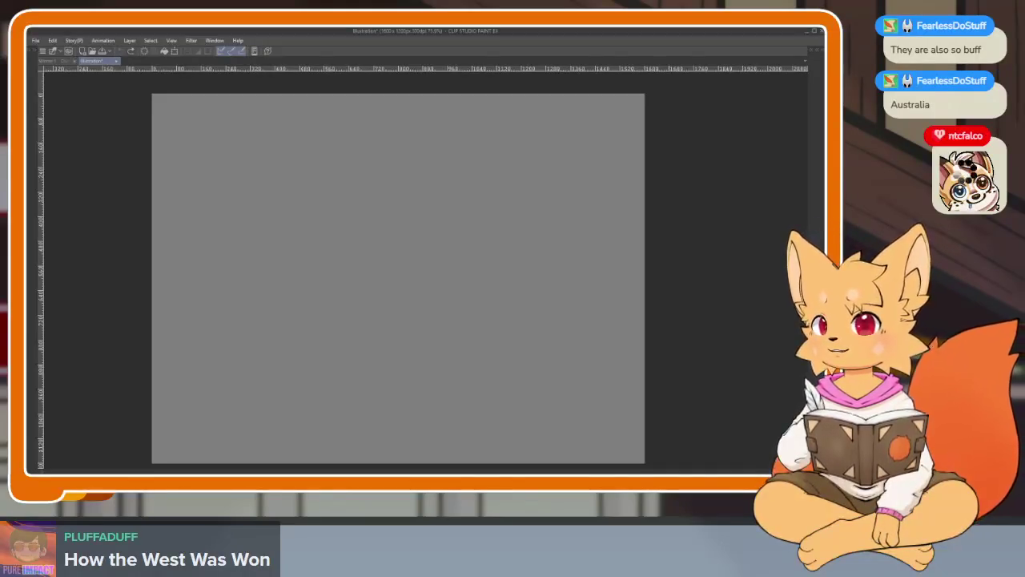
{"action": "key", "text": "alt+Tab"}
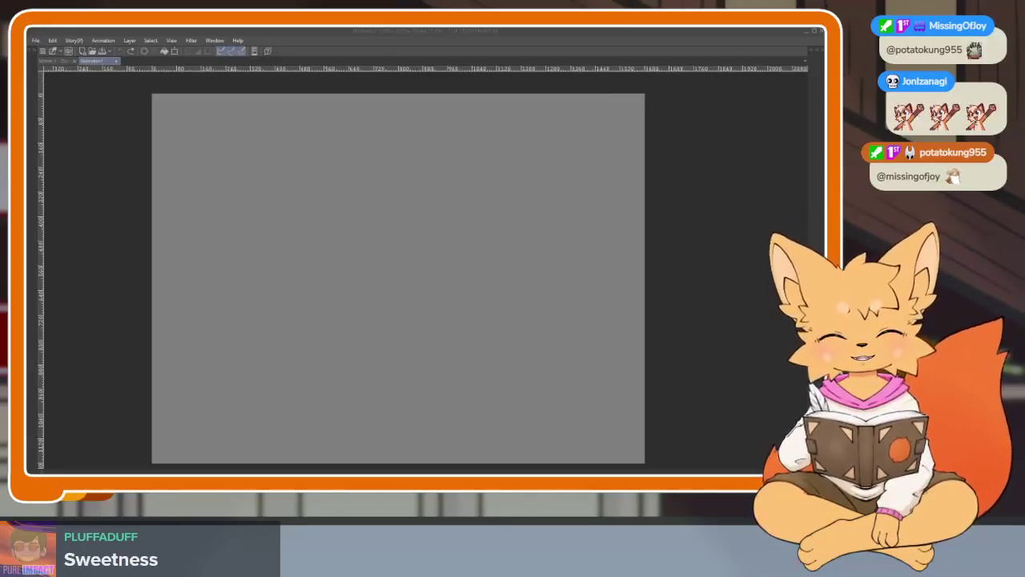
Undo a test stroke and bring the hidden palettes back.
{"action": "left_click_drag", "start_coordinate": [404, 293], "coordinate": [460, 265]}
{"action": "key", "text": "ctrl+z"}
{"action": "scroll", "coordinate": [497, 384], "scroll_direction": "up", "scroll_amount": 3}
{"action": "scroll", "coordinate": [504, 371], "scroll_direction": "down", "scroll_amount": 3}
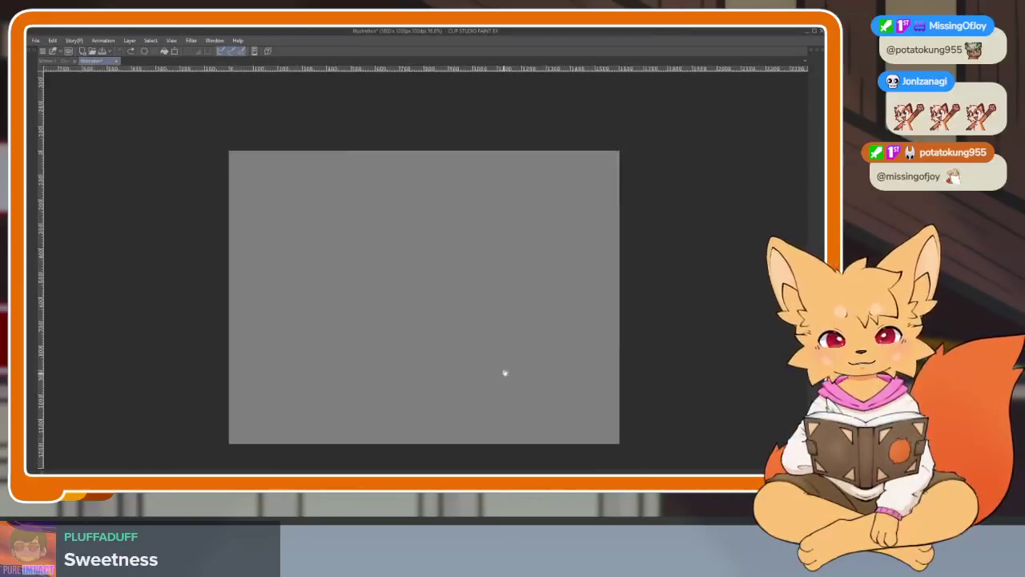
{"action": "key", "text": "Tab"}
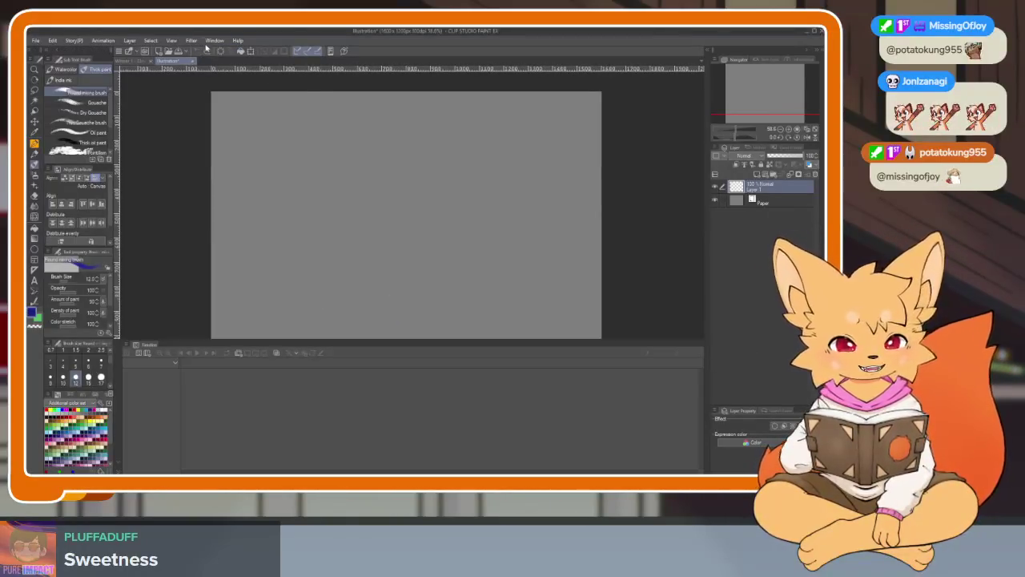
Hide the Timeline palette and open the Sub View reference palette.
{"action": "left_click", "coordinate": [215, 40]}
{"action": "left_click", "coordinate": [241, 280]}
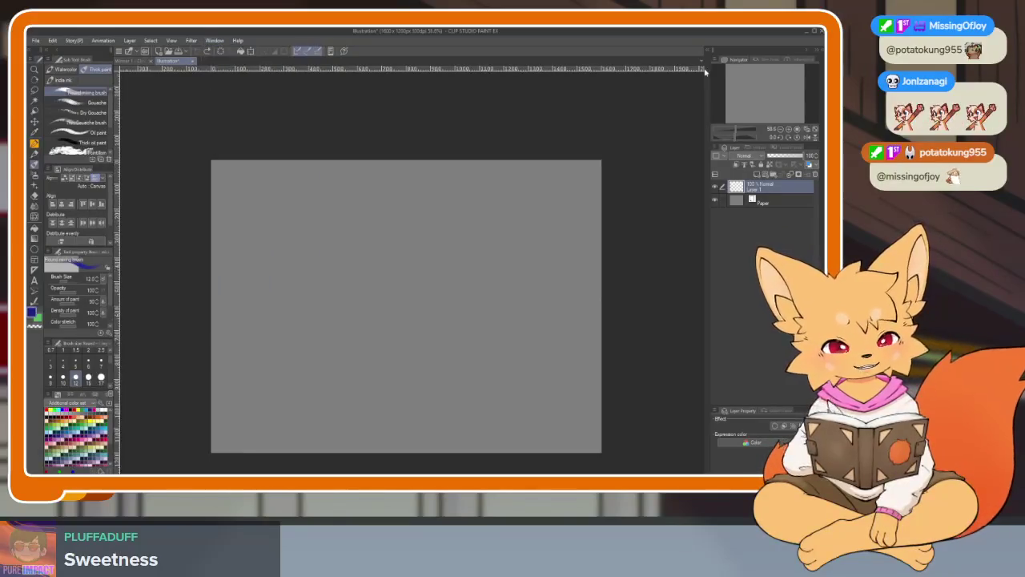
{"action": "left_click", "coordinate": [706, 53]}
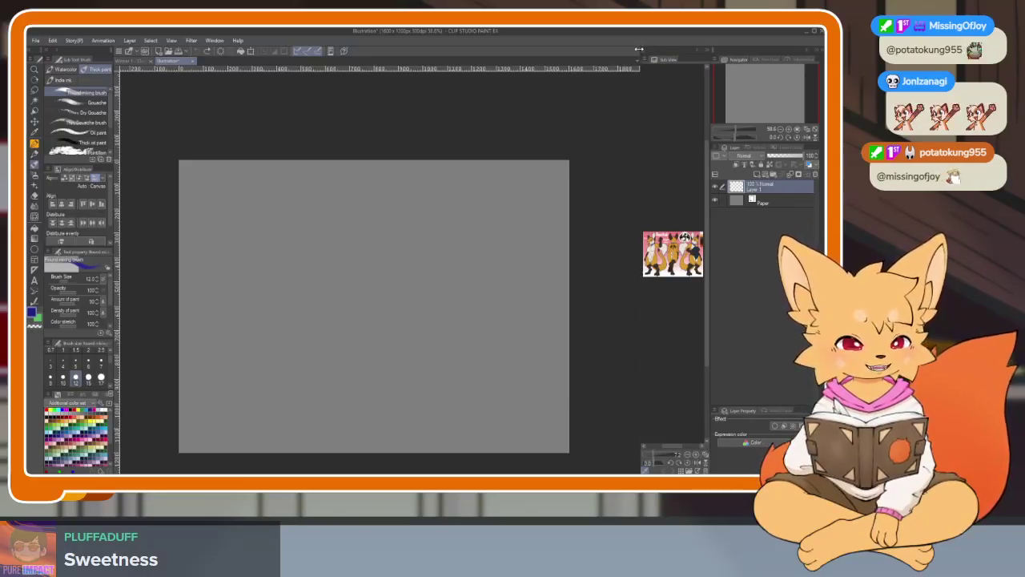
Widen the Sub View and reposition and zoom the character sheet within it.
{"action": "left_click_drag", "start_coordinate": [638, 49], "coordinate": [427, 69]}
{"action": "left_click_drag", "start_coordinate": [544, 429], "coordinate": [535, 440]}
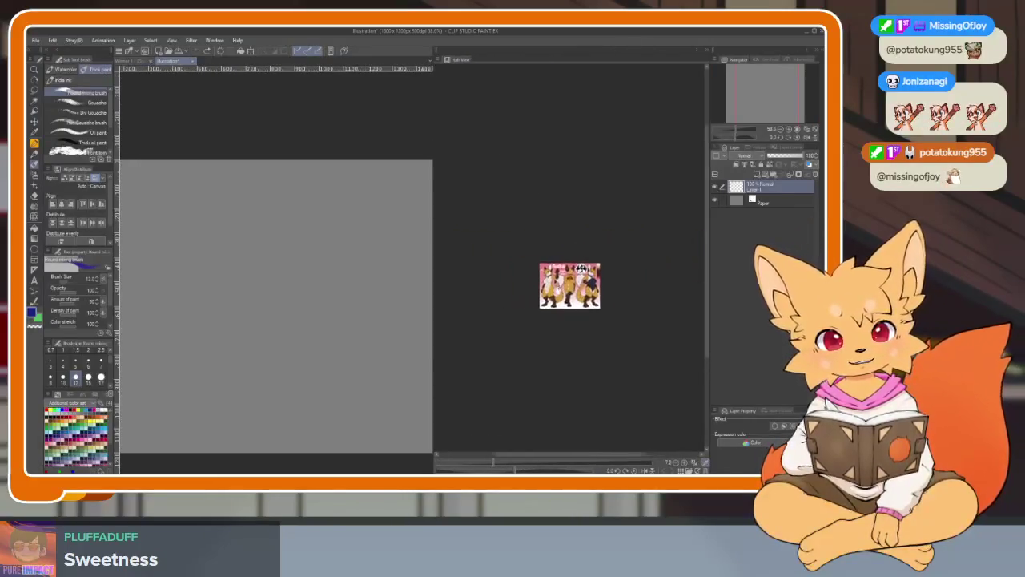
{"action": "scroll", "coordinate": [561, 400], "scroll_direction": "up", "scroll_amount": 3}
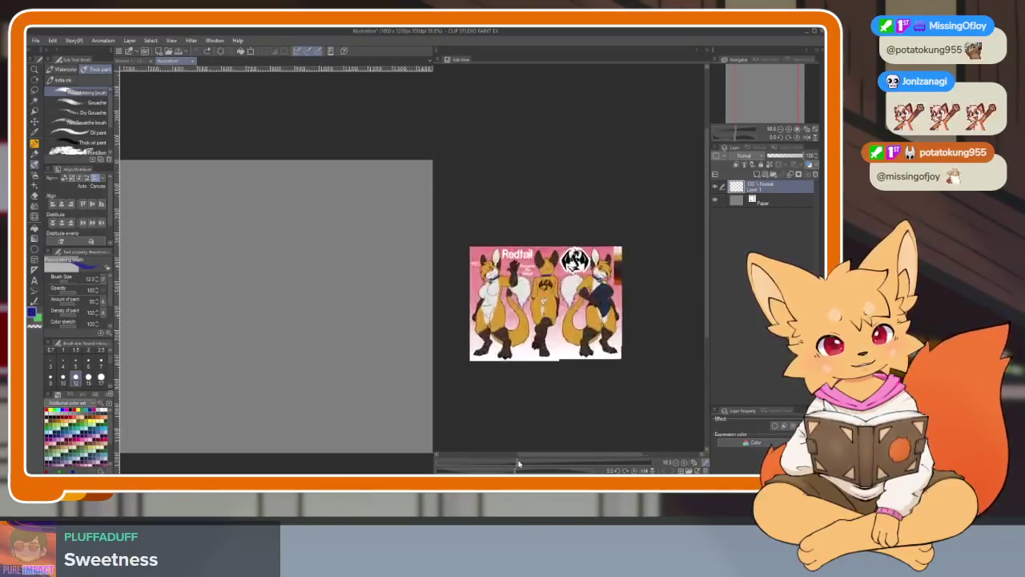
{"action": "scroll", "coordinate": [581, 376], "scroll_direction": "up", "scroll_amount": 3}
{"action": "scroll", "coordinate": [600, 360], "scroll_direction": "up", "scroll_amount": 3}
Pan the sheet to the back-view and front-view fox, then switch to the browser pose reference.
{"action": "left_click_drag", "start_coordinate": [600, 361], "coordinate": [631, 351]}
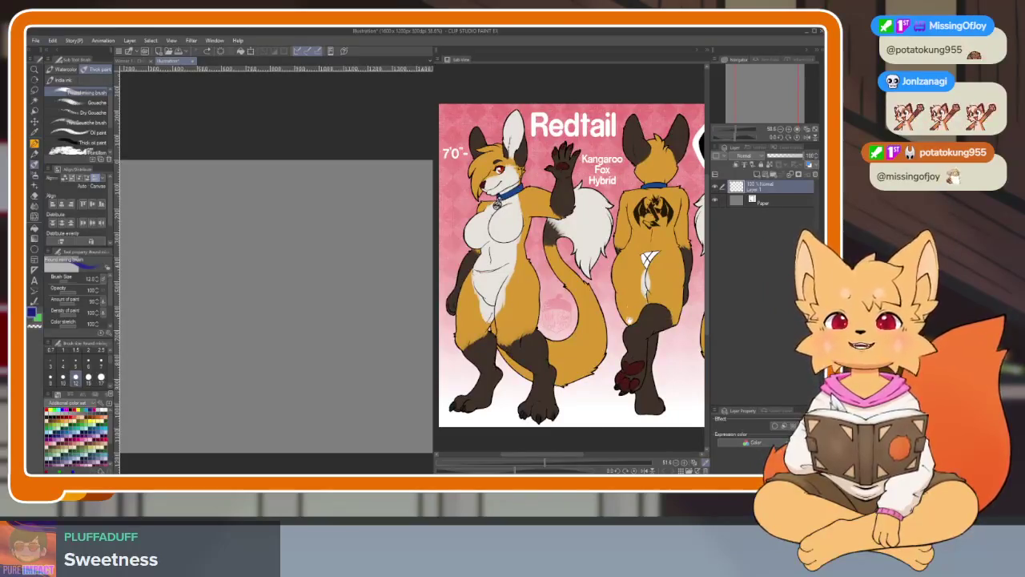
{"action": "left_click_drag", "start_coordinate": [633, 321], "coordinate": [432, 330]}
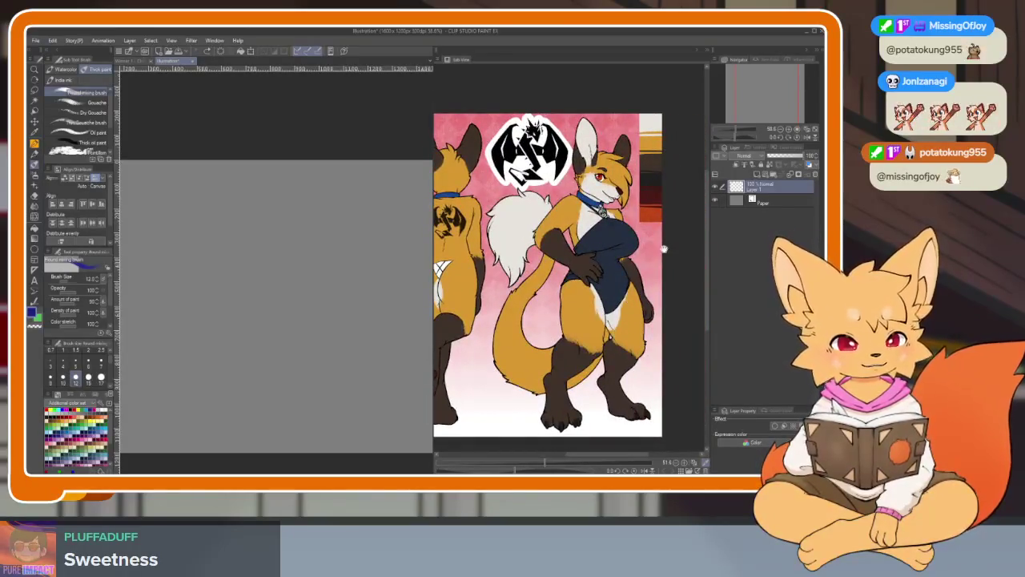
{"action": "left_click_drag", "start_coordinate": [602, 349], "coordinate": [616, 327]}
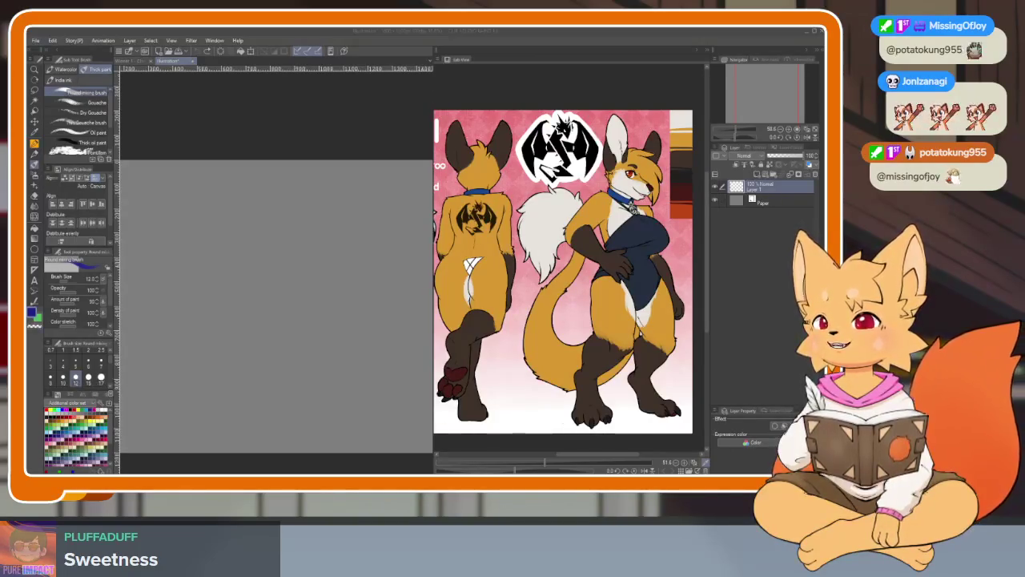
{"action": "key", "text": "alt+Tab"}
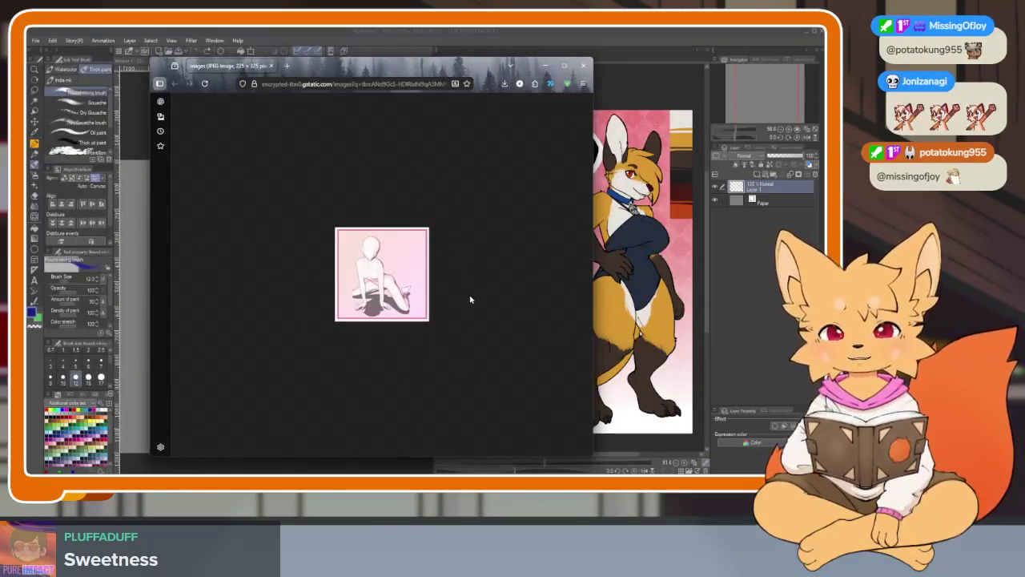
Zoom the kneeling-pose reference to fill the browser, then close that window.
{"action": "scroll", "coordinate": [457, 298], "scroll_direction": "up", "scroll_amount": 2}
{"action": "scroll", "coordinate": [425, 297], "scroll_direction": "up", "scroll_amount": 3}
{"action": "scroll", "coordinate": [384, 293], "scroll_direction": "up", "scroll_amount": 2}
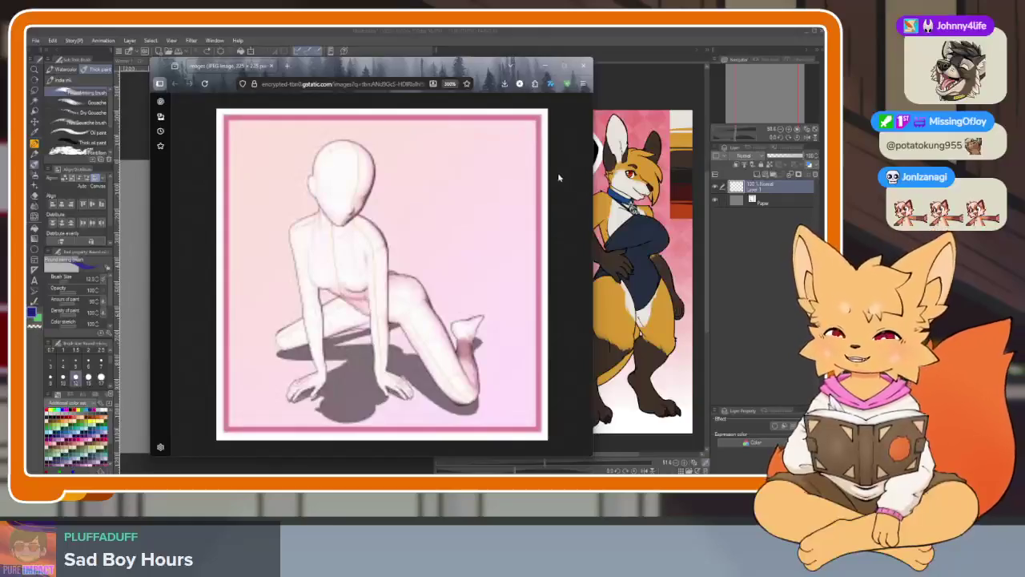
{"action": "left_click", "coordinate": [580, 68]}
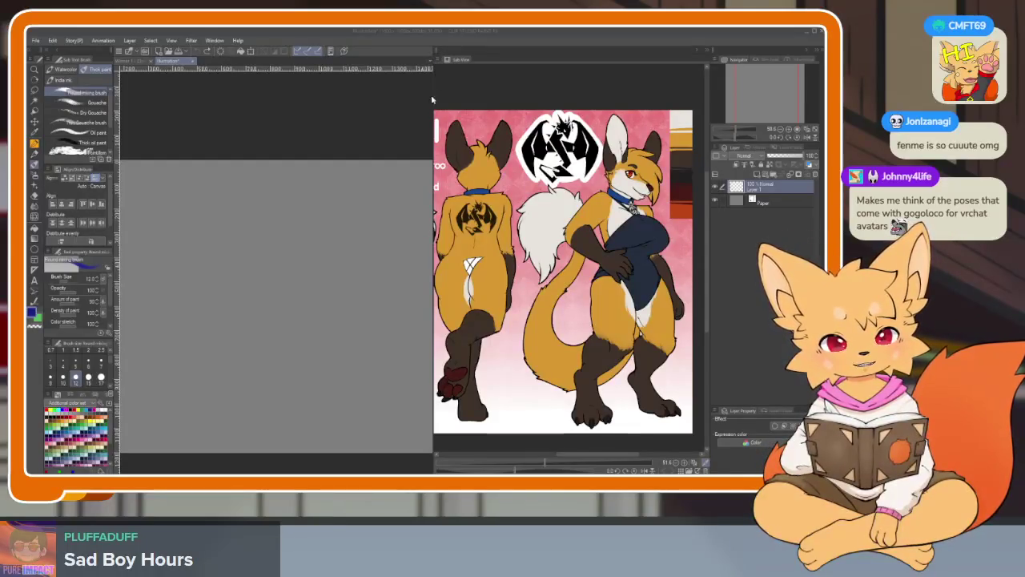
Widen the canvas, scroll the reference to the standing fox, then hide all palettes.
{"action": "left_click", "coordinate": [454, 101]}
{"action": "left_click_drag", "start_coordinate": [432, 78], "coordinate": [580, 78]}
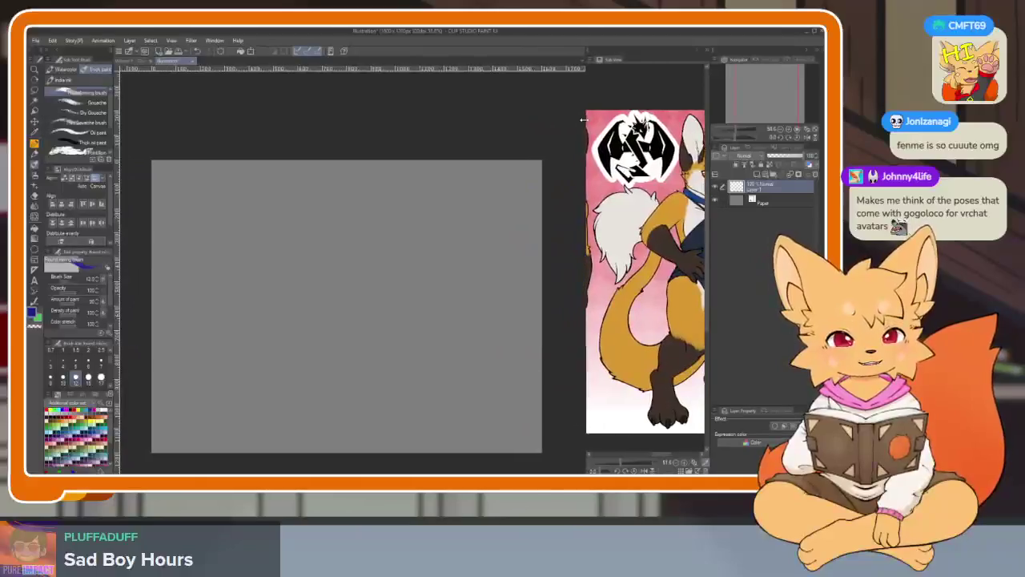
{"action": "scroll", "coordinate": [623, 341], "scroll_direction": "up", "scroll_amount": 5}
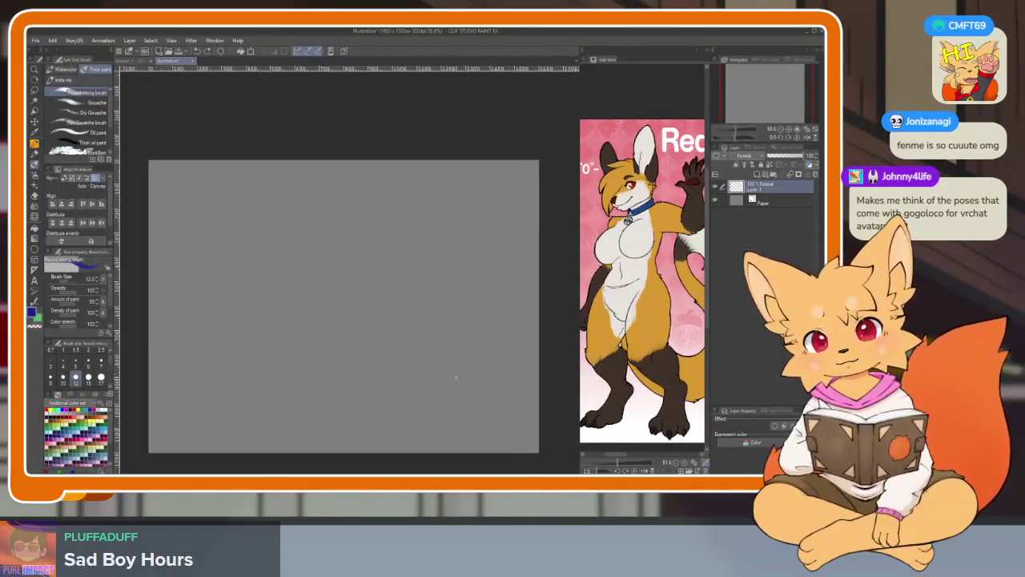
{"action": "scroll", "coordinate": [451, 373], "scroll_direction": "up", "scroll_amount": 2}
{"action": "scroll", "coordinate": [423, 400], "scroll_direction": "down", "scroll_amount": 2}
{"action": "scroll", "coordinate": [465, 373], "scroll_direction": "up", "scroll_amount": 1}
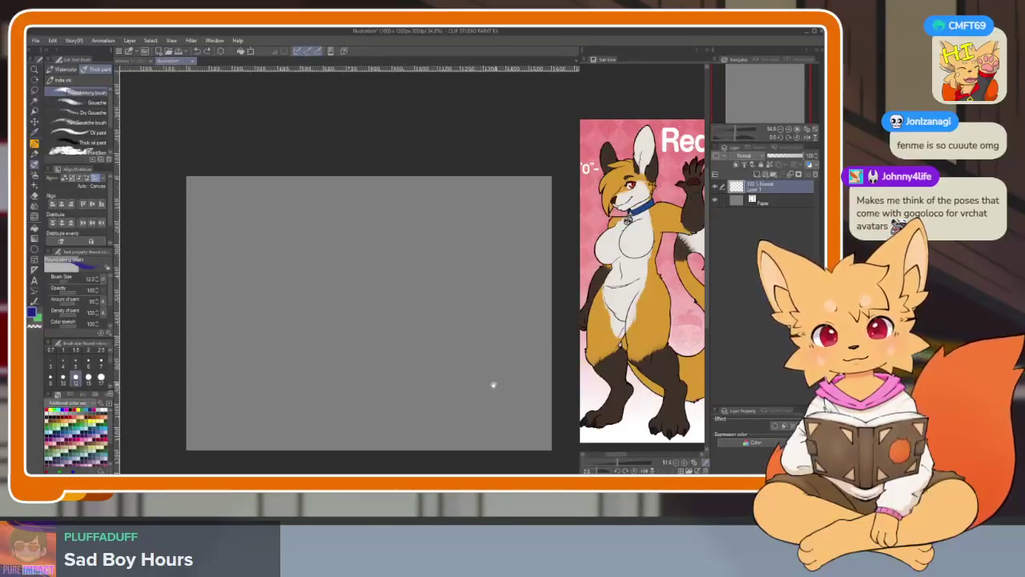
{"action": "scroll", "coordinate": [473, 369], "scroll_direction": "up", "scroll_amount": 2}
{"action": "scroll", "coordinate": [455, 376], "scroll_direction": "down", "scroll_amount": 1}
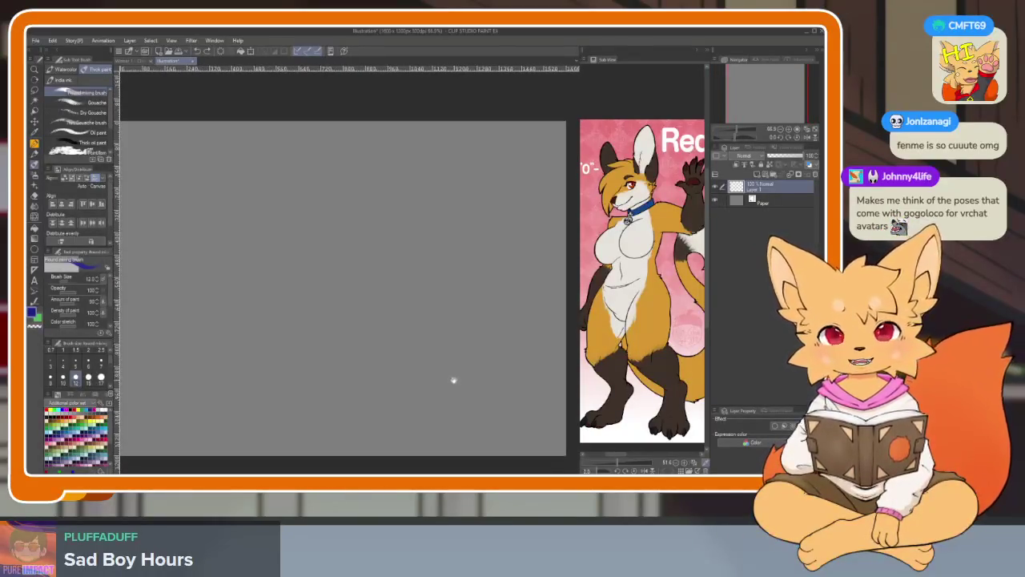
{"action": "key", "text": "Tab"}
Adjust the zoom and draw a curved vertical centre line for the head.
{"action": "scroll", "coordinate": [472, 387], "scroll_direction": "up", "scroll_amount": 1}
{"action": "scroll", "coordinate": [457, 387], "scroll_direction": "down", "scroll_amount": 1}
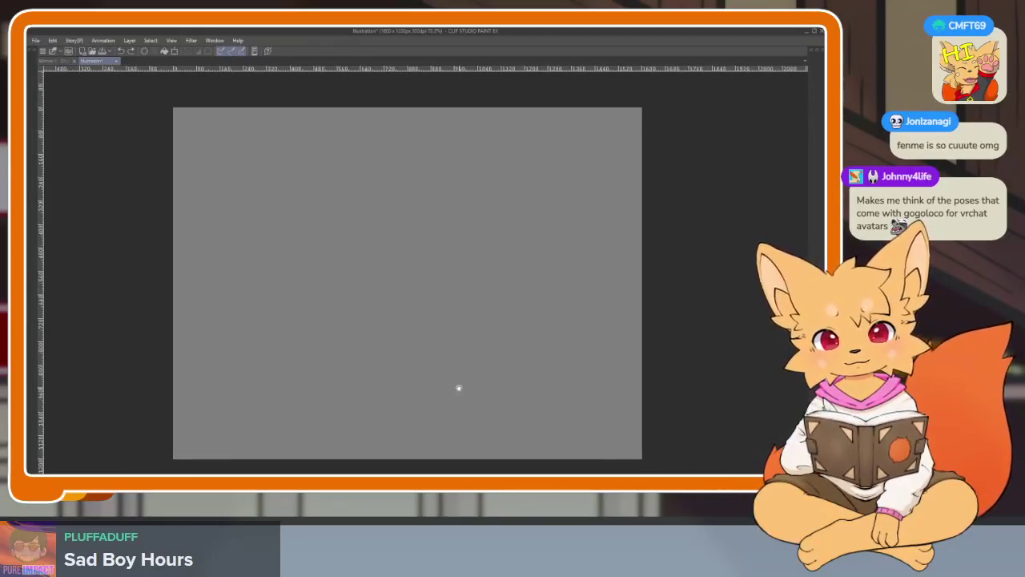
{"action": "scroll", "coordinate": [471, 390], "scroll_direction": "up", "scroll_amount": 1}
{"action": "scroll", "coordinate": [471, 390], "scroll_direction": "up", "scroll_amount": 1}
{"action": "scroll", "coordinate": [473, 391], "scroll_direction": "down", "scroll_amount": 1}
{"action": "scroll", "coordinate": [477, 395], "scroll_direction": "up", "scroll_amount": 1}
{"action": "scroll", "coordinate": [482, 399], "scroll_direction": "down", "scroll_amount": 1}
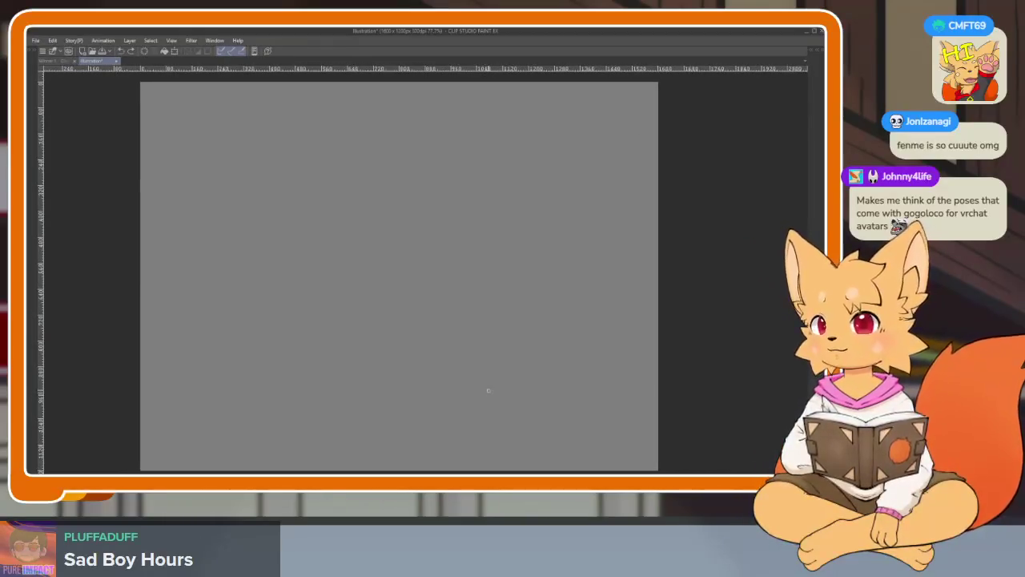
{"action": "scroll", "coordinate": [495, 336], "scroll_direction": "up", "scroll_amount": 1}
{"action": "scroll", "coordinate": [457, 248], "scroll_direction": "down", "scroll_amount": 1}
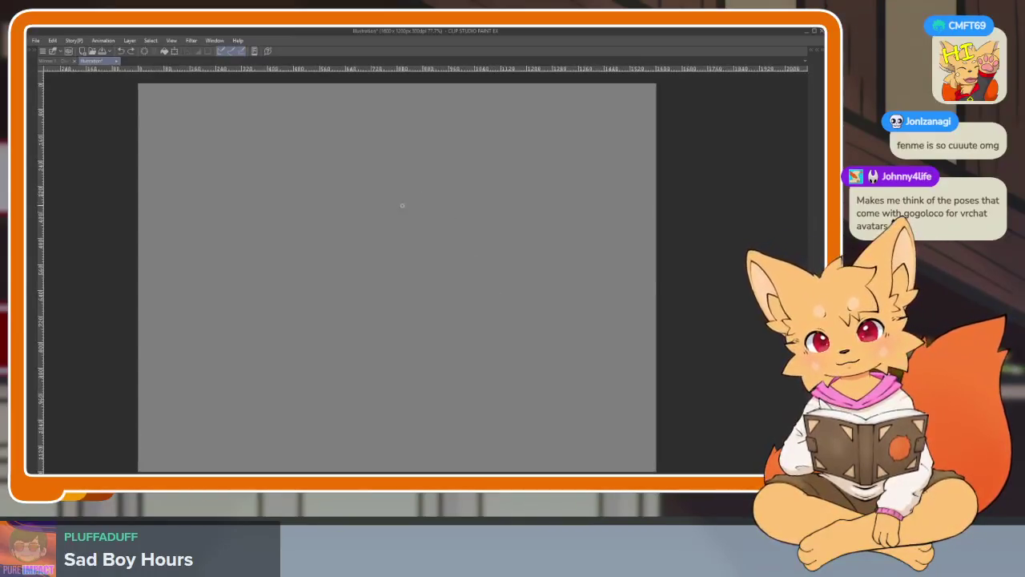
{"action": "left_click_drag", "start_coordinate": [430, 152], "coordinate": [391, 441]}
{"action": "scroll", "coordinate": [396, 357], "scroll_direction": "up", "scroll_amount": 1}
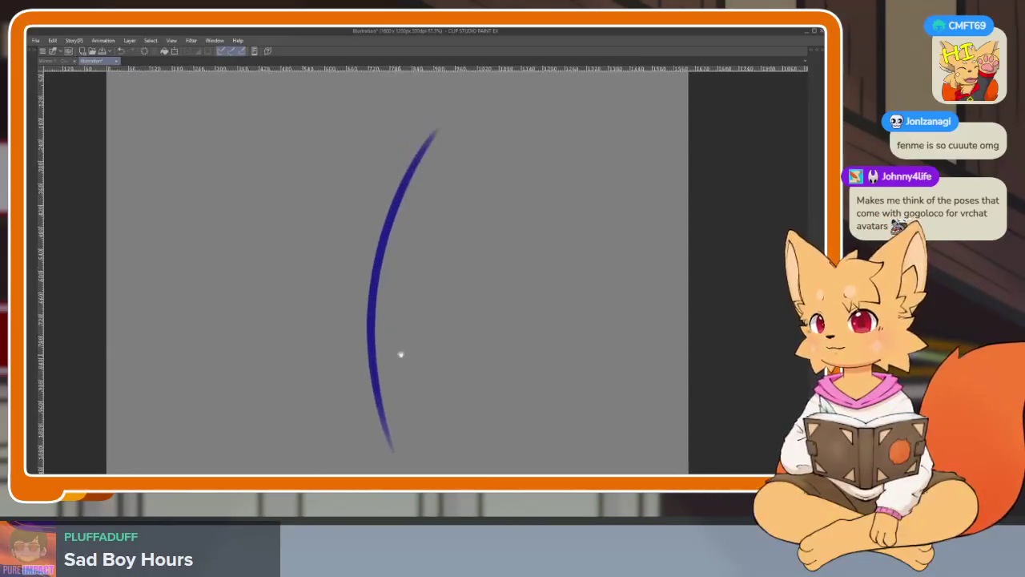
{"action": "scroll", "coordinate": [408, 349], "scroll_direction": "down", "scroll_amount": 1}
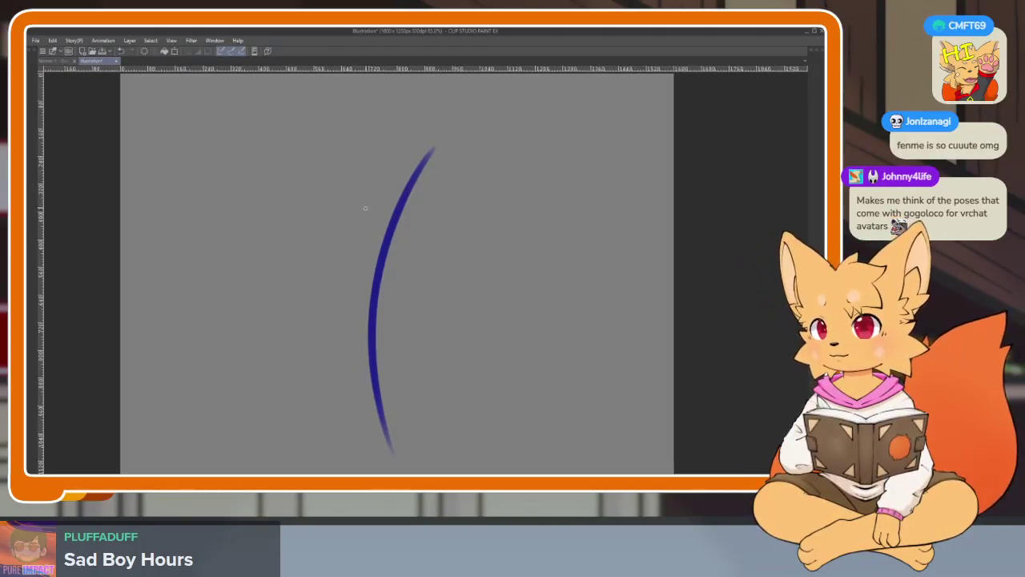
Sketch the top arc and left side of the head oval, redoing misplaced arcs.
{"action": "mouse_move", "coordinate": [345, 224]}
{"action": "left_mouse_down"}
{"action": "mouse_move", "coordinate": [481, 201]}
{"action": "mouse_move", "coordinate": [453, 200]}
{"action": "left_mouse_up"}
{"action": "key", "text": "ctrl+z"}
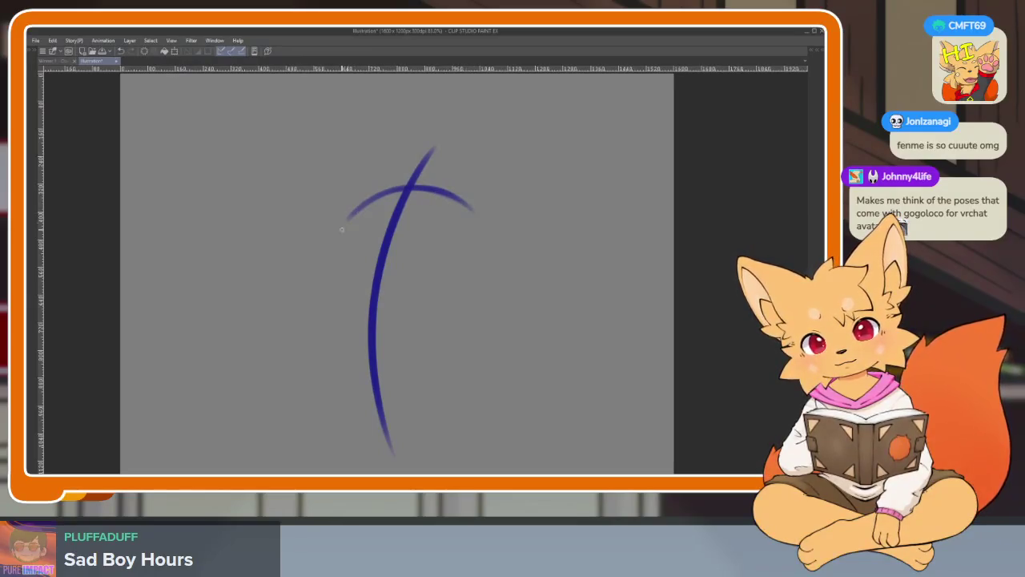
{"action": "left_click_drag", "start_coordinate": [314, 316], "coordinate": [356, 218]}
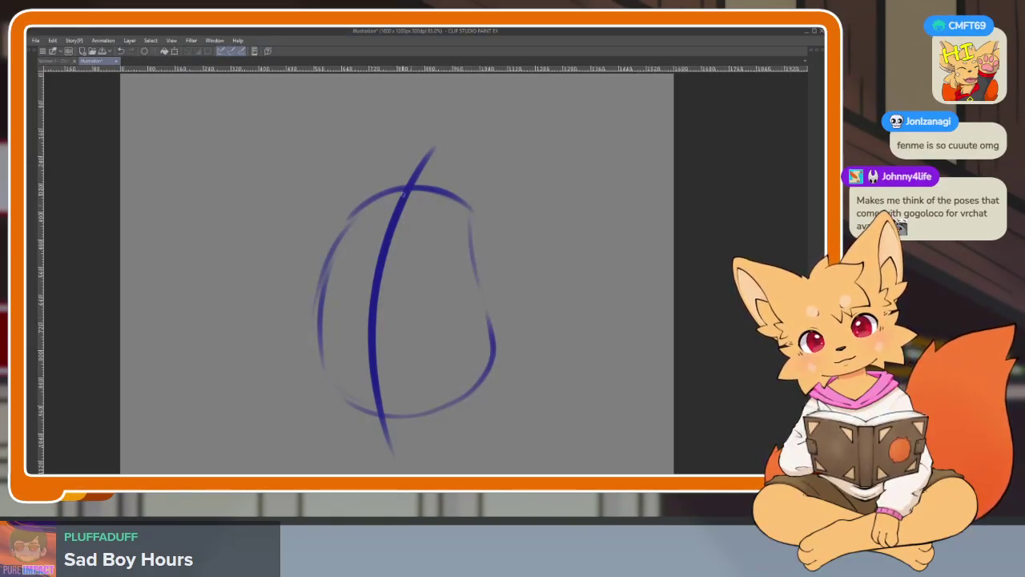
{"action": "mouse_move", "coordinate": [352, 301]}
{"action": "left_mouse_down"}
{"action": "mouse_move", "coordinate": [399, 196]}
{"action": "mouse_move", "coordinate": [327, 378]}
{"action": "left_mouse_up"}
{"action": "key", "text": "ctrl+z"}
{"action": "left_click_drag", "start_coordinate": [322, 298], "coordinate": [357, 402]}
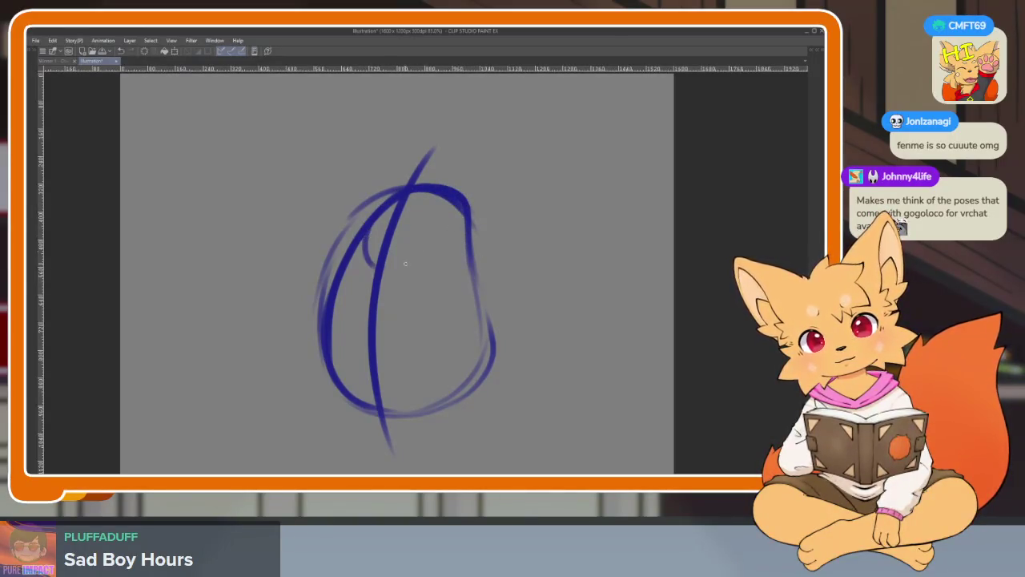
Add a small inner loop and draw and reinforce the oval's right side, then recentre.
{"action": "left_click_drag", "start_coordinate": [405, 264], "coordinate": [366, 230]}
{"action": "scroll", "coordinate": [426, 270], "scroll_direction": "up", "scroll_amount": 2}
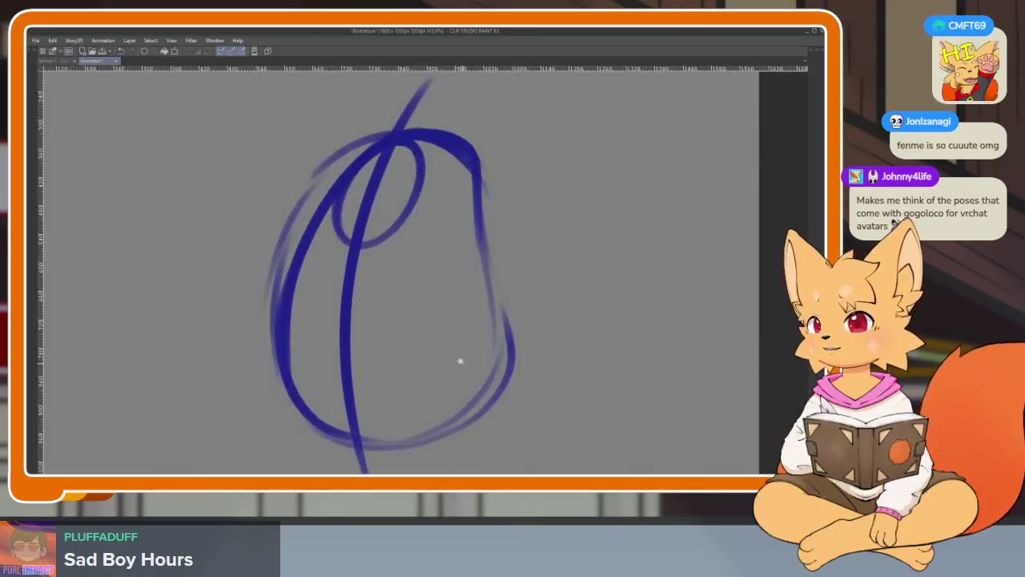
{"action": "left_click_drag", "start_coordinate": [450, 219], "coordinate": [446, 285]}
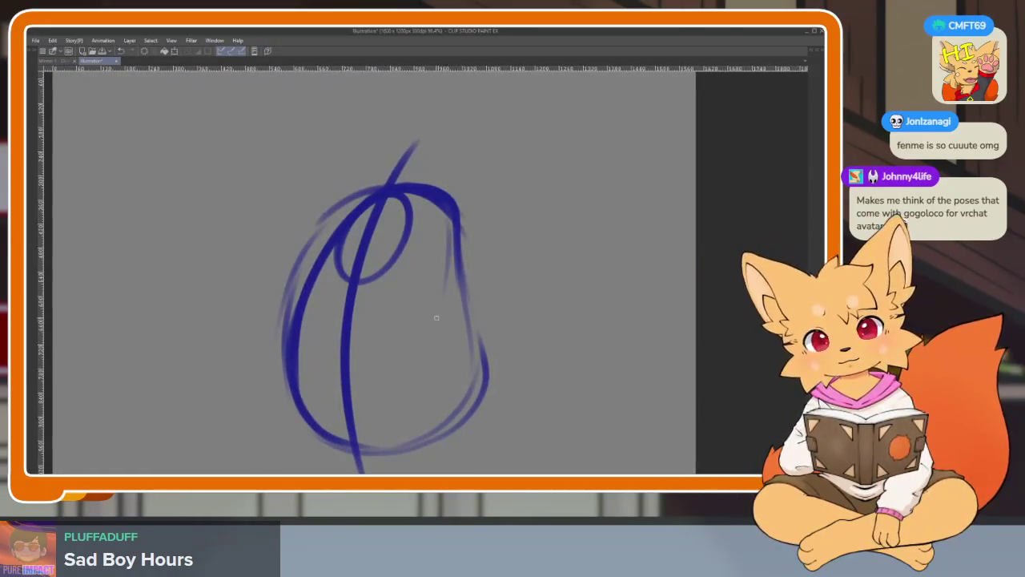
{"action": "mouse_move", "coordinate": [455, 215]}
{"action": "left_mouse_down"}
{"action": "mouse_move", "coordinate": [430, 422]}
{"action": "mouse_move", "coordinate": [282, 409]}
{"action": "left_mouse_up"}
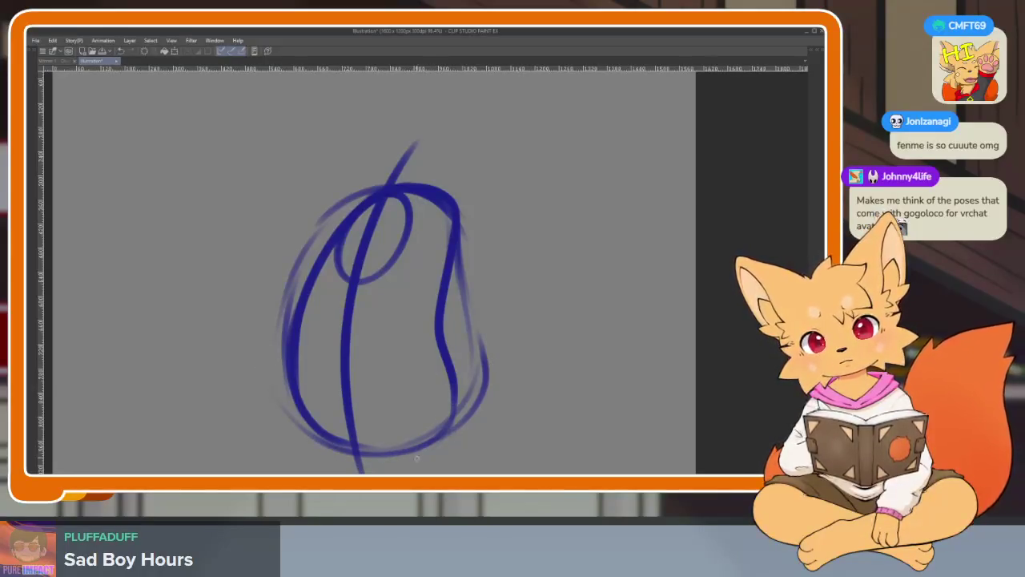
{"action": "mouse_move", "coordinate": [436, 441]}
{"action": "left_mouse_down"}
{"action": "mouse_move", "coordinate": [484, 368]}
{"action": "mouse_move", "coordinate": [463, 218]}
{"action": "left_mouse_up"}
{"action": "mouse_move", "coordinate": [467, 306]}
{"action": "left_mouse_down"}
{"action": "mouse_move", "coordinate": [457, 255]}
{"action": "mouse_move", "coordinate": [395, 184]}
{"action": "left_mouse_up"}
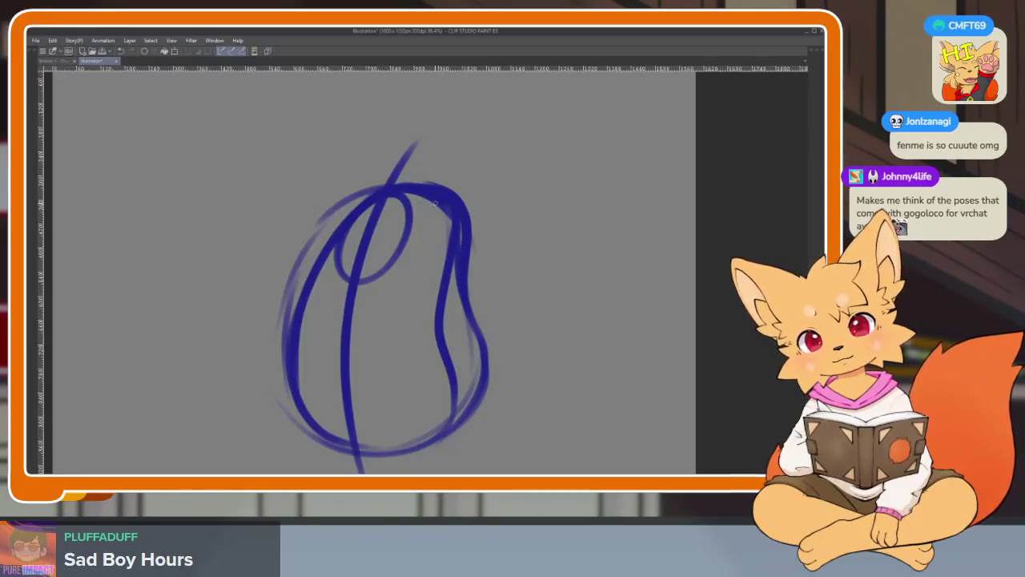
{"action": "left_click_drag", "start_coordinate": [405, 411], "coordinate": [423, 386]}
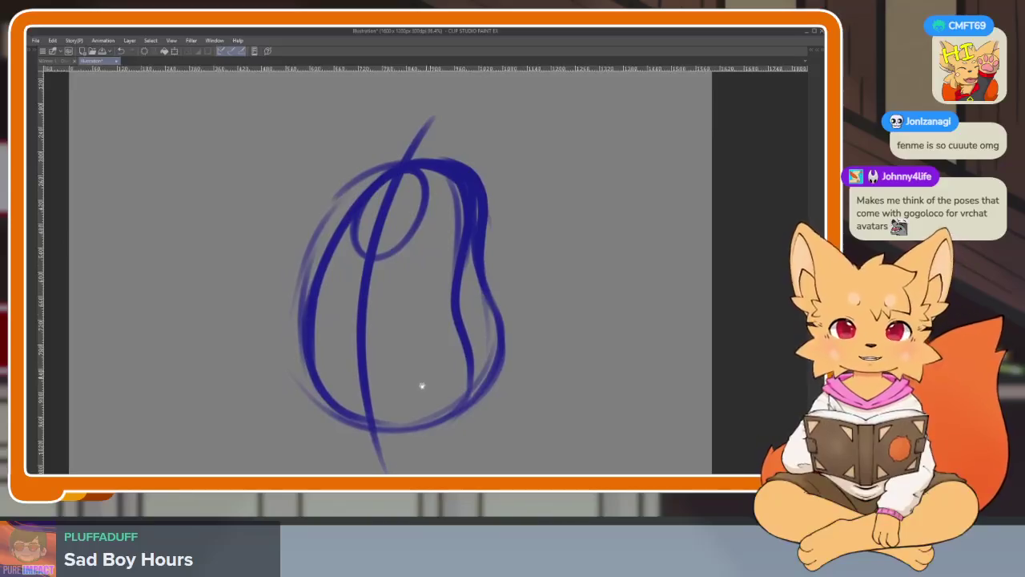
{"action": "scroll", "coordinate": [423, 387], "scroll_direction": "up", "scroll_amount": 2}
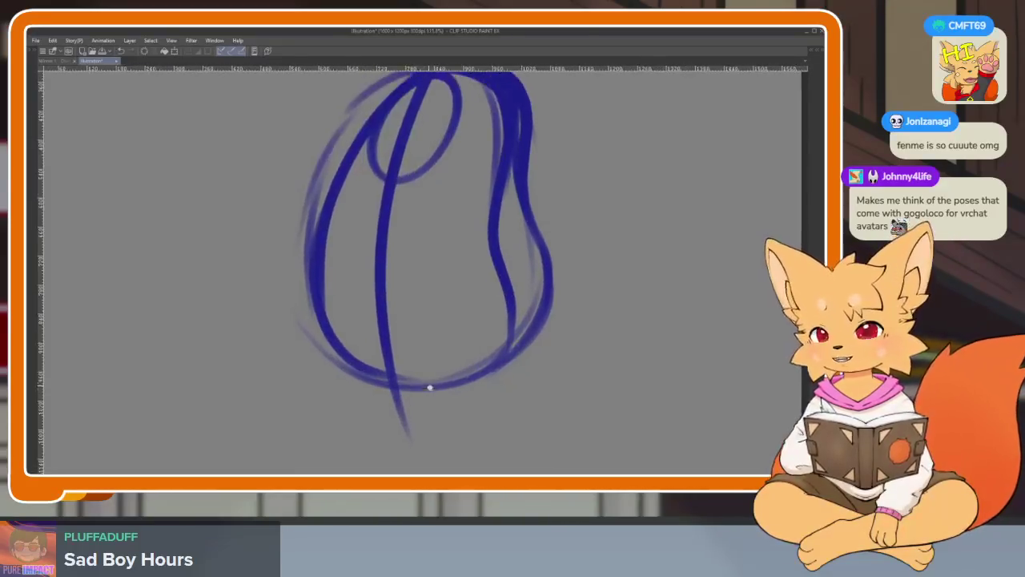
{"action": "scroll", "coordinate": [429, 388], "scroll_direction": "down", "scroll_amount": 2}
{"action": "scroll", "coordinate": [423, 405], "scroll_direction": "down", "scroll_amount": 2}
Scale the head sketch down and move it up with Ctrl+T, then zoom in.
{"action": "key", "text": "ctrl+t"}
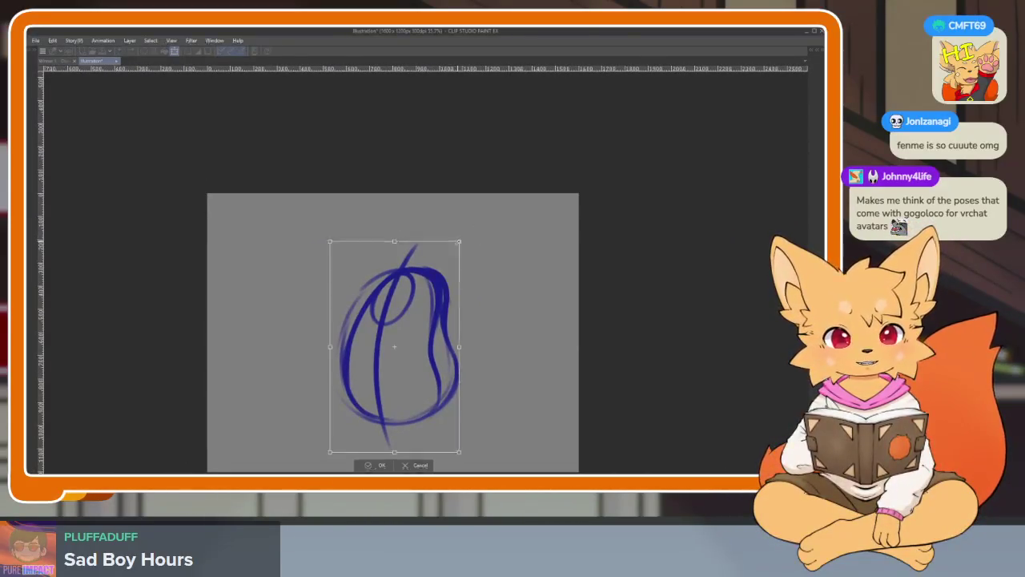
{"action": "left_click_drag", "start_coordinate": [459, 452], "coordinate": [440, 395]}
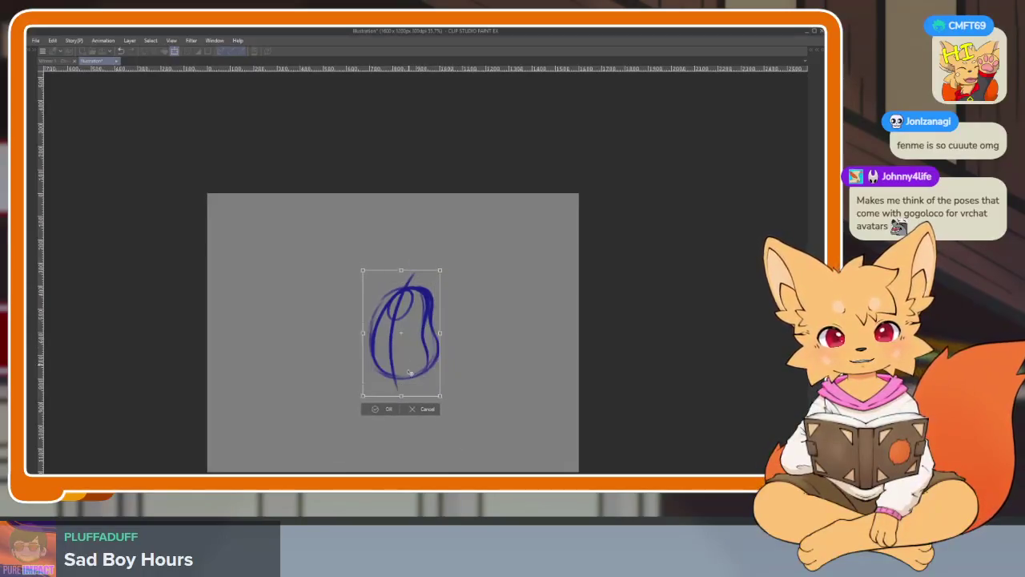
{"action": "left_click", "coordinate": [386, 409]}
{"action": "scroll", "coordinate": [435, 406], "scroll_direction": "up", "scroll_amount": 3}
{"action": "scroll", "coordinate": [414, 391], "scroll_direction": "up", "scroll_amount": 1}
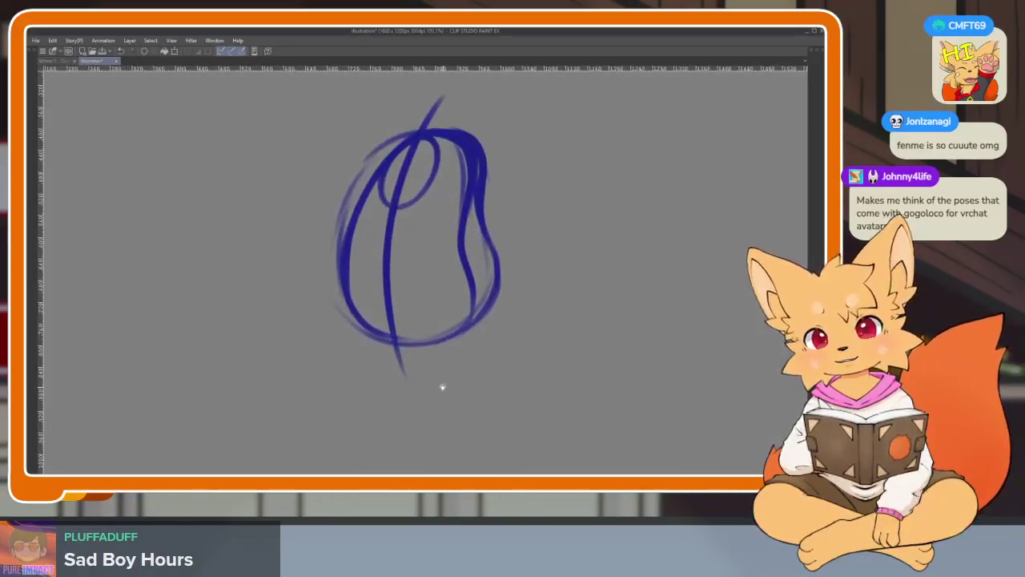
{"action": "scroll", "coordinate": [432, 400], "scroll_direction": "up", "scroll_amount": 2}
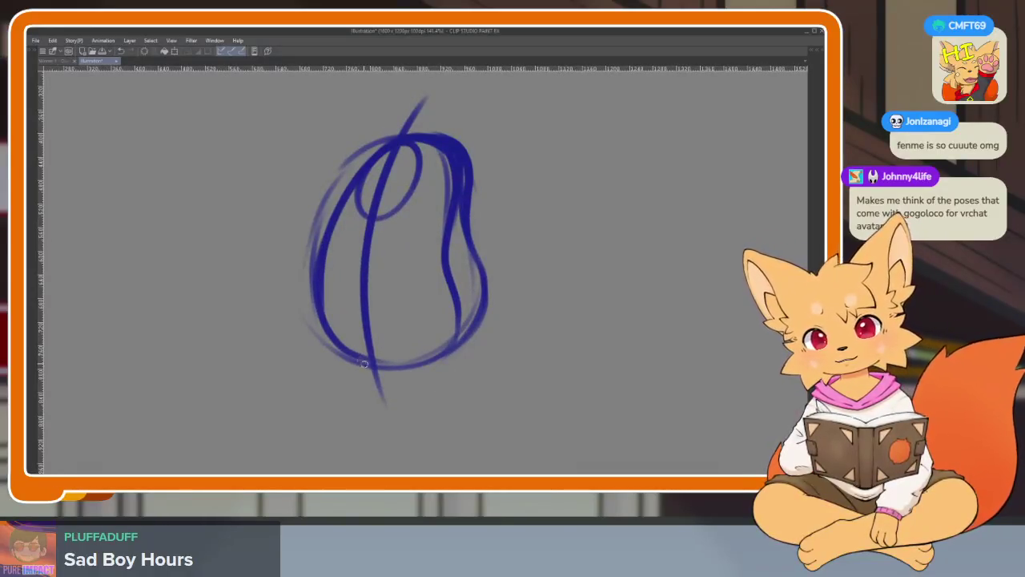
Add two horizontal cross lines over the upper and lower head.
{"action": "left_click_drag", "start_coordinate": [349, 218], "coordinate": [440, 237]}
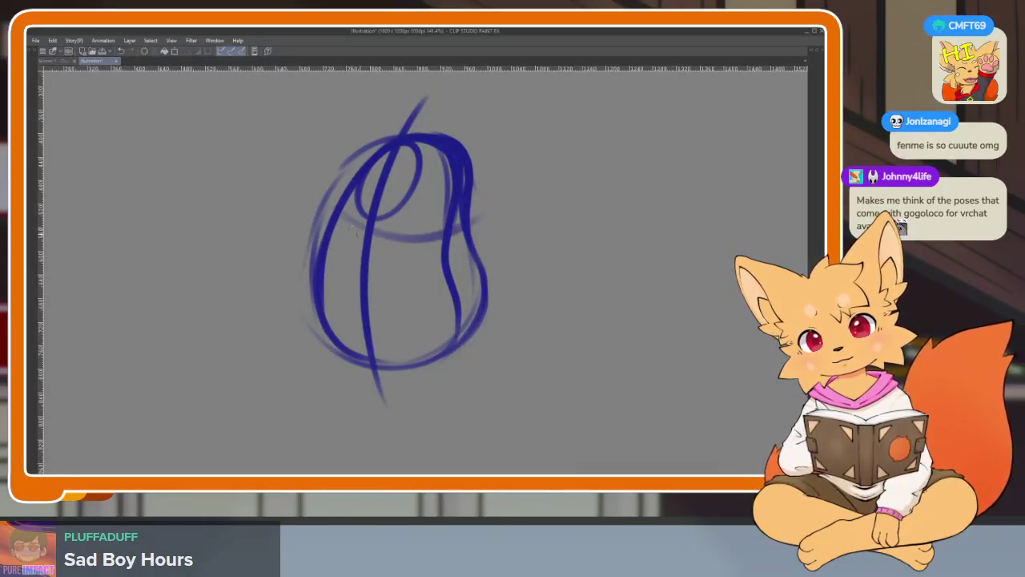
{"action": "left_click_drag", "start_coordinate": [347, 225], "coordinate": [460, 228]}
{"action": "mouse_move", "coordinate": [324, 293]}
{"action": "left_mouse_down"}
{"action": "mouse_move", "coordinate": [438, 301]}
{"action": "mouse_move", "coordinate": [338, 301]}
{"action": "left_mouse_up"}
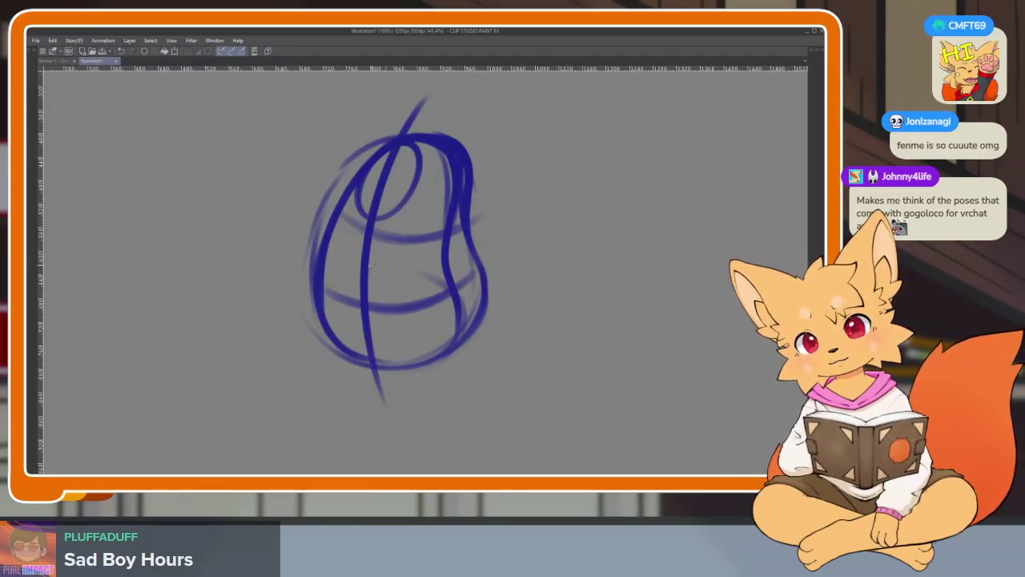
{"action": "scroll", "coordinate": [426, 302], "scroll_direction": "up", "scroll_amount": 1}
Draw a long sweeping lower-left curve, undoing stray strokes, and restore the palettes.
{"action": "left_click_drag", "start_coordinate": [359, 295], "coordinate": [228, 349]}
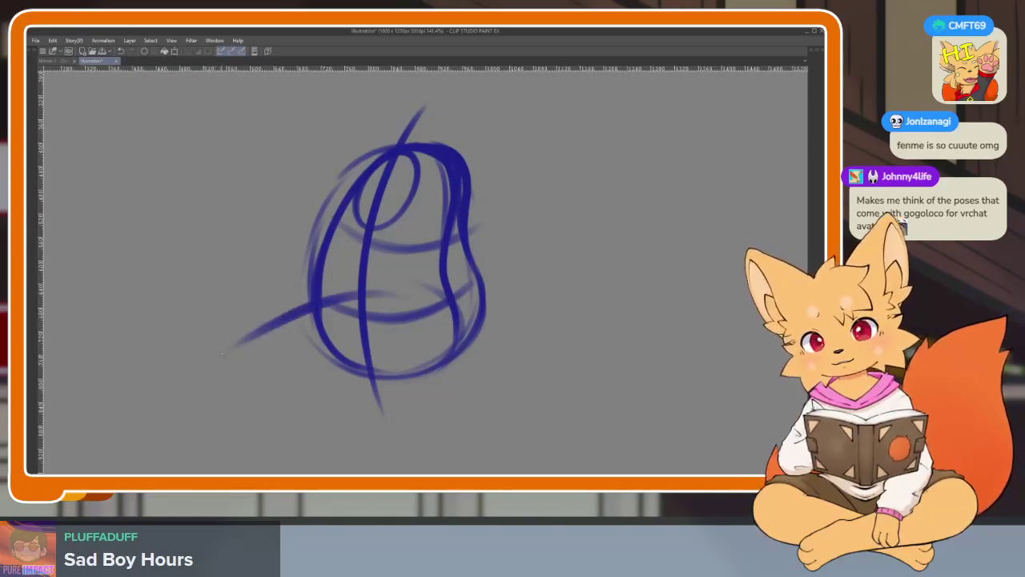
{"action": "mouse_move", "coordinate": [304, 312]}
{"action": "left_mouse_down"}
{"action": "mouse_move", "coordinate": [202, 389]}
{"action": "mouse_move", "coordinate": [350, 398]}
{"action": "mouse_move", "coordinate": [400, 380]}
{"action": "left_mouse_up"}
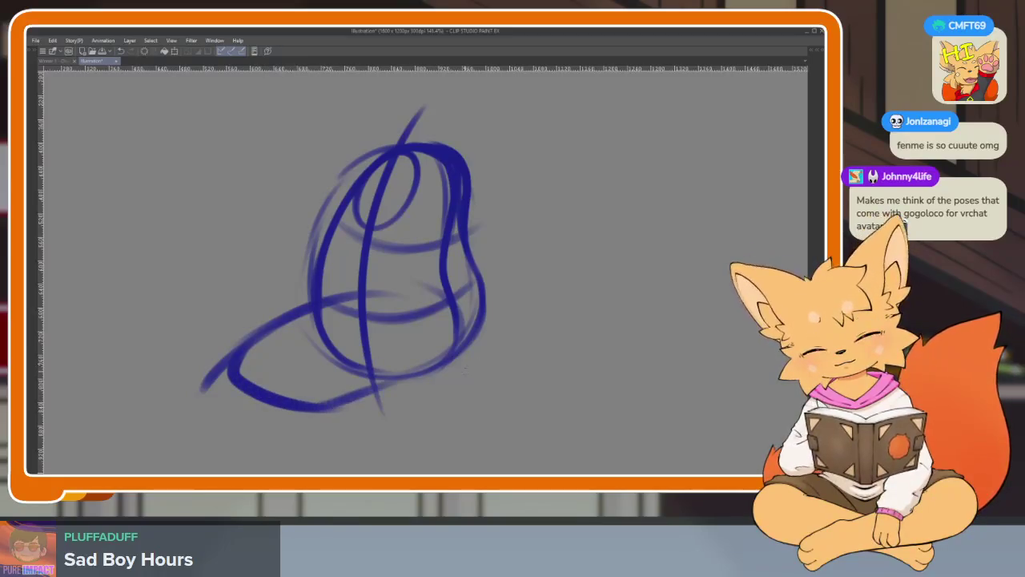
{"action": "key", "text": "ctrl+z"}
{"action": "left_click_drag", "start_coordinate": [297, 409], "coordinate": [445, 365]}
{"action": "key", "text": "ctrl+z"}
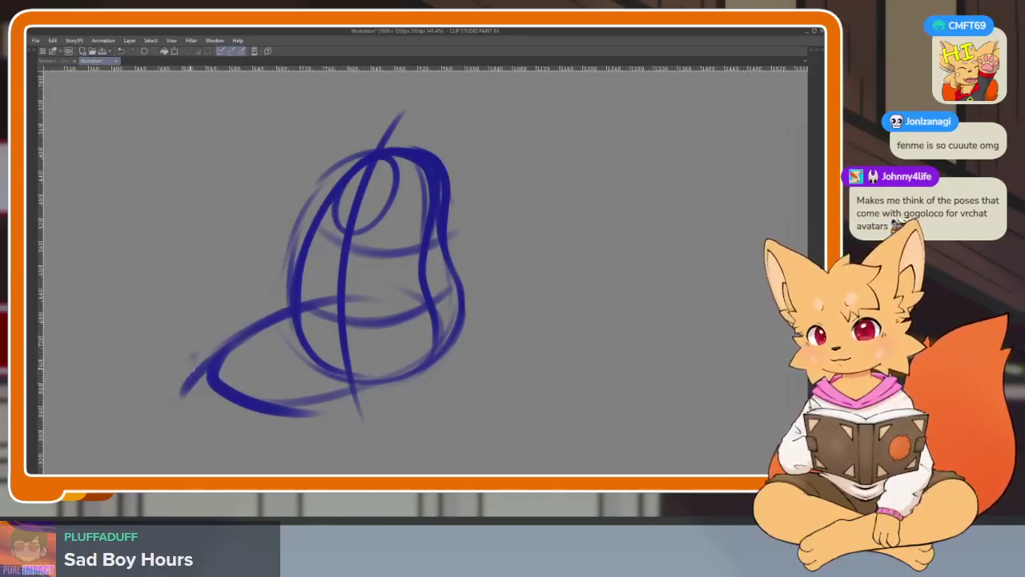
{"action": "left_click_drag", "start_coordinate": [192, 364], "coordinate": [213, 401]}
{"action": "key", "text": "Tab"}
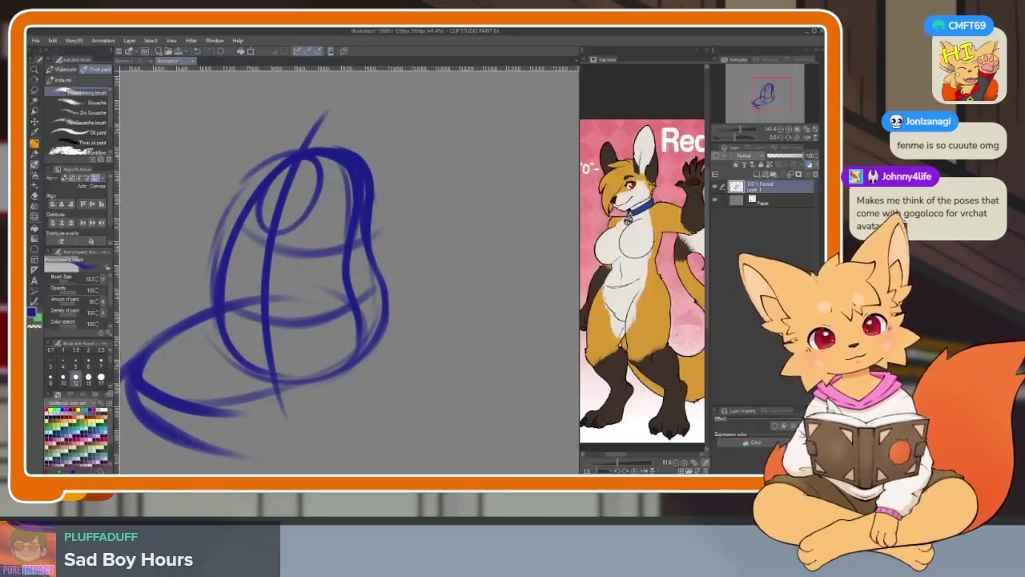
Hide the side panels and sketch looping lower-body curves below the earlier strokes.
{"action": "key", "text": "Tab"}
{"action": "scroll", "coordinate": [321, 377], "scroll_direction": "up", "scroll_amount": 3}
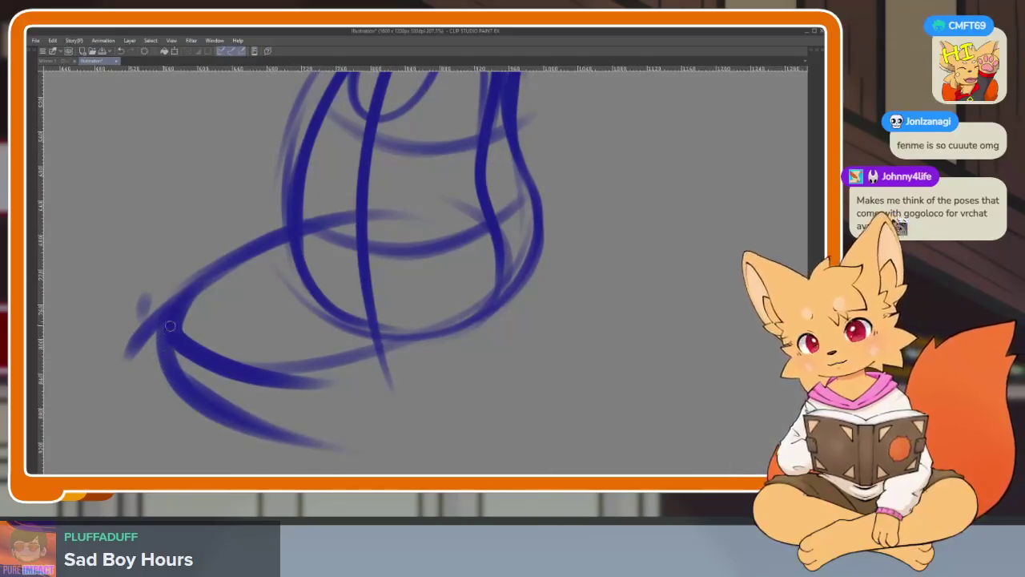
{"action": "left_click_drag", "start_coordinate": [168, 326], "coordinate": [469, 340]}
{"action": "left_click_drag", "start_coordinate": [373, 292], "coordinate": [498, 376]}
{"action": "scroll", "coordinate": [449, 336], "scroll_direction": "down", "scroll_amount": 2}
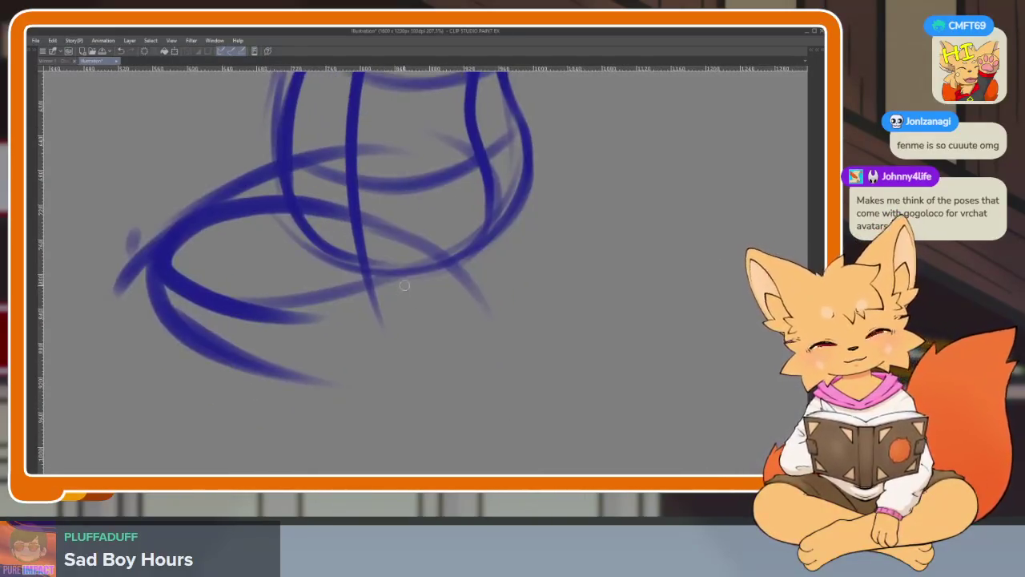
{"action": "left_click_drag", "start_coordinate": [374, 298], "coordinate": [352, 445]}
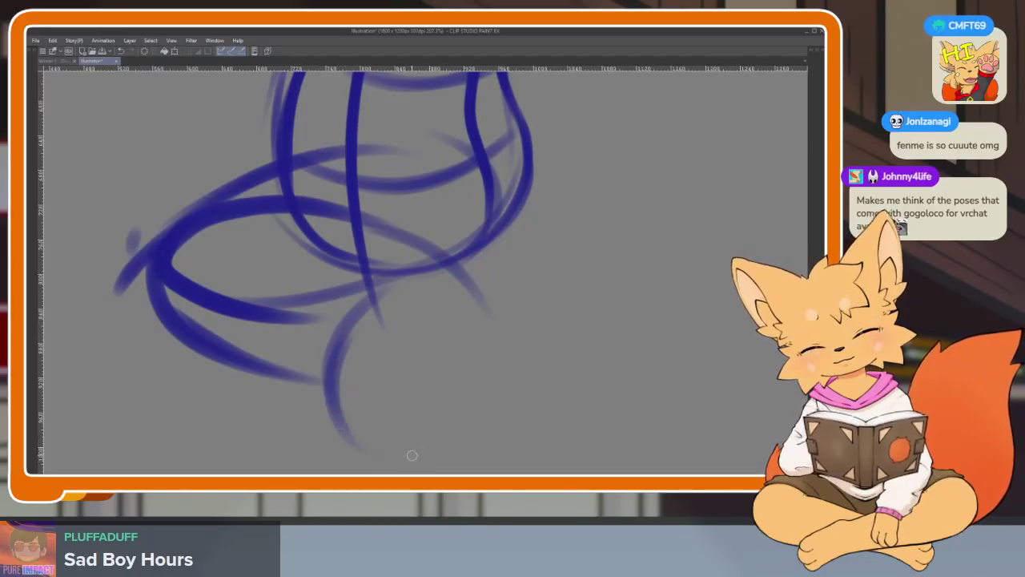
{"action": "left_click_drag", "start_coordinate": [436, 423], "coordinate": [421, 449]}
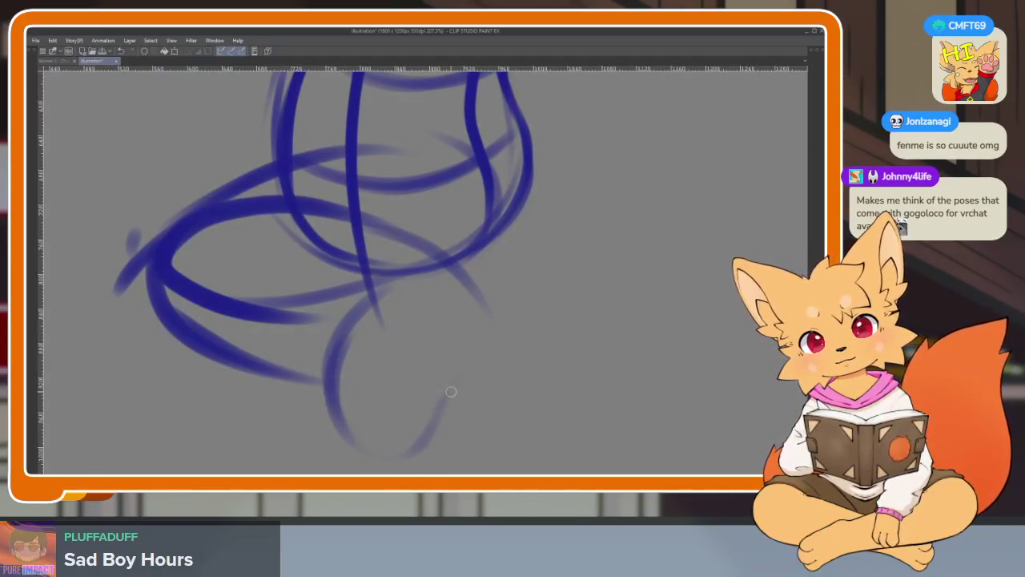
{"action": "mouse_move", "coordinate": [451, 392]}
{"action": "left_mouse_down"}
{"action": "mouse_move", "coordinate": [484, 321]}
{"action": "mouse_move", "coordinate": [397, 280]}
{"action": "mouse_move", "coordinate": [352, 312]}
{"action": "mouse_move", "coordinate": [323, 365]}
{"action": "mouse_move", "coordinate": [384, 417]}
{"action": "left_mouse_up"}
{"action": "mouse_move", "coordinate": [428, 306]}
{"action": "left_mouse_down"}
{"action": "mouse_move", "coordinate": [400, 320]}
{"action": "mouse_move", "coordinate": [440, 407]}
{"action": "mouse_move", "coordinate": [445, 377]}
{"action": "mouse_move", "coordinate": [430, 405]}
{"action": "mouse_move", "coordinate": [472, 355]}
{"action": "left_mouse_up"}
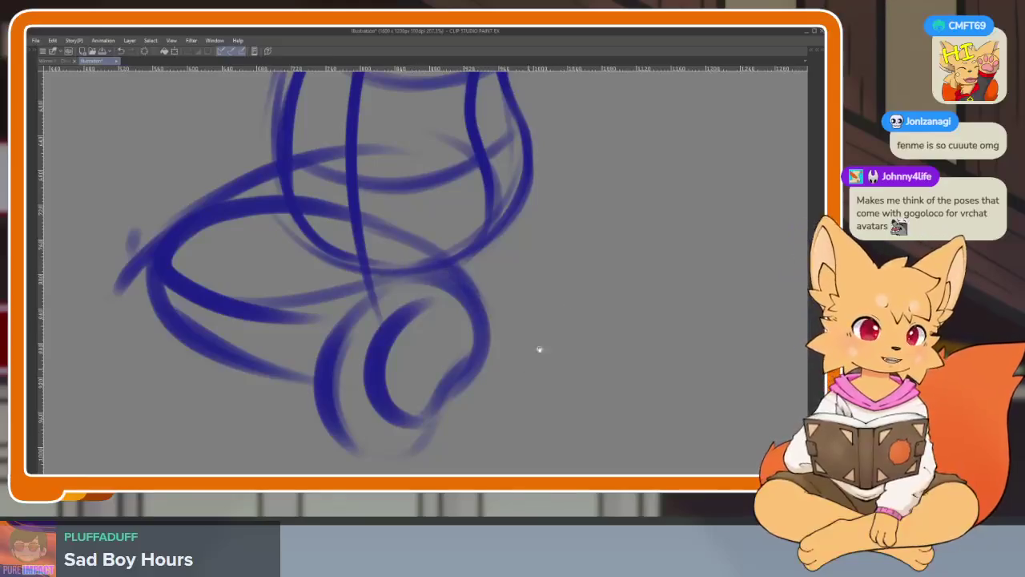
{"action": "scroll", "coordinate": [539, 349], "scroll_direction": "down", "scroll_amount": 3}
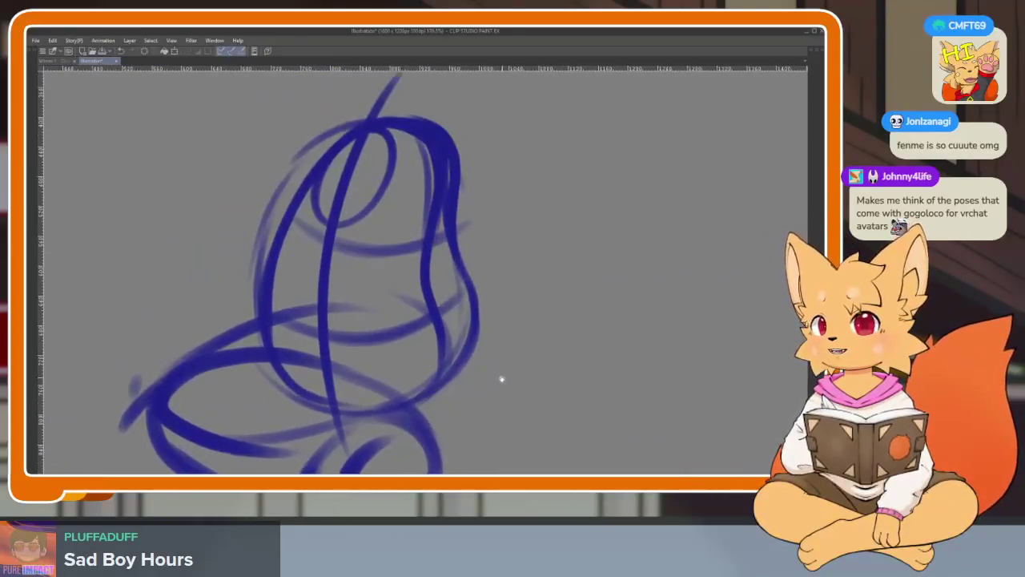
{"action": "scroll", "coordinate": [501, 378], "scroll_direction": "right", "scroll_amount": 2}
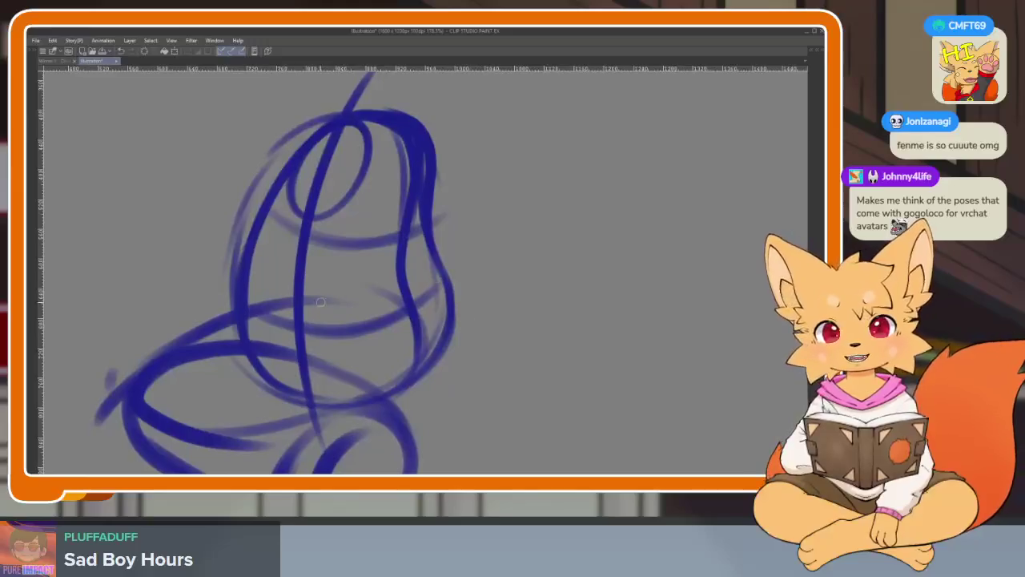
Sketch ovals across the figure's middle, undo two stray strokes, and rotate the canvas.
{"action": "left_click_drag", "start_coordinate": [432, 272], "coordinate": [249, 308]}
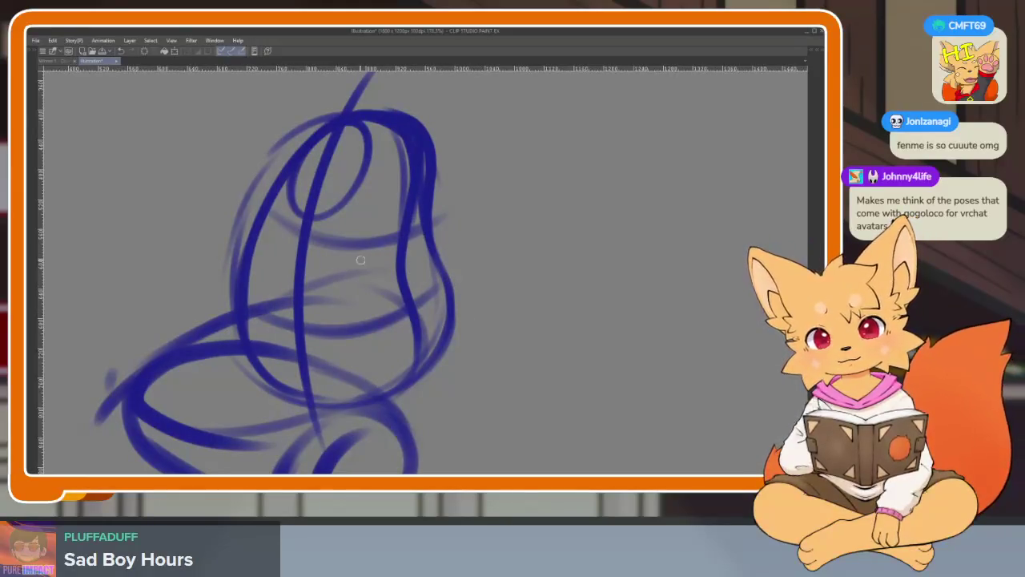
{"action": "left_click_drag", "start_coordinate": [375, 258], "coordinate": [276, 305]}
{"action": "mouse_move", "coordinate": [426, 255]}
{"action": "left_mouse_down"}
{"action": "mouse_move", "coordinate": [293, 325]}
{"action": "mouse_move", "coordinate": [449, 324]}
{"action": "left_mouse_up"}
{"action": "left_click_drag", "start_coordinate": [450, 286], "coordinate": [317, 360]}
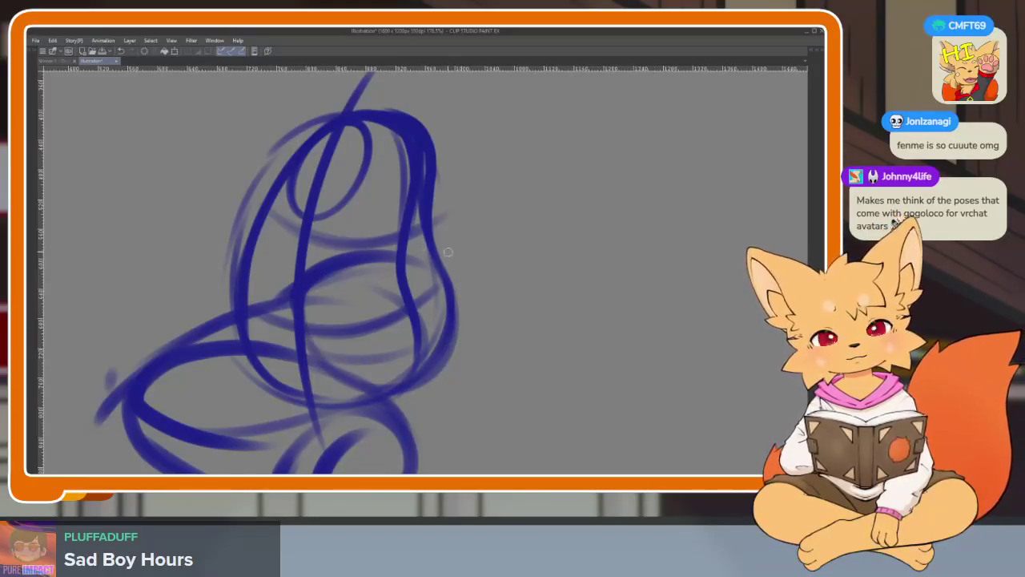
{"action": "key", "text": "ctrl+z"}
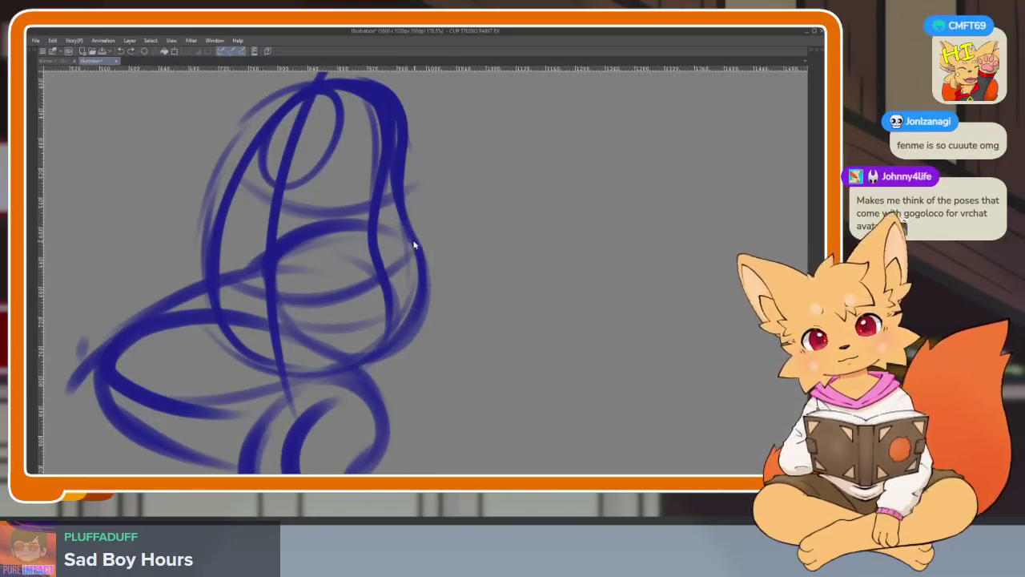
{"action": "left_click_drag", "start_coordinate": [376, 245], "coordinate": [478, 259]}
{"action": "key", "text": "ctrl+z"}
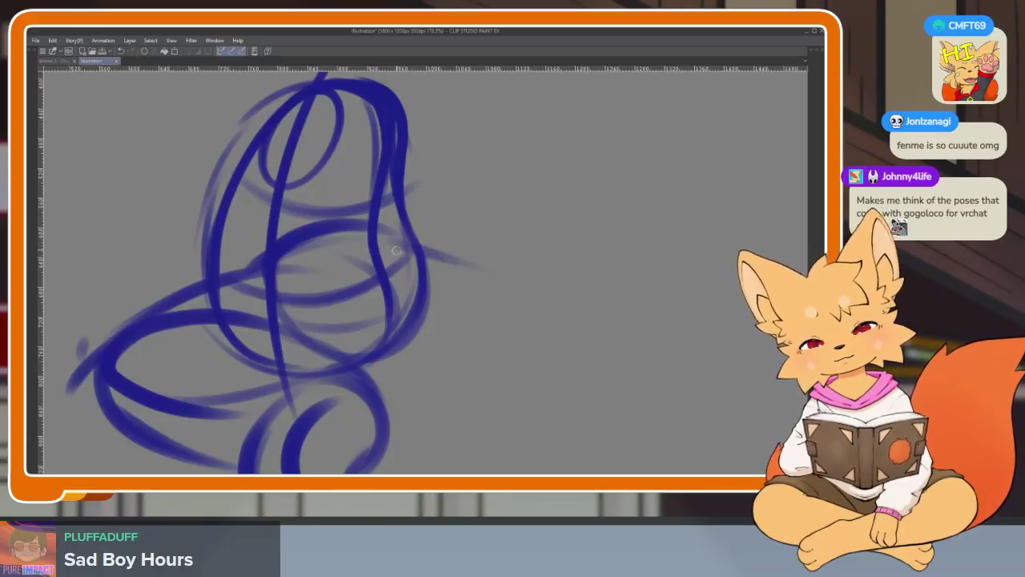
{"action": "key", "text": "-"}
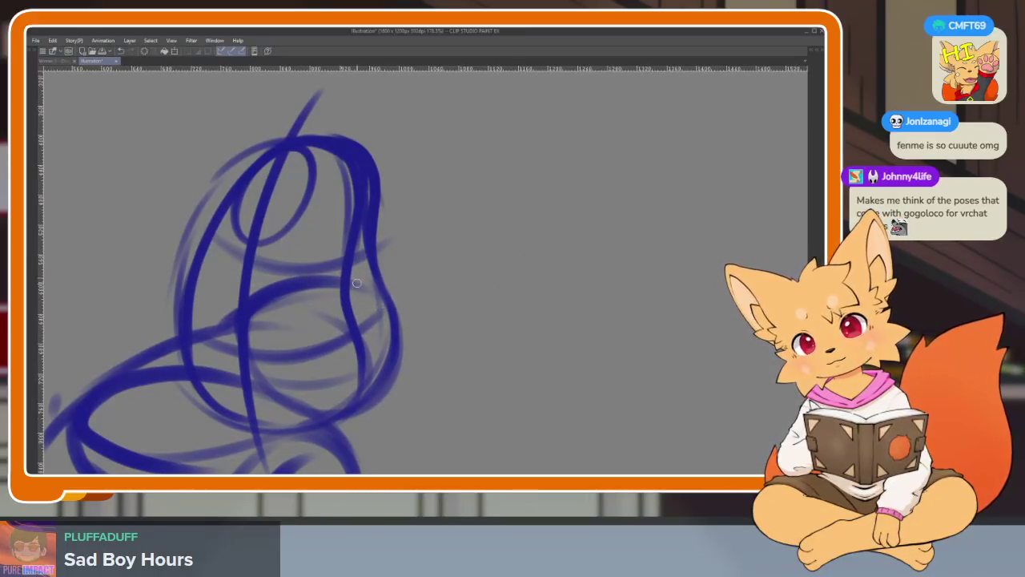
{"action": "key", "text": "-"}
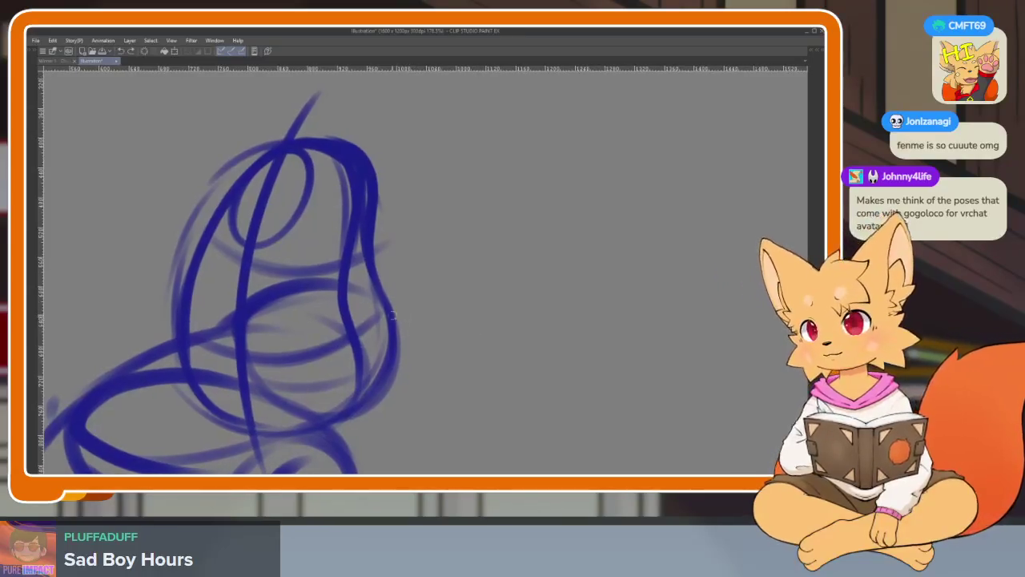
Sketch a large sweeping tail loop to the right of the figure.
{"action": "left_click_drag", "start_coordinate": [394, 339], "coordinate": [449, 369]}
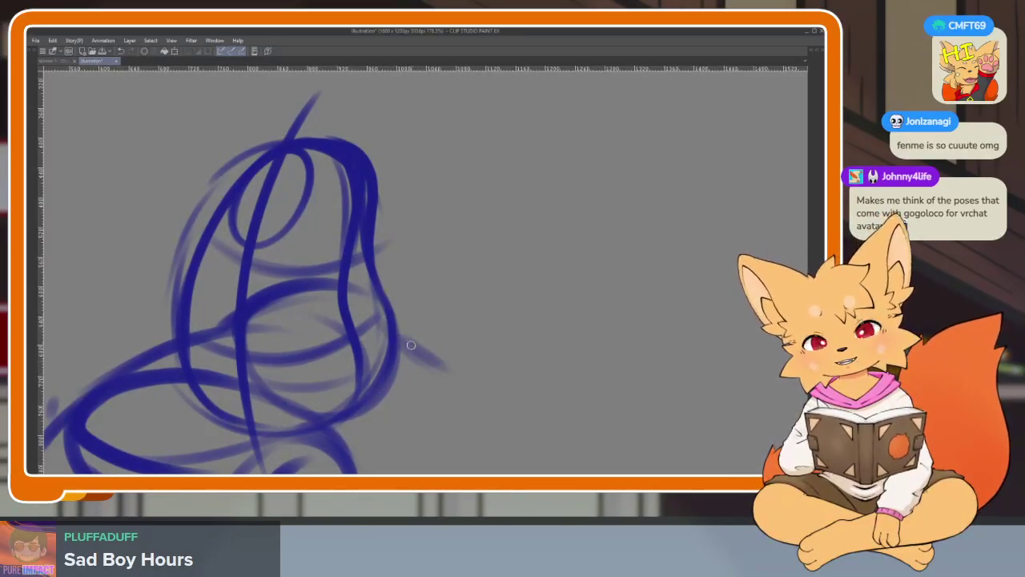
{"action": "left_click_drag", "start_coordinate": [393, 325], "coordinate": [495, 389]}
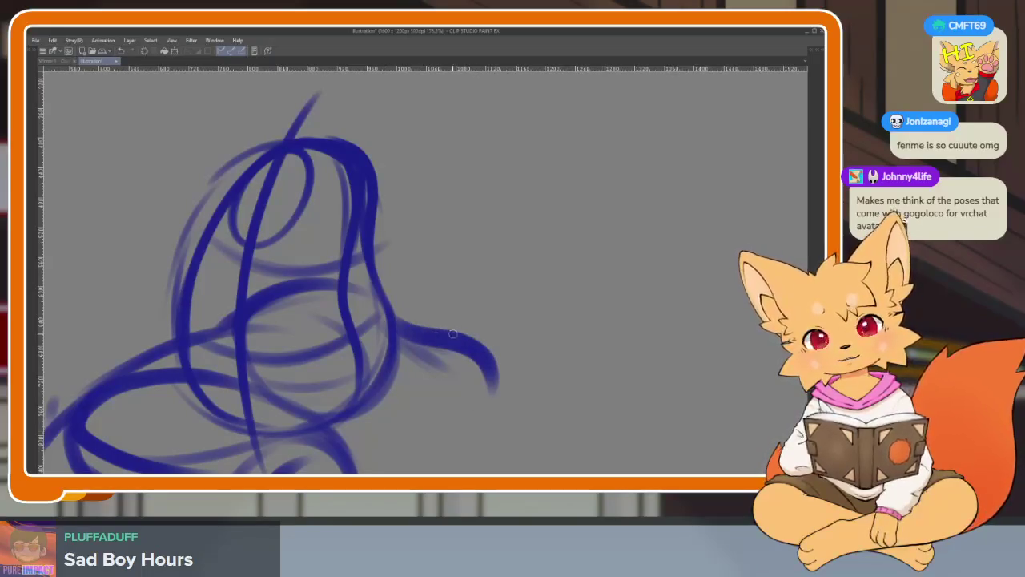
{"action": "mouse_move", "coordinate": [405, 341]}
{"action": "left_mouse_down"}
{"action": "mouse_move", "coordinate": [428, 432]}
{"action": "mouse_move", "coordinate": [480, 418]}
{"action": "left_mouse_up"}
{"action": "mouse_move", "coordinate": [439, 331]}
{"action": "left_mouse_down"}
{"action": "mouse_move", "coordinate": [527, 379]}
{"action": "mouse_move", "coordinate": [437, 437]}
{"action": "left_mouse_up"}
Draw a new circle at the upper left and retrace its outline darker.
{"action": "scroll", "coordinate": [470, 392], "scroll_direction": "left", "scroll_amount": 2}
{"action": "scroll", "coordinate": [454, 346], "scroll_direction": "up", "scroll_amount": 2}
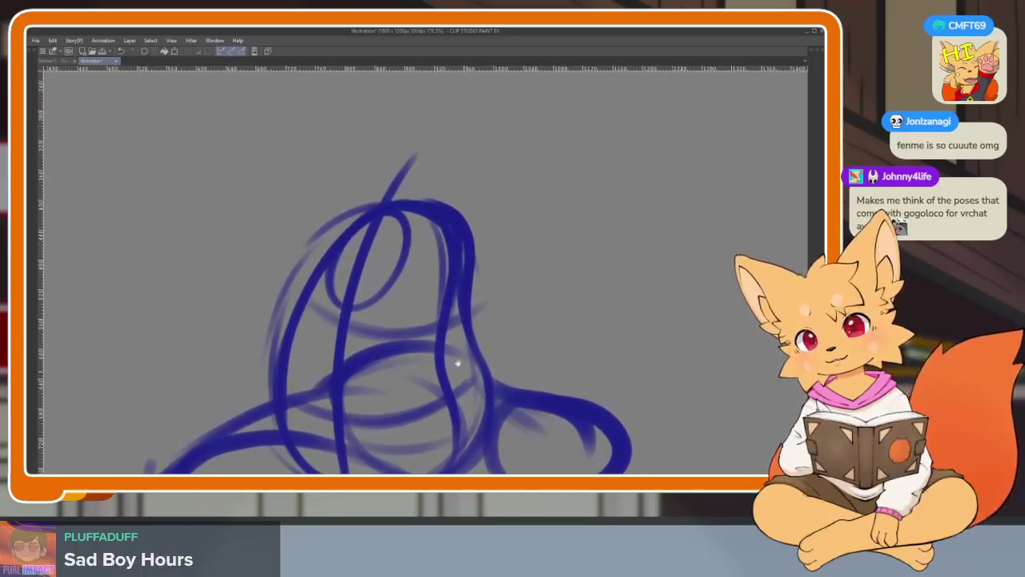
{"action": "scroll", "coordinate": [435, 297], "scroll_direction": "left", "scroll_amount": 2}
{"action": "scroll", "coordinate": [439, 270], "scroll_direction": "up", "scroll_amount": 2}
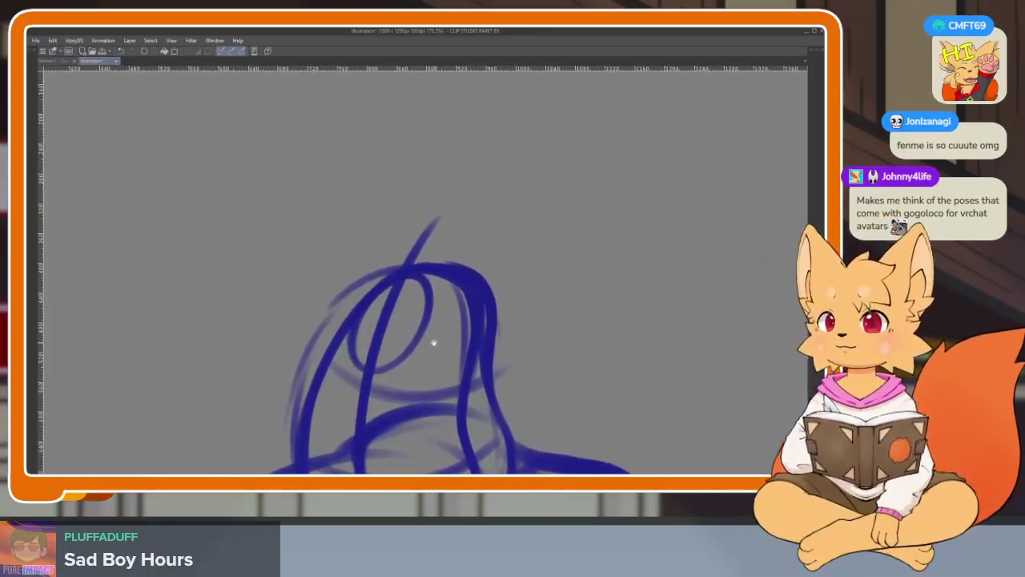
{"action": "scroll", "coordinate": [439, 355], "scroll_direction": "down", "scroll_amount": 2}
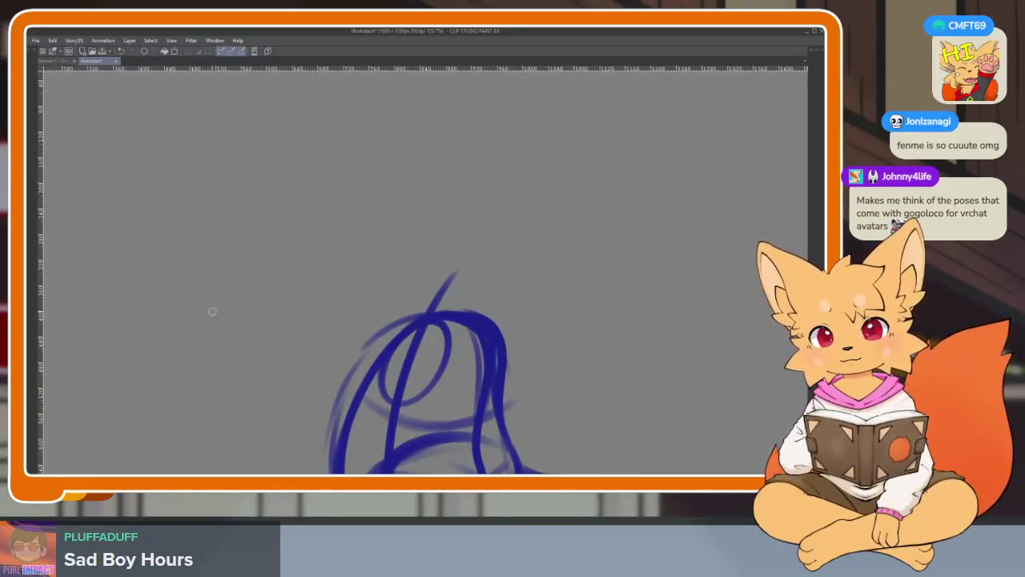
{"action": "left_click_drag", "start_coordinate": [206, 298], "coordinate": [303, 225]}
{"action": "left_click_drag", "start_coordinate": [193, 280], "coordinate": [321, 230]}
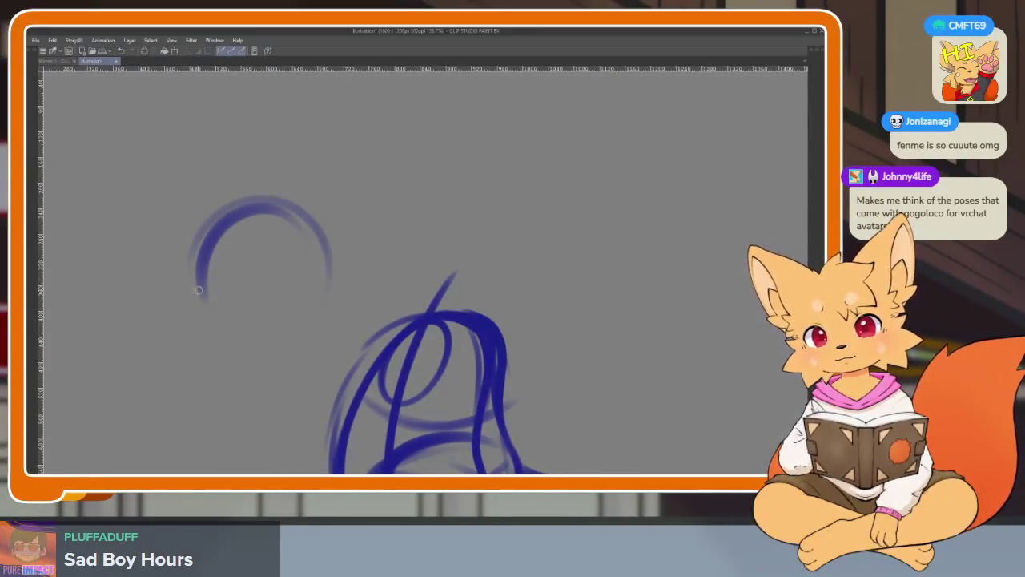
{"action": "mouse_move", "coordinate": [304, 329]}
{"action": "left_mouse_down"}
{"action": "mouse_move", "coordinate": [205, 309]}
{"action": "mouse_move", "coordinate": [327, 249]}
{"action": "left_mouse_up"}
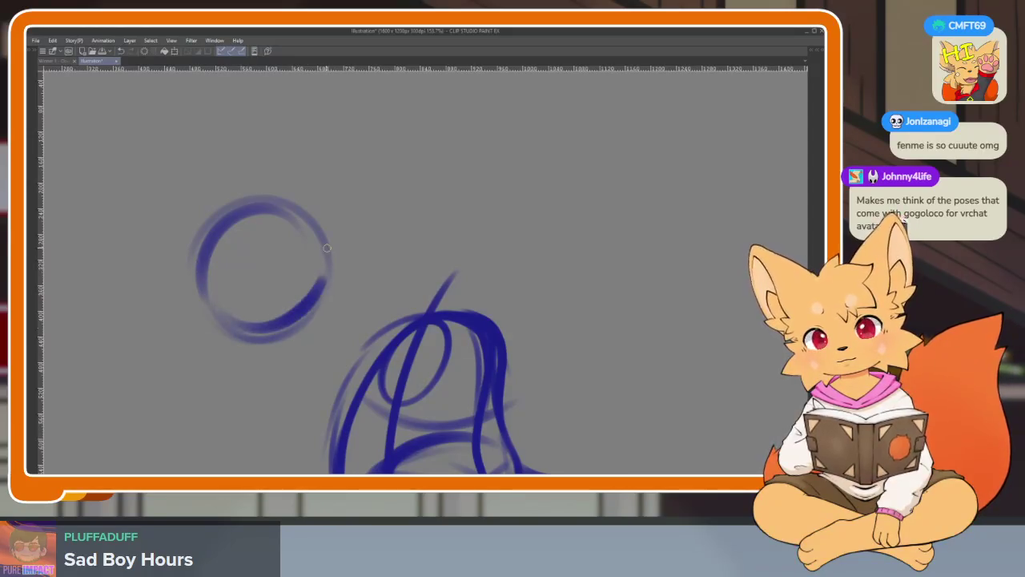
{"action": "mouse_move", "coordinate": [205, 318]}
{"action": "left_mouse_down"}
{"action": "mouse_move", "coordinate": [261, 197]}
{"action": "mouse_move", "coordinate": [330, 268]}
{"action": "left_mouse_up"}
Add body lines inside, under and down the left side of the new circle.
{"action": "left_click_drag", "start_coordinate": [233, 382], "coordinate": [213, 313]}
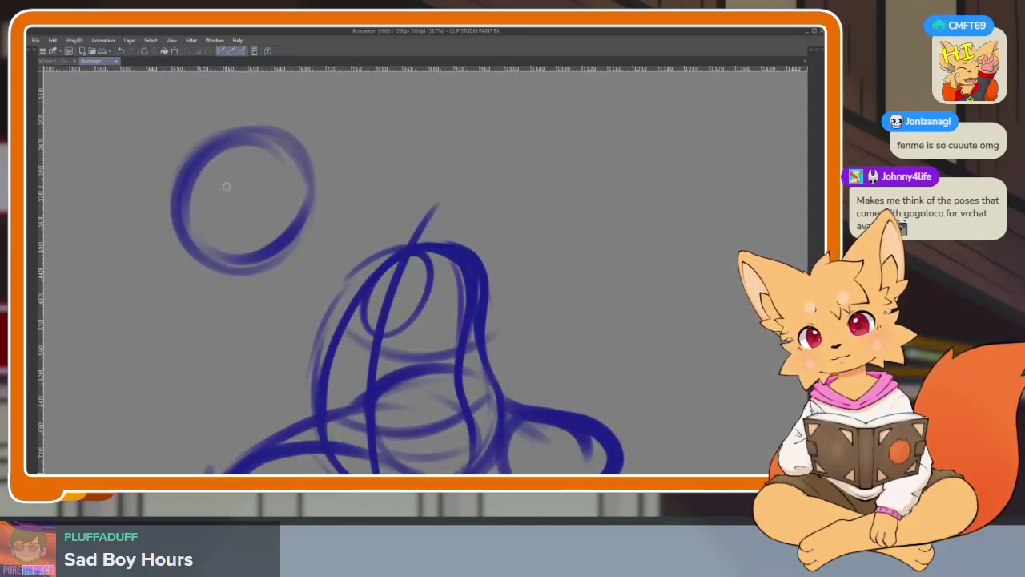
{"action": "mouse_move", "coordinate": [228, 192]}
{"action": "left_mouse_down"}
{"action": "mouse_move", "coordinate": [292, 296]}
{"action": "mouse_move", "coordinate": [385, 303]}
{"action": "left_mouse_up"}
{"action": "mouse_move", "coordinate": [376, 212]}
{"action": "left_mouse_down"}
{"action": "mouse_move", "coordinate": [273, 345]}
{"action": "mouse_move", "coordinate": [261, 424]}
{"action": "left_mouse_up"}
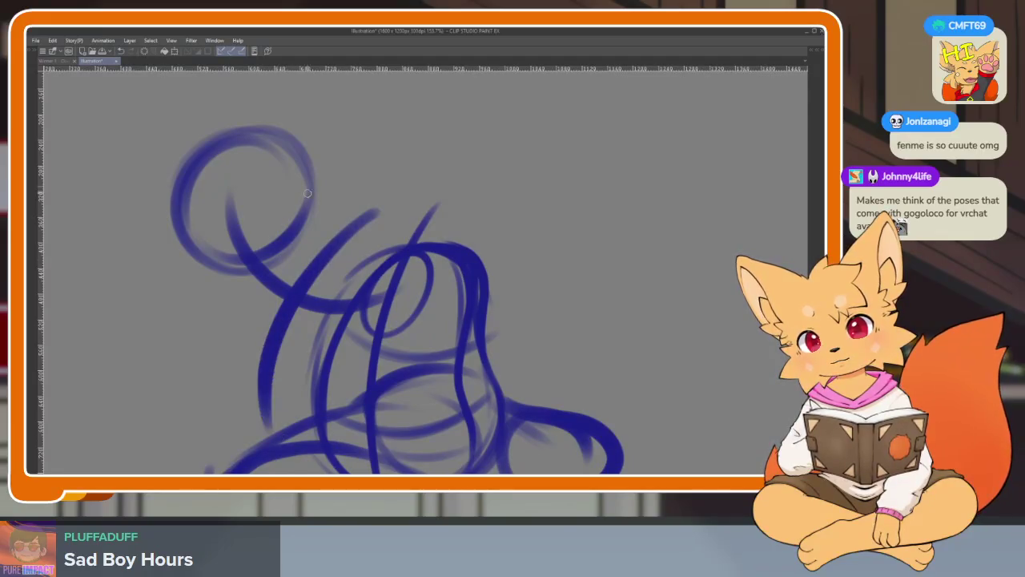
{"action": "mouse_move", "coordinate": [317, 178]}
{"action": "left_mouse_down"}
{"action": "mouse_move", "coordinate": [298, 272]}
{"action": "mouse_move", "coordinate": [306, 271]}
{"action": "left_mouse_up"}
{"action": "left_click_drag", "start_coordinate": [185, 173], "coordinate": [176, 277]}
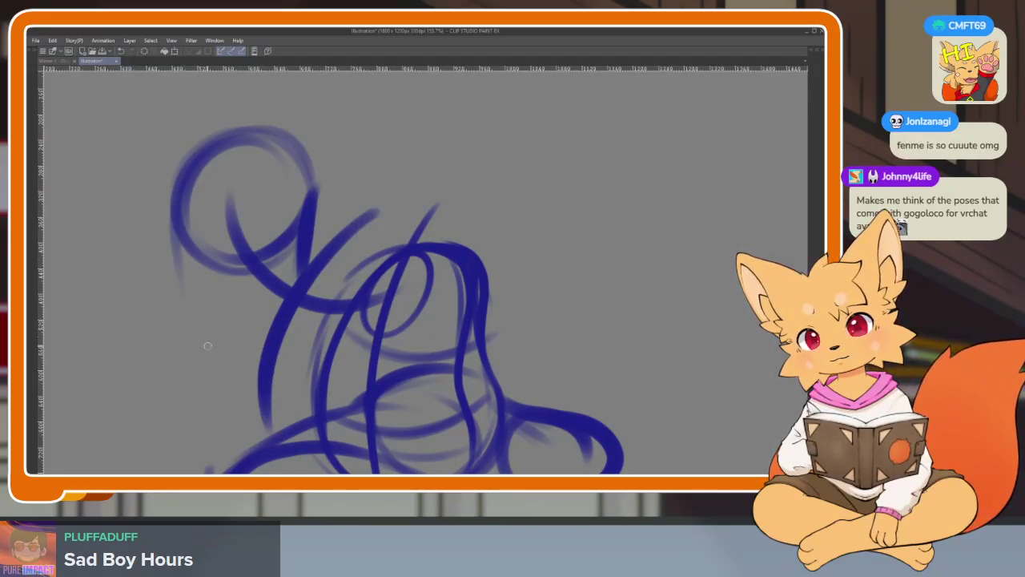
{"action": "mouse_move", "coordinate": [185, 204]}
{"action": "left_mouse_down"}
{"action": "mouse_move", "coordinate": [209, 346]}
{"action": "mouse_move", "coordinate": [245, 365]}
{"action": "mouse_move", "coordinate": [311, 209]}
{"action": "left_mouse_up"}
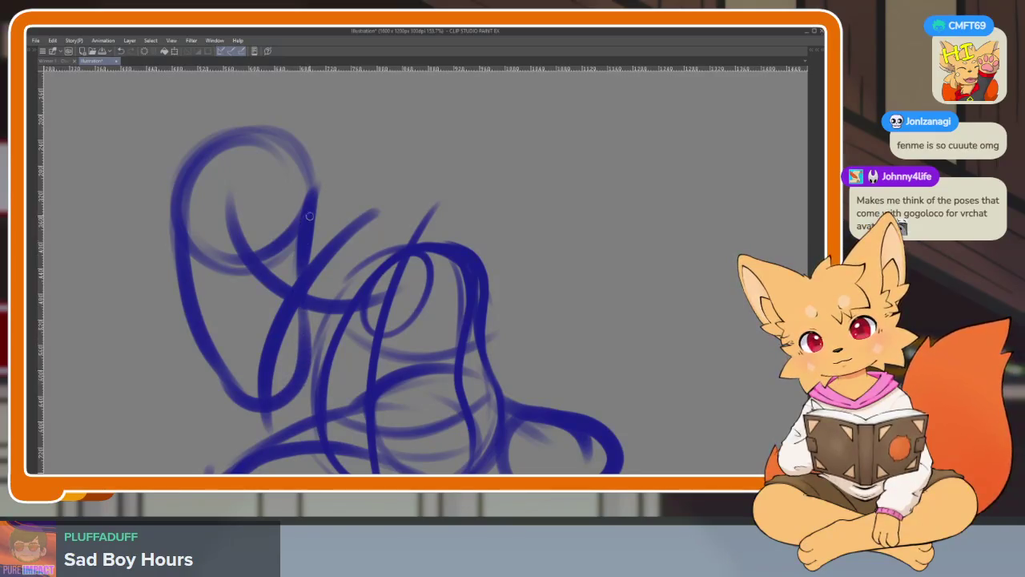
Add dark strokes through the sketch's middle and erase faint outer arcs around the loop.
{"action": "left_click_drag", "start_coordinate": [376, 325], "coordinate": [288, 404]}
{"action": "left_click_drag", "start_coordinate": [373, 345], "coordinate": [330, 372]}
{"action": "left_click_drag", "start_coordinate": [301, 328], "coordinate": [336, 280]}
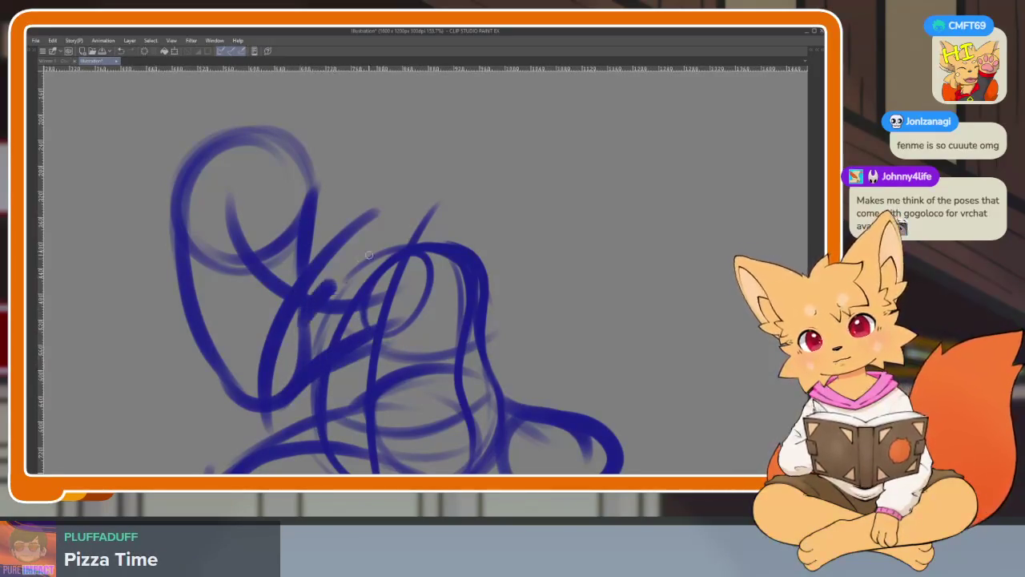
{"action": "scroll", "coordinate": [369, 255], "scroll_direction": "down", "scroll_amount": 5}
{"action": "scroll", "coordinate": [492, 281], "scroll_direction": "up", "scroll_amount": 3}
{"action": "scroll", "coordinate": [465, 337], "scroll_direction": "up", "scroll_amount": 2}
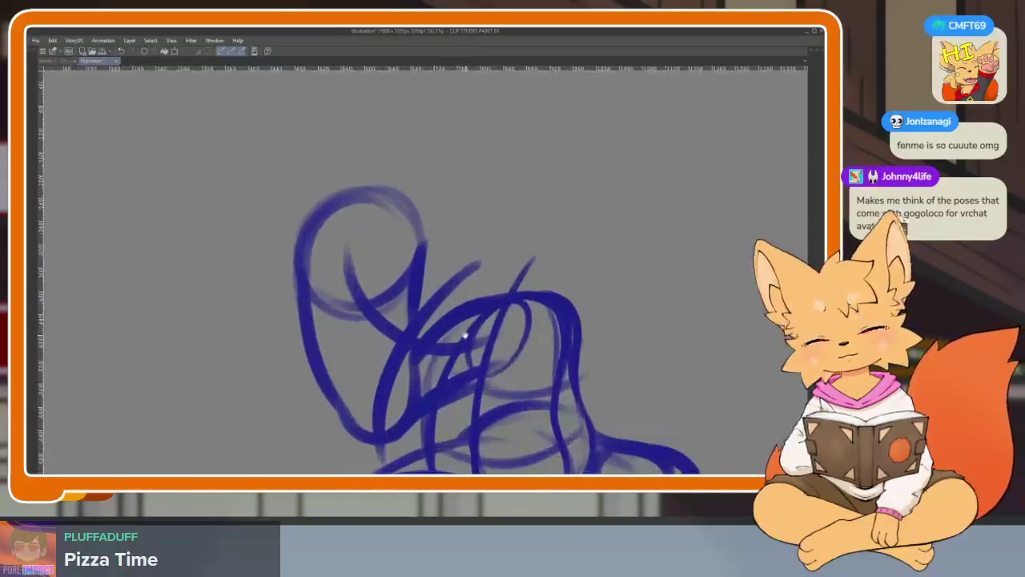
{"action": "mouse_move", "coordinate": [393, 399]}
{"action": "left_mouse_down"}
{"action": "mouse_move", "coordinate": [407, 239]}
{"action": "mouse_move", "coordinate": [305, 256]}
{"action": "mouse_move", "coordinate": [300, 318]}
{"action": "left_mouse_up"}
{"action": "mouse_move", "coordinate": [417, 250]}
{"action": "left_mouse_down"}
{"action": "mouse_move", "coordinate": [400, 215]}
{"action": "mouse_move", "coordinate": [288, 264]}
{"action": "mouse_move", "coordinate": [320, 192]}
{"action": "mouse_move", "coordinate": [386, 192]}
{"action": "left_mouse_up"}
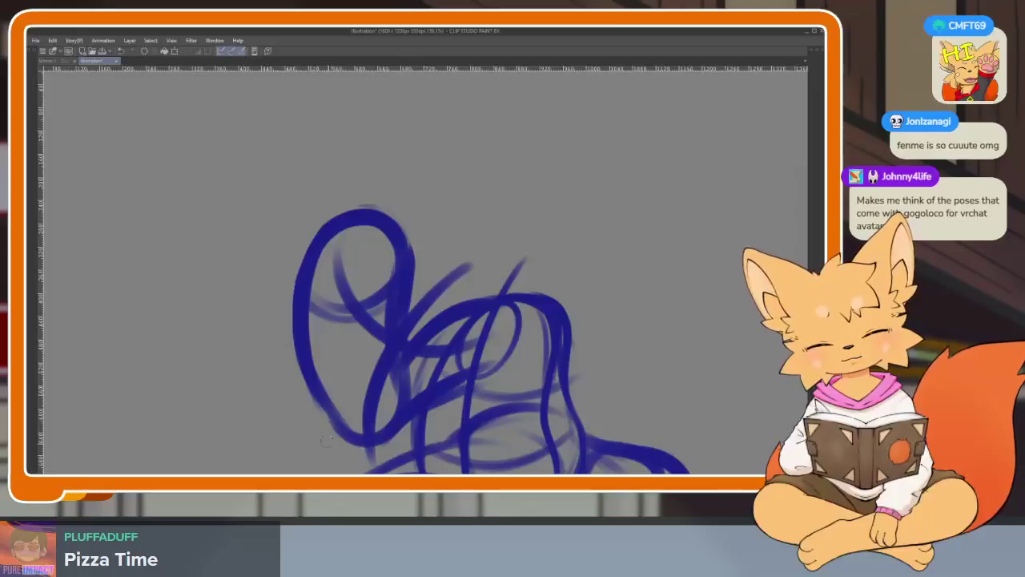
{"action": "scroll", "coordinate": [534, 347], "scroll_direction": "down", "scroll_amount": 5}
{"action": "scroll", "coordinate": [496, 361], "scroll_direction": "up", "scroll_amount": 1}
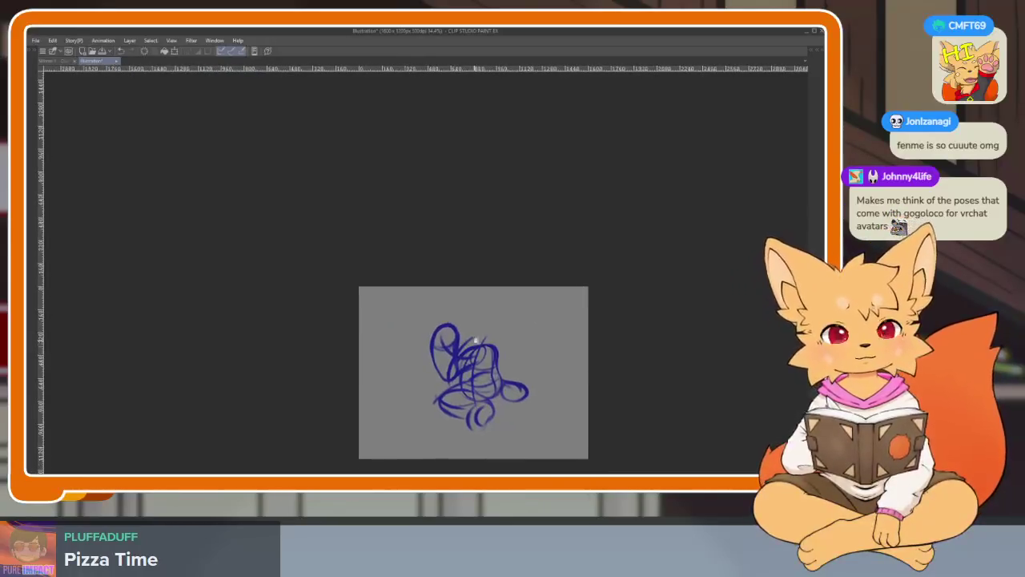
Replace a light lower-left stroke with a dark curve running down and right.
{"action": "scroll", "coordinate": [475, 366], "scroll_direction": "up", "scroll_amount": 3}
{"action": "scroll", "coordinate": [475, 366], "scroll_direction": "up", "scroll_amount": 2}
{"action": "scroll", "coordinate": [481, 373], "scroll_direction": "up", "scroll_amount": 1}
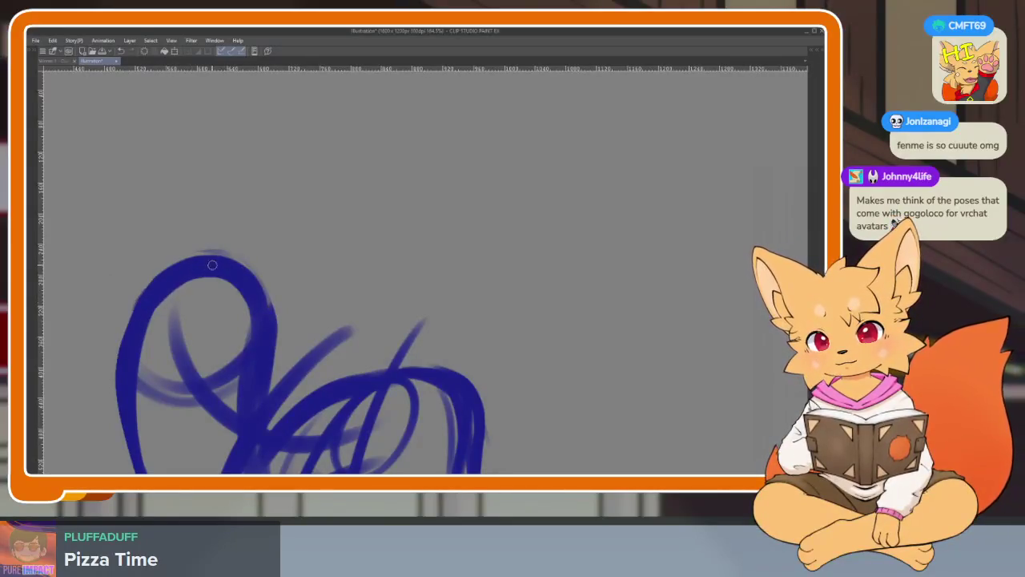
{"action": "mouse_move", "coordinate": [128, 358]}
{"action": "left_mouse_down"}
{"action": "mouse_move", "coordinate": [183, 377]}
{"action": "mouse_move", "coordinate": [250, 280]}
{"action": "mouse_move", "coordinate": [200, 276]}
{"action": "left_mouse_up"}
{"action": "key", "text": "ctrl+z"}
{"action": "key", "text": "ctrl+z"}
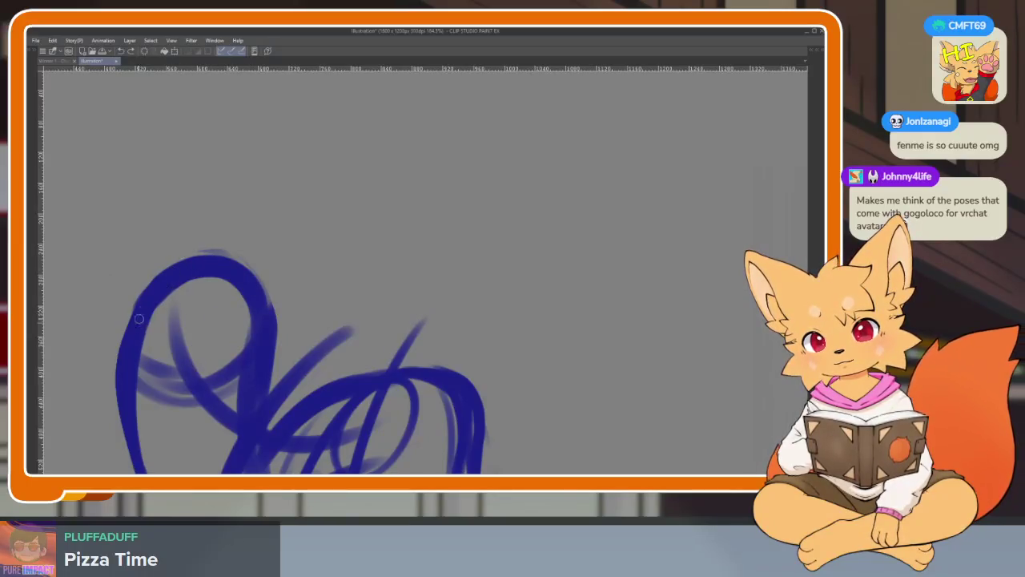
{"action": "left_click_drag", "start_coordinate": [138, 318], "coordinate": [244, 360]}
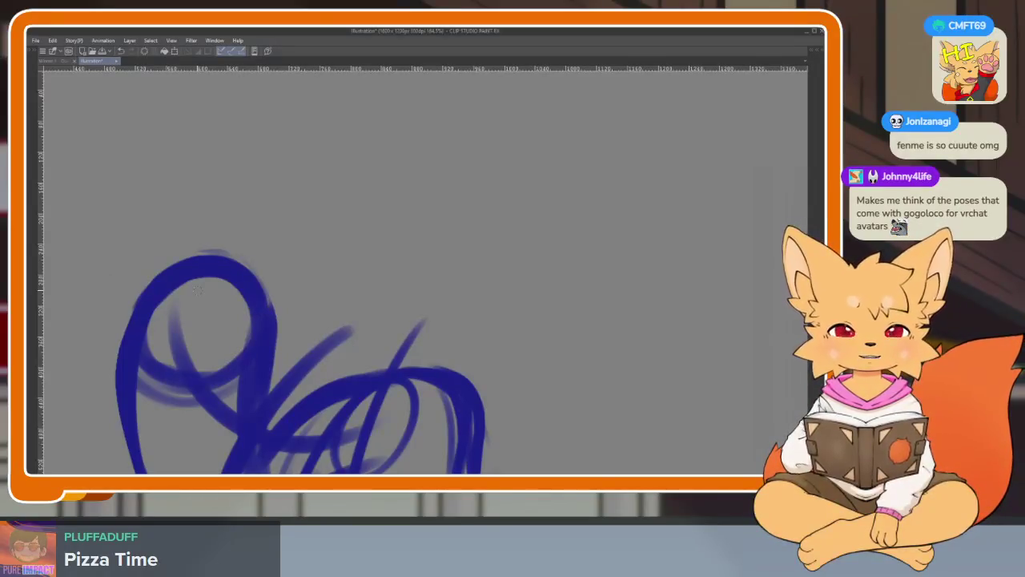
Reframe the view and loop strokes over the head top, neck, right side and middle.
{"action": "left_click_drag", "start_coordinate": [198, 290], "coordinate": [253, 235]}
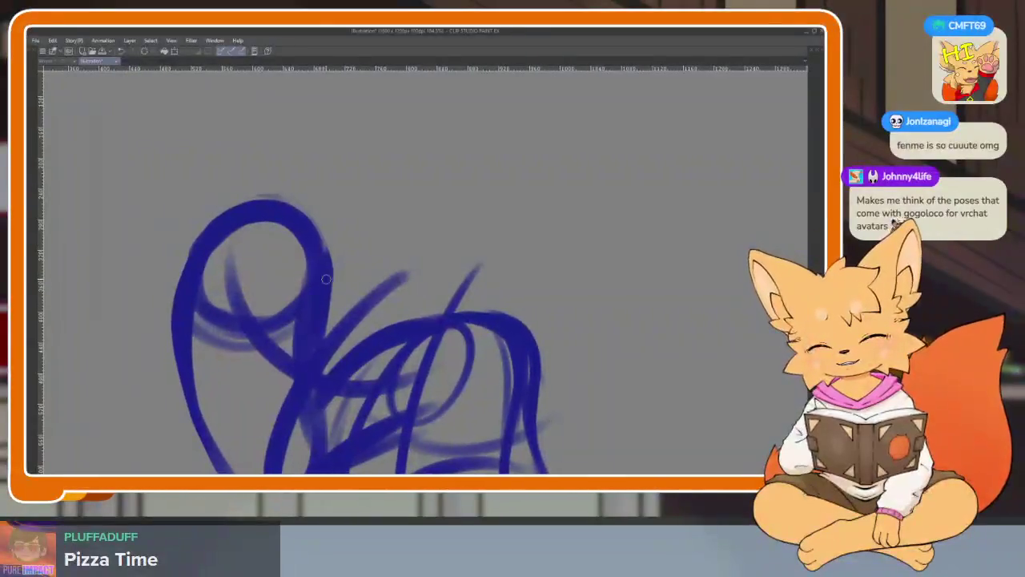
{"action": "left_click_drag", "start_coordinate": [326, 279], "coordinate": [252, 329]}
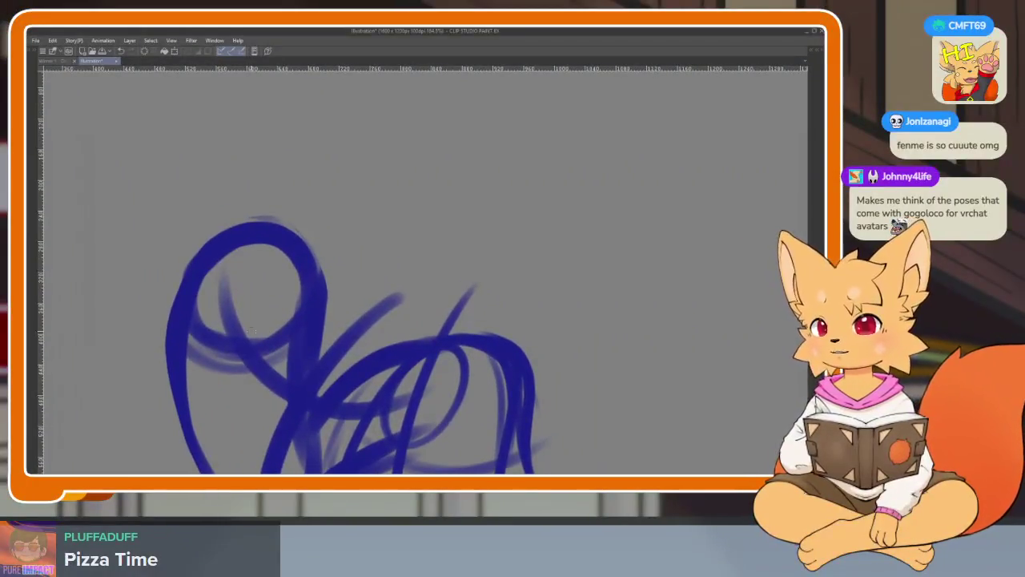
{"action": "scroll", "coordinate": [361, 366], "scroll_direction": "up", "scroll_amount": 1}
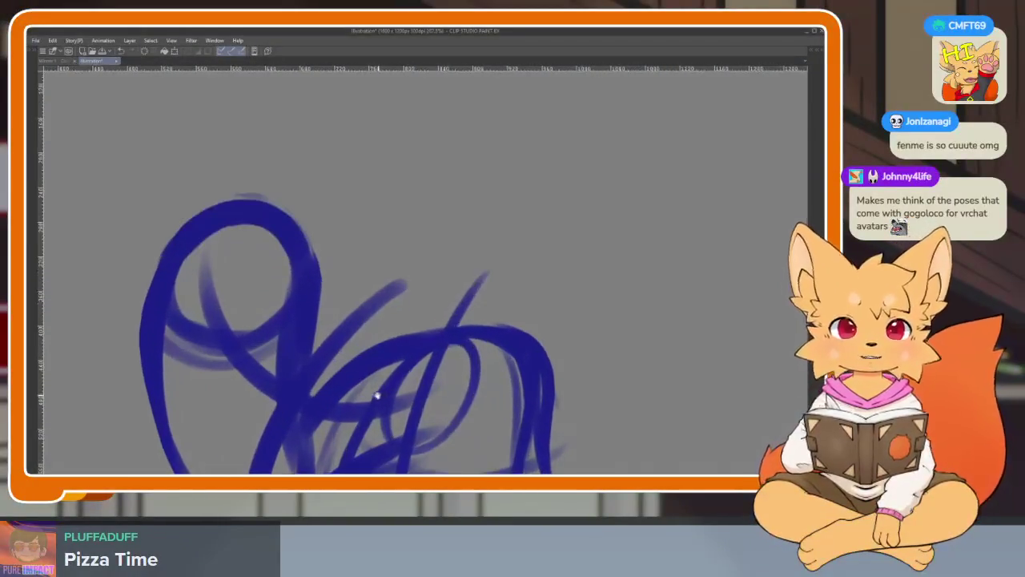
{"action": "scroll", "coordinate": [360, 399], "scroll_direction": "up", "scroll_amount": 1}
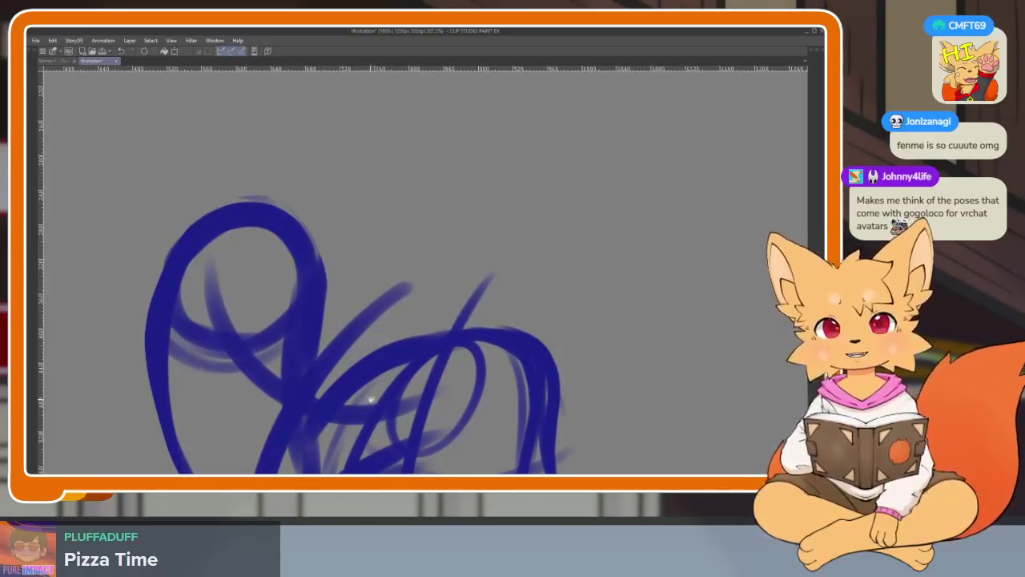
{"action": "left_click_drag", "start_coordinate": [361, 394], "coordinate": [358, 399]}
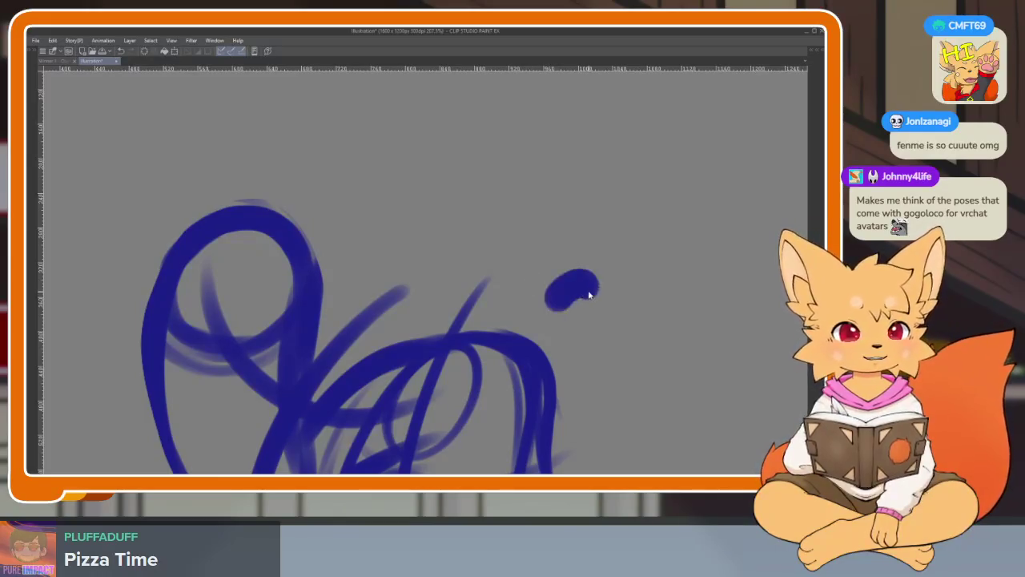
{"action": "scroll", "coordinate": [508, 314], "scroll_direction": "up", "scroll_amount": 1}
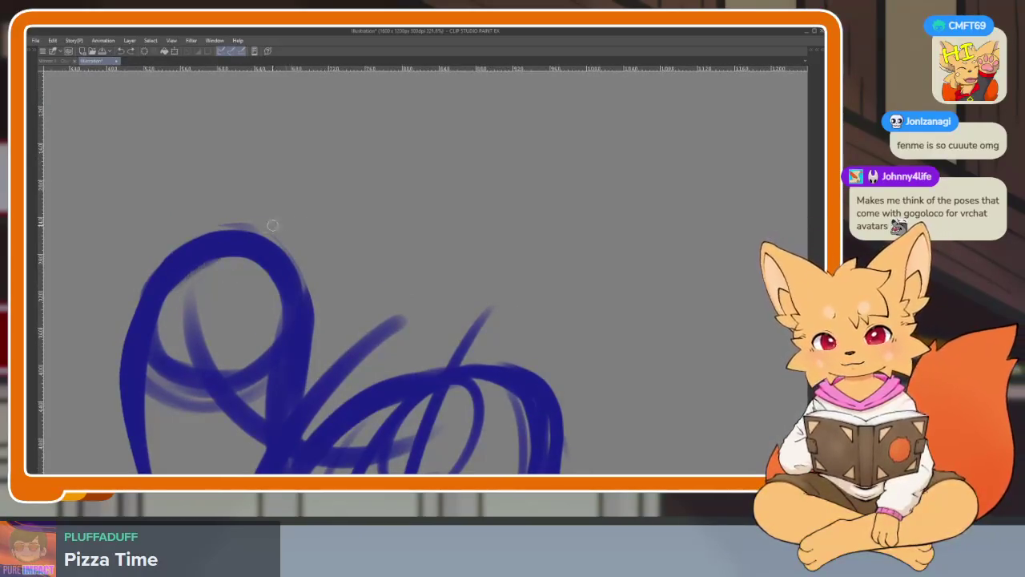
{"action": "mouse_move", "coordinate": [273, 225]}
{"action": "left_mouse_down"}
{"action": "mouse_move", "coordinate": [290, 214]}
{"action": "mouse_move", "coordinate": [278, 352]}
{"action": "left_mouse_up"}
{"action": "left_click_drag", "start_coordinate": [167, 280], "coordinate": [310, 262]}
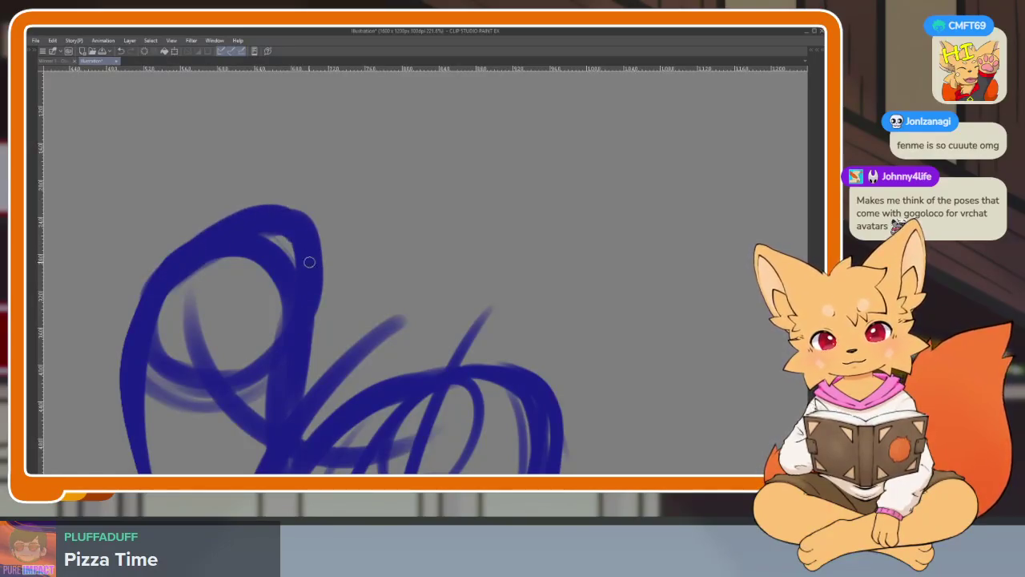
{"action": "left_click_drag", "start_coordinate": [248, 337], "coordinate": [297, 285]}
{"action": "mouse_move", "coordinate": [321, 249]}
{"action": "left_mouse_down"}
{"action": "mouse_move", "coordinate": [304, 316]}
{"action": "mouse_move", "coordinate": [341, 321]}
{"action": "mouse_move", "coordinate": [314, 340]}
{"action": "left_mouse_up"}
{"action": "left_click_drag", "start_coordinate": [160, 335], "coordinate": [239, 397]}
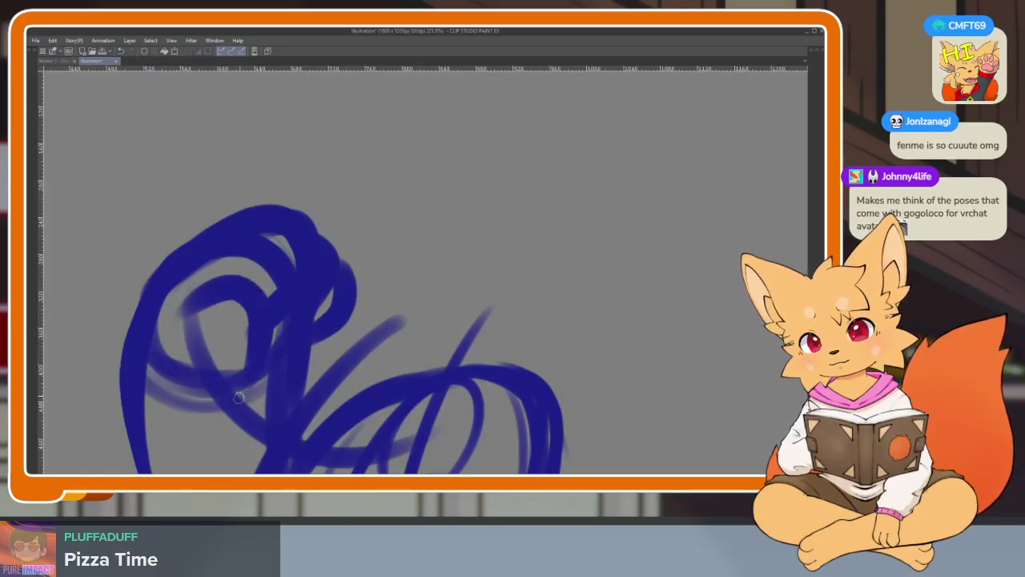
{"action": "scroll", "coordinate": [515, 343], "scroll_direction": "down", "scroll_amount": 5}
{"action": "scroll", "coordinate": [488, 370], "scroll_direction": "up", "scroll_amount": 2}
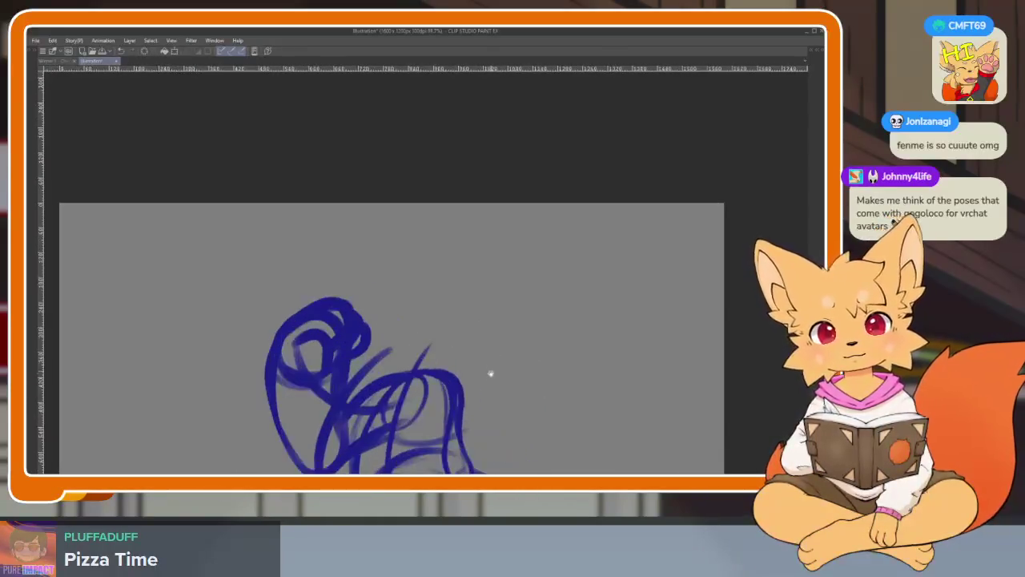
{"action": "scroll", "coordinate": [483, 391], "scroll_direction": "up", "scroll_amount": 2}
{"action": "scroll", "coordinate": [484, 390], "scroll_direction": "down", "scroll_amount": 1}
{"action": "scroll", "coordinate": [481, 386], "scroll_direction": "down", "scroll_amount": 1}
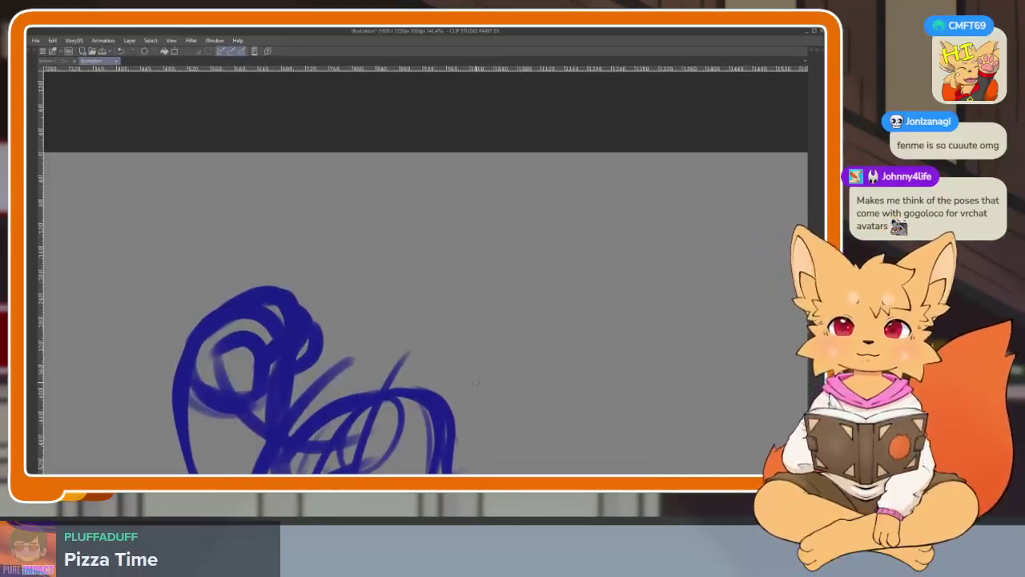
{"action": "scroll", "coordinate": [475, 381], "scroll_direction": "down", "scroll_amount": 1}
{"action": "scroll", "coordinate": [475, 380], "scroll_direction": "down", "scroll_amount": 1}
{"action": "scroll", "coordinate": [475, 374], "scroll_direction": "down", "scroll_amount": 1}
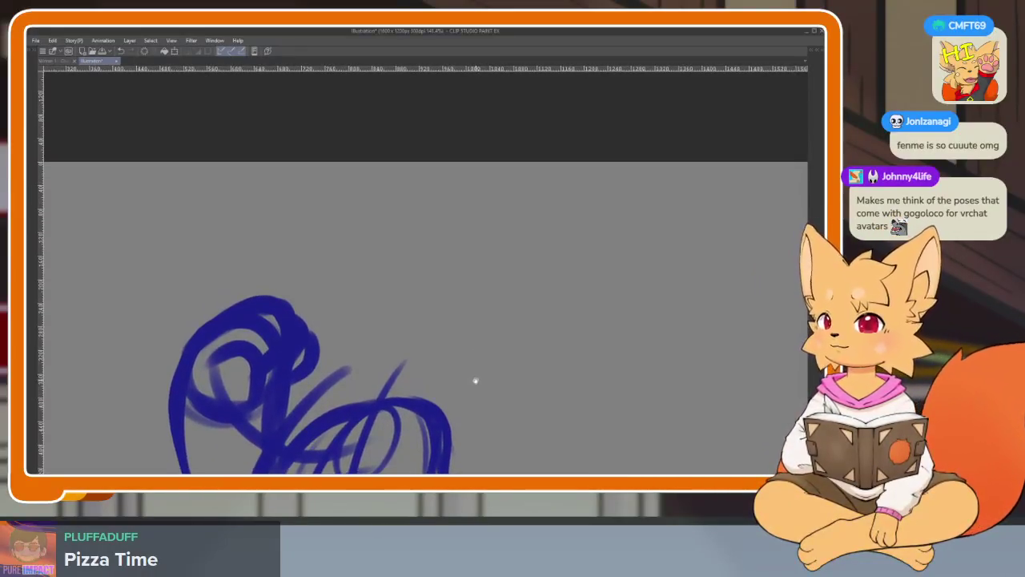
{"action": "scroll", "coordinate": [476, 379], "scroll_direction": "down", "scroll_amount": 1}
{"action": "scroll", "coordinate": [342, 367], "scroll_direction": "down", "scroll_amount": 1}
{"action": "scroll", "coordinate": [377, 334], "scroll_direction": "down", "scroll_amount": 1}
{"action": "scroll", "coordinate": [419, 316], "scroll_direction": "down", "scroll_amount": 3}
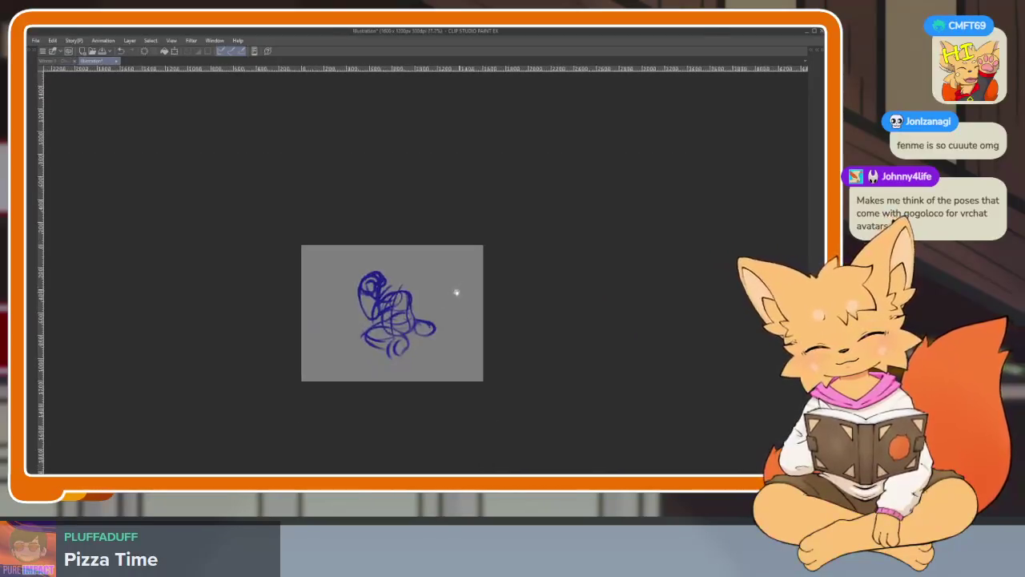
{"action": "scroll", "coordinate": [455, 290], "scroll_direction": "up", "scroll_amount": 1}
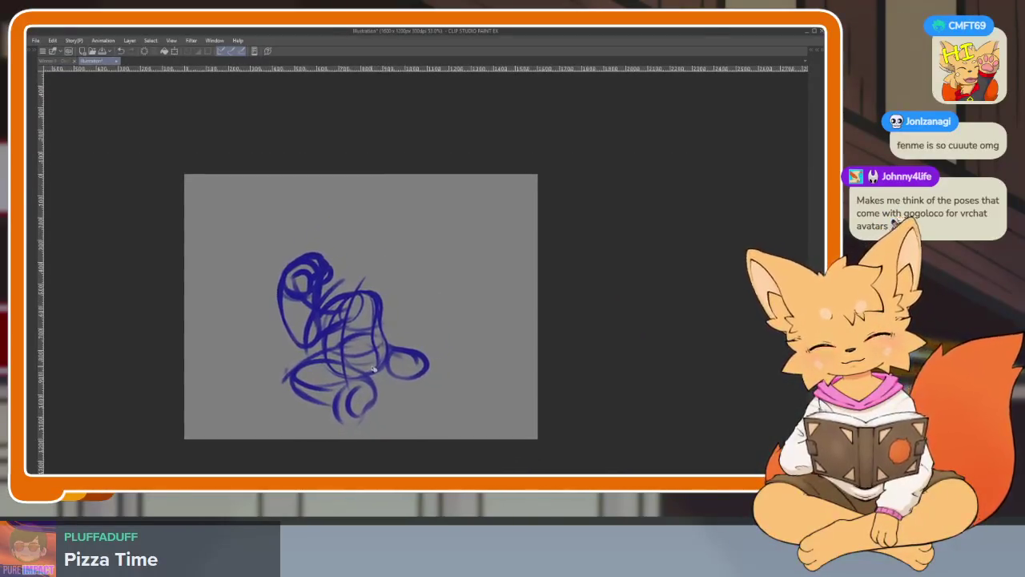
{"action": "scroll", "coordinate": [381, 329], "scroll_direction": "up", "scroll_amount": 3}
{"action": "scroll", "coordinate": [368, 315], "scroll_direction": "down", "scroll_amount": 1}
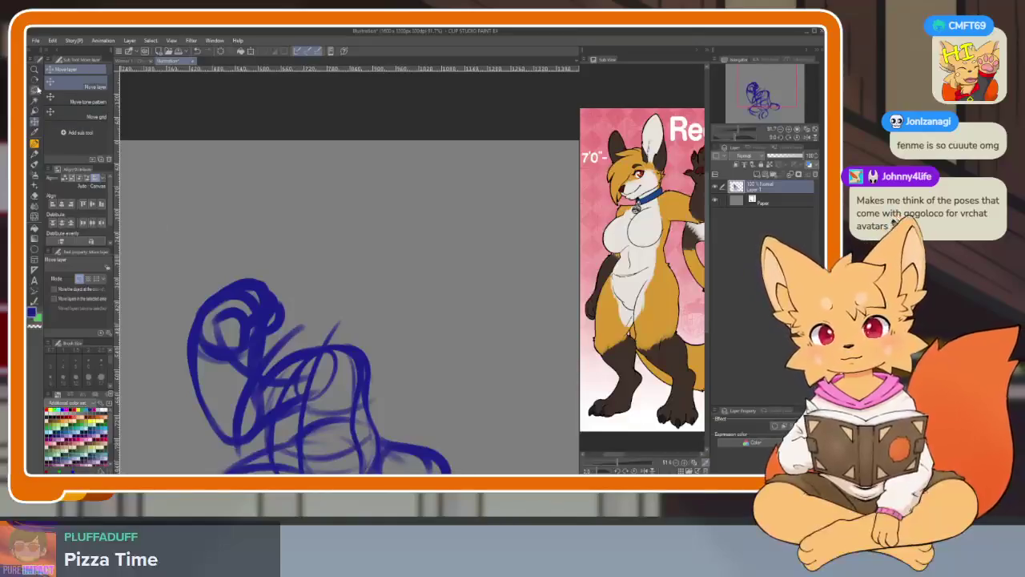
{"action": "key", "text": "Tab"}
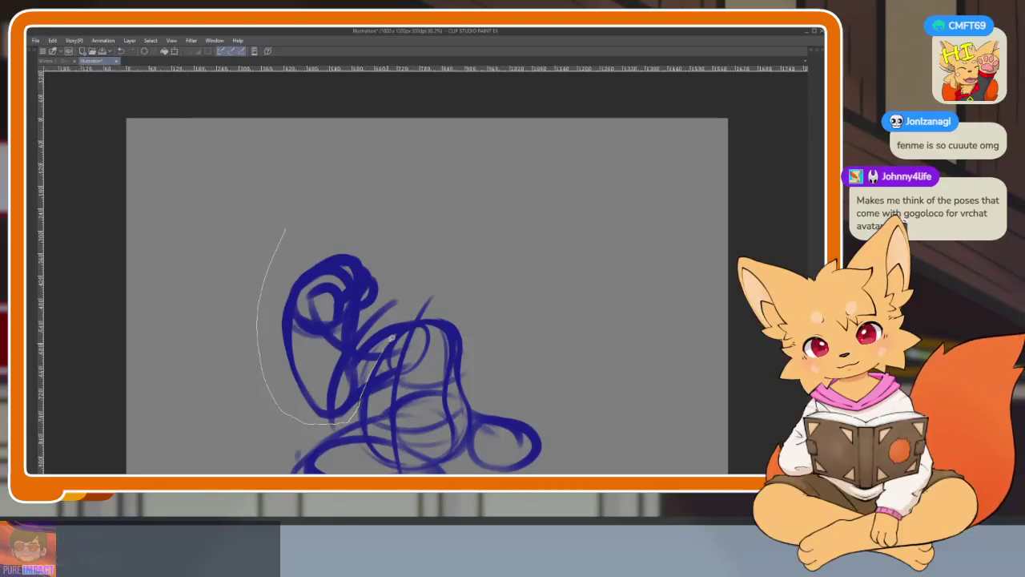
{"action": "mouse_move", "coordinate": [362, 394]}
{"action": "left_mouse_down"}
{"action": "mouse_move", "coordinate": [297, 222]}
{"action": "mouse_move", "coordinate": [279, 251]}
{"action": "left_mouse_up"}
Scale down the selected head, move it up-left, tilt it slightly counterclockwise, and commit.
{"action": "key", "text": "ctrl+t"}
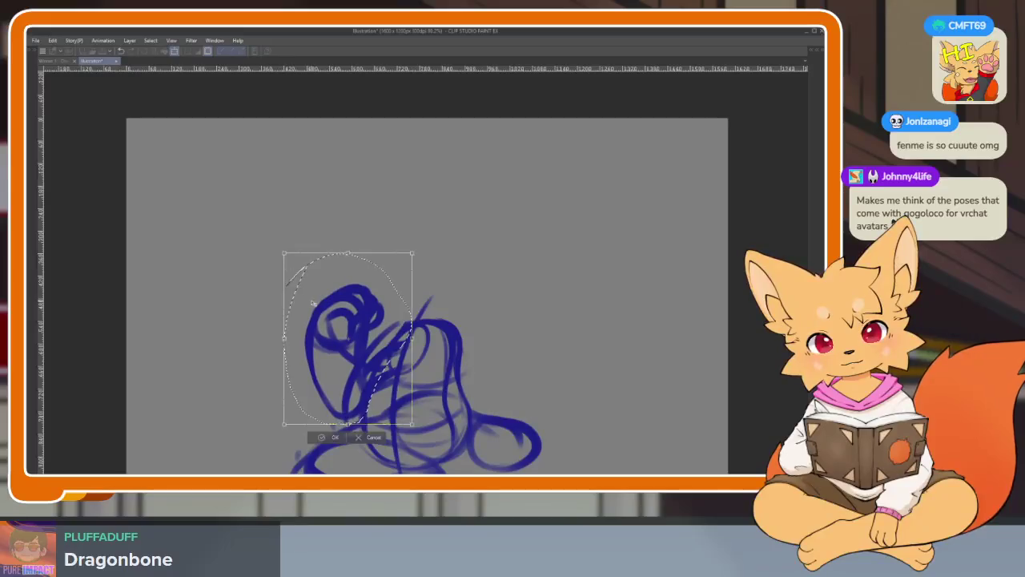
{"action": "left_click_drag", "start_coordinate": [311, 304], "coordinate": [303, 293]}
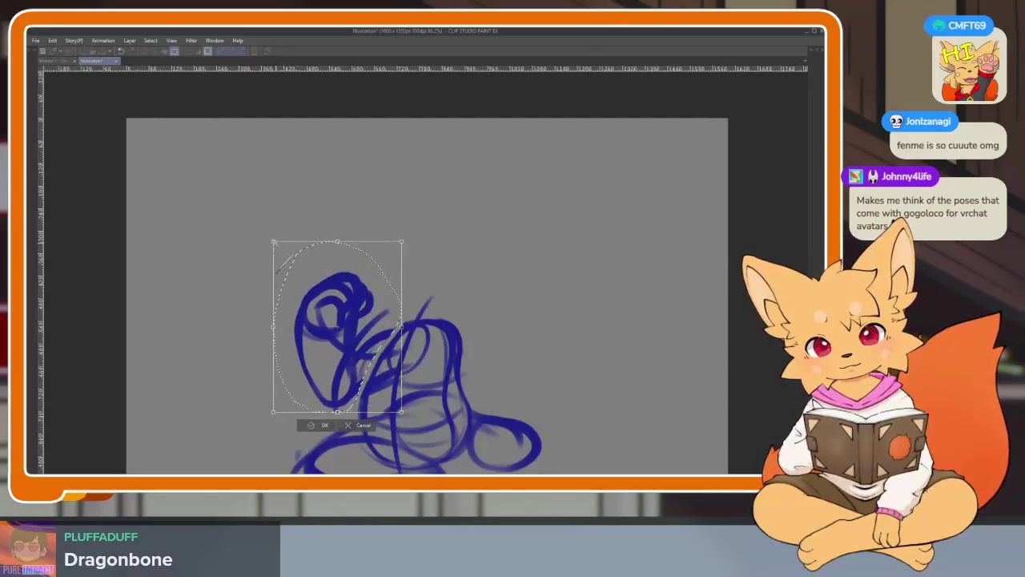
{"action": "left_click_drag", "start_coordinate": [437, 264], "coordinate": [429, 245]}
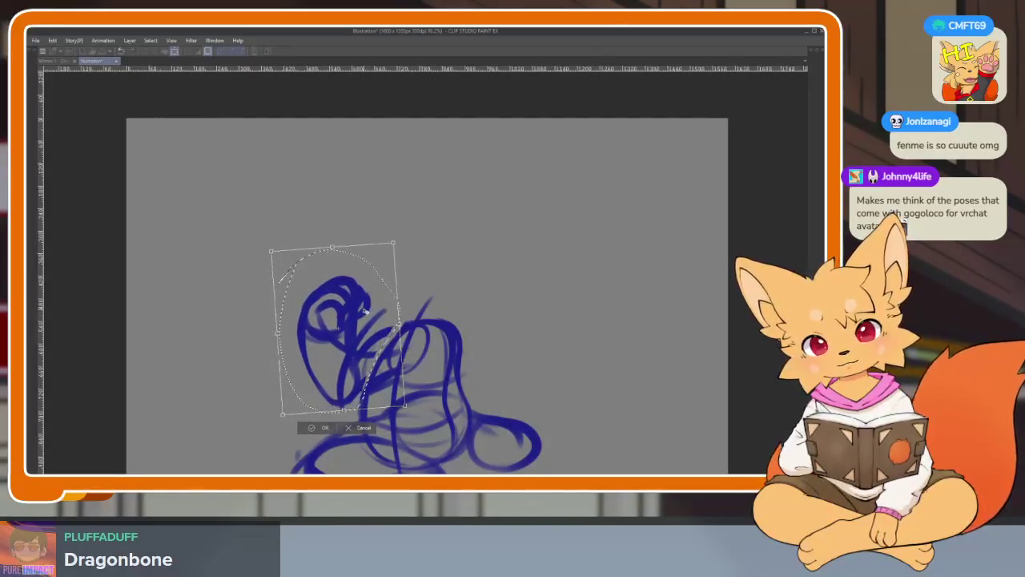
{"action": "key", "text": "Return"}
Draw the thin construction circle beside the figure and add a small blue dab.
{"action": "scroll", "coordinate": [401, 399], "scroll_direction": "up", "scroll_amount": 4}
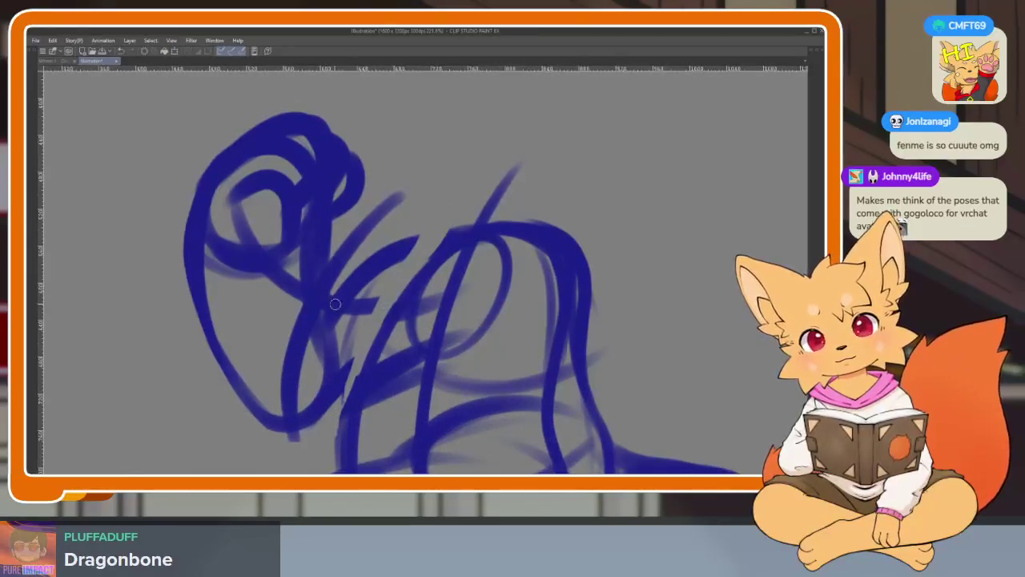
{"action": "left_click_drag", "start_coordinate": [330, 295], "coordinate": [513, 229]}
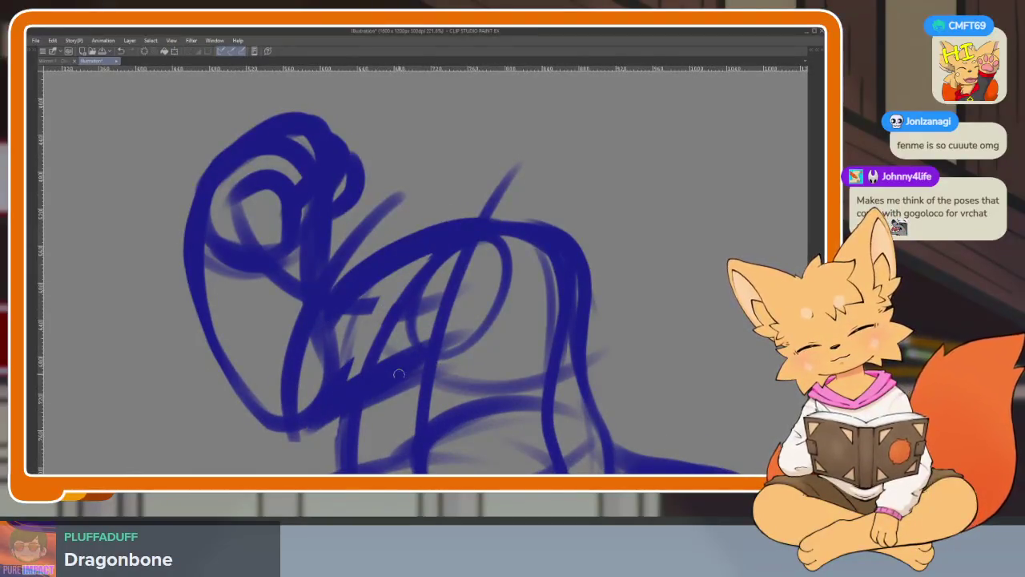
{"action": "scroll", "coordinate": [542, 344], "scroll_direction": "up", "scroll_amount": 5}
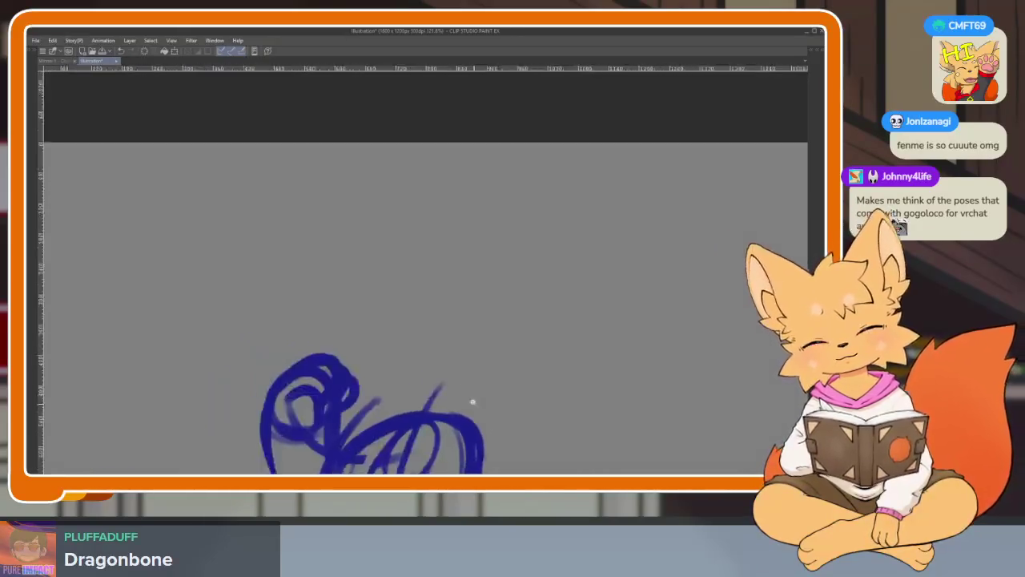
{"action": "scroll", "coordinate": [457, 390], "scroll_direction": "down", "scroll_amount": 5}
{"action": "scroll", "coordinate": [423, 393], "scroll_direction": "up", "scroll_amount": 4}
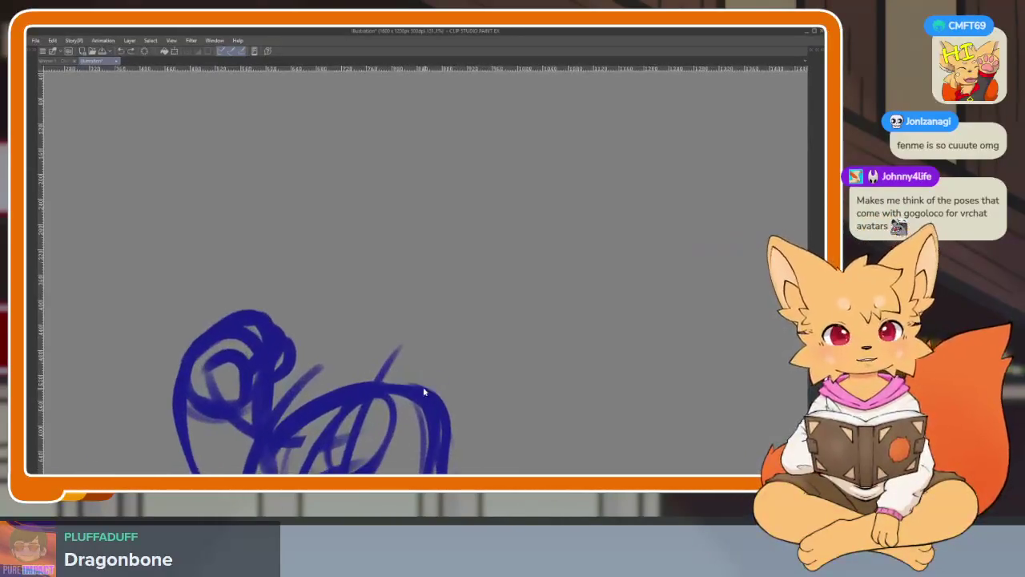
{"action": "left_click_drag", "start_coordinate": [347, 362], "coordinate": [363, 370]}
{"action": "key", "text": "Tab"}
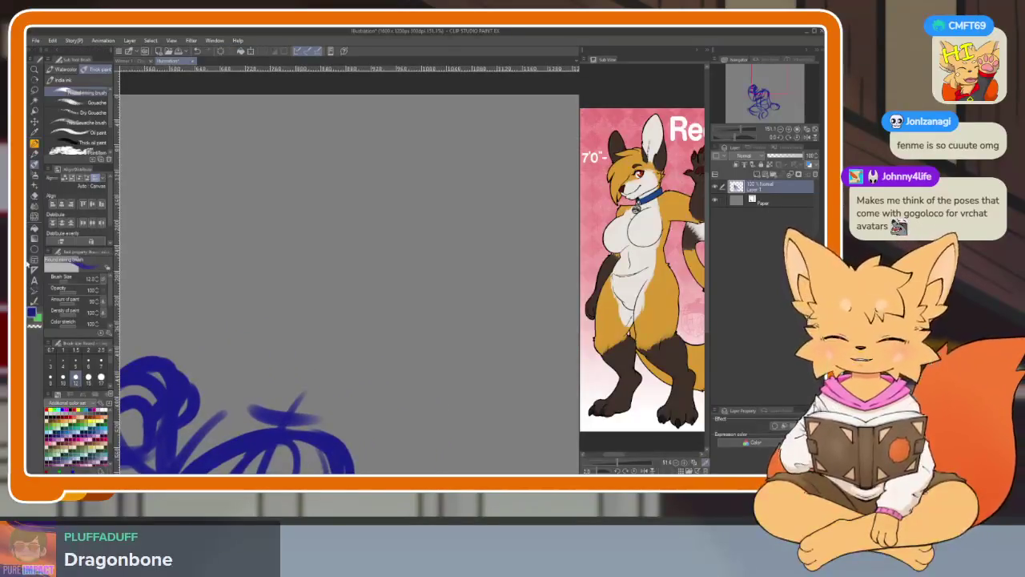
{"action": "key", "text": "Tab"}
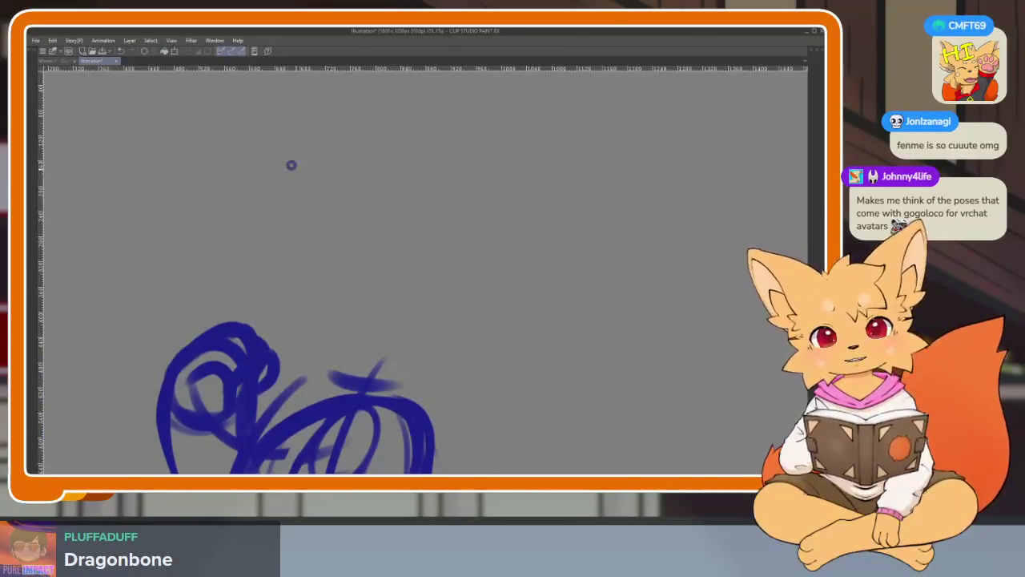
{"action": "scroll", "coordinate": [547, 388], "scroll_direction": "down", "scroll_amount": 5}
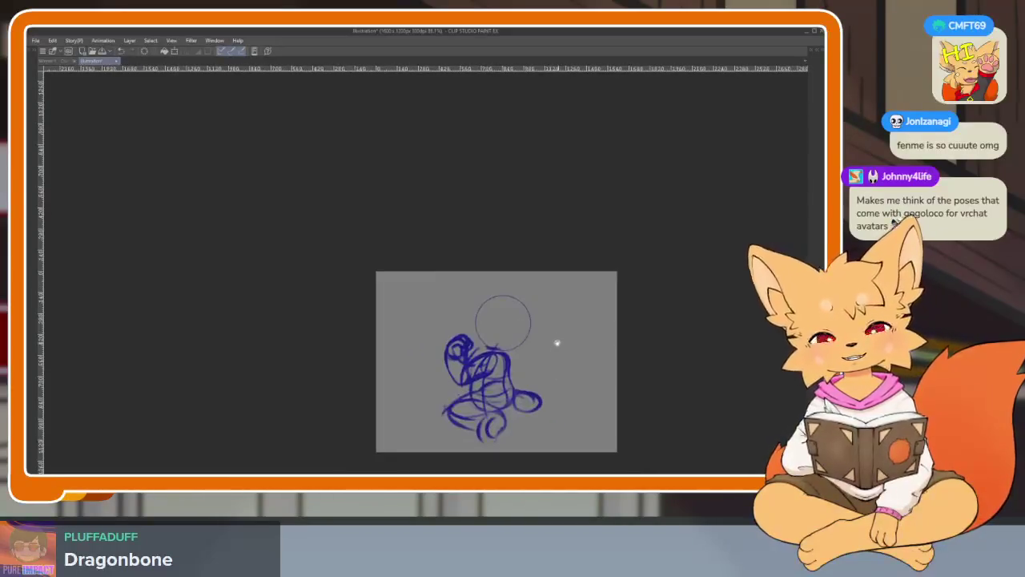
Draw diagonal and curved cross-contour guidelines and a muzzle oval inside the head circle.
{"action": "scroll", "coordinate": [555, 341], "scroll_direction": "up", "scroll_amount": 4}
{"action": "scroll", "coordinate": [548, 371], "scroll_direction": "up", "scroll_amount": 2}
{"action": "scroll", "coordinate": [533, 360], "scroll_direction": "up", "scroll_amount": 1}
{"action": "scroll", "coordinate": [534, 359], "scroll_direction": "up", "scroll_amount": 1}
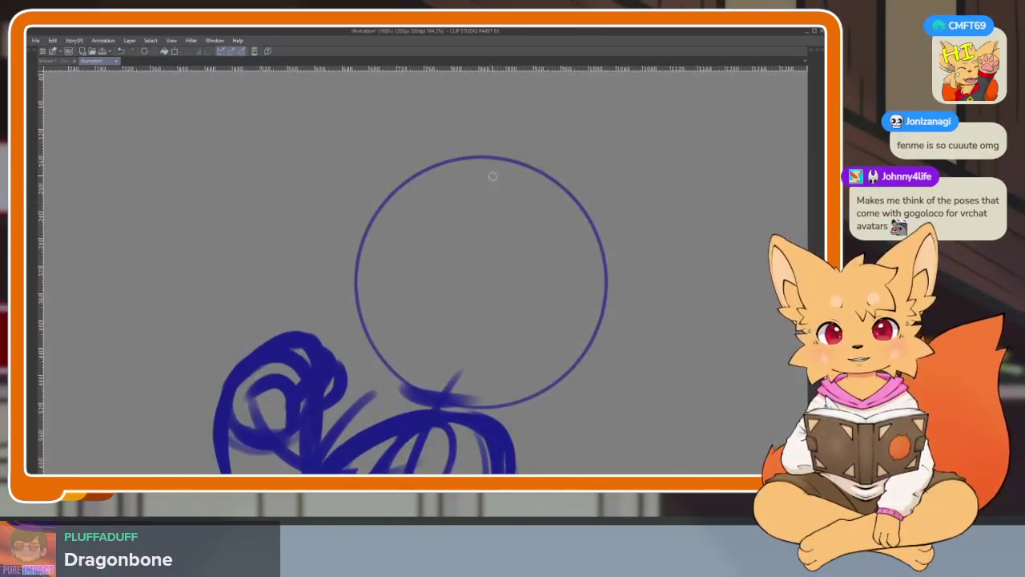
{"action": "mouse_move", "coordinate": [521, 157]}
{"action": "left_mouse_down"}
{"action": "mouse_move", "coordinate": [556, 168]}
{"action": "mouse_move", "coordinate": [398, 377]}
{"action": "left_mouse_up"}
{"action": "mouse_move", "coordinate": [346, 296]}
{"action": "left_mouse_down"}
{"action": "mouse_move", "coordinate": [526, 342]}
{"action": "mouse_move", "coordinate": [577, 413]}
{"action": "left_mouse_up"}
{"action": "key", "text": "ctrl+z"}
{"action": "left_click_drag", "start_coordinate": [345, 290], "coordinate": [537, 381]}
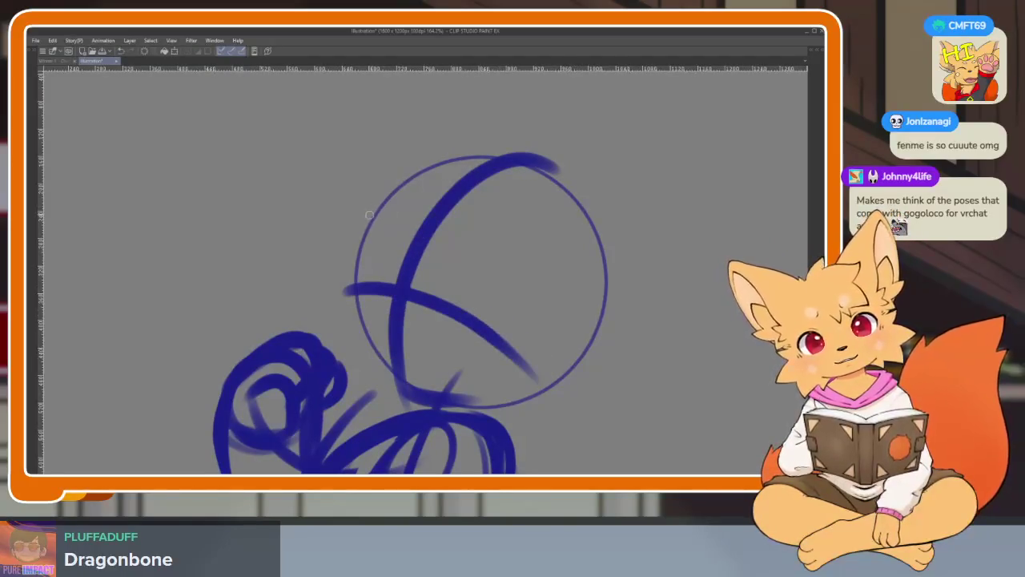
{"action": "mouse_move", "coordinate": [370, 214]}
{"action": "left_mouse_down"}
{"action": "mouse_move", "coordinate": [484, 209]}
{"action": "mouse_move", "coordinate": [564, 290]}
{"action": "left_mouse_up"}
{"action": "mouse_move", "coordinate": [503, 324]}
{"action": "left_mouse_down"}
{"action": "mouse_move", "coordinate": [578, 246]}
{"action": "mouse_move", "coordinate": [496, 380]}
{"action": "left_mouse_up"}
Retrace the head circle's sides and extend its inner top arc to the right.
{"action": "mouse_move", "coordinate": [395, 191]}
{"action": "left_mouse_down"}
{"action": "mouse_move", "coordinate": [362, 284]}
{"action": "mouse_move", "coordinate": [406, 394]}
{"action": "mouse_move", "coordinate": [593, 344]}
{"action": "left_mouse_up"}
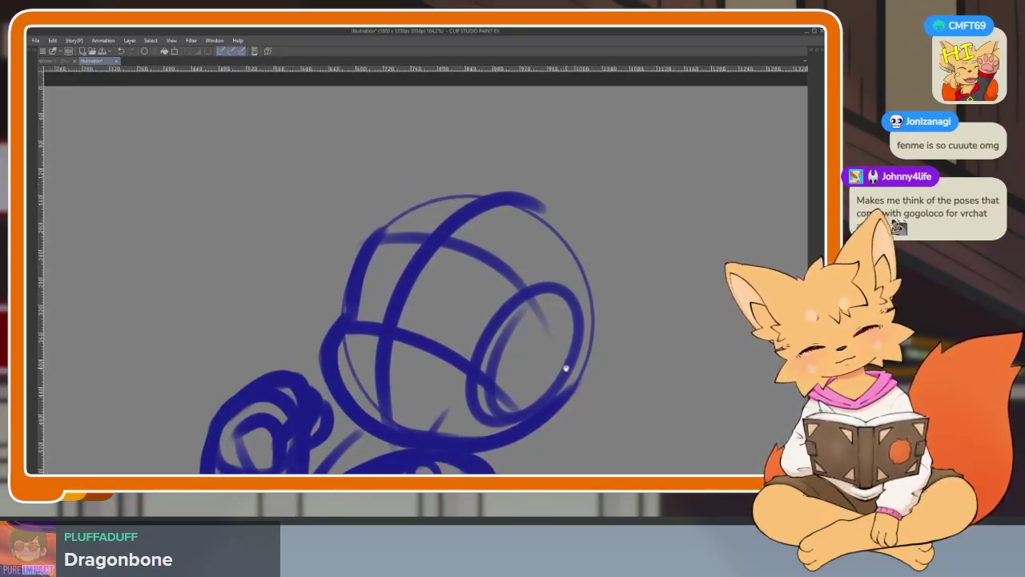
{"action": "mouse_move", "coordinate": [470, 214]}
{"action": "left_mouse_down"}
{"action": "mouse_move", "coordinate": [591, 292]}
{"action": "mouse_move", "coordinate": [583, 393]}
{"action": "left_mouse_up"}
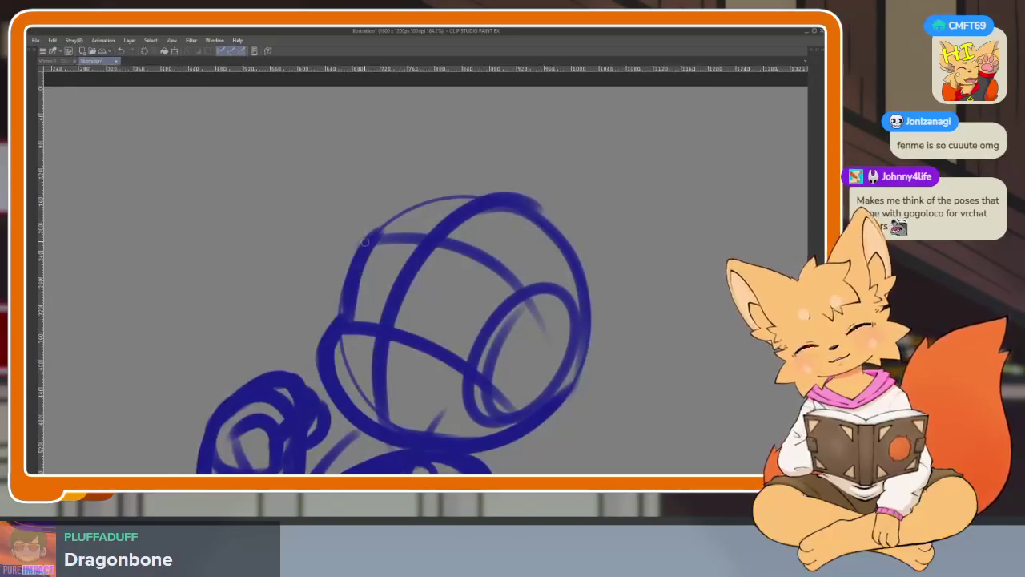
{"action": "left_click_drag", "start_coordinate": [473, 198], "coordinate": [361, 245]}
{"action": "key", "text": "ctrl+z"}
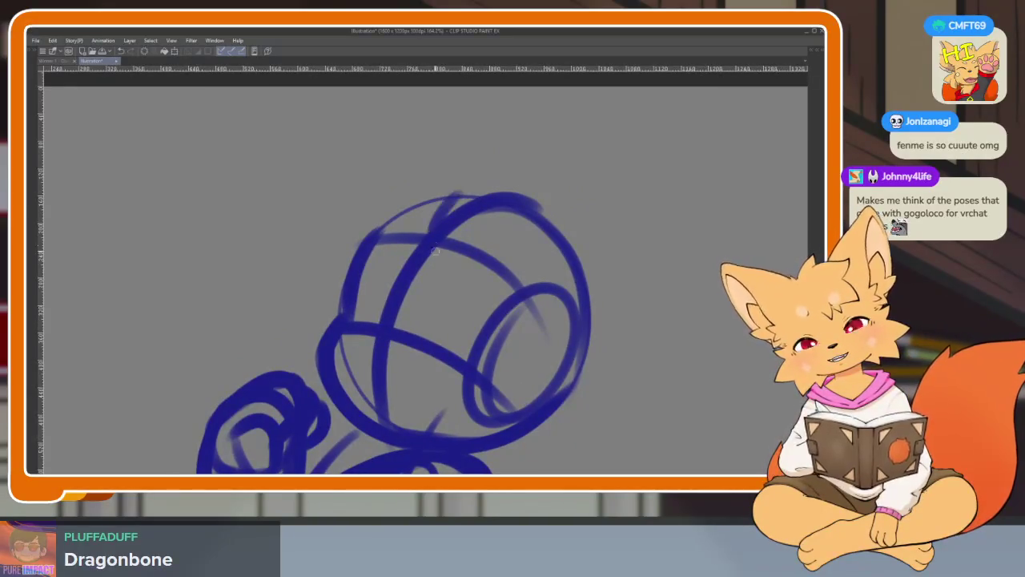
{"action": "left_click_drag", "start_coordinate": [433, 240], "coordinate": [528, 220]}
{"action": "left_click_drag", "start_coordinate": [568, 270], "coordinate": [471, 305]}
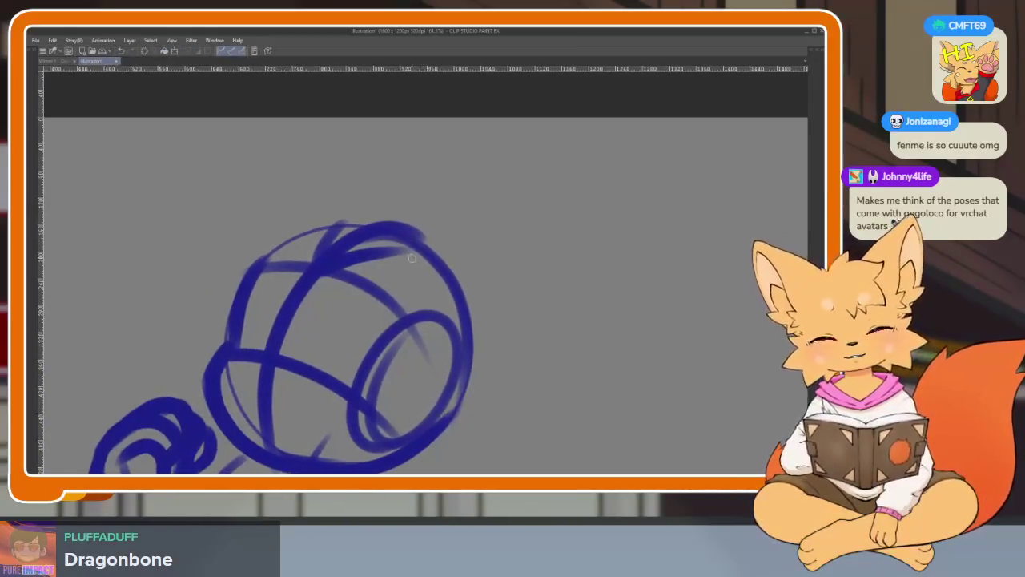
Draw the right ear's outer edge sweeping up-right, discarding two trial strokes.
{"action": "left_click_drag", "start_coordinate": [408, 268], "coordinate": [544, 220]}
{"action": "key", "text": "ctrl+z"}
{"action": "left_click_drag", "start_coordinate": [425, 248], "coordinate": [572, 172]}
{"action": "key", "text": "ctrl+z"}
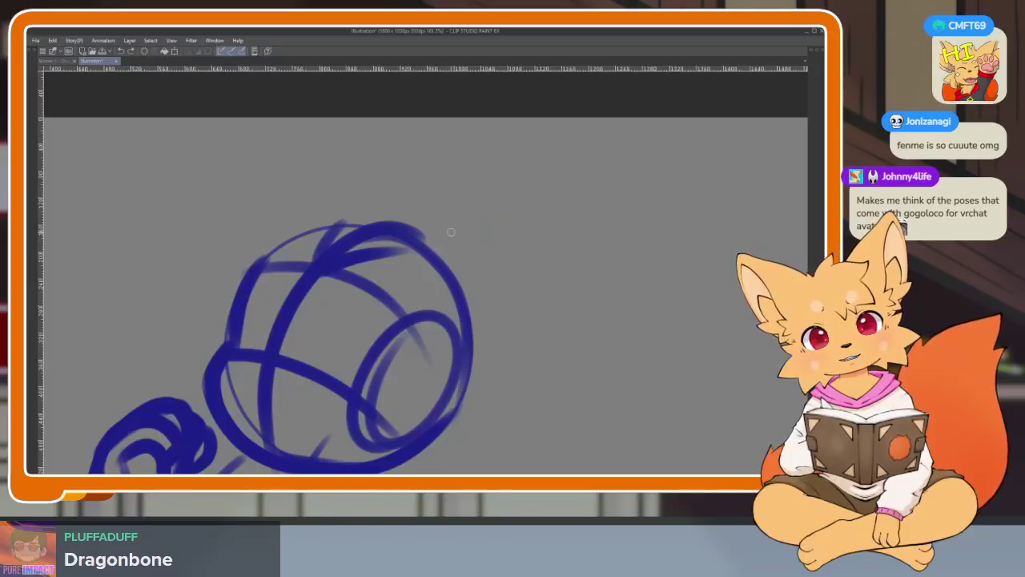
{"action": "mouse_move", "coordinate": [432, 240]}
{"action": "left_mouse_down"}
{"action": "mouse_move", "coordinate": [585, 142]}
{"action": "mouse_move", "coordinate": [601, 212]}
{"action": "mouse_move", "coordinate": [411, 391]}
{"action": "left_mouse_up"}
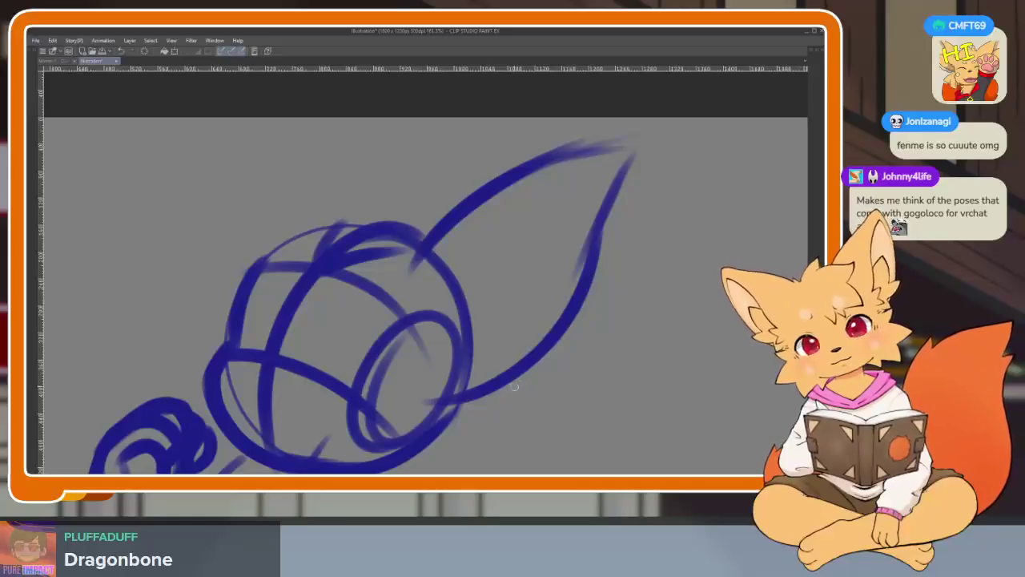
Draw the right ear's inner edge and retrace the top curve of the left ear.
{"action": "left_click_drag", "start_coordinate": [430, 316], "coordinate": [565, 332]}
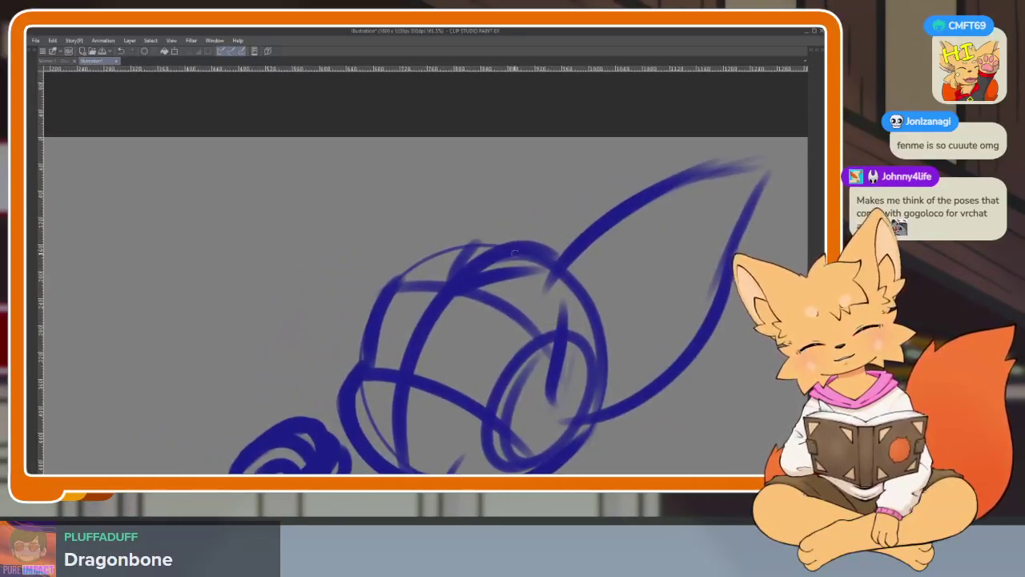
{"action": "mouse_move", "coordinate": [410, 208]}
{"action": "left_mouse_down"}
{"action": "mouse_move", "coordinate": [513, 236]}
{"action": "mouse_move", "coordinate": [237, 240]}
{"action": "mouse_move", "coordinate": [287, 324]}
{"action": "left_mouse_up"}
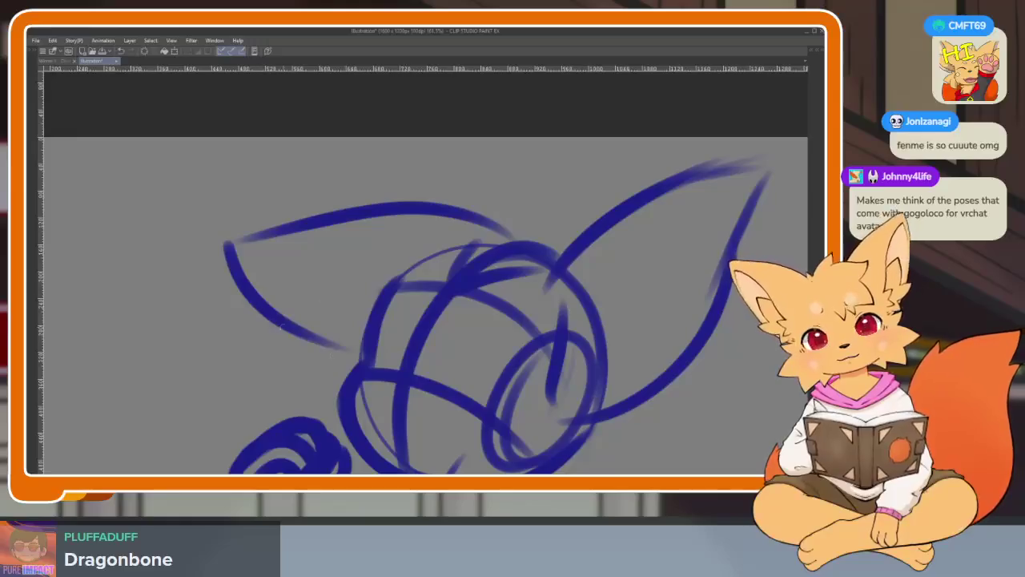
{"action": "mouse_move", "coordinate": [300, 211]}
{"action": "left_mouse_down"}
{"action": "mouse_move", "coordinate": [504, 242]}
{"action": "mouse_move", "coordinate": [414, 197]}
{"action": "mouse_move", "coordinate": [264, 178]}
{"action": "mouse_move", "coordinate": [356, 334]}
{"action": "left_mouse_up"}
{"action": "key", "text": "ctrl+z"}
{"action": "key", "text": "ctrl+z"}
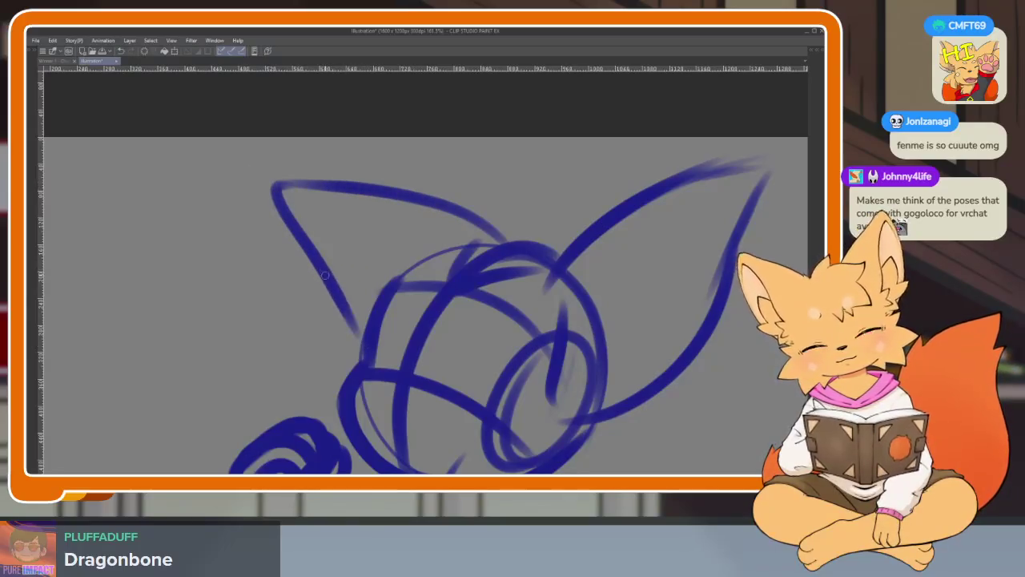
{"action": "mouse_move", "coordinate": [283, 179]}
{"action": "left_mouse_down"}
{"action": "mouse_move", "coordinate": [416, 200]}
{"action": "mouse_move", "coordinate": [496, 240]}
{"action": "left_mouse_up"}
{"action": "mouse_move", "coordinate": [607, 353]}
{"action": "left_mouse_down"}
{"action": "mouse_move", "coordinate": [577, 366]}
{"action": "mouse_move", "coordinate": [595, 400]}
{"action": "mouse_move", "coordinate": [553, 382]}
{"action": "mouse_move", "coordinate": [563, 393]}
{"action": "left_mouse_up"}
Pick a sketching brush, outline the left ear, and erase part of its outer stroke.
{"action": "key", "text": "Tab"}
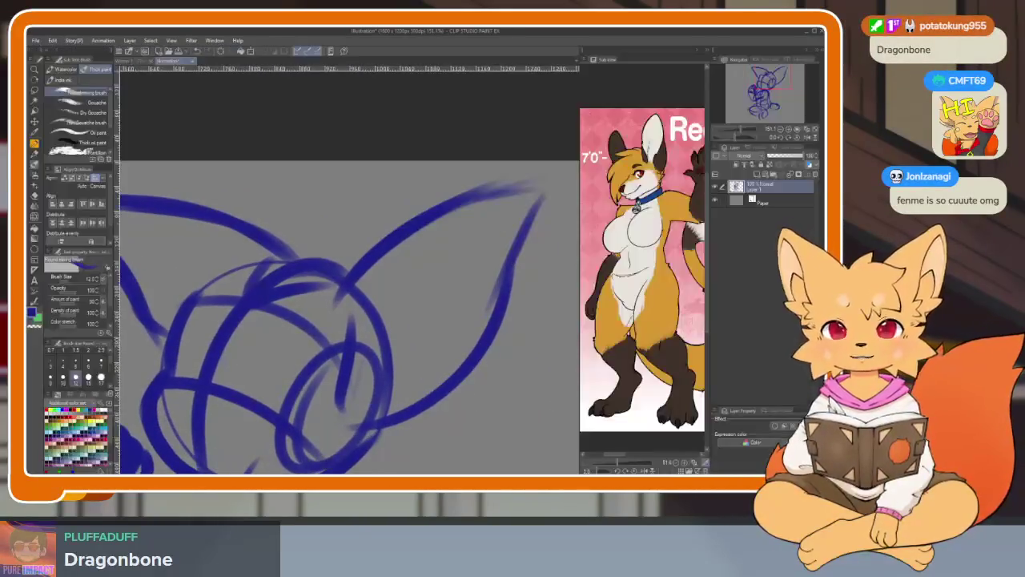
{"action": "left_click", "coordinate": [39, 94]}
{"action": "key", "text": "Tab"}
{"action": "left_click_drag", "start_coordinate": [464, 373], "coordinate": [482, 431]}
{"action": "mouse_move", "coordinate": [436, 304]}
{"action": "left_mouse_down"}
{"action": "mouse_move", "coordinate": [413, 280]}
{"action": "mouse_move", "coordinate": [288, 229]}
{"action": "mouse_move", "coordinate": [287, 351]}
{"action": "left_mouse_up"}
{"action": "left_click_drag", "start_coordinate": [232, 243], "coordinate": [238, 244]}
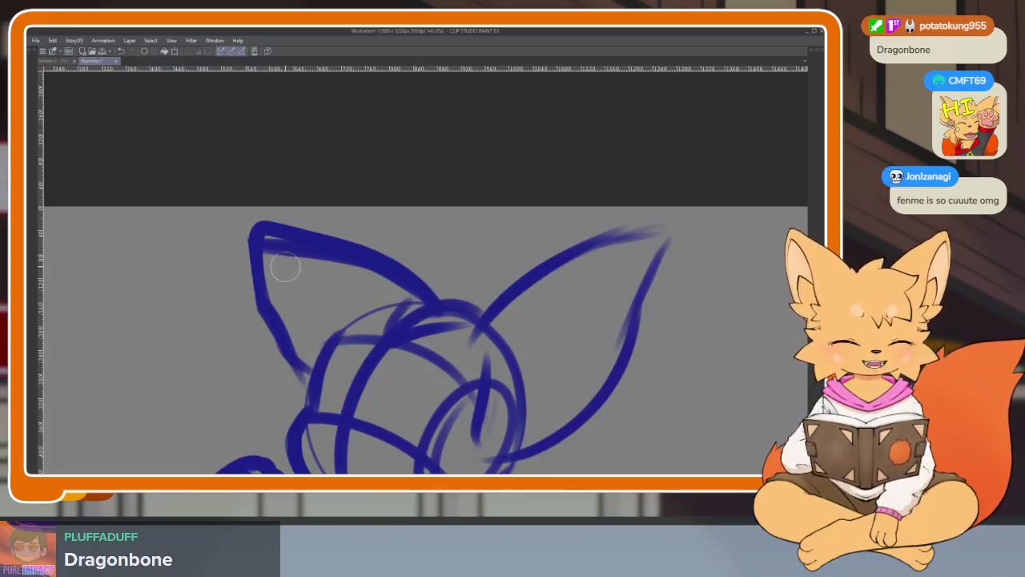
Add two curving strokes to the body below the head.
{"action": "scroll", "coordinate": [592, 385], "scroll_direction": "down", "scroll_amount": 5}
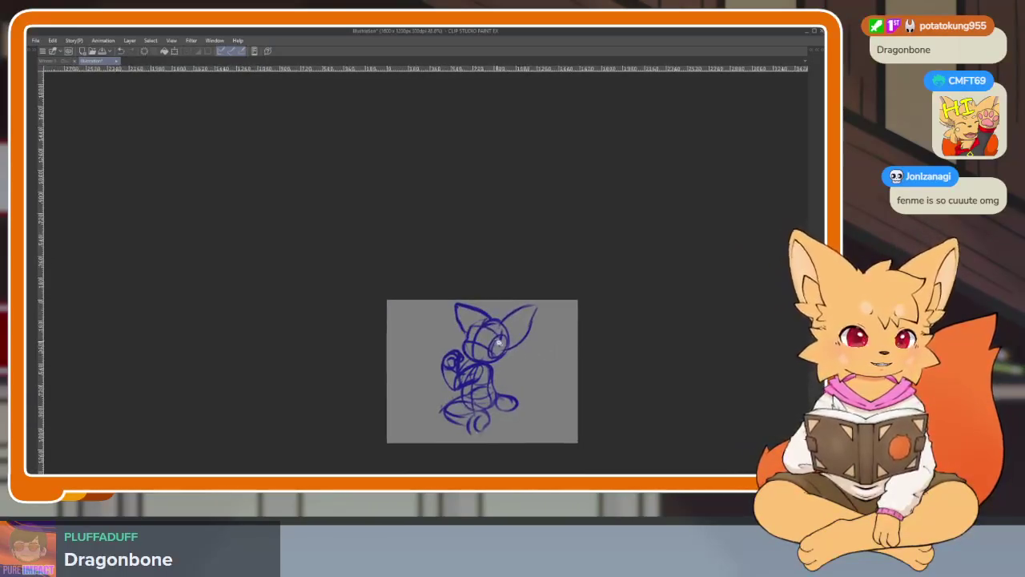
{"action": "scroll", "coordinate": [527, 366], "scroll_direction": "up", "scroll_amount": 3}
{"action": "scroll", "coordinate": [526, 367], "scroll_direction": "up", "scroll_amount": 2}
{"action": "scroll", "coordinate": [496, 389], "scroll_direction": "up", "scroll_amount": 1}
{"action": "scroll", "coordinate": [457, 401], "scroll_direction": "up", "scroll_amount": 1}
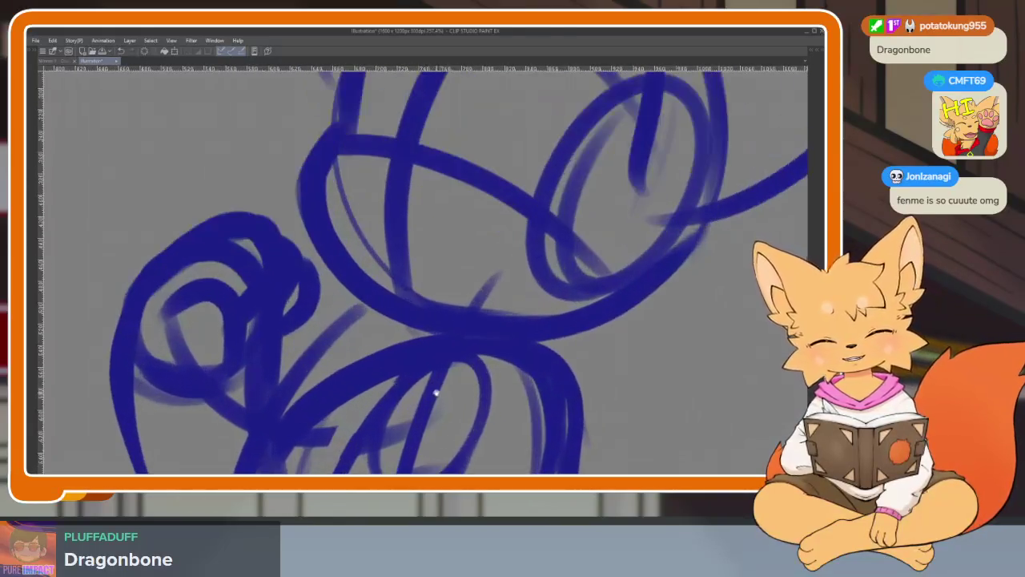
{"action": "scroll", "coordinate": [424, 321], "scroll_direction": "down", "scroll_amount": 2}
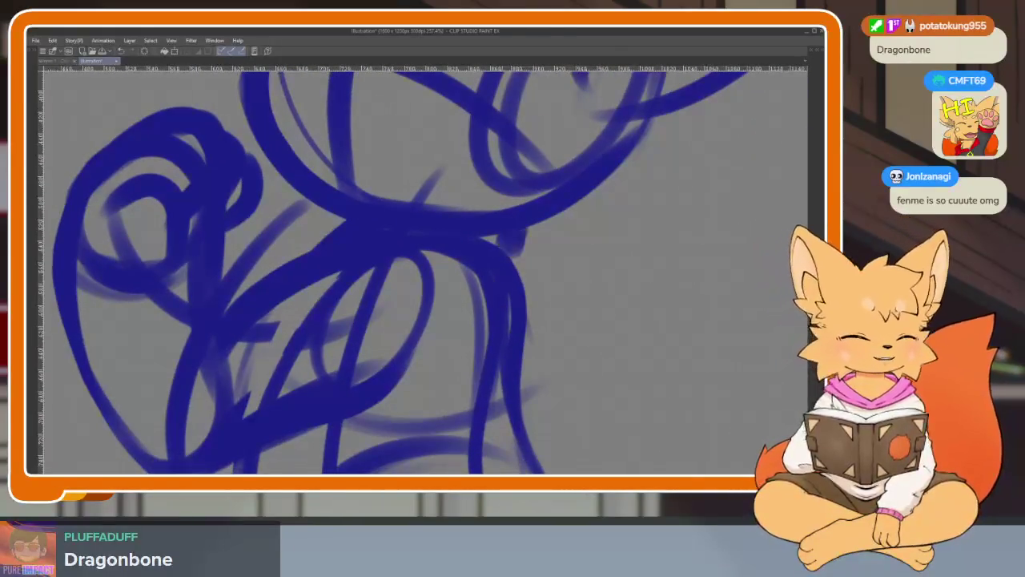
{"action": "left_click_drag", "start_coordinate": [423, 255], "coordinate": [473, 361]}
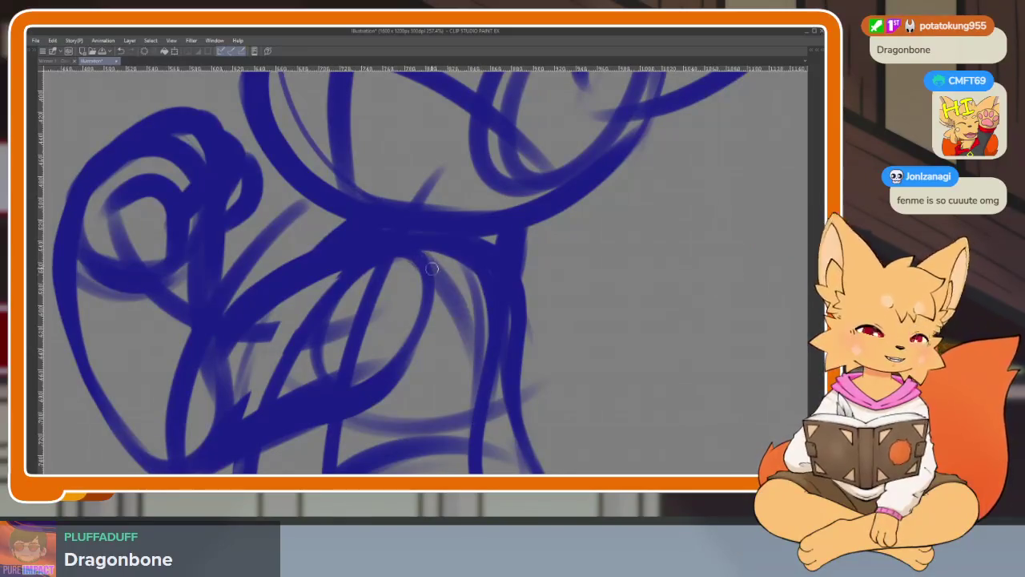
{"action": "left_click_drag", "start_coordinate": [453, 276], "coordinate": [492, 320]}
{"action": "left_click_drag", "start_coordinate": [522, 280], "coordinate": [424, 329]}
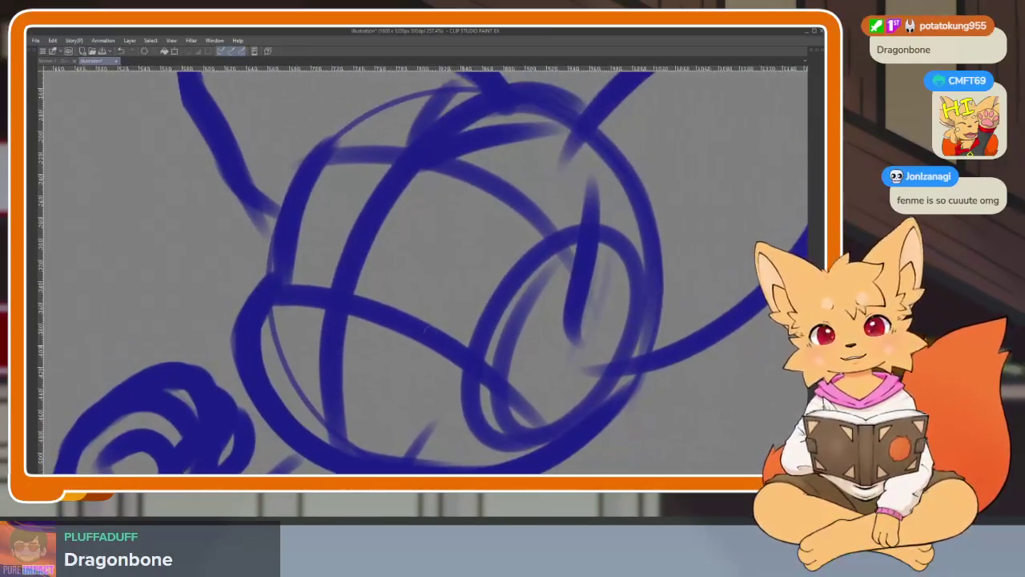
Cancel a started transform and bring the side palettes back.
{"action": "scroll", "coordinate": [381, 311], "scroll_direction": "down", "scroll_amount": 5}
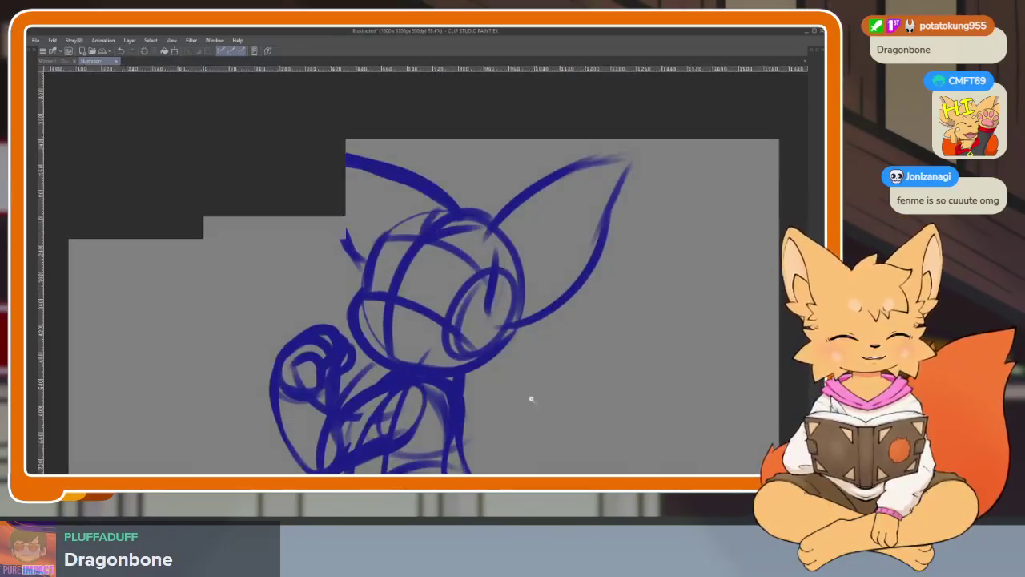
{"action": "scroll", "coordinate": [521, 355], "scroll_direction": "up", "scroll_amount": 2}
{"action": "key", "text": "ctrl+t"}
{"action": "scroll", "coordinate": [497, 328], "scroll_direction": "up", "scroll_amount": 3}
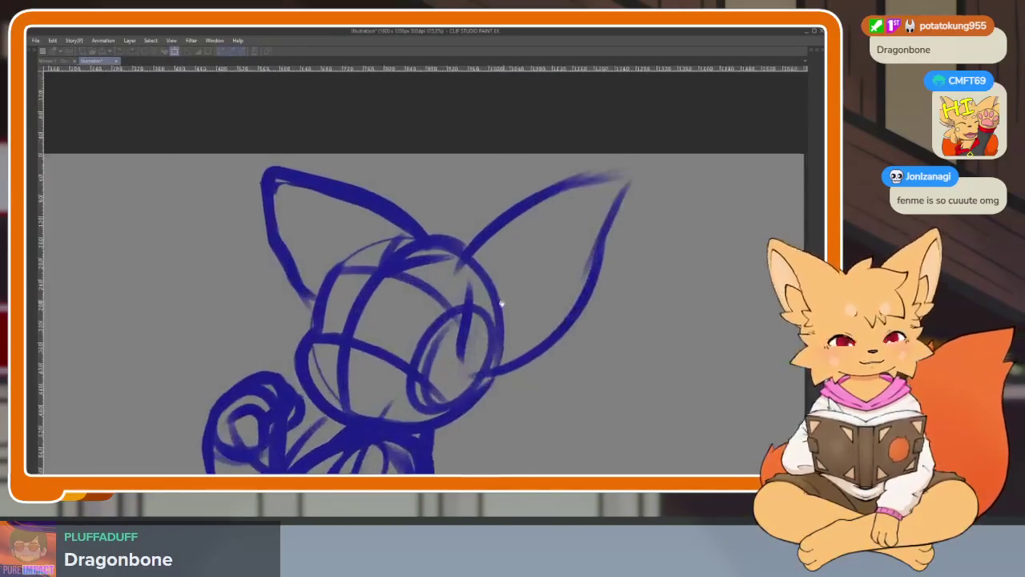
{"action": "key", "text": "Return"}
{"action": "key", "text": "Tab"}
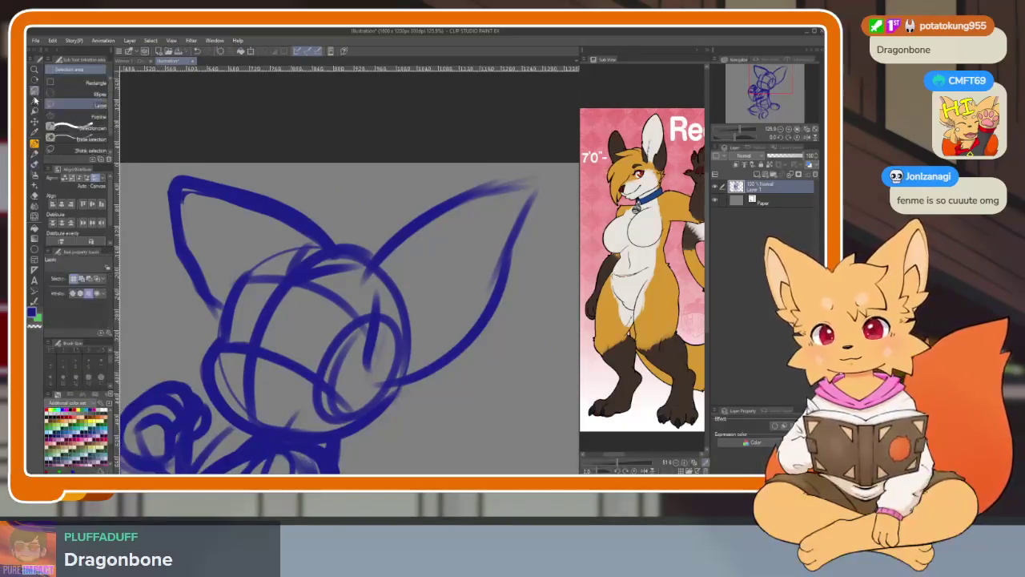
Freehand-select the head and ears and shrink them to sit compactly on the body.
{"action": "key", "text": "Tab"}
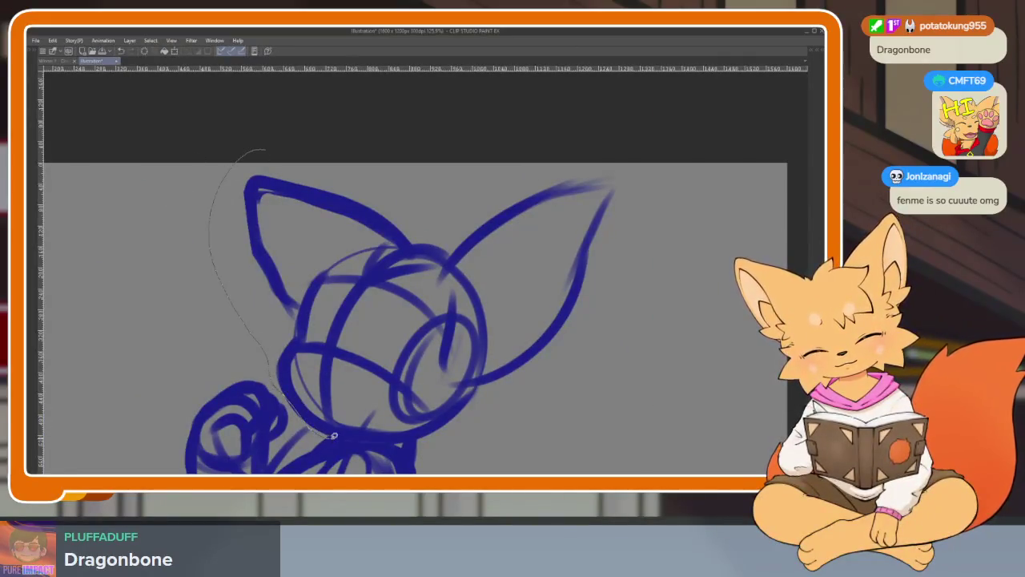
{"action": "key", "text": "ctrl+t"}
{"action": "scroll", "coordinate": [480, 200], "scroll_direction": "down", "scroll_amount": 5}
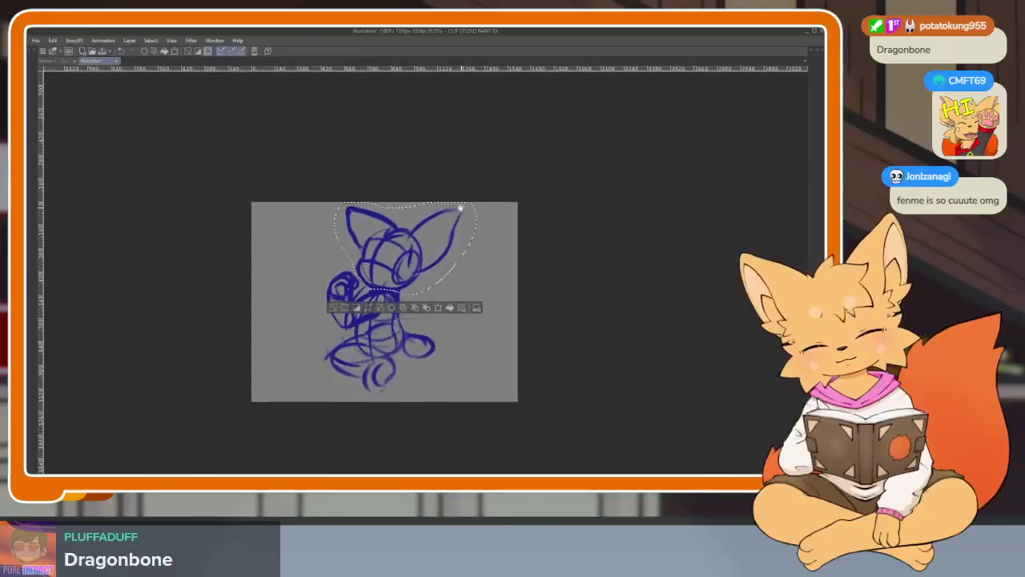
{"action": "scroll", "coordinate": [482, 197], "scroll_direction": "up", "scroll_amount": 1}
{"action": "left_click_drag", "start_coordinate": [482, 197], "coordinate": [400, 293]}
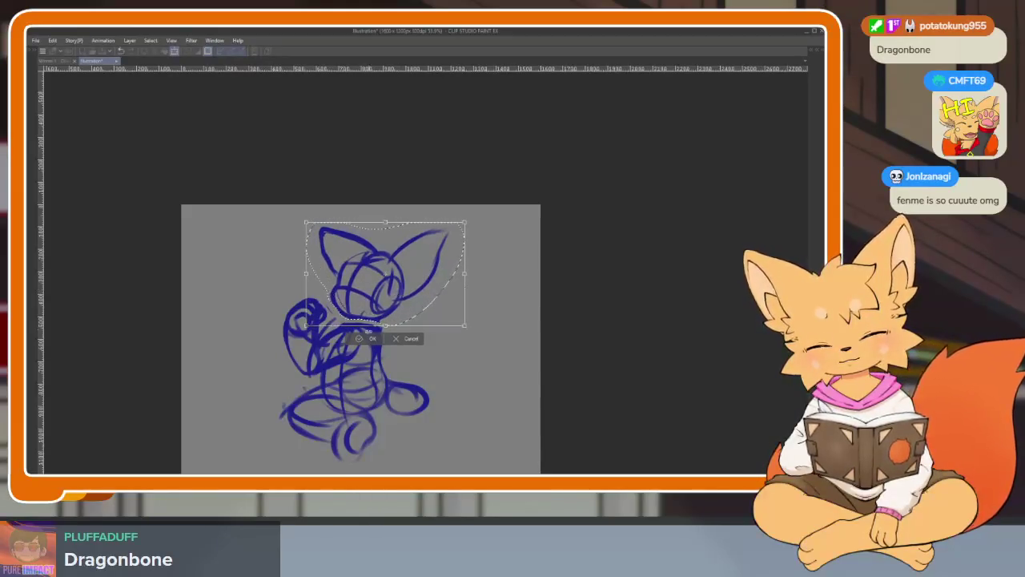
{"action": "key", "text": "Return"}
{"action": "scroll", "coordinate": [397, 374], "scroll_direction": "up", "scroll_amount": 1}
{"action": "scroll", "coordinate": [396, 374], "scroll_direction": "down", "scroll_amount": 2}
{"action": "scroll", "coordinate": [405, 388], "scroll_direction": "up", "scroll_amount": 1}
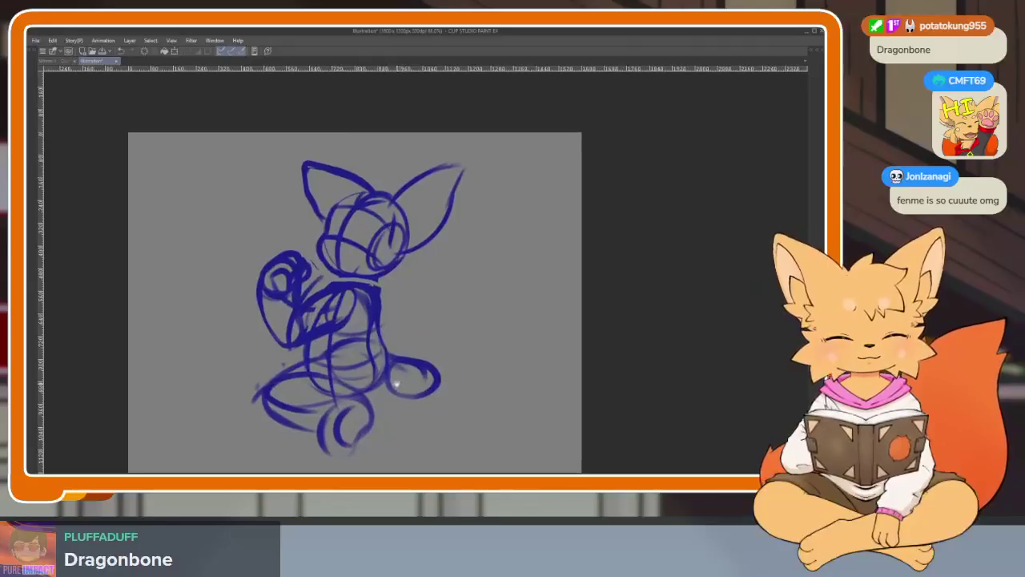
After checking the Redtail reference, sketch the tail's outer curve, tip and long base curve in blue.
{"action": "scroll", "coordinate": [400, 394], "scroll_direction": "up", "scroll_amount": 1}
{"action": "scroll", "coordinate": [408, 401], "scroll_direction": "up", "scroll_amount": 1}
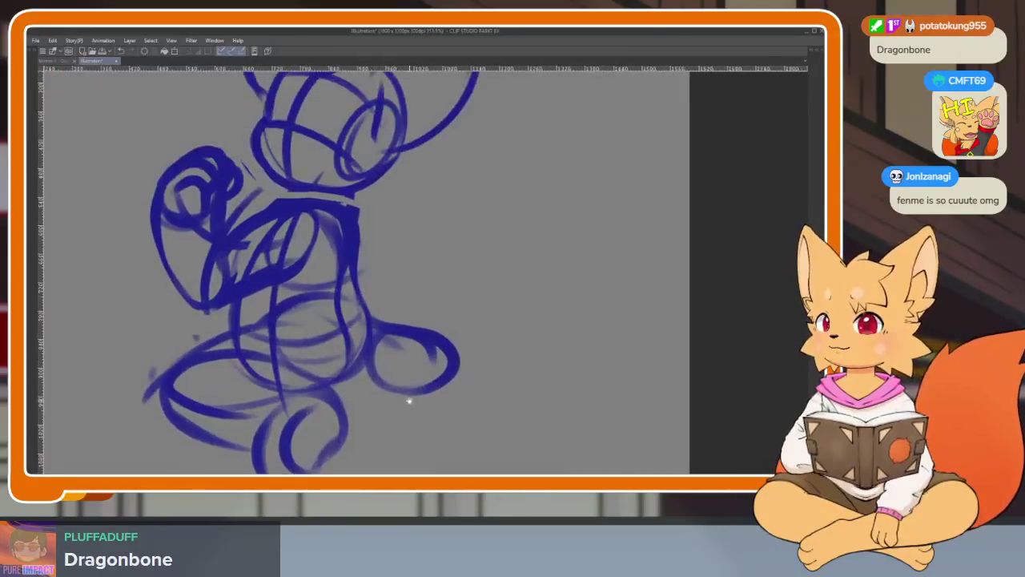
{"action": "scroll", "coordinate": [408, 398], "scroll_direction": "up", "scroll_amount": 1}
{"action": "scroll", "coordinate": [336, 338], "scroll_direction": "up", "scroll_amount": 1}
{"action": "key", "text": "Tab"}
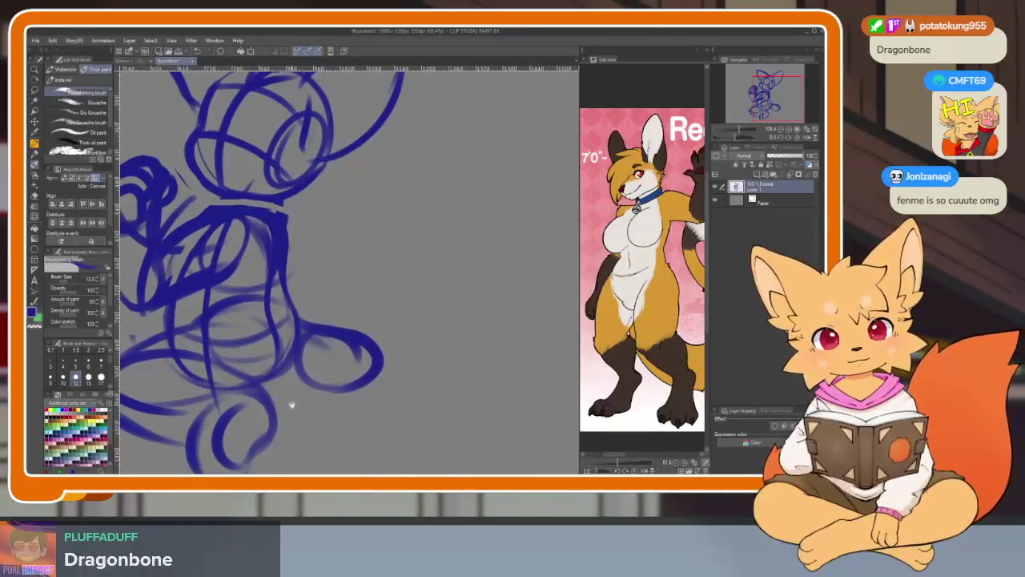
{"action": "scroll", "coordinate": [617, 381], "scroll_direction": "up", "scroll_amount": 2}
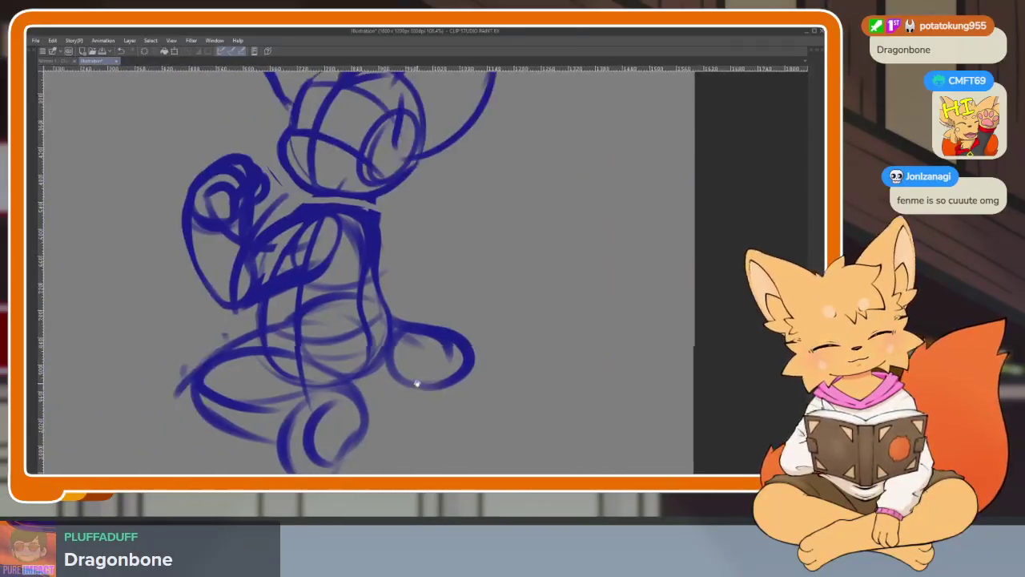
{"action": "key", "text": "Tab"}
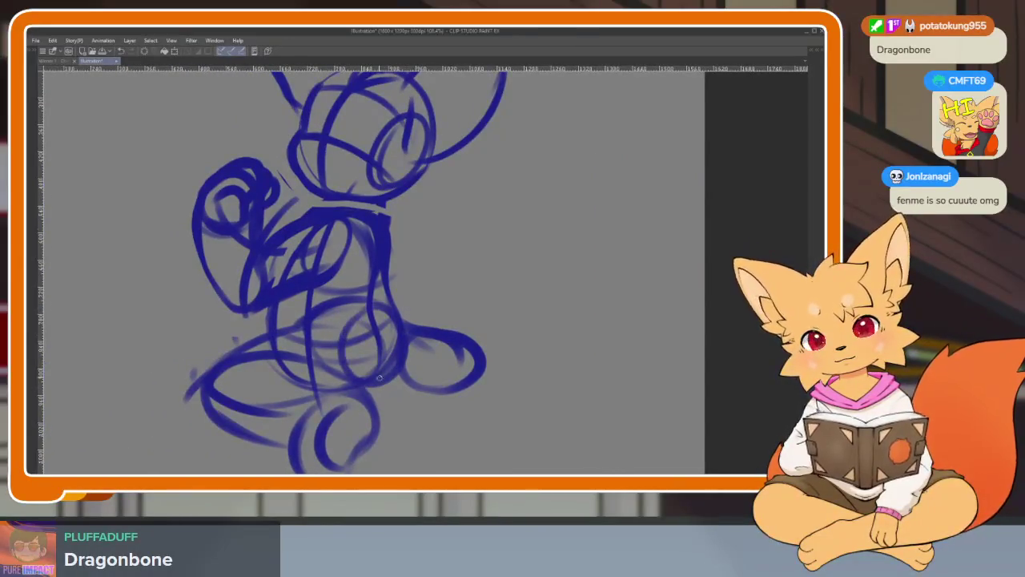
{"action": "scroll", "coordinate": [380, 377], "scroll_direction": "up", "scroll_amount": 1}
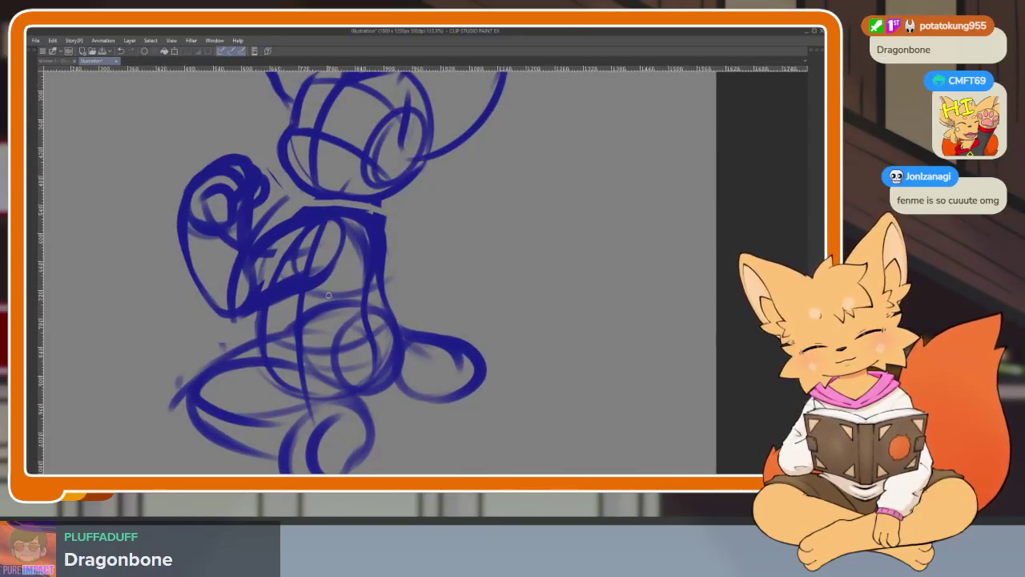
{"action": "mouse_move", "coordinate": [565, 352]}
{"action": "left_mouse_down"}
{"action": "mouse_move", "coordinate": [481, 142]}
{"action": "mouse_move", "coordinate": [551, 109]}
{"action": "left_mouse_up"}
{"action": "mouse_move", "coordinate": [533, 142]}
{"action": "left_mouse_down"}
{"action": "mouse_move", "coordinate": [526, 204]}
{"action": "mouse_move", "coordinate": [561, 432]}
{"action": "left_mouse_up"}
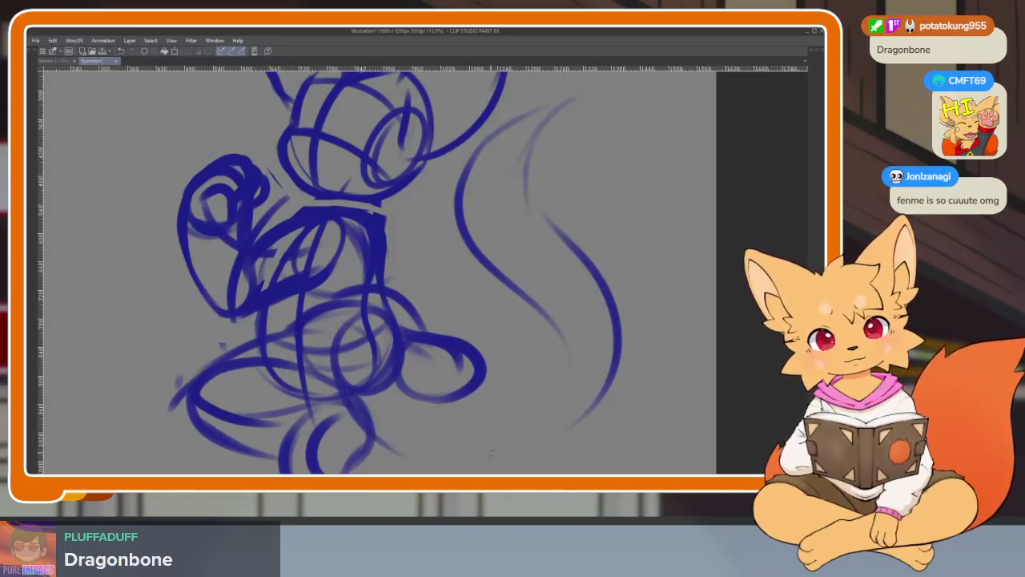
{"action": "mouse_move", "coordinate": [386, 414]}
{"action": "left_mouse_down"}
{"action": "mouse_move", "coordinate": [374, 386]}
{"action": "mouse_move", "coordinate": [617, 344]}
{"action": "mouse_move", "coordinate": [553, 437]}
{"action": "left_mouse_up"}
{"action": "mouse_move", "coordinate": [617, 343]}
{"action": "left_mouse_down"}
{"action": "mouse_move", "coordinate": [523, 120]}
{"action": "mouse_move", "coordinate": [432, 264]}
{"action": "mouse_move", "coordinate": [457, 368]}
{"action": "left_mouse_up"}
Redraw the tail's inner edge and undo the darker re-stroke of the foot loop.
{"action": "scroll", "coordinate": [517, 210], "scroll_direction": "up", "scroll_amount": 2}
{"action": "key", "text": "ctrl+z"}
{"action": "mouse_move", "coordinate": [553, 125]}
{"action": "left_mouse_down"}
{"action": "mouse_move", "coordinate": [497, 150]}
{"action": "mouse_move", "coordinate": [469, 408]}
{"action": "mouse_move", "coordinate": [352, 352]}
{"action": "mouse_move", "coordinate": [499, 397]}
{"action": "left_mouse_up"}
{"action": "key", "text": "ctrl+z"}
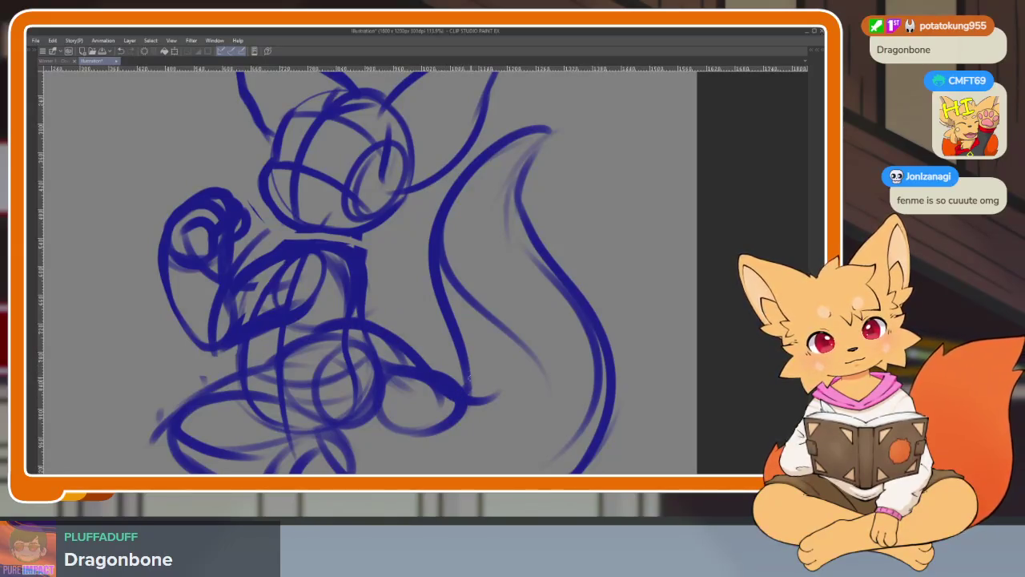
{"action": "scroll", "coordinate": [533, 291], "scroll_direction": "down", "scroll_amount": 3}
{"action": "scroll", "coordinate": [550, 284], "scroll_direction": "down", "scroll_amount": 1}
{"action": "scroll", "coordinate": [556, 315], "scroll_direction": "up", "scroll_amount": 3}
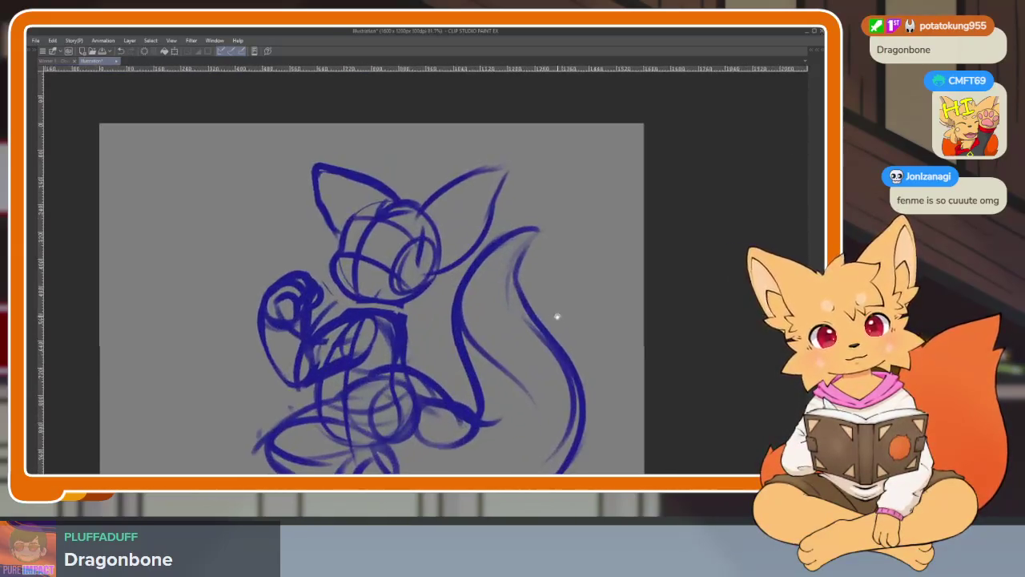
Extend the tail outline along its top and edge, curling it down and around.
{"action": "left_click_drag", "start_coordinate": [508, 217], "coordinate": [481, 212]}
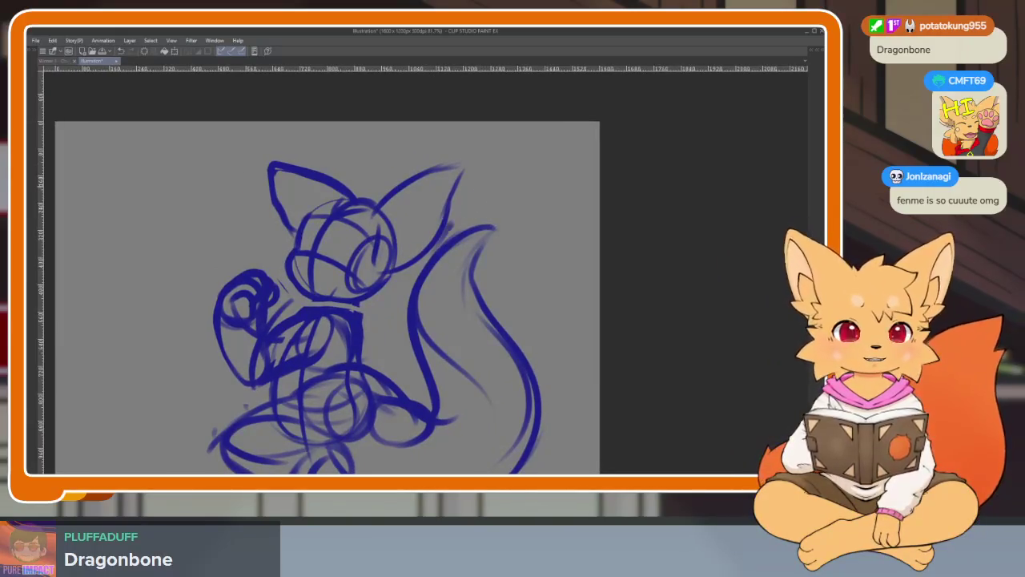
{"action": "left_click_drag", "start_coordinate": [449, 224], "coordinate": [504, 170]}
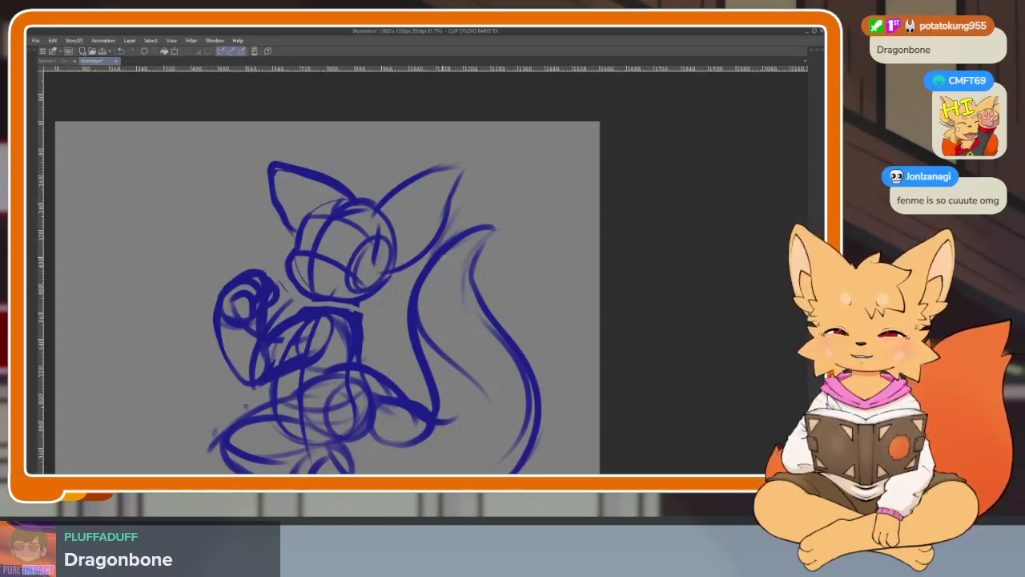
{"action": "mouse_move", "coordinate": [488, 270]}
{"action": "left_mouse_down"}
{"action": "mouse_move", "coordinate": [466, 294]}
{"action": "mouse_move", "coordinate": [486, 278]}
{"action": "left_mouse_up"}
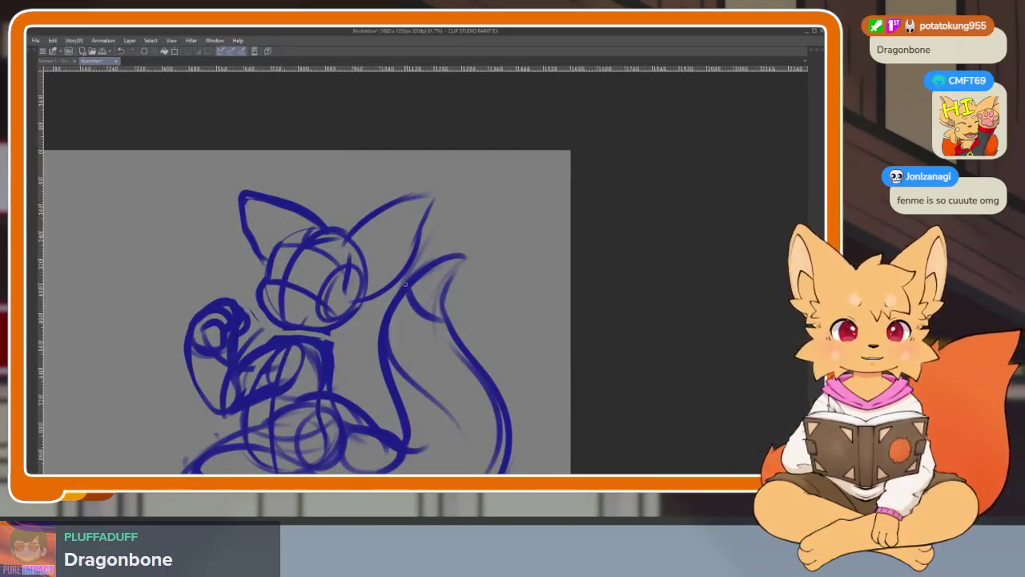
{"action": "left_click_drag", "start_coordinate": [409, 272], "coordinate": [492, 211]}
{"action": "mouse_move", "coordinate": [543, 249]}
{"action": "left_mouse_down"}
{"action": "mouse_move", "coordinate": [552, 324]}
{"action": "mouse_move", "coordinate": [463, 346]}
{"action": "left_mouse_up"}
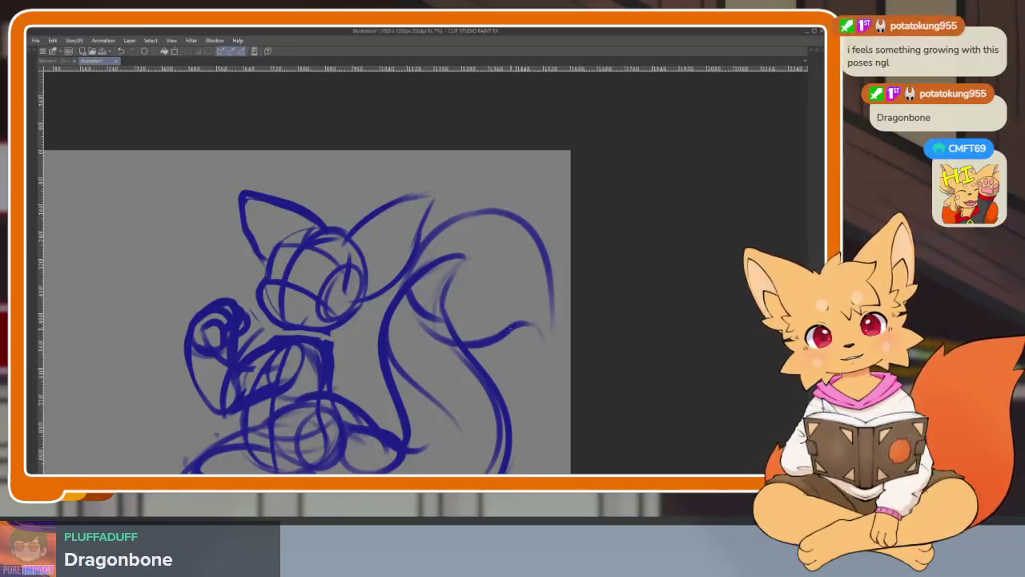
{"action": "mouse_move", "coordinate": [538, 256]}
{"action": "left_mouse_down"}
{"action": "mouse_move", "coordinate": [548, 335]}
{"action": "mouse_move", "coordinate": [418, 255]}
{"action": "left_mouse_up"}
{"action": "scroll", "coordinate": [503, 380], "scroll_direction": "down", "scroll_amount": 3}
Show the palettes again and pan the Sub View over to the Redtail back-view art.
{"action": "scroll", "coordinate": [503, 380], "scroll_direction": "up", "scroll_amount": 3}
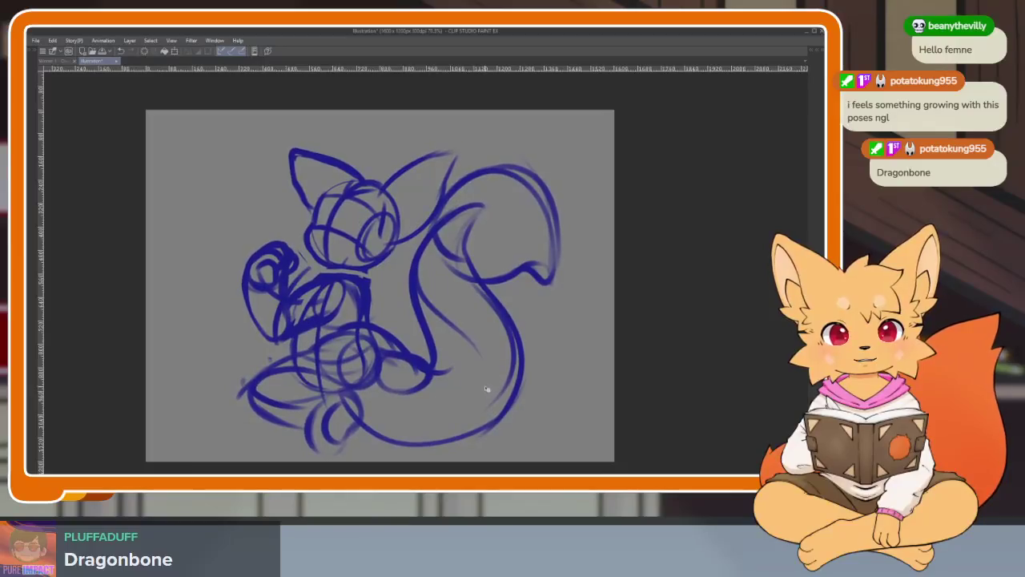
{"action": "scroll", "coordinate": [450, 402], "scroll_direction": "up", "scroll_amount": 1}
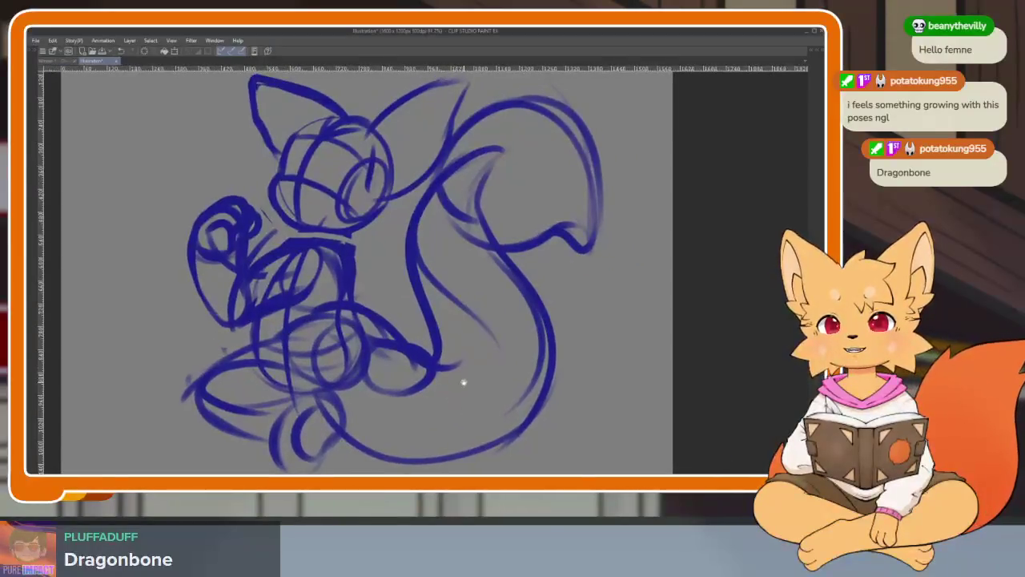
{"action": "scroll", "coordinate": [463, 385], "scroll_direction": "up", "scroll_amount": 1}
{"action": "scroll", "coordinate": [468, 387], "scroll_direction": "down", "scroll_amount": 2}
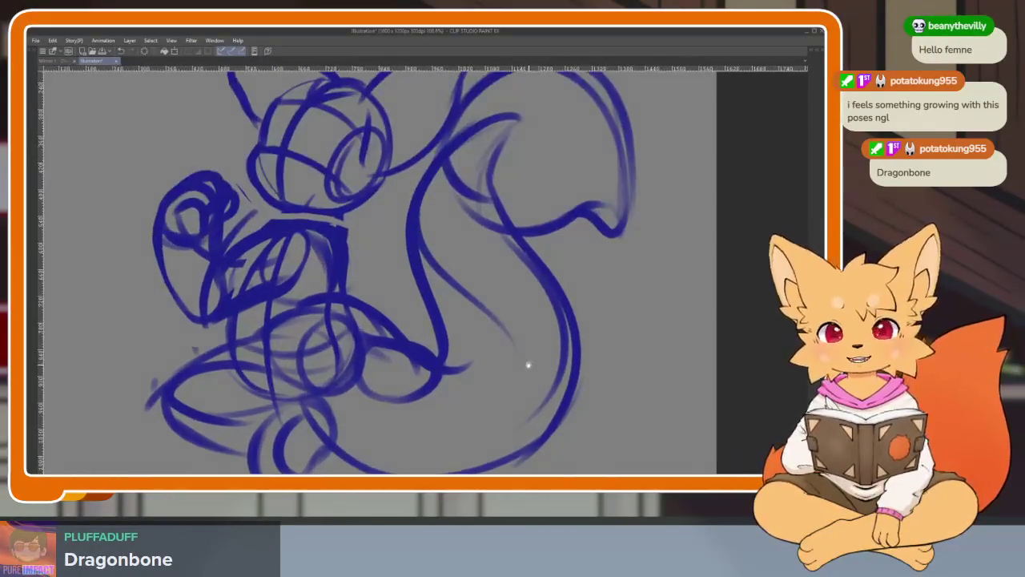
{"action": "key", "text": "Tab"}
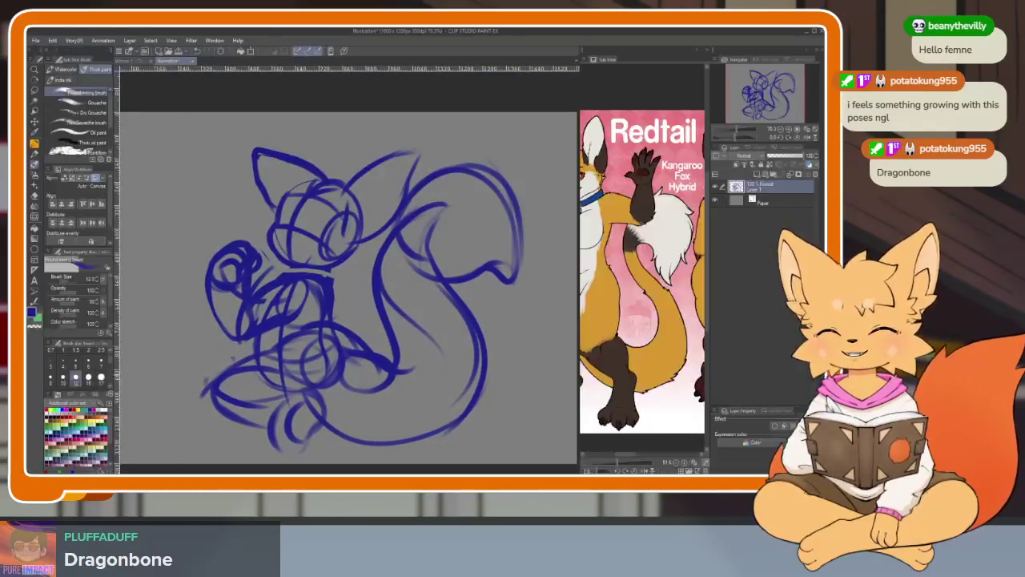
{"action": "mouse_move", "coordinate": [705, 370]}
{"action": "left_mouse_down"}
{"action": "mouse_move", "coordinate": [647, 373]}
{"action": "mouse_move", "coordinate": [641, 391]}
{"action": "left_mouse_up"}
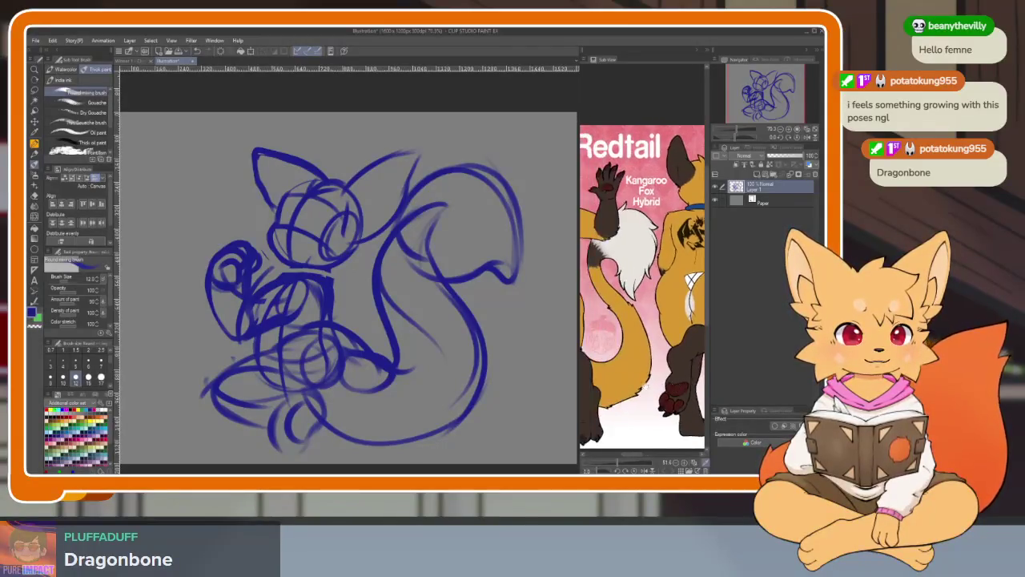
{"action": "key", "text": "Tab"}
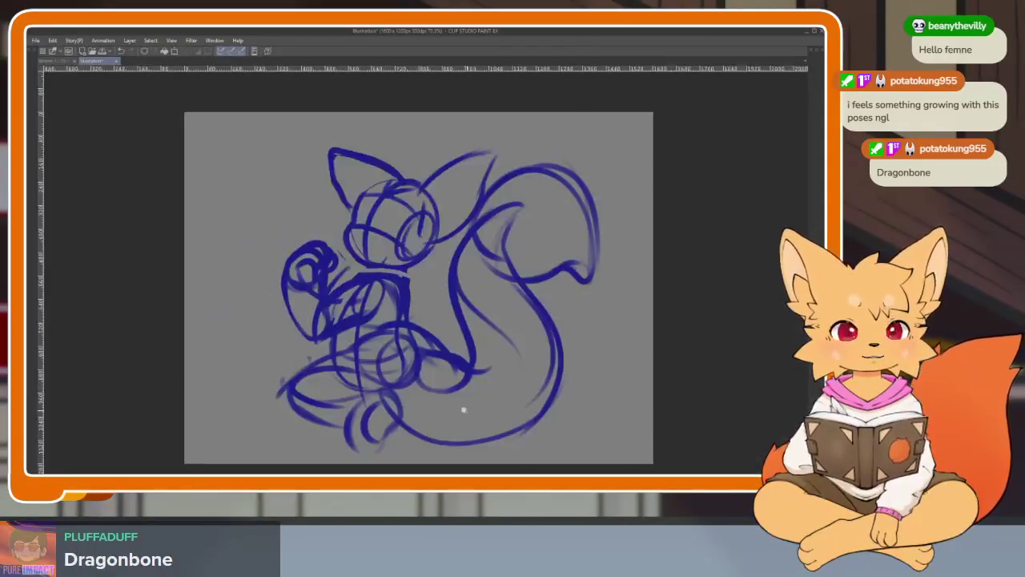
{"action": "key", "text": "Tab"}
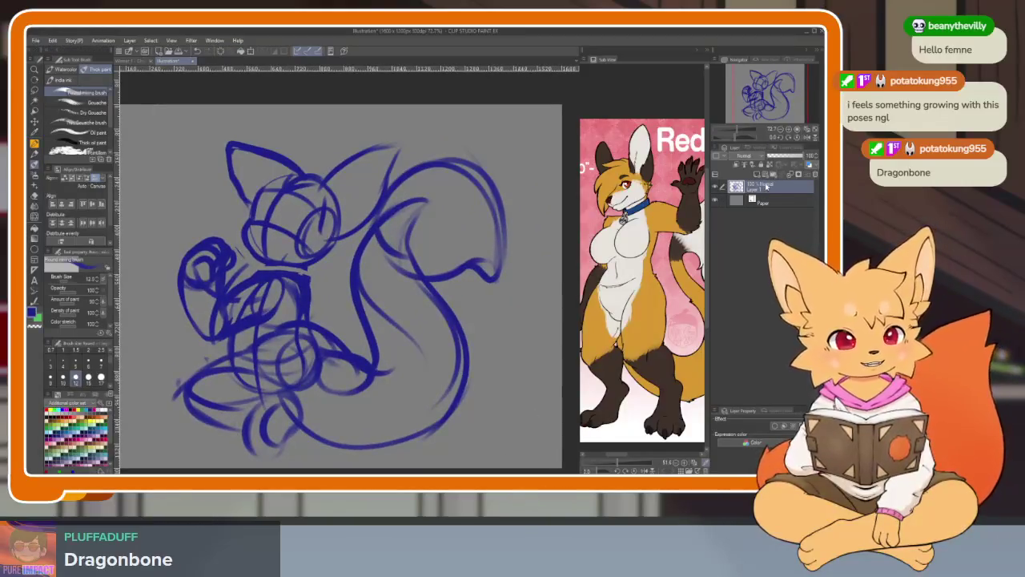
Lower Layer 1's opacity and add a new empty Layer 2 above it.
{"action": "left_click", "coordinate": [775, 157]}
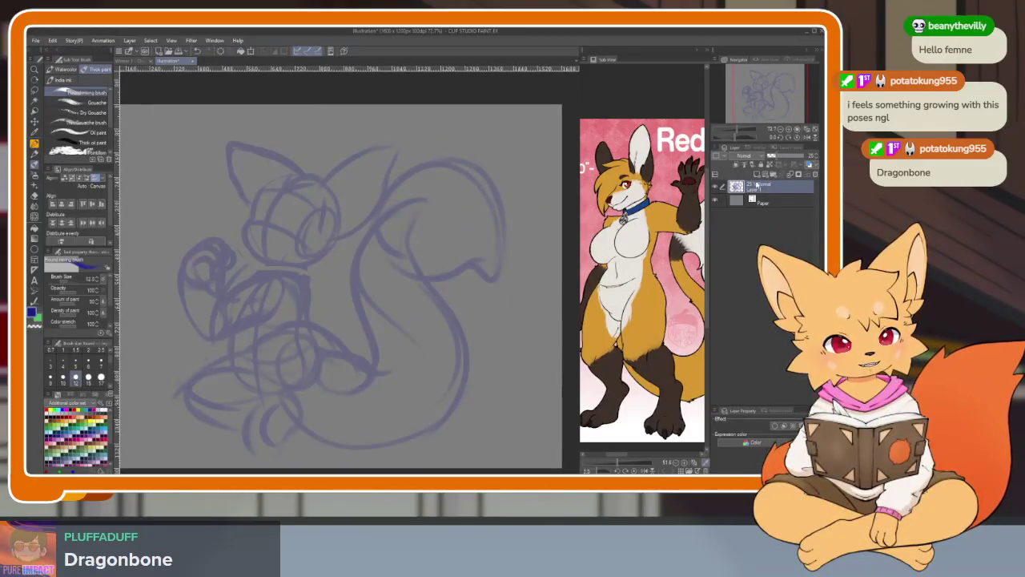
{"action": "left_click", "coordinate": [757, 174]}
{"action": "key", "text": "Tab"}
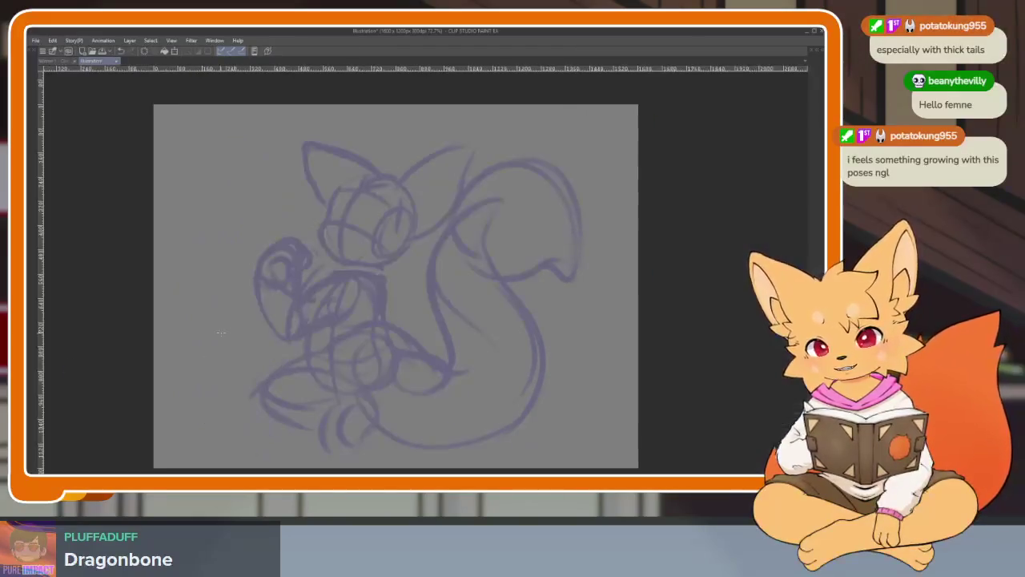
{"action": "mouse_move", "coordinate": [426, 237]}
{"action": "left_mouse_down"}
{"action": "mouse_move", "coordinate": [383, 335]}
{"action": "mouse_move", "coordinate": [448, 305]}
{"action": "left_mouse_up"}
{"action": "key", "text": "ctrl+z"}
Zoom around the sketch and bring the palettes back into view.
{"action": "scroll", "coordinate": [399, 287], "scroll_direction": "up", "scroll_amount": 2}
{"action": "scroll", "coordinate": [400, 287], "scroll_direction": "up", "scroll_amount": 2}
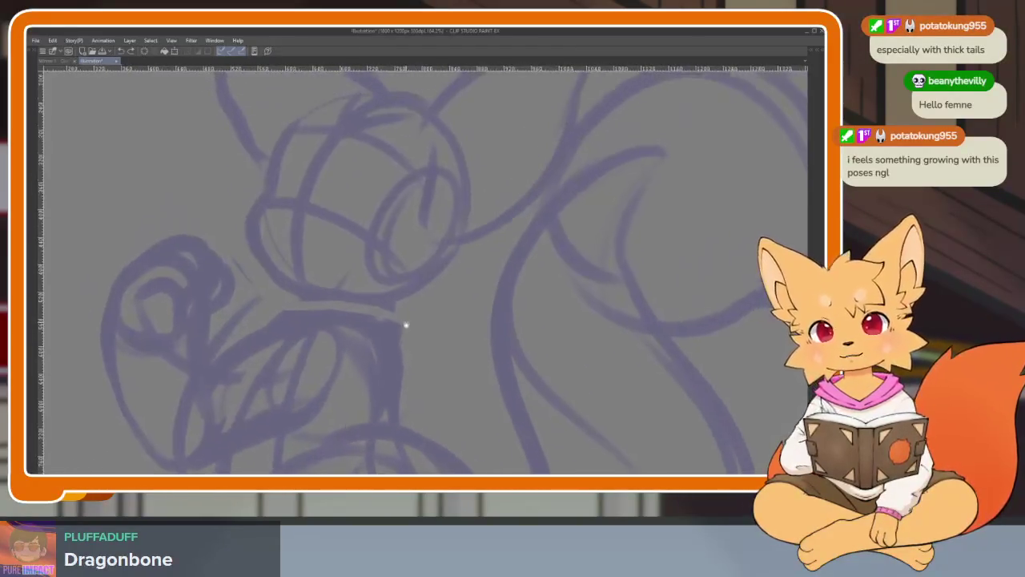
{"action": "scroll", "coordinate": [403, 325], "scroll_direction": "up", "scroll_amount": 2}
{"action": "scroll", "coordinate": [508, 391], "scroll_direction": "down", "scroll_amount": 2}
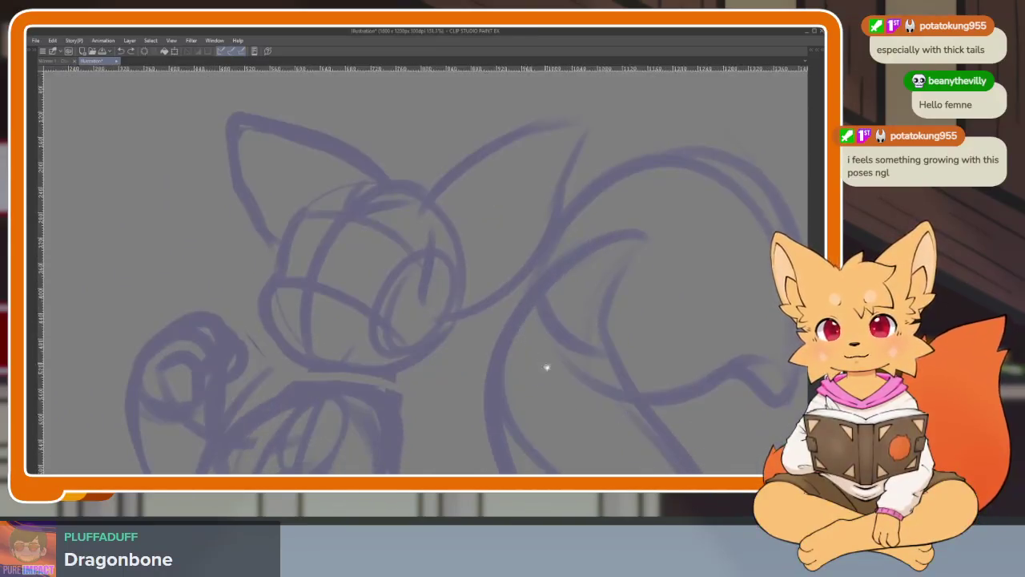
{"action": "scroll", "coordinate": [547, 366], "scroll_direction": "down", "scroll_amount": 1}
{"action": "scroll", "coordinate": [563, 376], "scroll_direction": "up", "scroll_amount": 2}
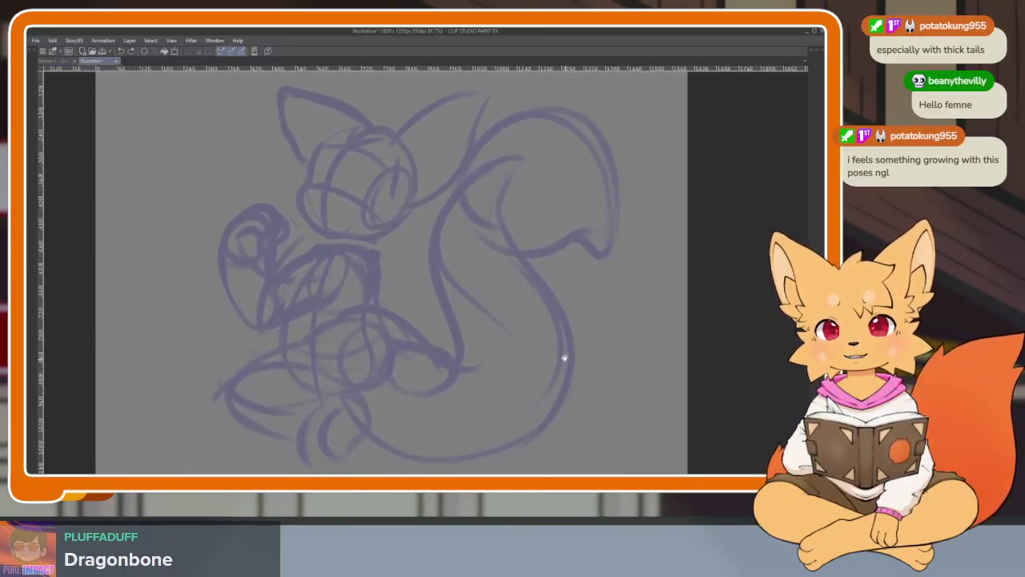
{"action": "scroll", "coordinate": [572, 373], "scroll_direction": "down", "scroll_amount": 1}
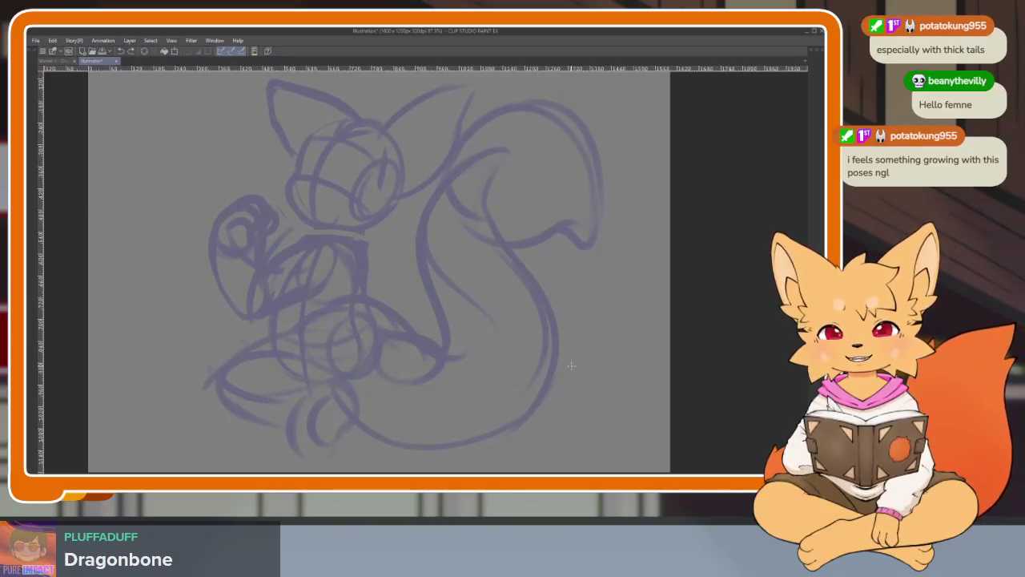
{"action": "key", "text": "Tab"}
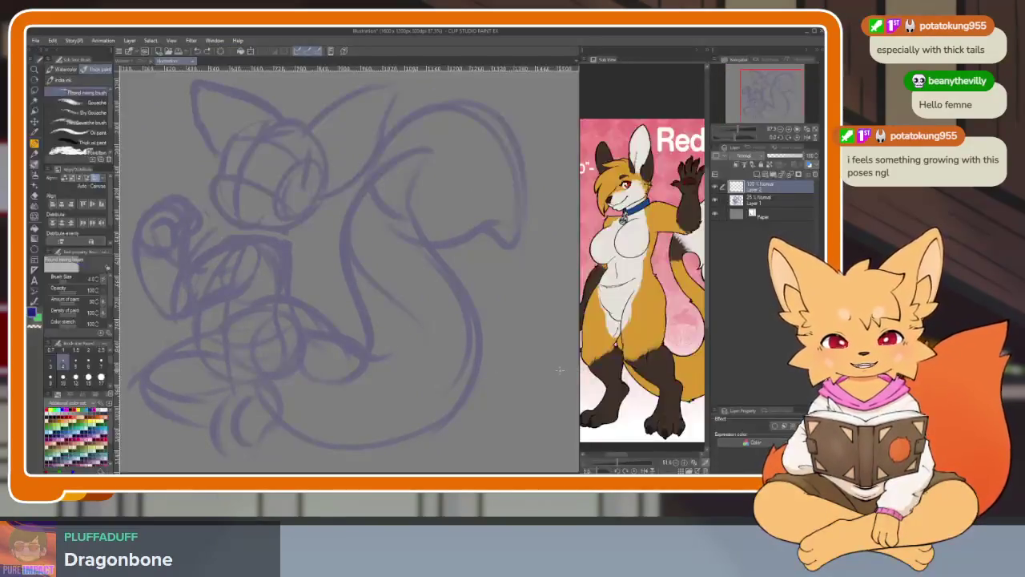
Try and undo a curved test stroke on Layer 2, then show the palettes again.
{"action": "key", "text": "Tab"}
{"action": "mouse_move", "coordinate": [340, 343]}
{"action": "left_mouse_down"}
{"action": "mouse_move", "coordinate": [336, 311]}
{"action": "mouse_move", "coordinate": [415, 332]}
{"action": "left_mouse_up"}
{"action": "key", "text": "ctrl+z"}
{"action": "scroll", "coordinate": [349, 238], "scroll_direction": "up", "scroll_amount": 2}
{"action": "scroll", "coordinate": [350, 239], "scroll_direction": "down", "scroll_amount": 2}
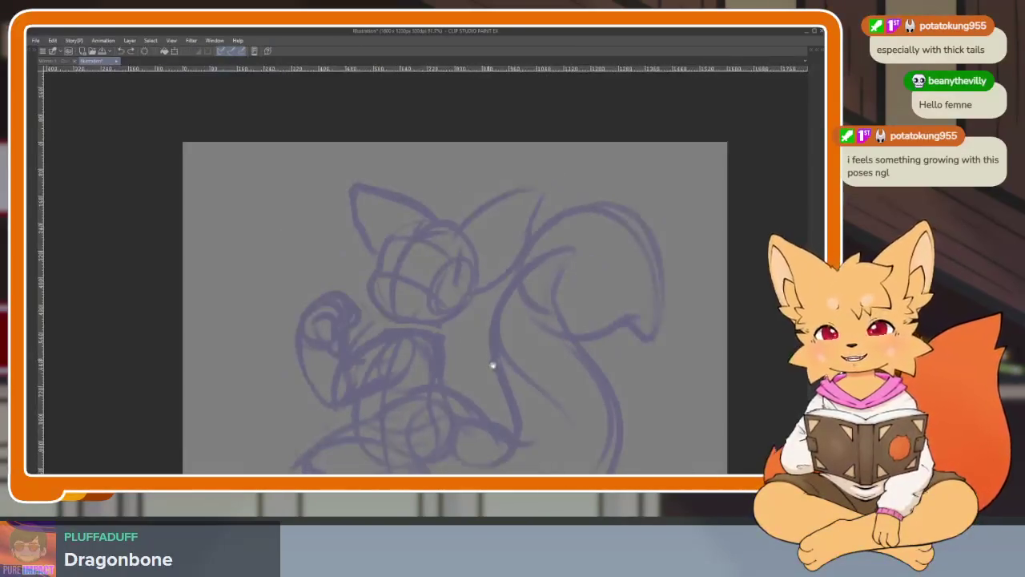
{"action": "left_click_drag", "start_coordinate": [605, 343], "coordinate": [597, 339]}
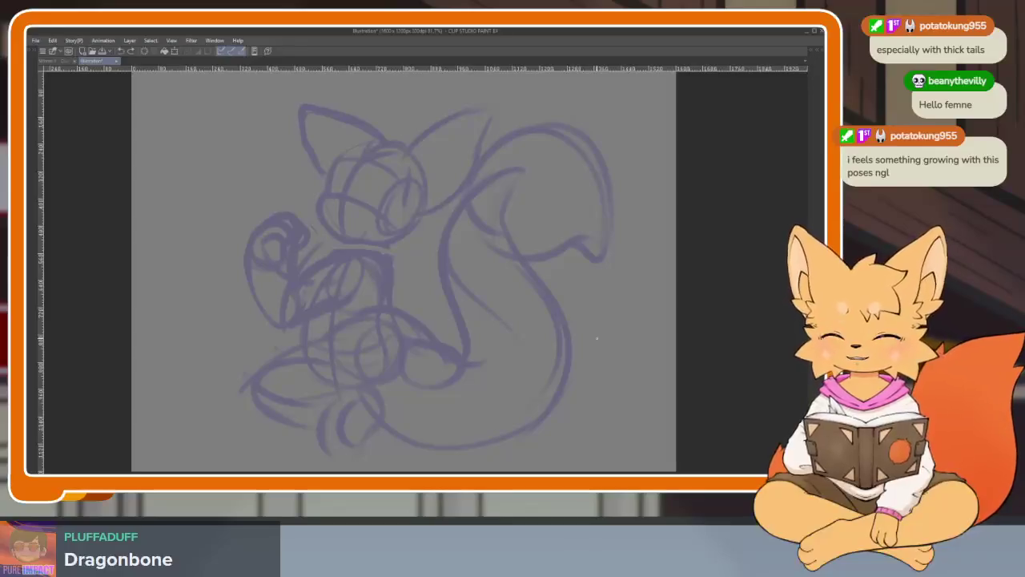
{"action": "key", "text": "Tab"}
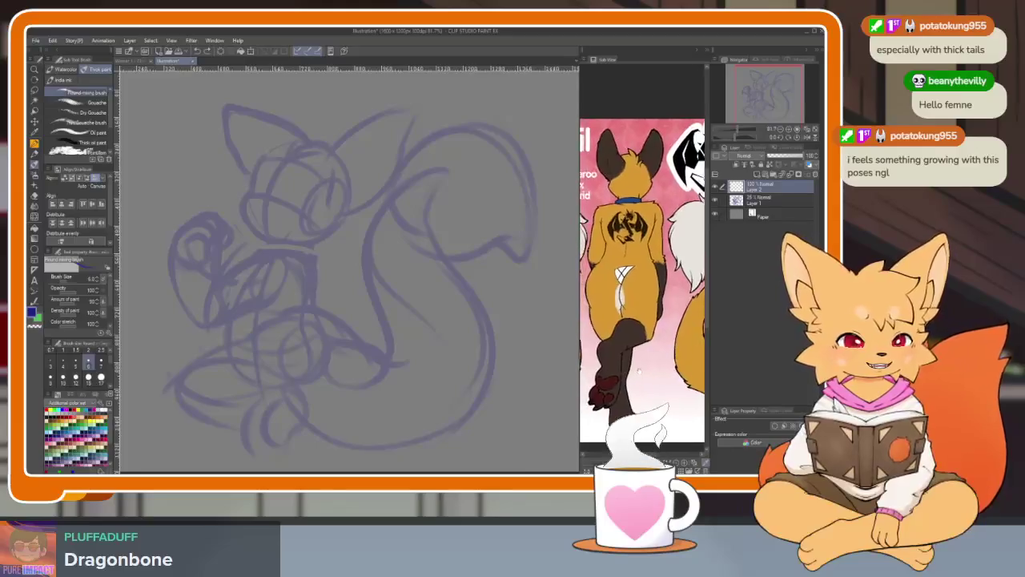
Pan the reference view down to the bat emblem and undo a stray dark-blue stroke.
{"action": "scroll", "coordinate": [667, 422], "scroll_direction": "up", "scroll_amount": 3}
{"action": "left_click_drag", "start_coordinate": [668, 302], "coordinate": [667, 422]}
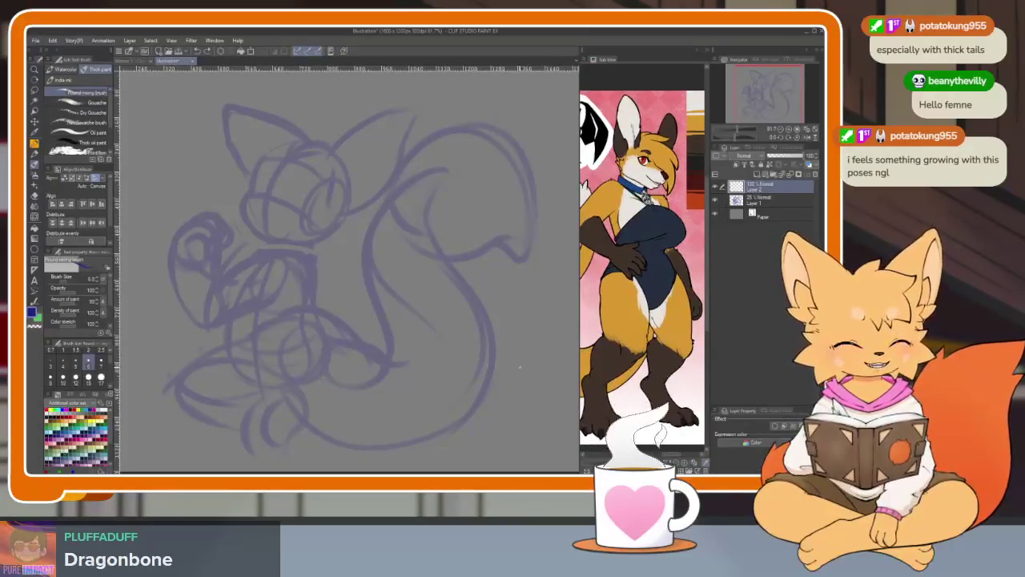
{"action": "key", "text": "ctrl+z"}
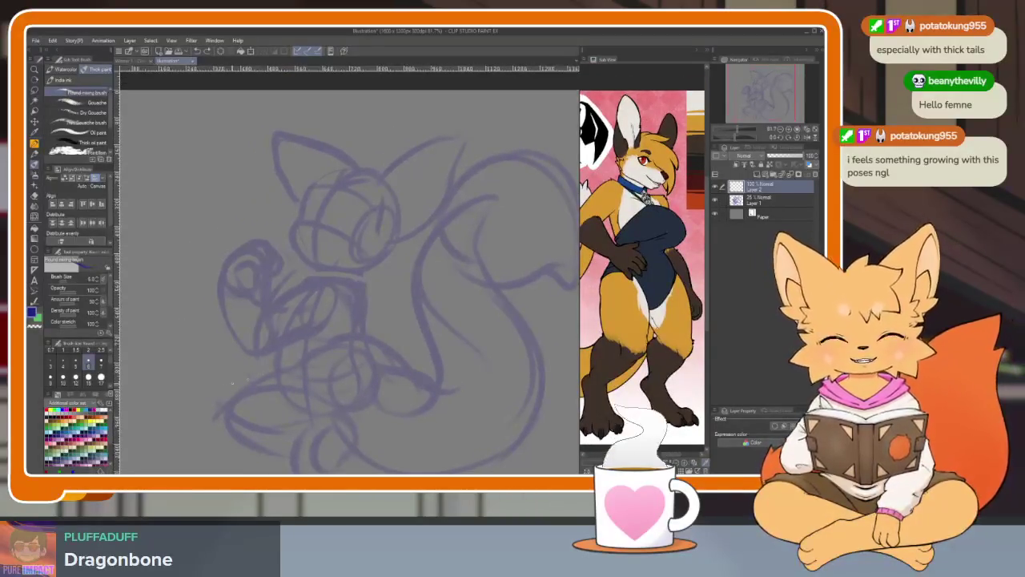
{"action": "key", "text": "Tab"}
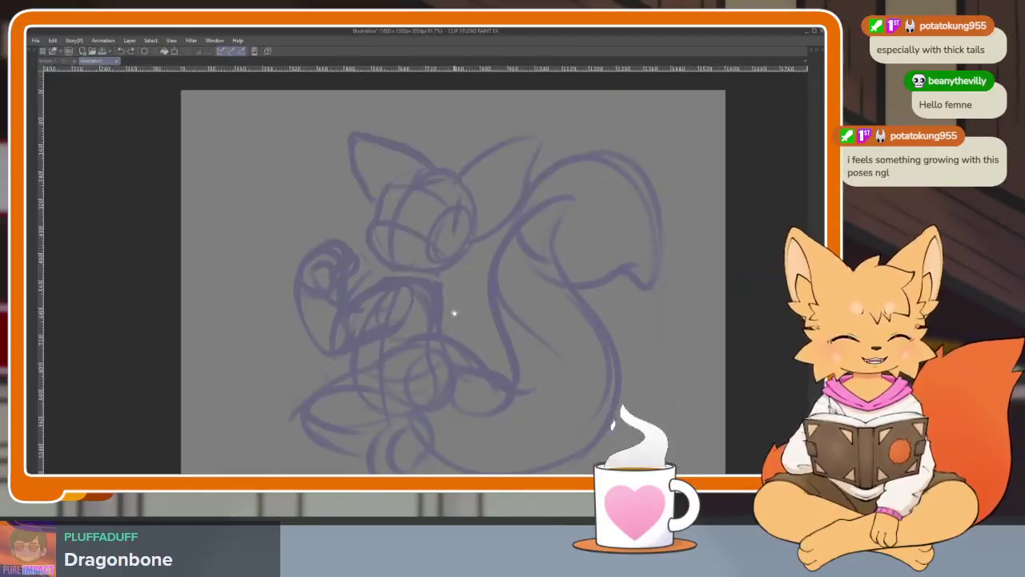
Try and undo a test mark inside the eye, then bring back the panels and reference.
{"action": "scroll", "coordinate": [480, 330], "scroll_direction": "up", "scroll_amount": 4}
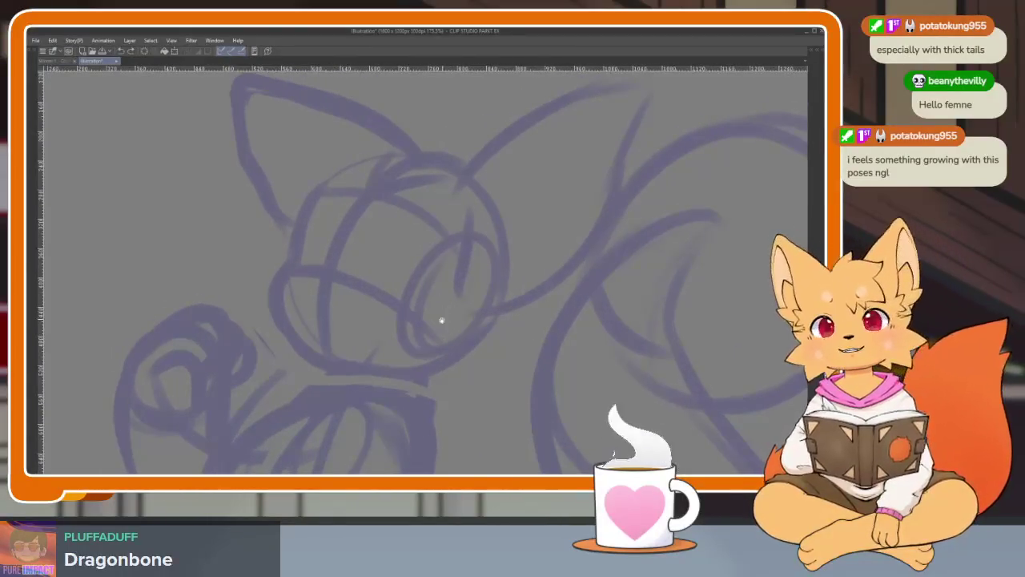
{"action": "scroll", "coordinate": [446, 375], "scroll_direction": "up", "scroll_amount": 1}
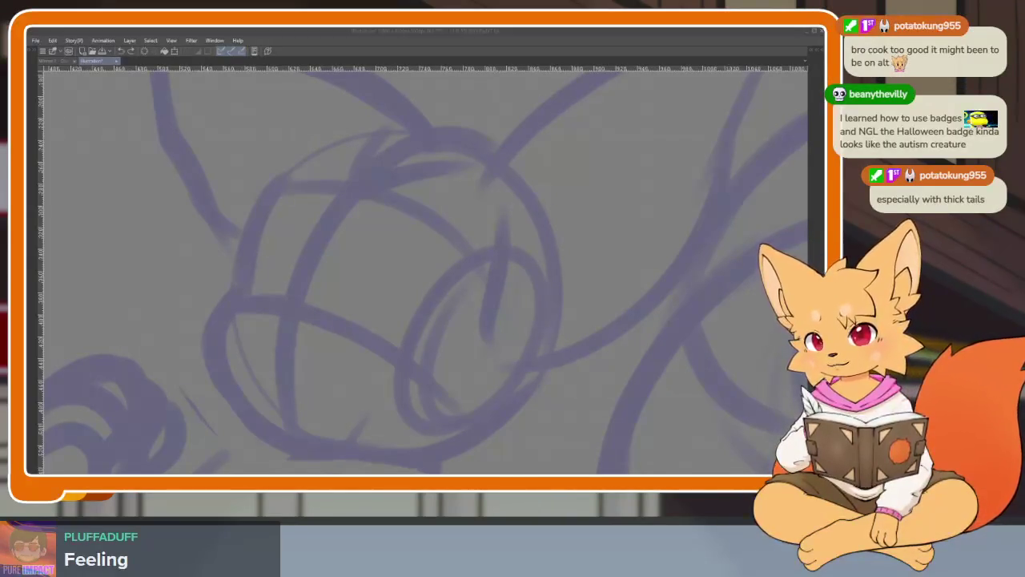
{"action": "left_click_drag", "start_coordinate": [525, 318], "coordinate": [545, 298]}
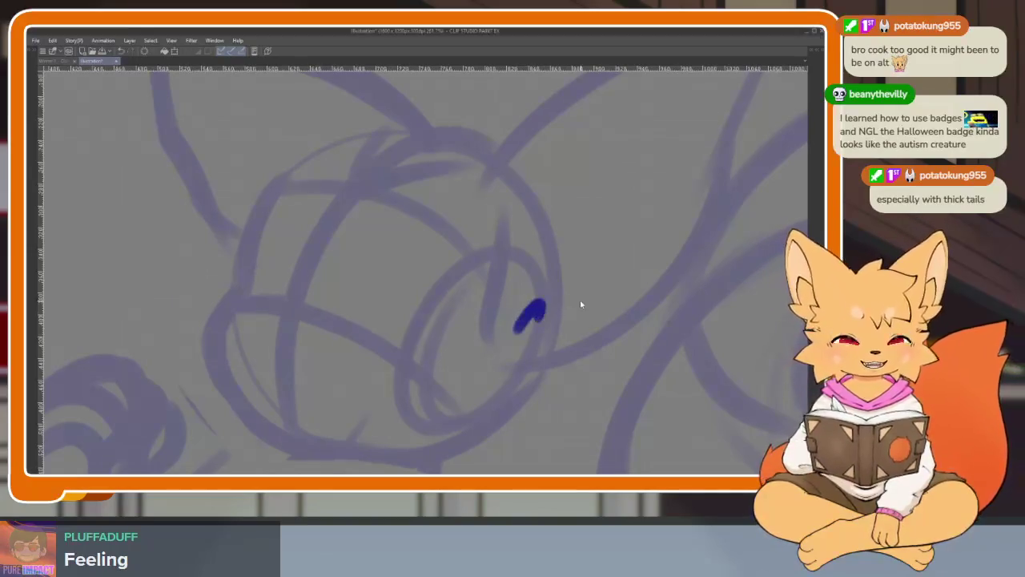
{"action": "key", "text": "ctrl+z"}
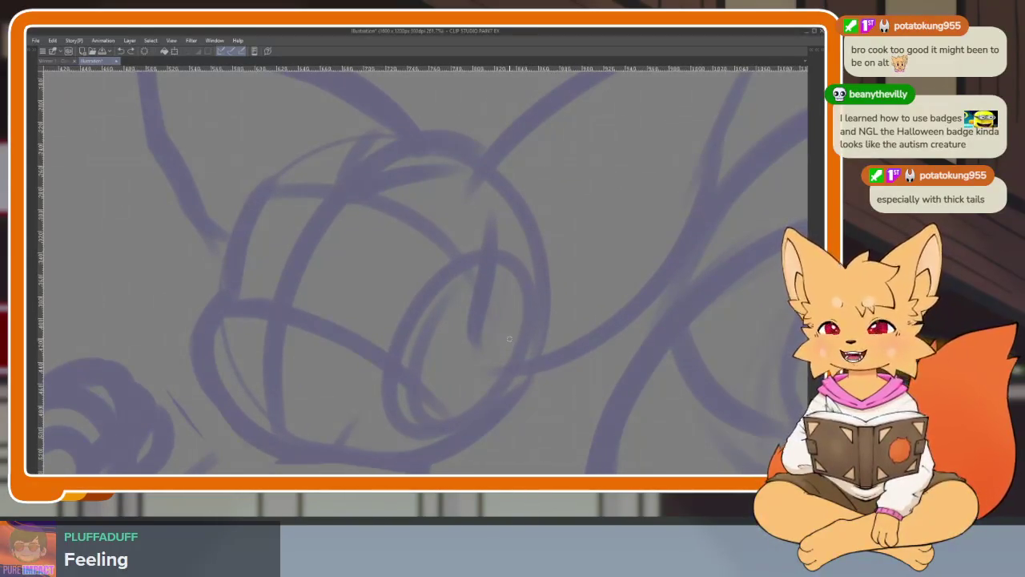
{"action": "scroll", "coordinate": [480, 324], "scroll_direction": "down", "scroll_amount": 2}
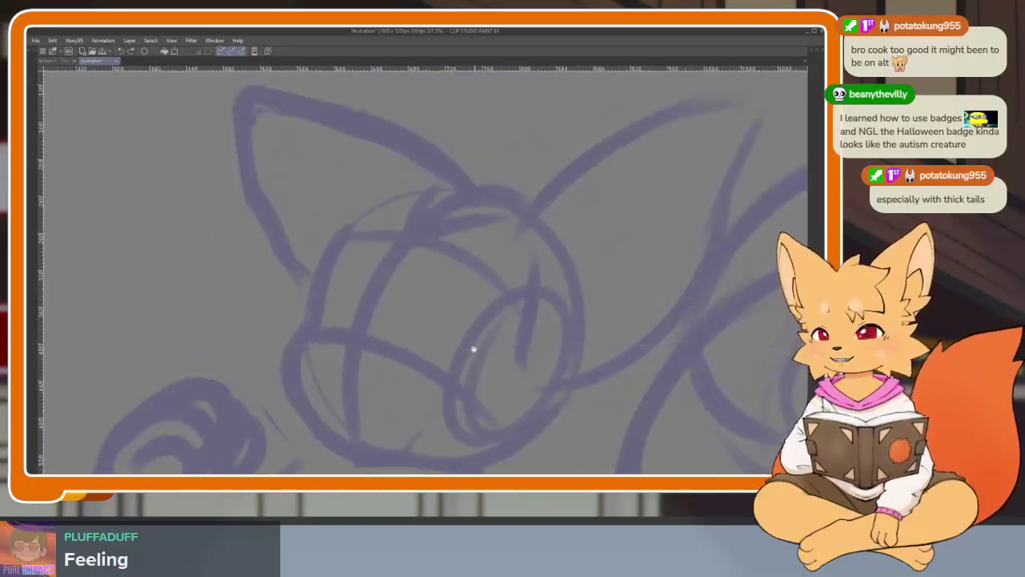
{"action": "key", "text": "Tab"}
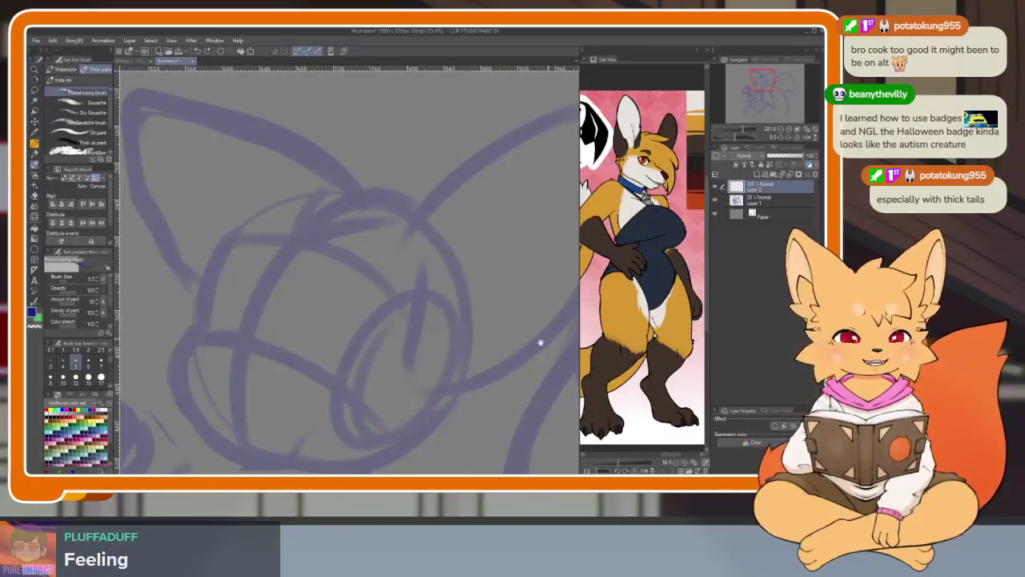
{"action": "left_click_drag", "start_coordinate": [541, 342], "coordinate": [448, 384]}
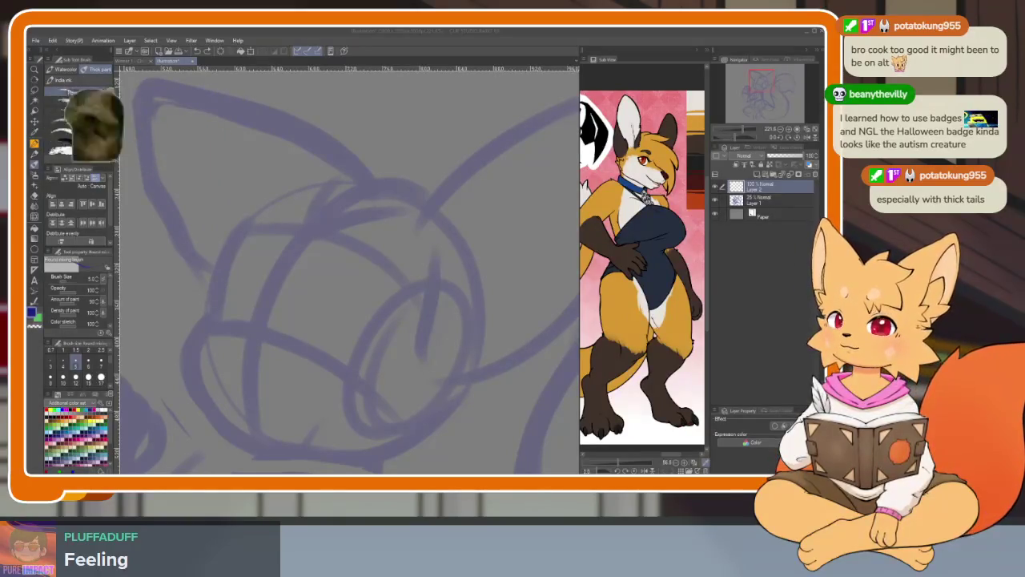
Zoom in on the head and draw the first dark-blue line along its upper left edge.
{"action": "left_click_drag", "start_coordinate": [468, 352], "coordinate": [449, 329]}
{"action": "key", "text": "ctrl+z"}
{"action": "scroll", "coordinate": [451, 383], "scroll_direction": "down", "scroll_amount": 2}
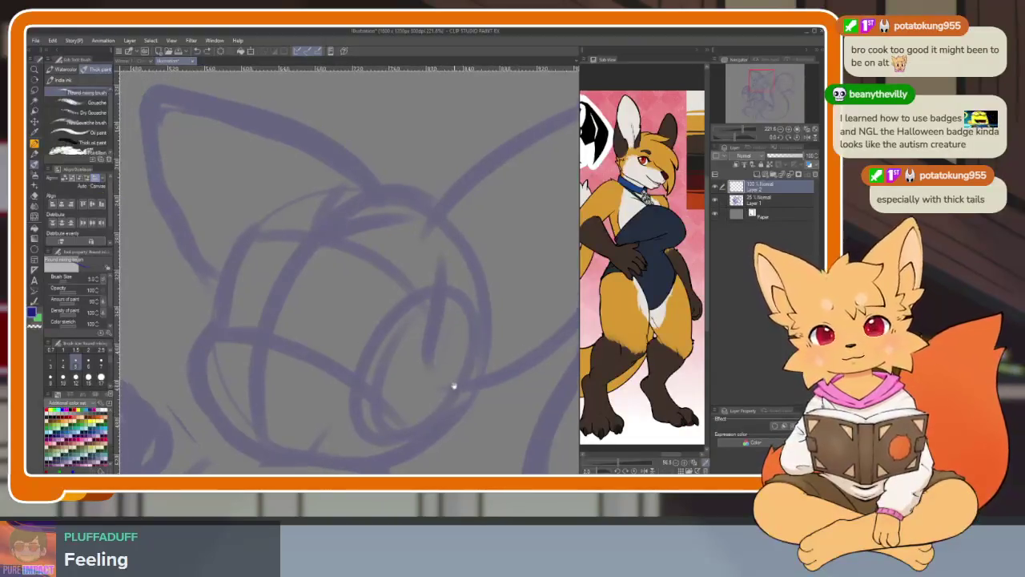
{"action": "scroll", "coordinate": [449, 380], "scroll_direction": "down", "scroll_amount": 2}
{"action": "scroll", "coordinate": [450, 380], "scroll_direction": "up", "scroll_amount": 1}
{"action": "scroll", "coordinate": [318, 382], "scroll_direction": "up", "scroll_amount": 1}
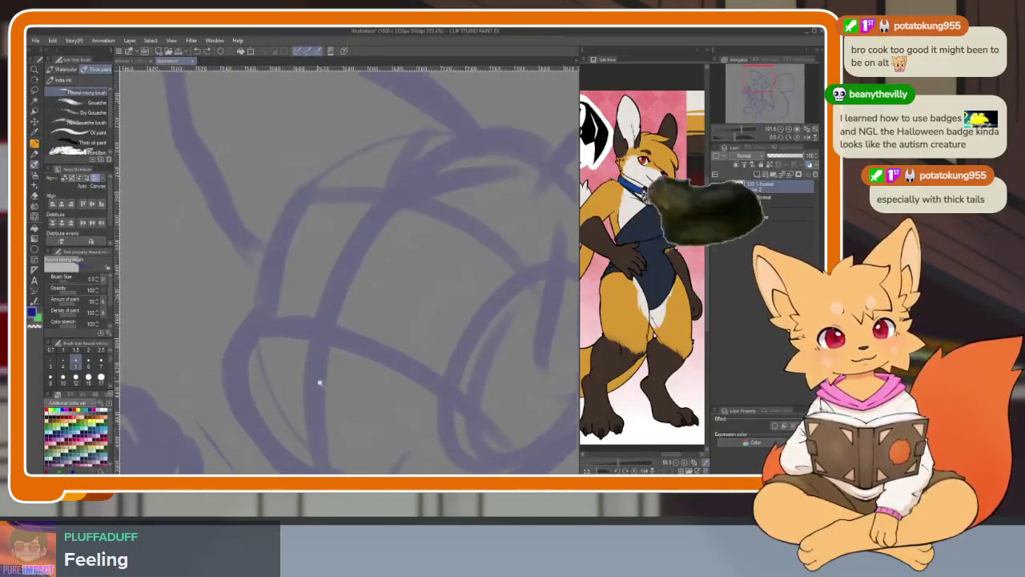
{"action": "scroll", "coordinate": [318, 382], "scroll_direction": "up", "scroll_amount": 1}
{"action": "scroll", "coordinate": [304, 376], "scroll_direction": "up", "scroll_amount": 2}
{"action": "scroll", "coordinate": [313, 392], "scroll_direction": "up", "scroll_amount": 1}
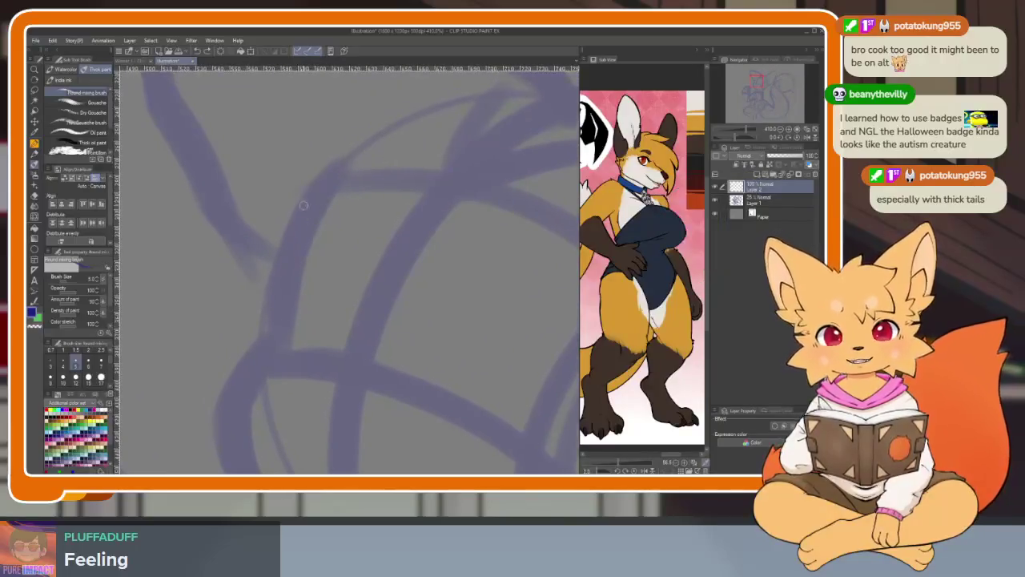
{"action": "left_click_drag", "start_coordinate": [314, 190], "coordinate": [279, 271]}
{"action": "mouse_move", "coordinate": [274, 314]}
{"action": "left_mouse_down"}
{"action": "mouse_move", "coordinate": [366, 304]}
{"action": "mouse_move", "coordinate": [341, 327]}
{"action": "mouse_move", "coordinate": [357, 283]}
{"action": "mouse_move", "coordinate": [360, 201]}
{"action": "mouse_move", "coordinate": [282, 201]}
{"action": "left_mouse_up"}
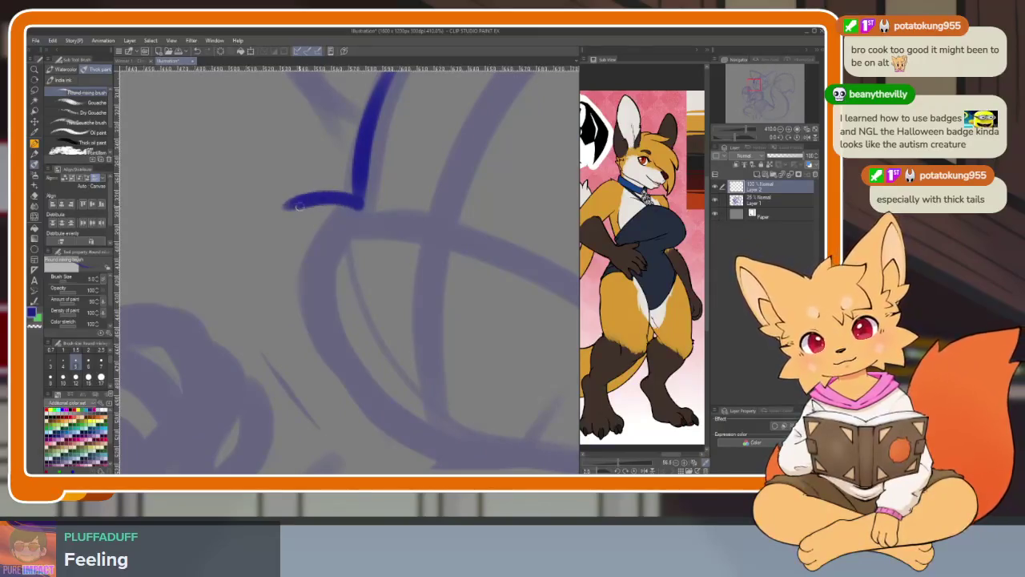
Redraw the hook stroke and add scalloped fur down the head's left side.
{"action": "key", "text": "ctrl+z"}
{"action": "mouse_move", "coordinate": [360, 210]}
{"action": "left_mouse_down"}
{"action": "mouse_move", "coordinate": [290, 190]}
{"action": "mouse_move", "coordinate": [282, 240]}
{"action": "mouse_move", "coordinate": [330, 393]}
{"action": "left_mouse_up"}
{"action": "scroll", "coordinate": [497, 358], "scroll_direction": "down", "scroll_amount": 2}
{"action": "scroll", "coordinate": [454, 378], "scroll_direction": "up", "scroll_amount": 1}
{"action": "key", "text": "ctrl+z"}
{"action": "key", "text": "ctrl+z"}
{"action": "key", "text": "ctrl+z"}
{"action": "key", "text": "ctrl+z"}
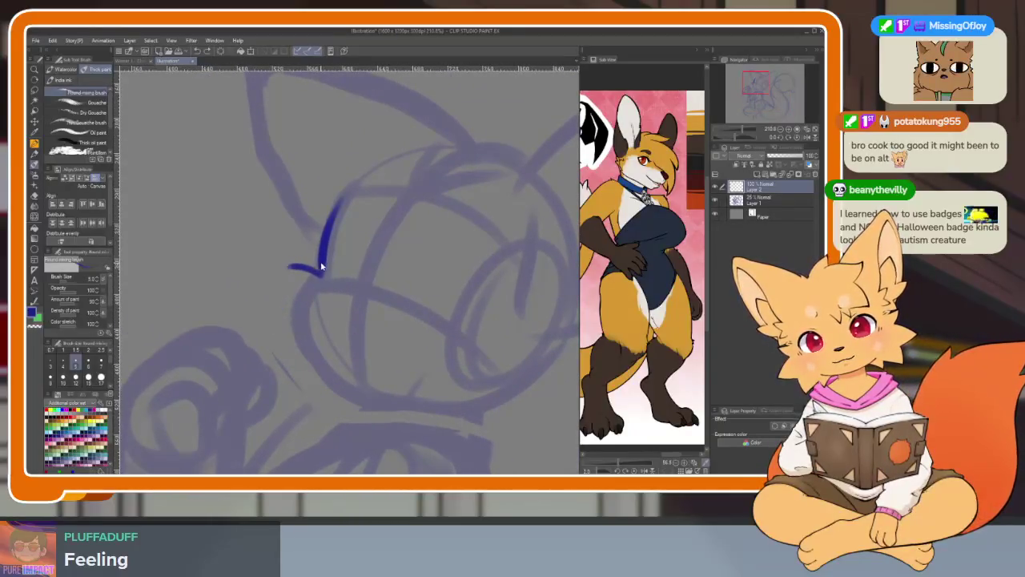
{"action": "key", "text": "ctrl+z"}
{"action": "key", "text": "ctrl+z"}
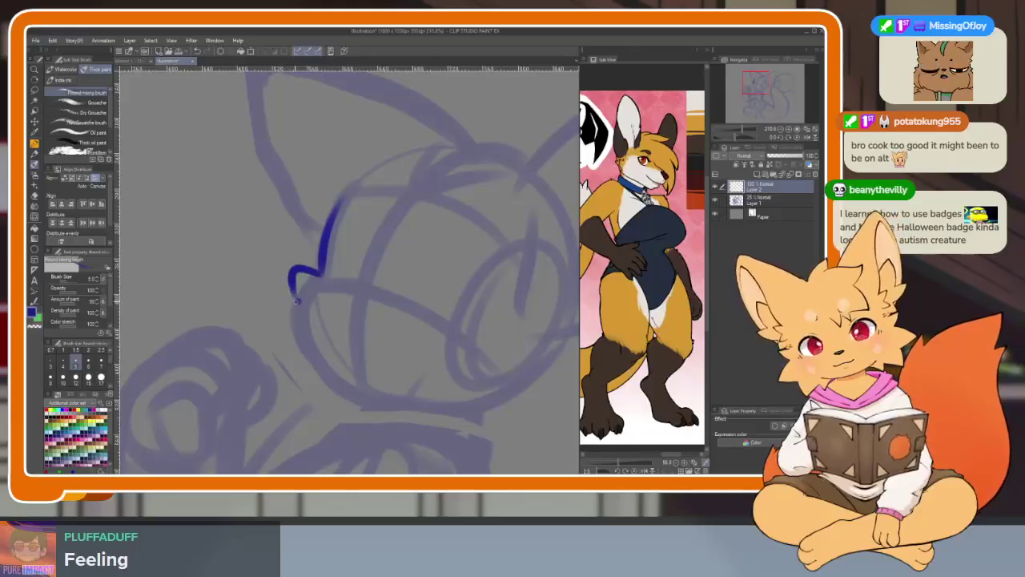
{"action": "mouse_move", "coordinate": [296, 301]}
{"action": "left_mouse_down"}
{"action": "mouse_move", "coordinate": [272, 321]}
{"action": "mouse_move", "coordinate": [295, 367]}
{"action": "left_mouse_up"}
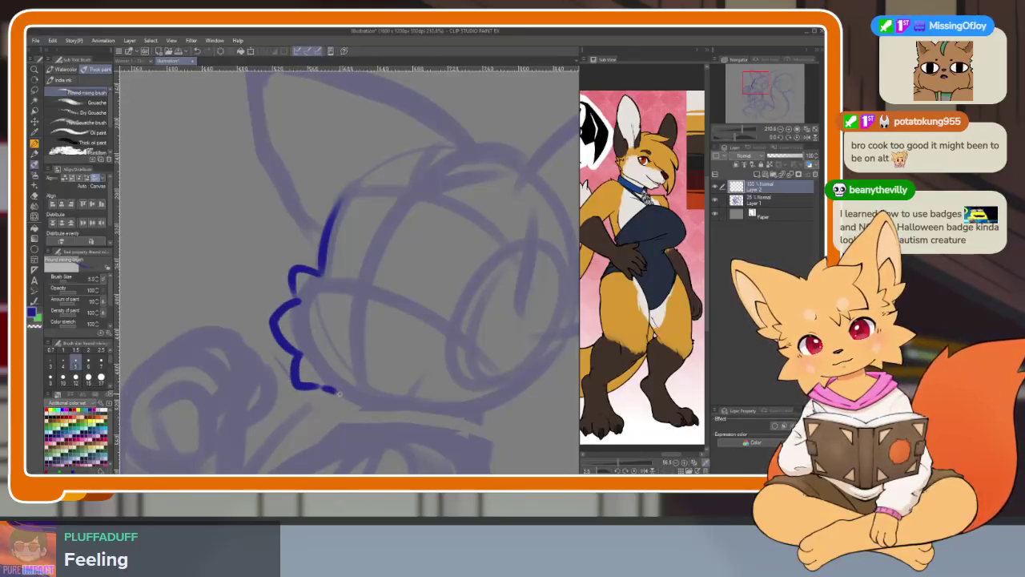
{"action": "scroll", "coordinate": [464, 410], "scroll_direction": "right", "scroll_amount": 2}
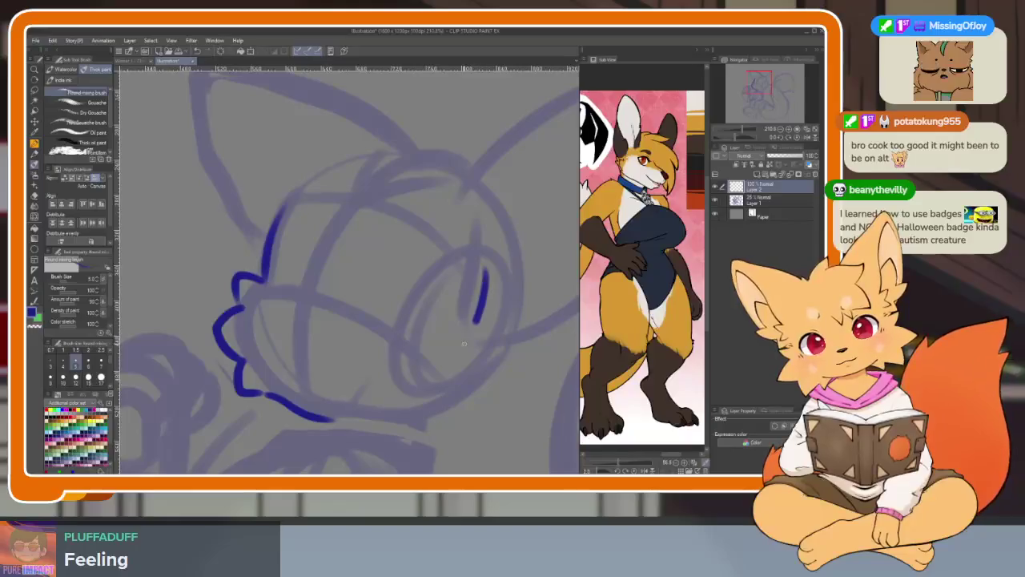
{"action": "scroll", "coordinate": [430, 388], "scroll_direction": "up", "scroll_amount": 1}
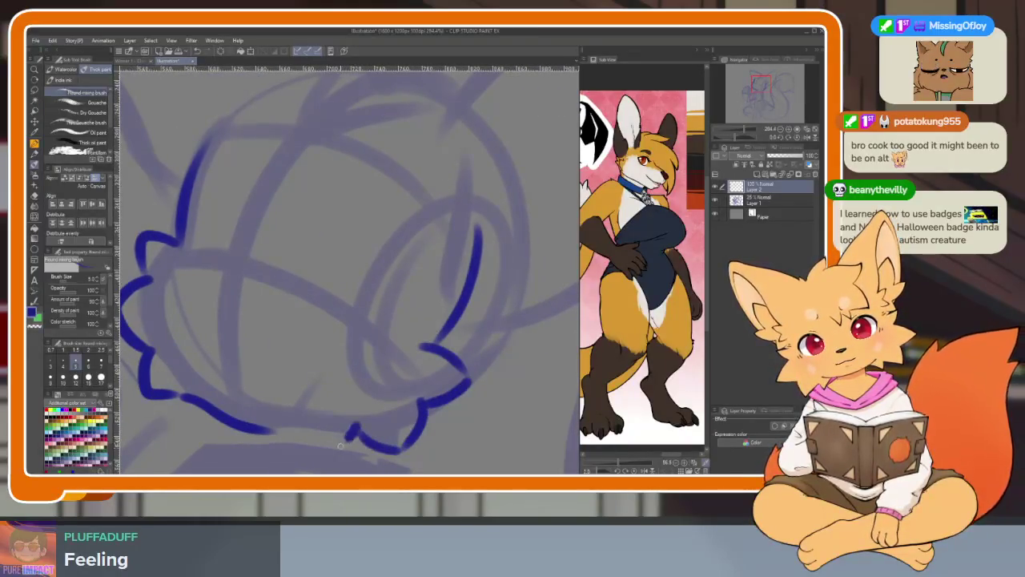
Close the gap in the head's bottom outline, then undo the dark-blue strokes.
{"action": "left_click_drag", "start_coordinate": [317, 439], "coordinate": [232, 421]}
{"action": "scroll", "coordinate": [432, 328], "scroll_direction": "down", "scroll_amount": 3}
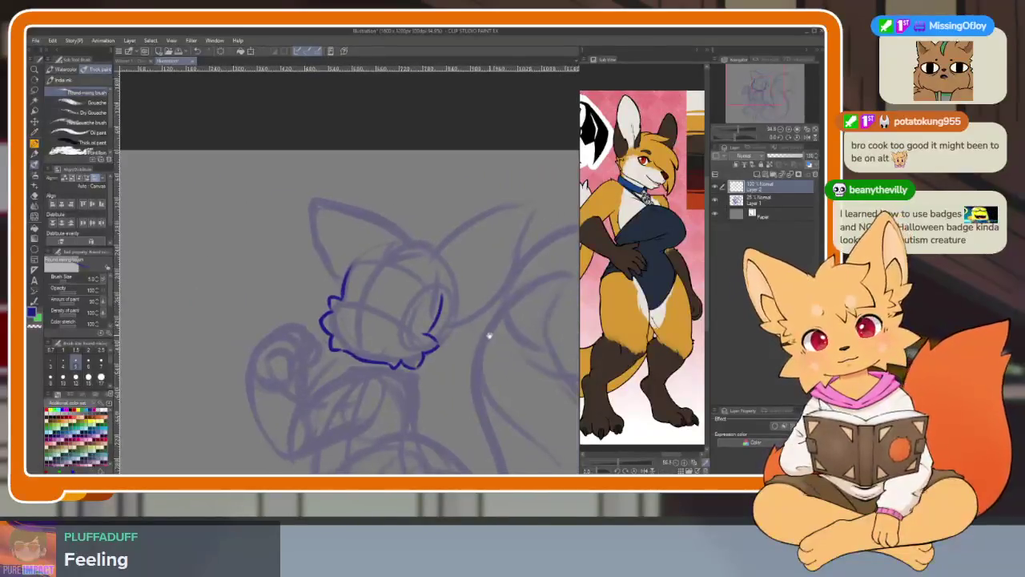
{"action": "scroll", "coordinate": [444, 357], "scroll_direction": "up", "scroll_amount": 2}
{"action": "scroll", "coordinate": [445, 357], "scroll_direction": "down", "scroll_amount": 2}
{"action": "scroll", "coordinate": [350, 377], "scroll_direction": "up", "scroll_amount": 3}
{"action": "scroll", "coordinate": [393, 405], "scroll_direction": "down", "scroll_amount": 1}
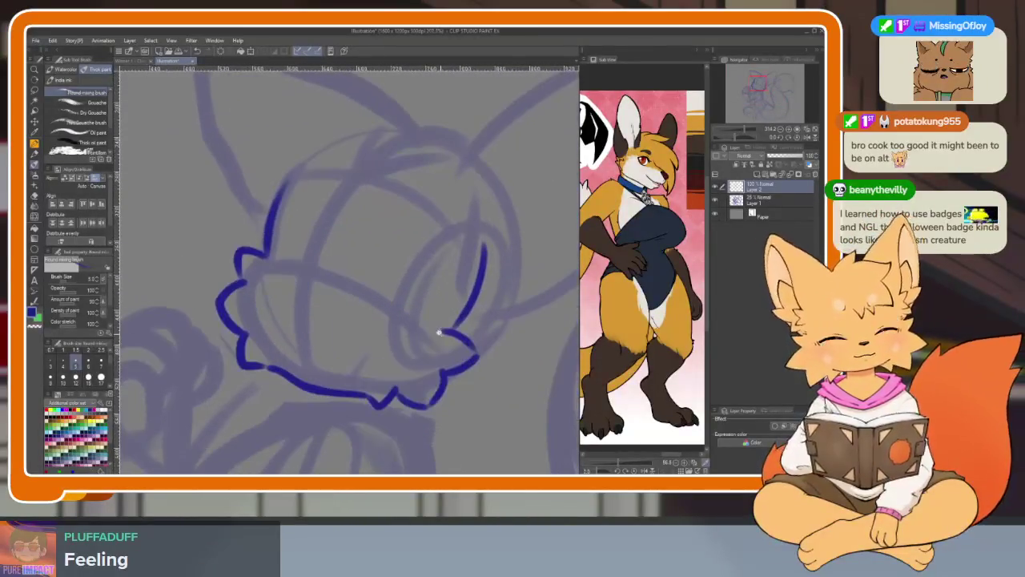
{"action": "key", "text": "ctrl+z"}
{"action": "key", "text": "ctrl+z"}
{"action": "key", "text": "ctrl+z"}
{"action": "key", "text": "ctrl+z"}
{"action": "key", "text": "ctrl+z"}
{"action": "key", "text": "ctrl+z"}
{"action": "key", "text": "ctrl+z"}
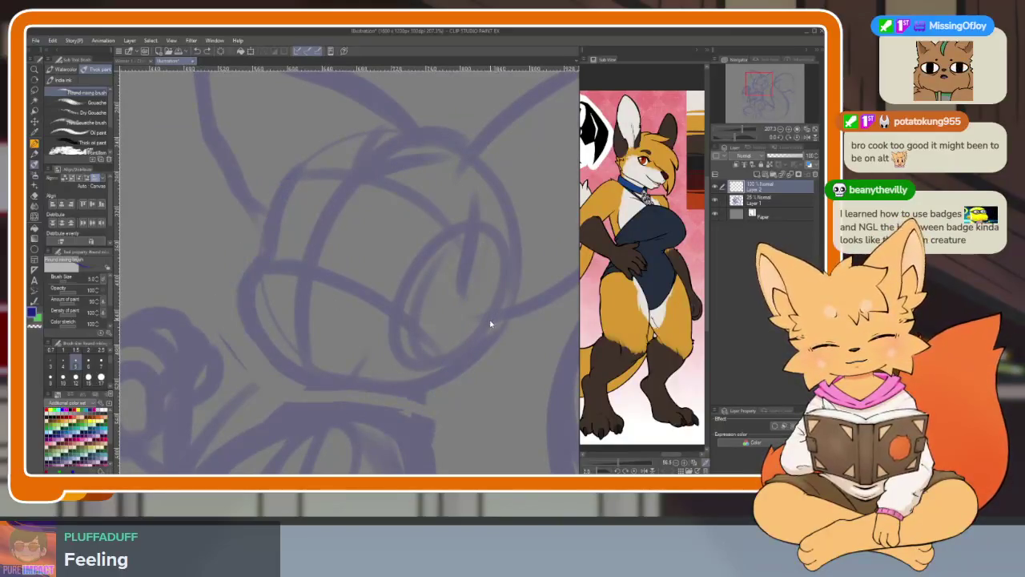
{"action": "scroll", "coordinate": [400, 361], "scroll_direction": "up", "scroll_amount": 2}
{"action": "scroll", "coordinate": [386, 380], "scroll_direction": "down", "scroll_amount": 2}
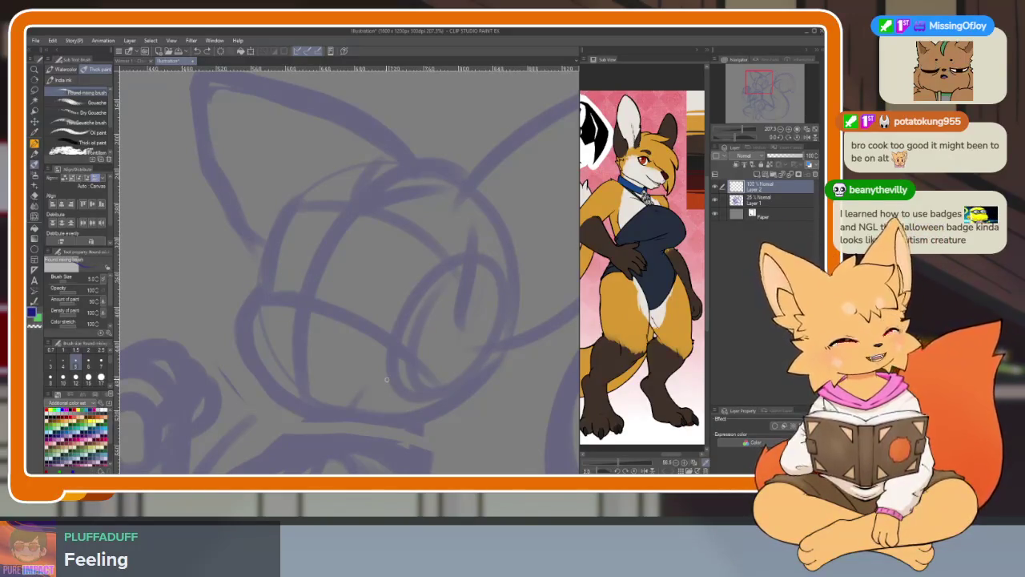
Try and undo short trial strokes inside the head, across the eye and above it.
{"action": "left_click_drag", "start_coordinate": [344, 370], "coordinate": [373, 325]}
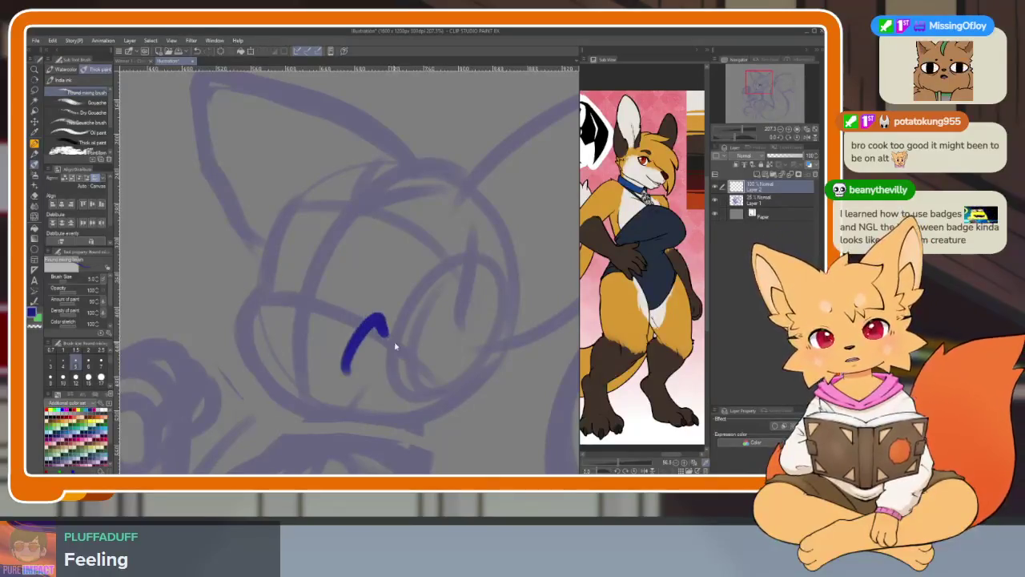
{"action": "key", "text": "ctrl+z"}
{"action": "scroll", "coordinate": [336, 377], "scroll_direction": "up", "scroll_amount": 2}
{"action": "scroll", "coordinate": [324, 382], "scroll_direction": "up", "scroll_amount": 1}
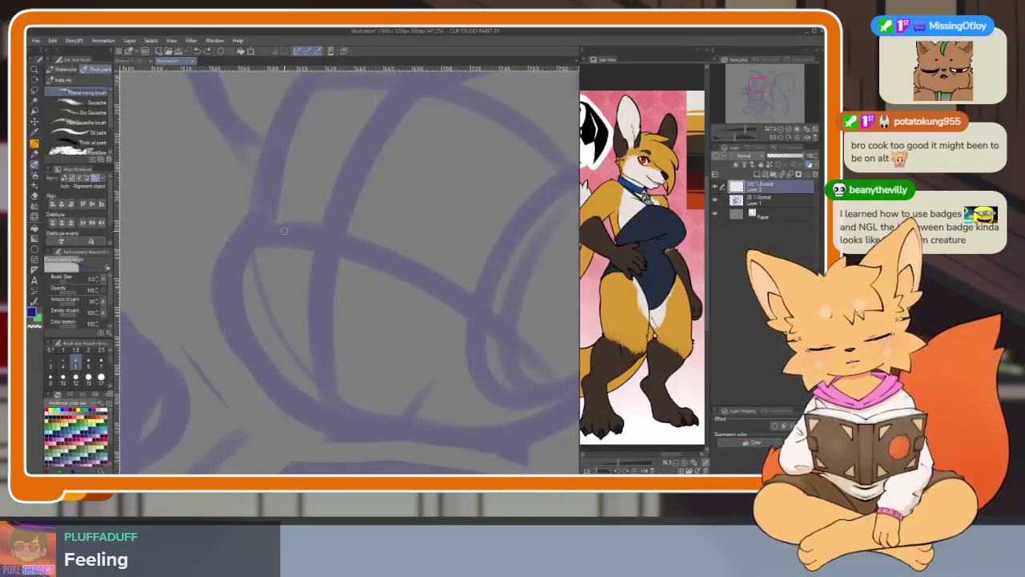
{"action": "mouse_move", "coordinate": [259, 211]}
{"action": "left_mouse_down"}
{"action": "mouse_move", "coordinate": [374, 225]}
{"action": "mouse_move", "coordinate": [407, 273]}
{"action": "left_mouse_up"}
{"action": "key", "text": "ctrl+z"}
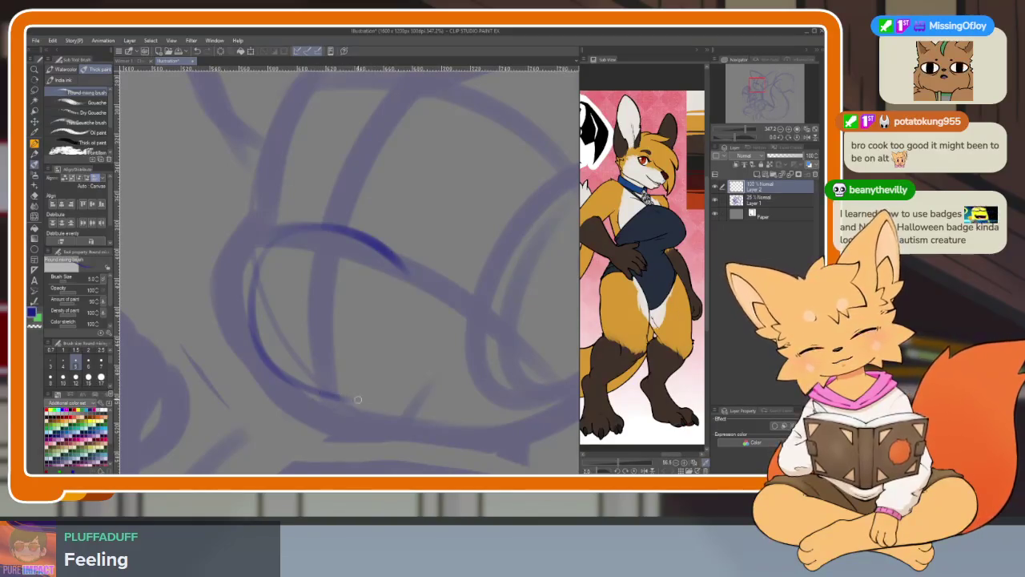
{"action": "scroll", "coordinate": [457, 340], "scroll_direction": "up", "scroll_amount": 1}
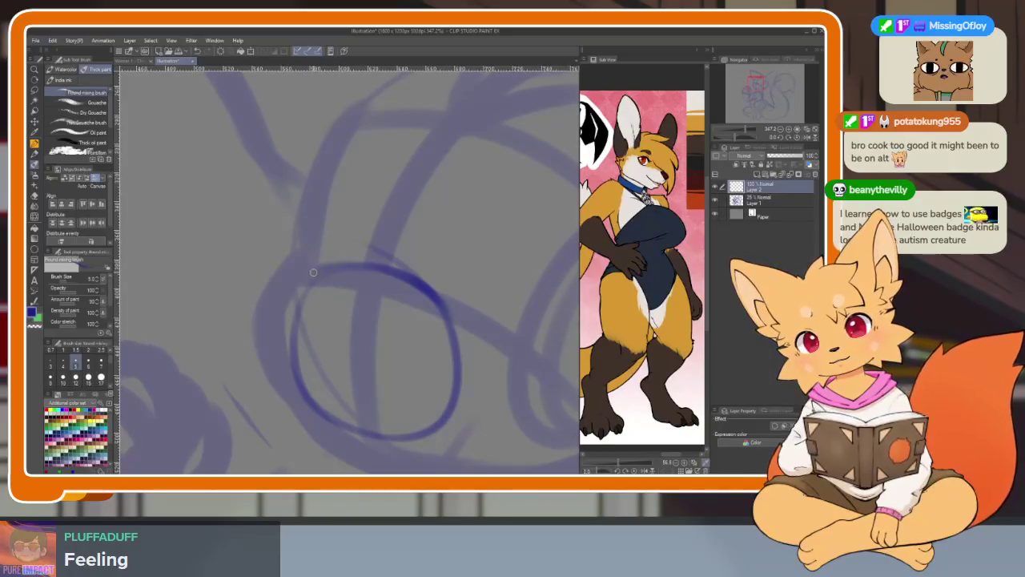
{"action": "key", "text": "ctrl+z"}
{"action": "key", "text": "ctrl+z"}
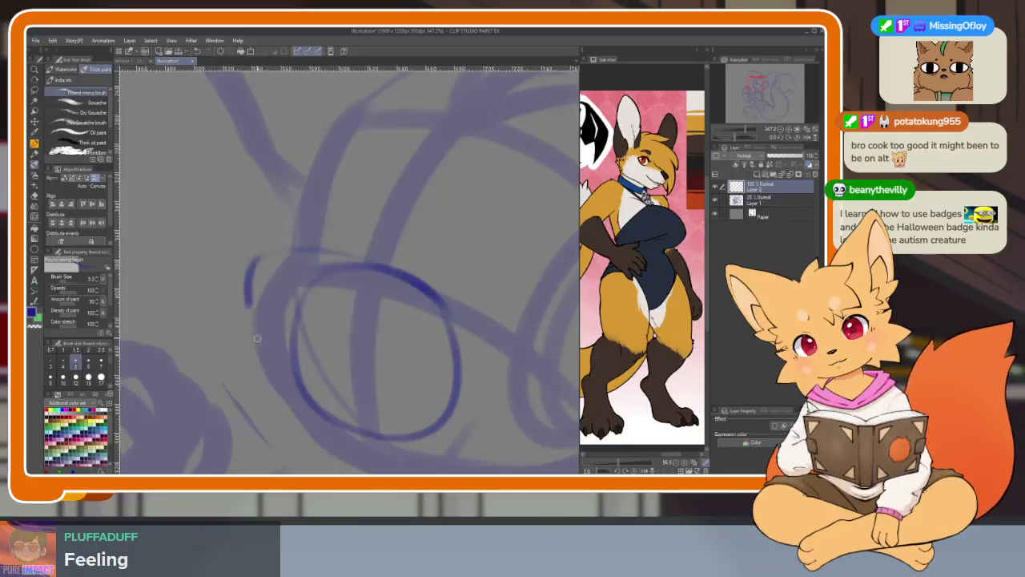
Draw the dark-blue oval eye outline with its inner left edge and highlight loop.
{"action": "mouse_move", "coordinate": [250, 315]}
{"action": "left_mouse_down"}
{"action": "mouse_move", "coordinate": [280, 396]}
{"action": "mouse_move", "coordinate": [413, 451]}
{"action": "left_mouse_up"}
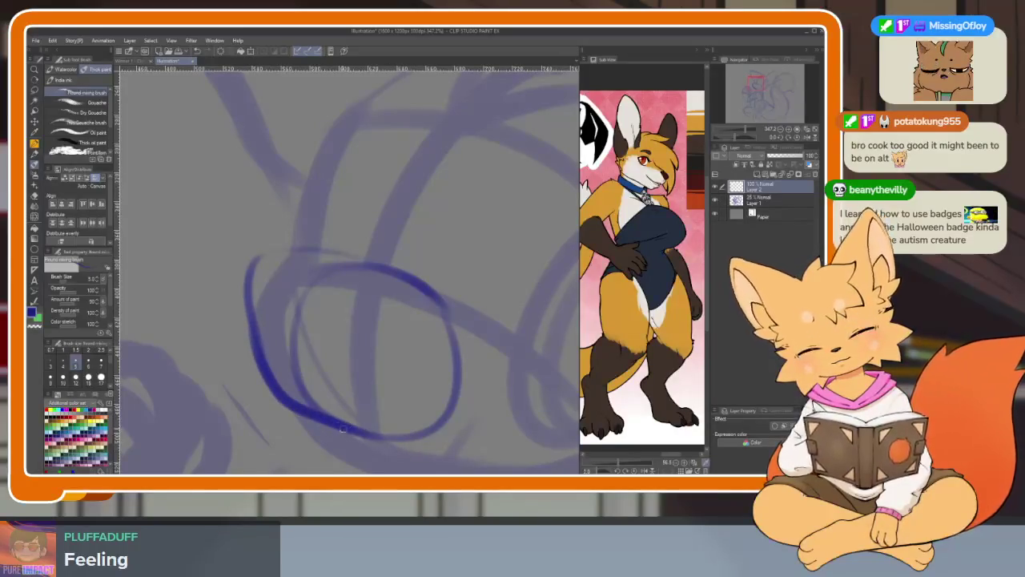
{"action": "left_click_drag", "start_coordinate": [343, 429], "coordinate": [469, 367]}
{"action": "mouse_move", "coordinate": [253, 339]}
{"action": "left_mouse_down"}
{"action": "mouse_move", "coordinate": [247, 264]}
{"action": "mouse_move", "coordinate": [356, 249]}
{"action": "mouse_move", "coordinate": [465, 385]}
{"action": "left_mouse_up"}
{"action": "scroll", "coordinate": [325, 360], "scroll_direction": "down", "scroll_amount": 2}
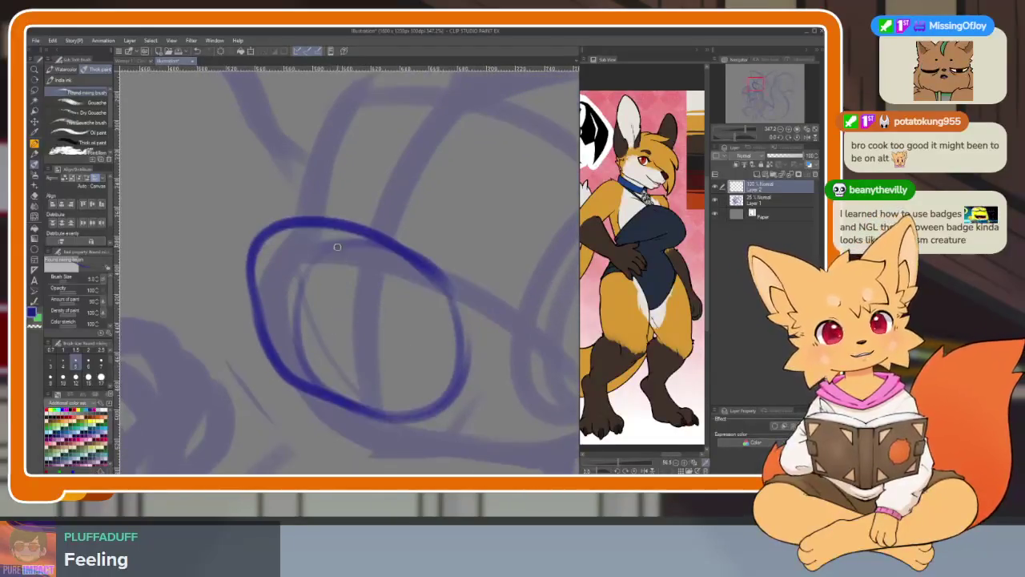
{"action": "left_click_drag", "start_coordinate": [321, 223], "coordinate": [303, 371]}
{"action": "scroll", "coordinate": [272, 331], "scroll_direction": "up", "scroll_amount": 2}
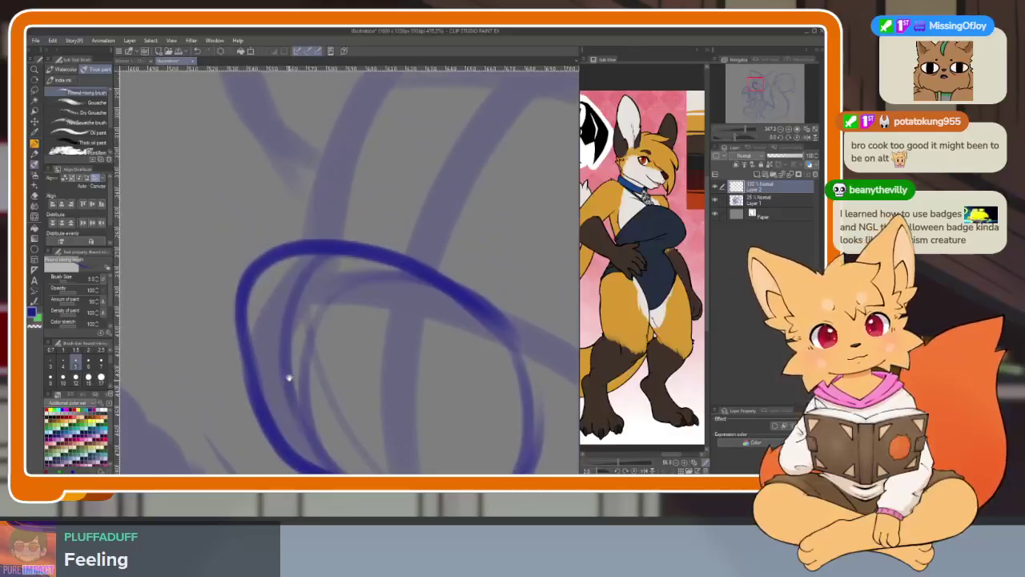
{"action": "mouse_move", "coordinate": [257, 269]}
{"action": "left_mouse_down"}
{"action": "mouse_move", "coordinate": [347, 256]}
{"action": "mouse_move", "coordinate": [375, 276]}
{"action": "mouse_move", "coordinate": [284, 301]}
{"action": "mouse_move", "coordinate": [263, 264]}
{"action": "left_mouse_up"}
{"action": "left_click_drag", "start_coordinate": [324, 250], "coordinate": [377, 279]}
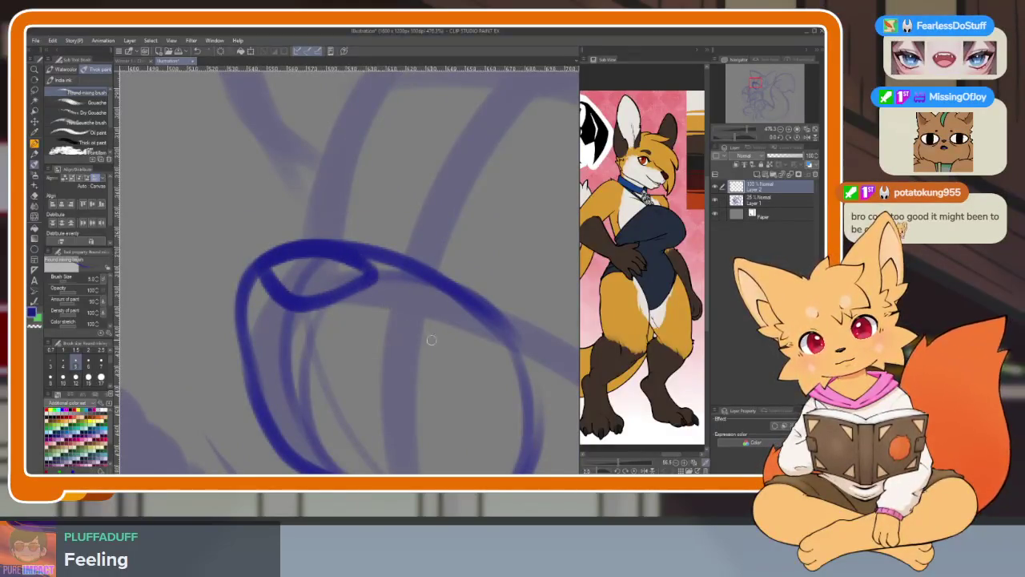
{"action": "scroll", "coordinate": [410, 273], "scroll_direction": "down", "scroll_amount": 3}
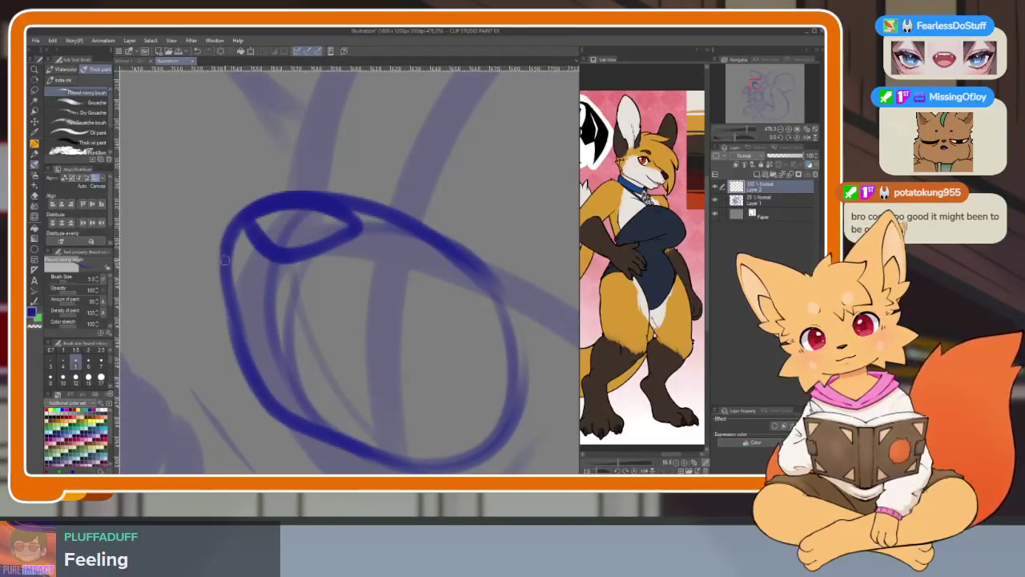
{"action": "mouse_move", "coordinate": [225, 260]}
{"action": "left_mouse_down"}
{"action": "mouse_move", "coordinate": [261, 336]}
{"action": "mouse_move", "coordinate": [383, 385]}
{"action": "mouse_move", "coordinate": [260, 336]}
{"action": "left_mouse_up"}
{"action": "key", "text": "ctrl+z"}
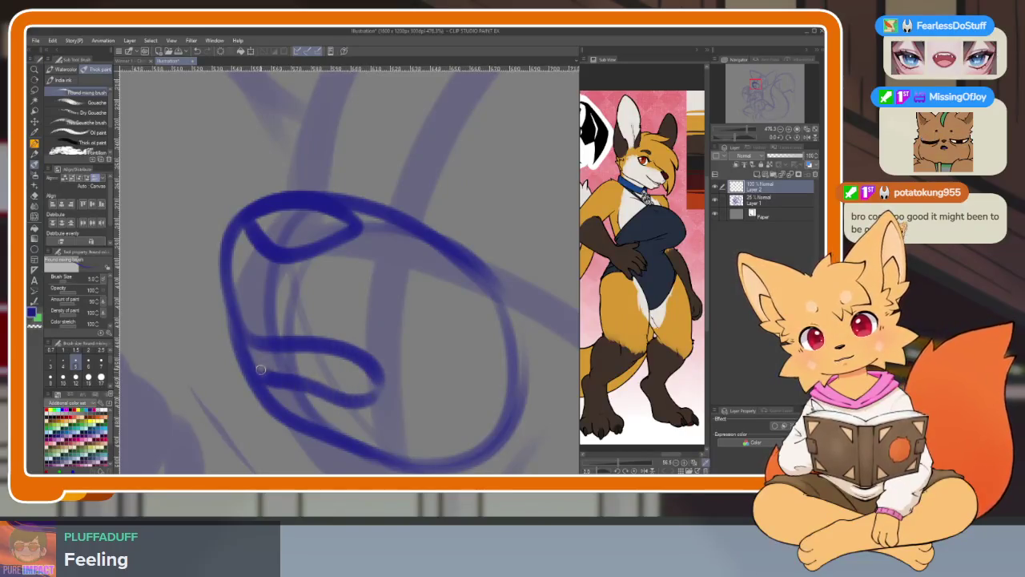
Erase the eye's lower blue loop with the eraser shrunk to about 12.5.
{"action": "scroll", "coordinate": [402, 348], "scroll_direction": "down", "scroll_amount": 5}
{"action": "scroll", "coordinate": [403, 348], "scroll_direction": "up", "scroll_amount": 3}
{"action": "scroll", "coordinate": [435, 367], "scroll_direction": "up", "scroll_amount": 2}
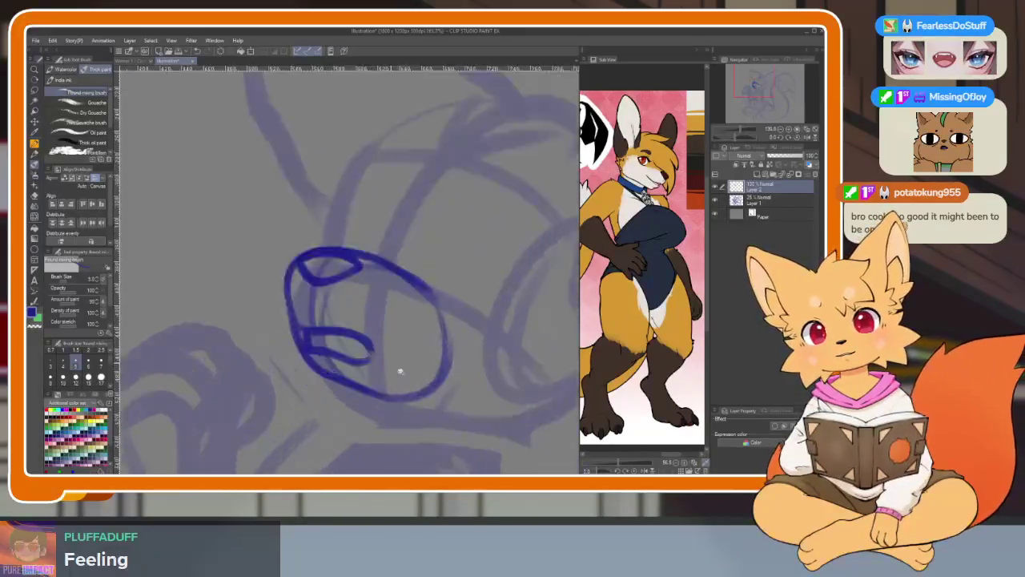
{"action": "scroll", "coordinate": [401, 370], "scroll_direction": "up", "scroll_amount": 2}
{"action": "key", "text": "e"}
{"action": "key", "text": "bracketleft"}
{"action": "key", "text": "bracketleft"}
{"action": "key", "text": "bracketleft"}
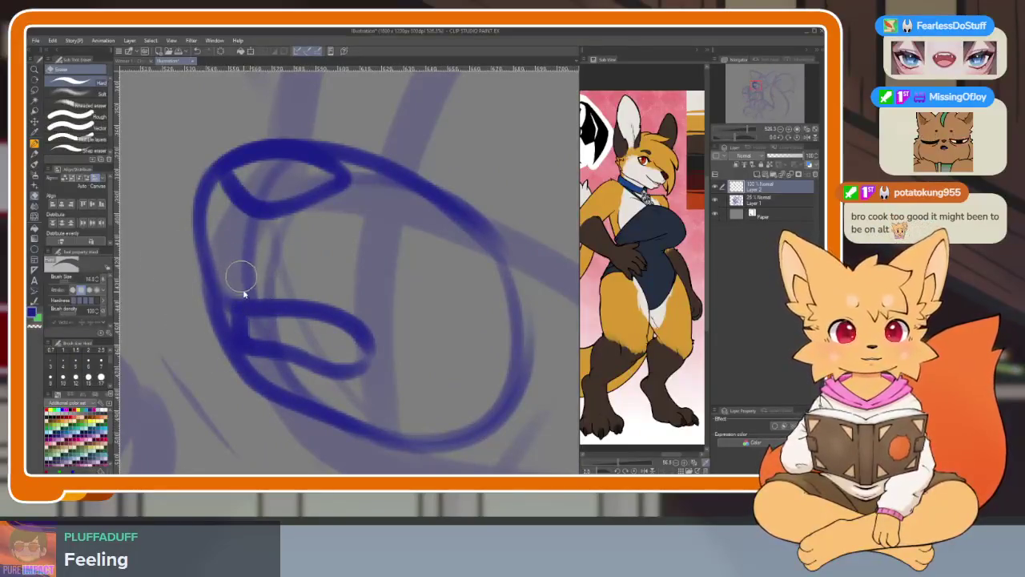
{"action": "left_click_drag", "start_coordinate": [191, 257], "coordinate": [224, 344]}
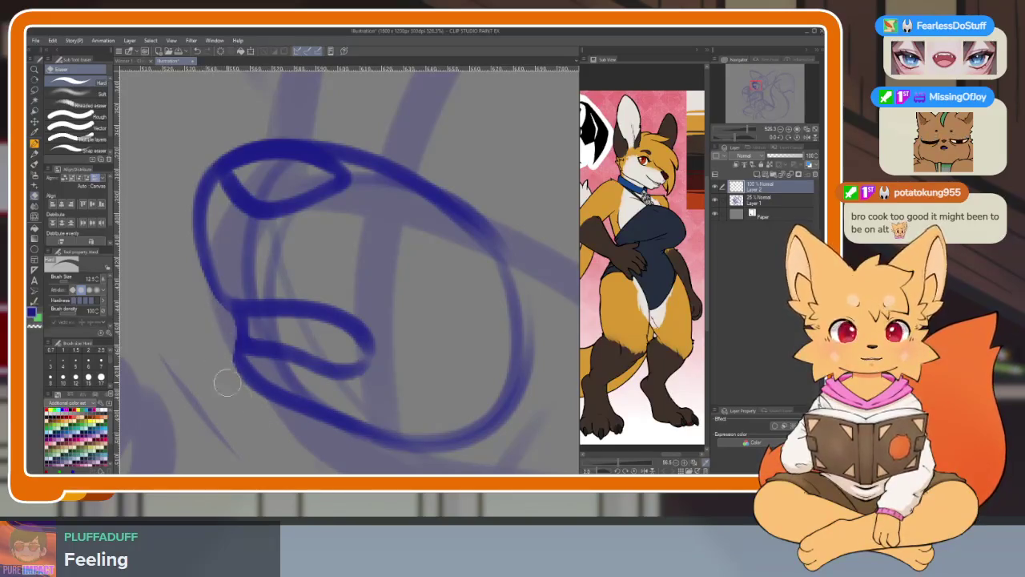
{"action": "scroll", "coordinate": [449, 352], "scroll_direction": "down", "scroll_amount": 5}
{"action": "scroll", "coordinate": [445, 370], "scroll_direction": "up", "scroll_amount": 3}
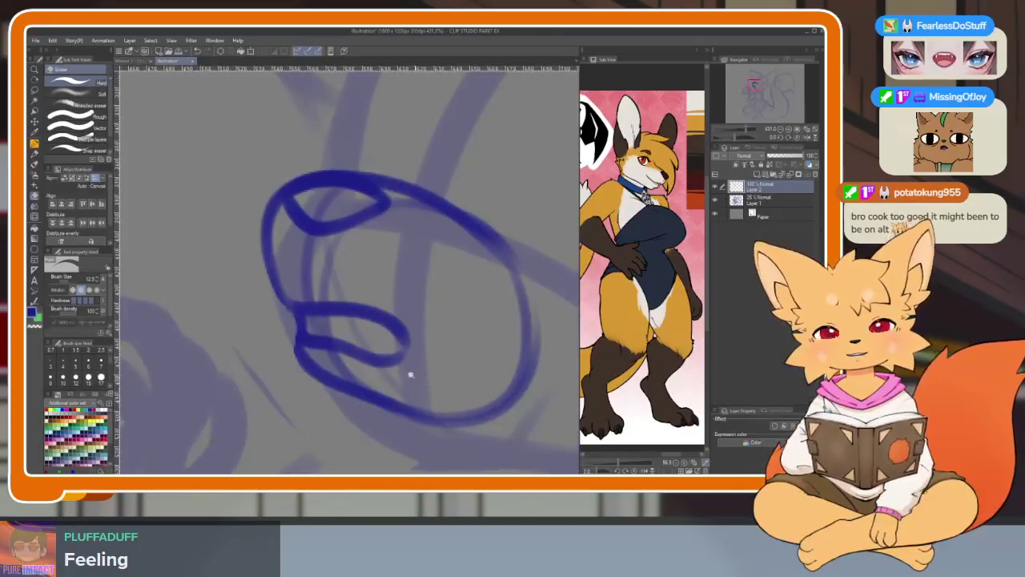
{"action": "scroll", "coordinate": [406, 371], "scroll_direction": "up", "scroll_amount": 2}
{"action": "mouse_move", "coordinate": [297, 264]}
{"action": "left_mouse_down"}
{"action": "mouse_move", "coordinate": [325, 298]}
{"action": "mouse_move", "coordinate": [326, 280]}
{"action": "mouse_move", "coordinate": [376, 370]}
{"action": "mouse_move", "coordinate": [251, 389]}
{"action": "mouse_move", "coordinate": [327, 359]}
{"action": "mouse_move", "coordinate": [286, 371]}
{"action": "left_mouse_up"}
Try and undo a thick blue stroke, then erase the blocky bars near the lower loop.
{"action": "key", "text": "b"}
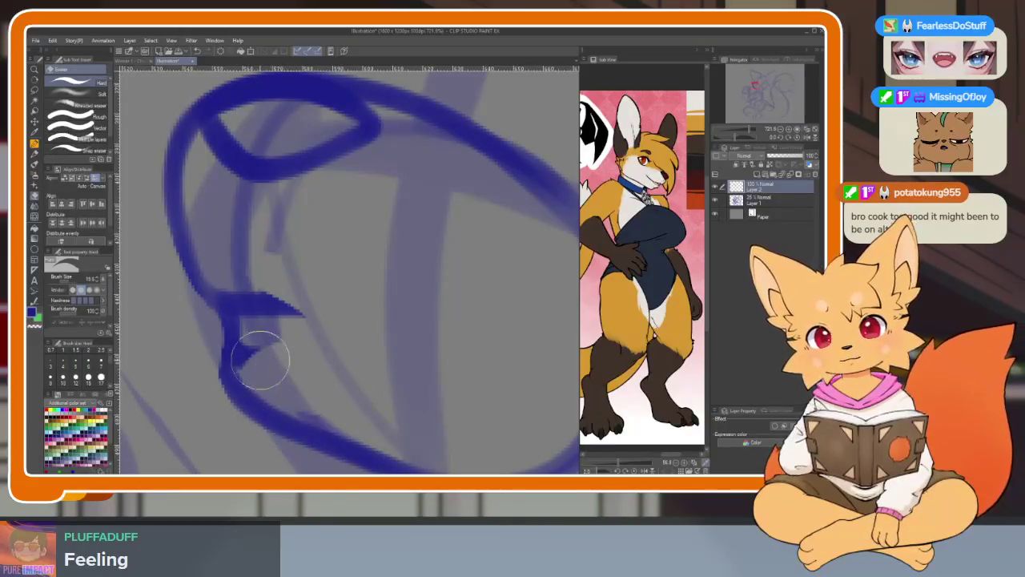
{"action": "mouse_move", "coordinate": [228, 355]}
{"action": "left_mouse_down"}
{"action": "mouse_move", "coordinate": [292, 344]}
{"action": "mouse_move", "coordinate": [247, 303]}
{"action": "left_mouse_up"}
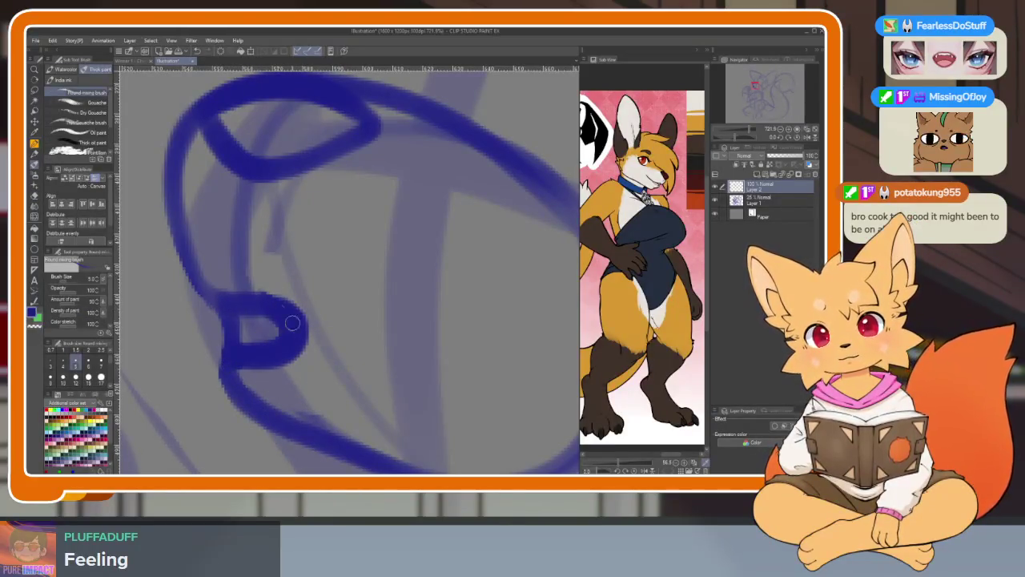
{"action": "scroll", "coordinate": [292, 322], "scroll_direction": "down", "scroll_amount": 5}
{"action": "scroll", "coordinate": [451, 378], "scroll_direction": "up", "scroll_amount": 5}
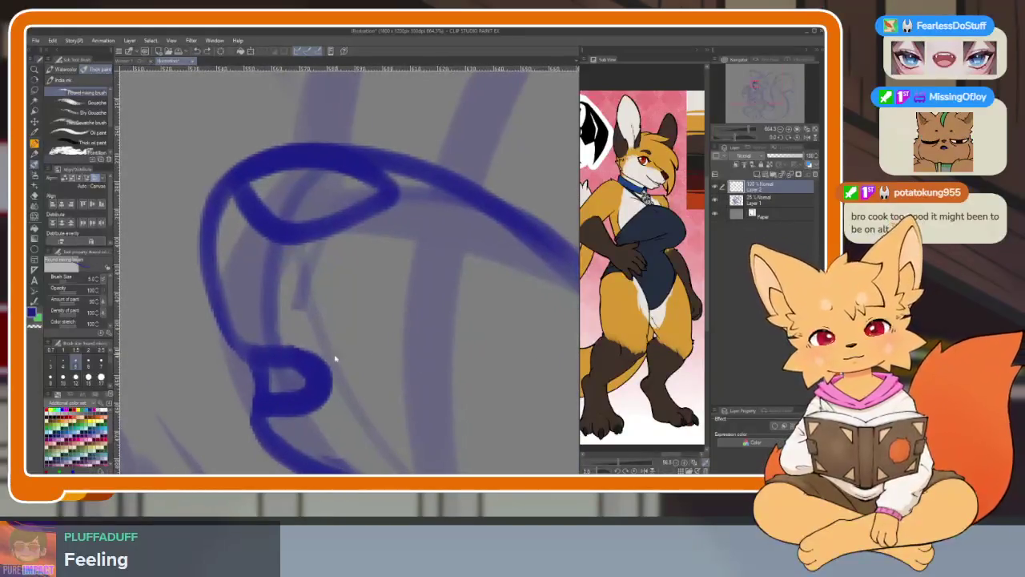
{"action": "key", "text": "ctrl+z"}
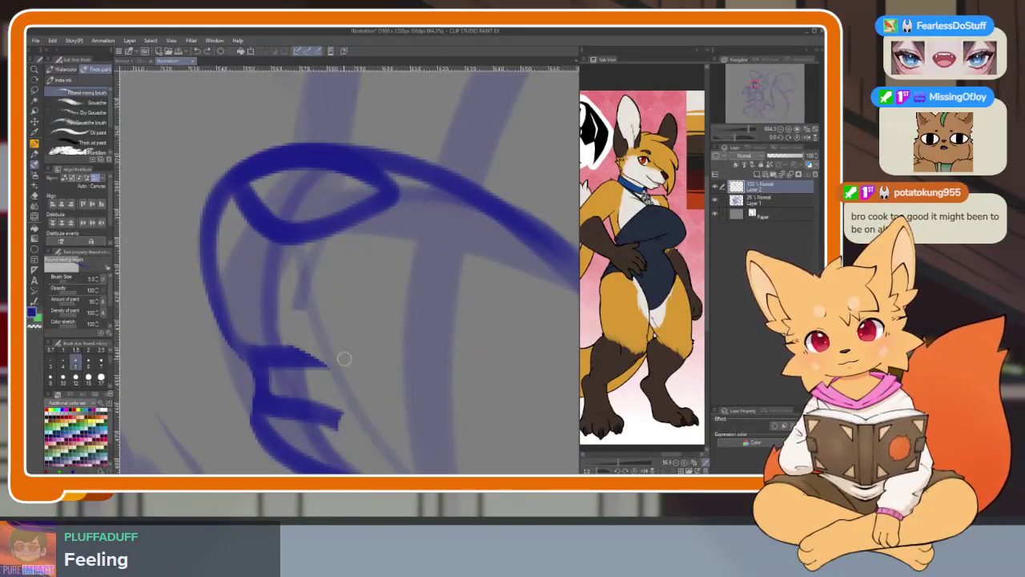
{"action": "key", "text": "e"}
{"action": "mouse_move", "coordinate": [252, 318]}
{"action": "left_mouse_down"}
{"action": "mouse_move", "coordinate": [268, 355]}
{"action": "mouse_move", "coordinate": [332, 400]}
{"action": "mouse_move", "coordinate": [297, 385]}
{"action": "left_mouse_up"}
Redraw the eye's left side as one continuous dark-blue curve.
{"action": "key", "text": "b"}
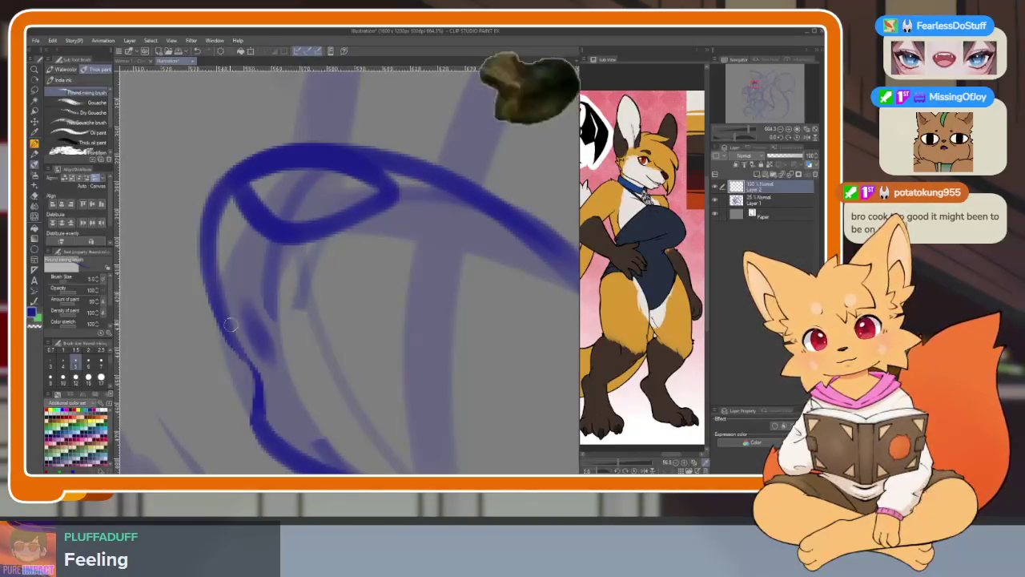
{"action": "mouse_move", "coordinate": [218, 297]}
{"action": "left_mouse_down"}
{"action": "mouse_move", "coordinate": [240, 366]}
{"action": "mouse_move", "coordinate": [292, 449]}
{"action": "left_mouse_up"}
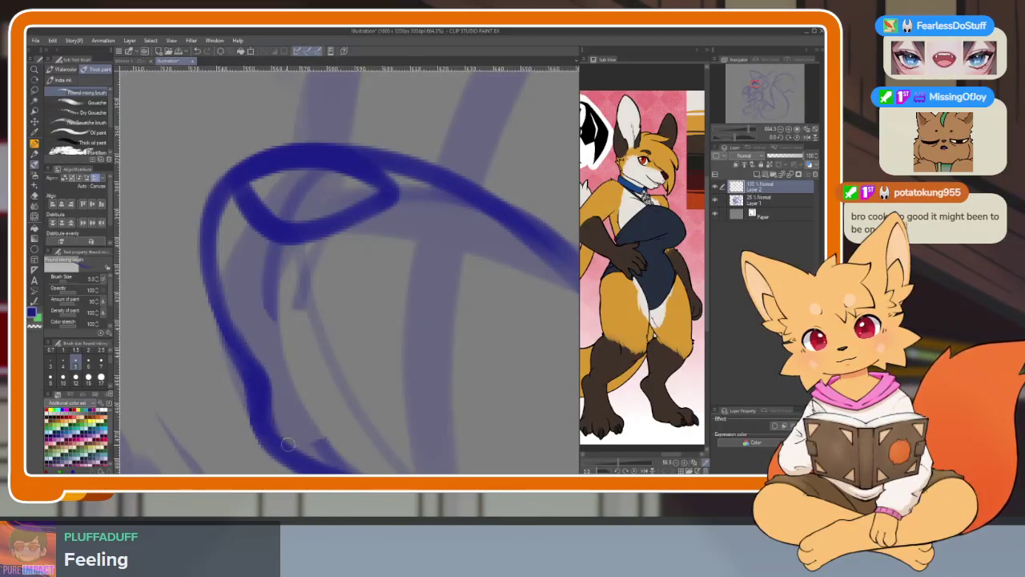
{"action": "scroll", "coordinate": [350, 382], "scroll_direction": "down", "scroll_amount": 10}
{"action": "scroll", "coordinate": [413, 407], "scroll_direction": "up", "scroll_amount": 5}
{"action": "scroll", "coordinate": [419, 425], "scroll_direction": "up", "scroll_amount": 3}
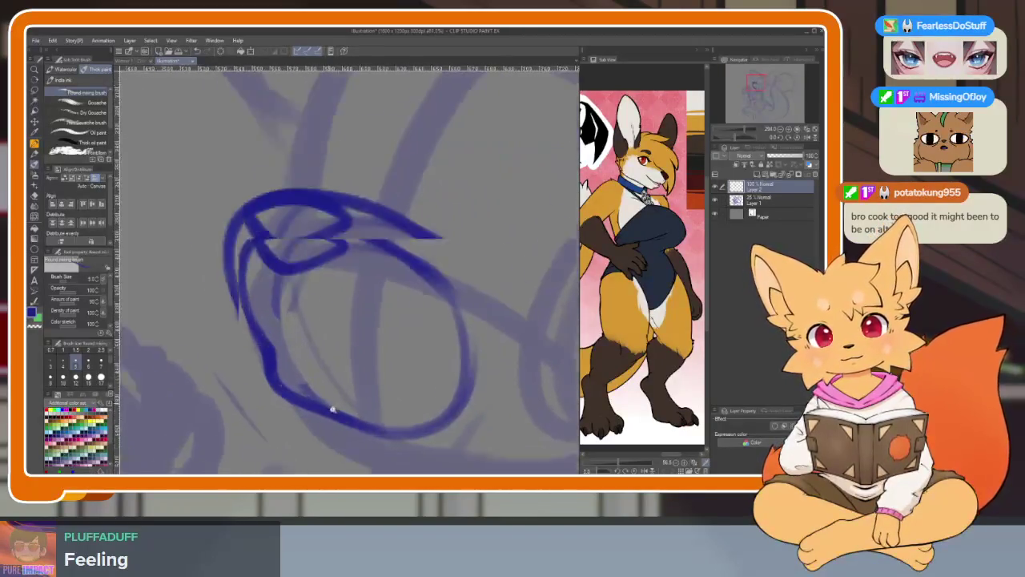
{"action": "key", "text": "e"}
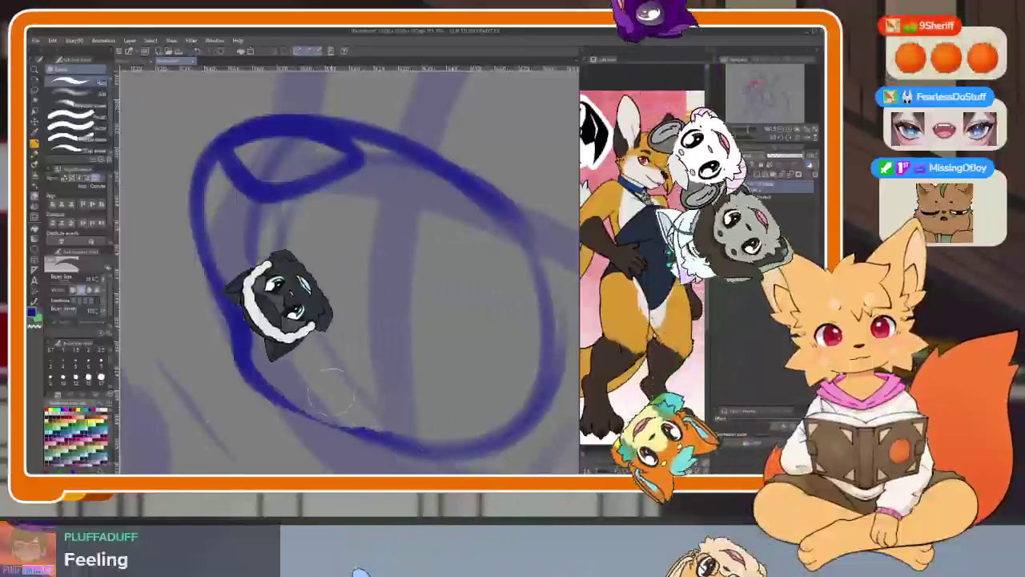
Draw a dark-blue head contour rising from the left eye and close the eye's lower curve.
{"action": "scroll", "coordinate": [445, 408], "scroll_direction": "down", "scroll_amount": 5}
{"action": "scroll", "coordinate": [473, 385], "scroll_direction": "right", "scroll_amount": 3}
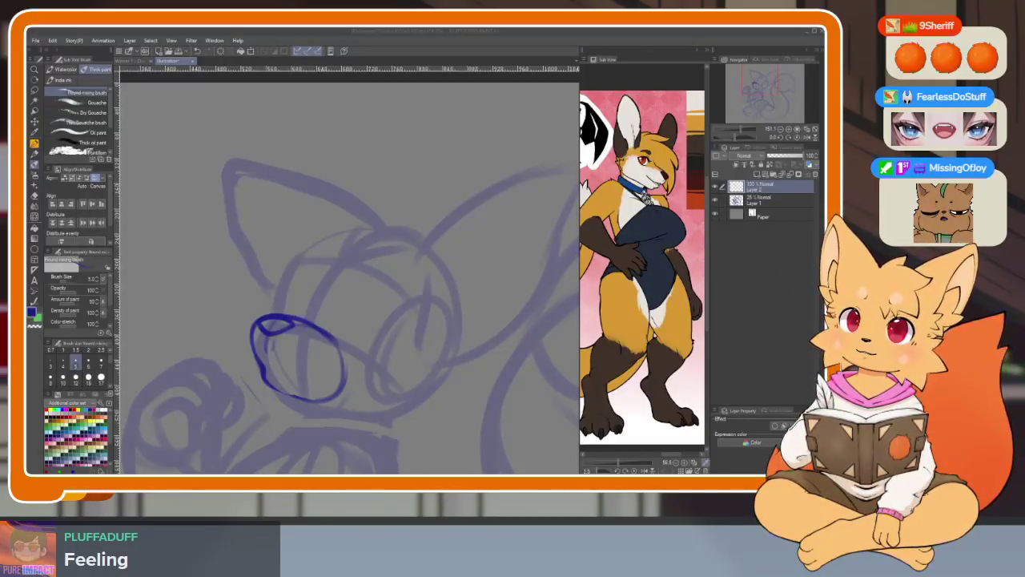
{"action": "left_click_drag", "start_coordinate": [405, 329], "coordinate": [438, 324]}
{"action": "key", "text": "ctrl+z"}
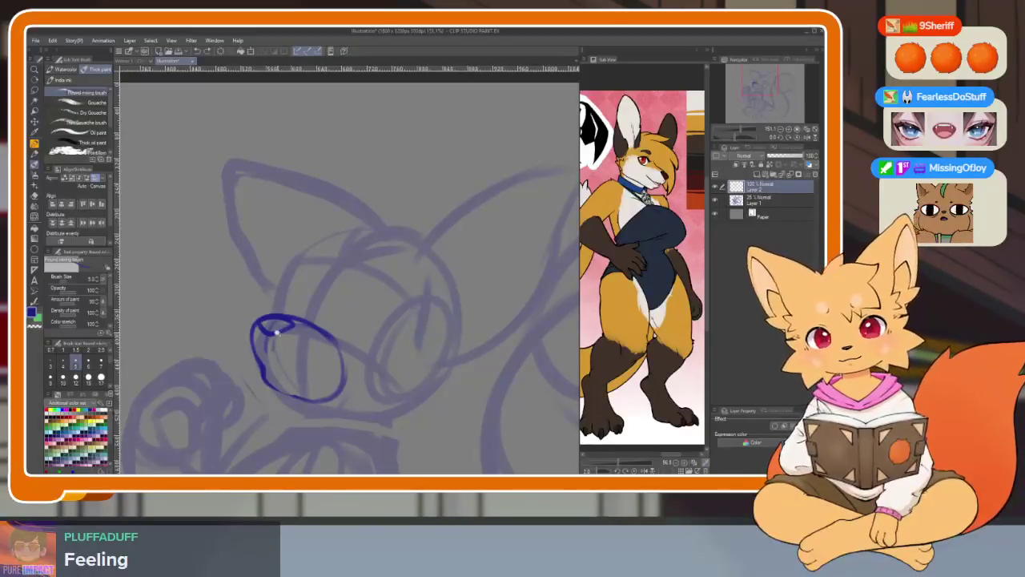
{"action": "scroll", "coordinate": [298, 347], "scroll_direction": "up", "scroll_amount": 3}
{"action": "scroll", "coordinate": [302, 316], "scroll_direction": "up", "scroll_amount": 2}
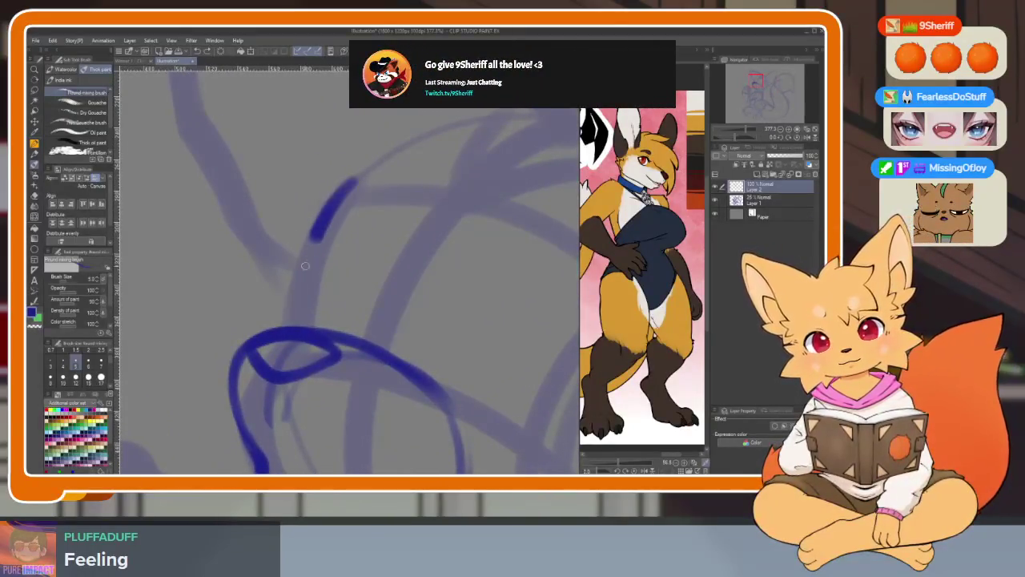
{"action": "left_click_drag", "start_coordinate": [327, 215], "coordinate": [289, 310]}
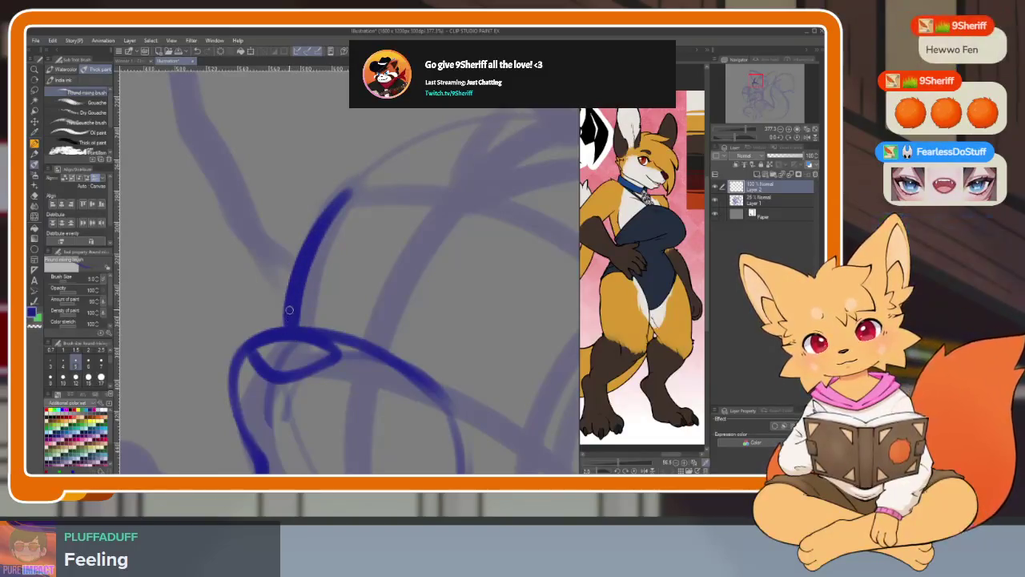
{"action": "left_click_drag", "start_coordinate": [237, 360], "coordinate": [286, 236]}
Draw a wavy 3-shaped curve around the right eye and redraw the left eye's lower-left curve.
{"action": "left_click_drag", "start_coordinate": [328, 192], "coordinate": [453, 267]}
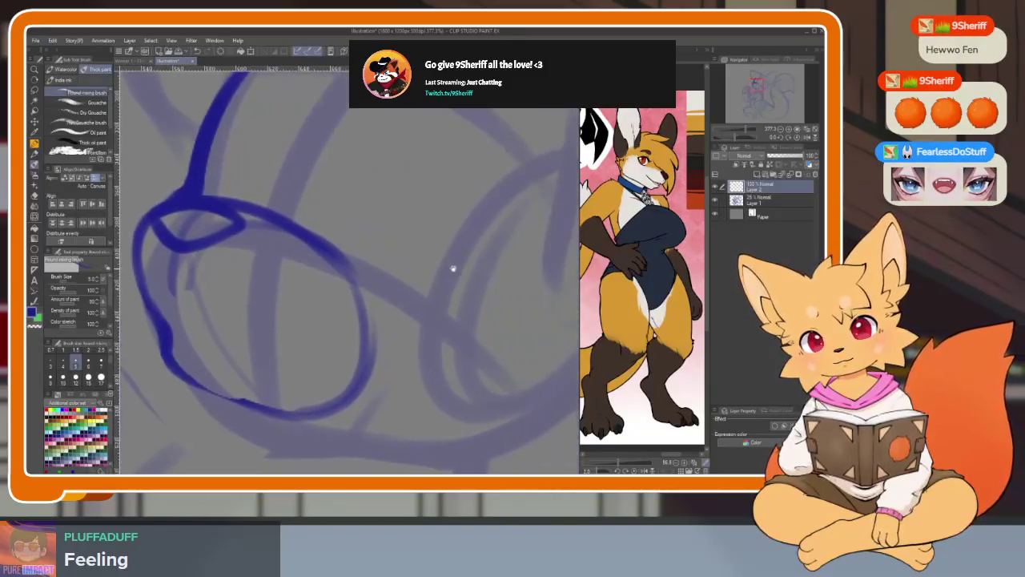
{"action": "left_click_drag", "start_coordinate": [495, 321], "coordinate": [439, 347]}
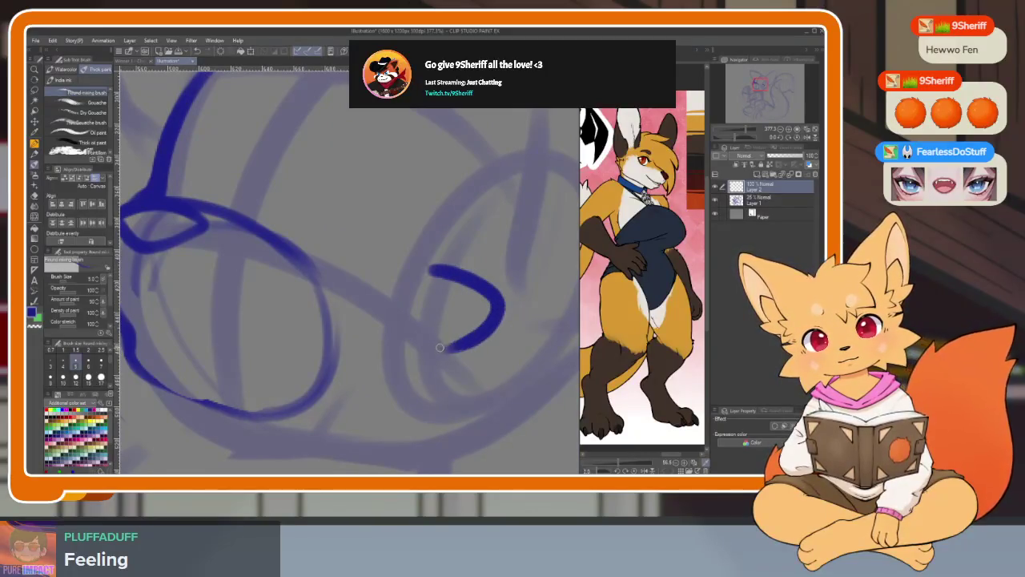
{"action": "left_click_drag", "start_coordinate": [353, 424], "coordinate": [454, 339]}
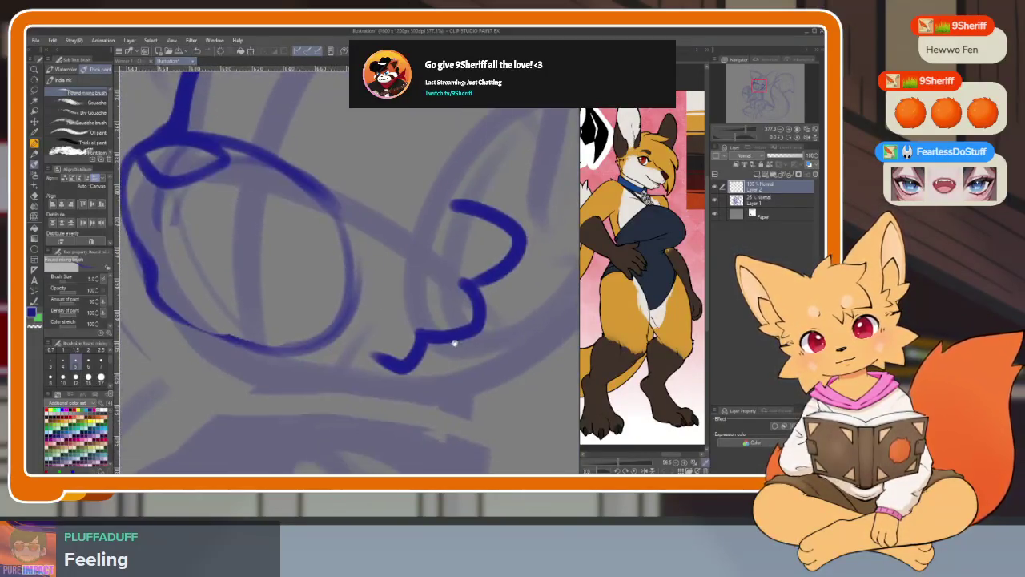
{"action": "key", "text": "ctrl+z"}
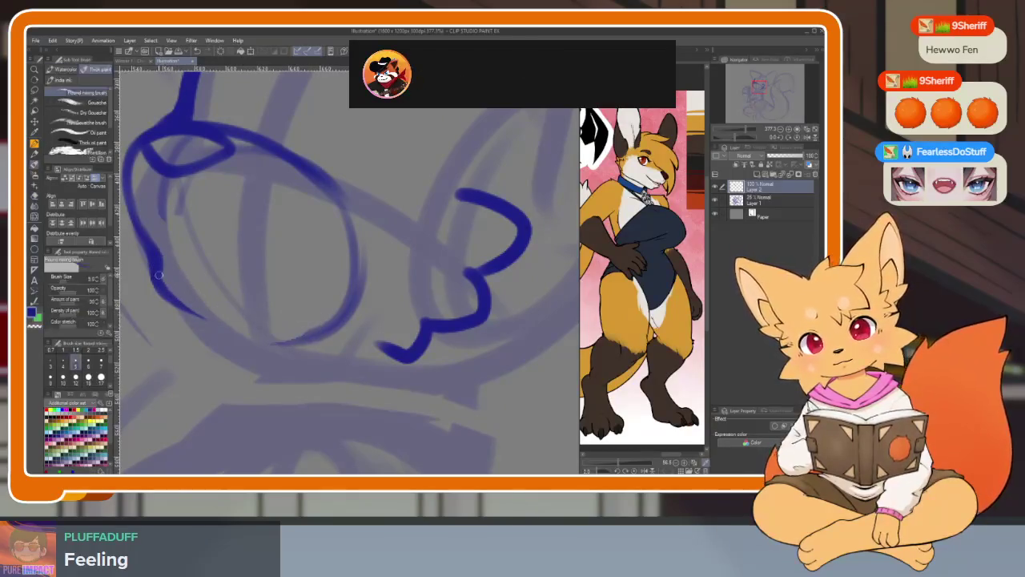
{"action": "left_click_drag", "start_coordinate": [183, 311], "coordinate": [238, 352]}
Erase the lower-left portion of the left eye's outline with the Eraser.
{"action": "key", "text": "e"}
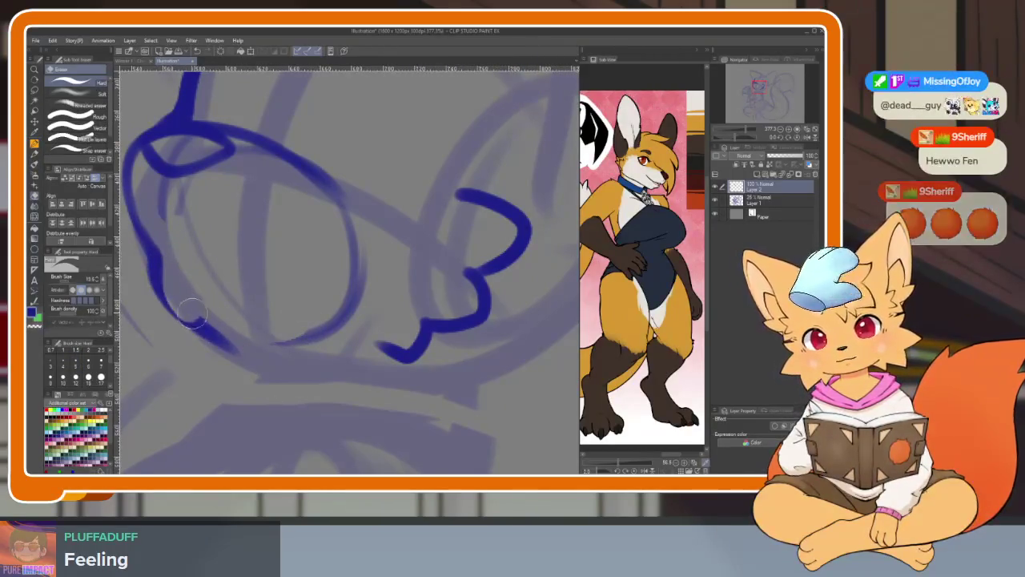
{"action": "scroll", "coordinate": [376, 353], "scroll_direction": "down", "scroll_amount": 5}
{"action": "scroll", "coordinate": [399, 342], "scroll_direction": "up", "scroll_amount": 3}
{"action": "scroll", "coordinate": [378, 361], "scroll_direction": "up", "scroll_amount": 3}
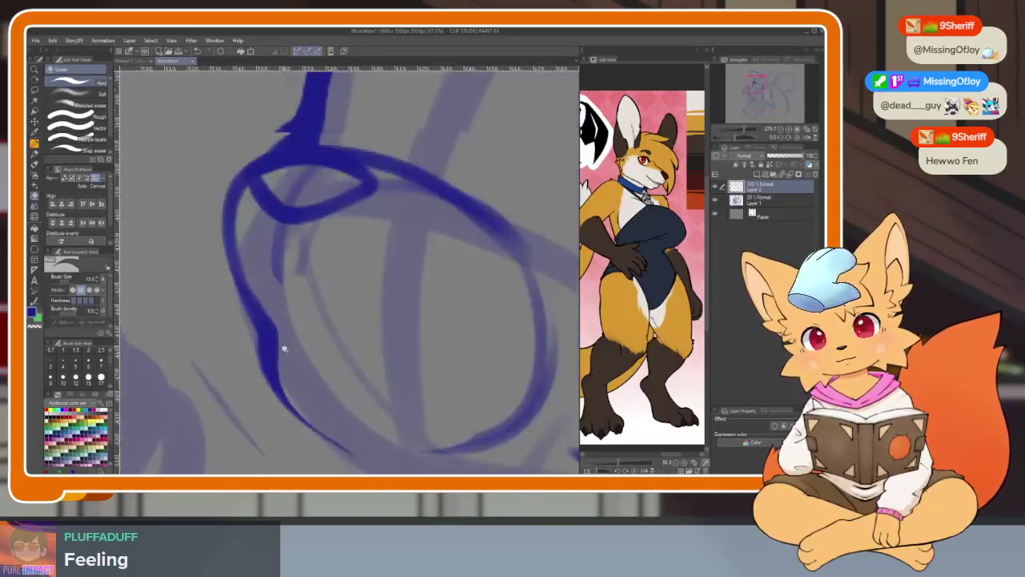
{"action": "left_click_drag", "start_coordinate": [273, 325], "coordinate": [257, 240]}
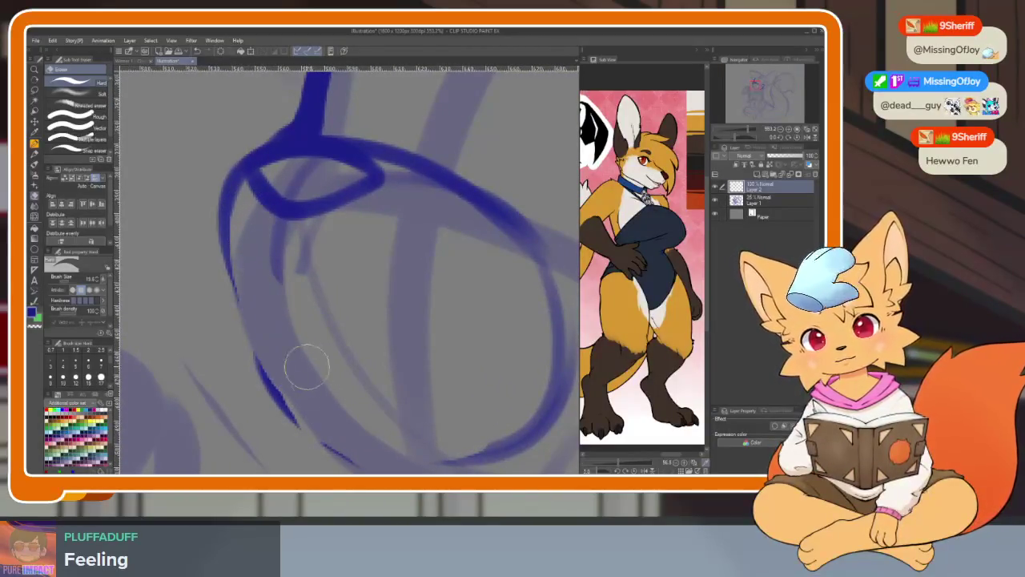
{"action": "mouse_move", "coordinate": [304, 361]}
{"action": "left_mouse_down"}
{"action": "mouse_move", "coordinate": [363, 449]}
{"action": "mouse_move", "coordinate": [324, 386]}
{"action": "left_mouse_up"}
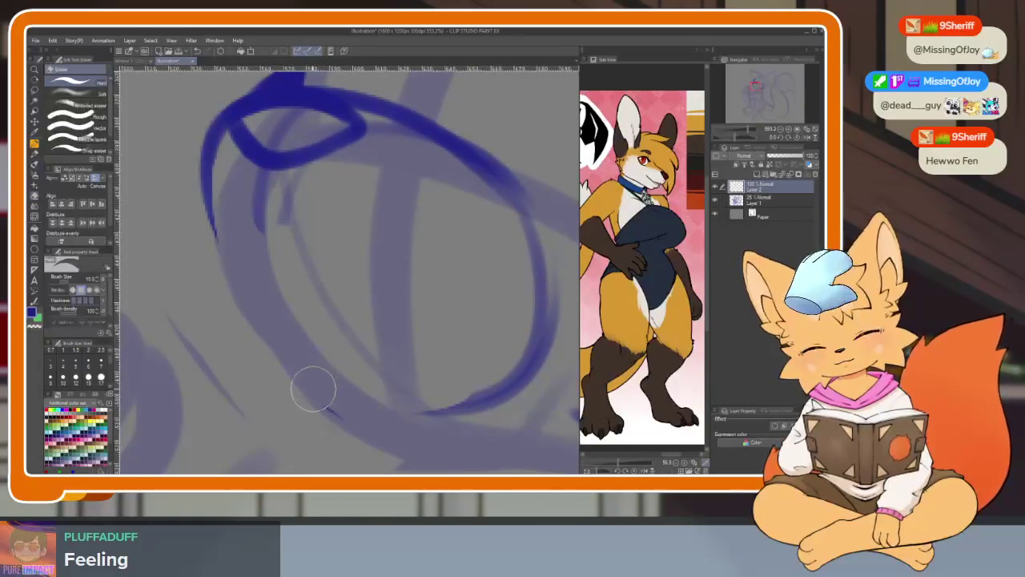
{"action": "scroll", "coordinate": [339, 395], "scroll_direction": "down", "scroll_amount": 1}
{"action": "scroll", "coordinate": [371, 394], "scroll_direction": "down", "scroll_amount": 1}
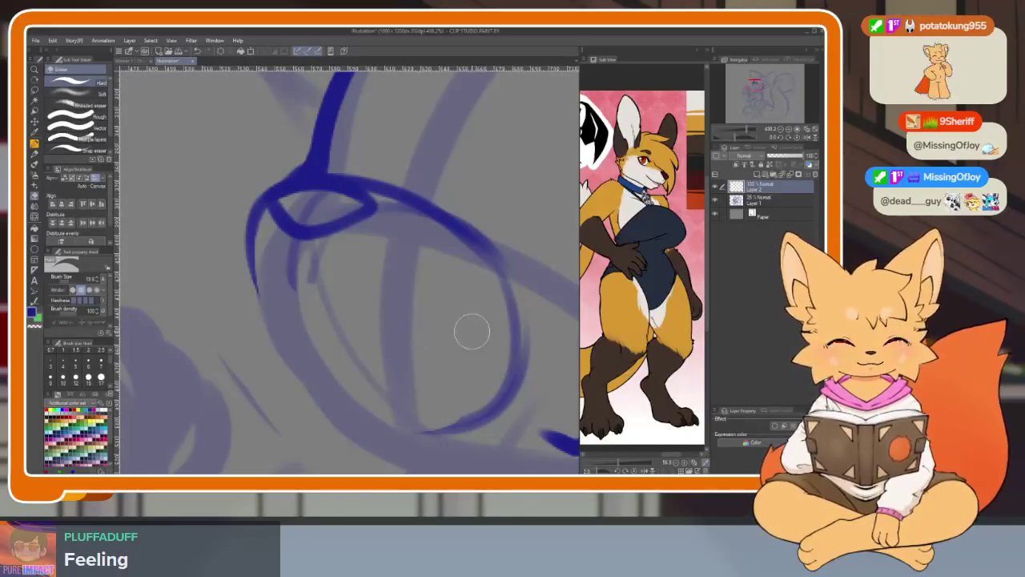
{"action": "left_click_drag", "start_coordinate": [470, 332], "coordinate": [409, 366]}
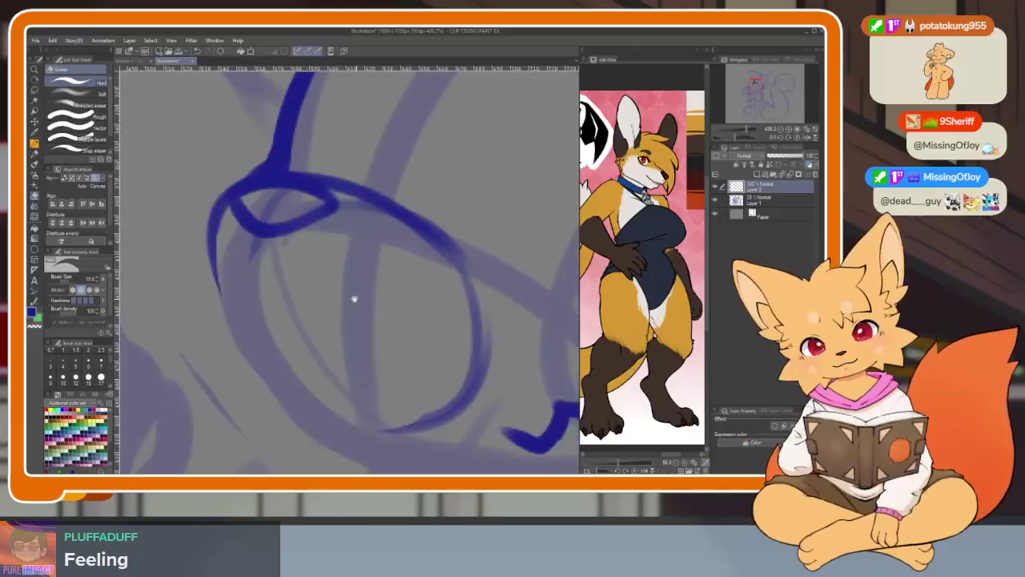
{"action": "left_click_drag", "start_coordinate": [355, 297], "coordinate": [188, 232]}
Redraw the left eye's side as a longer curve and a new bottom stroke, closing the oval.
{"action": "key", "text": "b"}
{"action": "left_click_drag", "start_coordinate": [213, 298], "coordinate": [240, 343]}
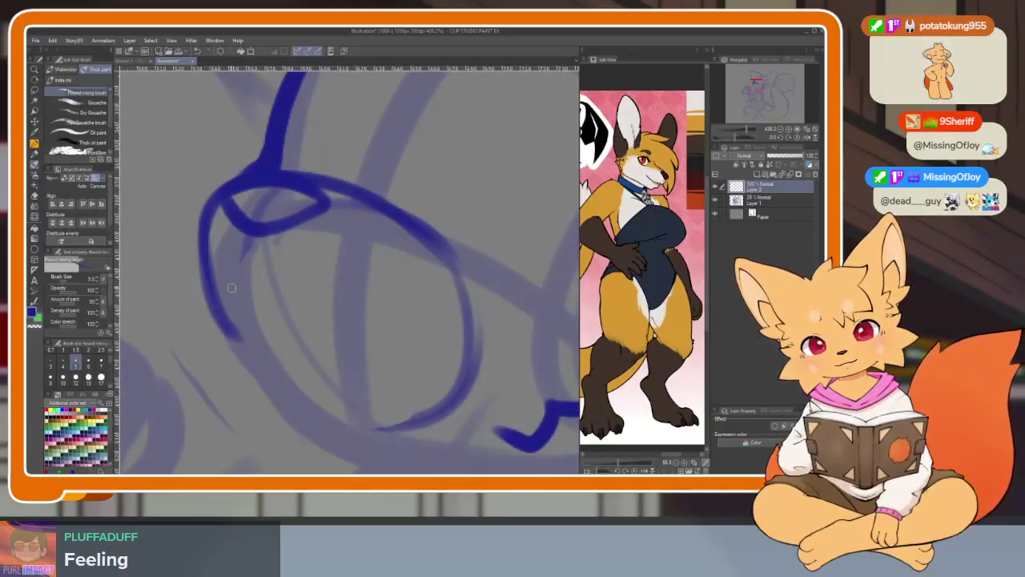
{"action": "key", "text": "ctrl+z"}
{"action": "mouse_move", "coordinate": [210, 206]}
{"action": "left_mouse_down"}
{"action": "mouse_move", "coordinate": [207, 313]}
{"action": "mouse_move", "coordinate": [280, 353]}
{"action": "mouse_move", "coordinate": [385, 374]}
{"action": "mouse_move", "coordinate": [461, 308]}
{"action": "left_mouse_up"}
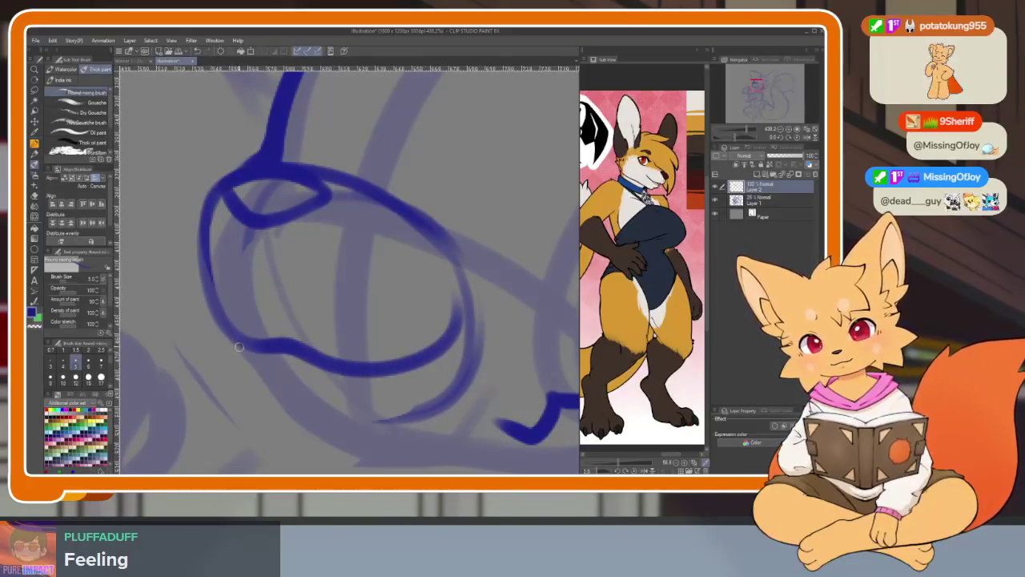
{"action": "key", "text": "e"}
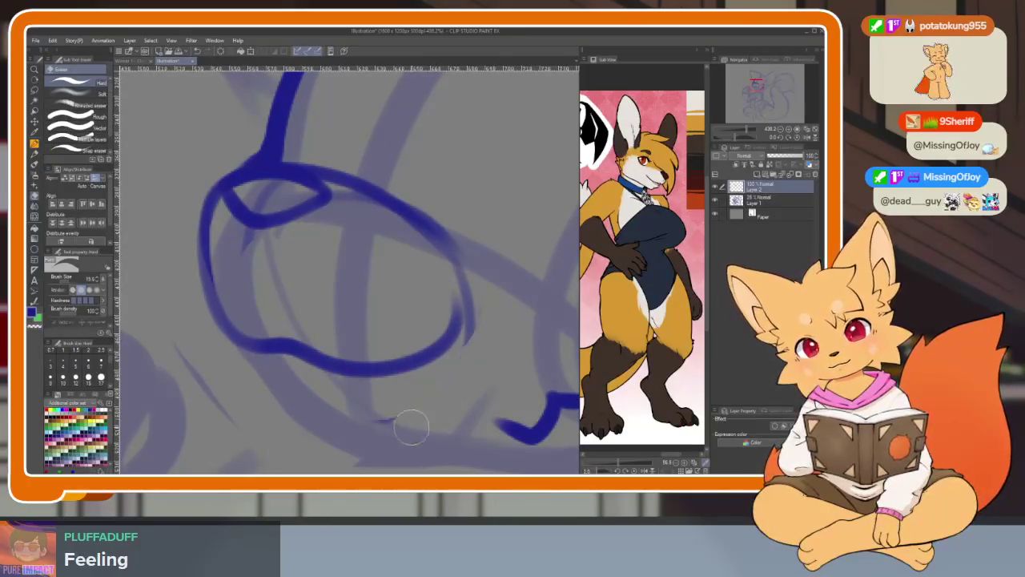
{"action": "left_click_drag", "start_coordinate": [379, 431], "coordinate": [331, 371]}
{"action": "key", "text": "b"}
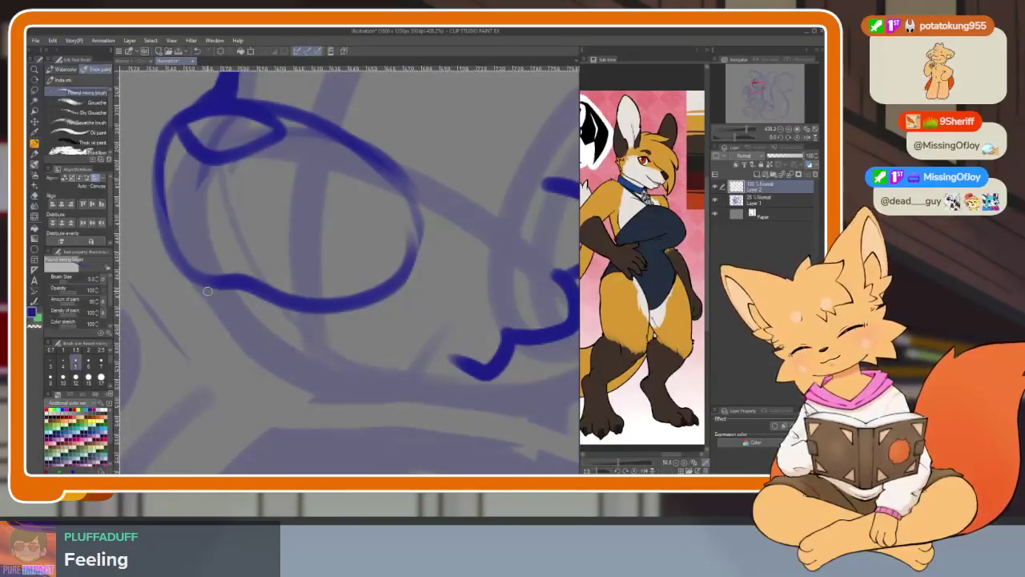
{"action": "left_click_drag", "start_coordinate": [212, 289], "coordinate": [404, 400]}
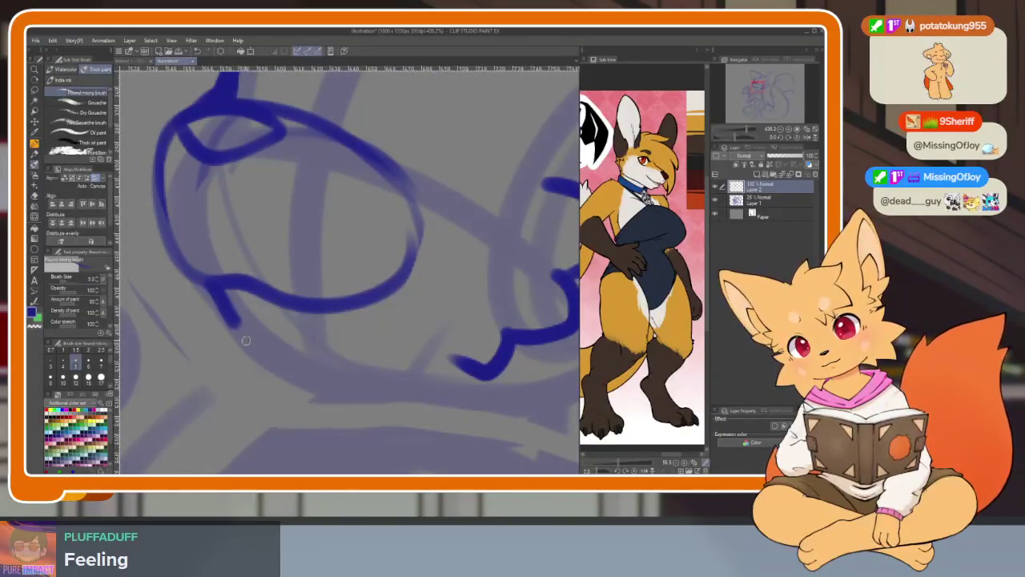
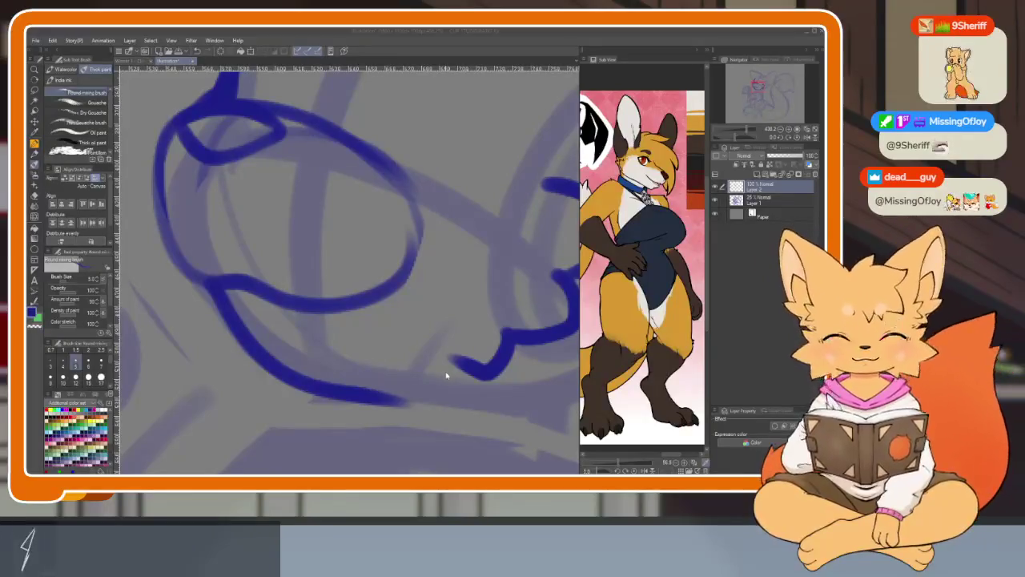
Ink the lower curve of the first eye outline in dark blue.
{"action": "scroll", "coordinate": [453, 382], "scroll_direction": "down", "scroll_amount": 2}
{"action": "scroll", "coordinate": [458, 381], "scroll_direction": "down", "scroll_amount": 3}
{"action": "scroll", "coordinate": [497, 374], "scroll_direction": "down", "scroll_amount": 3}
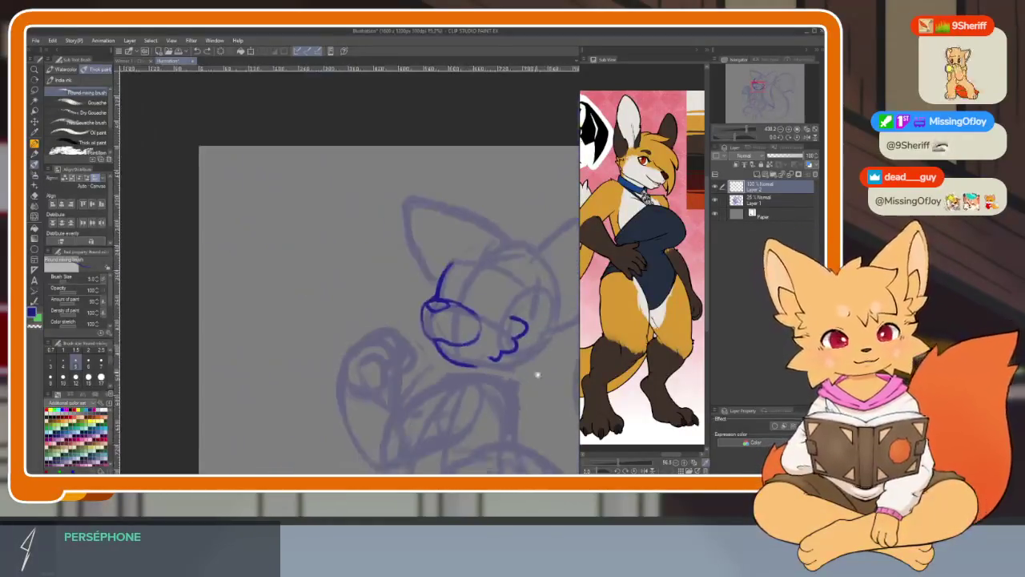
{"action": "scroll", "coordinate": [497, 365], "scroll_direction": "up", "scroll_amount": 1}
{"action": "scroll", "coordinate": [449, 376], "scroll_direction": "up", "scroll_amount": 3}
{"action": "scroll", "coordinate": [425, 368], "scroll_direction": "up", "scroll_amount": 2}
{"action": "scroll", "coordinate": [422, 400], "scroll_direction": "up", "scroll_amount": 2}
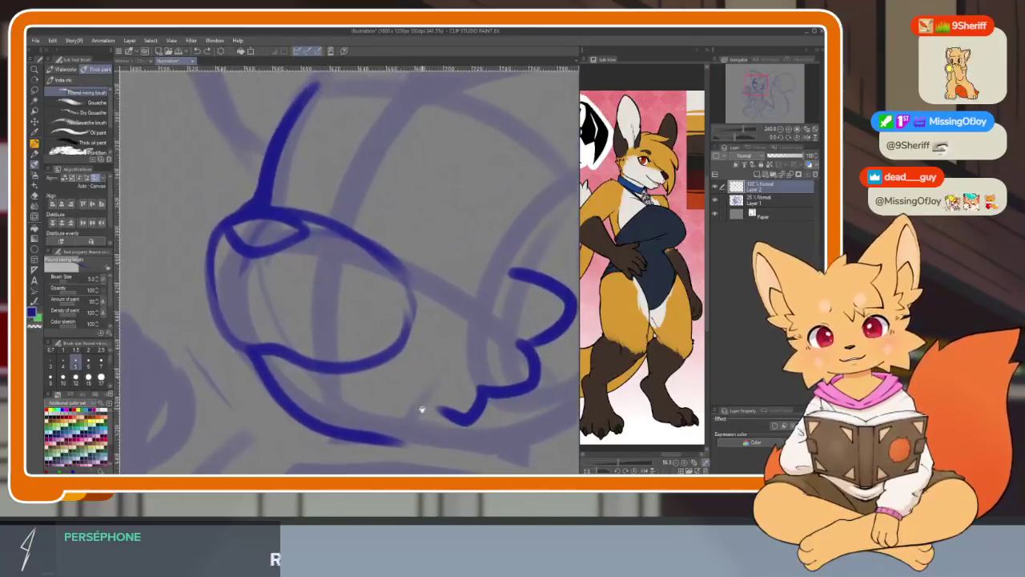
{"action": "scroll", "coordinate": [423, 410], "scroll_direction": "up", "scroll_amount": 1}
{"action": "scroll", "coordinate": [407, 407], "scroll_direction": "up", "scroll_amount": 2}
{"action": "scroll", "coordinate": [343, 402], "scroll_direction": "up", "scroll_amount": 1}
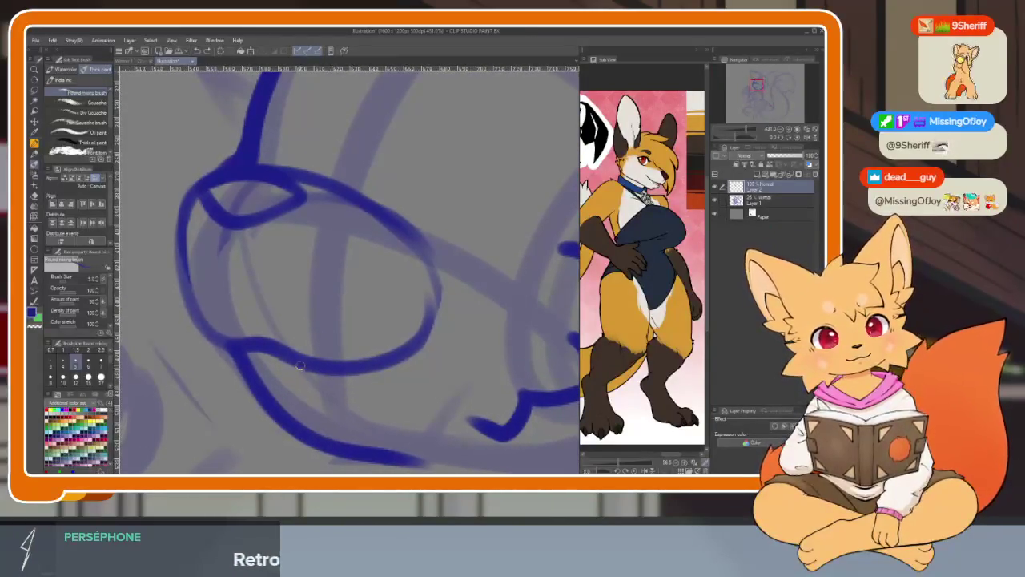
{"action": "mouse_move", "coordinate": [247, 346]}
{"action": "left_mouse_down"}
{"action": "mouse_move", "coordinate": [241, 423]}
{"action": "mouse_move", "coordinate": [382, 380]}
{"action": "left_mouse_up"}
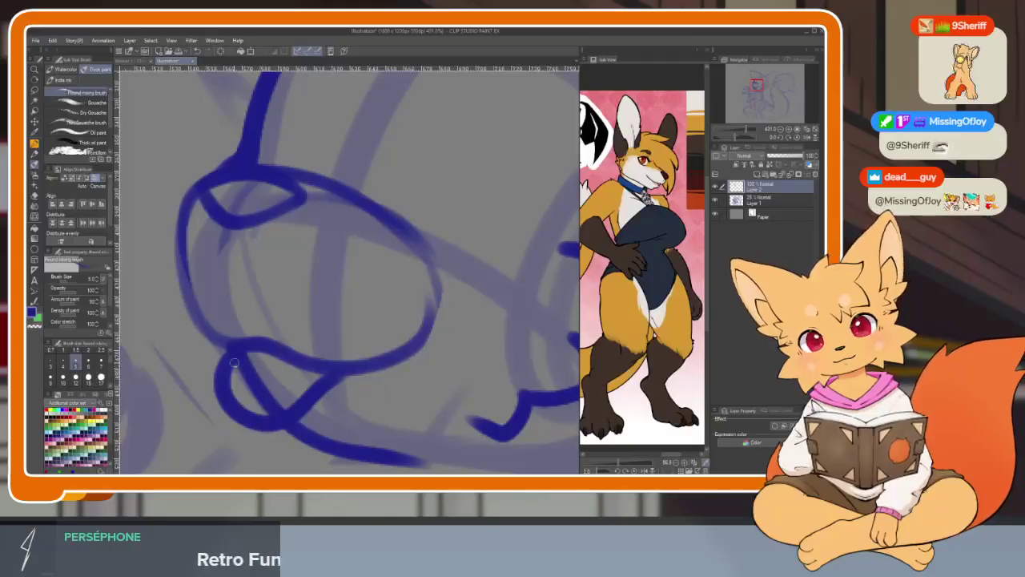
Erase the stray stroke beside the left eye's corner.
{"action": "key", "text": "e"}
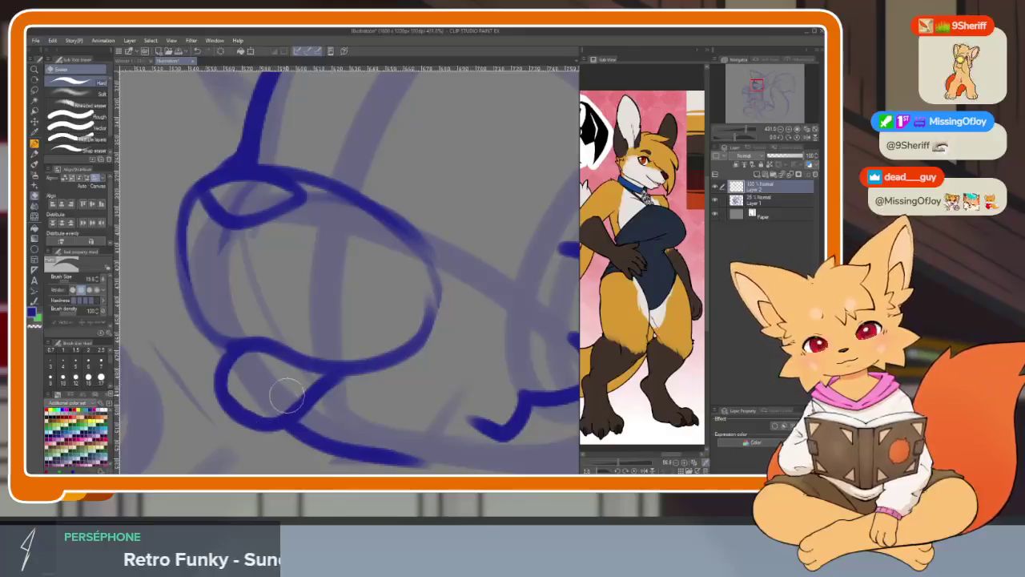
{"action": "scroll", "coordinate": [398, 393], "scroll_direction": "down", "scroll_amount": 3}
{"action": "scroll", "coordinate": [403, 373], "scroll_direction": "up", "scroll_amount": 2}
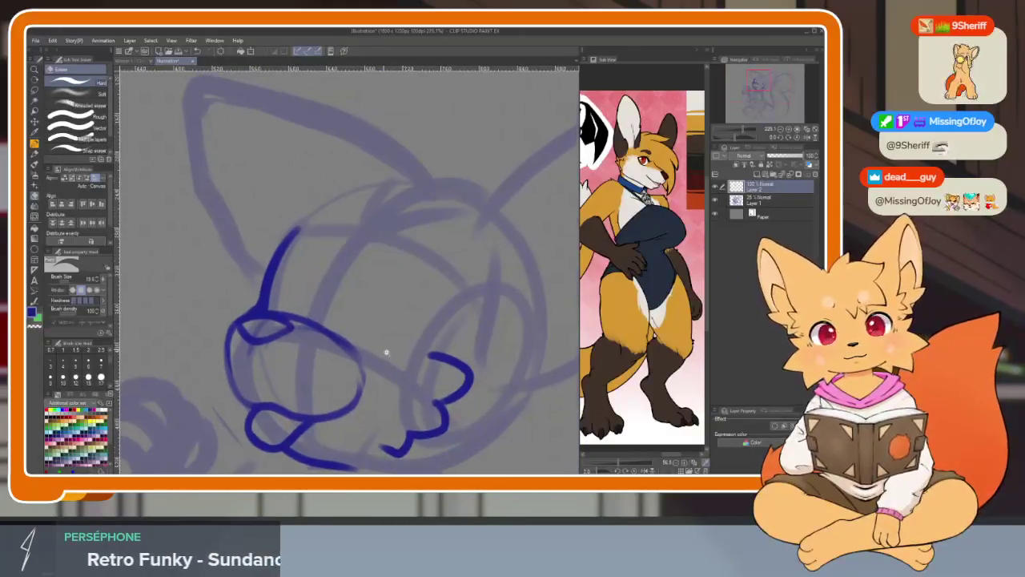
{"action": "scroll", "coordinate": [405, 348], "scroll_direction": "up", "scroll_amount": 2}
{"action": "left_click_drag", "start_coordinate": [231, 266], "coordinate": [331, 336]}
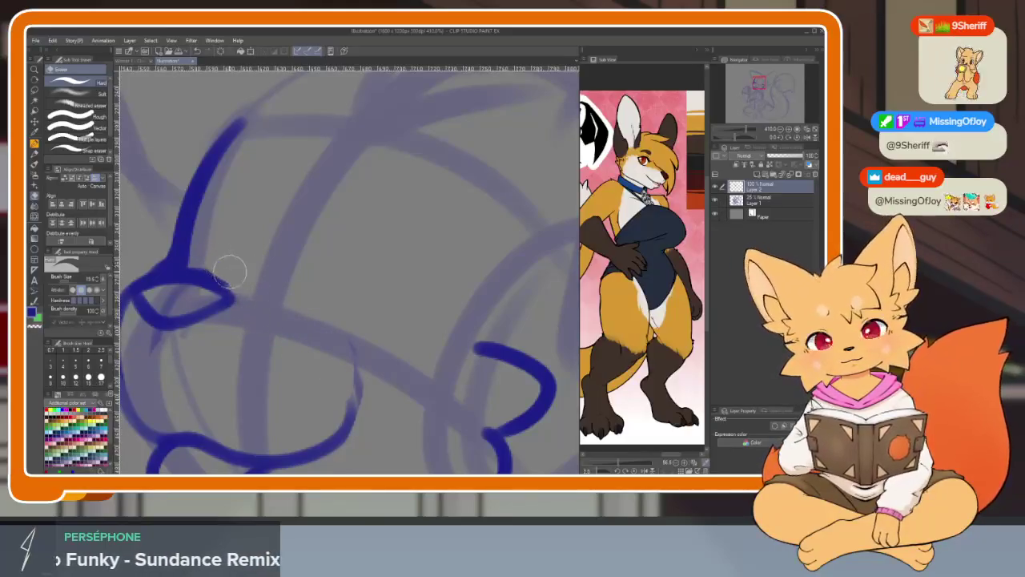
{"action": "scroll", "coordinate": [212, 267], "scroll_direction": "down", "scroll_amount": 3}
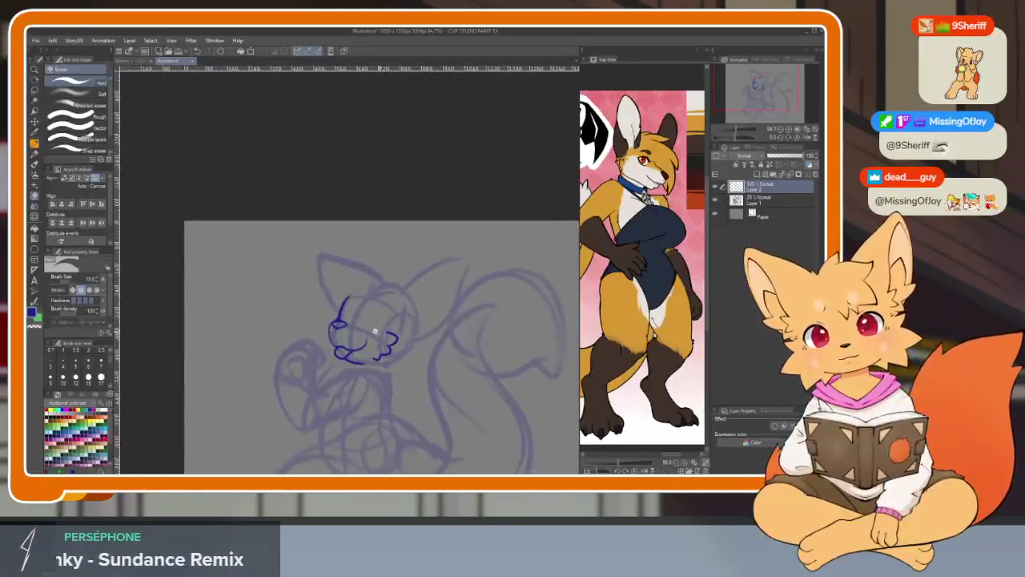
{"action": "scroll", "coordinate": [361, 337], "scroll_direction": "up", "scroll_amount": 2}
{"action": "scroll", "coordinate": [347, 363], "scroll_direction": "up", "scroll_amount": 1}
Ink the second eye's outline with the brush and close the left eye into a loop.
{"action": "key", "text": "b"}
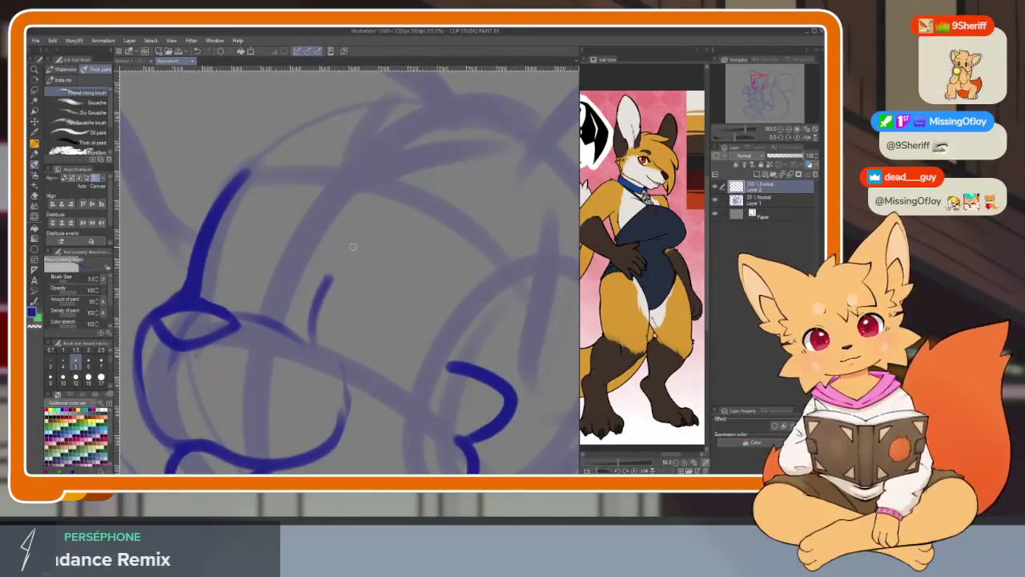
{"action": "mouse_move", "coordinate": [324, 297]}
{"action": "left_mouse_down"}
{"action": "mouse_move", "coordinate": [469, 256]}
{"action": "mouse_move", "coordinate": [408, 384]}
{"action": "left_mouse_up"}
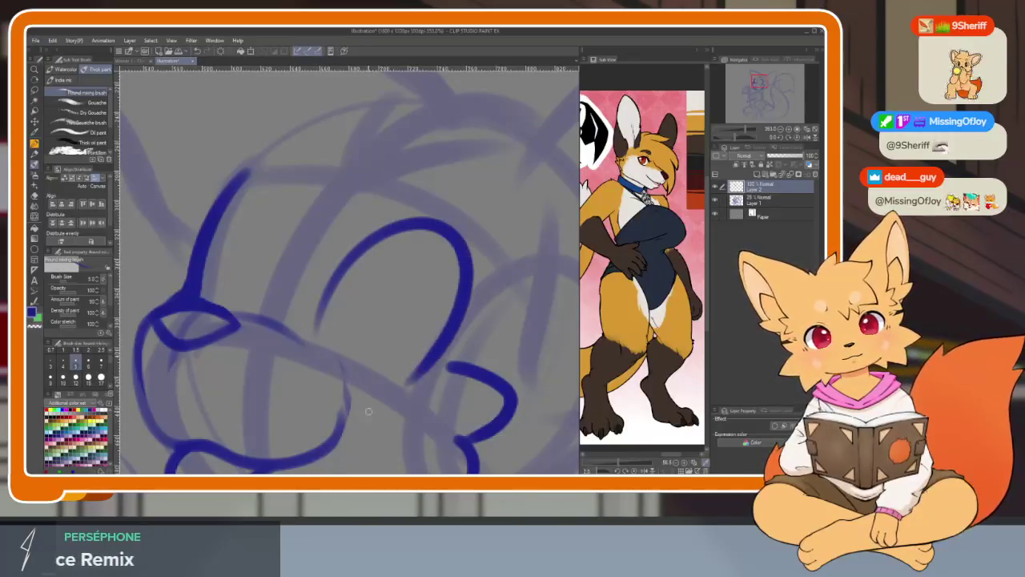
{"action": "key", "text": "ctrl+z"}
{"action": "mouse_move", "coordinate": [322, 340]}
{"action": "left_mouse_down"}
{"action": "mouse_move", "coordinate": [375, 237]}
{"action": "mouse_move", "coordinate": [401, 391]}
{"action": "left_mouse_up"}
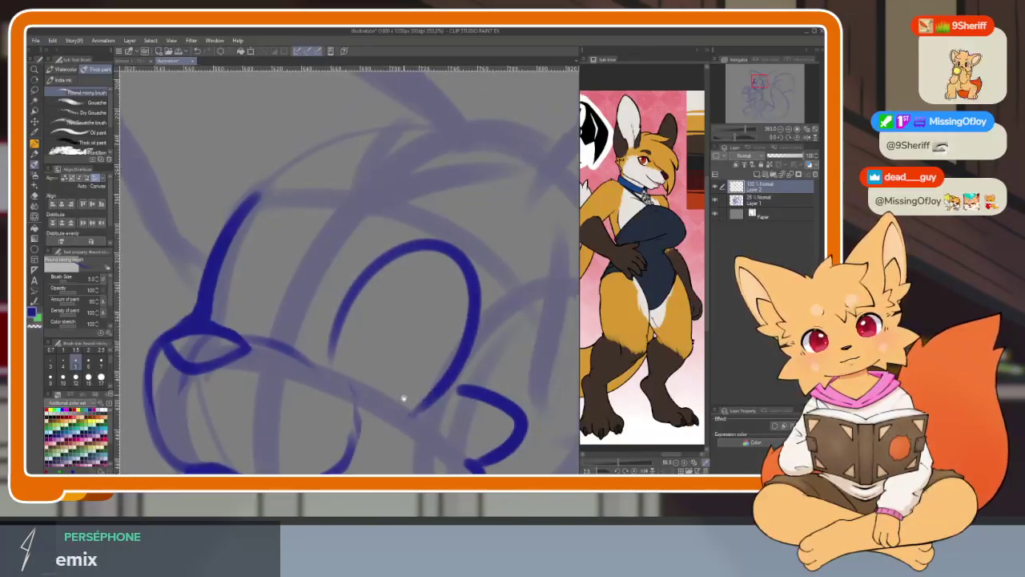
{"action": "left_click_drag", "start_coordinate": [269, 288], "coordinate": [245, 214]}
{"action": "scroll", "coordinate": [457, 344], "scroll_direction": "down", "scroll_amount": 2}
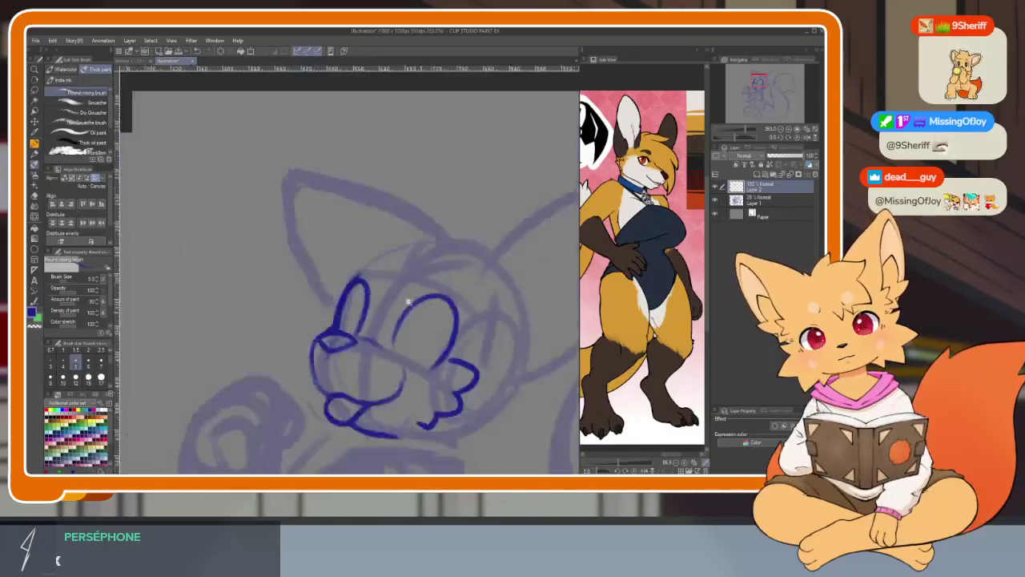
{"action": "scroll", "coordinate": [456, 341], "scroll_direction": "down", "scroll_amount": 2}
{"action": "scroll", "coordinate": [460, 353], "scroll_direction": "up", "scroll_amount": 4}
{"action": "scroll", "coordinate": [460, 353], "scroll_direction": "down", "scroll_amount": 1}
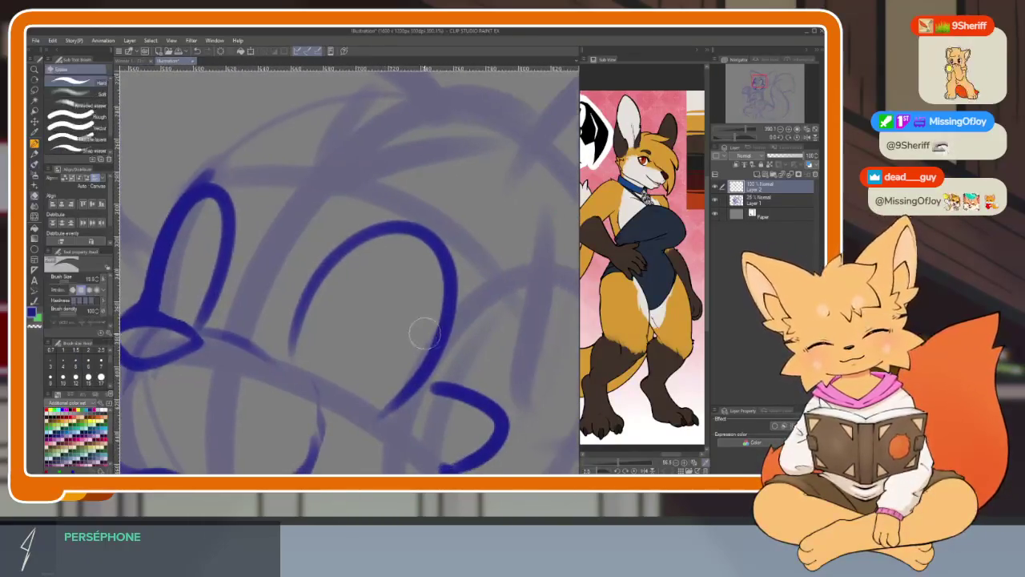
Lasso the right eye, tilt it slightly and move it left with a transform.
{"action": "key", "text": "e"}
{"action": "left_click", "coordinate": [34, 91]}
{"action": "key", "text": "Tab"}
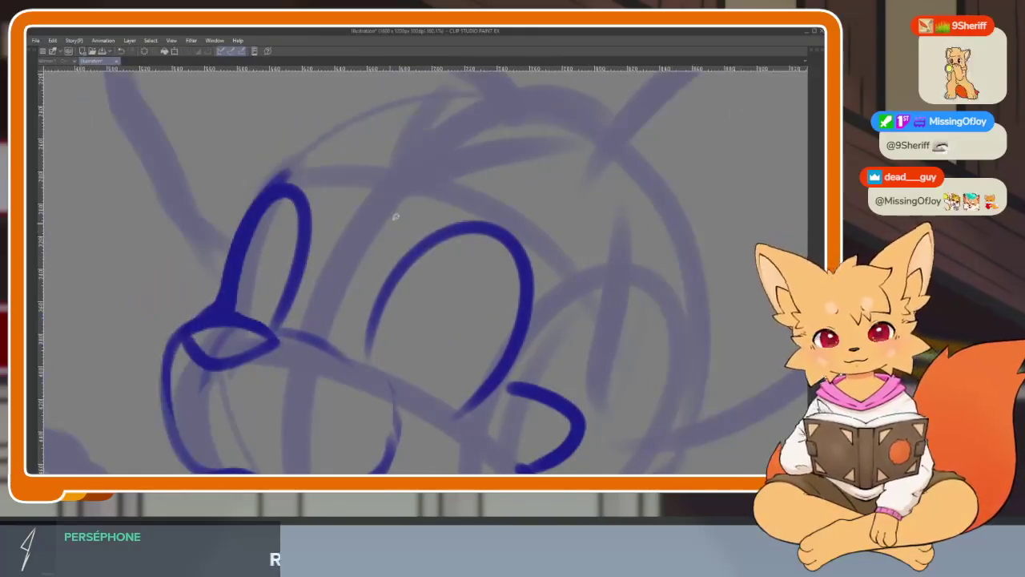
{"action": "left_click_drag", "start_coordinate": [397, 212], "coordinate": [360, 350]}
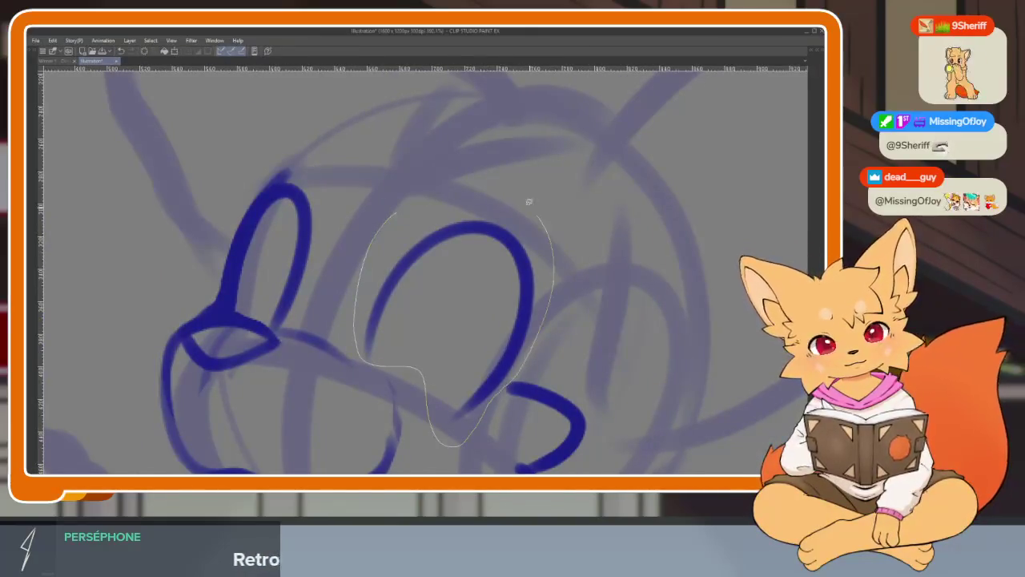
{"action": "left_click_drag", "start_coordinate": [528, 202], "coordinate": [513, 200]}
{"action": "key", "text": "ctrl+t"}
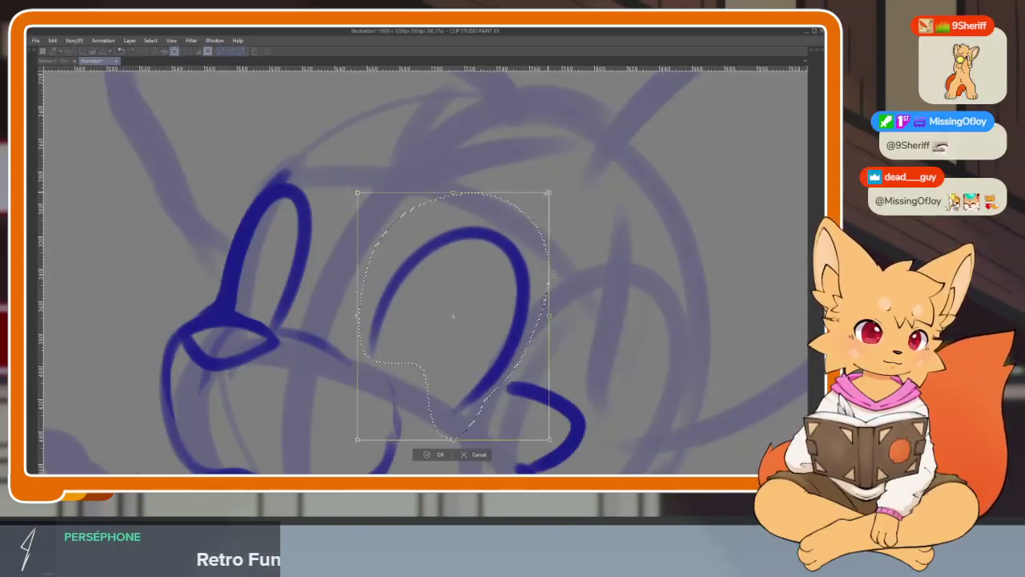
{"action": "left_click_drag", "start_coordinate": [553, 276], "coordinate": [500, 278]}
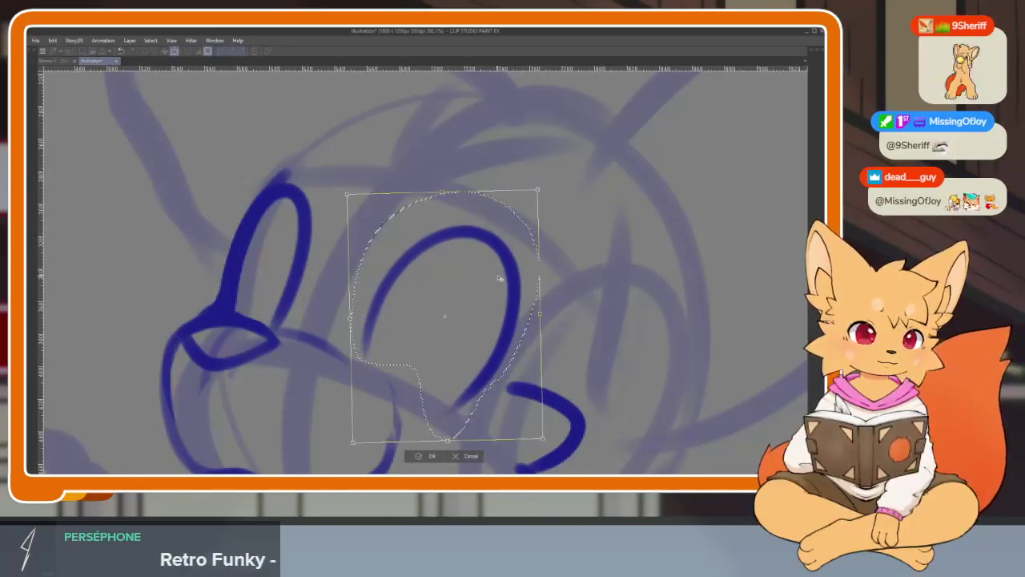
{"action": "scroll", "coordinate": [499, 277], "scroll_direction": "down", "scroll_amount": 2}
{"action": "scroll", "coordinate": [569, 337], "scroll_direction": "down", "scroll_amount": 2}
{"action": "key", "text": "Return"}
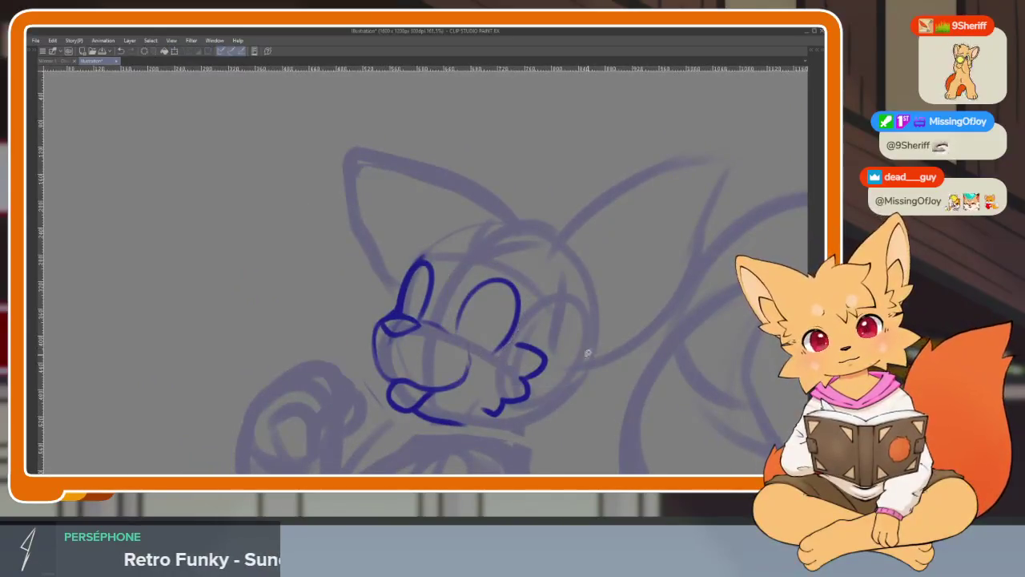
{"action": "scroll", "coordinate": [568, 376], "scroll_direction": "up", "scroll_amount": 3}
Pan the reference picture to the fox with the collar, then hide the palettes.
{"action": "key", "text": "Tab"}
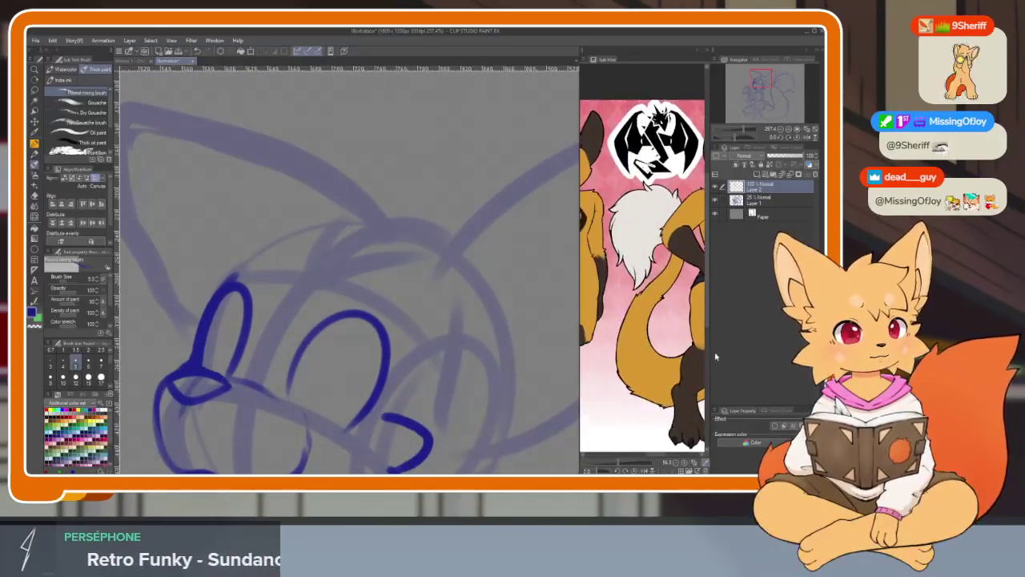
{"action": "left_click_drag", "start_coordinate": [656, 280], "coordinate": [577, 386]}
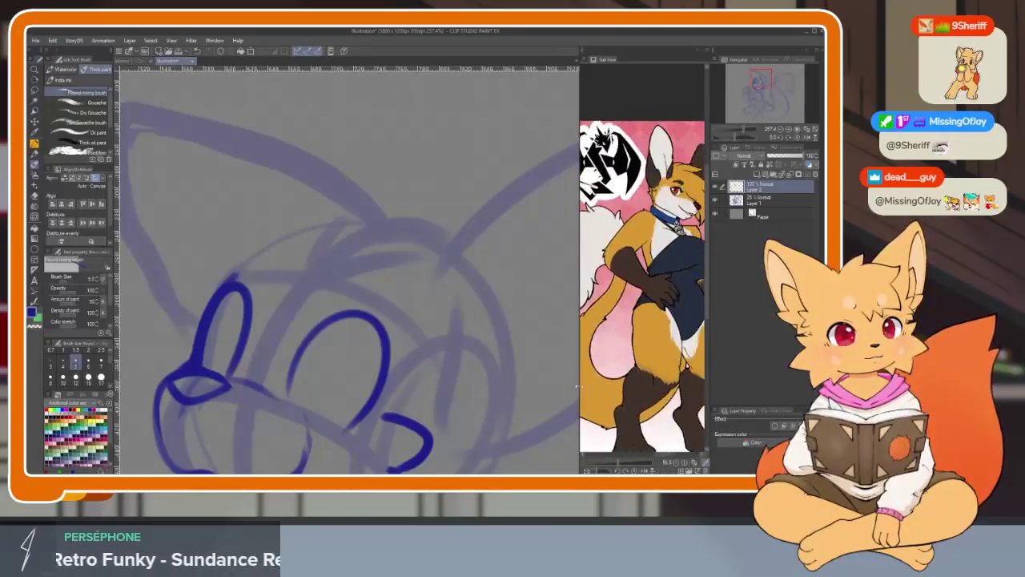
{"action": "key", "text": "Tab"}
{"action": "scroll", "coordinate": [535, 296], "scroll_direction": "up", "scroll_amount": 1}
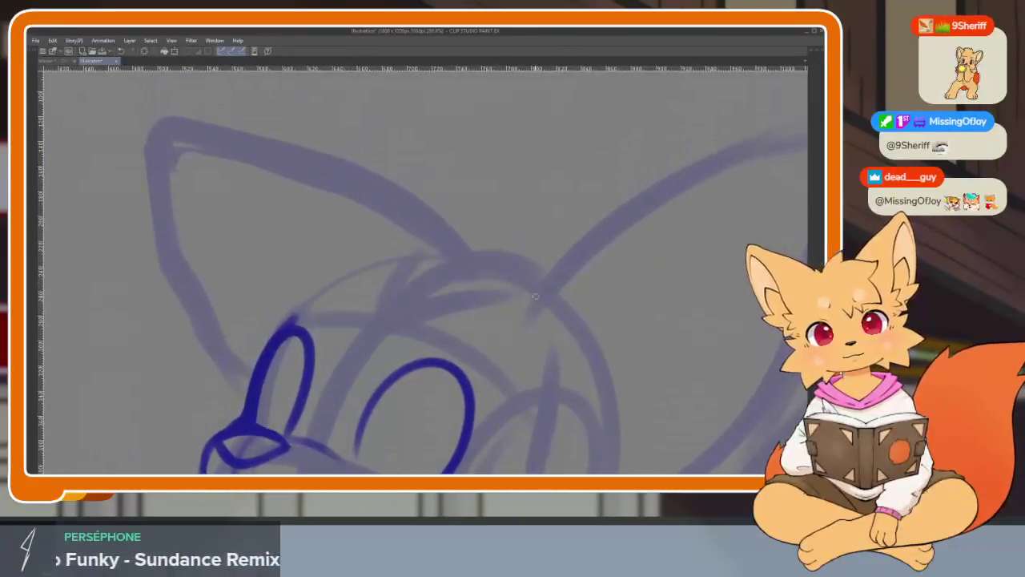
Ink the right ear's inner edge, the head top and fur strokes.
{"action": "left_click_drag", "start_coordinate": [565, 194], "coordinate": [550, 116]}
{"action": "scroll", "coordinate": [565, 243], "scroll_direction": "up", "scroll_amount": 1}
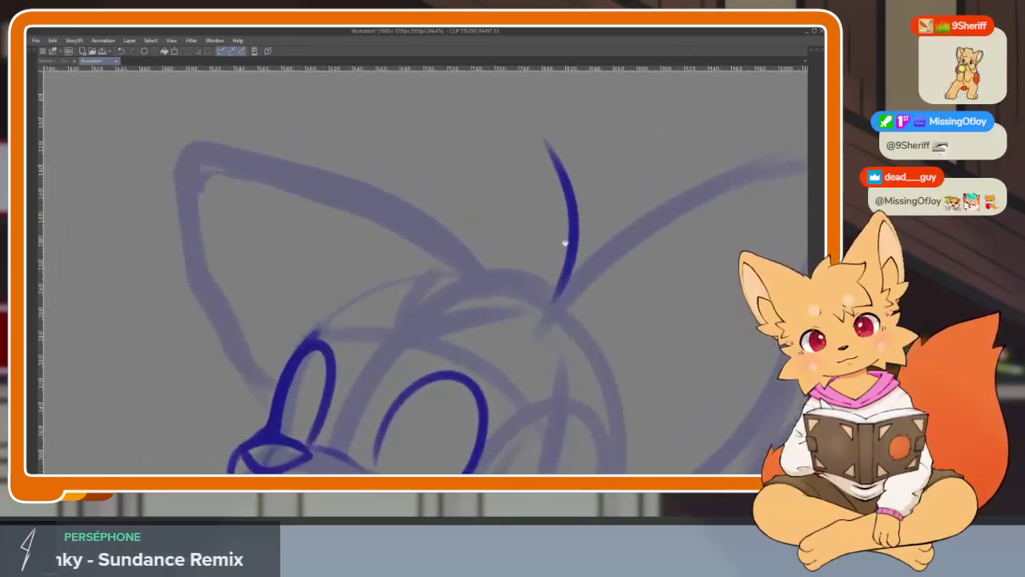
{"action": "left_click_drag", "start_coordinate": [538, 258], "coordinate": [336, 152]}
{"action": "left_click_drag", "start_coordinate": [465, 247], "coordinate": [206, 314]}
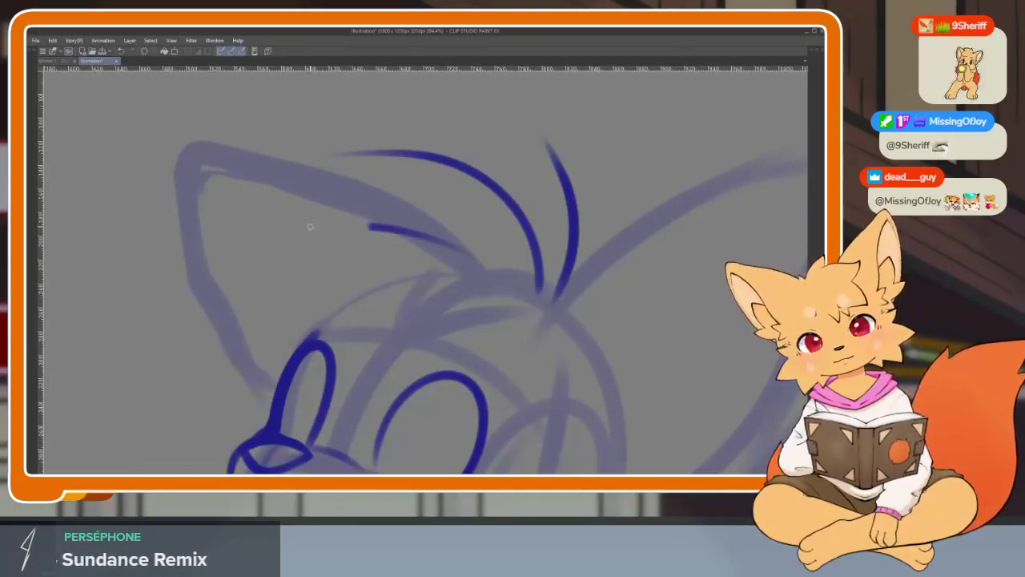
{"action": "mouse_move", "coordinate": [555, 297]}
{"action": "left_mouse_down"}
{"action": "mouse_move", "coordinate": [535, 323]}
{"action": "mouse_move", "coordinate": [584, 180]}
{"action": "mouse_move", "coordinate": [551, 98]}
{"action": "left_mouse_up"}
{"action": "mouse_move", "coordinate": [512, 210]}
{"action": "left_mouse_down"}
{"action": "mouse_move", "coordinate": [437, 144]}
{"action": "mouse_move", "coordinate": [274, 132]}
{"action": "mouse_move", "coordinate": [329, 218]}
{"action": "mouse_move", "coordinate": [419, 169]}
{"action": "mouse_move", "coordinate": [324, 171]}
{"action": "mouse_move", "coordinate": [261, 396]}
{"action": "mouse_move", "coordinate": [457, 305]}
{"action": "mouse_move", "coordinate": [406, 380]}
{"action": "mouse_move", "coordinate": [568, 317]}
{"action": "left_mouse_up"}
{"action": "scroll", "coordinate": [658, 244], "scroll_direction": "down", "scroll_amount": 5}
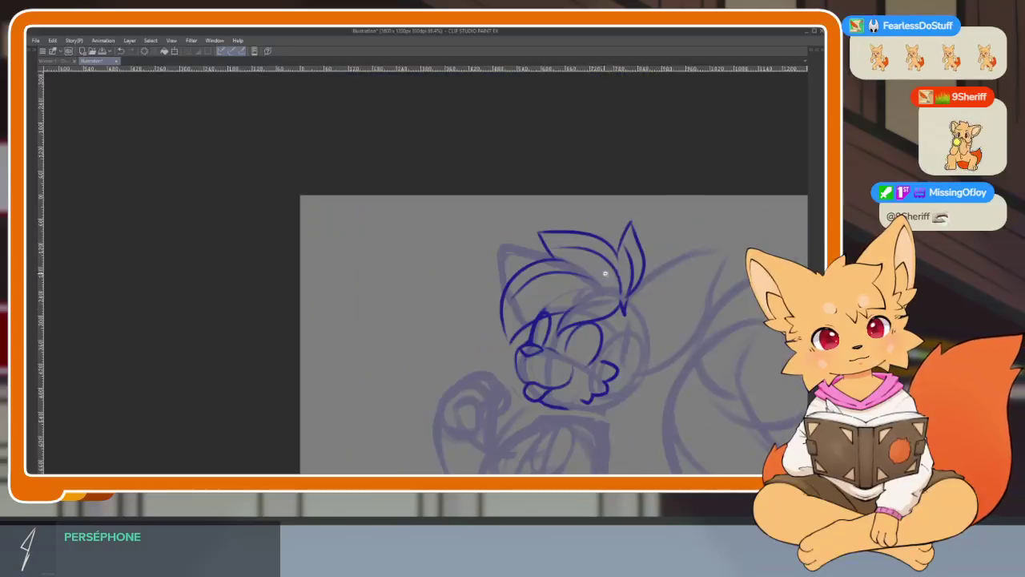
{"action": "scroll", "coordinate": [614, 297], "scroll_direction": "up", "scroll_amount": 6}
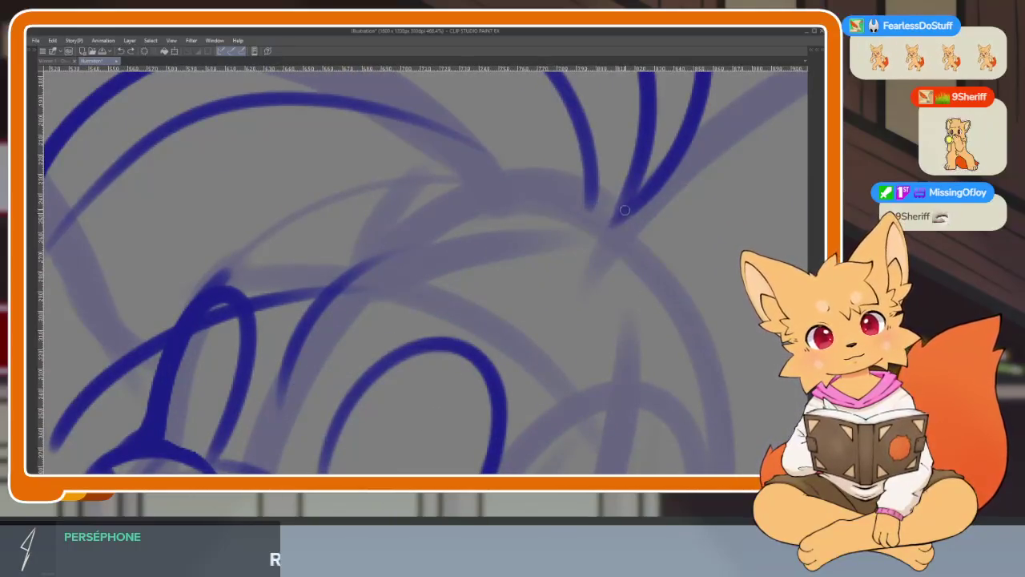
Try ear and zigzag fur strokes, replacing the overlong curve with a shorter head line.
{"action": "mouse_move", "coordinate": [625, 210]}
{"action": "left_mouse_down"}
{"action": "mouse_move", "coordinate": [570, 272]}
{"action": "mouse_move", "coordinate": [552, 169]}
{"action": "left_mouse_up"}
{"action": "key", "text": "ctrl+z"}
{"action": "key", "text": "ctrl+z"}
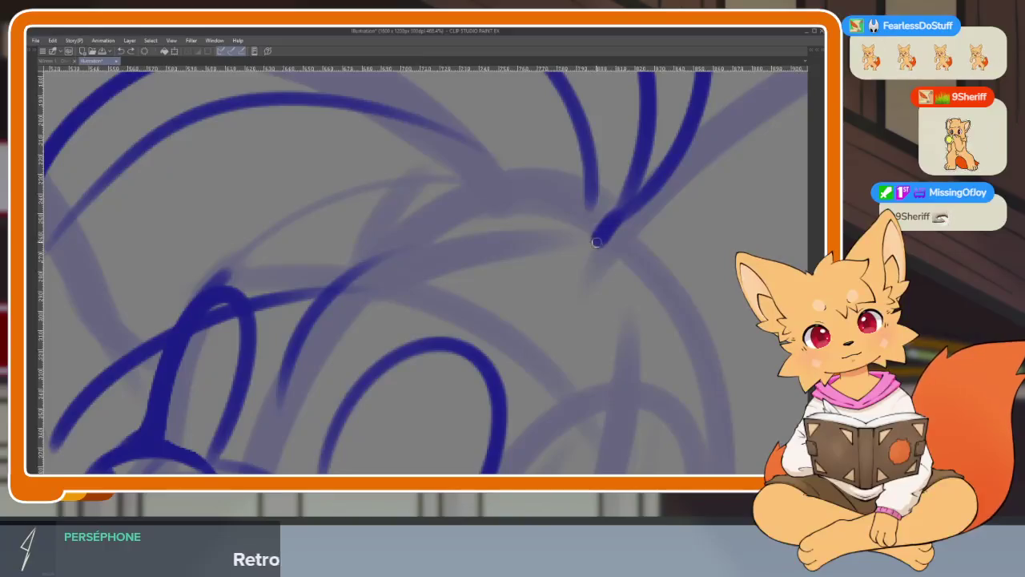
{"action": "left_click_drag", "start_coordinate": [597, 242], "coordinate": [282, 393]}
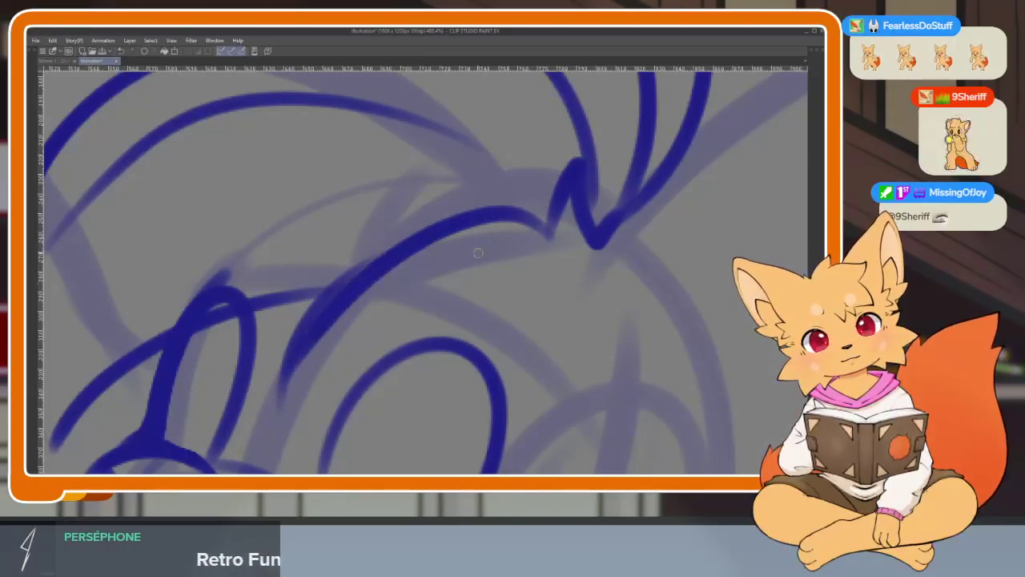
{"action": "key", "text": "ctrl+z"}
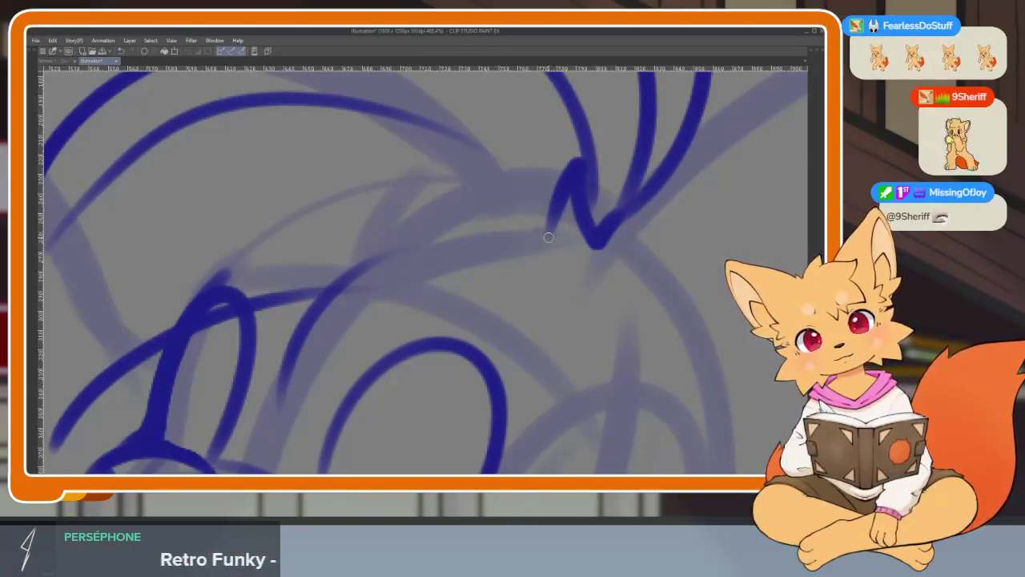
{"action": "left_click_drag", "start_coordinate": [565, 185], "coordinate": [550, 264]}
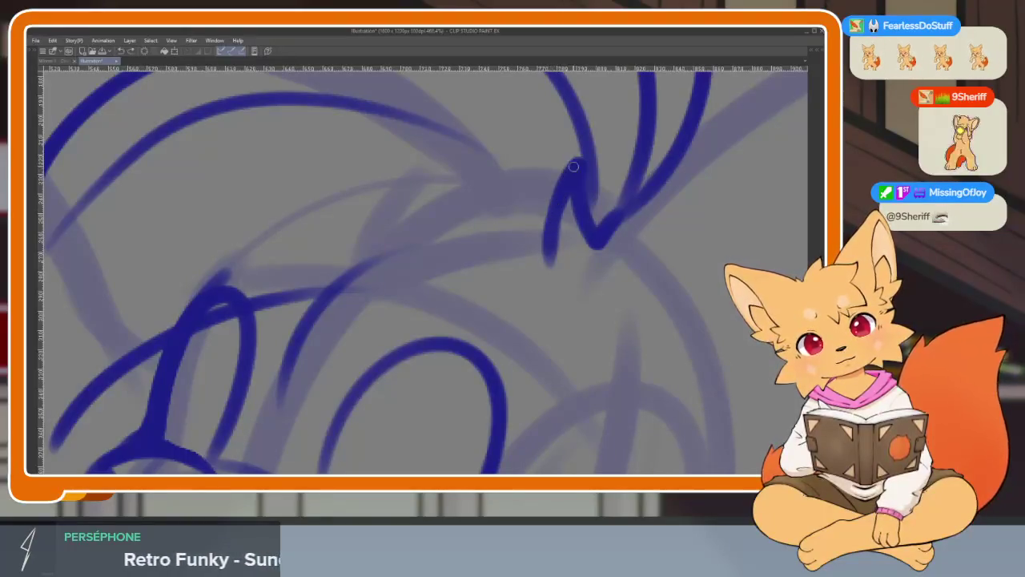
{"action": "key", "text": "ctrl+z"}
{"action": "left_click_drag", "start_coordinate": [570, 192], "coordinate": [280, 377]}
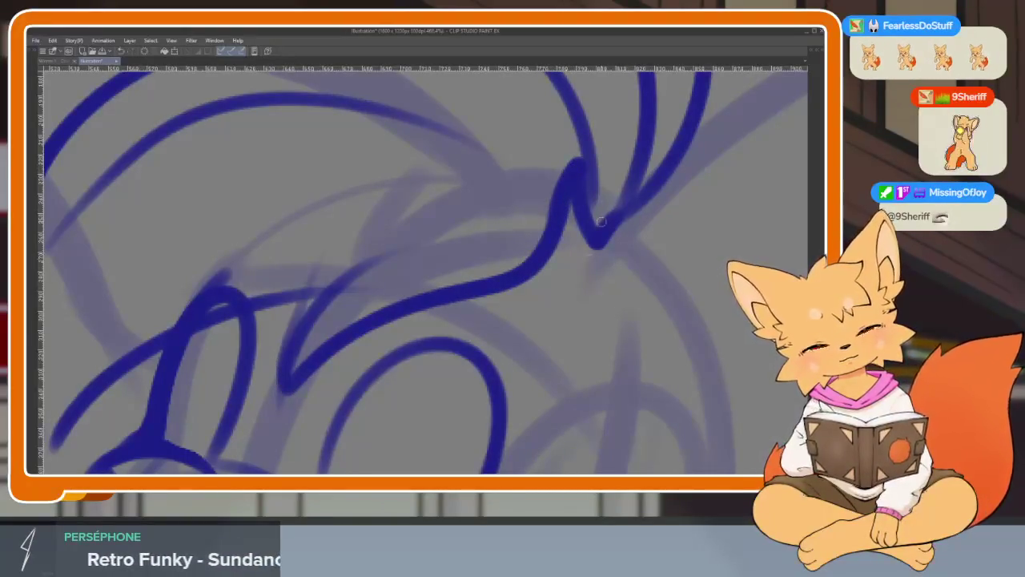
{"action": "key", "text": "ctrl+z"}
{"action": "left_click_drag", "start_coordinate": [551, 242], "coordinate": [473, 289]}
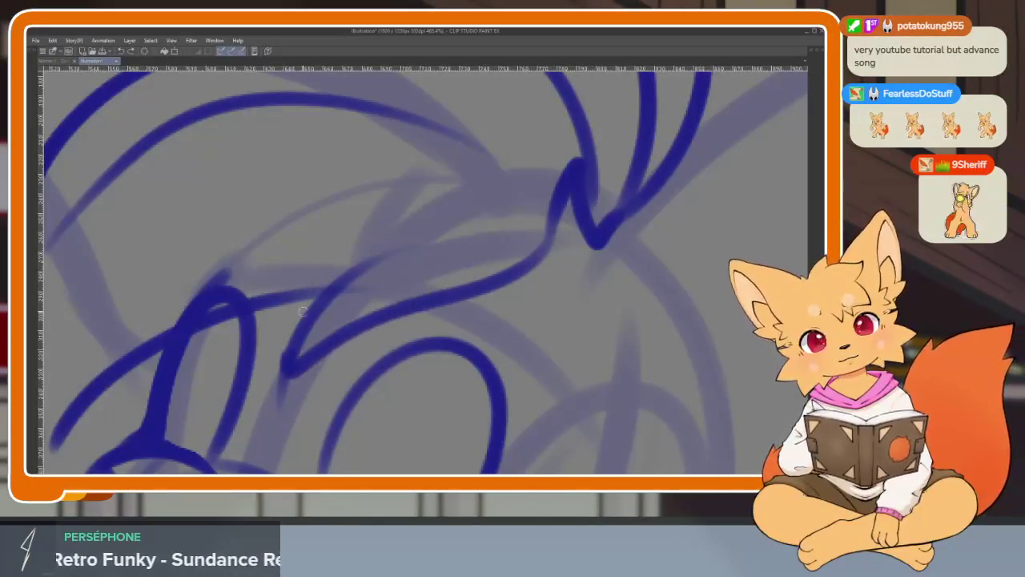
{"action": "scroll", "coordinate": [593, 281], "scroll_direction": "down", "scroll_amount": 8}
{"action": "scroll", "coordinate": [561, 280], "scroll_direction": "up", "scroll_amount": 5}
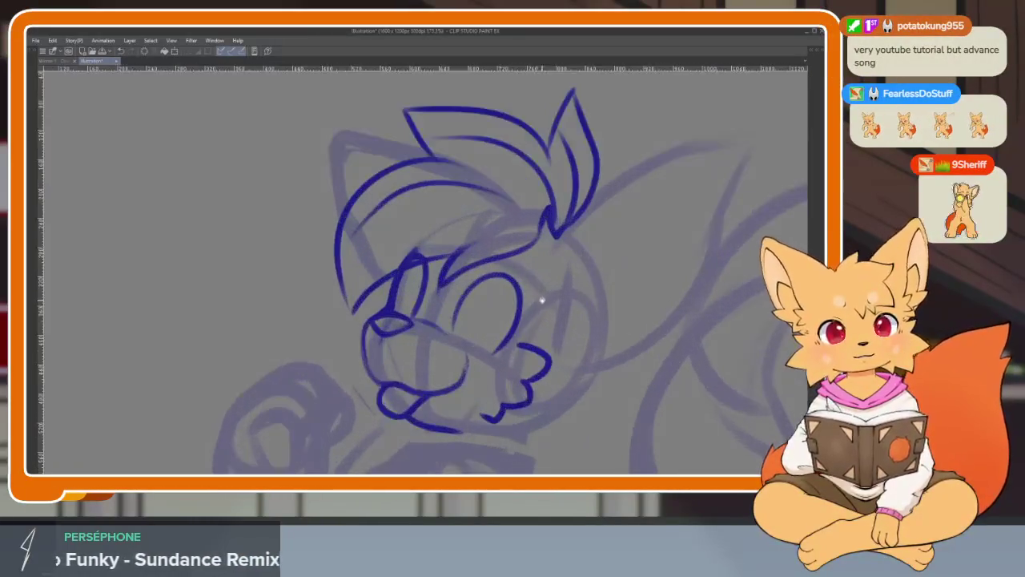
{"action": "scroll", "coordinate": [518, 334], "scroll_direction": "up", "scroll_amount": 3}
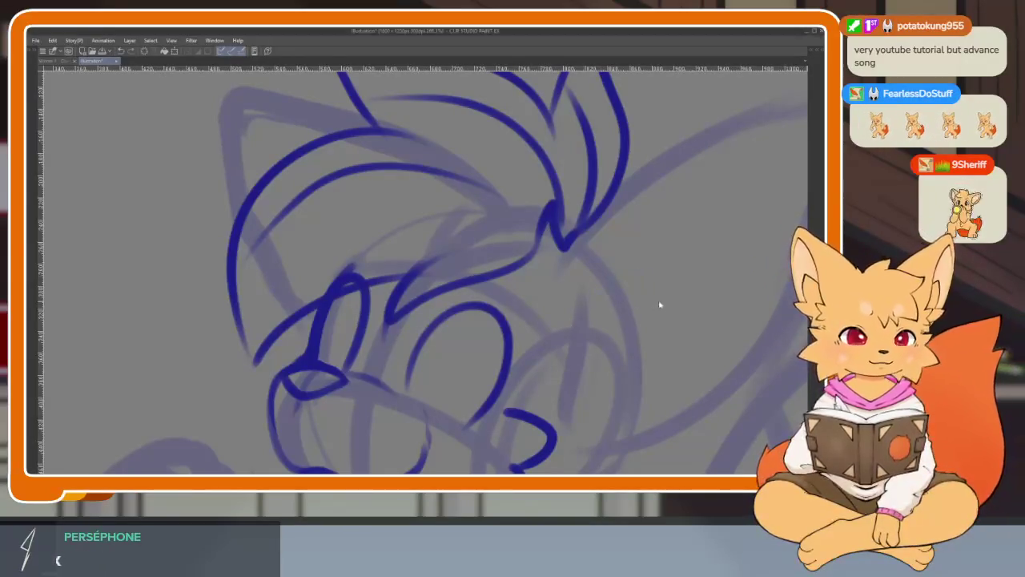
Ink the upper-left head outline hooking down into the left ear.
{"action": "scroll", "coordinate": [669, 324], "scroll_direction": "down", "scroll_amount": 4}
{"action": "scroll", "coordinate": [632, 336], "scroll_direction": "up", "scroll_amount": 1}
{"action": "scroll", "coordinate": [561, 340], "scroll_direction": "up", "scroll_amount": 2}
{"action": "scroll", "coordinate": [524, 340], "scroll_direction": "up", "scroll_amount": 1}
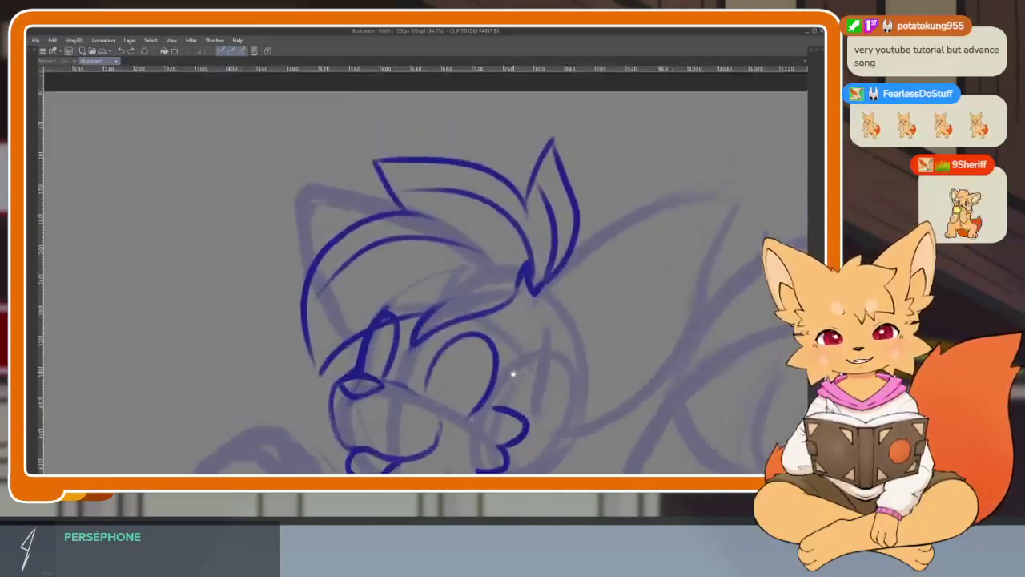
{"action": "scroll", "coordinate": [513, 364], "scroll_direction": "up", "scroll_amount": 1}
{"action": "scroll", "coordinate": [407, 355], "scroll_direction": "up", "scroll_amount": 1}
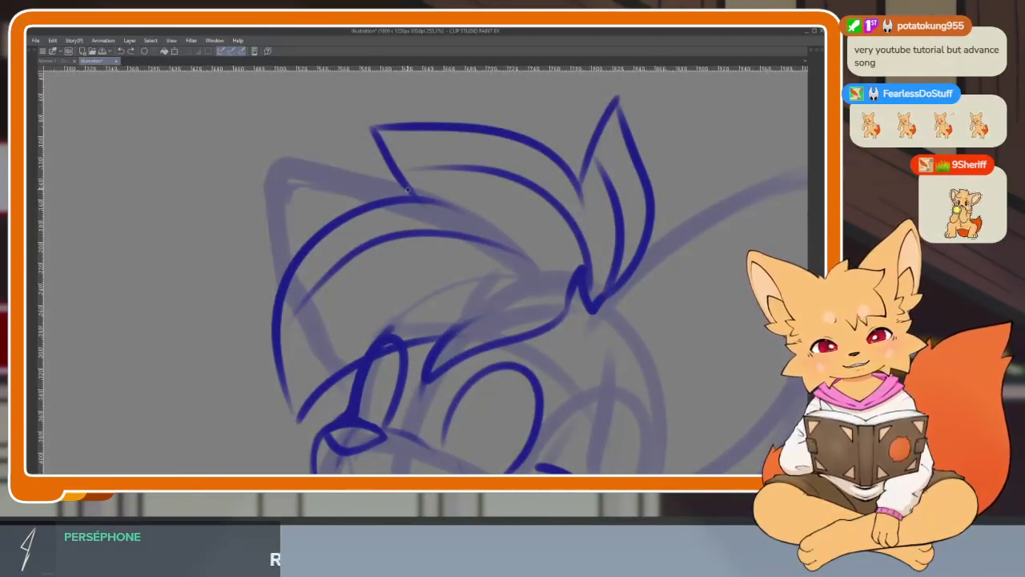
{"action": "left_click_drag", "start_coordinate": [408, 190], "coordinate": [335, 163]}
{"action": "key", "text": "ctrl+z"}
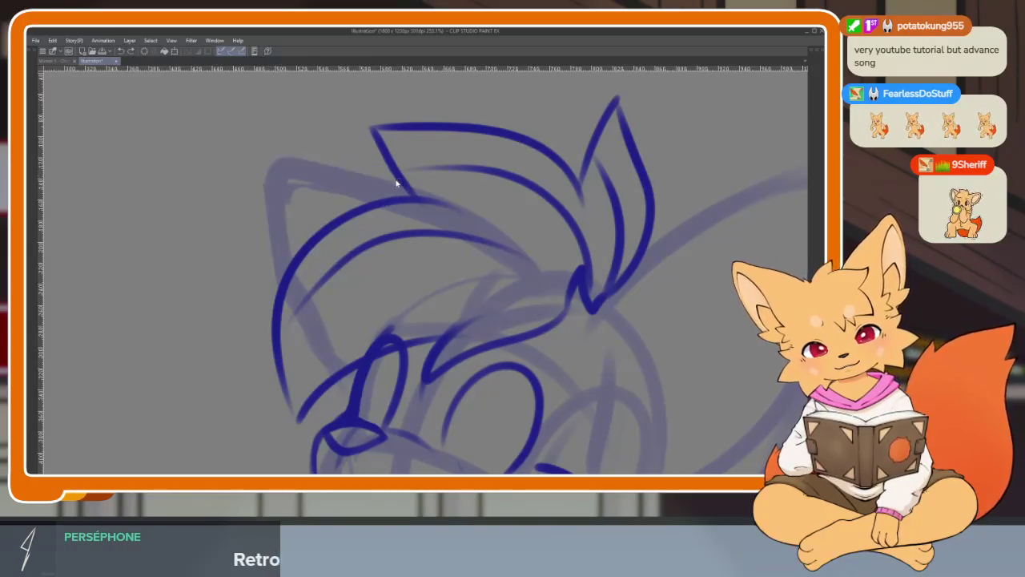
{"action": "left_click_drag", "start_coordinate": [290, 152], "coordinate": [278, 281]}
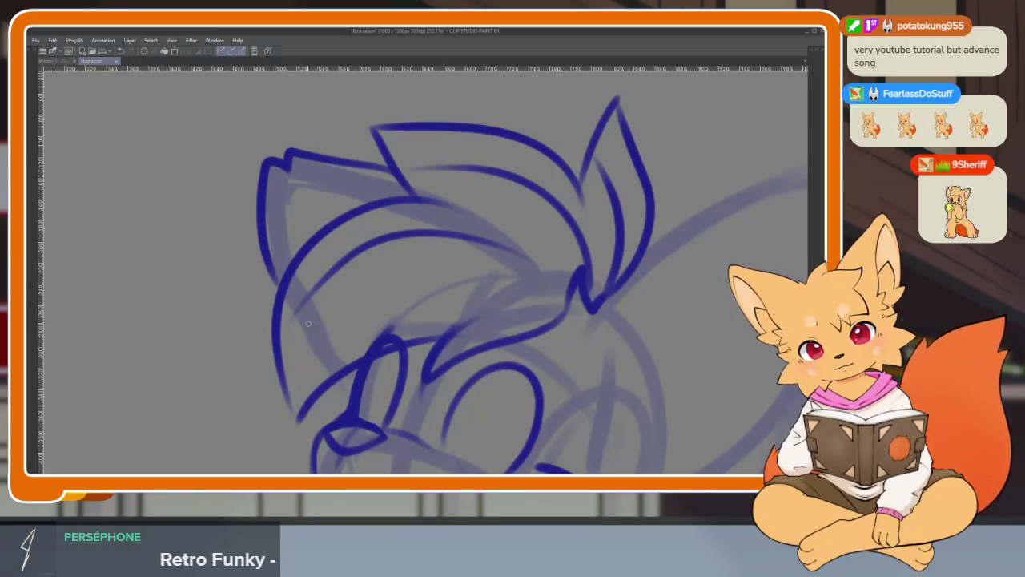
{"action": "left_click_drag", "start_coordinate": [335, 385], "coordinate": [342, 393]}
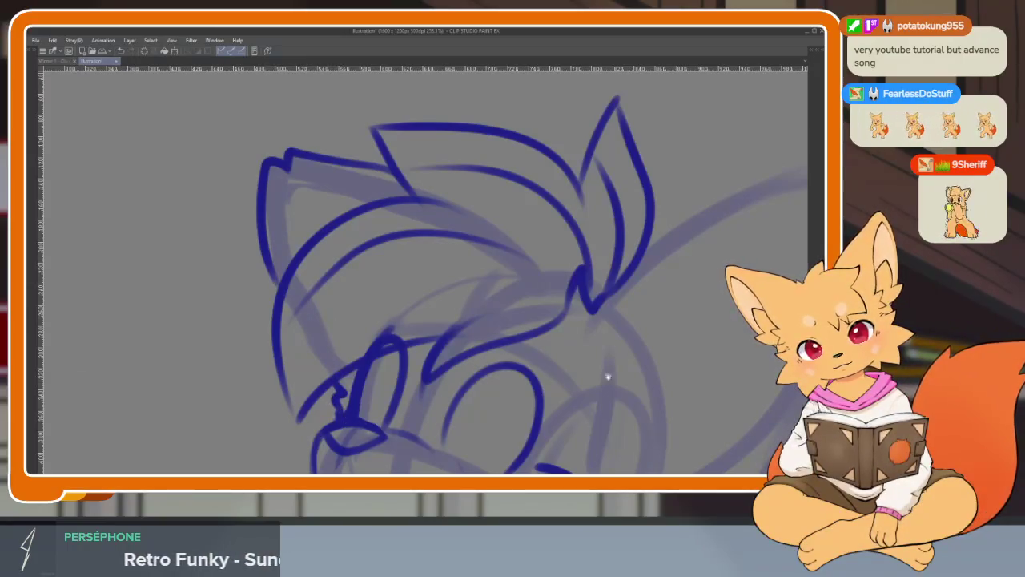
Redraw the arc across the top of the head and the left-side curve.
{"action": "scroll", "coordinate": [597, 336], "scroll_direction": "down", "scroll_amount": 5}
{"action": "scroll", "coordinate": [625, 320], "scroll_direction": "up", "scroll_amount": 6}
{"action": "scroll", "coordinate": [441, 317], "scroll_direction": "down", "scroll_amount": 1}
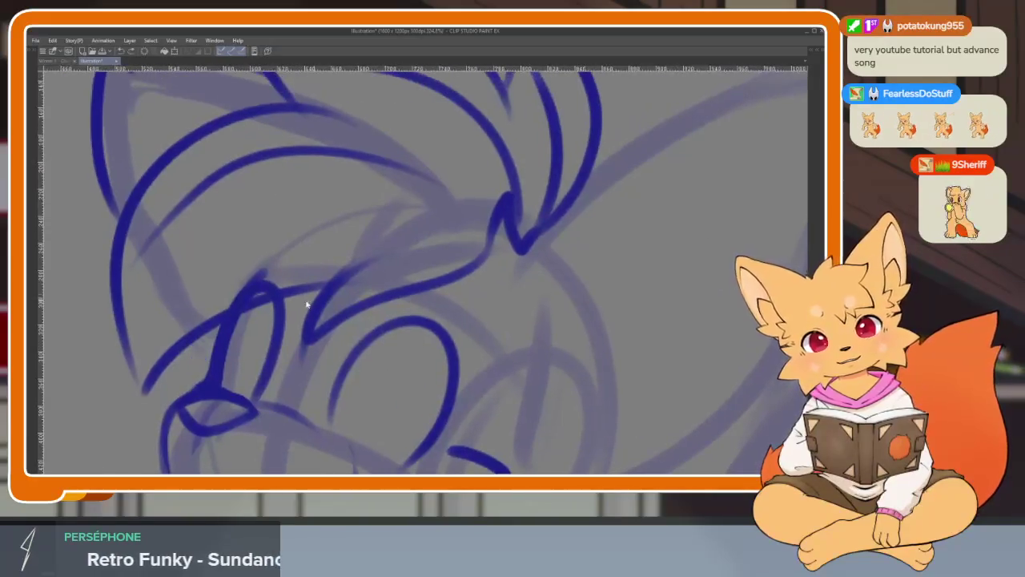
{"action": "left_click_drag", "start_coordinate": [307, 304], "coordinate": [443, 365]}
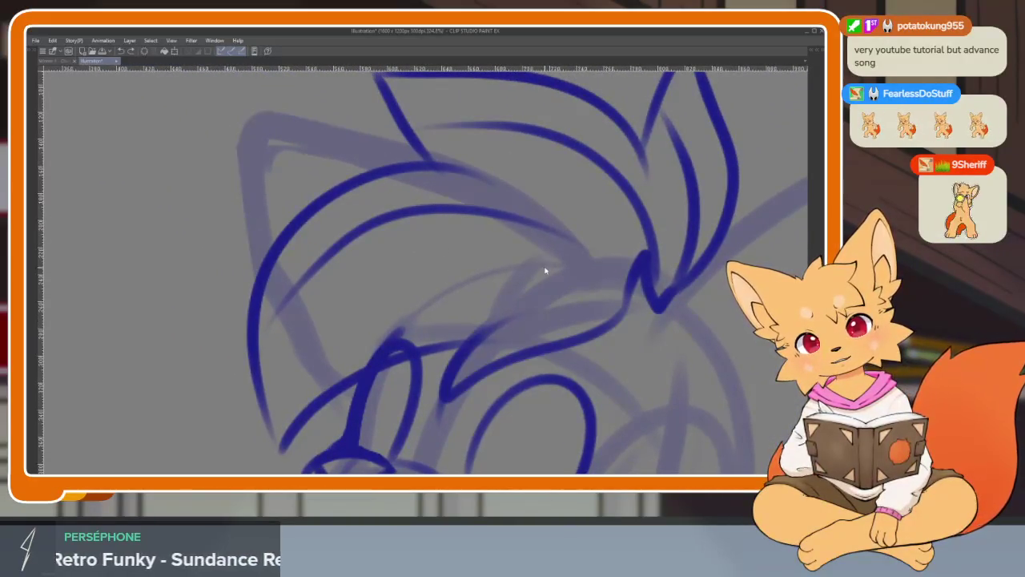
{"action": "scroll", "coordinate": [544, 271], "scroll_direction": "down", "scroll_amount": 2}
{"action": "mouse_move", "coordinate": [449, 194]}
{"action": "left_mouse_down"}
{"action": "mouse_move", "coordinate": [314, 168]}
{"action": "mouse_move", "coordinate": [312, 311]}
{"action": "left_mouse_up"}
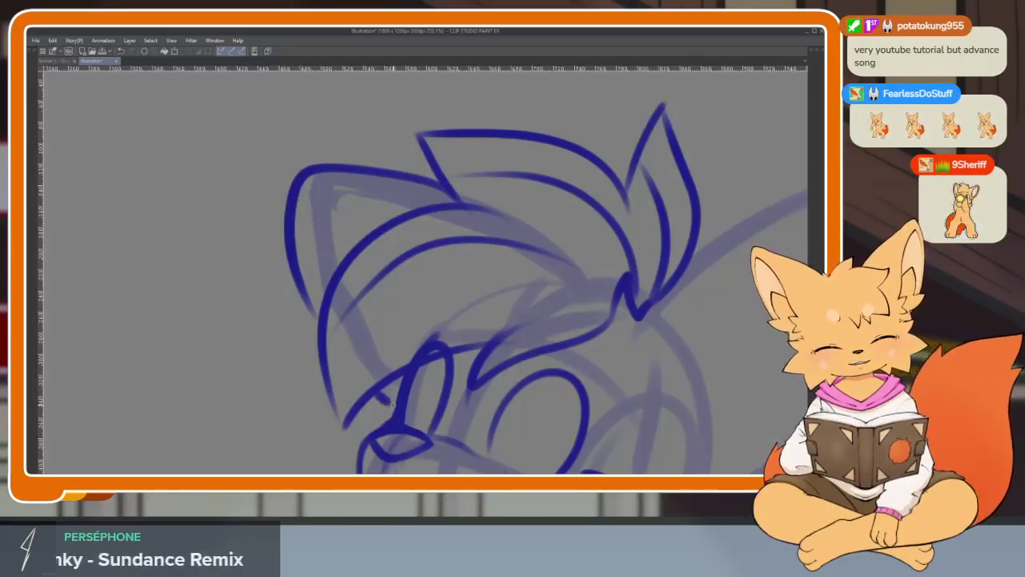
{"action": "left_click_drag", "start_coordinate": [480, 284], "coordinate": [455, 297]}
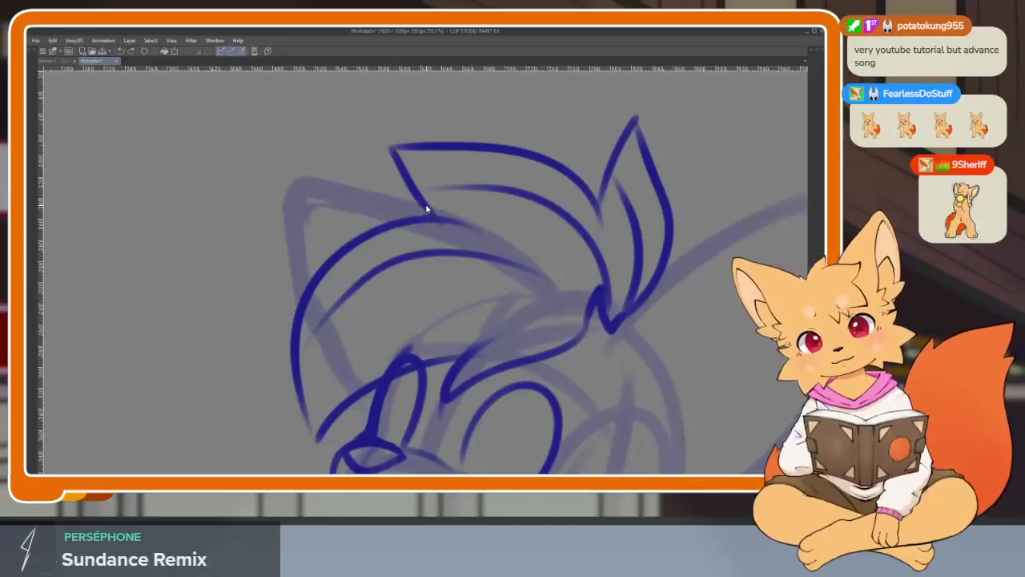
{"action": "key", "text": "ctrl+z"}
{"action": "mouse_move", "coordinate": [412, 190]}
{"action": "left_mouse_down"}
{"action": "mouse_move", "coordinate": [285, 192]}
{"action": "mouse_move", "coordinate": [364, 432]}
{"action": "left_mouse_up"}
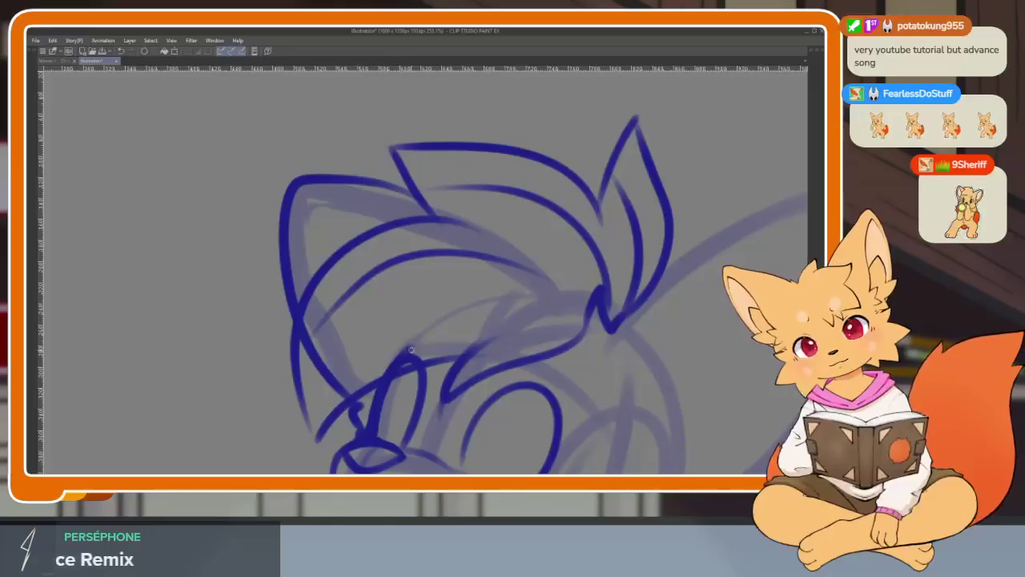
{"action": "mouse_move", "coordinate": [409, 346]}
{"action": "left_mouse_down"}
{"action": "mouse_move", "coordinate": [343, 239]}
{"action": "mouse_move", "coordinate": [357, 388]}
{"action": "left_mouse_up"}
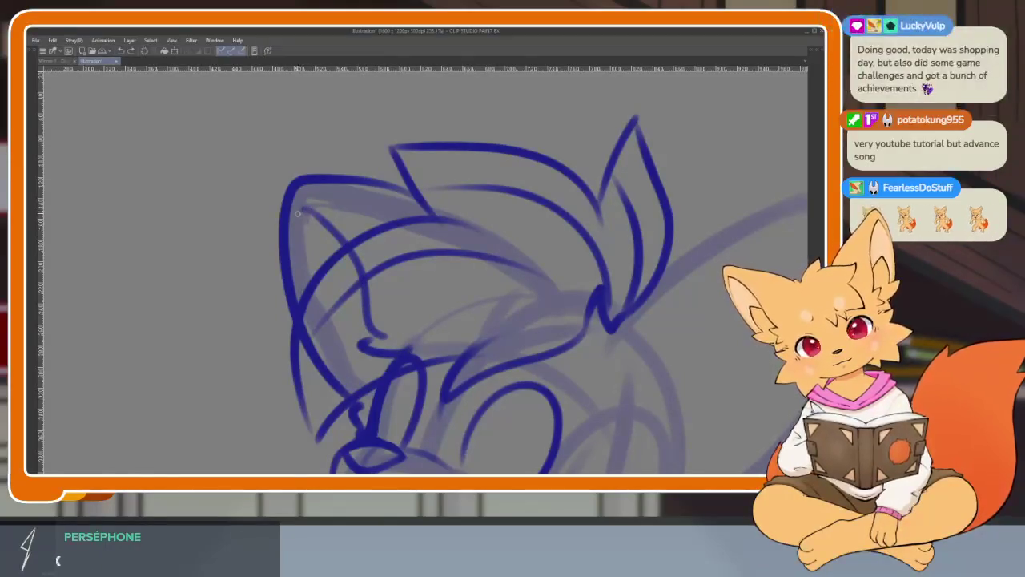
Show the palettes briefly to check the head inking, then hide them.
{"action": "scroll", "coordinate": [599, 352], "scroll_direction": "down", "scroll_amount": 3}
{"action": "scroll", "coordinate": [599, 352], "scroll_direction": "down", "scroll_amount": 1}
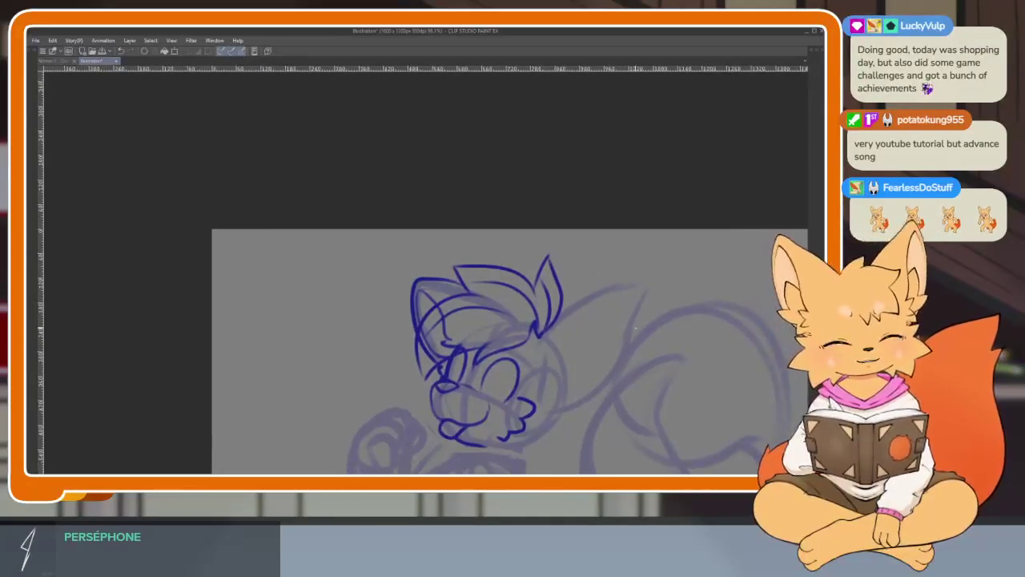
{"action": "scroll", "coordinate": [599, 351], "scroll_direction": "down", "scroll_amount": 2}
{"action": "key", "text": "Tab"}
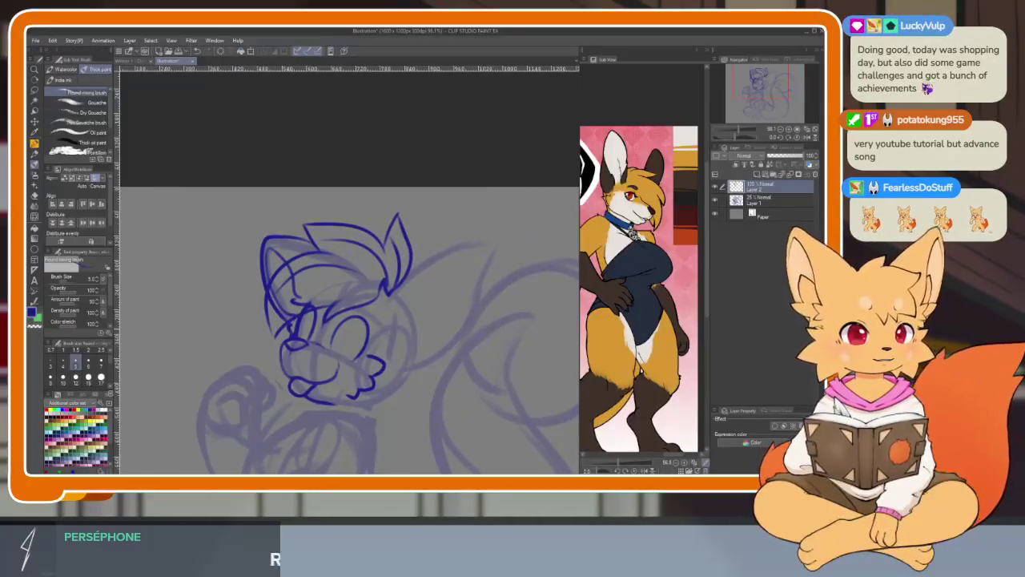
{"action": "key", "text": "Tab"}
{"action": "scroll", "coordinate": [465, 361], "scroll_direction": "up", "scroll_amount": 2}
{"action": "scroll", "coordinate": [474, 360], "scroll_direction": "up", "scroll_amount": 1}
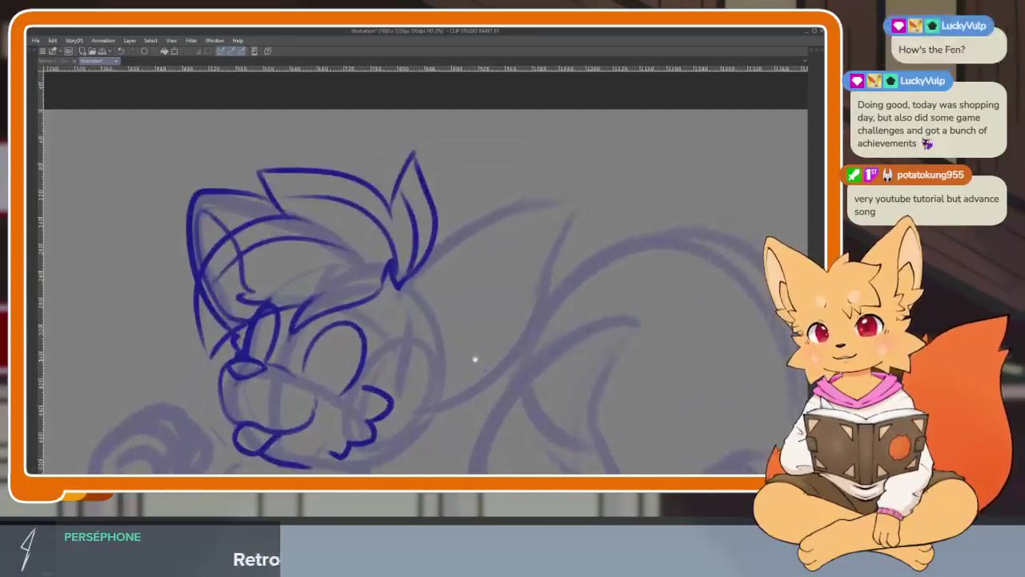
{"action": "scroll", "coordinate": [481, 360], "scroll_direction": "up", "scroll_amount": 1}
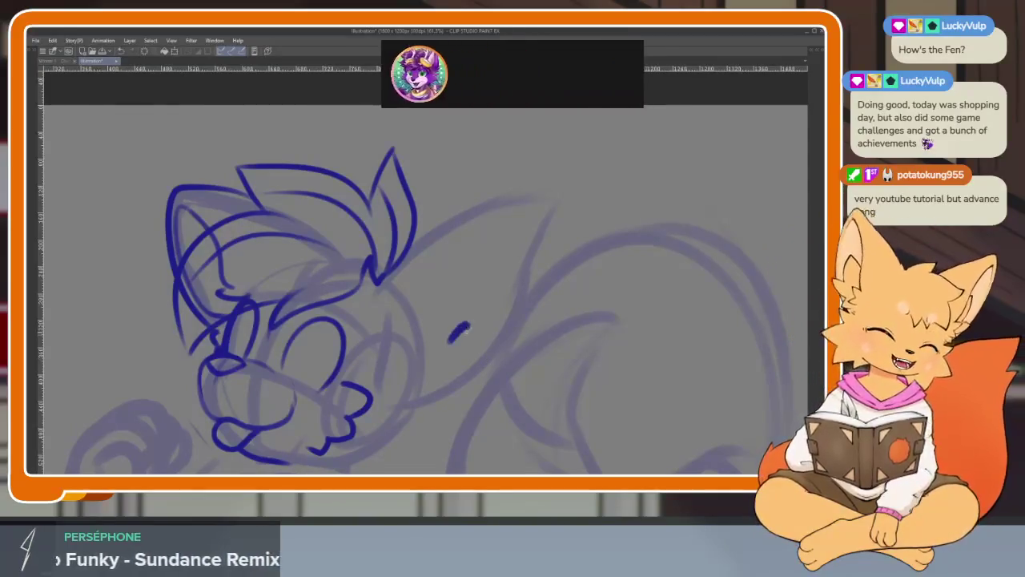
Ink the right ear's upper edge up to its tip.
{"action": "left_click_drag", "start_coordinate": [490, 332], "coordinate": [466, 346]}
{"action": "scroll", "coordinate": [467, 345], "scroll_direction": "up", "scroll_amount": 2}
{"action": "scroll", "coordinate": [435, 344], "scroll_direction": "up", "scroll_amount": 1}
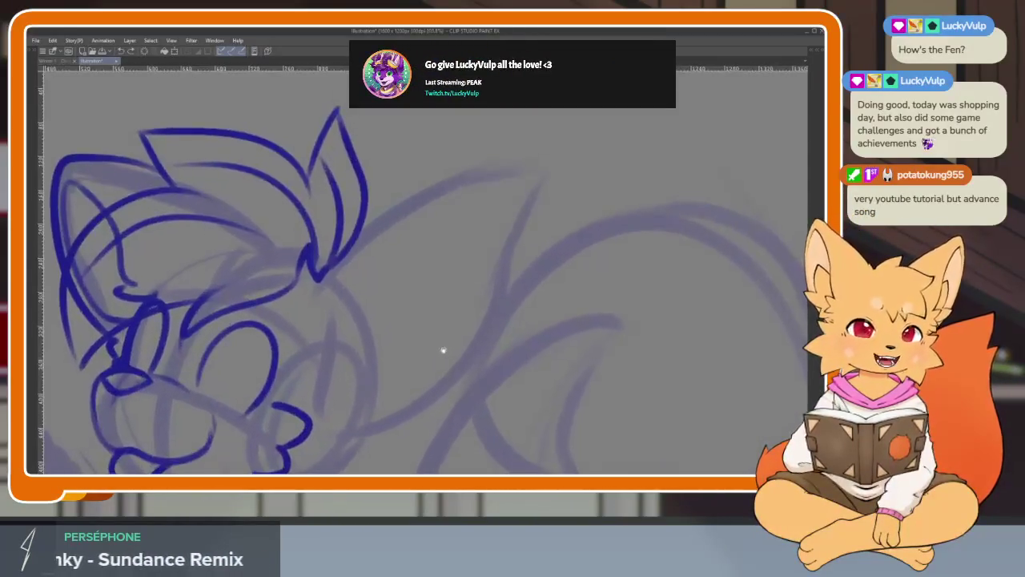
{"action": "scroll", "coordinate": [441, 350], "scroll_direction": "up", "scroll_amount": 1}
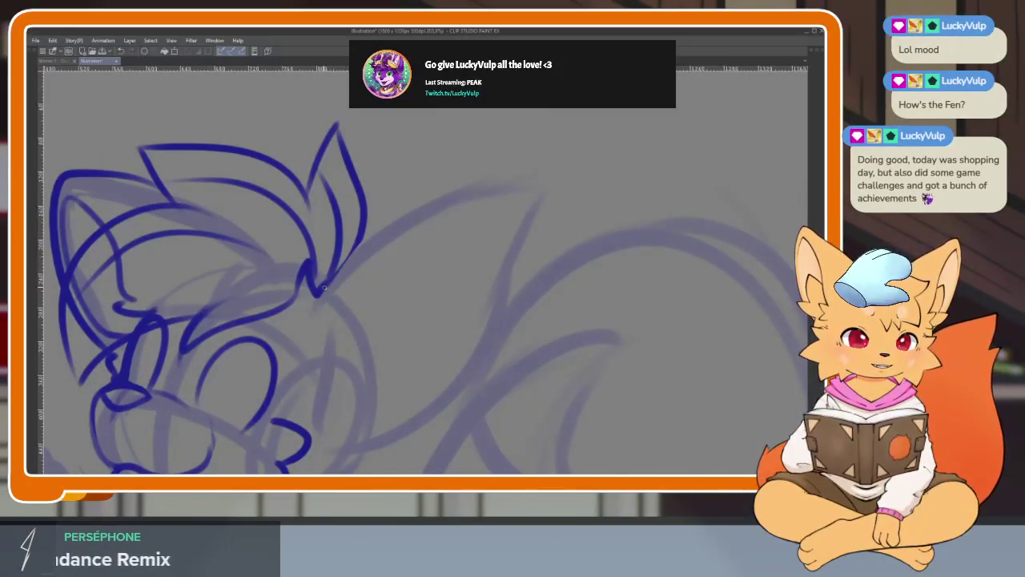
{"action": "mouse_move", "coordinate": [335, 276]}
{"action": "left_mouse_down"}
{"action": "mouse_move", "coordinate": [400, 228]}
{"action": "mouse_move", "coordinate": [484, 191]}
{"action": "left_mouse_up"}
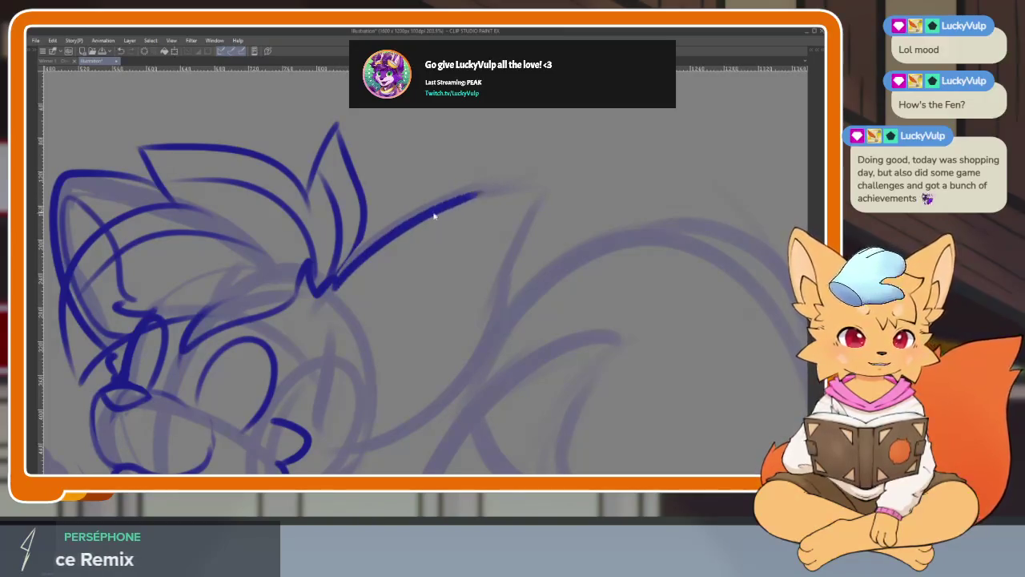
{"action": "key", "text": "ctrl+z"}
{"action": "left_click_drag", "start_coordinate": [335, 277], "coordinate": [446, 195]}
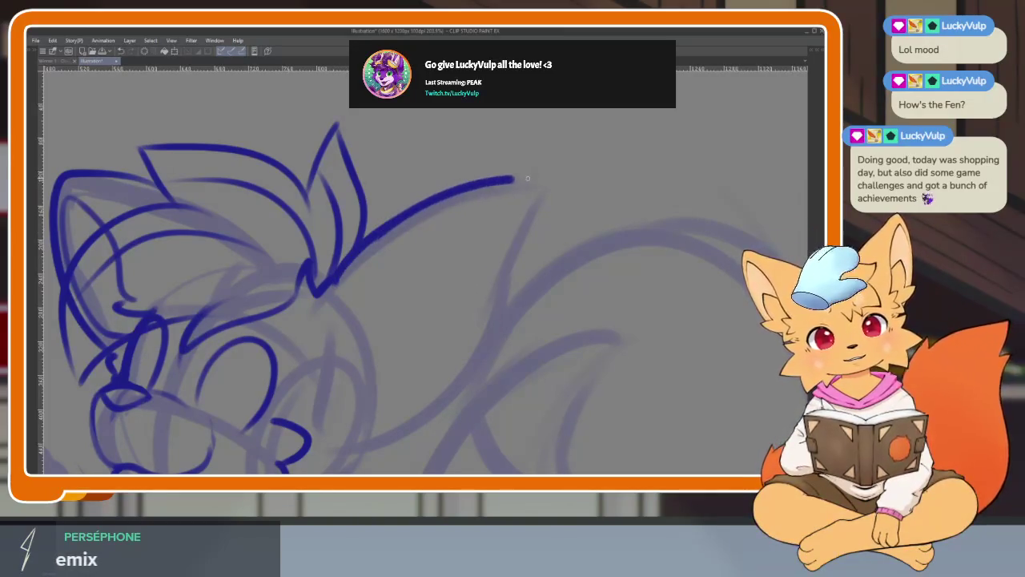
Continue the ear outline down, adding a fur hook and the inner ear edge.
{"action": "left_click_drag", "start_coordinate": [544, 185], "coordinate": [373, 443]}
{"action": "scroll", "coordinate": [368, 384], "scroll_direction": "down", "scroll_amount": 3}
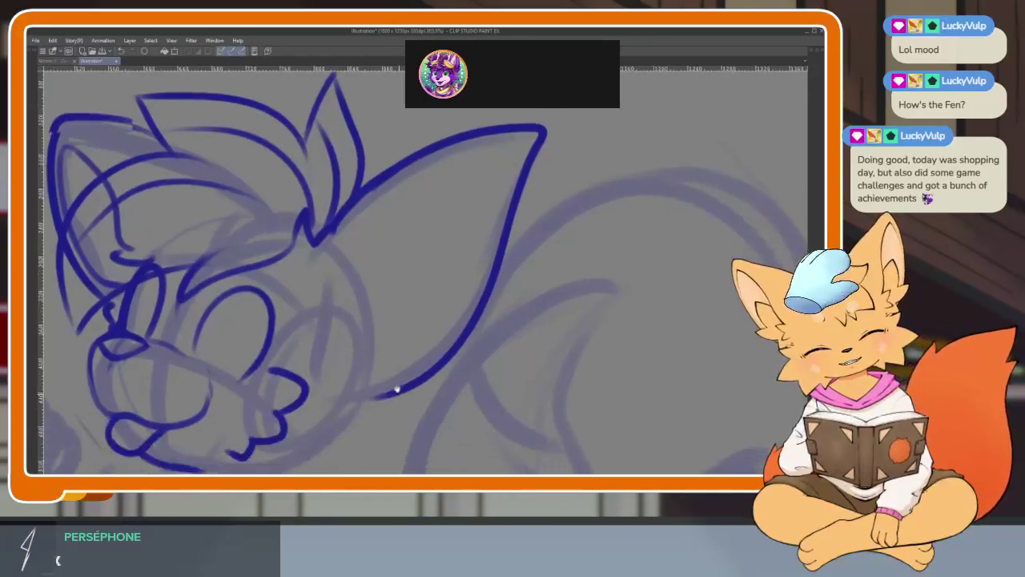
{"action": "left_click_drag", "start_coordinate": [366, 383], "coordinate": [333, 394]}
{"action": "scroll", "coordinate": [314, 361], "scroll_direction": "up", "scroll_amount": 2}
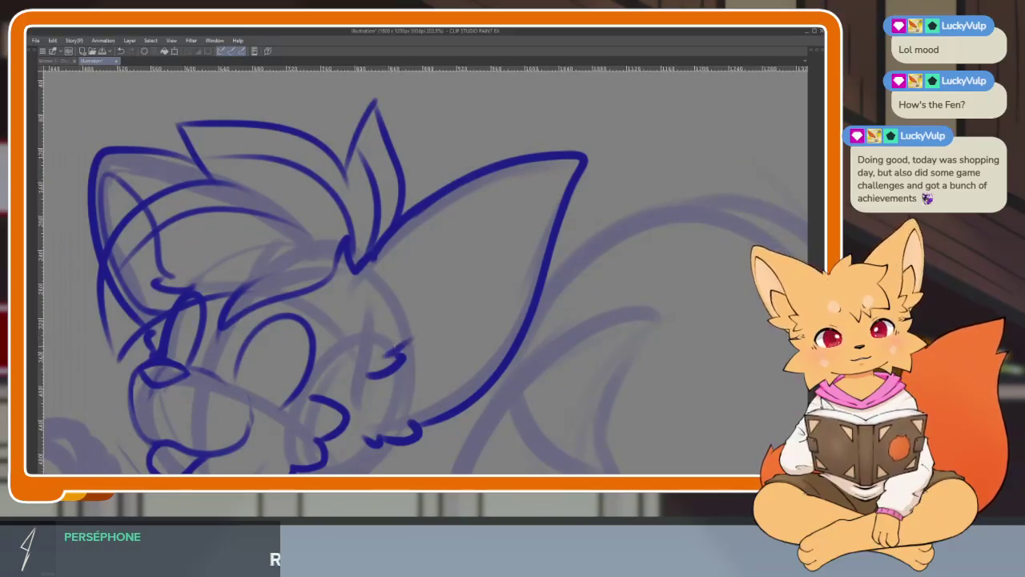
{"action": "mouse_move", "coordinate": [437, 241]}
{"action": "left_mouse_down"}
{"action": "mouse_move", "coordinate": [507, 183]}
{"action": "mouse_move", "coordinate": [393, 393]}
{"action": "left_mouse_up"}
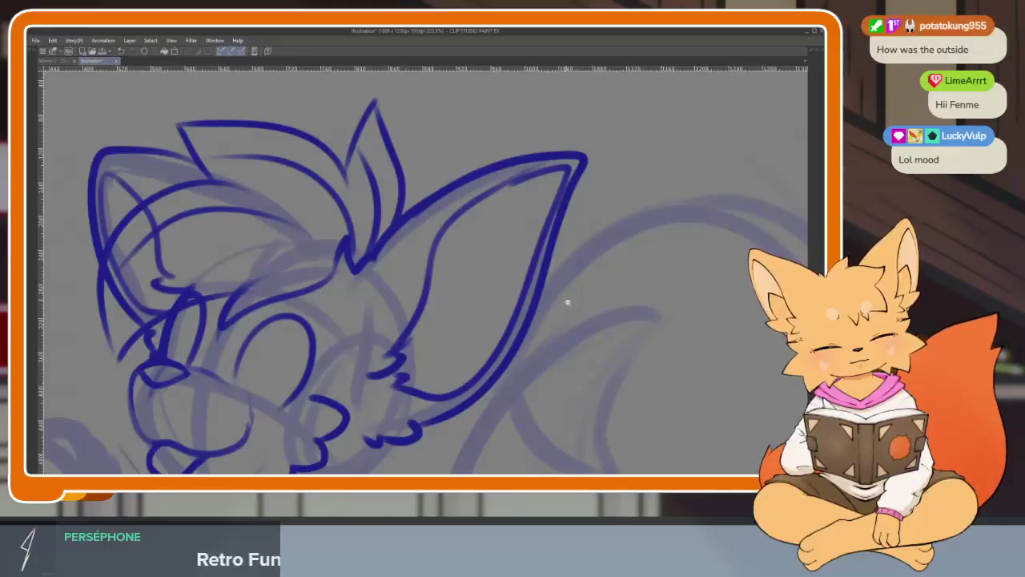
{"action": "scroll", "coordinate": [567, 302], "scroll_direction": "down", "scroll_amount": 5}
{"action": "scroll", "coordinate": [590, 305], "scroll_direction": "up", "scroll_amount": 2}
{"action": "scroll", "coordinate": [543, 321], "scroll_direction": "up", "scroll_amount": 1}
{"action": "scroll", "coordinate": [544, 339], "scroll_direction": "up", "scroll_amount": 1}
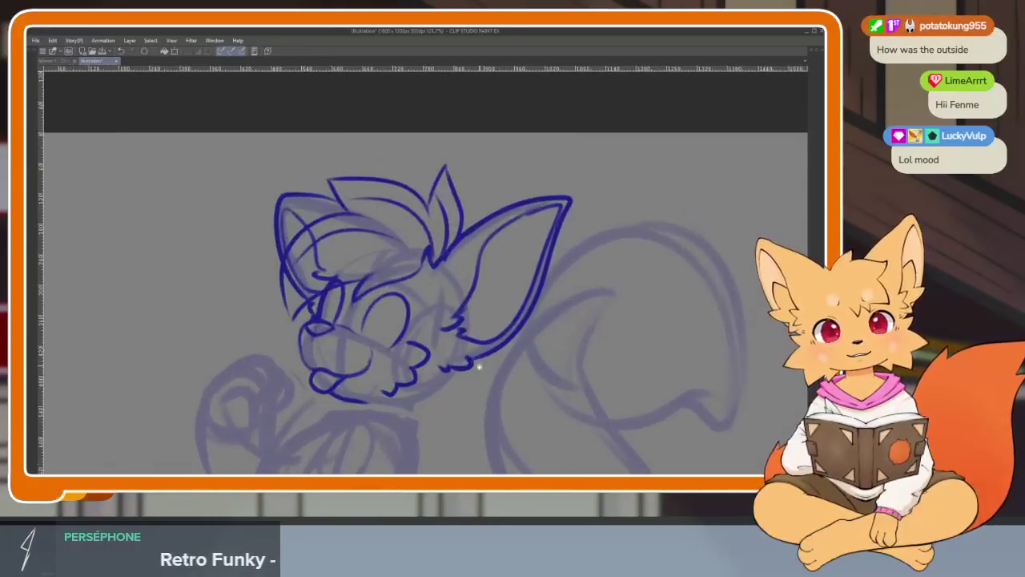
{"action": "key", "text": "Tab"}
{"action": "key", "text": "Tab"}
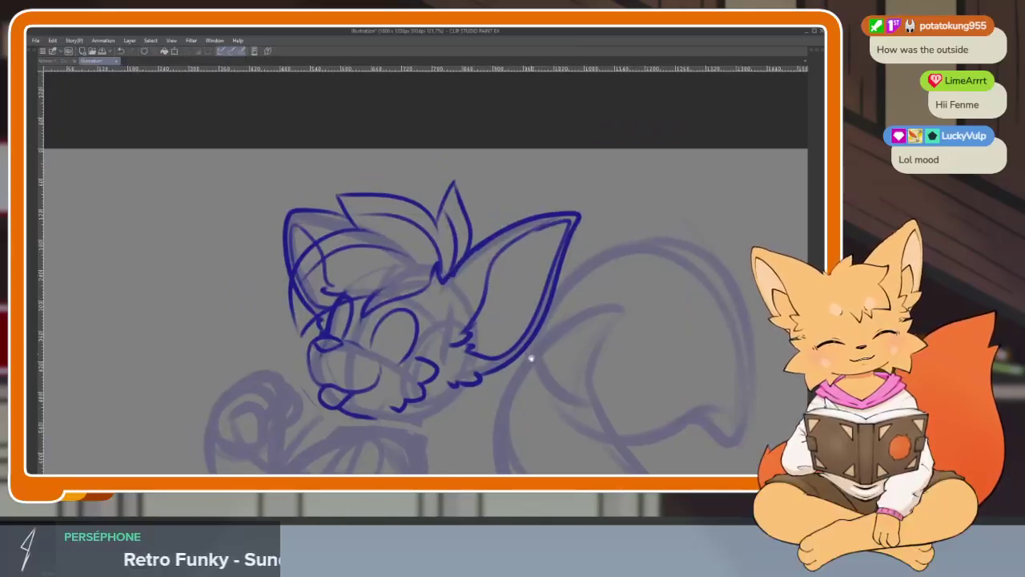
{"action": "scroll", "coordinate": [299, 320], "scroll_direction": "up", "scroll_amount": 2}
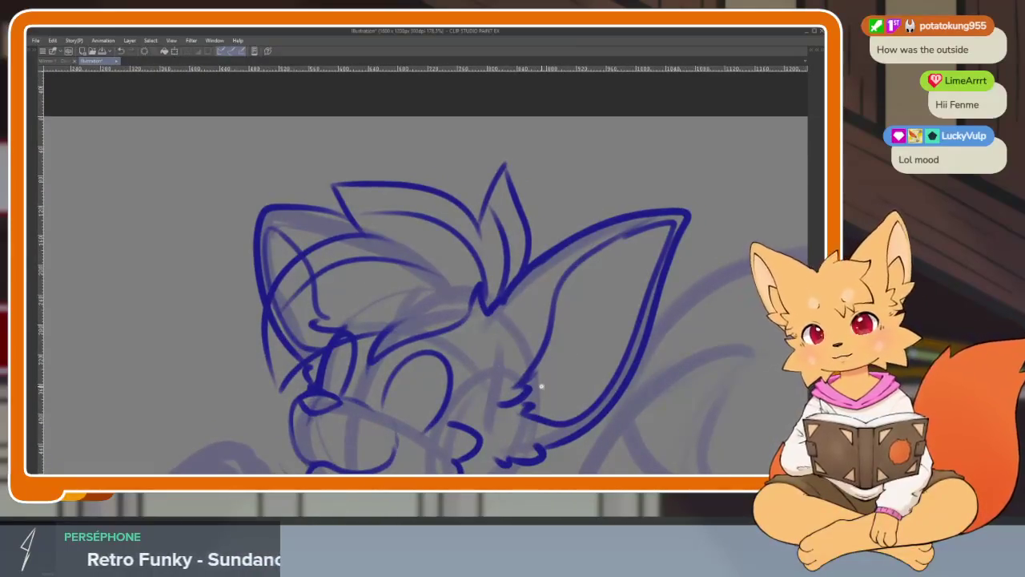
{"action": "scroll", "coordinate": [541, 386], "scroll_direction": "down", "scroll_amount": 2}
{"action": "scroll", "coordinate": [368, 352], "scroll_direction": "up", "scroll_amount": 3}
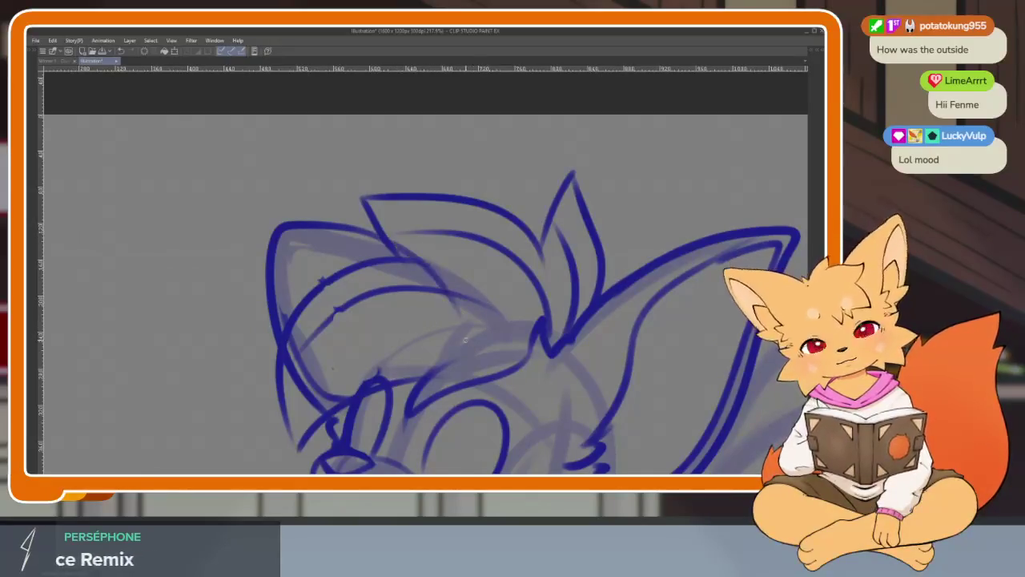
{"action": "scroll", "coordinate": [425, 320], "scroll_direction": "down", "scroll_amount": 4}
{"action": "scroll", "coordinate": [425, 321], "scroll_direction": "up", "scroll_amount": 2}
{"action": "scroll", "coordinate": [425, 321], "scroll_direction": "up", "scroll_amount": 1}
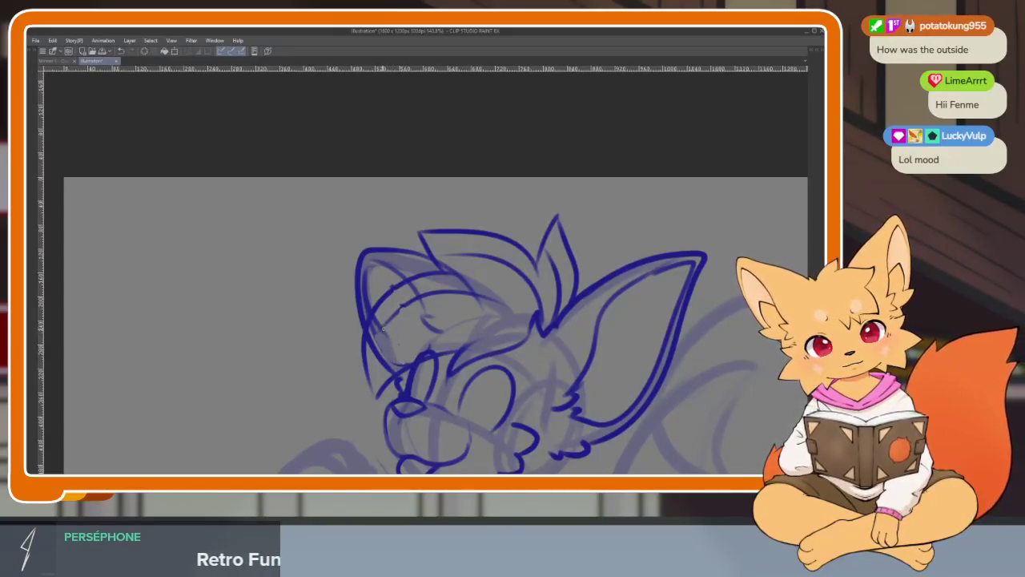
{"action": "scroll", "coordinate": [547, 373], "scroll_direction": "down", "scroll_amount": 3}
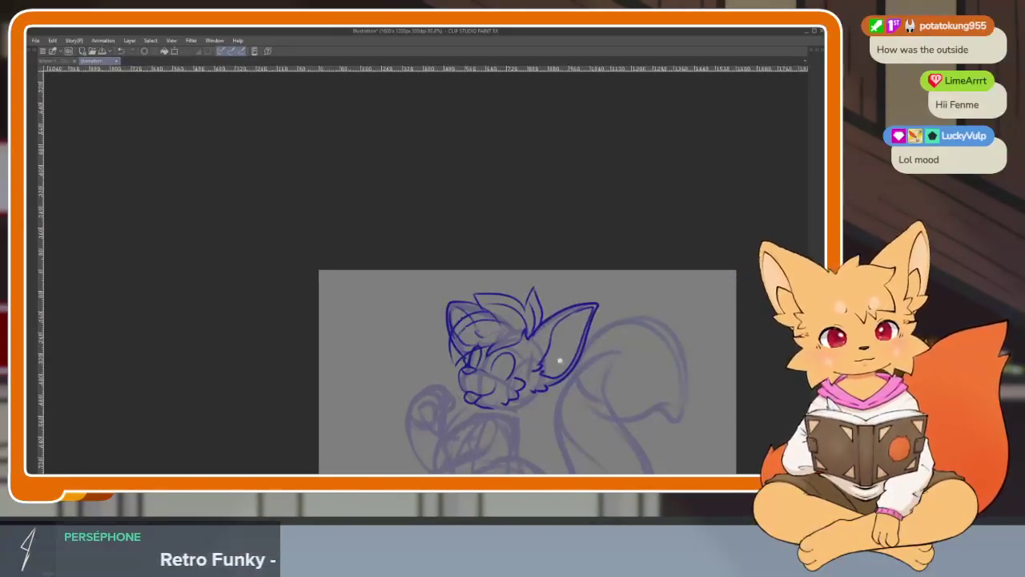
{"action": "scroll", "coordinate": [577, 373], "scroll_direction": "up", "scroll_amount": 3}
{"action": "scroll", "coordinate": [531, 350], "scroll_direction": "up", "scroll_amount": 1}
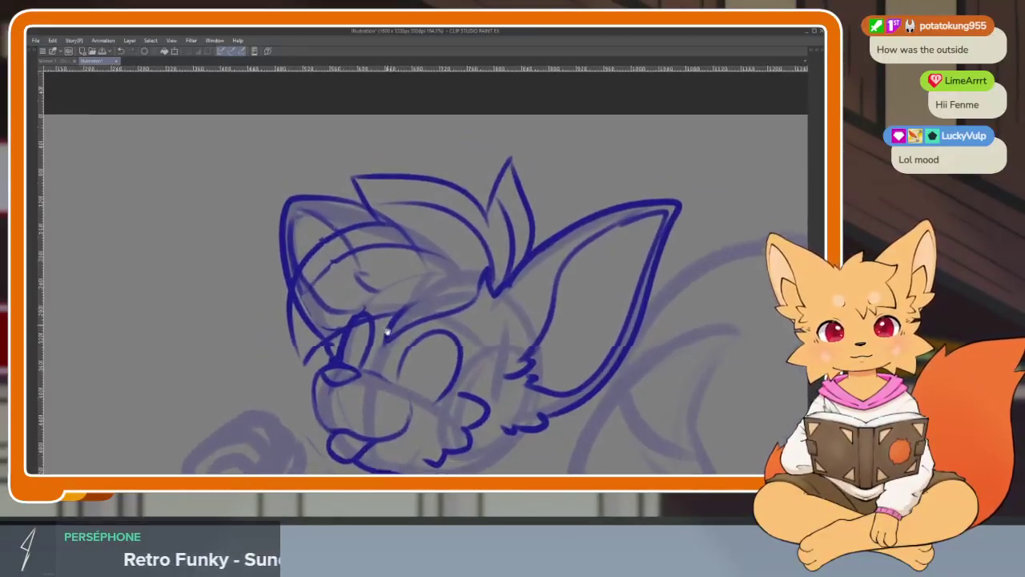
{"action": "scroll", "coordinate": [480, 337], "scroll_direction": "up", "scroll_amount": 1}
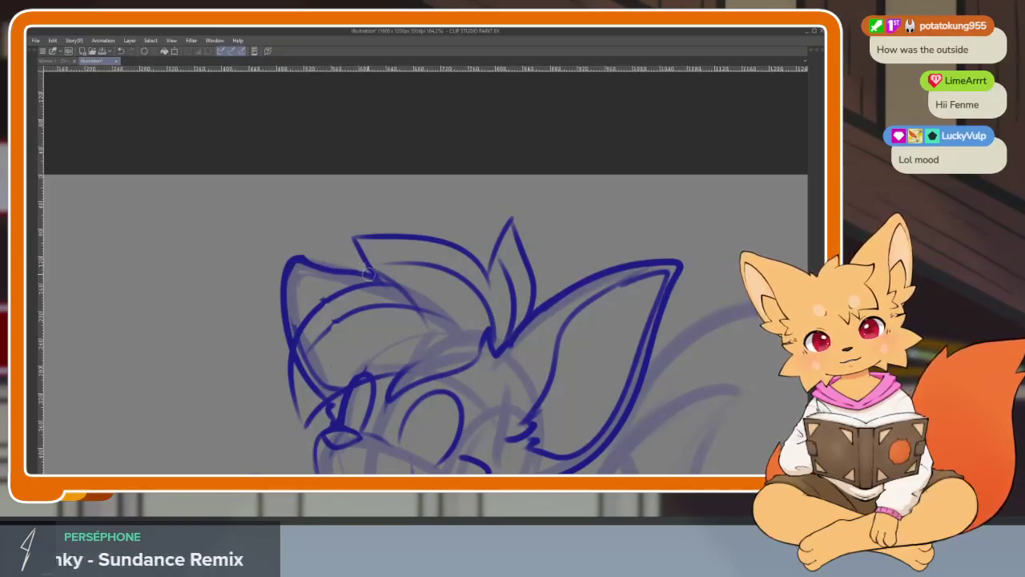
{"action": "scroll", "coordinate": [369, 274], "scroll_direction": "down", "scroll_amount": 2}
{"action": "scroll", "coordinate": [400, 312], "scroll_direction": "up", "scroll_amount": 1}
{"action": "scroll", "coordinate": [419, 341], "scroll_direction": "up", "scroll_amount": 3}
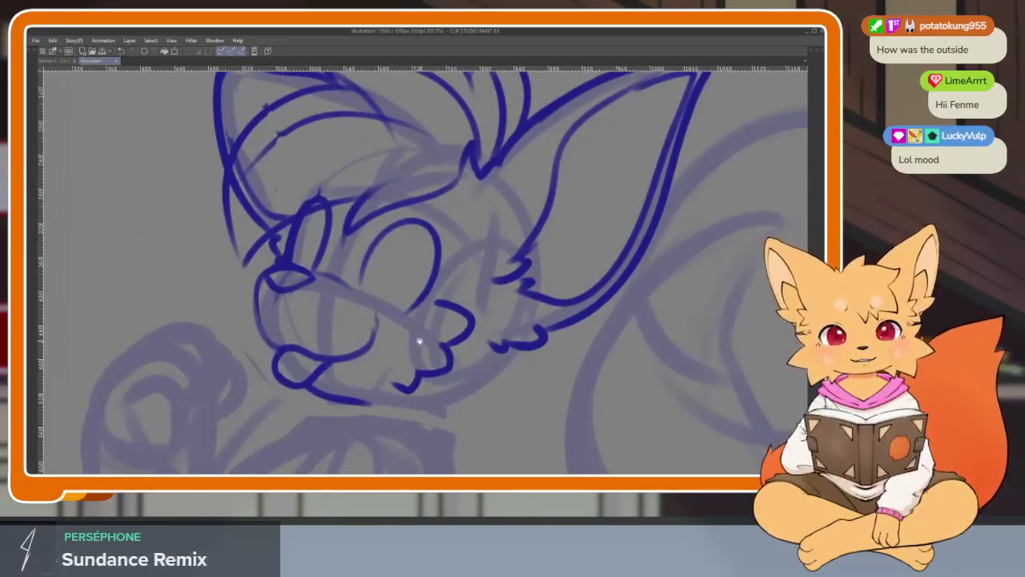
Ink a bold, thickened eyelid across the larger right eye.
{"action": "scroll", "coordinate": [401, 337], "scroll_direction": "up", "scroll_amount": 1}
{"action": "scroll", "coordinate": [503, 350], "scroll_direction": "up", "scroll_amount": 1}
{"action": "scroll", "coordinate": [496, 359], "scroll_direction": "up", "scroll_amount": 1}
{"action": "scroll", "coordinate": [503, 393], "scroll_direction": "up", "scroll_amount": 1}
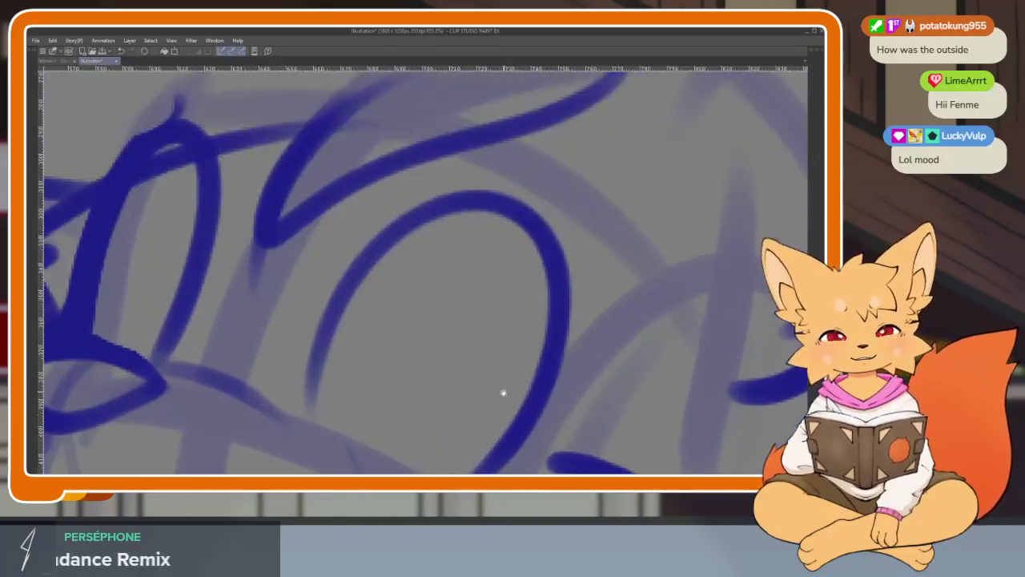
{"action": "scroll", "coordinate": [503, 392], "scroll_direction": "down", "scroll_amount": 1}
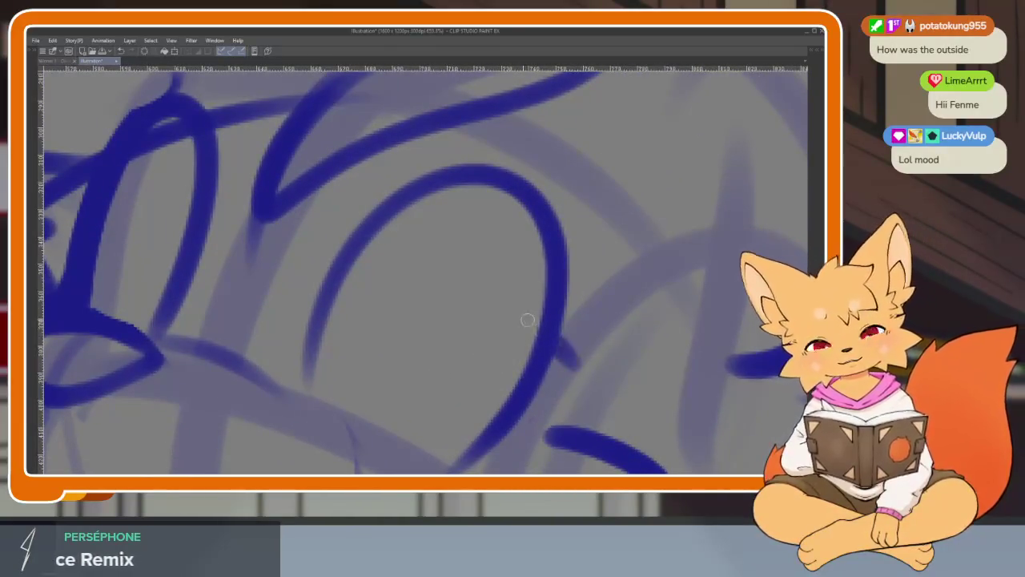
{"action": "left_click_drag", "start_coordinate": [526, 323], "coordinate": [324, 249]}
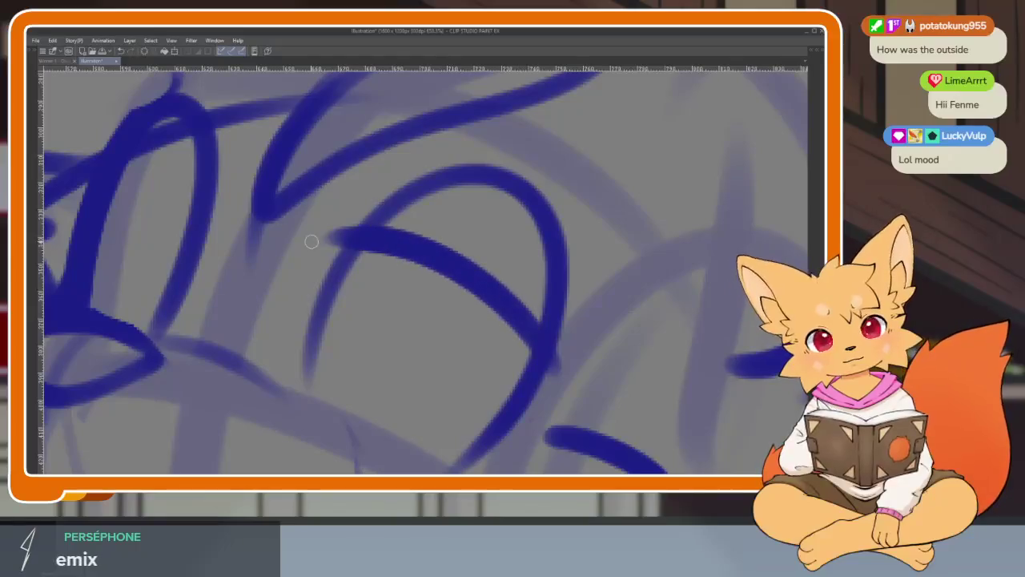
{"action": "key", "text": "ctrl+z"}
{"action": "left_click_drag", "start_coordinate": [522, 320], "coordinate": [328, 251]}
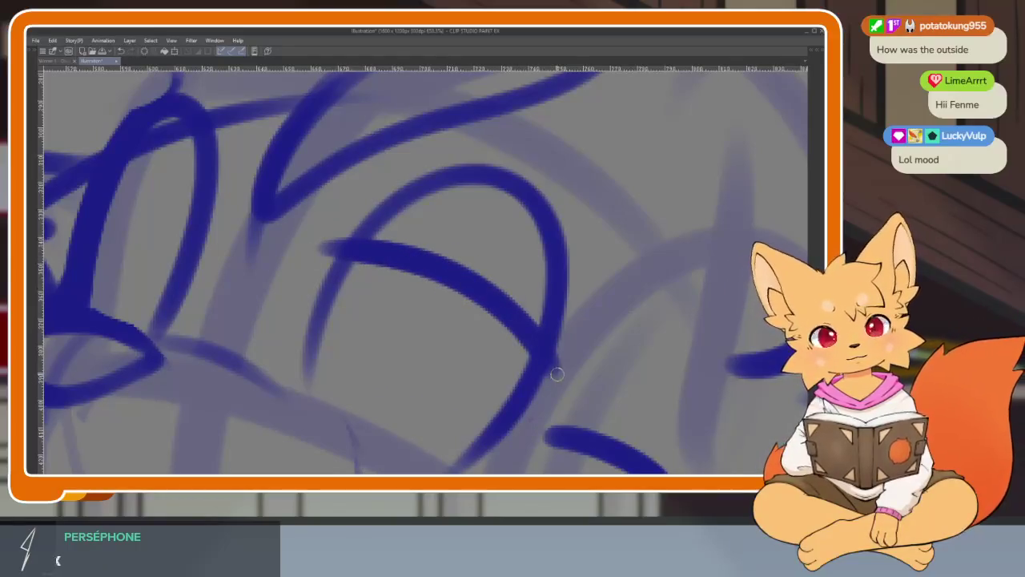
{"action": "left_click_drag", "start_coordinate": [491, 284], "coordinate": [335, 245]}
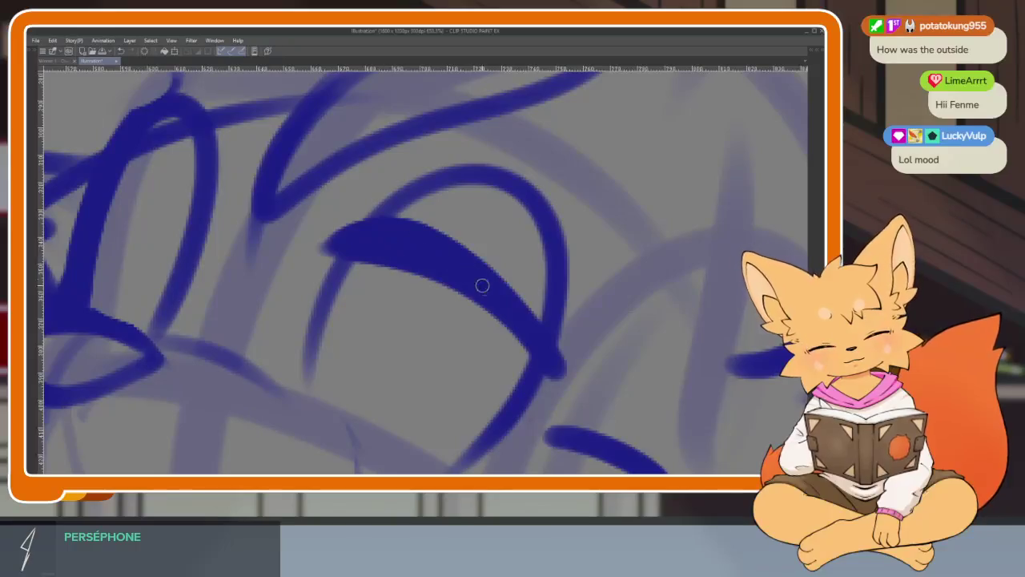
Ink a closed-eye lid arc over the smaller eye.
{"action": "scroll", "coordinate": [559, 375], "scroll_direction": "down", "scroll_amount": 5}
{"action": "scroll", "coordinate": [561, 344], "scroll_direction": "up", "scroll_amount": 3}
{"action": "scroll", "coordinate": [549, 339], "scroll_direction": "up", "scroll_amount": 2}
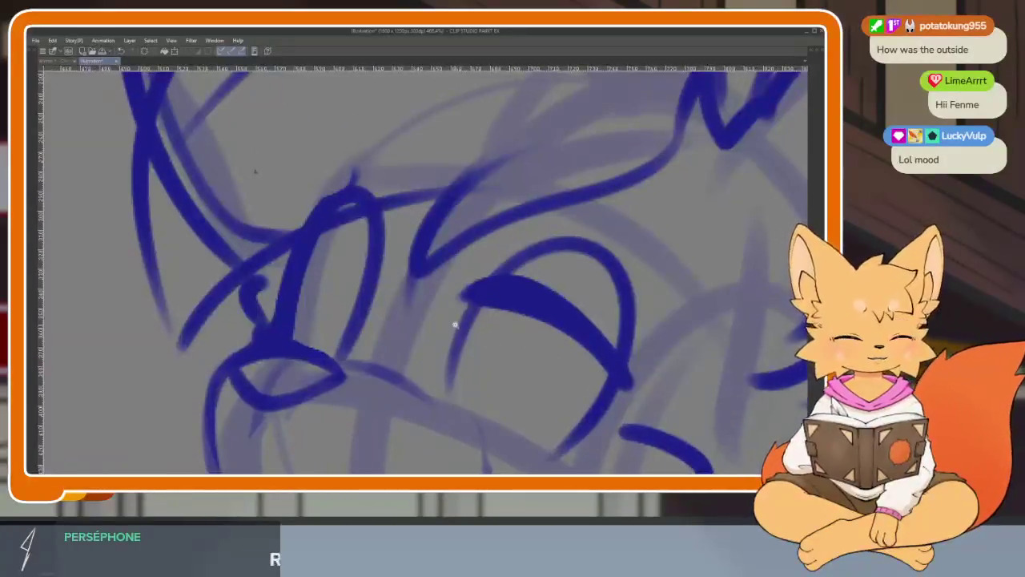
{"action": "scroll", "coordinate": [459, 361], "scroll_direction": "up", "scroll_amount": 1}
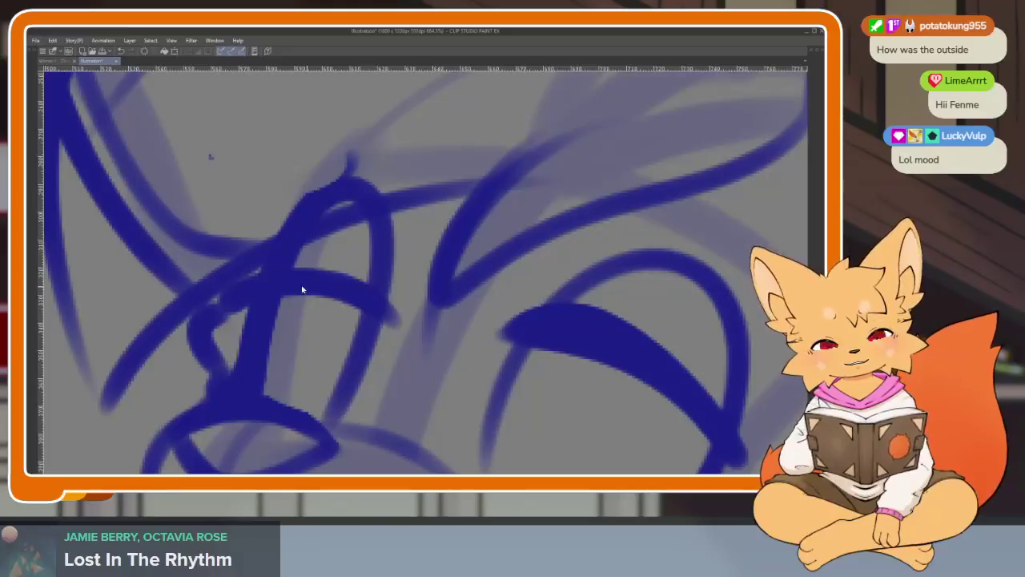
{"action": "mouse_move", "coordinate": [391, 335]}
{"action": "left_mouse_down"}
{"action": "mouse_move", "coordinate": [298, 278]}
{"action": "mouse_move", "coordinate": [400, 343]}
{"action": "left_mouse_up"}
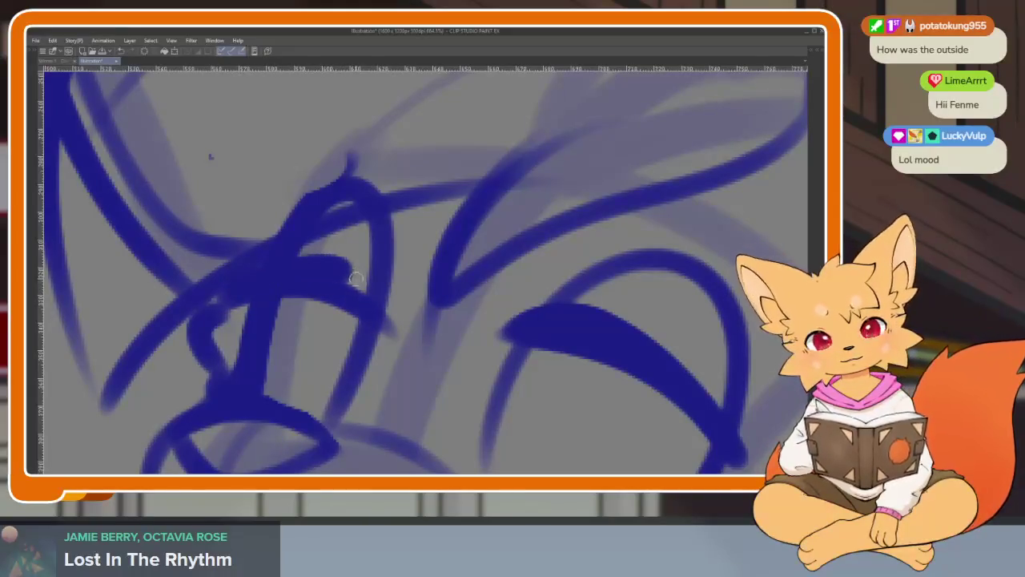
{"action": "scroll", "coordinate": [538, 387], "scroll_direction": "down", "scroll_amount": 3}
{"action": "scroll", "coordinate": [578, 362], "scroll_direction": "up", "scroll_amount": 2}
{"action": "key", "text": "ctrl+z"}
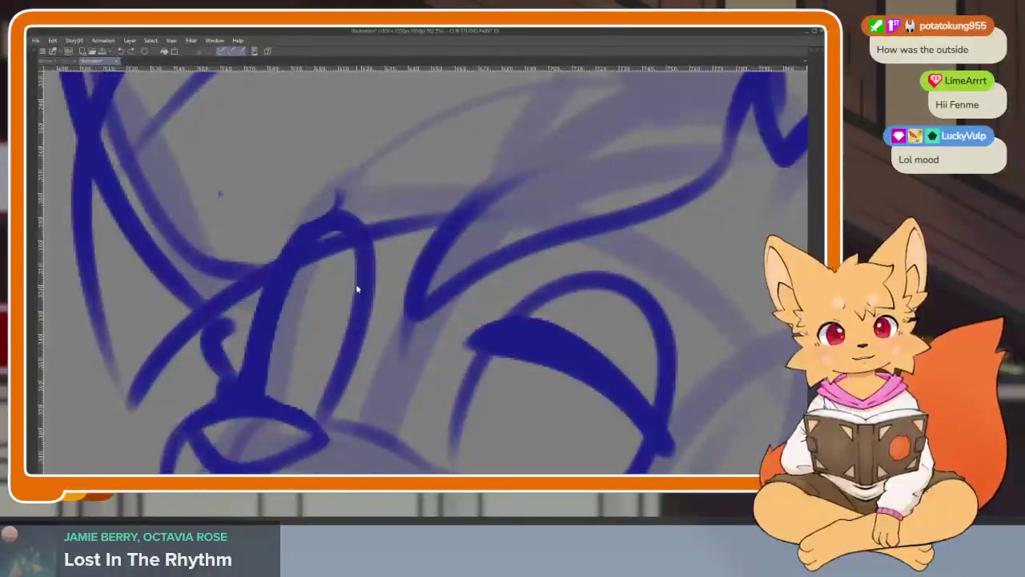
{"action": "left_click_drag", "start_coordinate": [245, 298], "coordinate": [376, 326]}
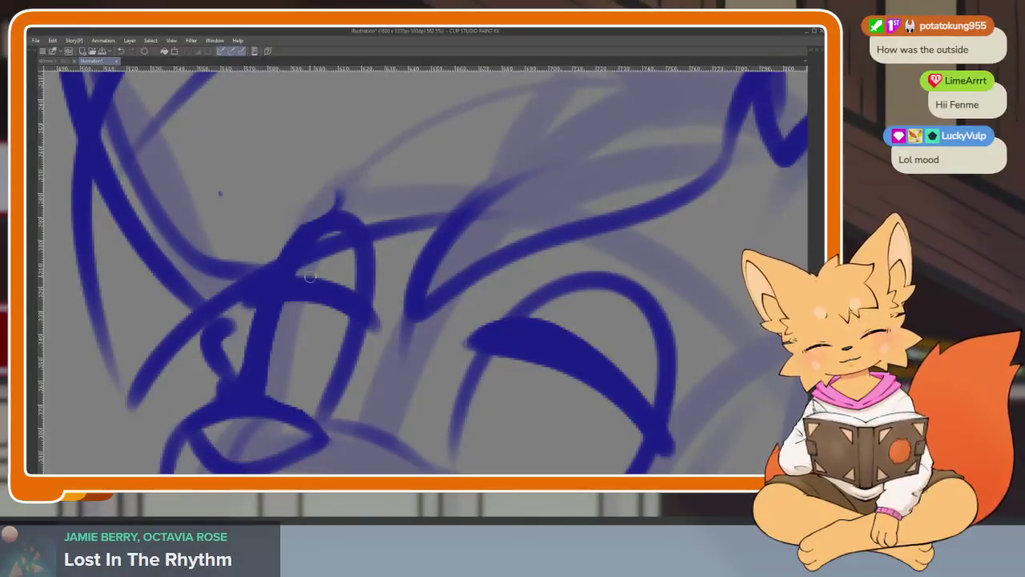
{"action": "scroll", "coordinate": [380, 334], "scroll_direction": "down", "scroll_amount": 5}
{"action": "scroll", "coordinate": [561, 328], "scroll_direction": "up", "scroll_amount": 1}
{"action": "scroll", "coordinate": [577, 333], "scroll_direction": "up", "scroll_amount": 1}
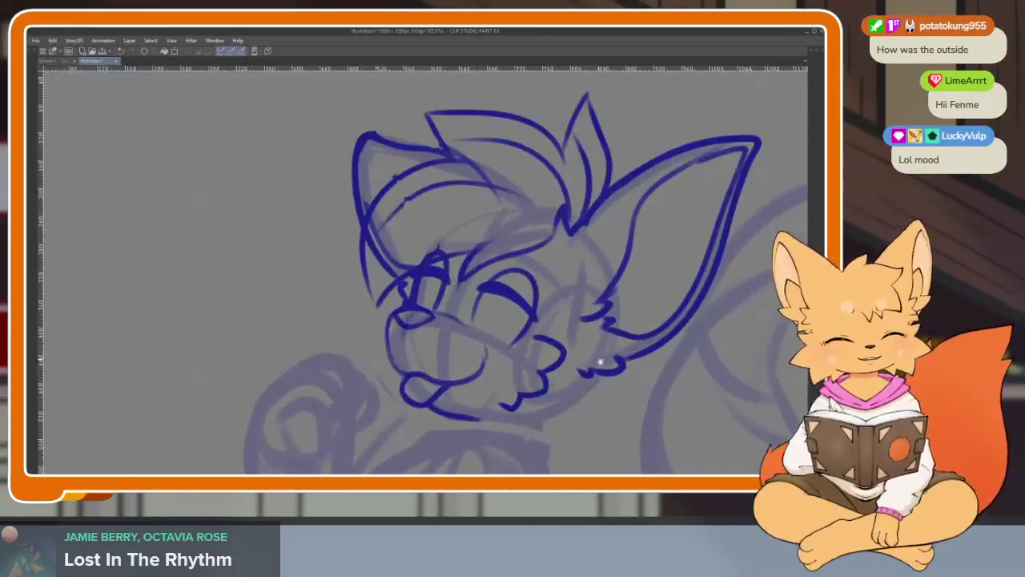
Zoom in on the mouth and try trial lower-lip strokes, undoing the rejected ones.
{"action": "scroll", "coordinate": [595, 335], "scroll_direction": "up", "scroll_amount": 2}
{"action": "key", "text": "Tab"}
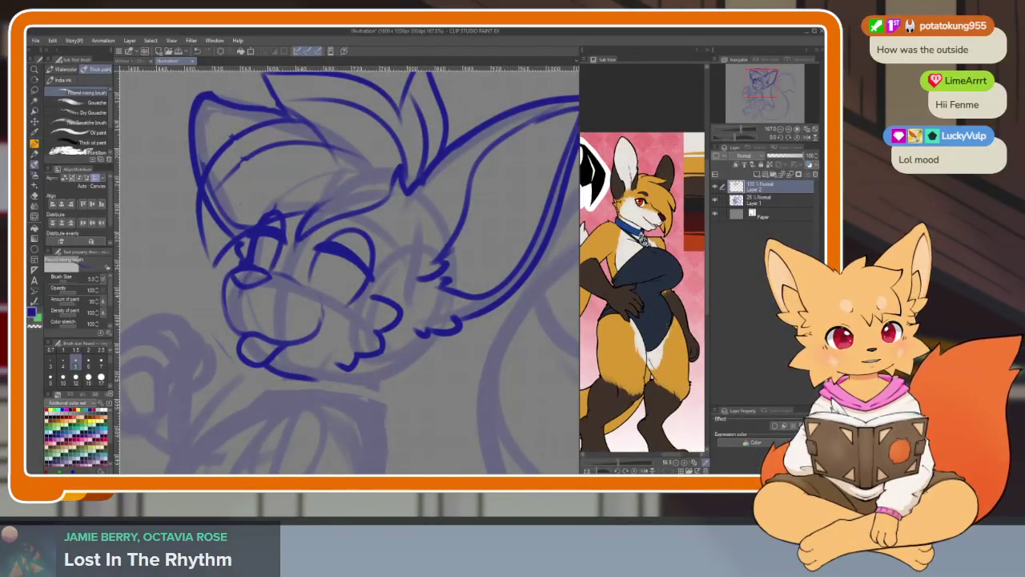
{"action": "key", "text": "Tab"}
{"action": "scroll", "coordinate": [458, 389], "scroll_direction": "up", "scroll_amount": 2}
{"action": "scroll", "coordinate": [435, 380], "scroll_direction": "up", "scroll_amount": 1}
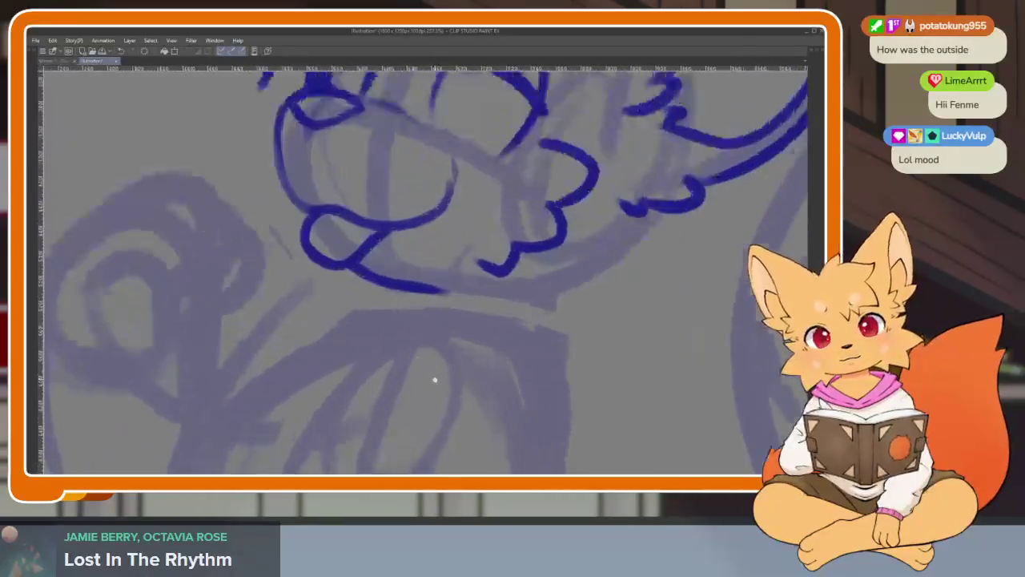
{"action": "scroll", "coordinate": [435, 379], "scroll_direction": "up", "scroll_amount": 1}
{"action": "left_click_drag", "start_coordinate": [361, 300], "coordinate": [326, 343]}
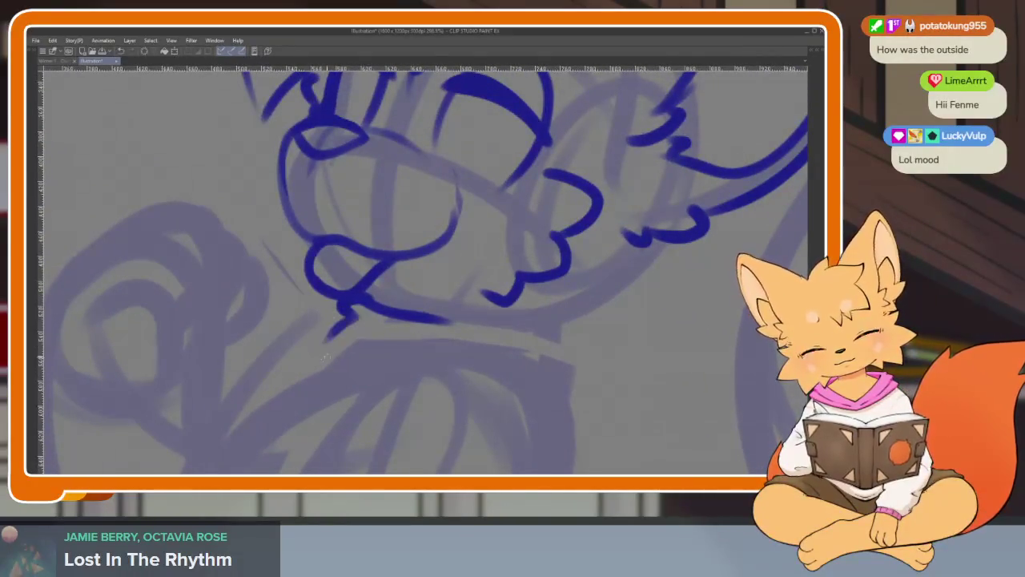
{"action": "key", "text": "ctrl+z"}
{"action": "mouse_move", "coordinate": [364, 312]}
{"action": "left_mouse_down"}
{"action": "mouse_move", "coordinate": [319, 348]}
{"action": "mouse_move", "coordinate": [512, 329]}
{"action": "left_mouse_up"}
{"action": "left_click_drag", "start_coordinate": [451, 320], "coordinate": [556, 333]}
{"action": "left_click_drag", "start_coordinate": [350, 343], "coordinate": [309, 386]}
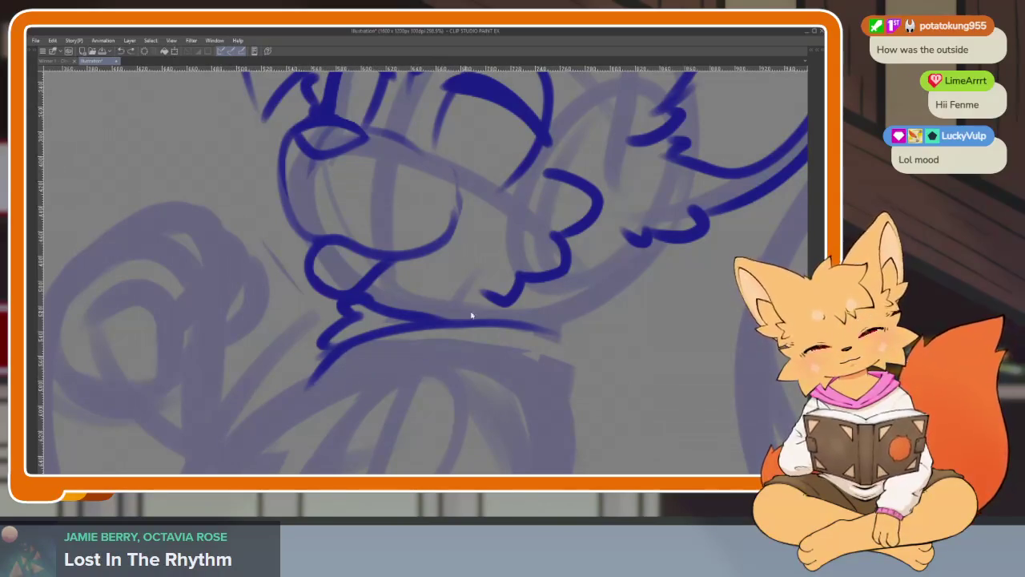
{"action": "key", "text": "ctrl+z"}
{"action": "key", "text": "ctrl+z"}
{"action": "key", "text": "ctrl+z"}
Ink one long lower-lip line under the mouth that curls upward at the end.
{"action": "mouse_move", "coordinate": [320, 348]}
{"action": "left_mouse_down"}
{"action": "mouse_move", "coordinate": [393, 328]}
{"action": "mouse_move", "coordinate": [579, 370]}
{"action": "mouse_move", "coordinate": [574, 344]}
{"action": "left_mouse_up"}
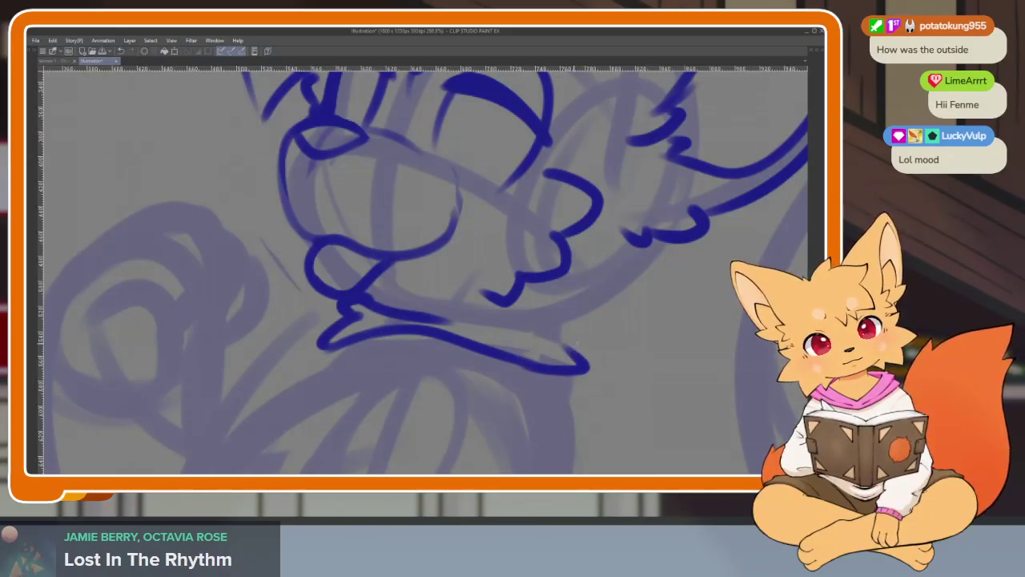
{"action": "key", "text": "ctrl+z"}
{"action": "key", "text": "ctrl+z"}
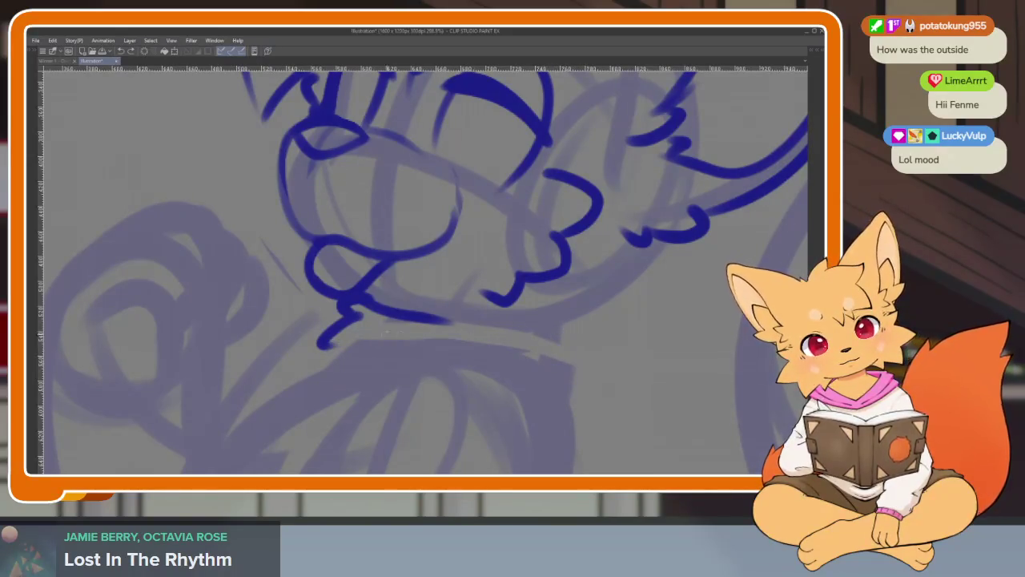
{"action": "key", "text": "Tab"}
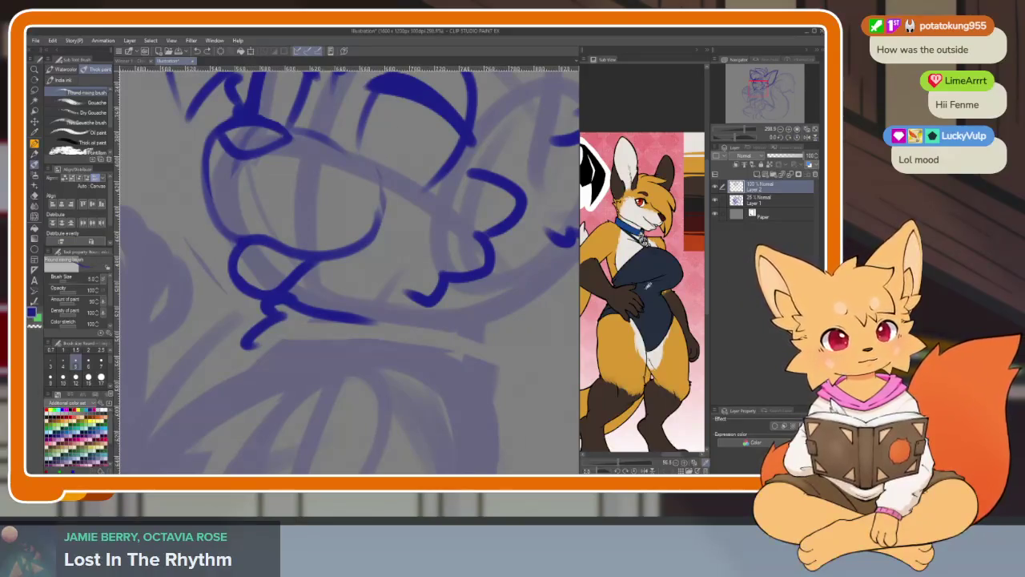
{"action": "key", "text": "Tab"}
{"action": "left_click_drag", "start_coordinate": [335, 330], "coordinate": [559, 340]}
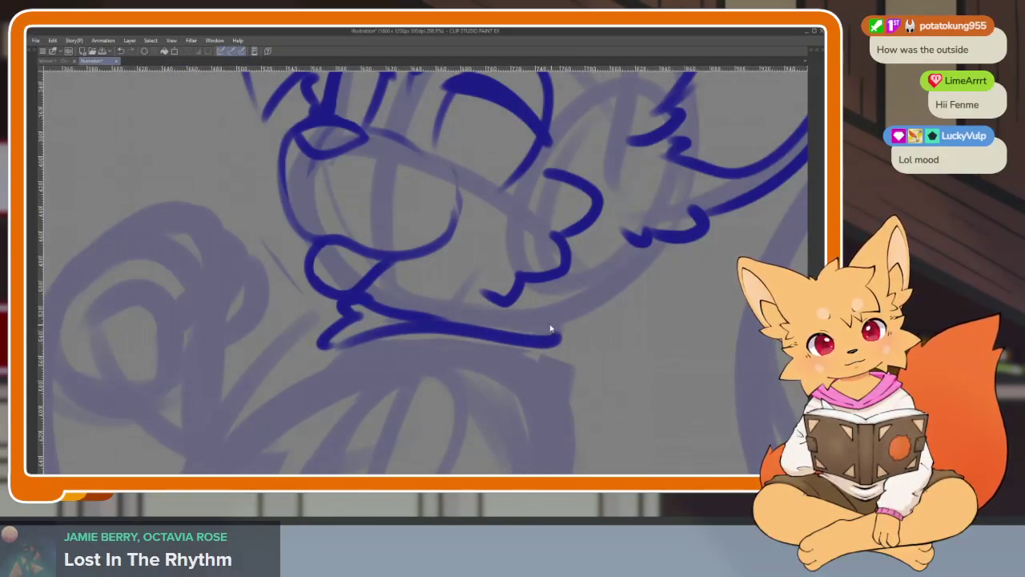
{"action": "key", "text": "ctrl+z"}
{"action": "mouse_move", "coordinate": [335, 337]}
{"action": "left_mouse_down"}
{"action": "mouse_move", "coordinate": [583, 343]}
{"action": "mouse_move", "coordinate": [559, 394]}
{"action": "mouse_move", "coordinate": [336, 377]}
{"action": "mouse_move", "coordinate": [324, 346]}
{"action": "mouse_move", "coordinate": [509, 343]}
{"action": "left_mouse_up"}
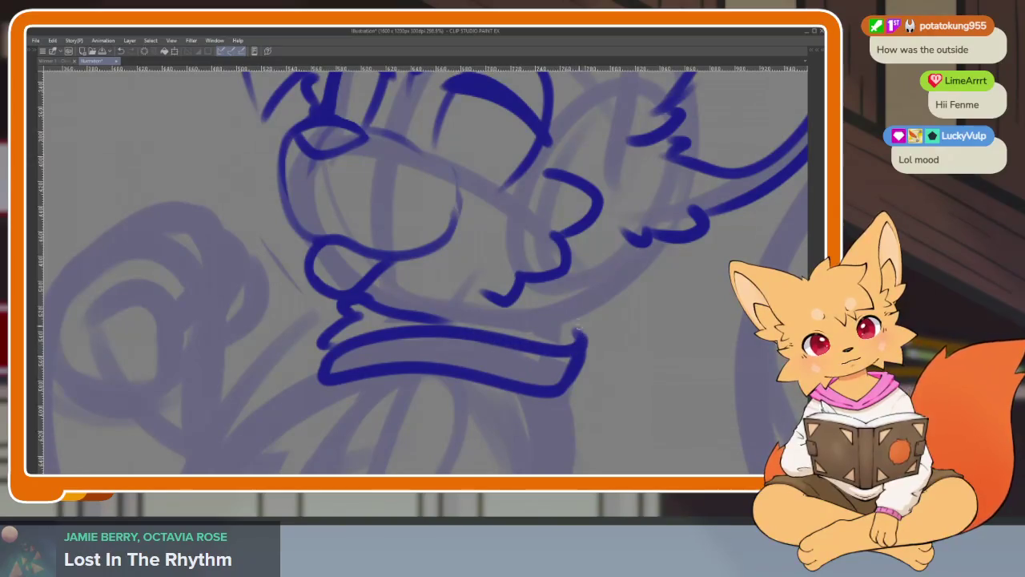
Centre the view on the mouth and redraw its end stroke curving upward.
{"action": "scroll", "coordinate": [576, 327], "scroll_direction": "down", "scroll_amount": 5}
{"action": "scroll", "coordinate": [640, 332], "scroll_direction": "up", "scroll_amount": 4}
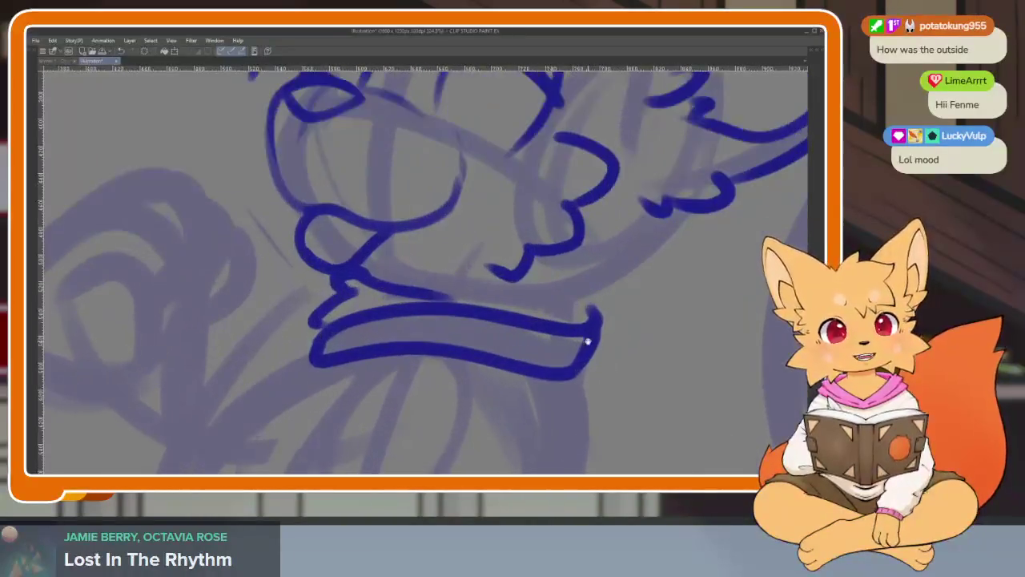
{"action": "left_click_drag", "start_coordinate": [584, 332], "coordinate": [471, 404]}
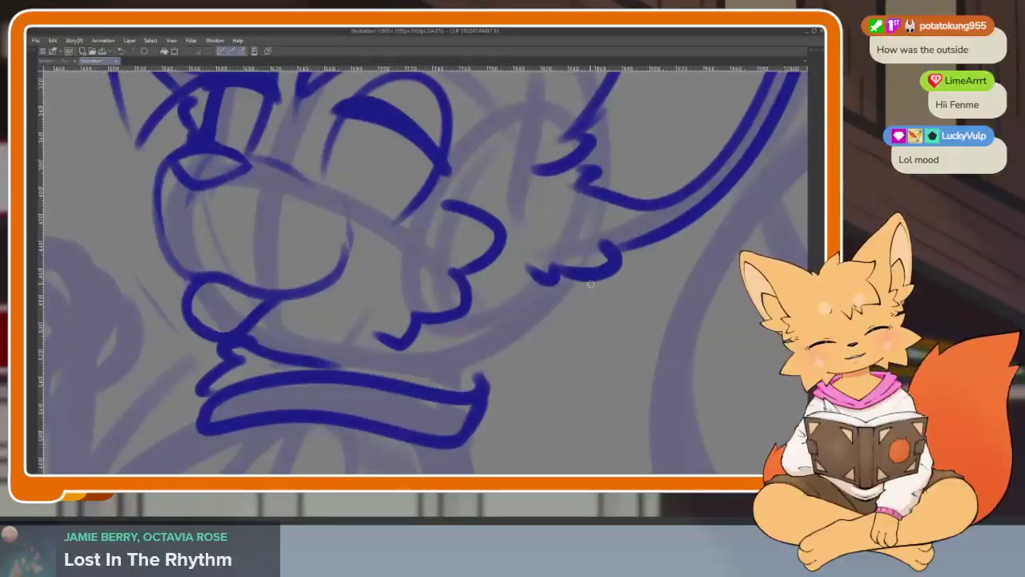
{"action": "key", "text": "Tab"}
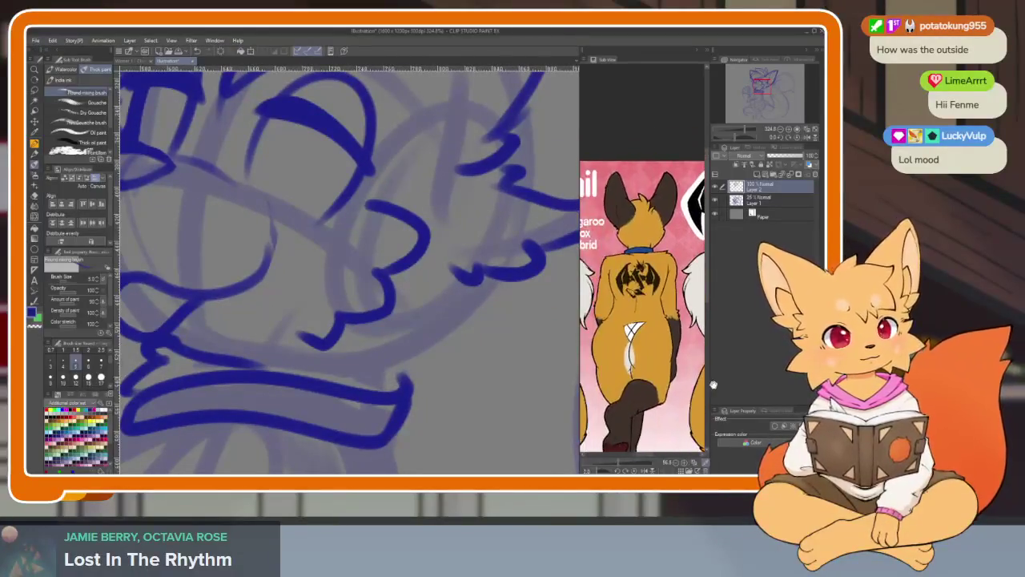
{"action": "key", "text": "Tab"}
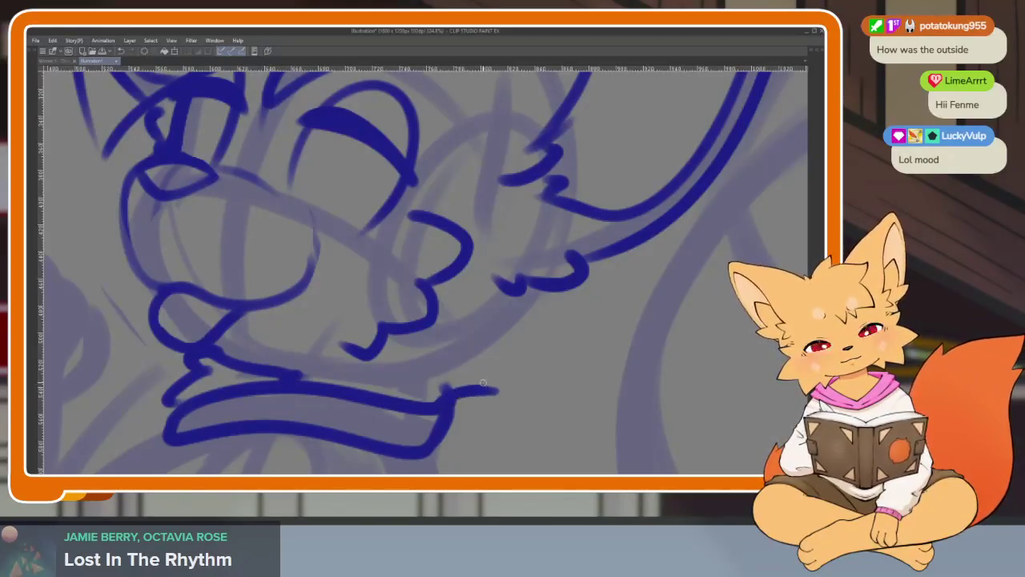
{"action": "key", "text": "ctrl+z"}
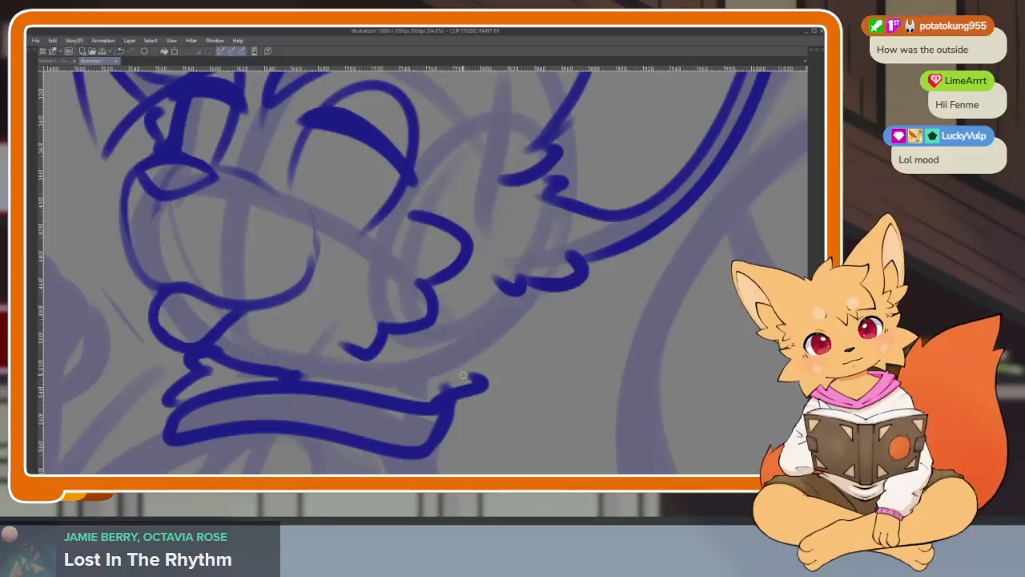
{"action": "left_click_drag", "start_coordinate": [463, 375], "coordinate": [529, 359]}
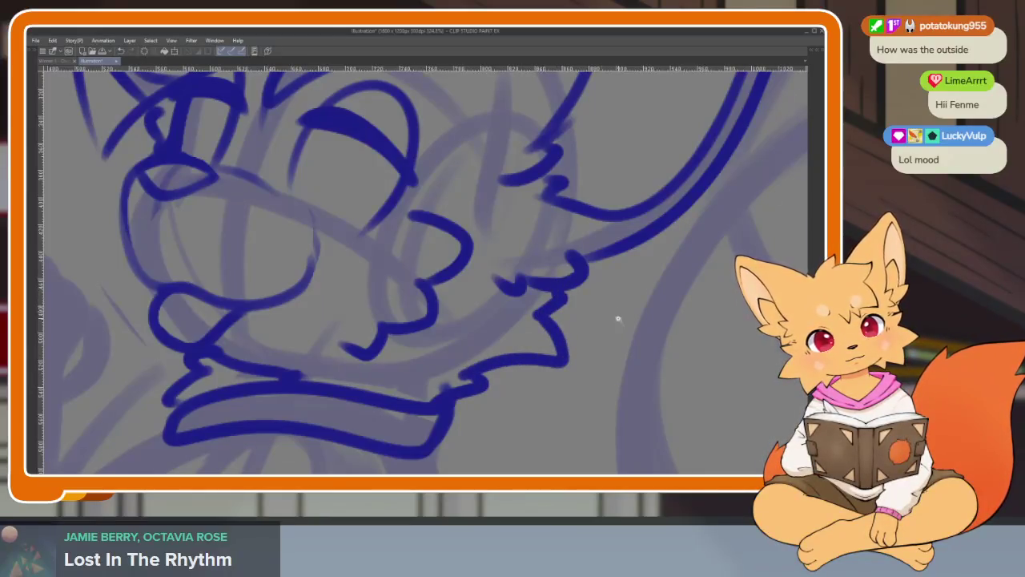
Replace the rejected chin stroke with a line from the mouth corner up to the cheek.
{"action": "scroll", "coordinate": [633, 317], "scroll_direction": "down", "scroll_amount": 5}
{"action": "scroll", "coordinate": [647, 316], "scroll_direction": "up", "scroll_amount": 1}
{"action": "scroll", "coordinate": [614, 332], "scroll_direction": "up", "scroll_amount": 5}
{"action": "key", "text": "ctrl+z"}
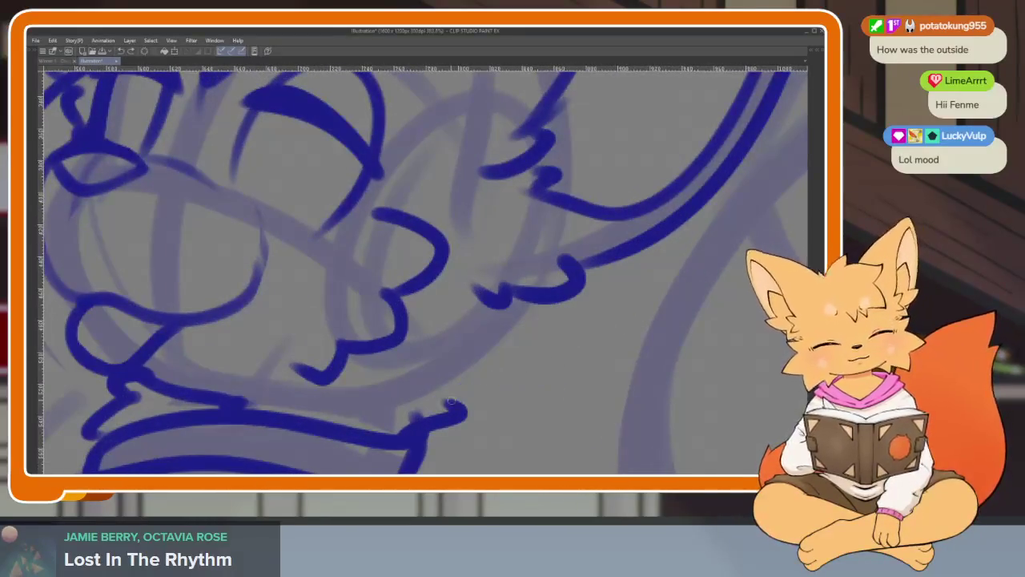
{"action": "left_click_drag", "start_coordinate": [451, 400], "coordinate": [567, 330]}
Pan and zoom to bring the fist sketch beside the chin into view.
{"action": "scroll", "coordinate": [641, 312], "scroll_direction": "down", "scroll_amount": 4}
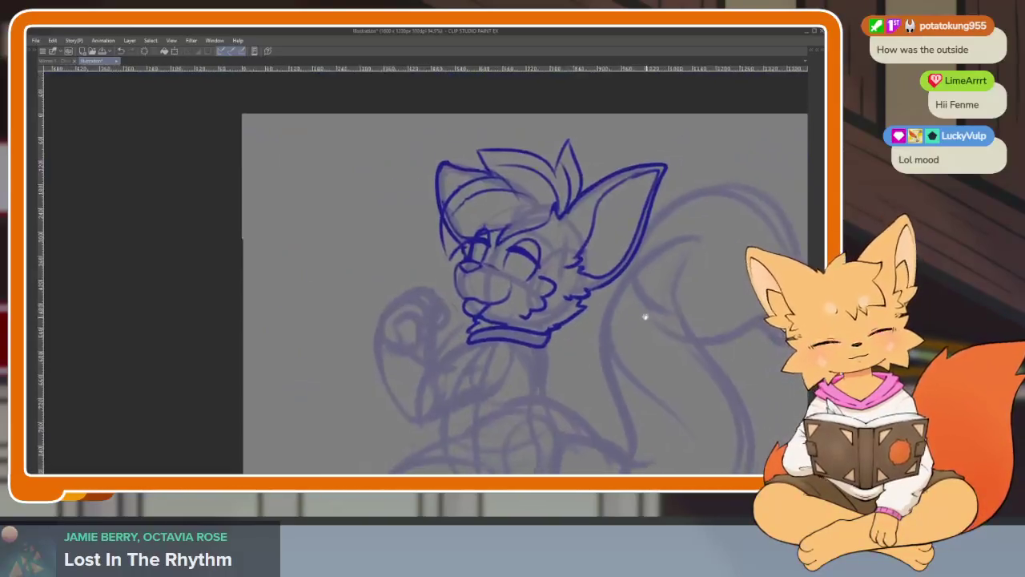
{"action": "scroll", "coordinate": [630, 321], "scroll_direction": "up", "scroll_amount": 1}
{"action": "scroll", "coordinate": [556, 370], "scroll_direction": "up", "scroll_amount": 2}
{"action": "scroll", "coordinate": [547, 346], "scroll_direction": "down", "scroll_amount": 1}
{"action": "scroll", "coordinate": [547, 346], "scroll_direction": "up", "scroll_amount": 2}
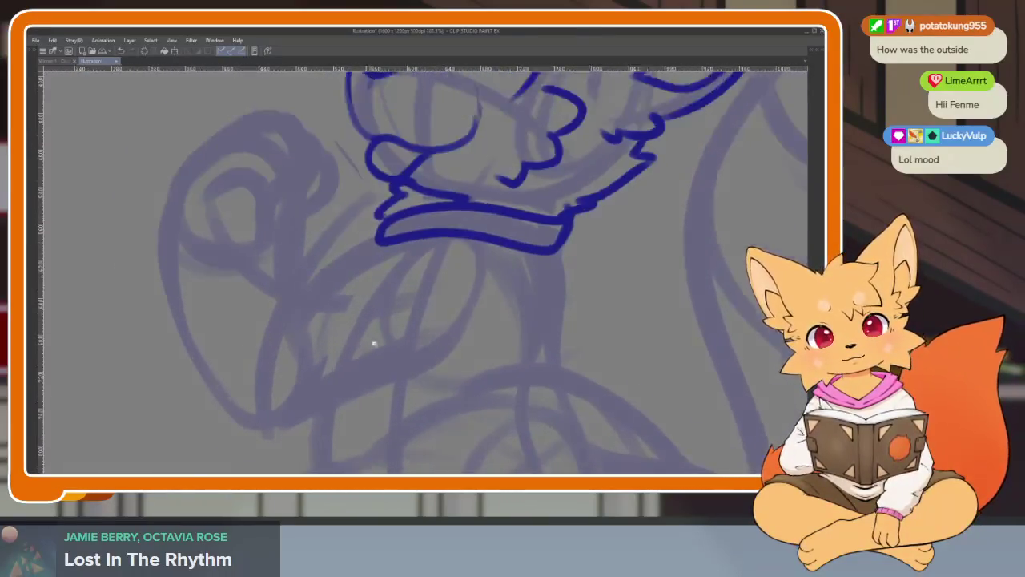
{"action": "left_click_drag", "start_coordinate": [374, 344], "coordinate": [502, 374]}
{"action": "scroll", "coordinate": [374, 250], "scroll_direction": "down", "scroll_amount": 1}
{"action": "scroll", "coordinate": [374, 249], "scroll_direction": "up", "scroll_amount": 1}
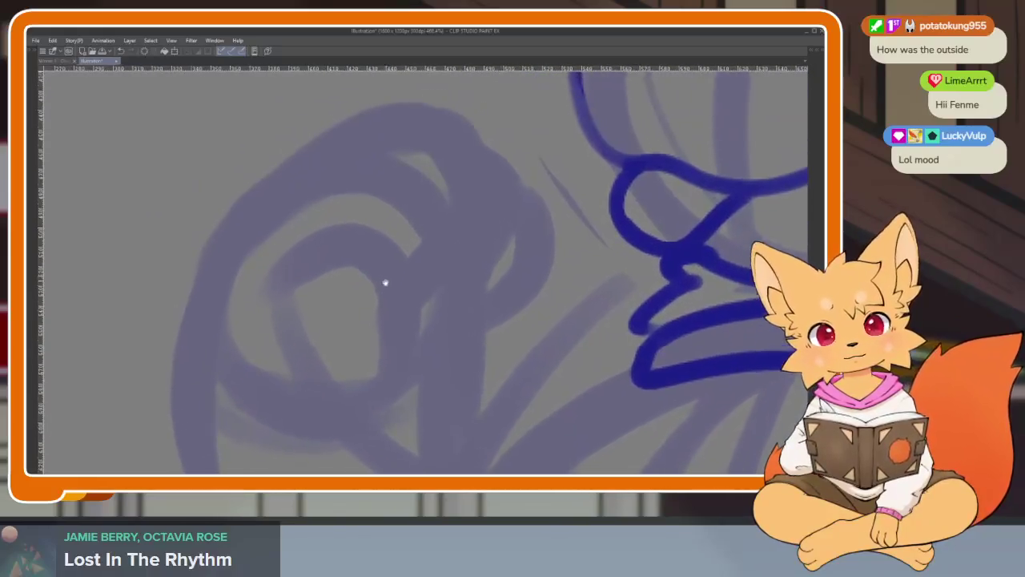
{"action": "scroll", "coordinate": [385, 281], "scroll_direction": "down", "scroll_amount": 2}
{"action": "key", "text": "Tab"}
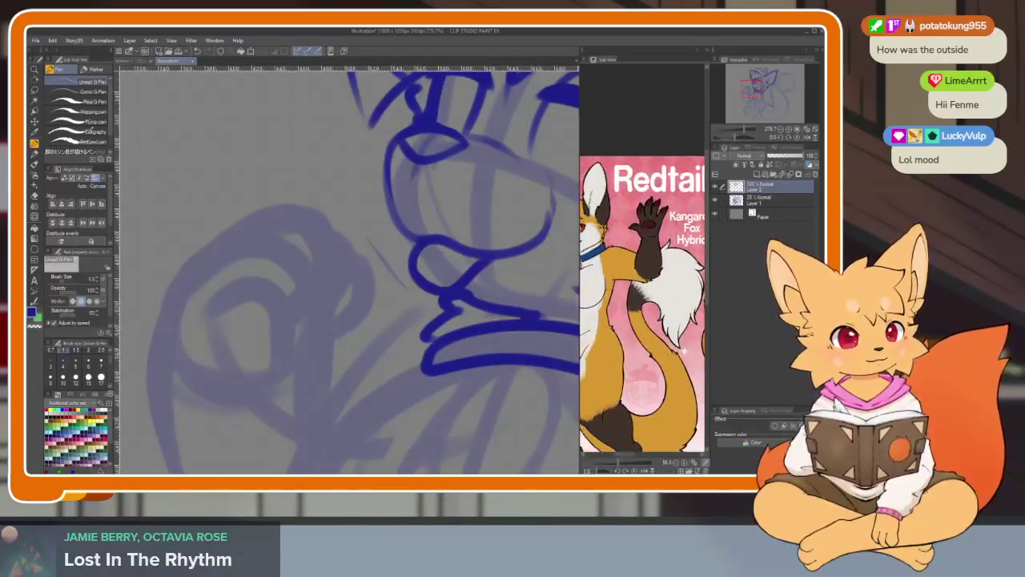
{"action": "key", "text": "Tab"}
{"action": "scroll", "coordinate": [480, 377], "scroll_direction": "down", "scroll_amount": 1}
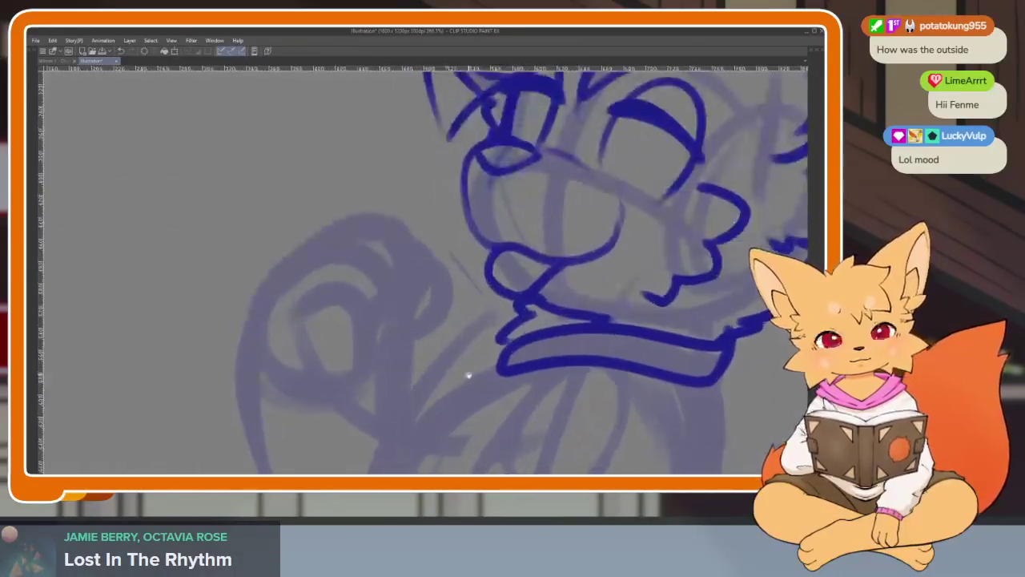
Ink the fist's top arc as a longer curve, discarding the rejected finger-loop attempts.
{"action": "mouse_move", "coordinate": [286, 282]}
{"action": "left_mouse_down"}
{"action": "mouse_move", "coordinate": [364, 228]}
{"action": "mouse_move", "coordinate": [433, 305]}
{"action": "left_mouse_up"}
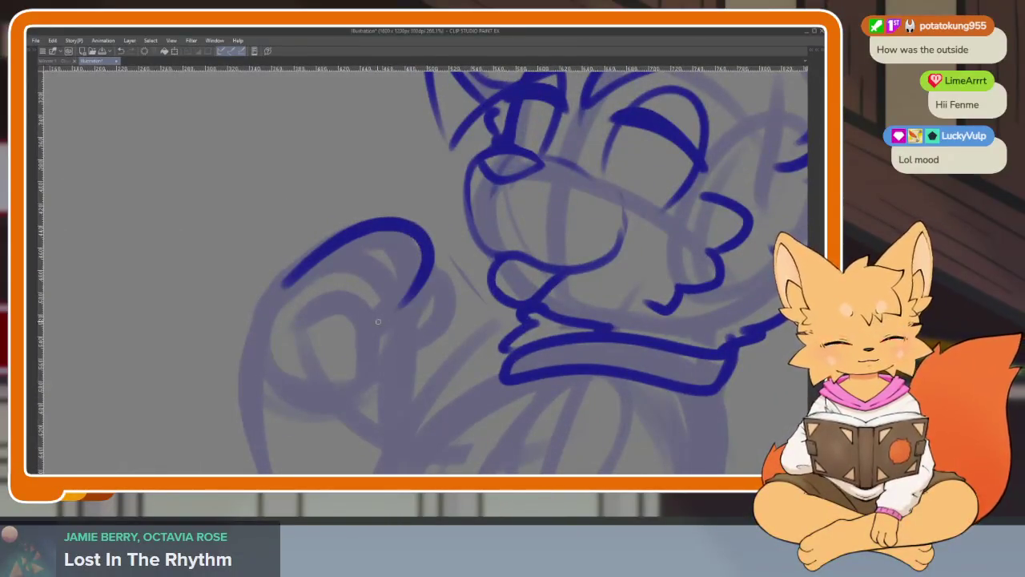
{"action": "key", "text": "ctrl+z"}
{"action": "mouse_move", "coordinate": [276, 295]}
{"action": "left_mouse_down"}
{"action": "mouse_move", "coordinate": [312, 265]}
{"action": "mouse_move", "coordinate": [417, 239]}
{"action": "mouse_move", "coordinate": [392, 317]}
{"action": "left_mouse_up"}
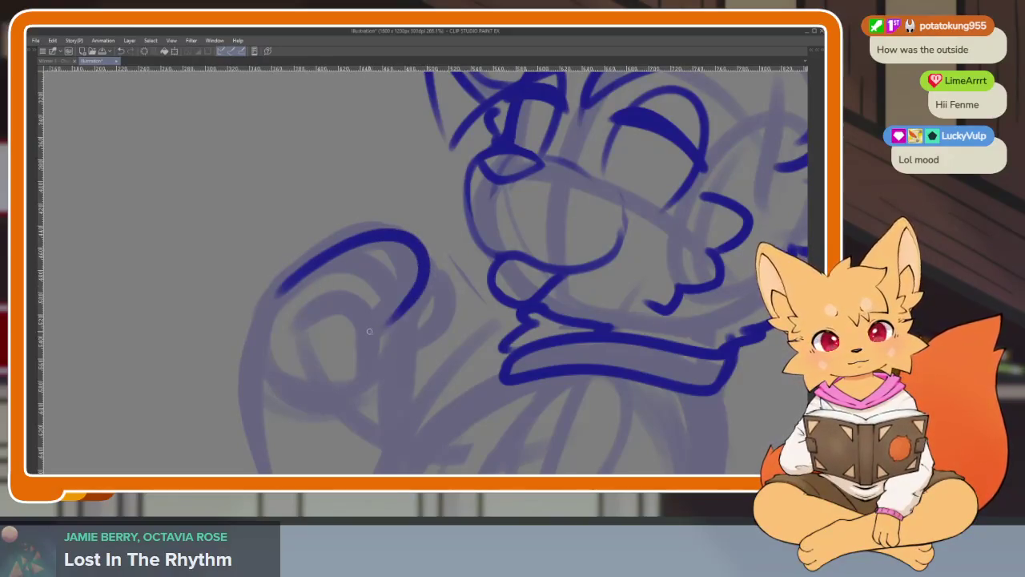
{"action": "key", "text": "ctrl+z"}
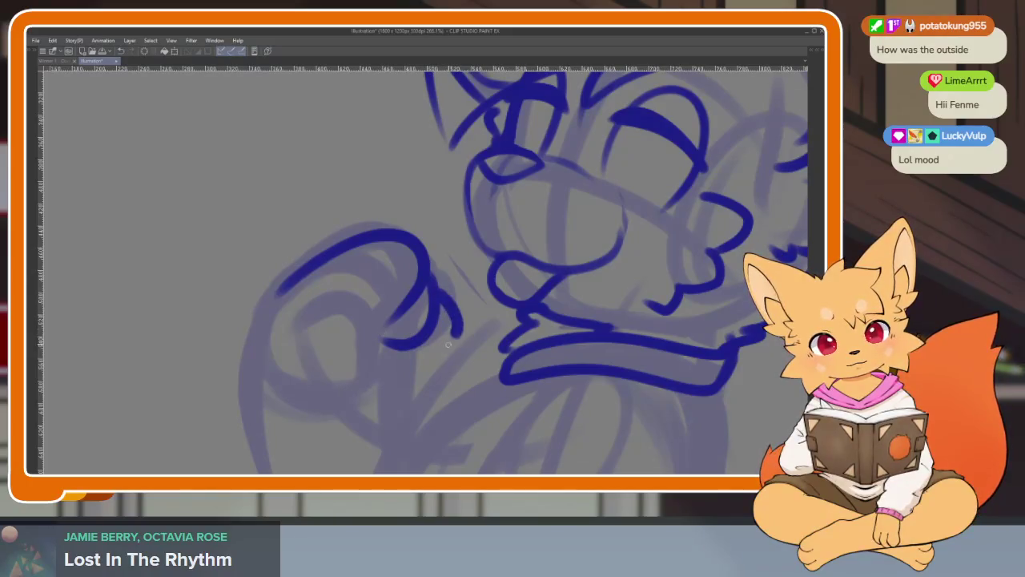
{"action": "key", "text": "ctrl+z"}
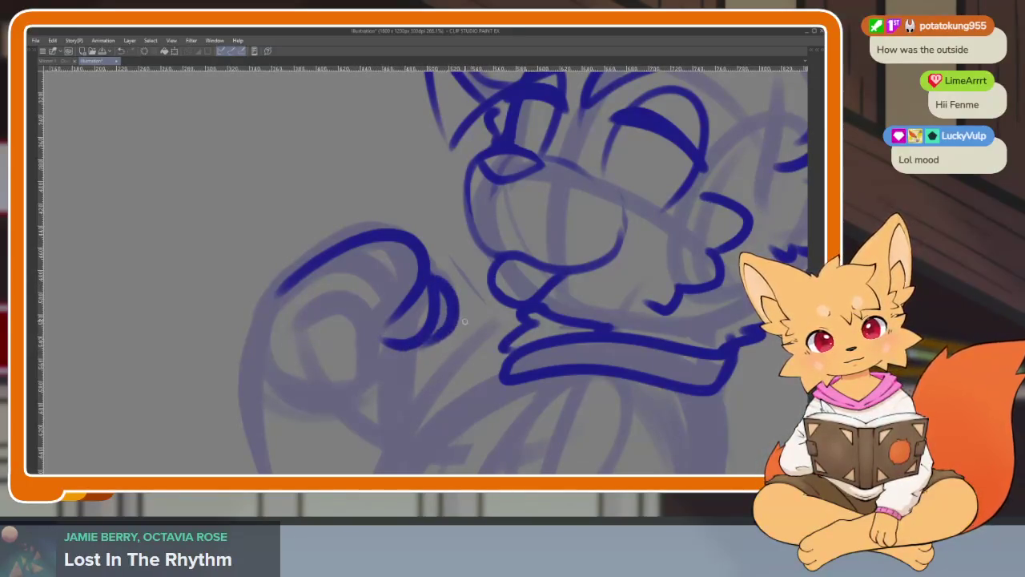
{"action": "key", "text": "ctrl+z"}
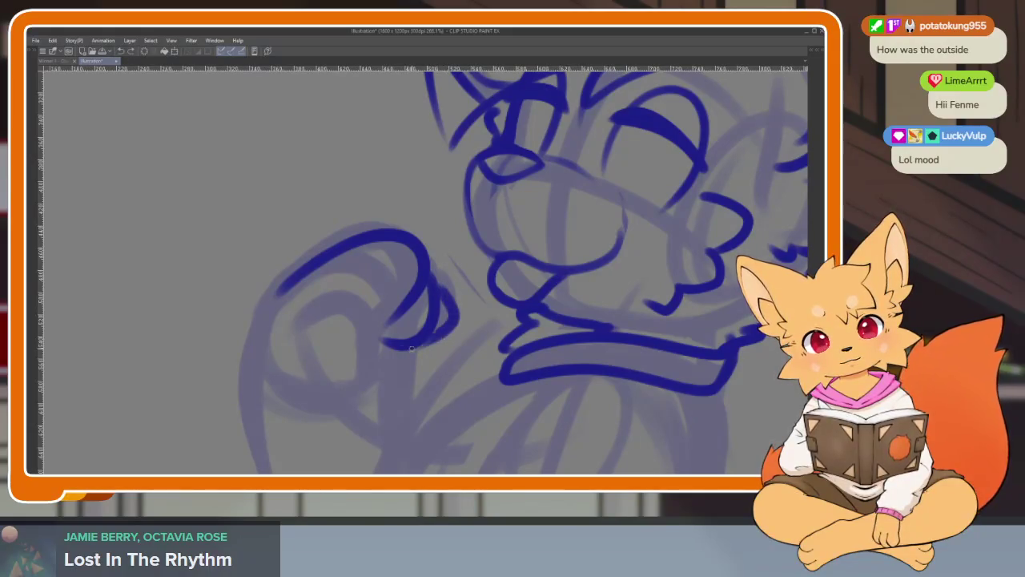
{"action": "key", "text": "ctrl+z"}
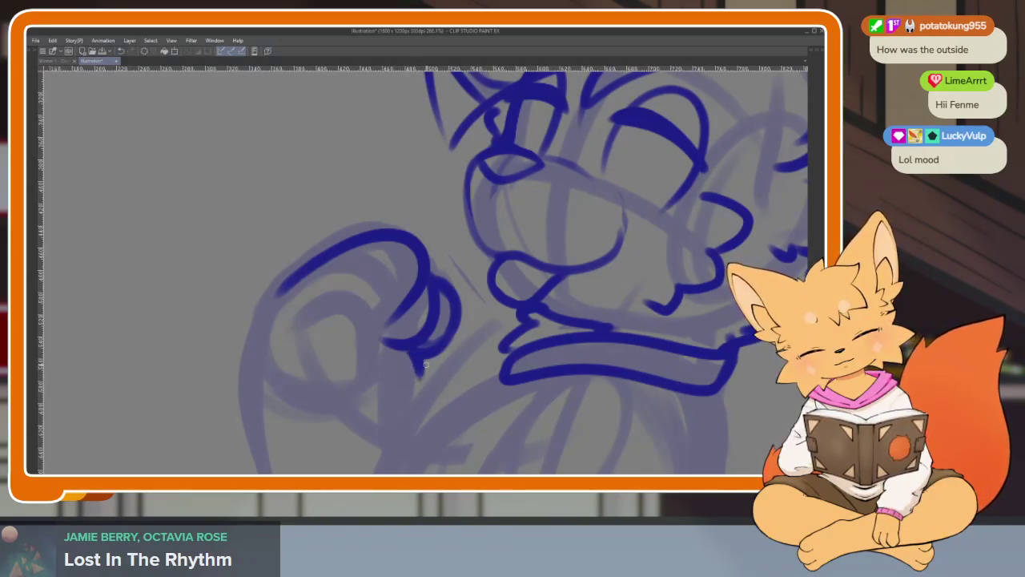
Draw the inner curl of the fist's fingers and remove the stray stroke below it.
{"action": "left_click_drag", "start_coordinate": [425, 364], "coordinate": [430, 373]}
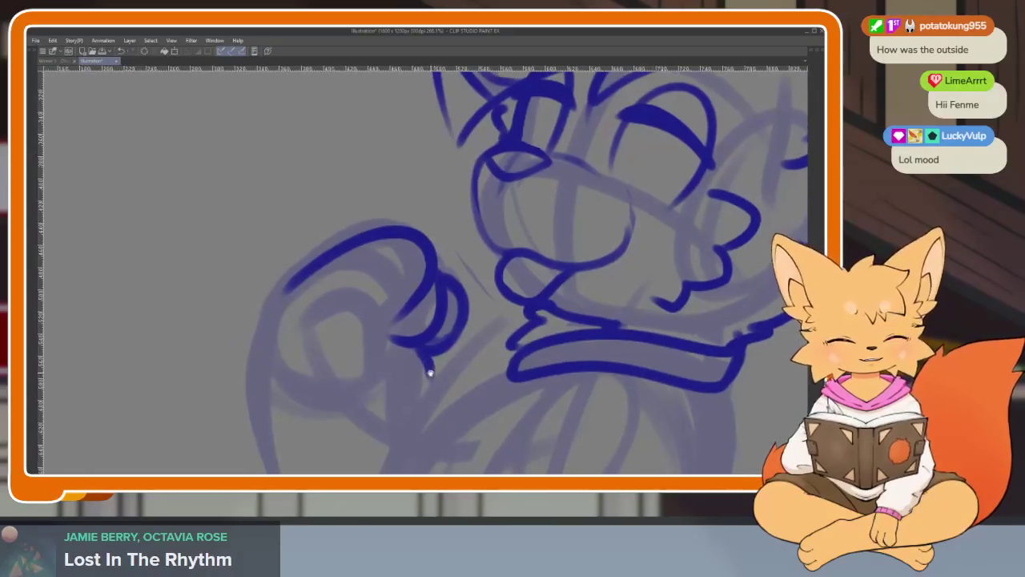
{"action": "scroll", "coordinate": [359, 383], "scroll_direction": "up", "scroll_amount": 1}
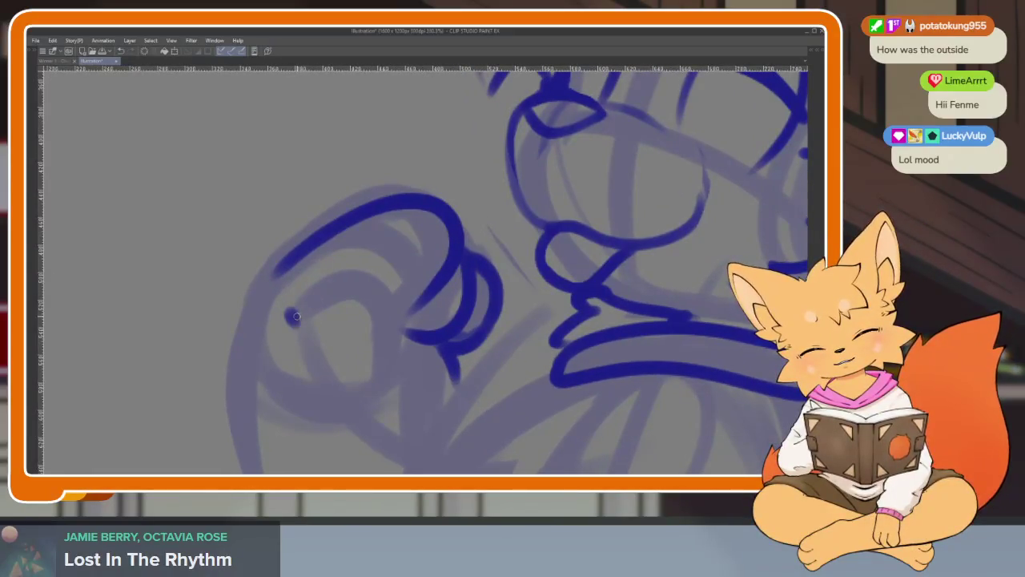
{"action": "left_click_drag", "start_coordinate": [295, 316], "coordinate": [389, 323]}
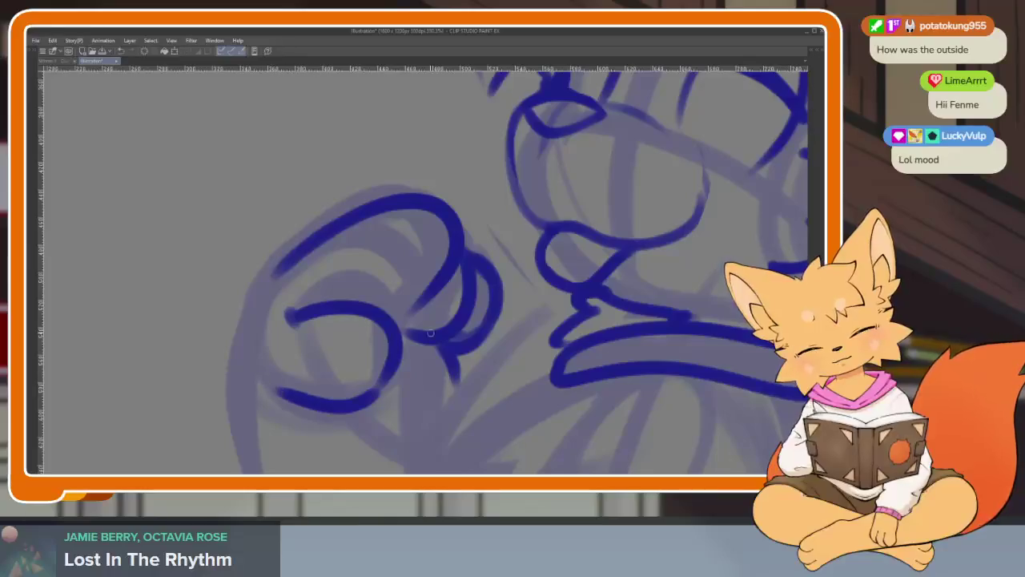
{"action": "key", "text": "ctrl+z"}
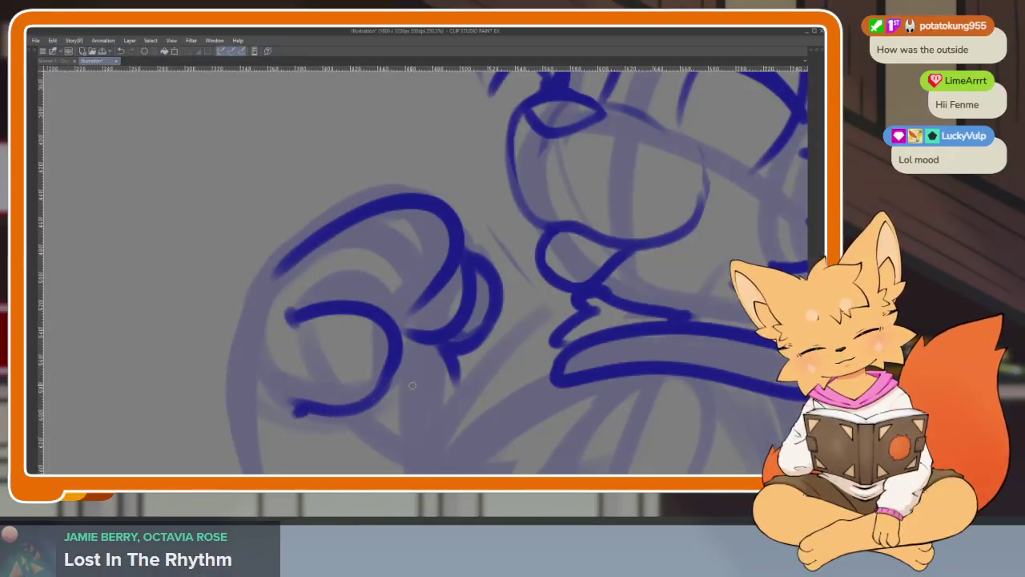
{"action": "scroll", "coordinate": [308, 410], "scroll_direction": "down", "scroll_amount": 5}
{"action": "scroll", "coordinate": [448, 374], "scroll_direction": "up", "scroll_amount": 5}
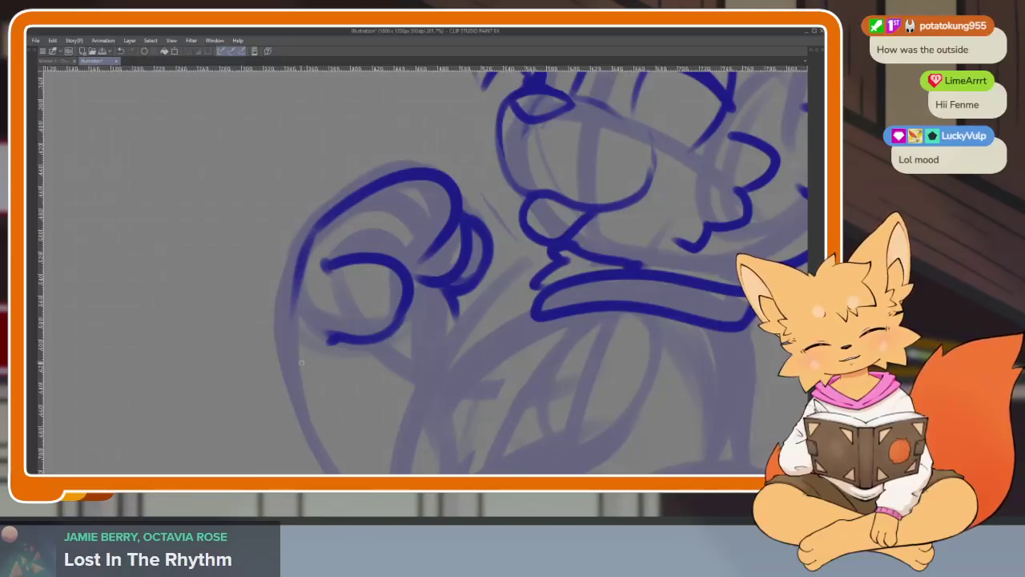
Ink the curve down the fist's left side with short strokes at its lower left.
{"action": "mouse_move", "coordinate": [309, 234]}
{"action": "left_mouse_down"}
{"action": "mouse_move", "coordinate": [290, 377]}
{"action": "mouse_move", "coordinate": [298, 398]}
{"action": "left_mouse_up"}
{"action": "left_click_drag", "start_coordinate": [433, 414], "coordinate": [395, 366]}
{"action": "mouse_move", "coordinate": [413, 255]}
{"action": "left_mouse_down"}
{"action": "mouse_move", "coordinate": [411, 287]}
{"action": "mouse_move", "coordinate": [425, 295]}
{"action": "left_mouse_up"}
{"action": "left_click_drag", "start_coordinate": [437, 362], "coordinate": [389, 313]}
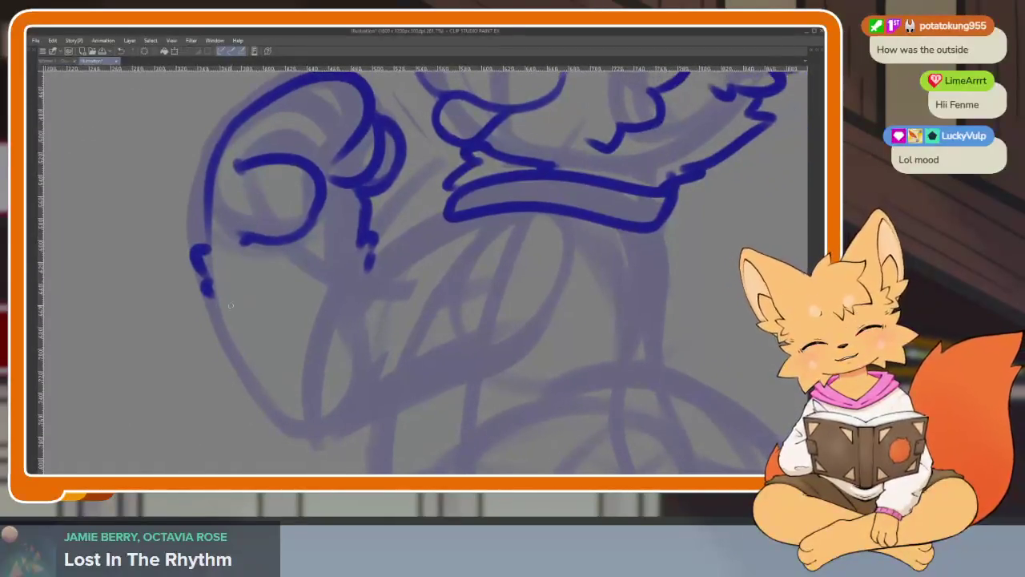
{"action": "mouse_move", "coordinate": [210, 289]}
{"action": "left_mouse_down"}
{"action": "mouse_move", "coordinate": [228, 341]}
{"action": "mouse_move", "coordinate": [224, 321]}
{"action": "mouse_move", "coordinate": [317, 437]}
{"action": "mouse_move", "coordinate": [405, 387]}
{"action": "mouse_move", "coordinate": [523, 351]}
{"action": "left_mouse_up"}
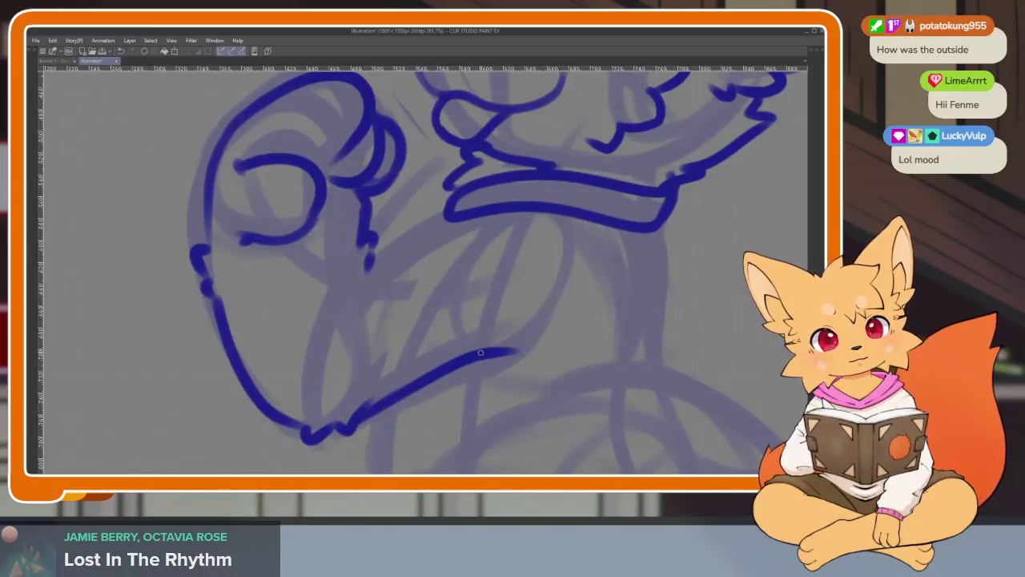
Ink the arm's underside up toward the jaw and the lower jaw line under the mouth.
{"action": "left_click_drag", "start_coordinate": [372, 412], "coordinate": [401, 389]}
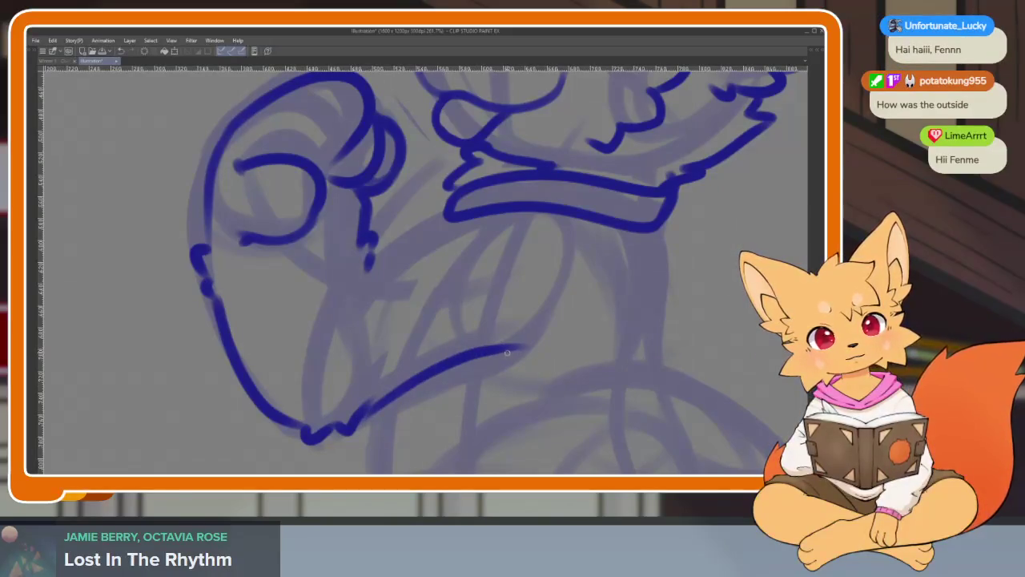
{"action": "key", "text": "ctrl+z"}
{"action": "mouse_move", "coordinate": [367, 411]}
{"action": "left_mouse_down"}
{"action": "mouse_move", "coordinate": [491, 357]}
{"action": "mouse_move", "coordinate": [504, 364]}
{"action": "mouse_move", "coordinate": [516, 407]}
{"action": "left_mouse_up"}
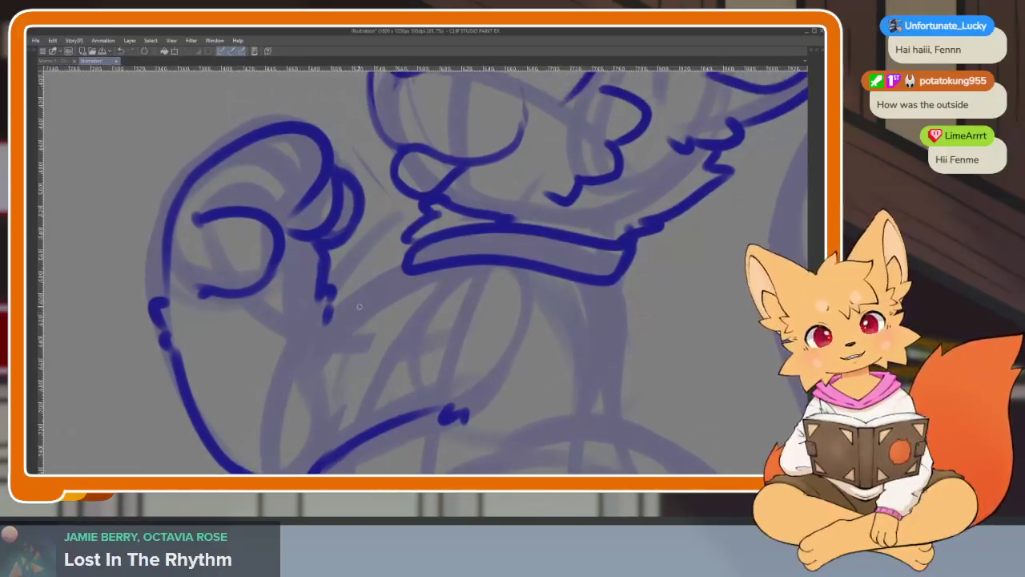
{"action": "left_click_drag", "start_coordinate": [330, 326], "coordinate": [460, 258]}
{"action": "key", "text": "ctrl+z"}
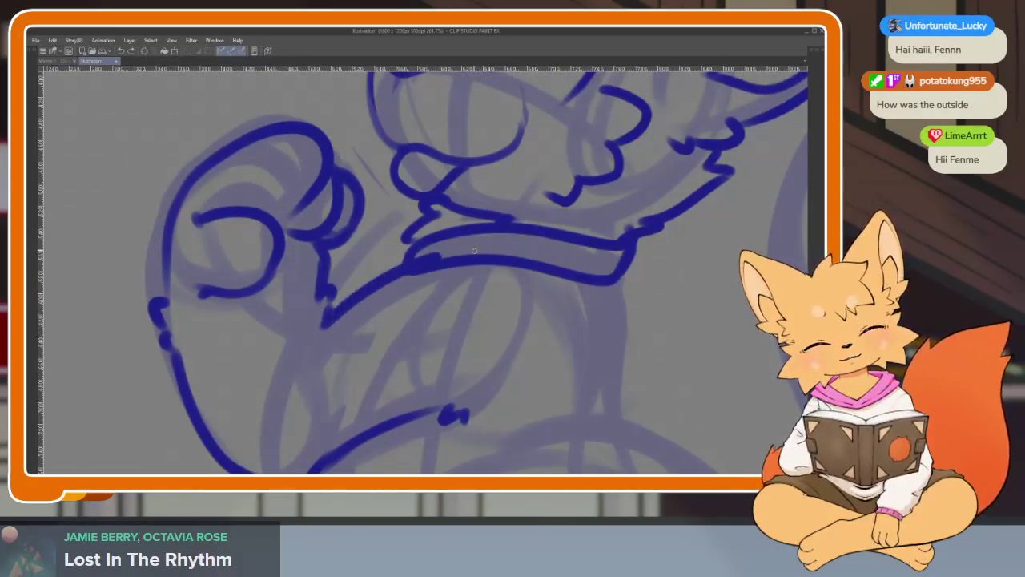
{"action": "left_click_drag", "start_coordinate": [320, 329], "coordinate": [511, 260]}
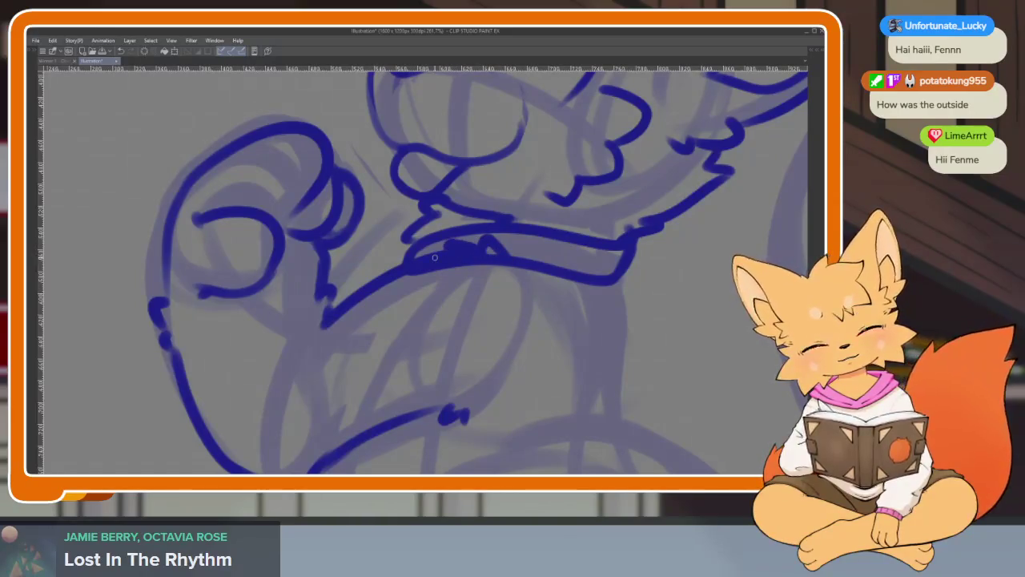
Draw the chest edge down from the jaw, retrying until the length fits.
{"action": "scroll", "coordinate": [633, 304], "scroll_direction": "down", "scroll_amount": 10}
{"action": "scroll", "coordinate": [633, 304], "scroll_direction": "up", "scroll_amount": 8}
{"action": "scroll", "coordinate": [625, 323], "scroll_direction": "up", "scroll_amount": 2}
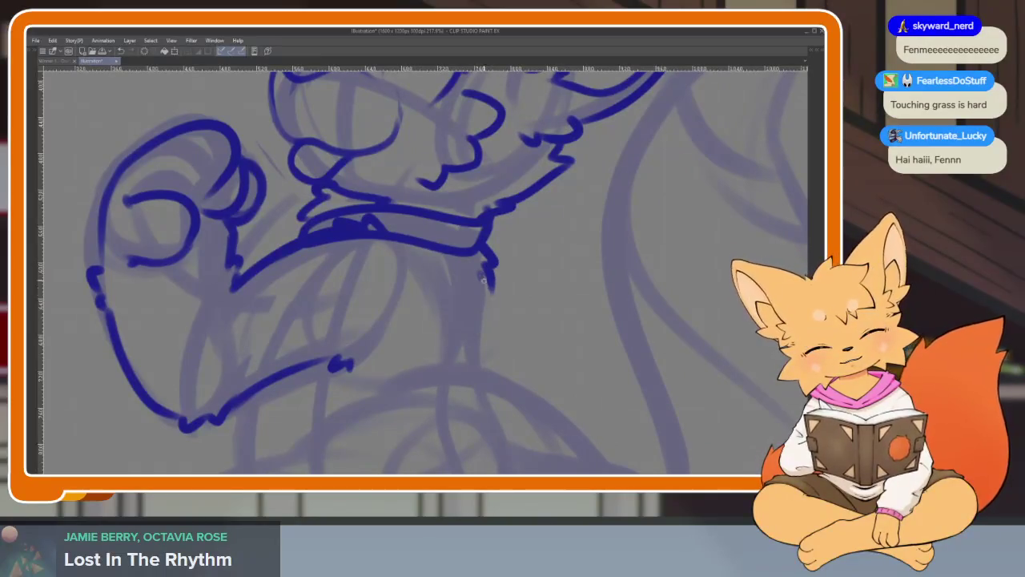
{"action": "left_click_drag", "start_coordinate": [484, 271], "coordinate": [479, 369]}
{"action": "key", "text": "ctrl+z"}
{"action": "left_click_drag", "start_coordinate": [486, 274], "coordinate": [479, 376]}
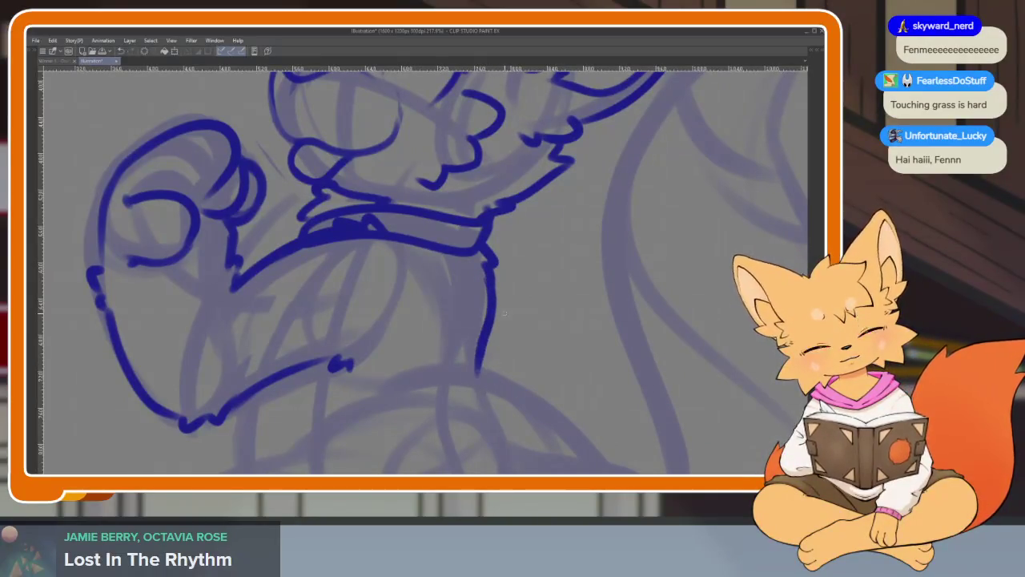
{"action": "key", "text": "ctrl+z"}
{"action": "left_click_drag", "start_coordinate": [490, 278], "coordinate": [479, 372]}
{"action": "scroll", "coordinate": [561, 356], "scroll_direction": "down", "scroll_amount": 8}
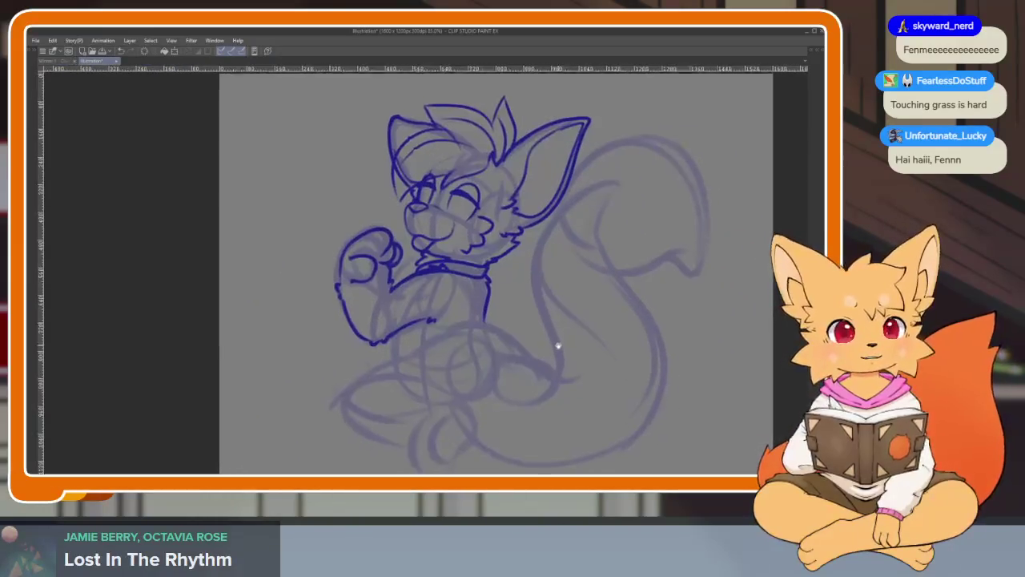
Ink the line running down-left from below the jaw, retrying it until it fits.
{"action": "scroll", "coordinate": [471, 380], "scroll_direction": "up", "scroll_amount": 8}
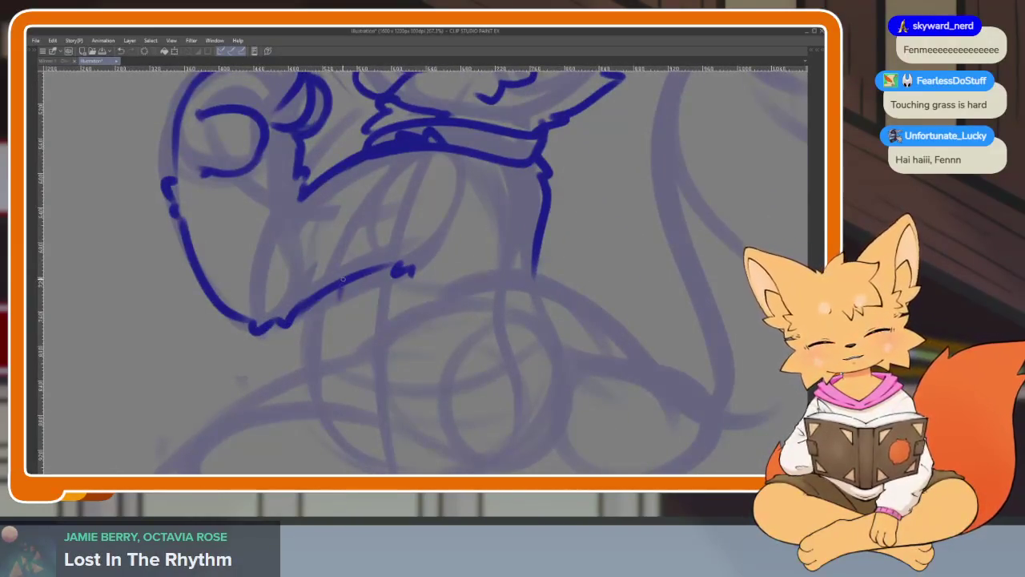
{"action": "mouse_move", "coordinate": [340, 285]}
{"action": "left_mouse_down"}
{"action": "mouse_move", "coordinate": [328, 344]}
{"action": "mouse_move", "coordinate": [303, 380]}
{"action": "left_mouse_up"}
{"action": "key", "text": "ctrl+z"}
{"action": "mouse_move", "coordinate": [345, 286]}
{"action": "left_mouse_down"}
{"action": "mouse_move", "coordinate": [320, 352]}
{"action": "mouse_move", "coordinate": [295, 383]}
{"action": "left_mouse_up"}
{"action": "key", "text": "ctrl+z"}
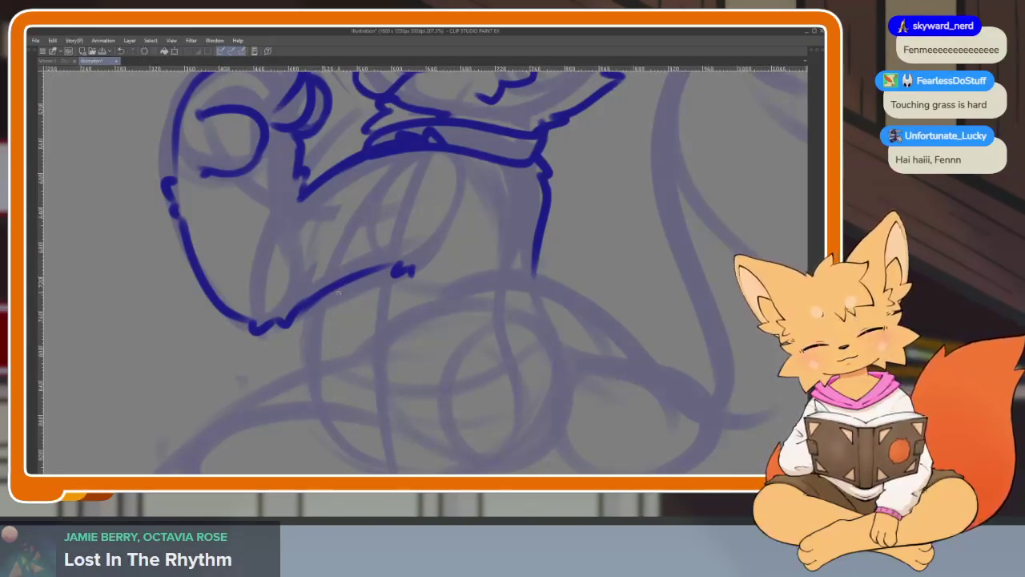
{"action": "left_click_drag", "start_coordinate": [342, 282], "coordinate": [325, 324]}
{"action": "key", "text": "ctrl+z"}
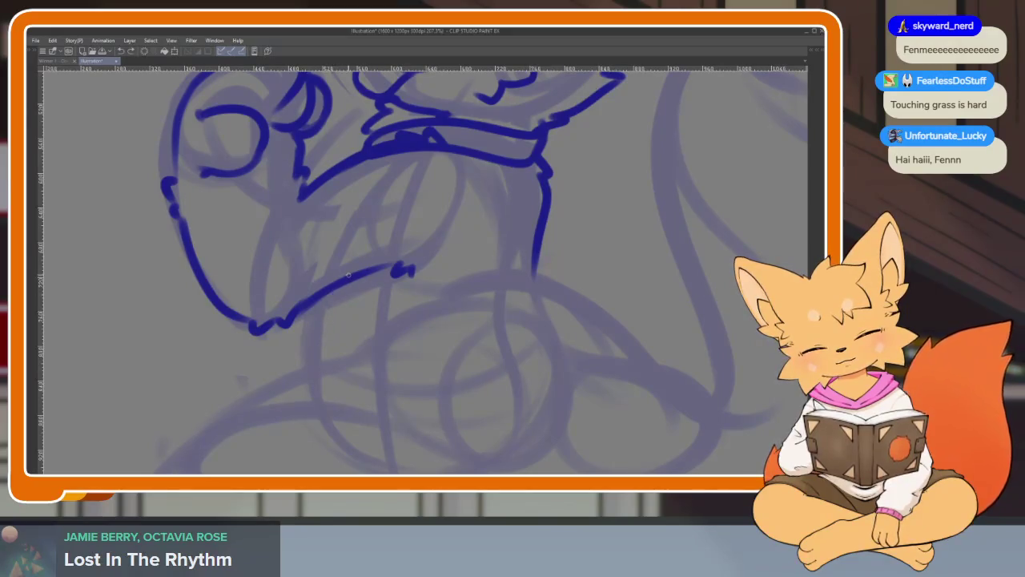
{"action": "left_click_drag", "start_coordinate": [346, 276], "coordinate": [308, 368]}
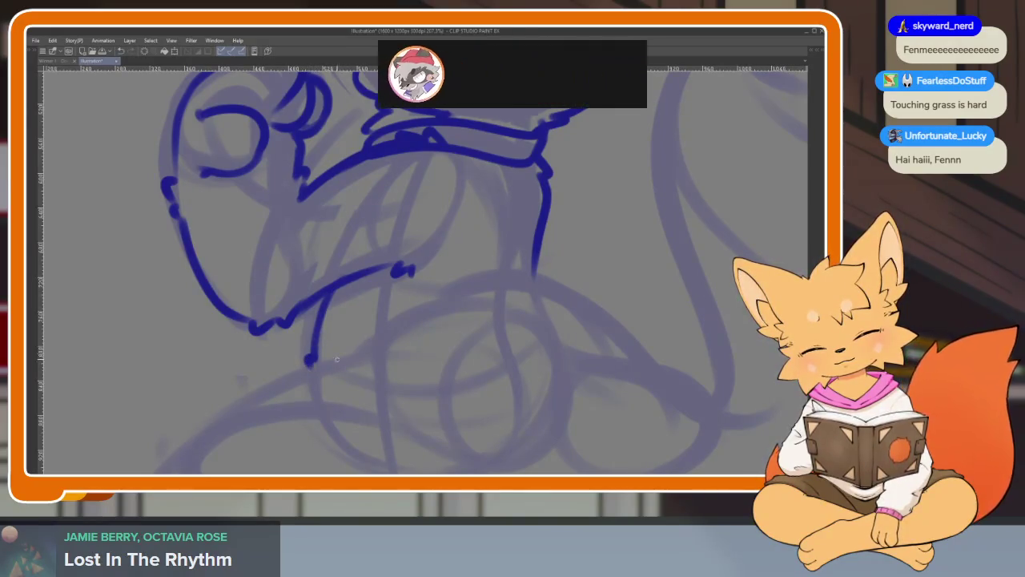
Zoom out and scroll across to view the whole fox drawing.
{"action": "scroll", "coordinate": [536, 350], "scroll_direction": "down", "scroll_amount": 5}
{"action": "scroll", "coordinate": [536, 349], "scroll_direction": "up", "scroll_amount": 5}
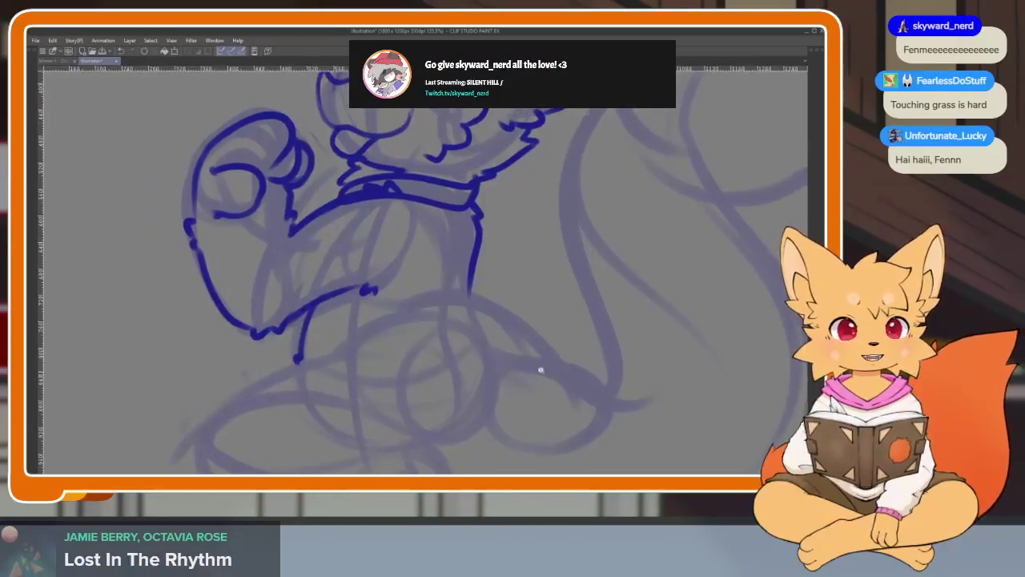
{"action": "scroll", "coordinate": [540, 368], "scroll_direction": "down", "scroll_amount": 3}
{"action": "scroll", "coordinate": [579, 375], "scroll_direction": "right", "scroll_amount": 1}
{"action": "scroll", "coordinate": [550, 378], "scroll_direction": "right", "scroll_amount": 1}
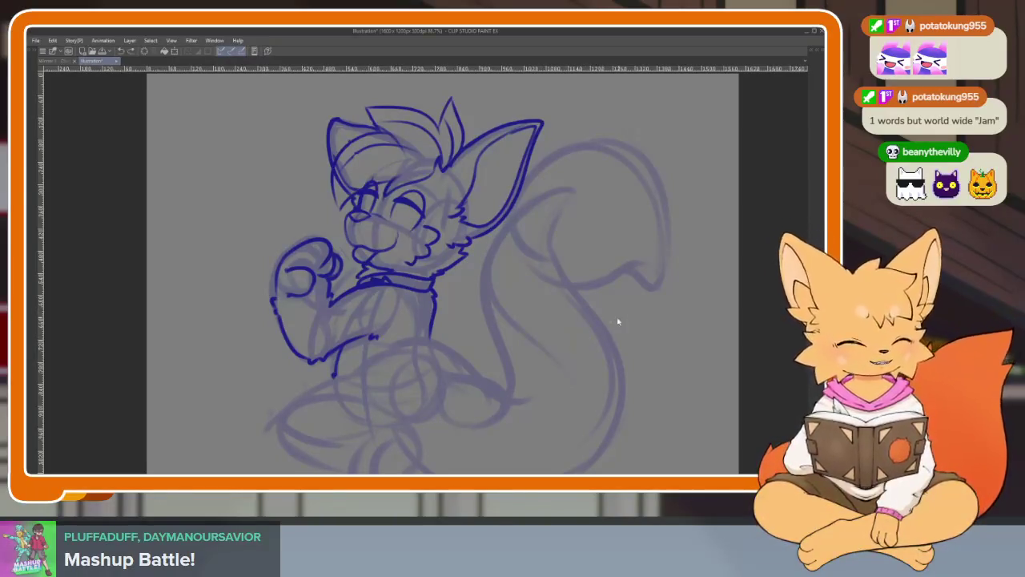
{"action": "scroll", "coordinate": [561, 362], "scroll_direction": "down", "scroll_amount": 2}
Extend the body outline down from the arm and continue the belly line toward the hip.
{"action": "scroll", "coordinate": [545, 366], "scroll_direction": "left", "scroll_amount": 2}
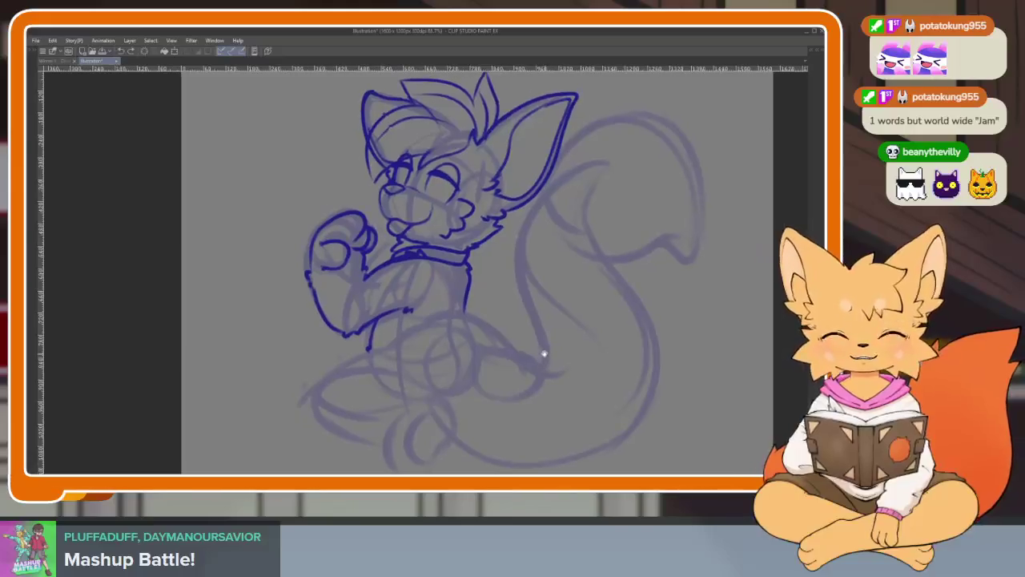
{"action": "scroll", "coordinate": [544, 354], "scroll_direction": "up", "scroll_amount": 2}
{"action": "scroll", "coordinate": [496, 373], "scroll_direction": "up", "scroll_amount": 3}
{"action": "scroll", "coordinate": [513, 384], "scroll_direction": "up", "scroll_amount": 2}
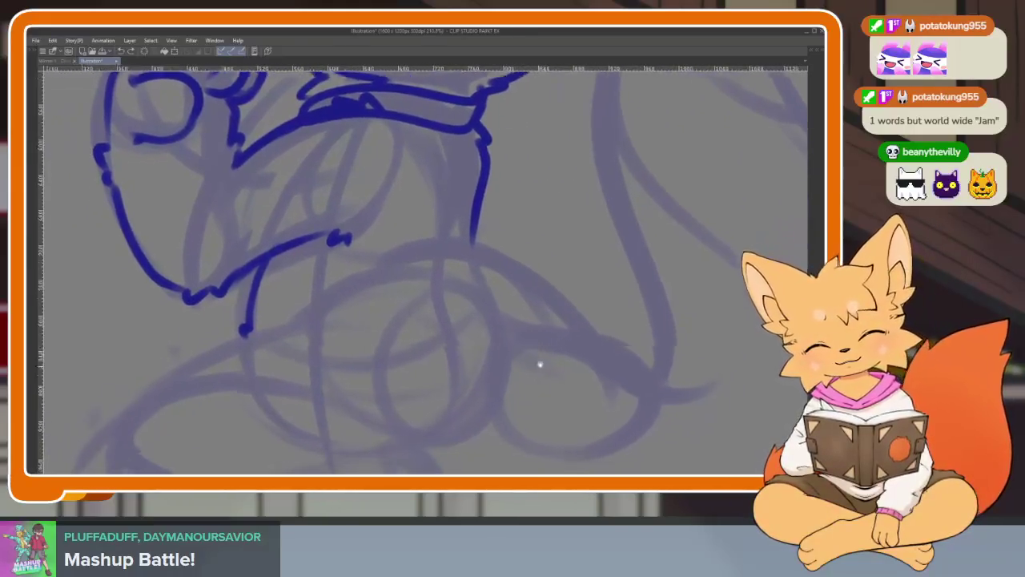
{"action": "scroll", "coordinate": [561, 344], "scroll_direction": "down", "scroll_amount": 3}
{"action": "scroll", "coordinate": [576, 320], "scroll_direction": "left", "scroll_amount": 3}
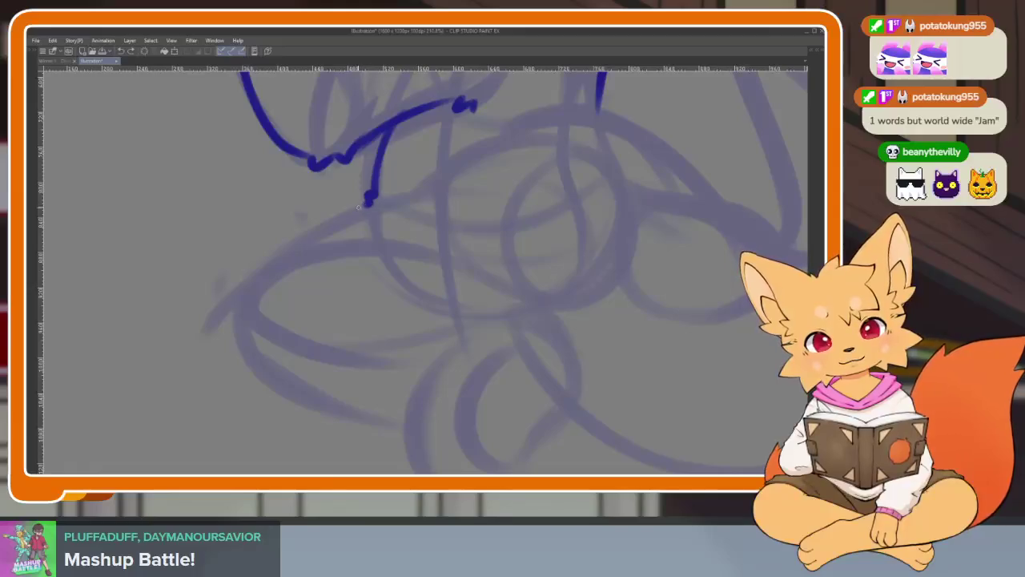
{"action": "mouse_move", "coordinate": [359, 207]}
{"action": "left_mouse_down"}
{"action": "mouse_move", "coordinate": [235, 280]}
{"action": "mouse_move", "coordinate": [228, 327]}
{"action": "left_mouse_up"}
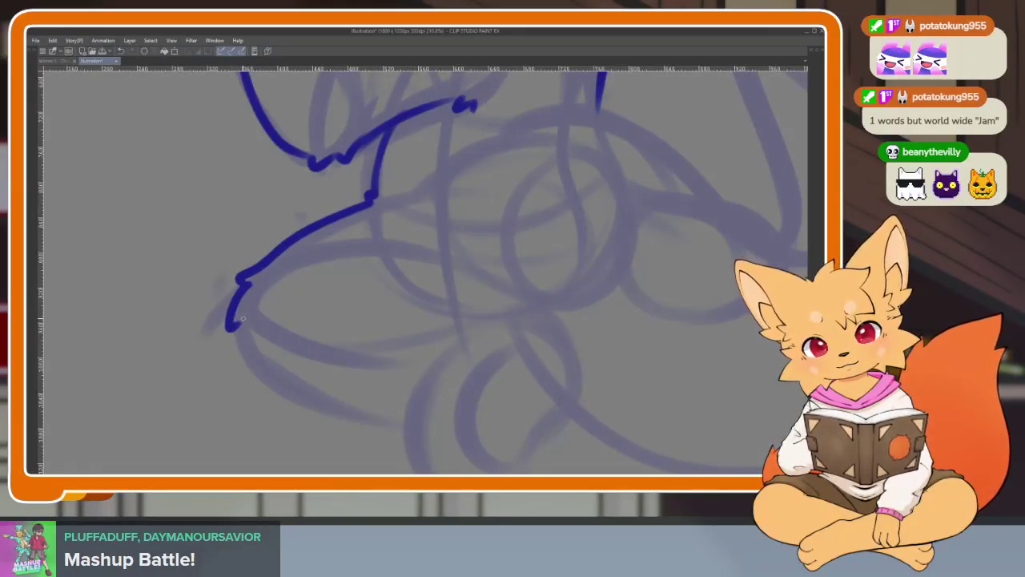
{"action": "mouse_move", "coordinate": [242, 368]}
{"action": "left_mouse_down"}
{"action": "mouse_move", "coordinate": [323, 416]}
{"action": "mouse_move", "coordinate": [405, 430]}
{"action": "left_mouse_up"}
Ink the hind leg curve, redrawing it several times until it sits right.
{"action": "scroll", "coordinate": [645, 376], "scroll_direction": "down", "scroll_amount": 1}
{"action": "scroll", "coordinate": [593, 352], "scroll_direction": "right", "scroll_amount": 1}
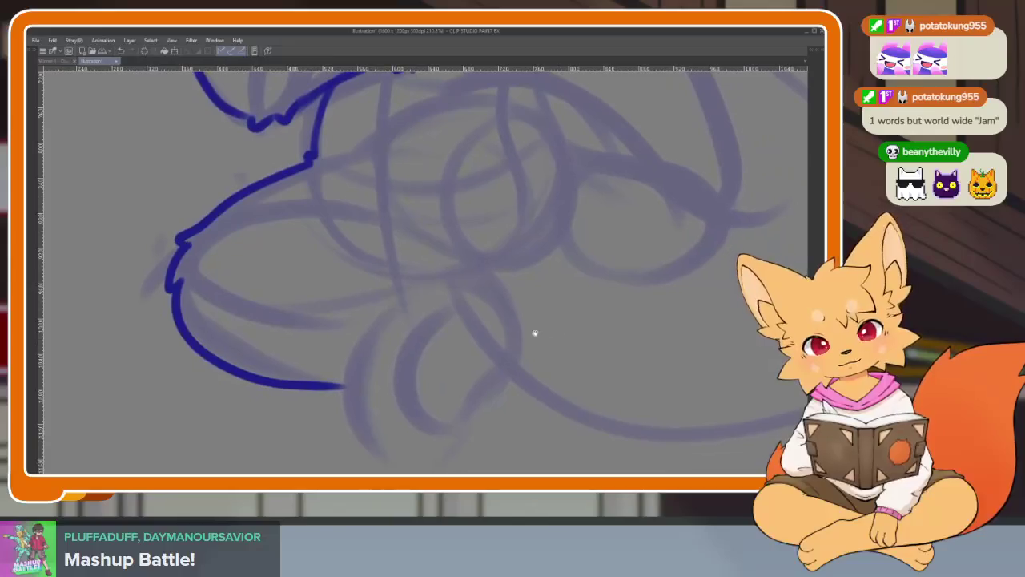
{"action": "scroll", "coordinate": [407, 297], "scroll_direction": "down", "scroll_amount": 1}
{"action": "scroll", "coordinate": [408, 300], "scroll_direction": "right", "scroll_amount": 1}
{"action": "mouse_move", "coordinate": [404, 290]}
{"action": "left_mouse_down"}
{"action": "mouse_move", "coordinate": [366, 314]}
{"action": "mouse_move", "coordinate": [358, 379]}
{"action": "left_mouse_up"}
{"action": "key", "text": "ctrl+z"}
{"action": "mouse_move", "coordinate": [401, 291]}
{"action": "left_mouse_down"}
{"action": "mouse_move", "coordinate": [342, 324]}
{"action": "mouse_move", "coordinate": [370, 400]}
{"action": "left_mouse_up"}
{"action": "key", "text": "ctrl+z"}
{"action": "left_click_drag", "start_coordinate": [373, 312], "coordinate": [347, 388]}
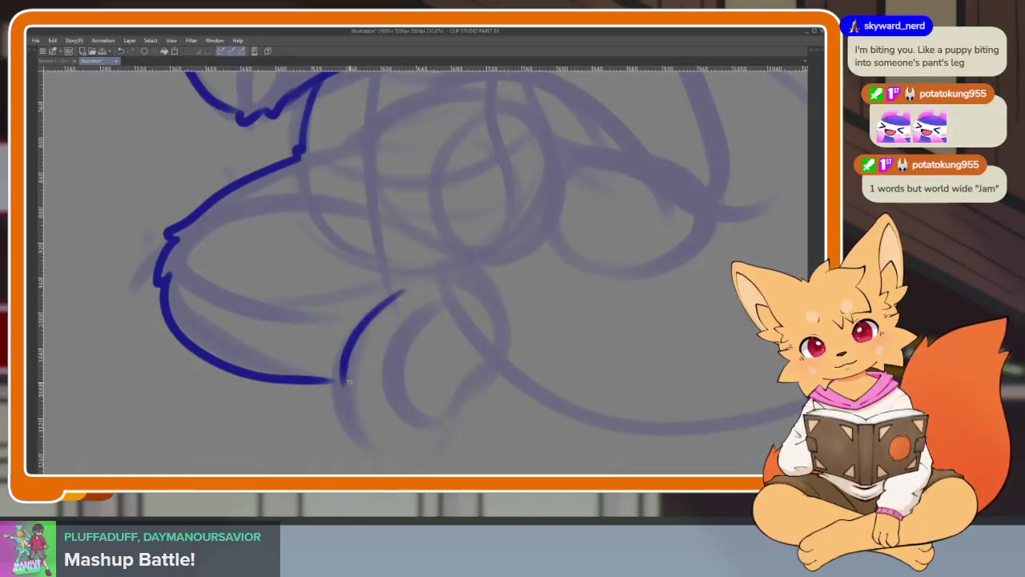
{"action": "key", "text": "ctrl+z"}
{"action": "mouse_move", "coordinate": [418, 281]}
{"action": "left_mouse_down"}
{"action": "mouse_move", "coordinate": [396, 295]}
{"action": "mouse_move", "coordinate": [344, 425]}
{"action": "mouse_move", "coordinate": [460, 439]}
{"action": "mouse_move", "coordinate": [514, 317]}
{"action": "mouse_move", "coordinate": [466, 255]}
{"action": "left_mouse_up"}
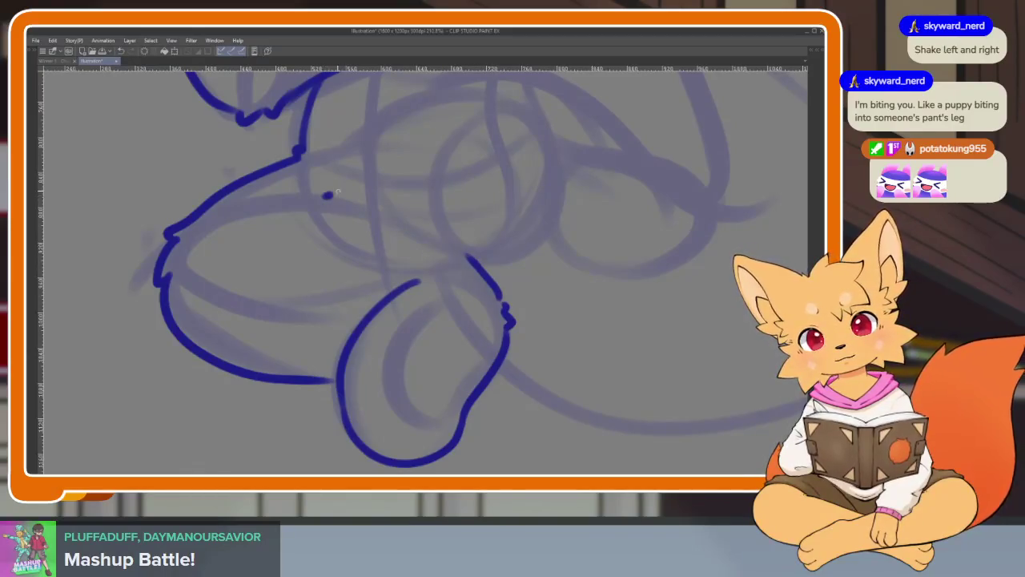
Add the thigh line and the foot's bottom and inner lines, then zoom out to check.
{"action": "left_click_drag", "start_coordinate": [326, 195], "coordinate": [466, 255]}
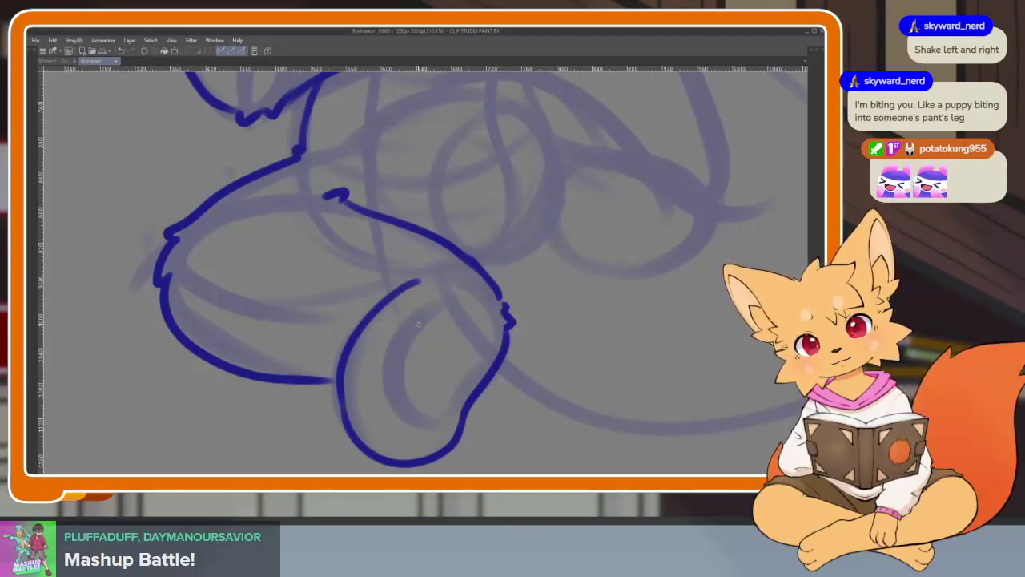
{"action": "left_click_drag", "start_coordinate": [339, 387], "coordinate": [418, 371]}
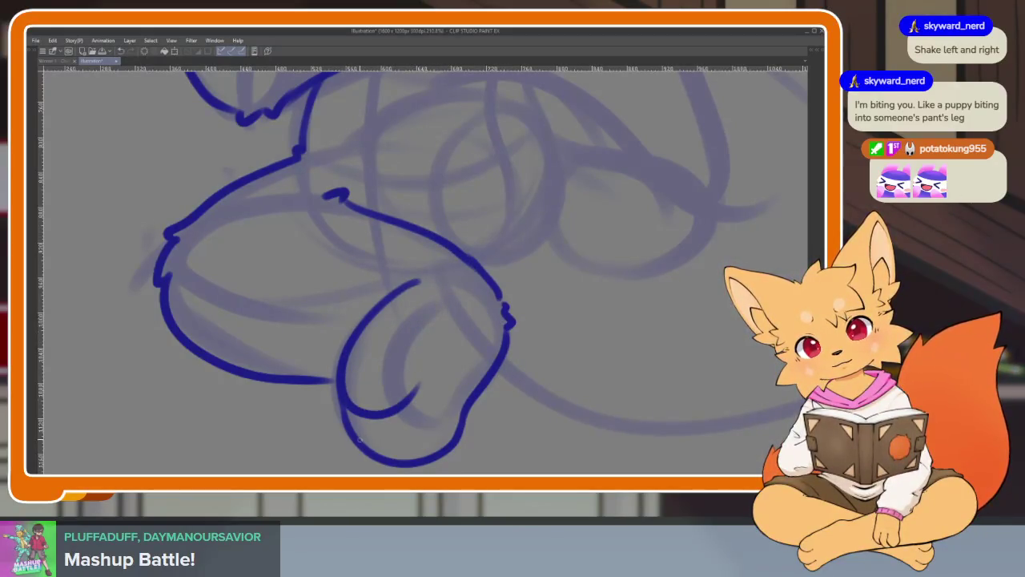
{"action": "left_click_drag", "start_coordinate": [418, 455], "coordinate": [443, 400]}
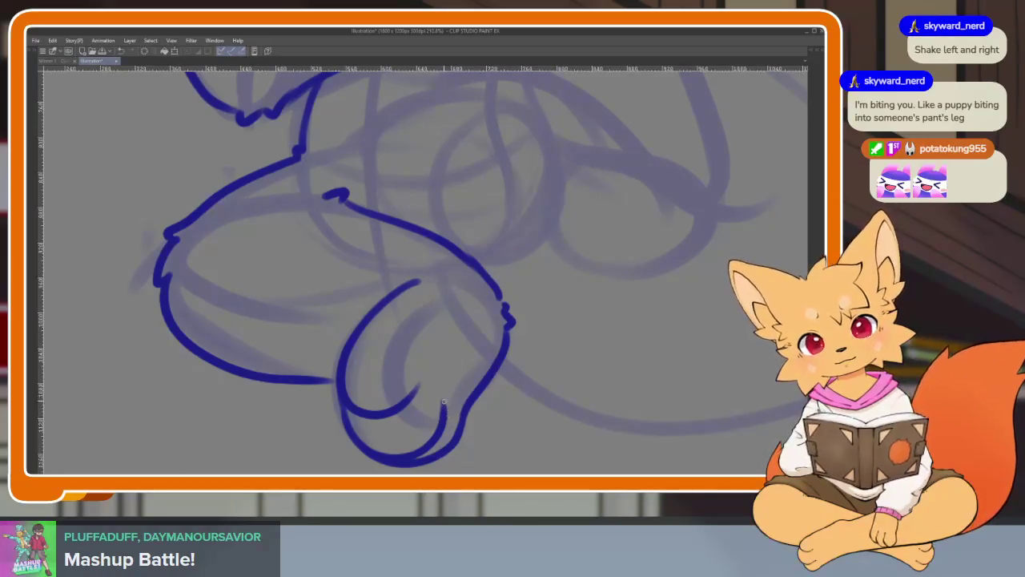
{"action": "scroll", "coordinate": [444, 402], "scroll_direction": "down", "scroll_amount": 5}
{"action": "scroll", "coordinate": [552, 362], "scroll_direction": "up", "scroll_amount": 4}
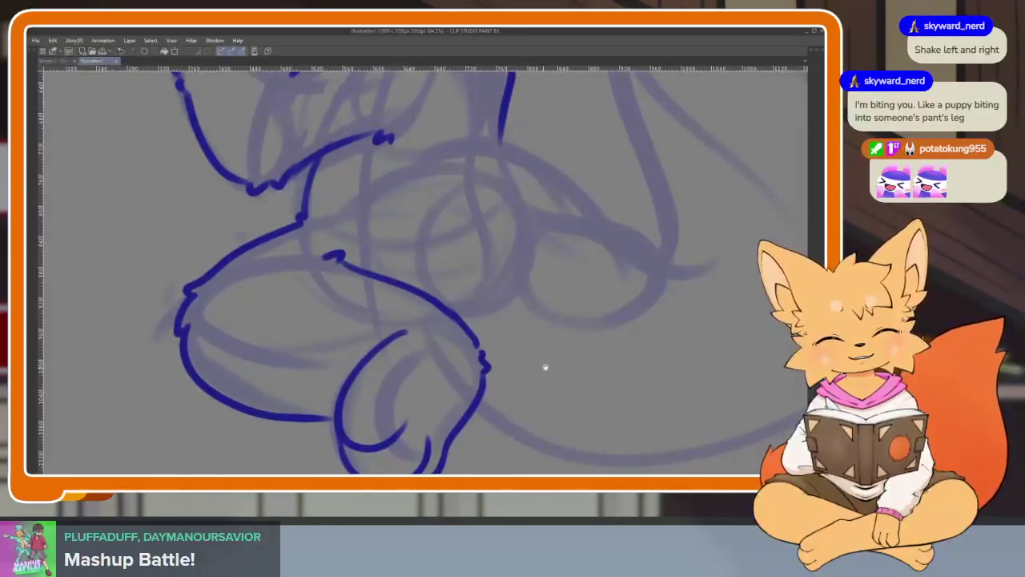
{"action": "scroll", "coordinate": [545, 367], "scroll_direction": "up", "scroll_amount": 2}
{"action": "scroll", "coordinate": [460, 366], "scroll_direction": "up", "scroll_amount": 1}
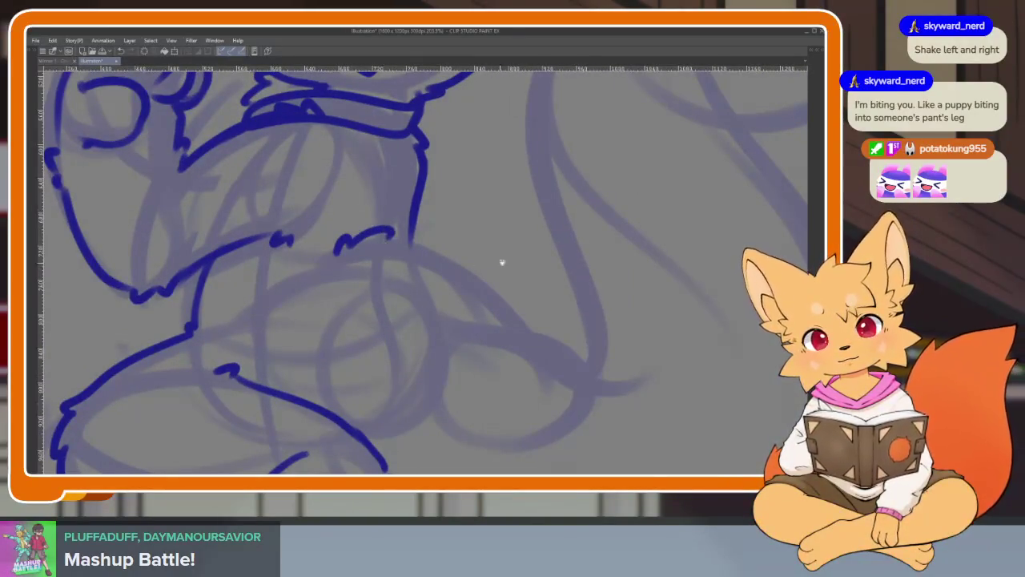
{"action": "scroll", "coordinate": [439, 255], "scroll_direction": "right", "scroll_amount": 3}
{"action": "scroll", "coordinate": [438, 255], "scroll_direction": "left", "scroll_amount": 3}
{"action": "scroll", "coordinate": [456, 273], "scroll_direction": "down", "scroll_amount": 2}
{"action": "scroll", "coordinate": [483, 302], "scroll_direction": "up", "scroll_amount": 1}
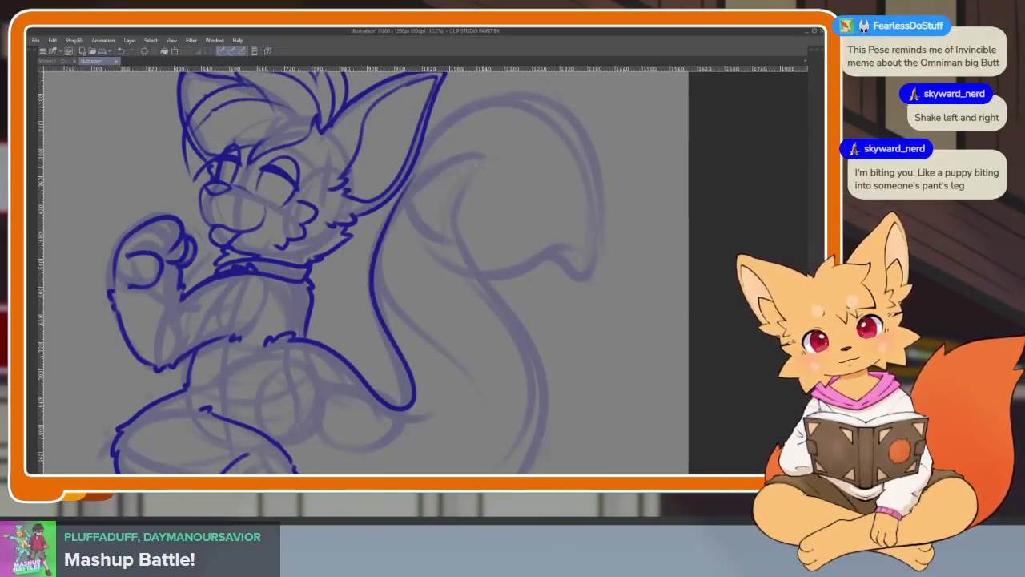
Ink the leg and back lines, and extend the tail's bottom outline leftward in dark blue.
{"action": "left_click_drag", "start_coordinate": [286, 340], "coordinate": [420, 413]}
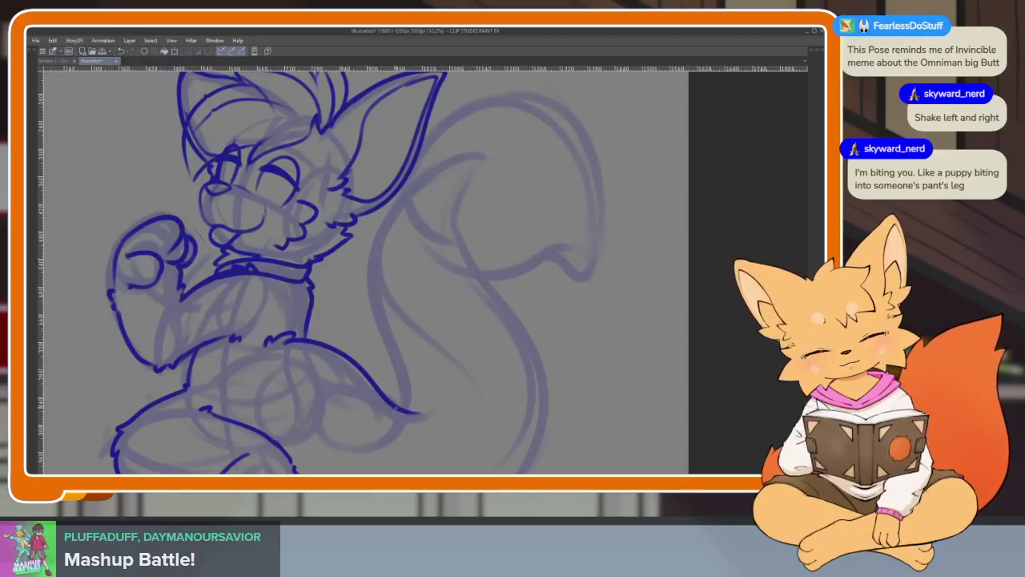
{"action": "mouse_move", "coordinate": [387, 332]}
{"action": "left_mouse_down"}
{"action": "mouse_move", "coordinate": [426, 178]}
{"action": "mouse_move", "coordinate": [494, 227]}
{"action": "mouse_move", "coordinate": [371, 142]}
{"action": "mouse_move", "coordinate": [468, 365]}
{"action": "left_mouse_up"}
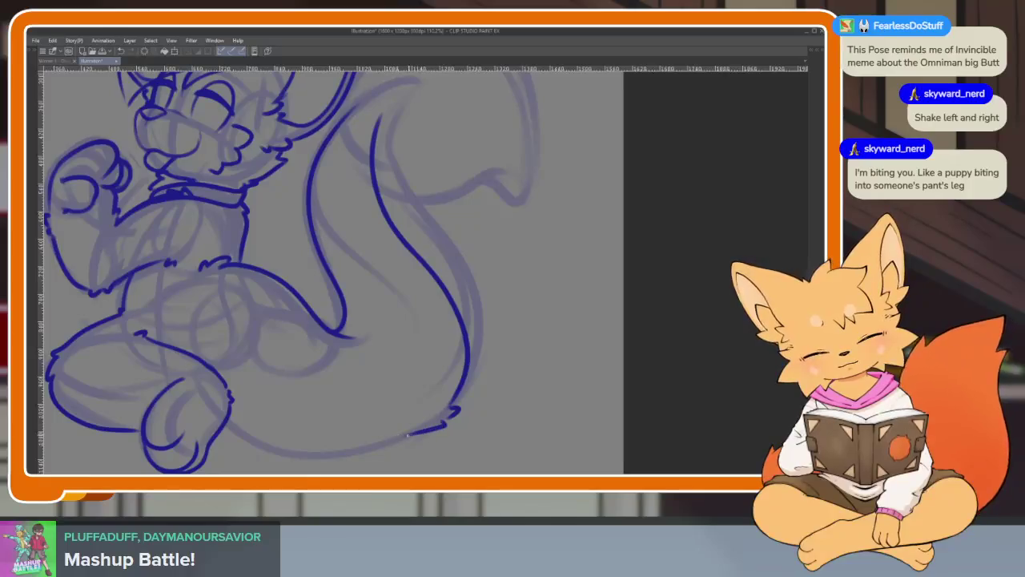
{"action": "key", "text": "ctrl+z"}
{"action": "left_click_drag", "start_coordinate": [425, 436], "coordinate": [240, 431]}
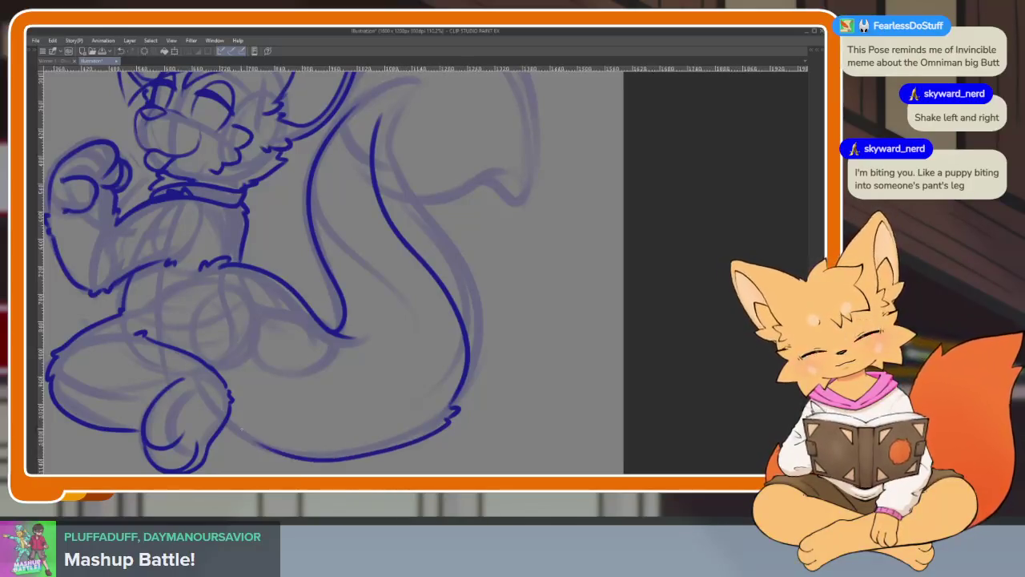
Add dark-blue fur tufts along the fox's back line.
{"action": "scroll", "coordinate": [515, 321], "scroll_direction": "down", "scroll_amount": 5}
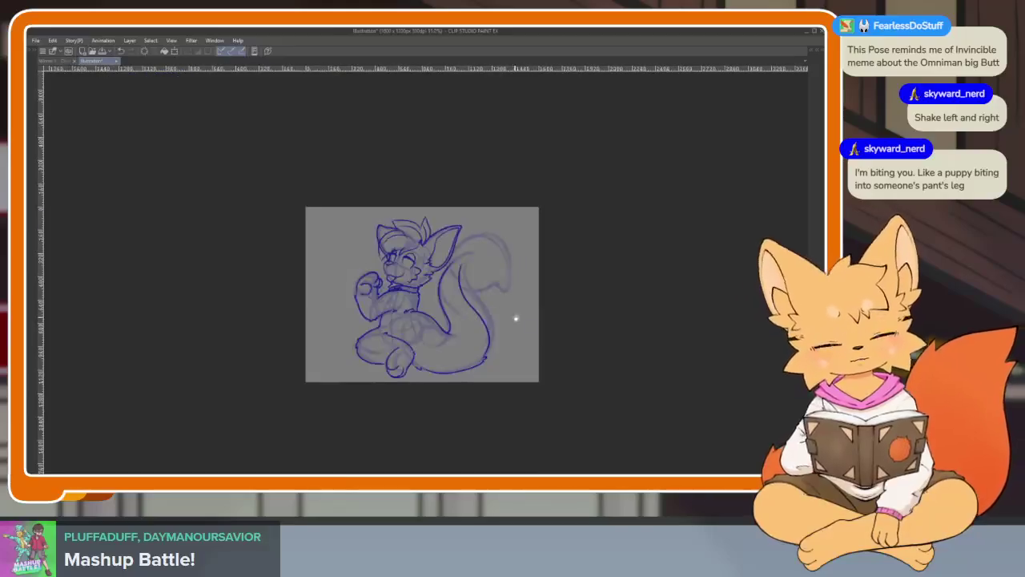
{"action": "scroll", "coordinate": [480, 361], "scroll_direction": "up", "scroll_amount": 3}
{"action": "scroll", "coordinate": [469, 376], "scroll_direction": "up", "scroll_amount": 5}
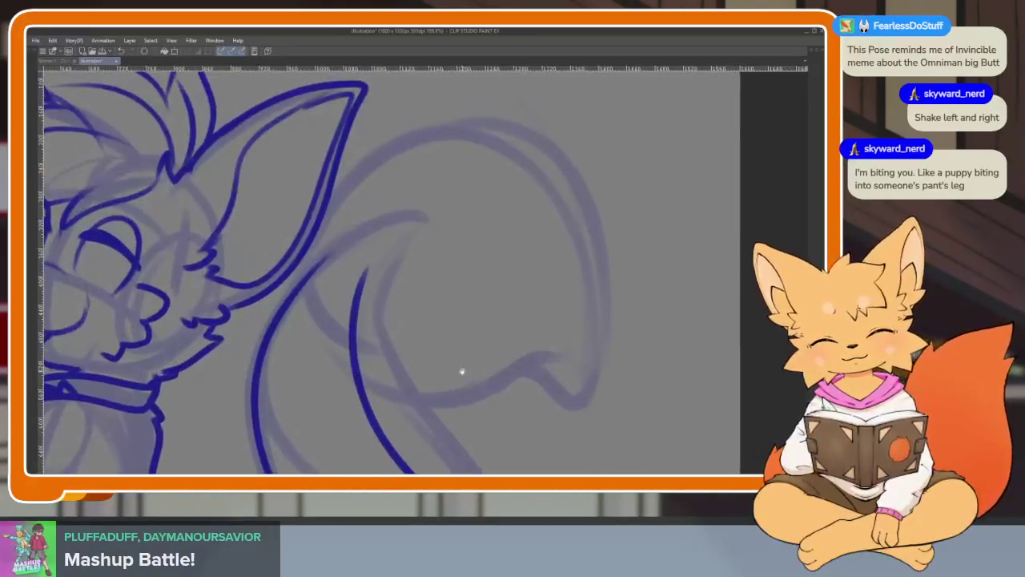
{"action": "mouse_move", "coordinate": [323, 256]}
{"action": "left_mouse_down"}
{"action": "mouse_move", "coordinate": [311, 290]}
{"action": "mouse_move", "coordinate": [331, 295]}
{"action": "mouse_move", "coordinate": [337, 317]}
{"action": "left_mouse_up"}
{"action": "left_click_drag", "start_coordinate": [351, 284], "coordinate": [336, 307]}
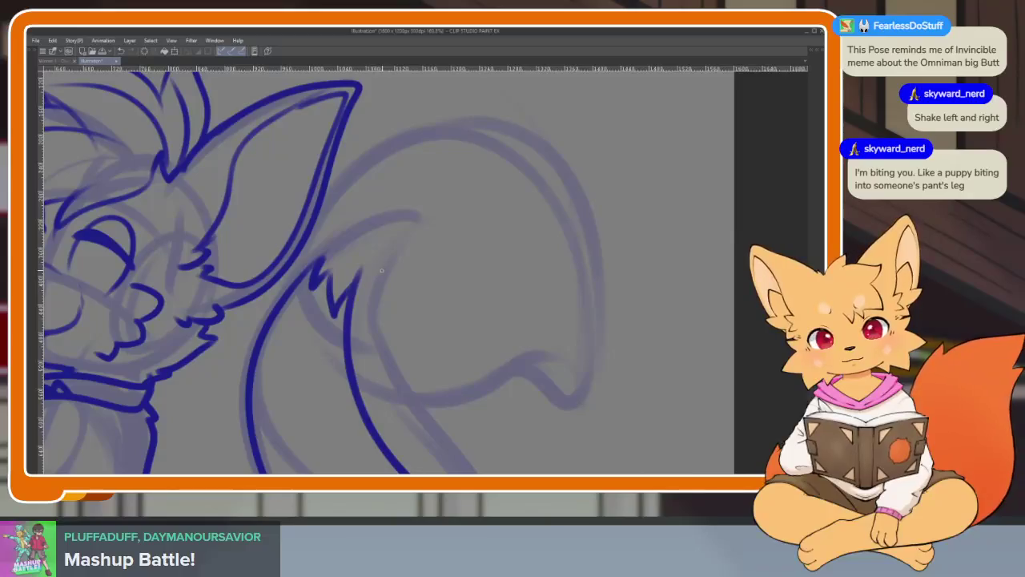
{"action": "scroll", "coordinate": [414, 307], "scroll_direction": "down", "scroll_amount": 4}
{"action": "scroll", "coordinate": [476, 323], "scroll_direction": "up", "scroll_amount": 3}
{"action": "left_click_drag", "start_coordinate": [461, 361], "coordinate": [450, 378]}
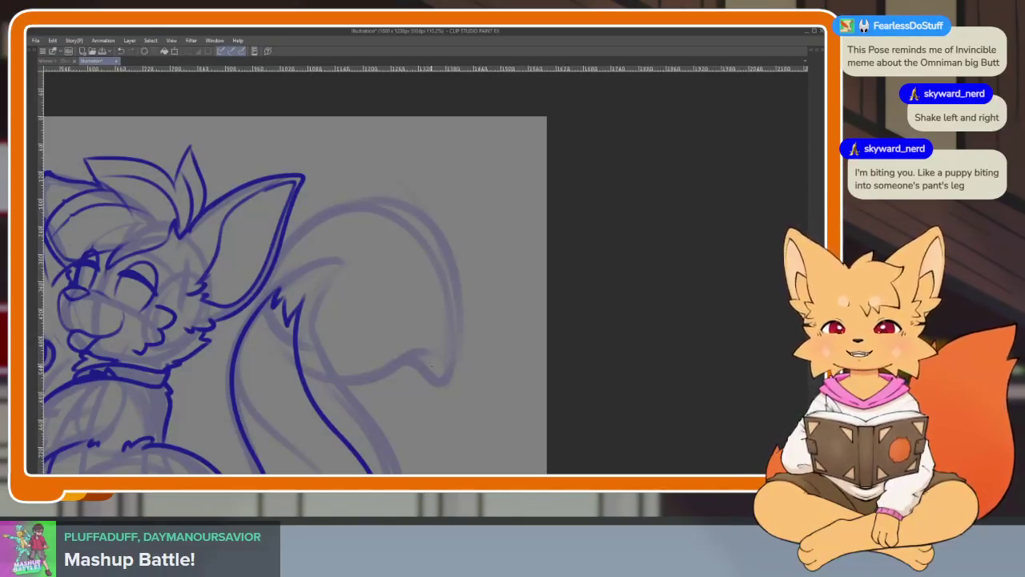
Erase part of the jagged fur line and redraw it down toward the tail.
{"action": "scroll", "coordinate": [440, 396], "scroll_direction": "down", "scroll_amount": 2}
{"action": "scroll", "coordinate": [443, 352], "scroll_direction": "down", "scroll_amount": 1}
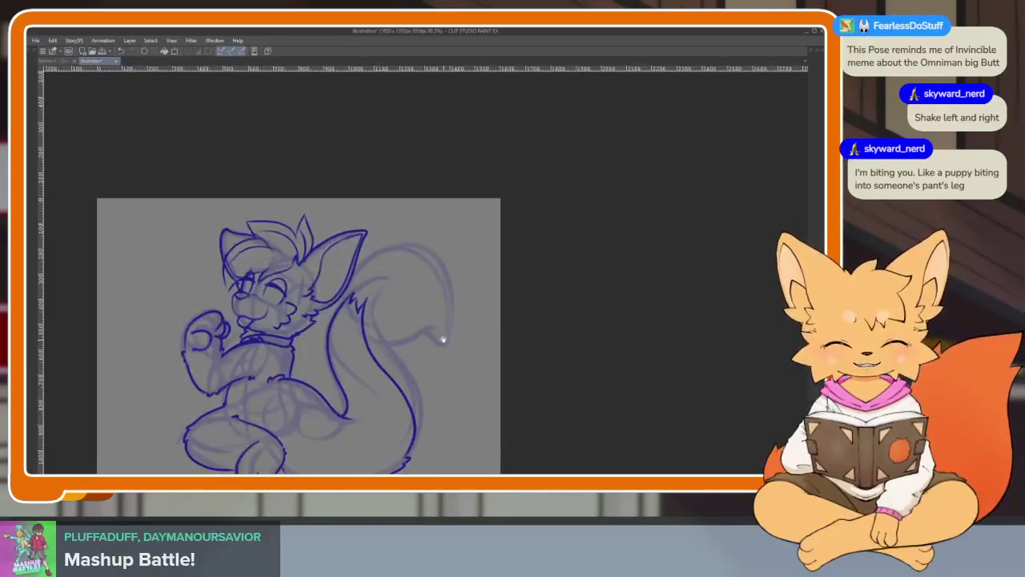
{"action": "scroll", "coordinate": [416, 404], "scroll_direction": "up", "scroll_amount": 2}
{"action": "scroll", "coordinate": [418, 403], "scroll_direction": "up", "scroll_amount": 1}
{"action": "key", "text": "Tab"}
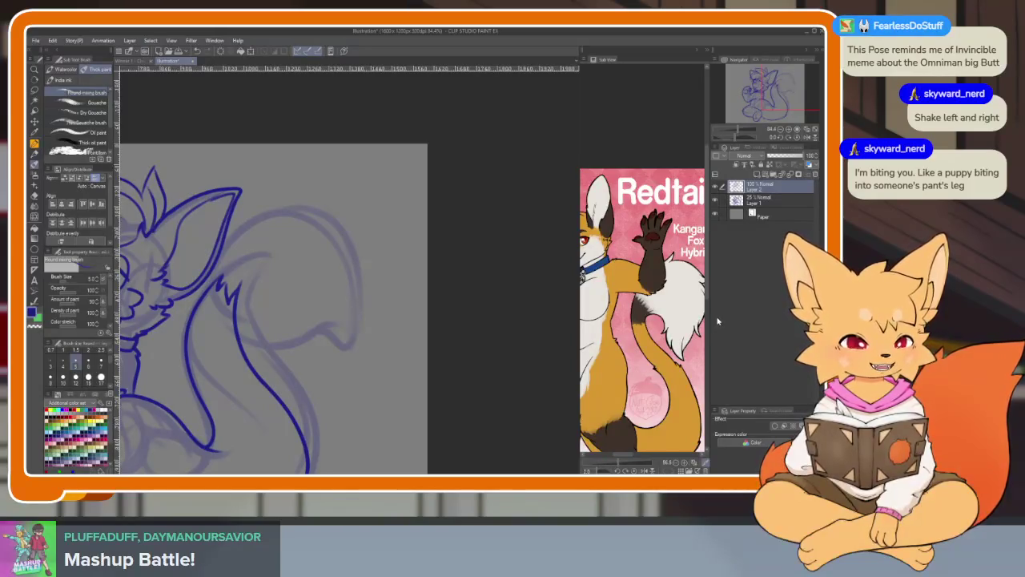
{"action": "key", "text": "Tab"}
{"action": "scroll", "coordinate": [346, 409], "scroll_direction": "up", "scroll_amount": 2}
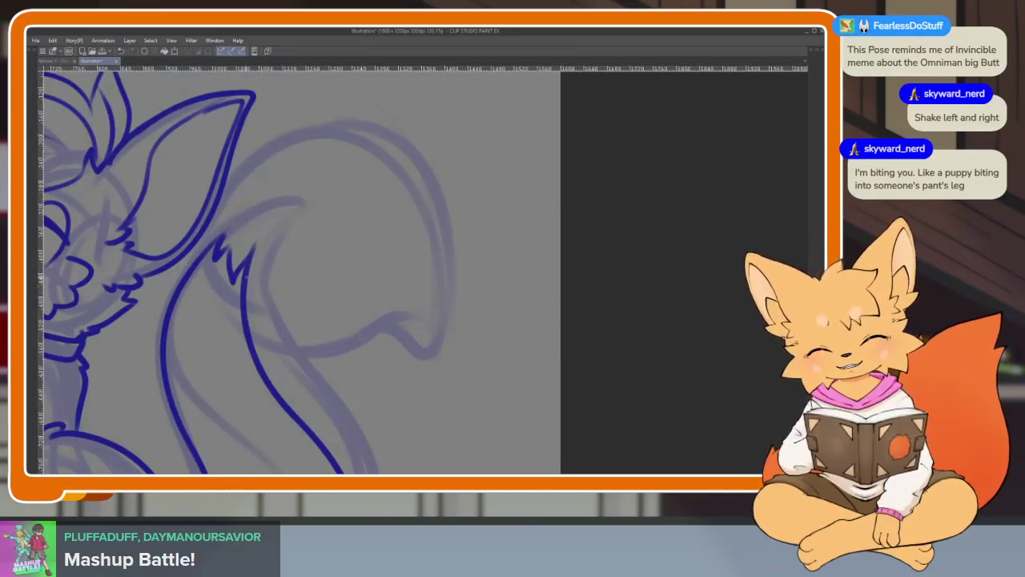
{"action": "key", "text": "Tab"}
{"action": "scroll", "coordinate": [251, 270], "scroll_direction": "down", "scroll_amount": 2}
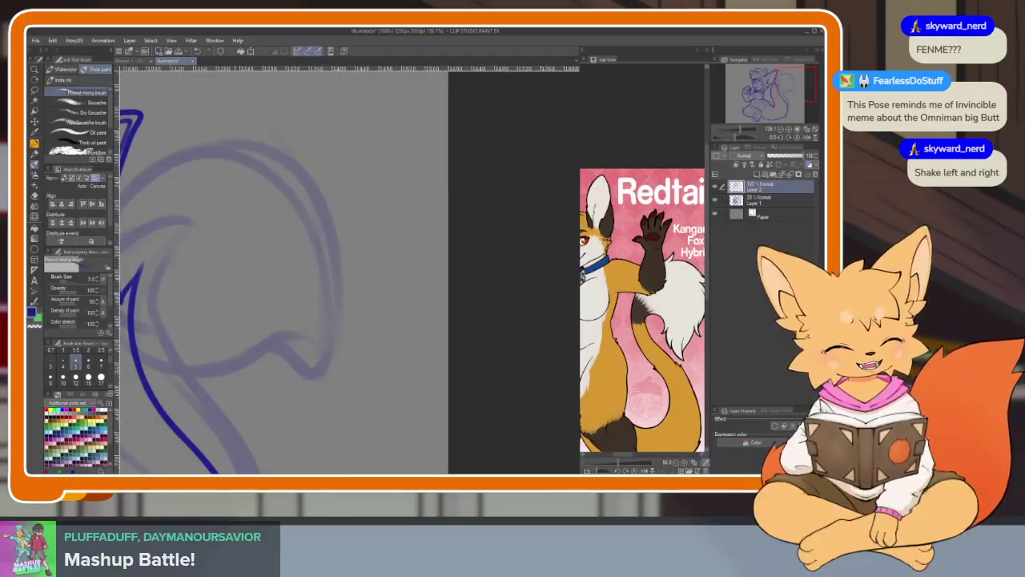
{"action": "left_click_drag", "start_coordinate": [155, 292], "coordinate": [270, 366]}
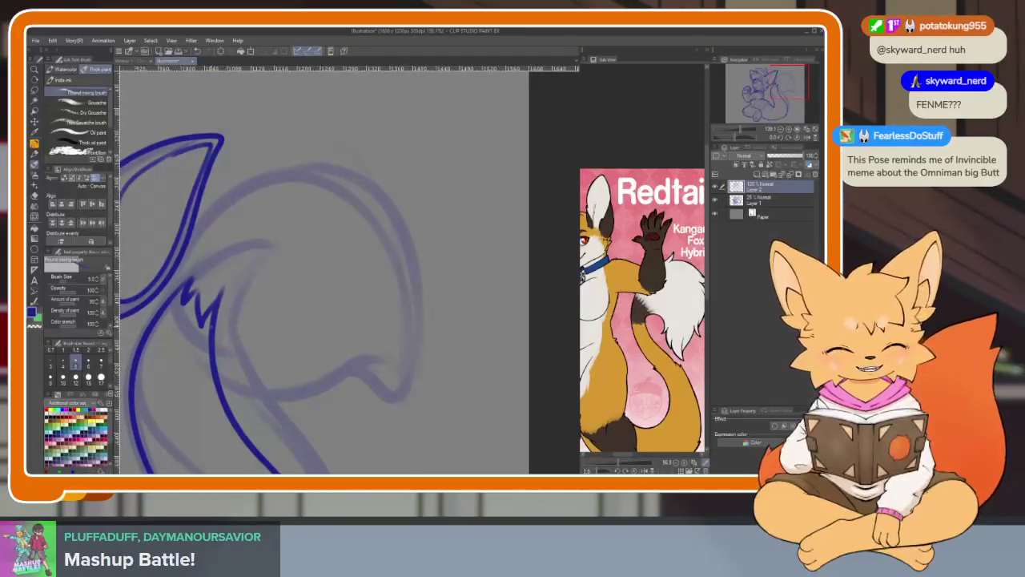
{"action": "key", "text": "e"}
{"action": "left_click_drag", "start_coordinate": [200, 272], "coordinate": [195, 302]}
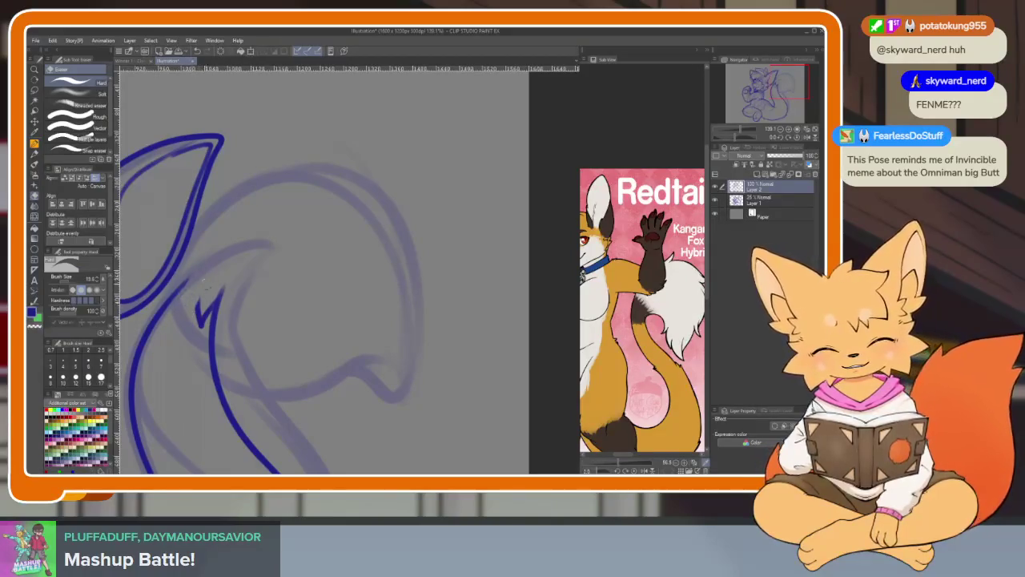
{"action": "key", "text": "b"}
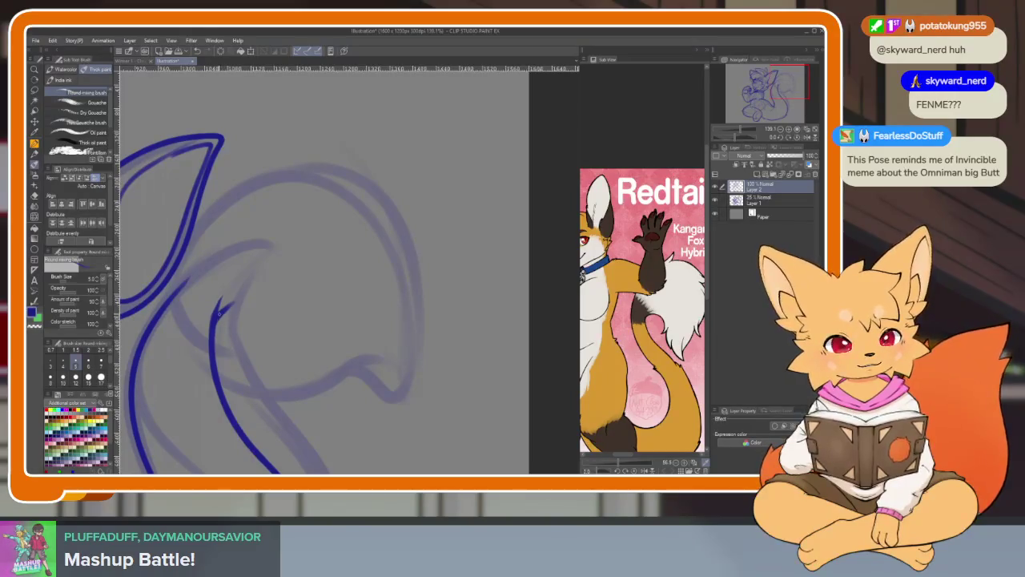
{"action": "mouse_move", "coordinate": [268, 314]}
{"action": "left_mouse_down"}
{"action": "mouse_move", "coordinate": [280, 406]}
{"action": "mouse_move", "coordinate": [368, 463]}
{"action": "mouse_move", "coordinate": [420, 404]}
{"action": "mouse_move", "coordinate": [398, 261]}
{"action": "left_mouse_up"}
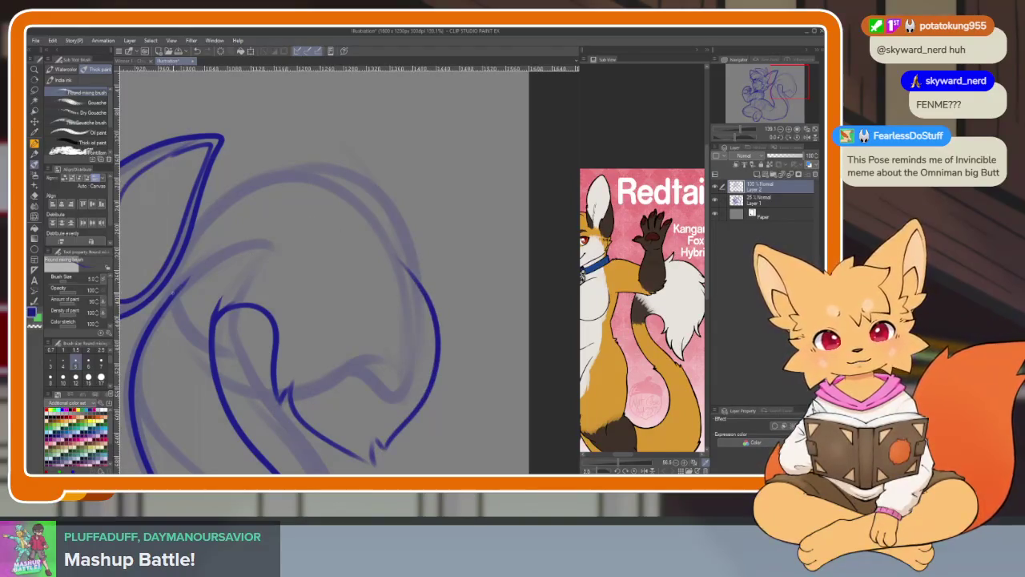
Ink the tail's upper curve and long right-side outline, then erase the stroke's lower end.
{"action": "left_click_drag", "start_coordinate": [173, 291], "coordinate": [252, 208]}
{"action": "key", "text": "ctrl+z"}
{"action": "left_click_drag", "start_coordinate": [192, 248], "coordinate": [210, 228]}
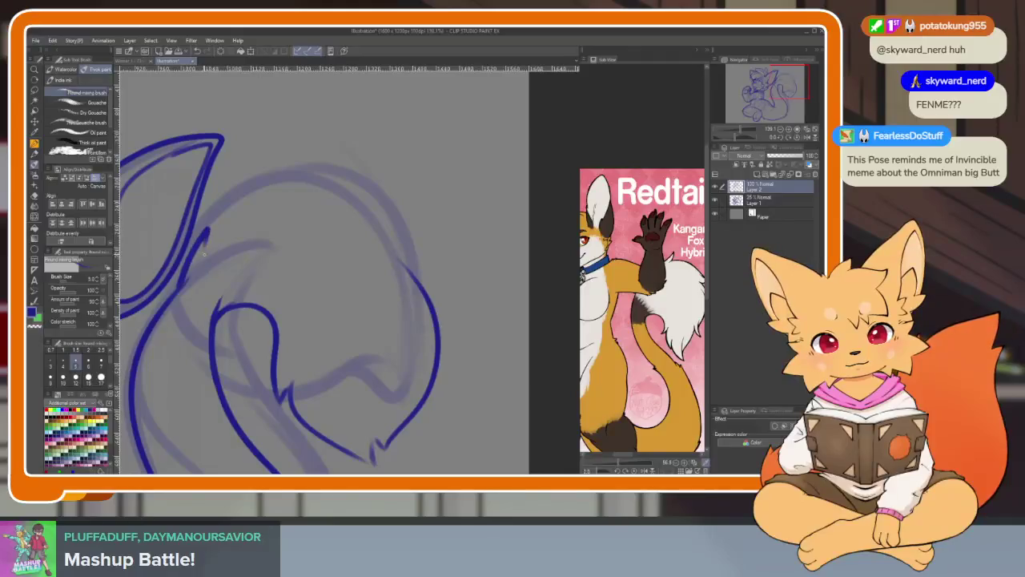
{"action": "key", "text": "ctrl+z"}
{"action": "left_click_drag", "start_coordinate": [207, 240], "coordinate": [308, 165]}
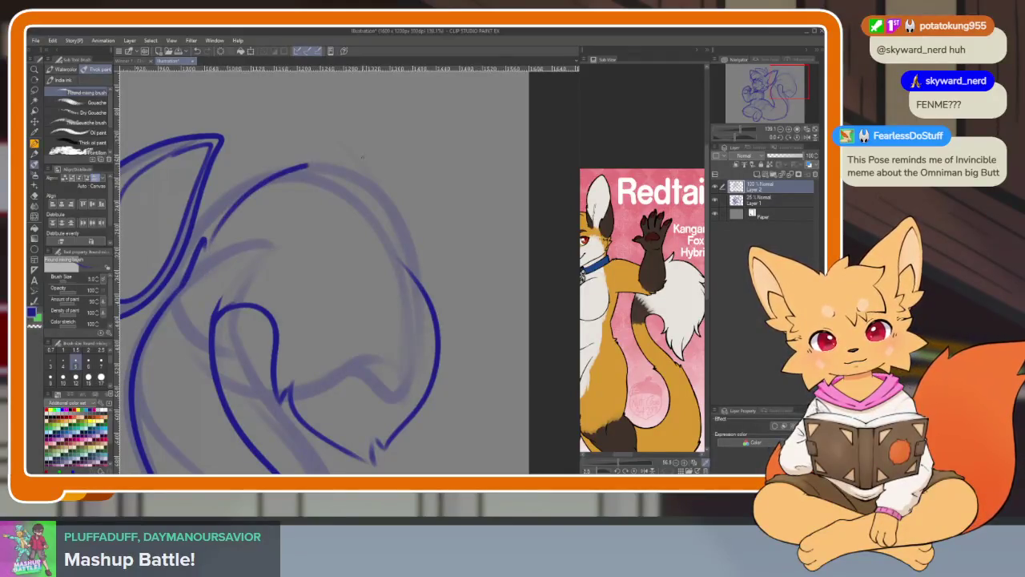
{"action": "key", "text": "ctrl+z"}
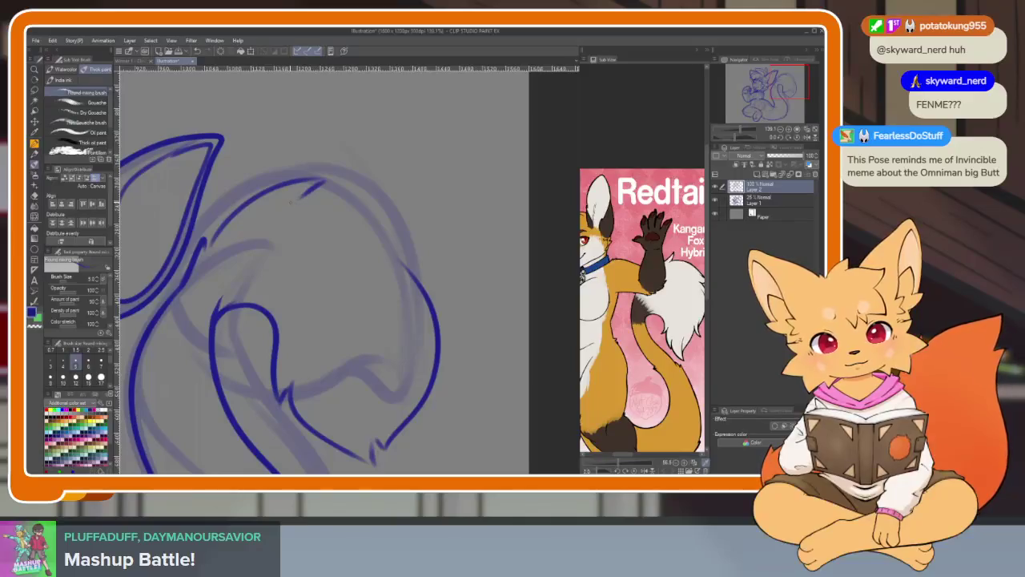
{"action": "mouse_move", "coordinate": [290, 198]}
{"action": "left_mouse_down"}
{"action": "mouse_move", "coordinate": [405, 416]}
{"action": "mouse_move", "coordinate": [383, 445]}
{"action": "left_mouse_up"}
{"action": "key", "text": "e"}
{"action": "left_click_drag", "start_coordinate": [439, 352], "coordinate": [405, 413]}
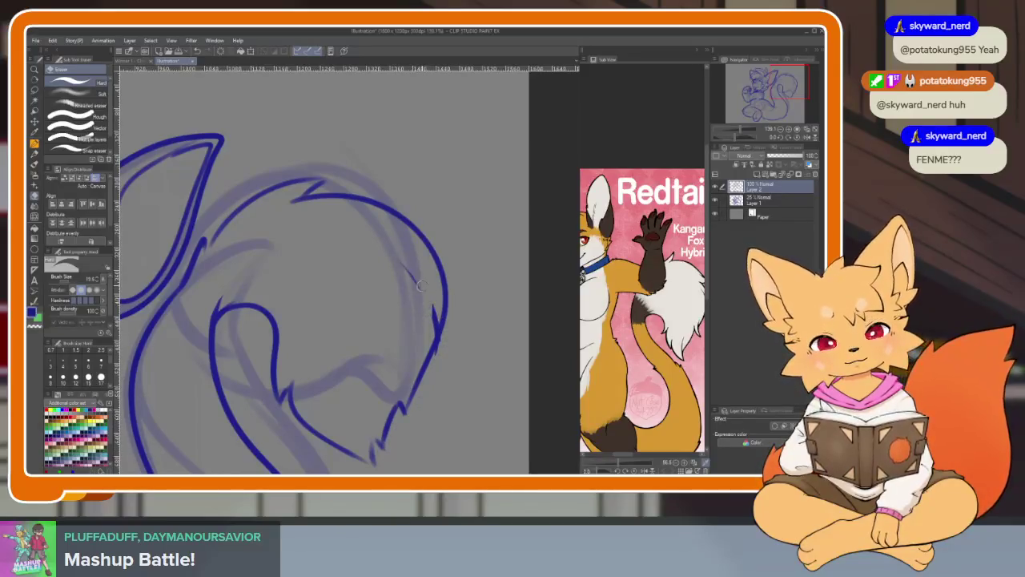
Switch back to the ink brush and zoom and pan the view to the fox's collar.
{"action": "scroll", "coordinate": [424, 295], "scroll_direction": "down", "scroll_amount": 5}
{"action": "scroll", "coordinate": [457, 331], "scroll_direction": "up", "scroll_amount": 1}
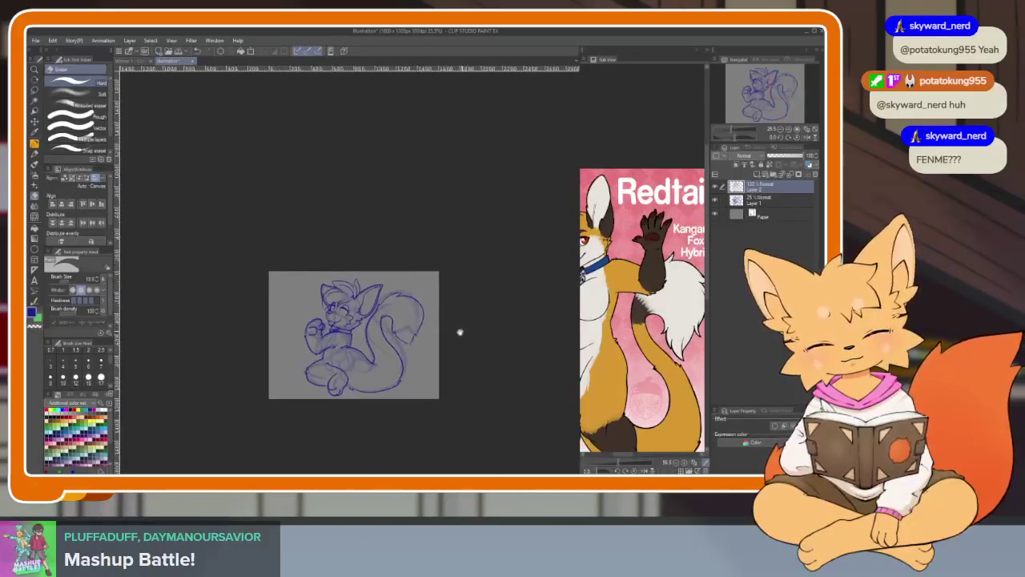
{"action": "scroll", "coordinate": [458, 331], "scroll_direction": "up", "scroll_amount": 2}
{"action": "scroll", "coordinate": [435, 360], "scroll_direction": "up", "scroll_amount": 1}
{"action": "key", "text": "b"}
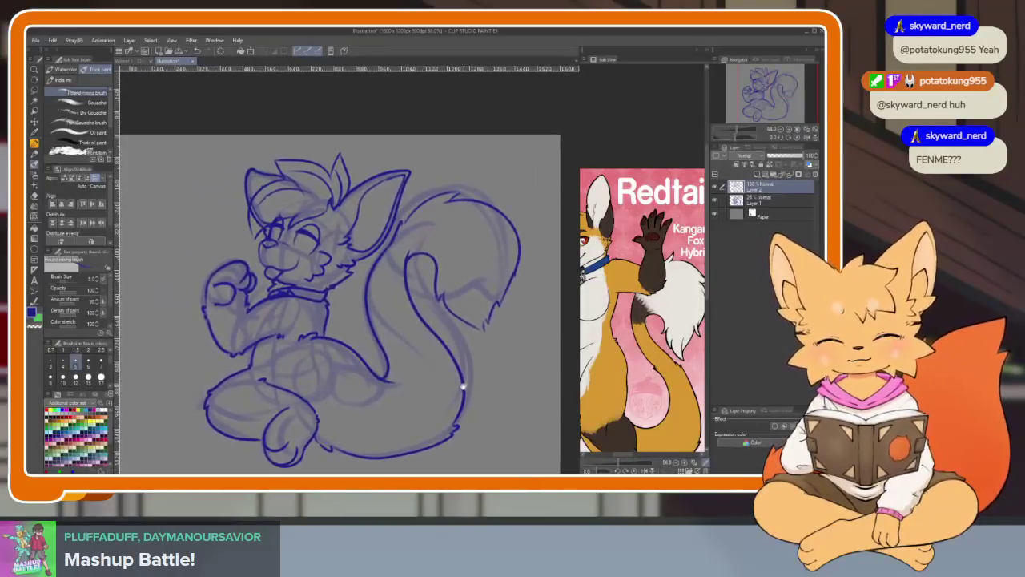
{"action": "scroll", "coordinate": [453, 369], "scroll_direction": "down", "scroll_amount": 2}
{"action": "scroll", "coordinate": [475, 399], "scroll_direction": "up", "scroll_amount": 1}
{"action": "scroll", "coordinate": [475, 399], "scroll_direction": "down", "scroll_amount": 1}
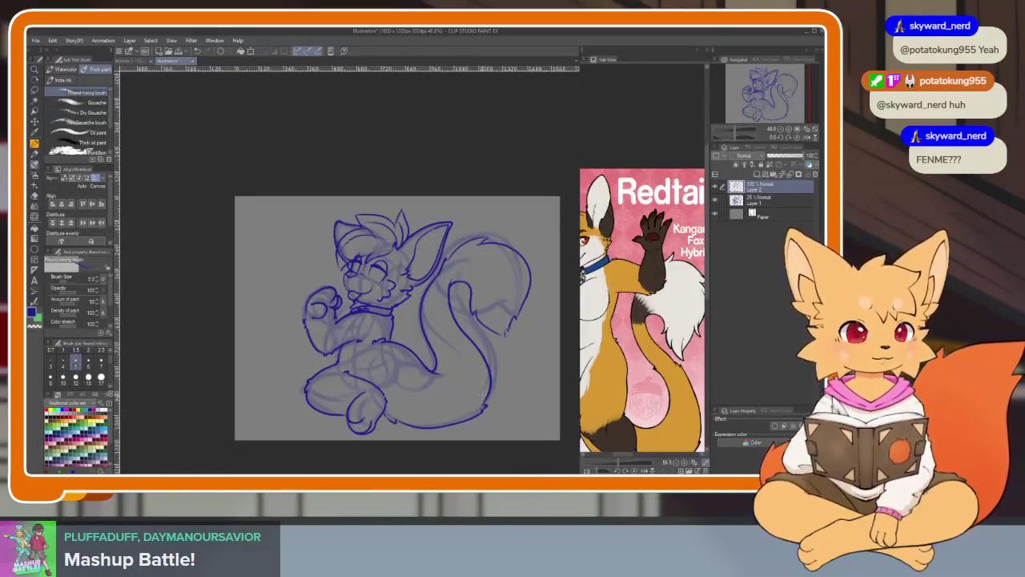
{"action": "scroll", "coordinate": [497, 380], "scroll_direction": "down", "scroll_amount": 1}
{"action": "scroll", "coordinate": [470, 381], "scroll_direction": "up", "scroll_amount": 1}
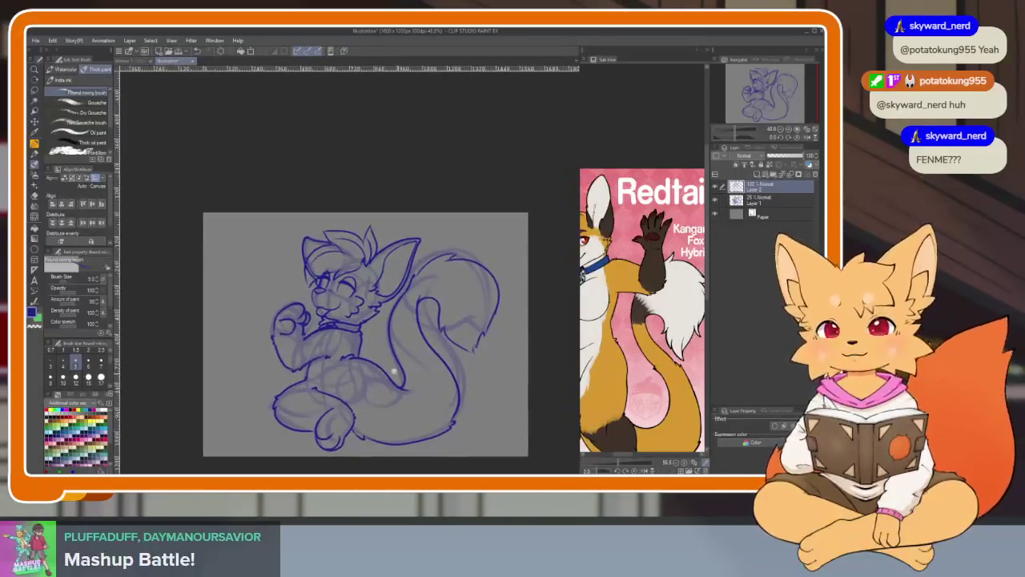
{"action": "scroll", "coordinate": [449, 381], "scroll_direction": "up", "scroll_amount": 1}
{"action": "scroll", "coordinate": [423, 382], "scroll_direction": "up", "scroll_amount": 1}
{"action": "scroll", "coordinate": [423, 382], "scroll_direction": "down", "scroll_amount": 2}
{"action": "scroll", "coordinate": [416, 379], "scroll_direction": "up", "scroll_amount": 1}
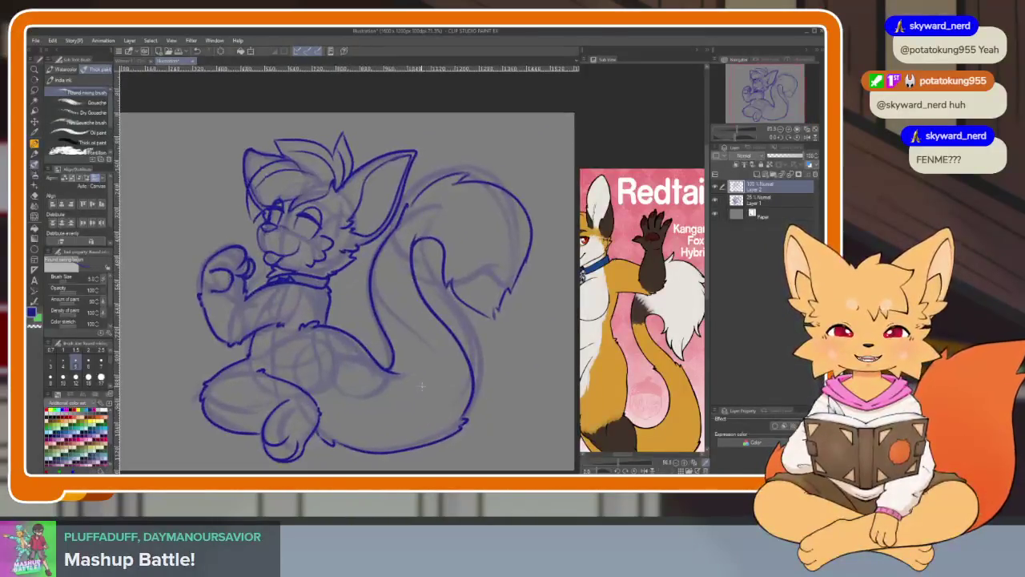
{"action": "scroll", "coordinate": [681, 393], "scroll_direction": "right", "scroll_amount": 2}
{"action": "scroll", "coordinate": [679, 395], "scroll_direction": "right", "scroll_amount": 2}
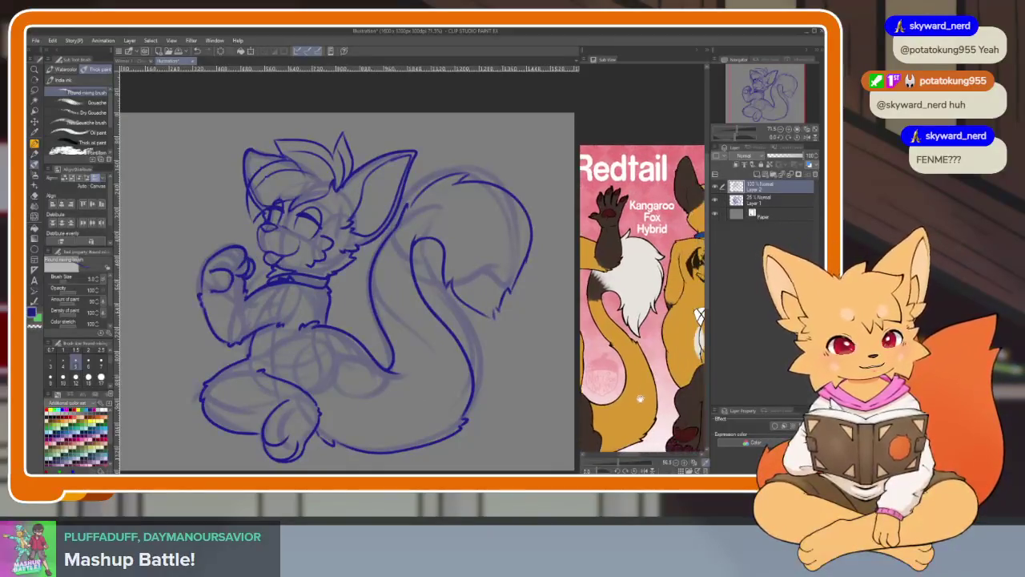
{"action": "scroll", "coordinate": [678, 395], "scroll_direction": "right", "scroll_amount": 2}
{"action": "scroll", "coordinate": [676, 395], "scroll_direction": "right", "scroll_amount": 3}
{"action": "scroll", "coordinate": [677, 396], "scroll_direction": "right", "scroll_amount": 3}
{"action": "scroll", "coordinate": [676, 401], "scroll_direction": "right", "scroll_amount": 2}
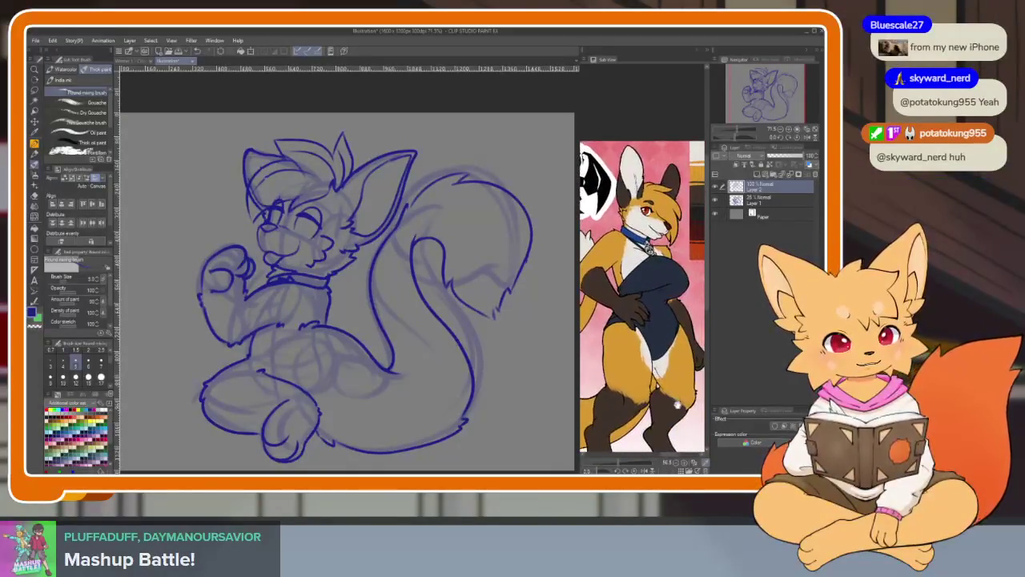
{"action": "scroll", "coordinate": [676, 402], "scroll_direction": "up", "scroll_amount": 1}
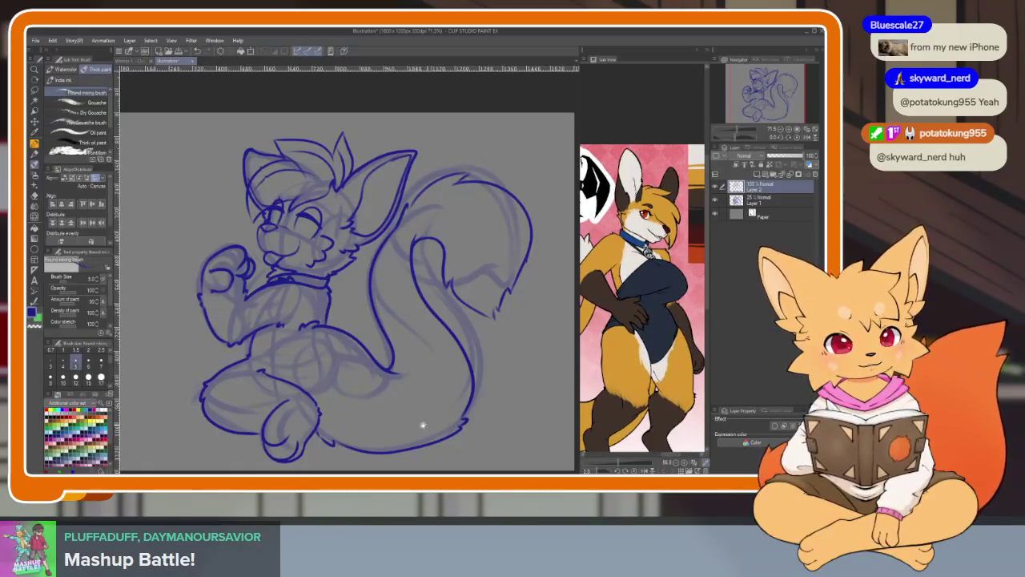
{"action": "scroll", "coordinate": [385, 432], "scroll_direction": "up", "scroll_amount": 1}
{"action": "scroll", "coordinate": [387, 428], "scroll_direction": "up", "scroll_amount": 2}
{"action": "scroll", "coordinate": [376, 426], "scroll_direction": "up", "scroll_amount": 3}
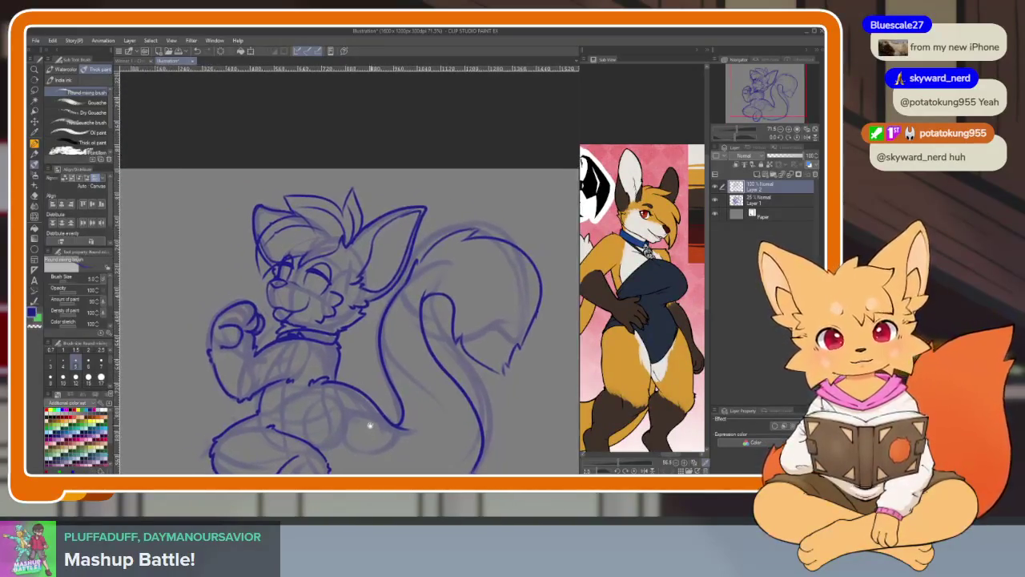
{"action": "scroll", "coordinate": [370, 426], "scroll_direction": "up", "scroll_amount": 3}
{"action": "scroll", "coordinate": [353, 361], "scroll_direction": "up", "scroll_amount": 3}
{"action": "scroll", "coordinate": [369, 240], "scroll_direction": "up", "scroll_amount": 2}
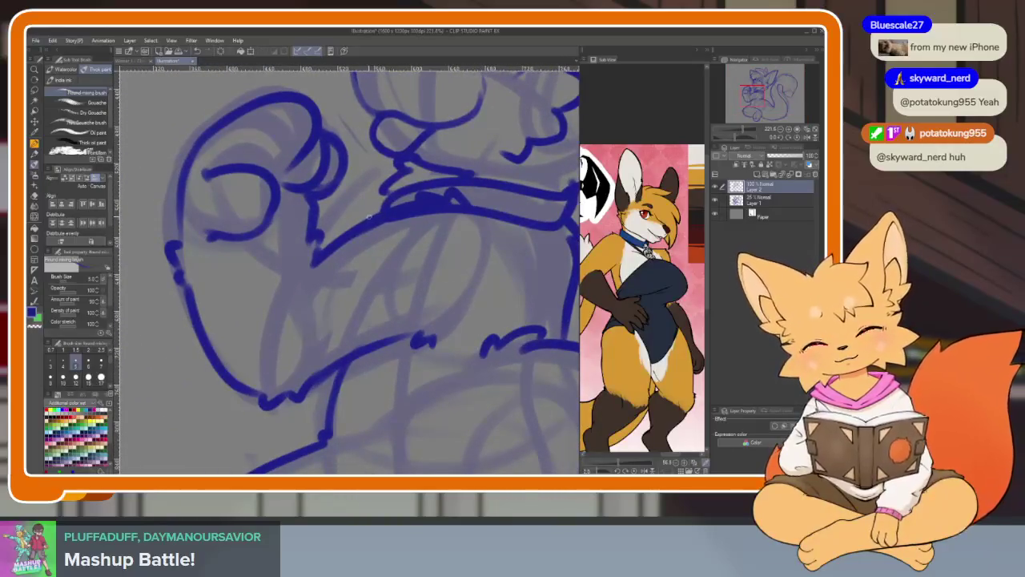
{"action": "scroll", "coordinate": [334, 251], "scroll_direction": "up", "scroll_amount": 1}
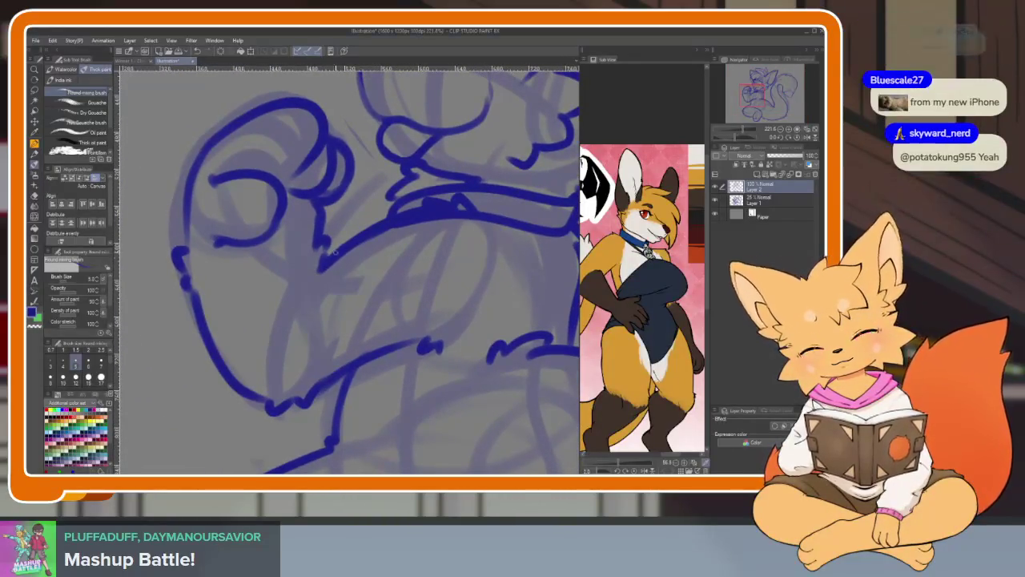
Ink a short dark-blue line from the collar down across the chest.
{"action": "left_click_drag", "start_coordinate": [320, 264], "coordinate": [286, 325]}
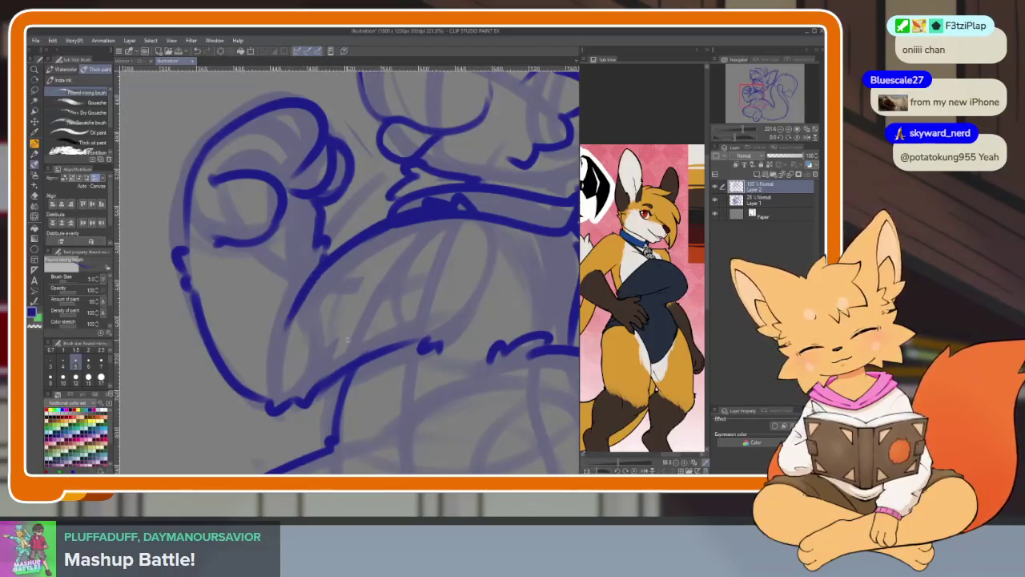
{"action": "scroll", "coordinate": [348, 339], "scroll_direction": "down", "scroll_amount": 5}
{"action": "scroll", "coordinate": [376, 345], "scroll_direction": "up", "scroll_amount": 1}
{"action": "scroll", "coordinate": [392, 348], "scroll_direction": "up", "scroll_amount": 1}
{"action": "scroll", "coordinate": [411, 353], "scroll_direction": "up", "scroll_amount": 1}
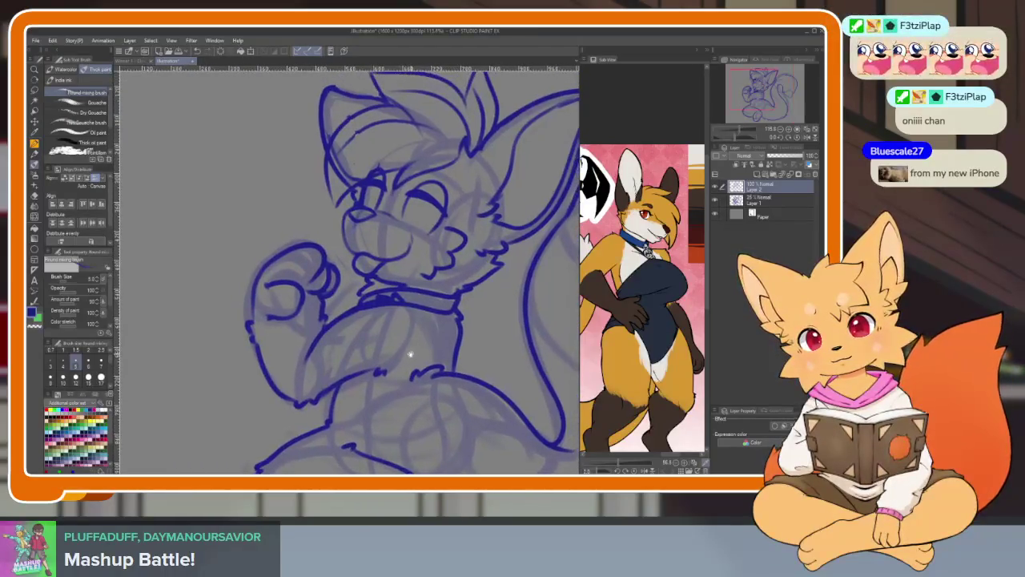
{"action": "scroll", "coordinate": [425, 360], "scroll_direction": "up", "scroll_amount": 1}
{"action": "scroll", "coordinate": [440, 369], "scroll_direction": "up", "scroll_amount": 1}
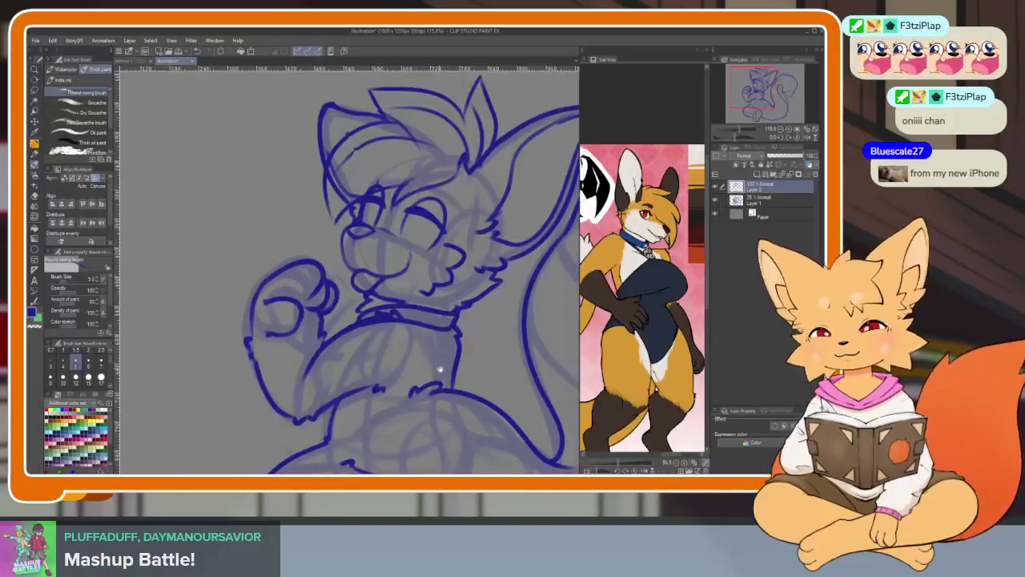
{"action": "scroll", "coordinate": [440, 369], "scroll_direction": "up", "scroll_amount": 1}
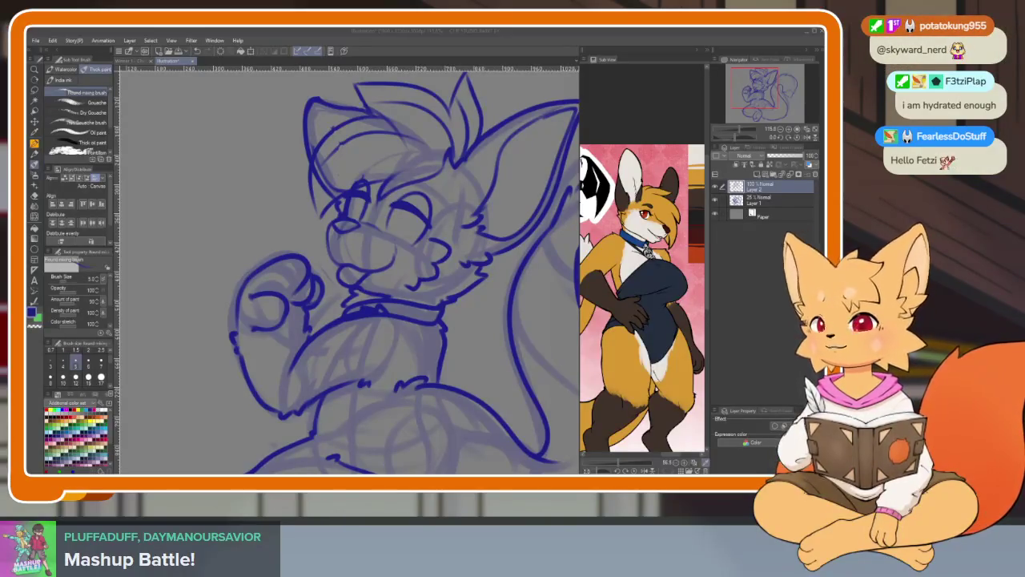
{"action": "left_click", "coordinate": [36, 41]}
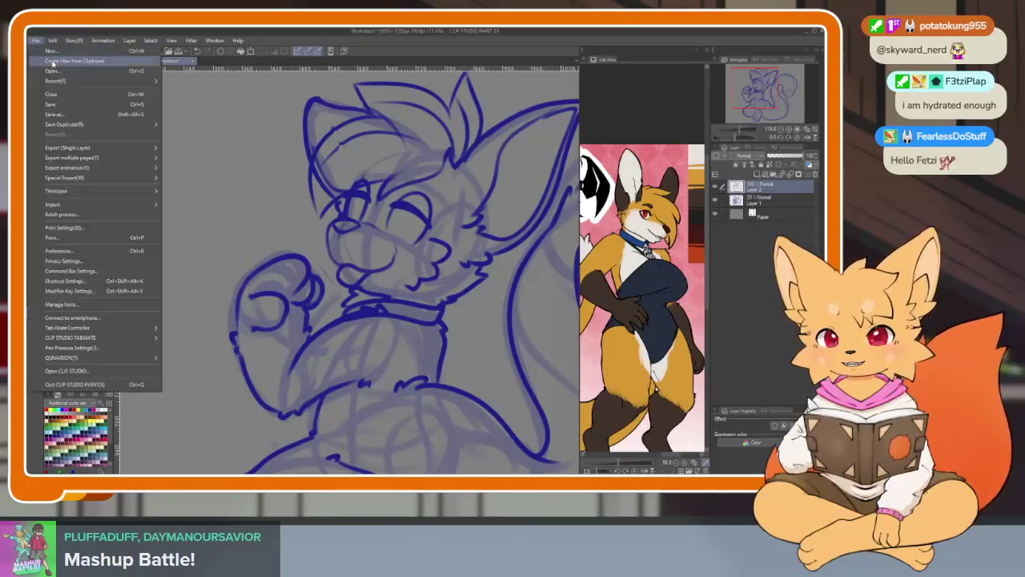
Create two new documents from clipboard sketches and zoom to inspect the open-mouth drawing.
{"action": "left_click", "coordinate": [53, 62]}
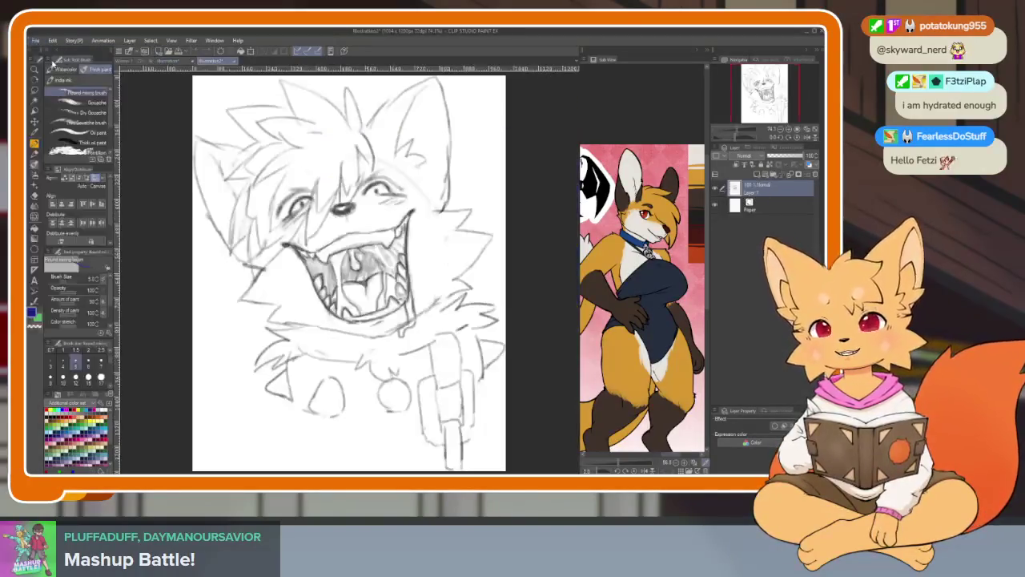
{"action": "scroll", "coordinate": [338, 214], "scroll_direction": "up", "scroll_amount": 5}
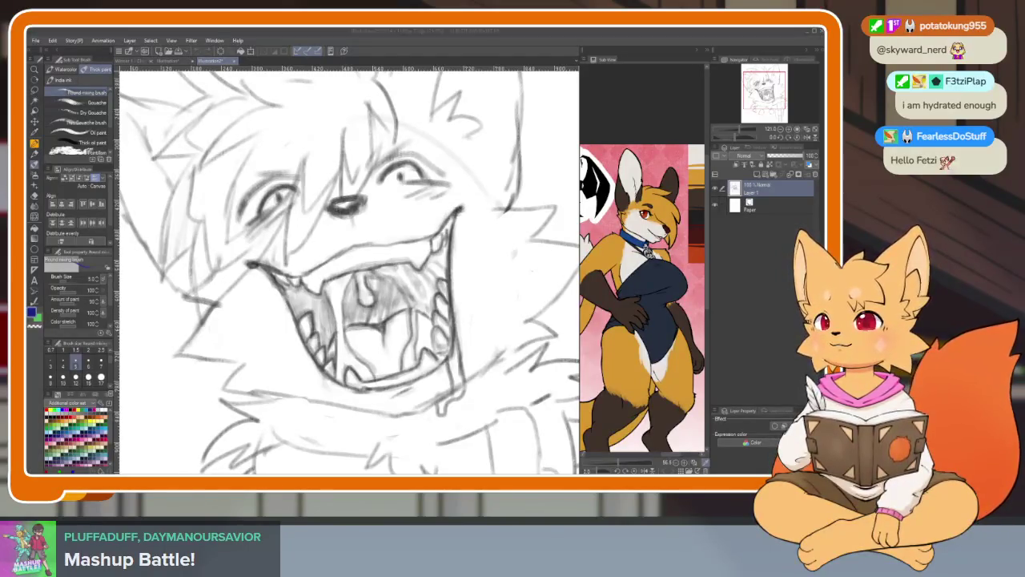
{"action": "left_click", "coordinate": [35, 41]}
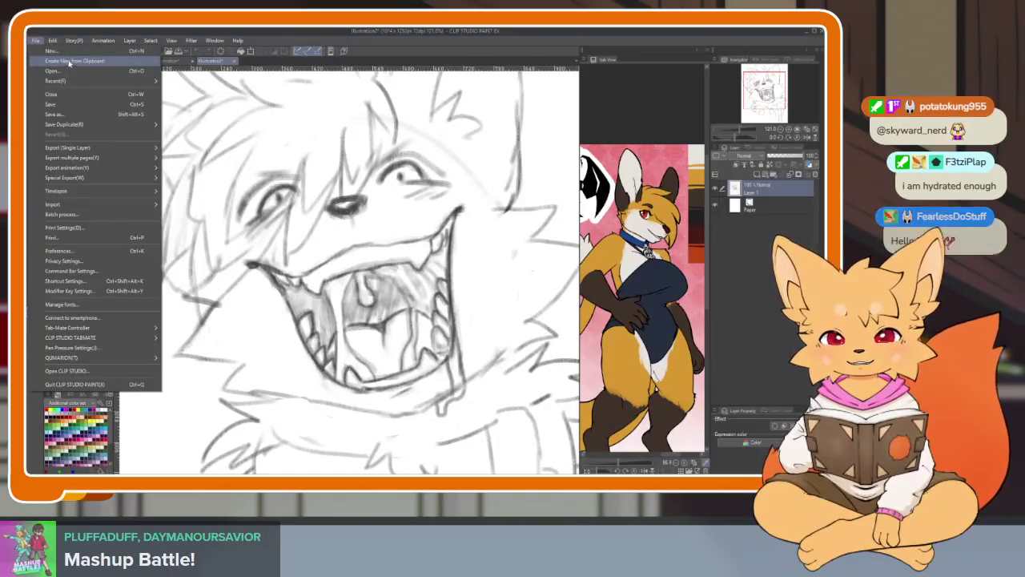
{"action": "left_click", "coordinate": [68, 62]}
{"action": "scroll", "coordinate": [365, 235], "scroll_direction": "up", "scroll_amount": 3}
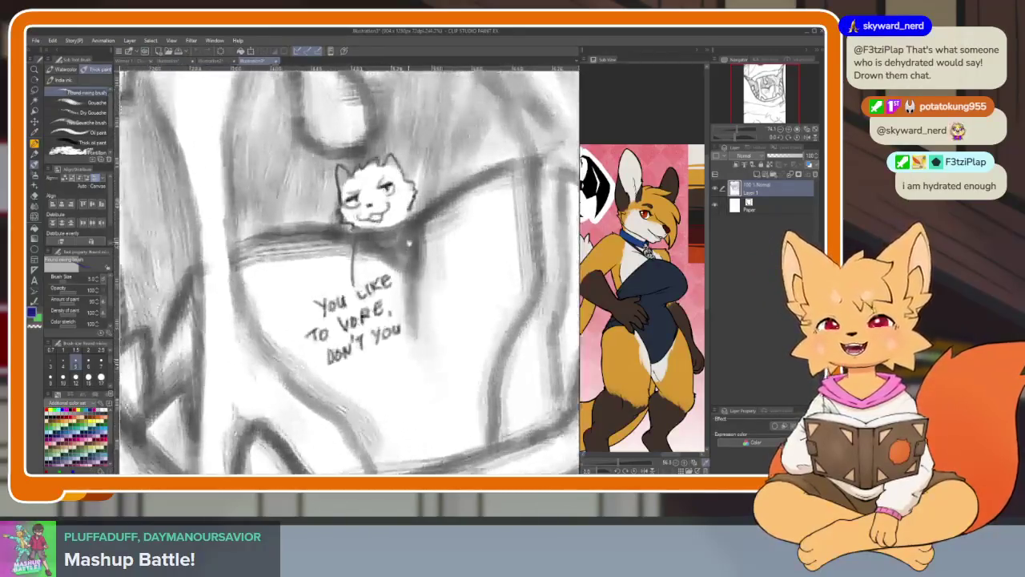
{"action": "scroll", "coordinate": [365, 235], "scroll_direction": "up", "scroll_amount": 2}
{"action": "scroll", "coordinate": [364, 234], "scroll_direction": "up", "scroll_amount": 2}
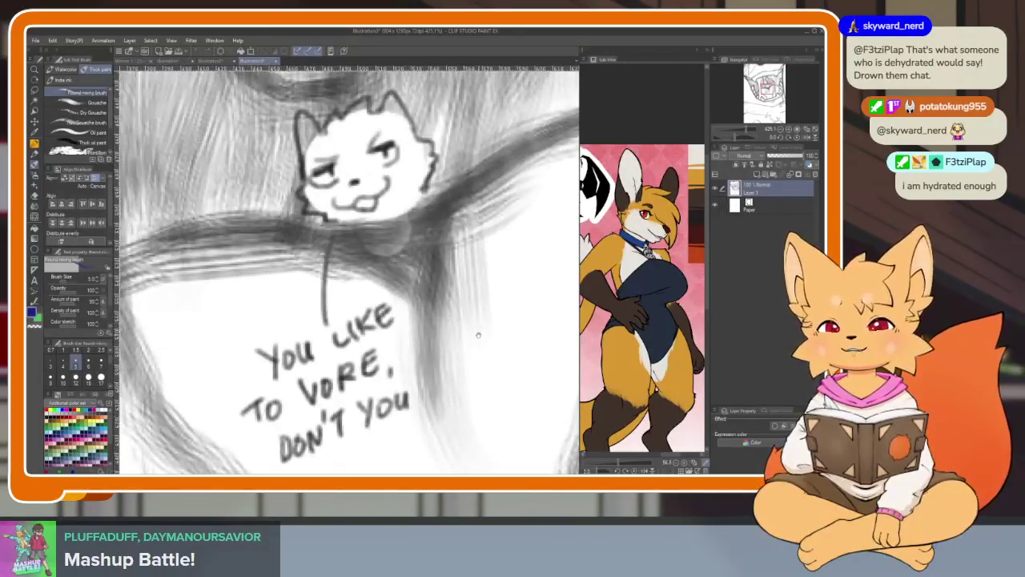
{"action": "scroll", "coordinate": [472, 341], "scroll_direction": "down", "scroll_amount": 5}
{"action": "scroll", "coordinate": [468, 353], "scroll_direction": "up", "scroll_amount": 1}
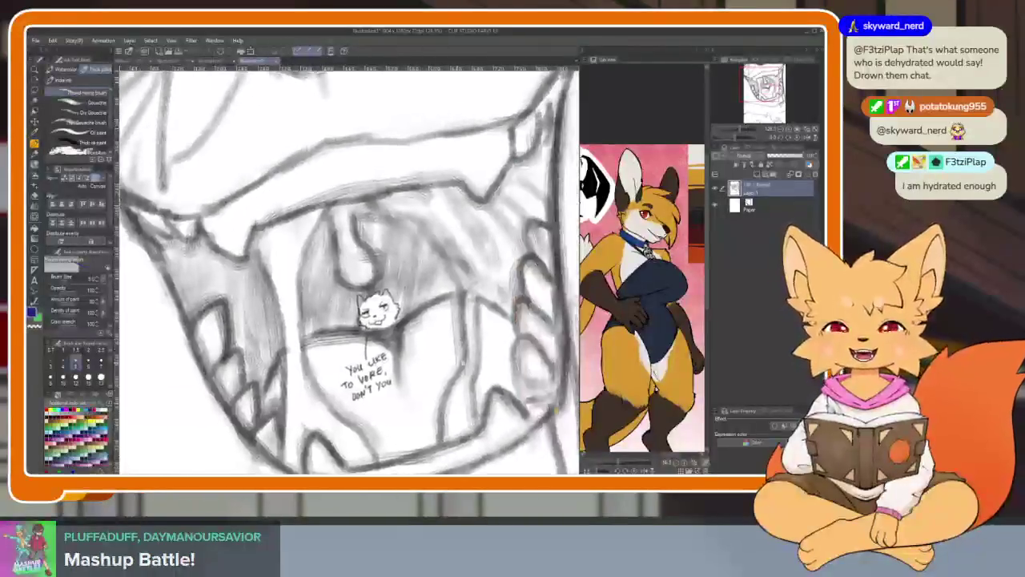
{"action": "scroll", "coordinate": [465, 361], "scroll_direction": "down", "scroll_amount": 2}
{"action": "scroll", "coordinate": [463, 366], "scroll_direction": "up", "scroll_amount": 1}
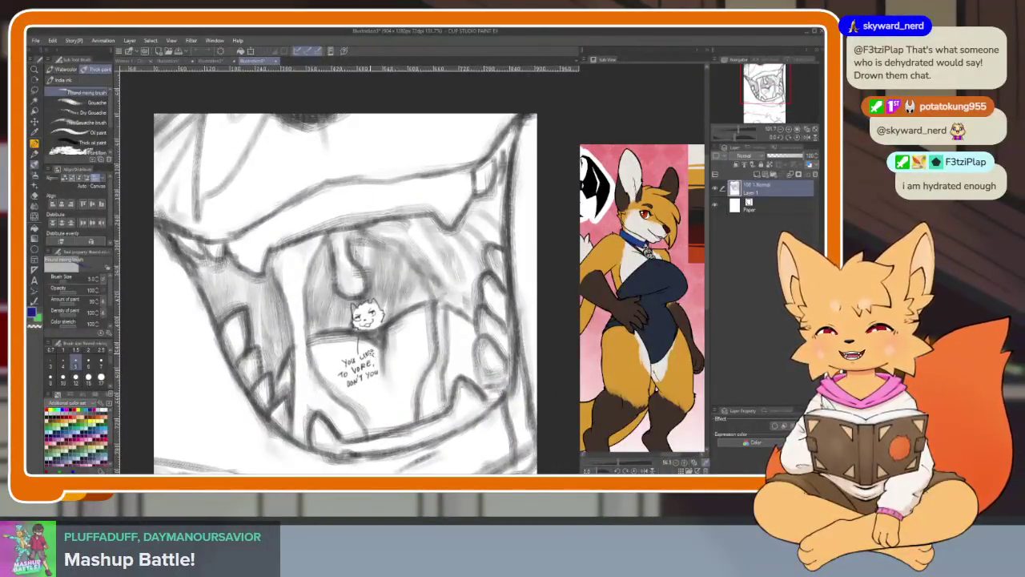
{"action": "scroll", "coordinate": [365, 357], "scroll_direction": "up", "scroll_amount": 1}
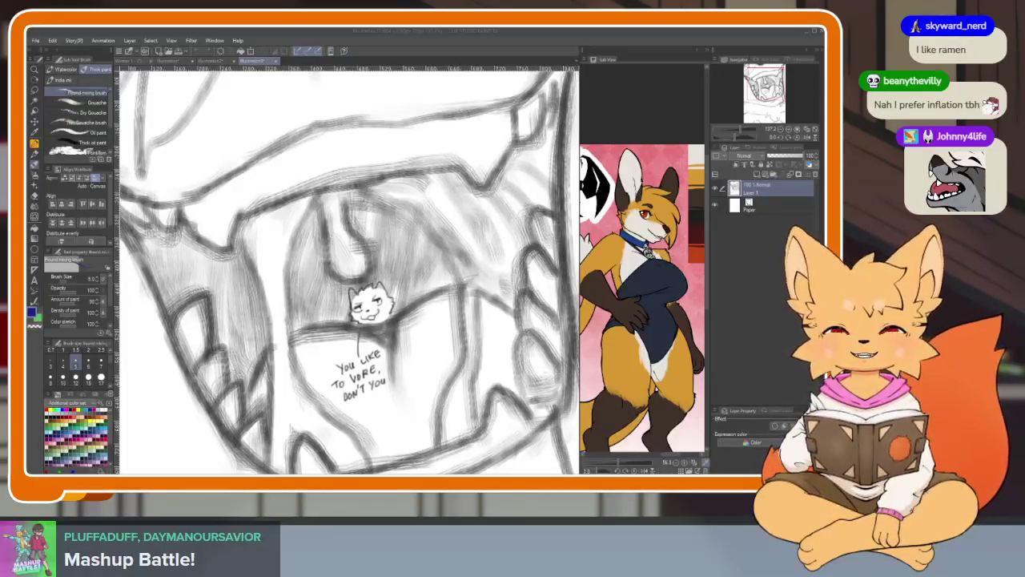
Close the pasted documents and zoom back into the fox line art.
{"action": "left_click", "coordinate": [273, 65]}
{"action": "left_click", "coordinate": [461, 194]}
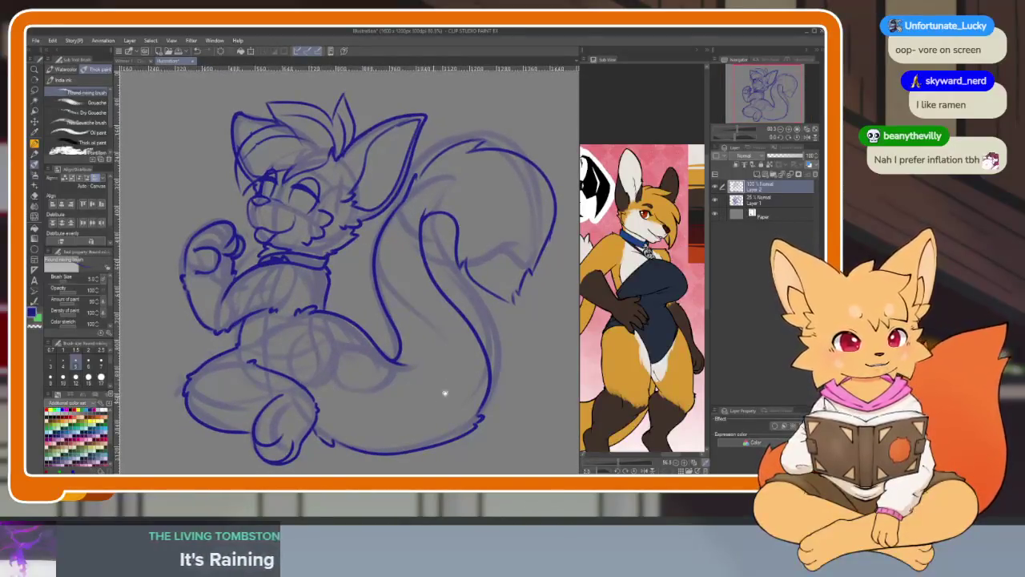
{"action": "scroll", "coordinate": [297, 366], "scroll_direction": "up", "scroll_amount": 2}
{"action": "scroll", "coordinate": [305, 374], "scroll_direction": "up", "scroll_amount": 2}
{"action": "scroll", "coordinate": [297, 389], "scroll_direction": "up", "scroll_amount": 2}
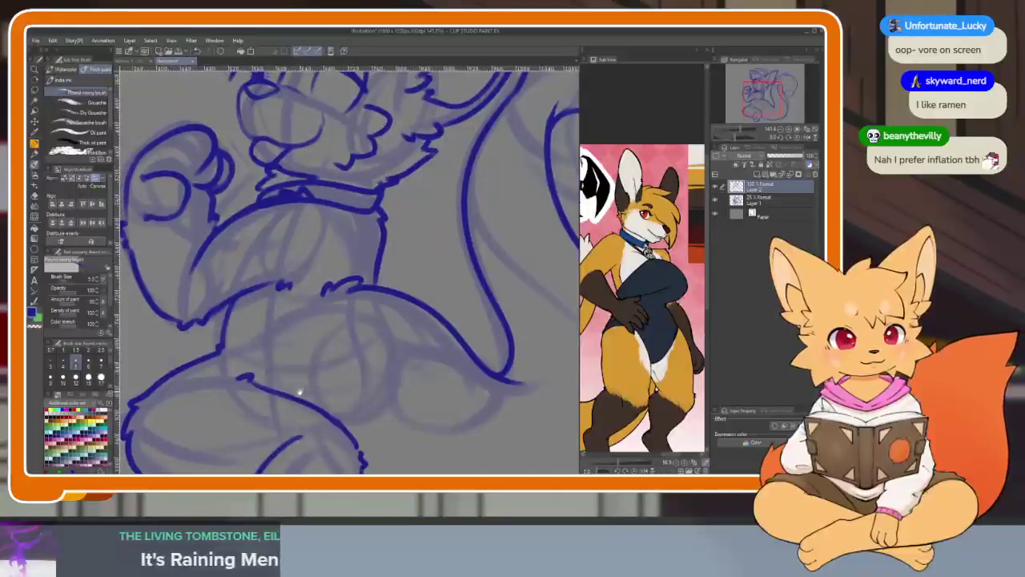
{"action": "scroll", "coordinate": [283, 384], "scroll_direction": "up", "scroll_amount": 1}
{"action": "scroll", "coordinate": [396, 405], "scroll_direction": "down", "scroll_amount": 3}
{"action": "scroll", "coordinate": [382, 405], "scroll_direction": "up", "scroll_amount": 3}
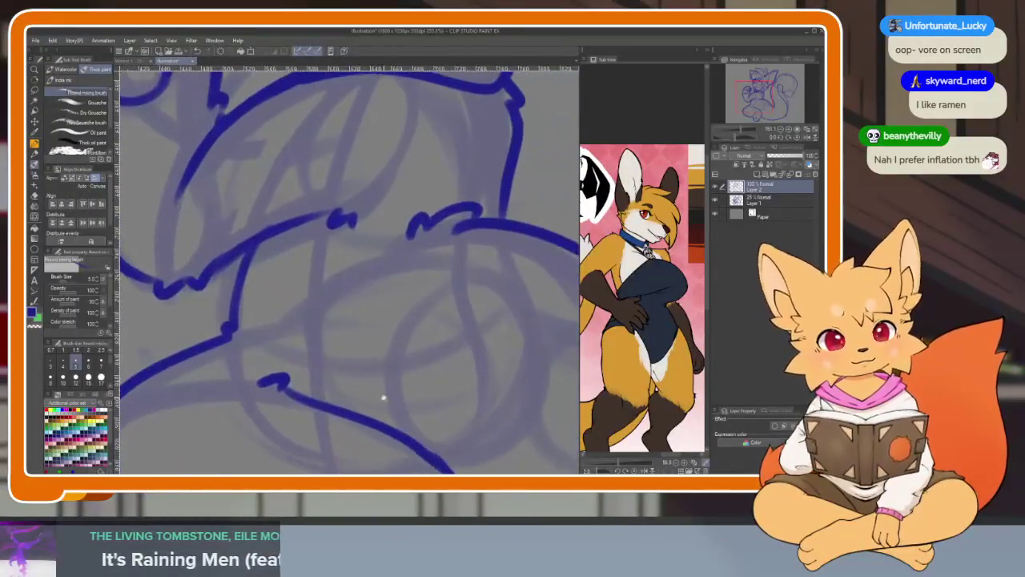
{"action": "scroll", "coordinate": [391, 375], "scroll_direction": "down", "scroll_amount": 1}
{"action": "scroll", "coordinate": [392, 375], "scroll_direction": "down", "scroll_amount": 1}
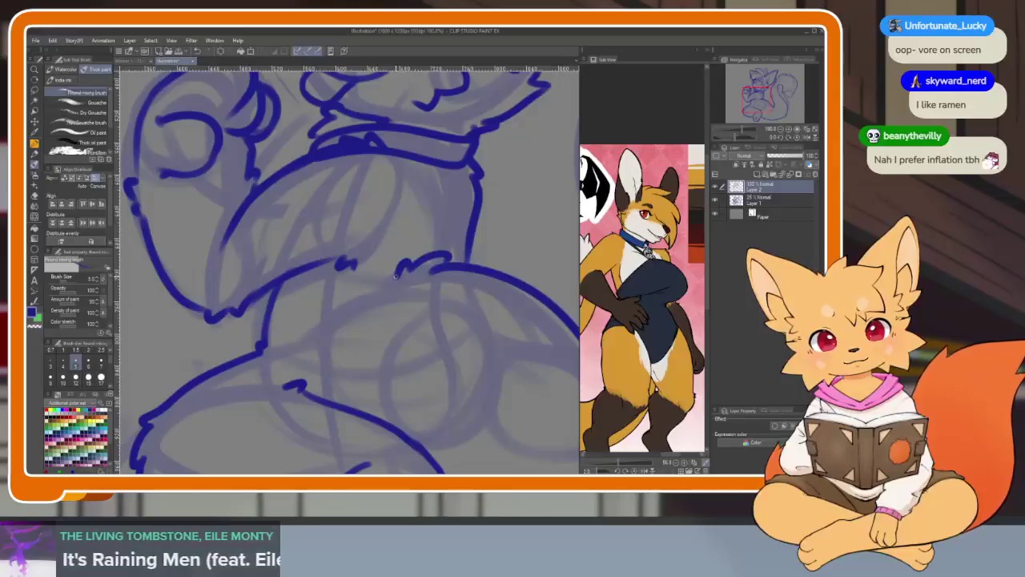
Add a short upward stroke on the lower body after discarding two trial lines, then zoom out.
{"action": "left_click_drag", "start_coordinate": [390, 280], "coordinate": [347, 376]}
{"action": "key", "text": "ctrl+z"}
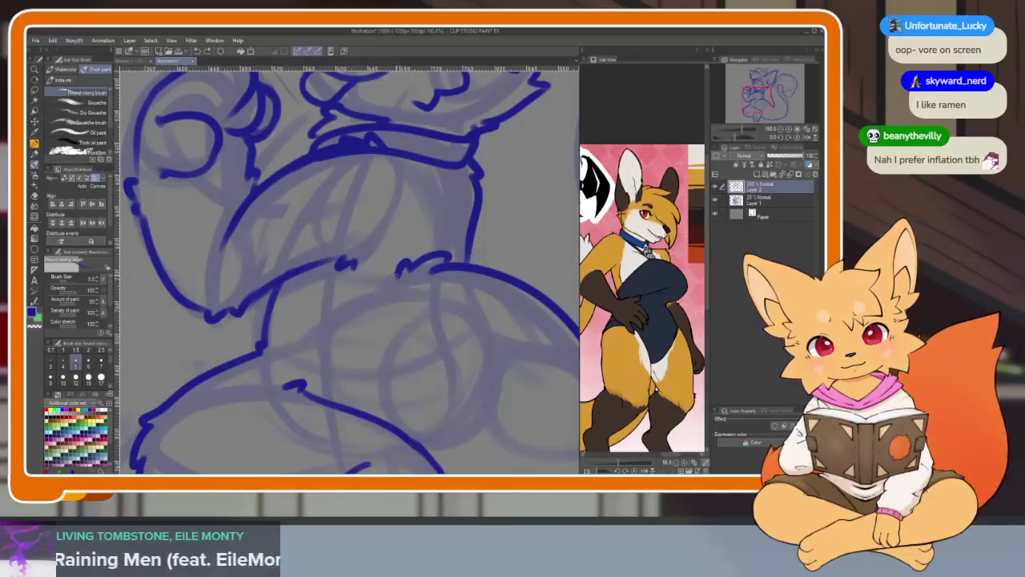
{"action": "left_click_drag", "start_coordinate": [396, 277], "coordinate": [350, 362]}
{"action": "key", "text": "ctrl+z"}
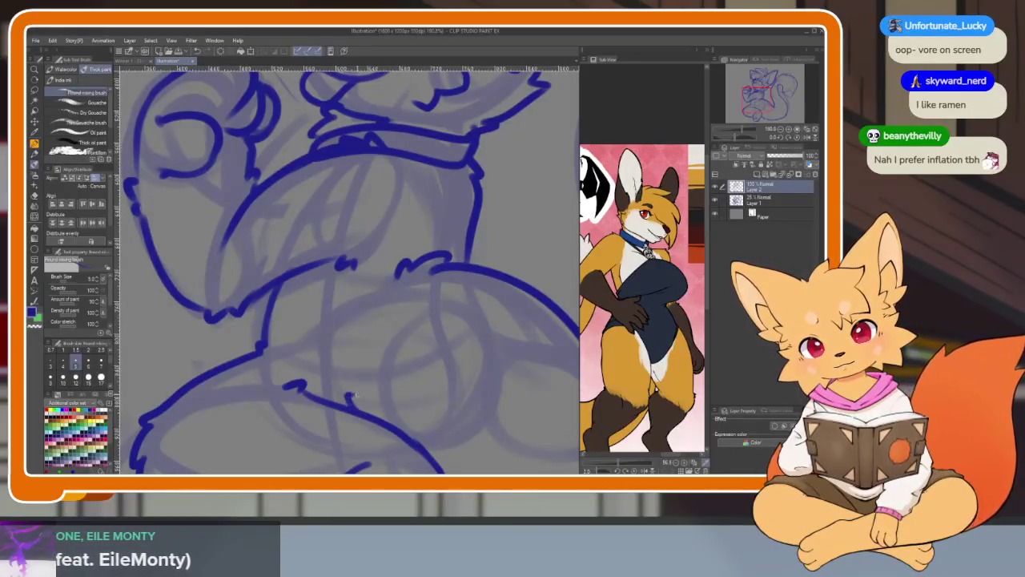
{"action": "left_click_drag", "start_coordinate": [355, 395], "coordinate": [354, 314]}
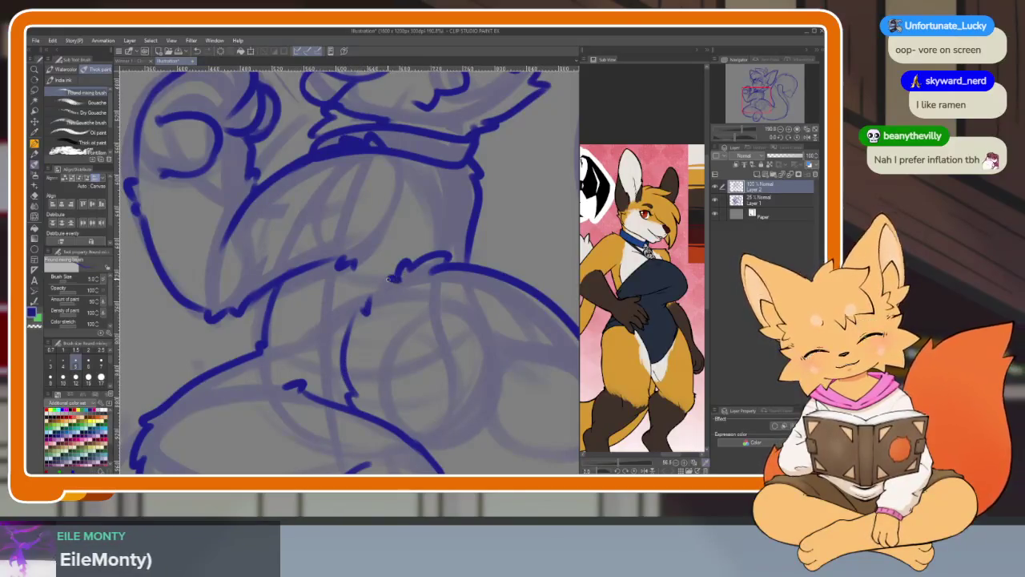
{"action": "scroll", "coordinate": [497, 367], "scroll_direction": "down", "scroll_amount": 2}
{"action": "scroll", "coordinate": [469, 355], "scroll_direction": "down", "scroll_amount": 1}
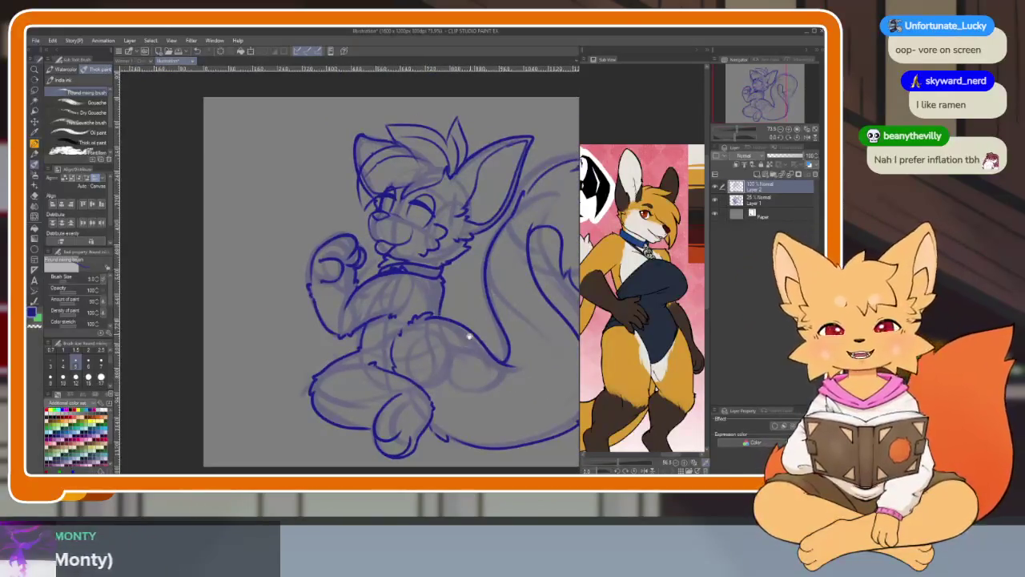
{"action": "left_click_drag", "start_coordinate": [469, 354], "coordinate": [432, 346]}
{"action": "scroll", "coordinate": [431, 346], "scroll_direction": "up", "scroll_amount": 3}
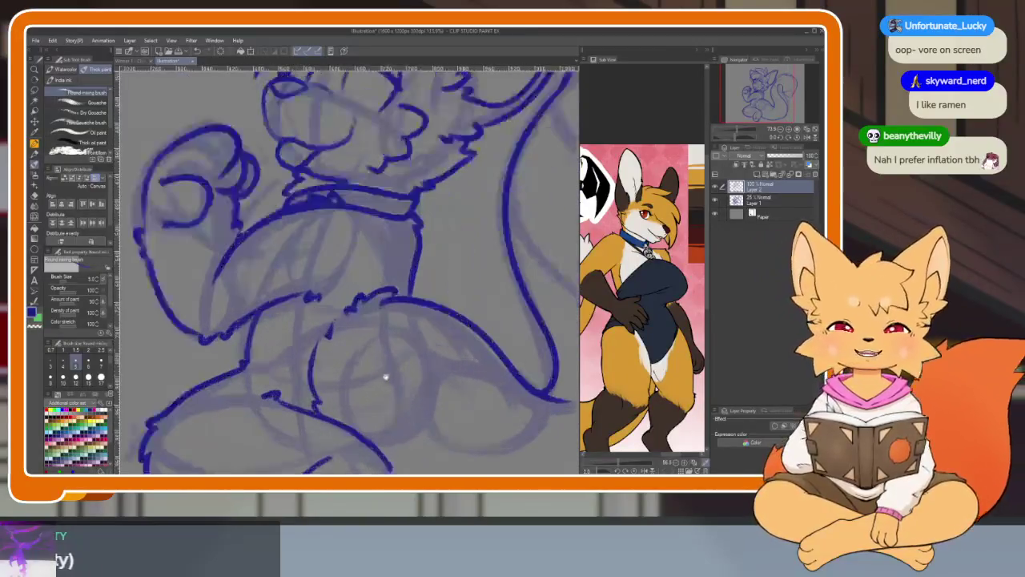
{"action": "scroll", "coordinate": [342, 368], "scroll_direction": "up", "scroll_amount": 1}
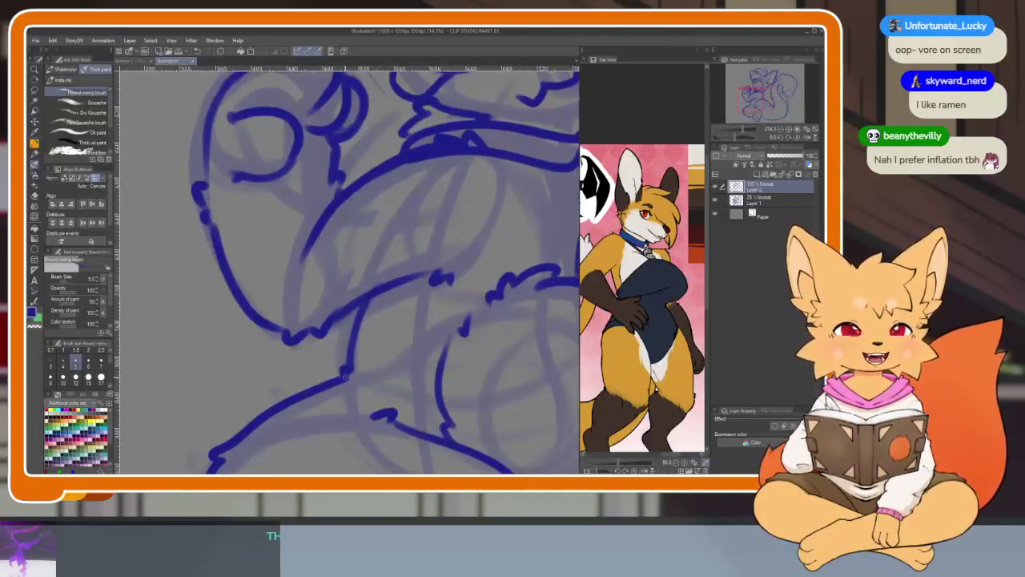
{"action": "scroll", "coordinate": [366, 392], "scroll_direction": "up", "scroll_amount": 1}
{"action": "scroll", "coordinate": [433, 381], "scroll_direction": "down", "scroll_amount": 1}
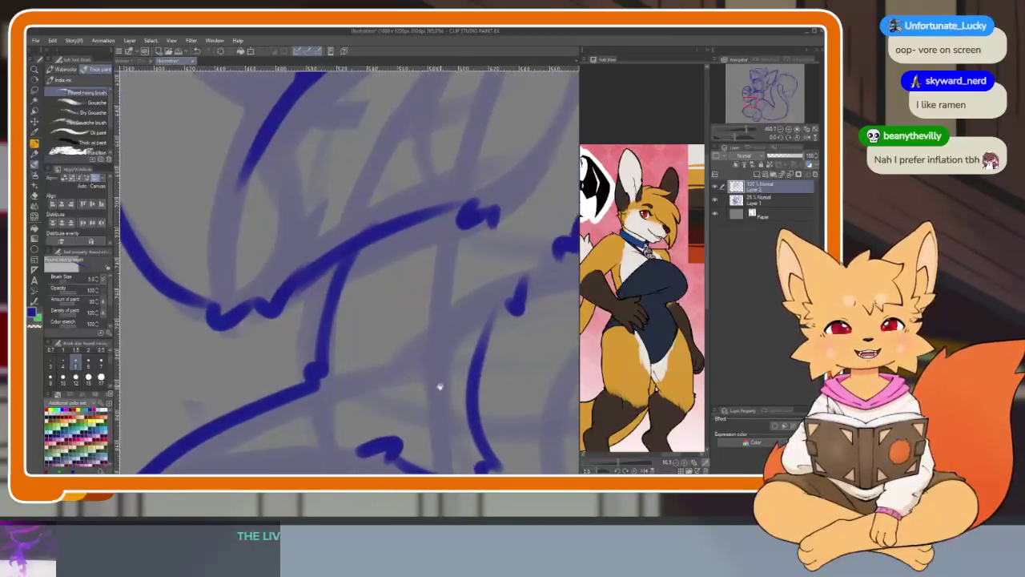
{"action": "scroll", "coordinate": [394, 403], "scroll_direction": "down", "scroll_amount": 1}
{"action": "scroll", "coordinate": [436, 370], "scroll_direction": "up", "scroll_amount": 1}
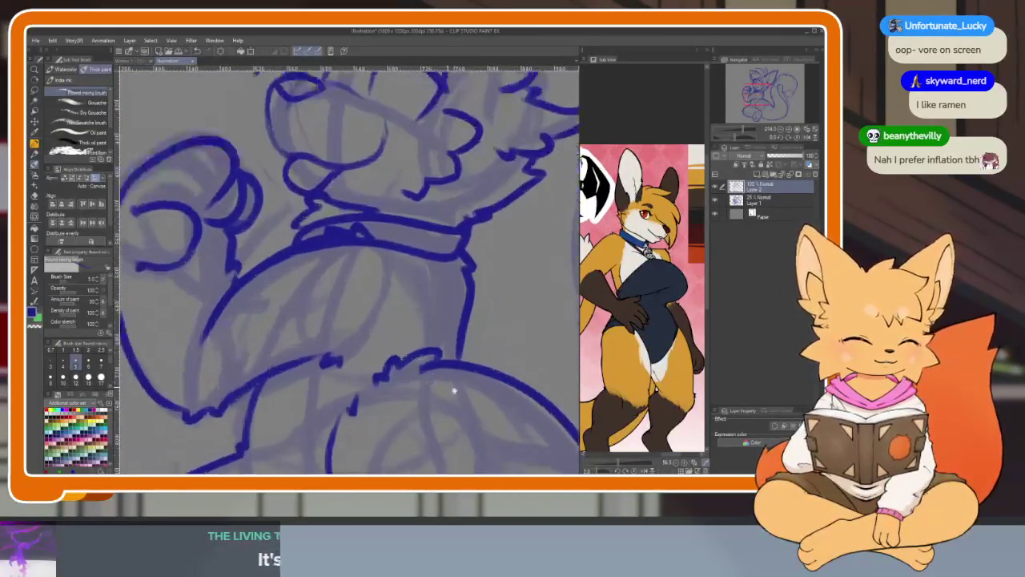
{"action": "scroll", "coordinate": [448, 413], "scroll_direction": "down", "scroll_amount": 1}
{"action": "scroll", "coordinate": [379, 416], "scroll_direction": "up", "scroll_amount": 1}
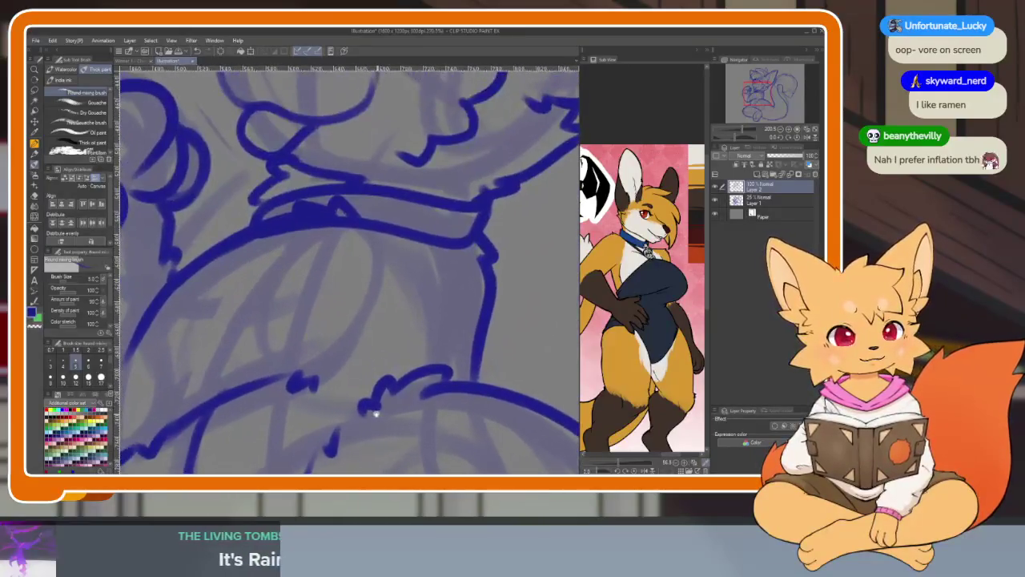
{"action": "scroll", "coordinate": [377, 407], "scroll_direction": "down", "scroll_amount": 1}
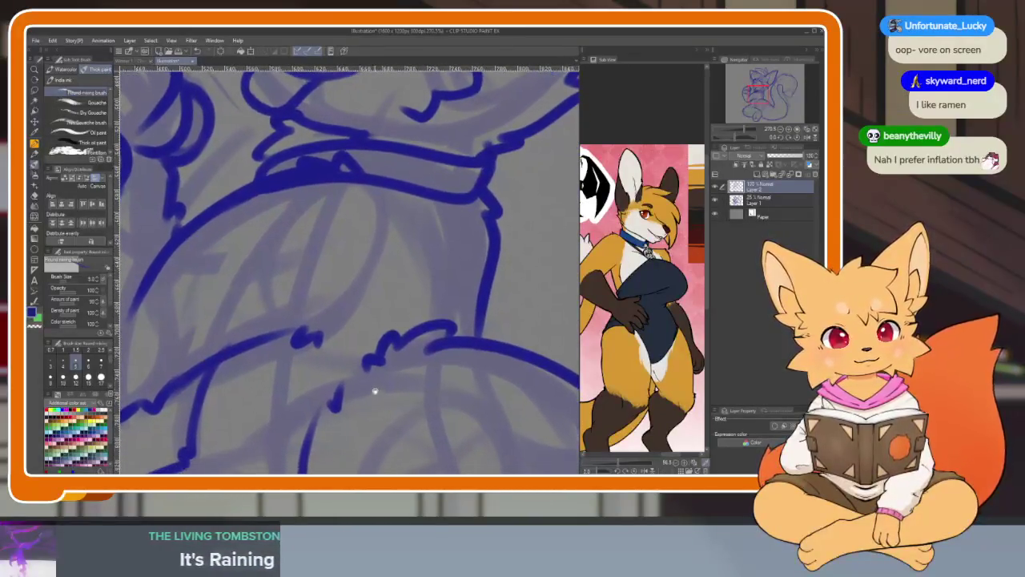
{"action": "mouse_move", "coordinate": [519, 361]}
{"action": "left_mouse_down"}
{"action": "mouse_move", "coordinate": [505, 353]}
{"action": "mouse_move", "coordinate": [454, 395]}
{"action": "left_mouse_up"}
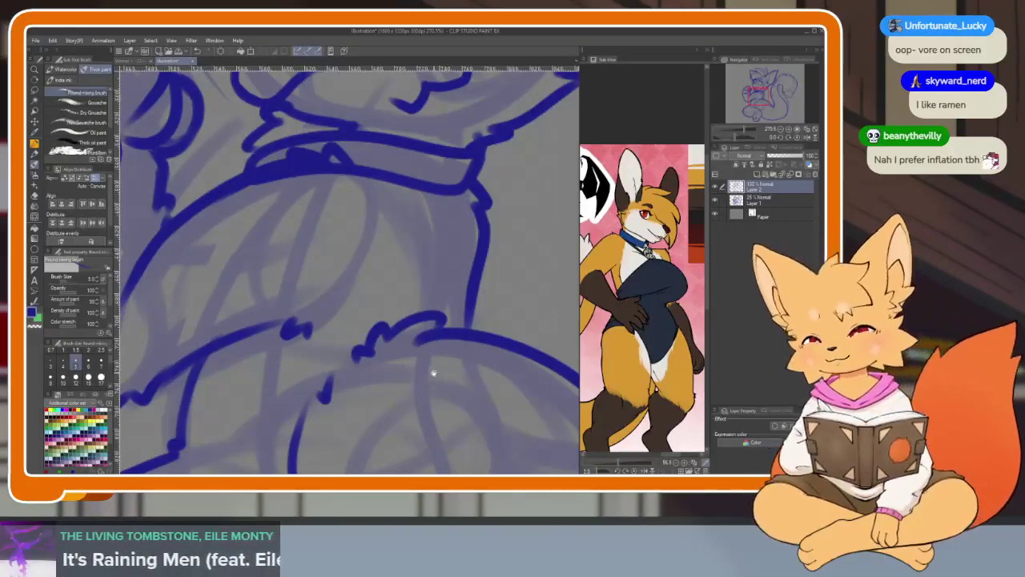
{"action": "mouse_move", "coordinate": [433, 372]}
{"action": "left_mouse_down"}
{"action": "mouse_move", "coordinate": [422, 387]}
{"action": "mouse_move", "coordinate": [380, 377]}
{"action": "mouse_move", "coordinate": [463, 373]}
{"action": "mouse_move", "coordinate": [457, 389]}
{"action": "left_mouse_up"}
{"action": "scroll", "coordinate": [394, 382], "scroll_direction": "down", "scroll_amount": 5}
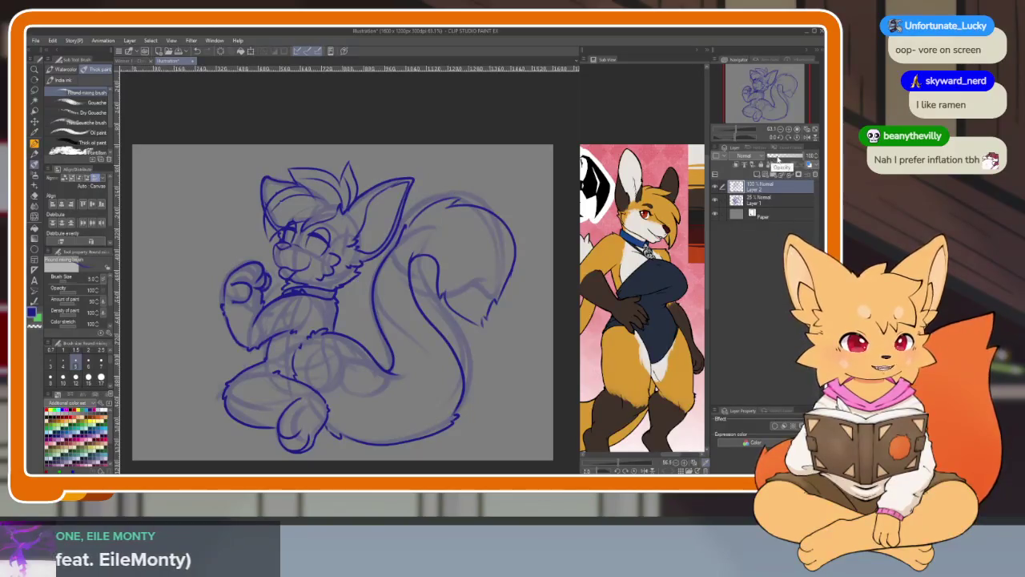
Lower Layer 2's opacity to about 25% and reduce Layer 1's opacity further.
{"action": "left_click", "coordinate": [776, 157]}
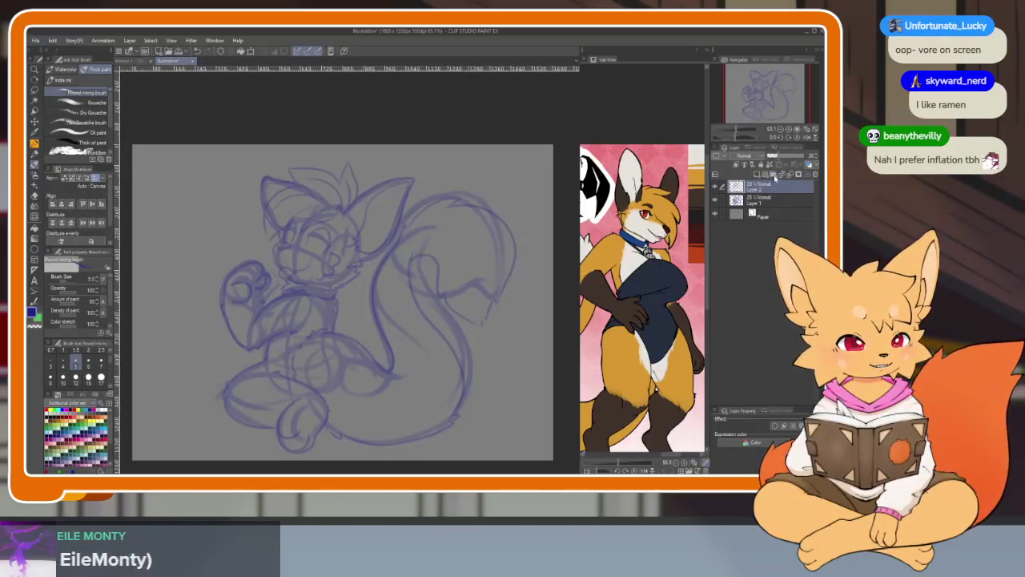
{"action": "left_click", "coordinate": [760, 203]}
{"action": "left_click", "coordinate": [775, 157]}
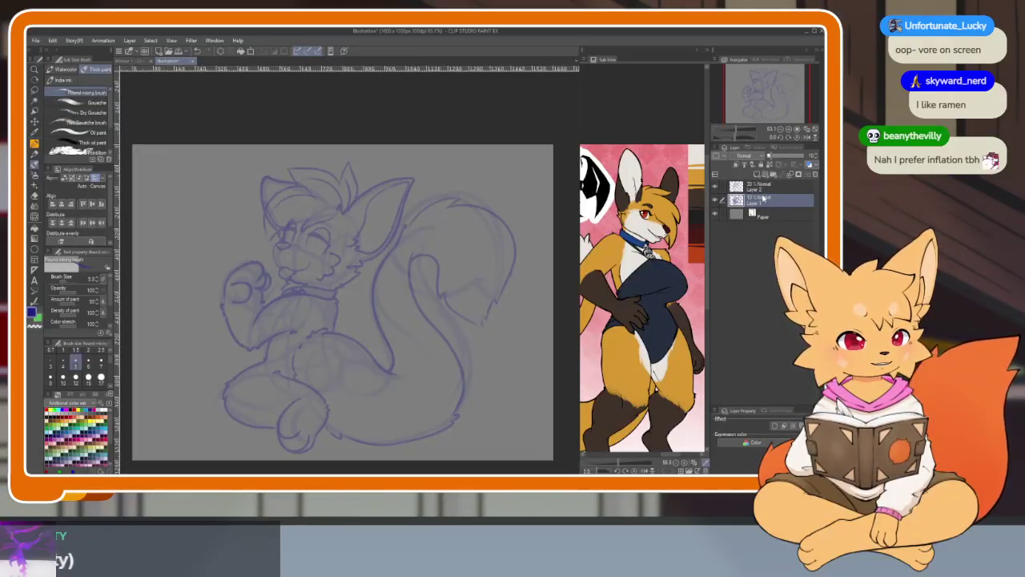
Add a new empty raster layer, Layer 3, at the top of the stack.
{"action": "left_click", "coordinate": [759, 175]}
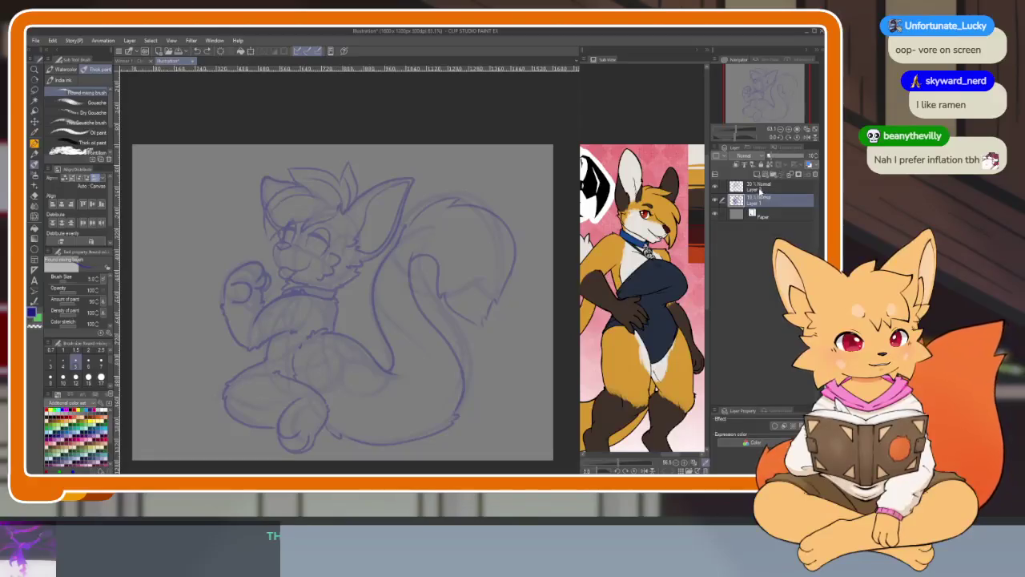
{"action": "left_click_drag", "start_coordinate": [763, 196], "coordinate": [762, 186]}
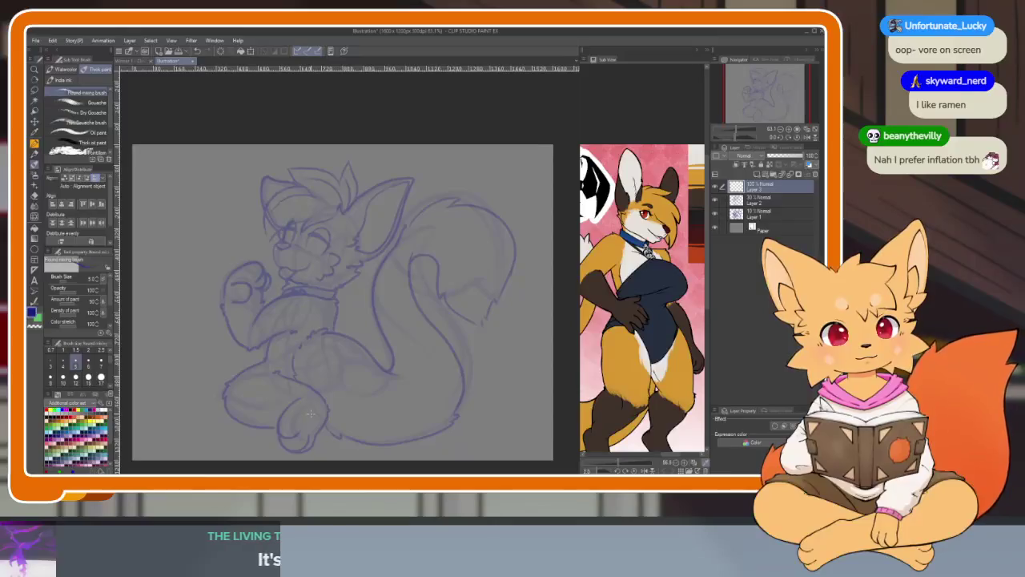
{"action": "key", "text": "Tab"}
{"action": "scroll", "coordinate": [405, 304], "scroll_direction": "up", "scroll_amount": 5}
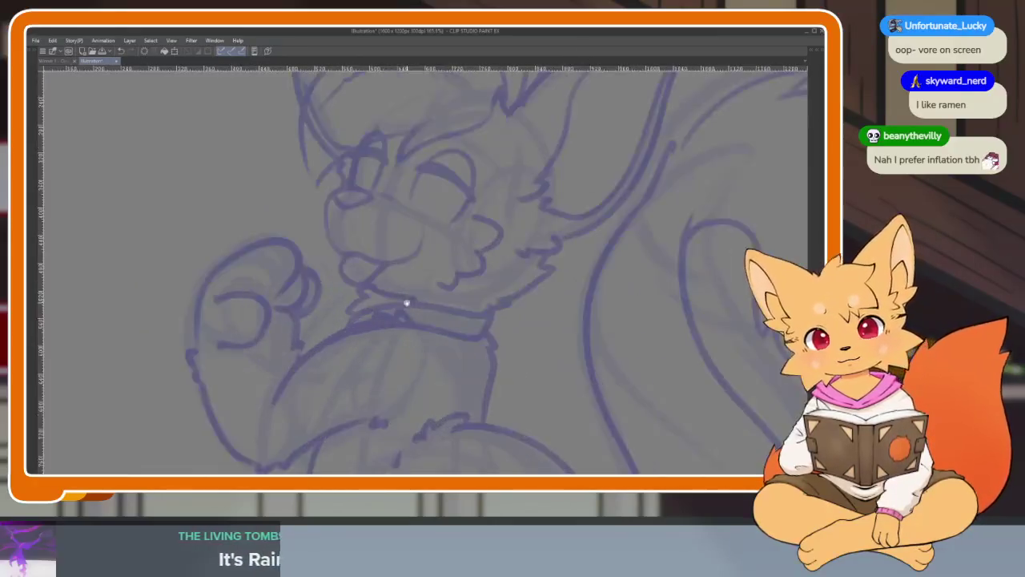
Bring back the side panels and close the loop of the new nose line.
{"action": "scroll", "coordinate": [446, 305], "scroll_direction": "up", "scroll_amount": 2}
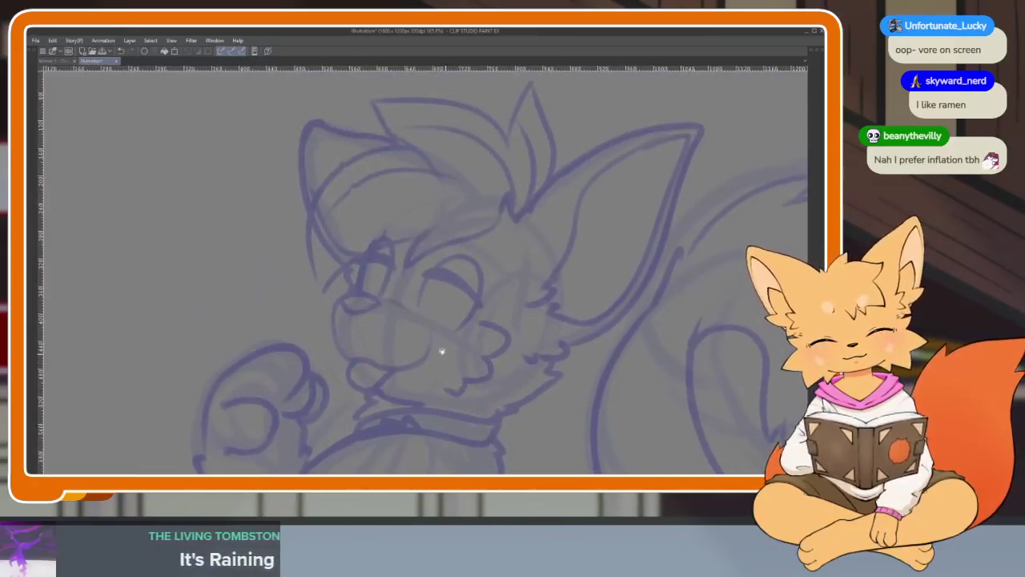
{"action": "scroll", "coordinate": [442, 350], "scroll_direction": "up", "scroll_amount": 3}
{"action": "scroll", "coordinate": [396, 312], "scroll_direction": "up", "scroll_amount": 1}
{"action": "scroll", "coordinate": [386, 259], "scroll_direction": "up", "scroll_amount": 1}
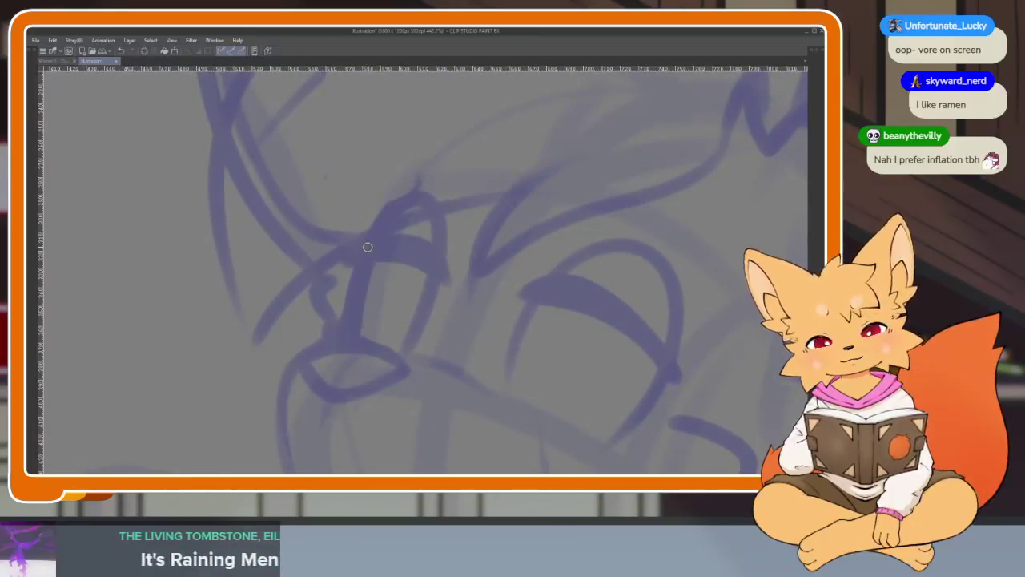
{"action": "key", "text": "Tab"}
{"action": "key", "text": "Tab"}
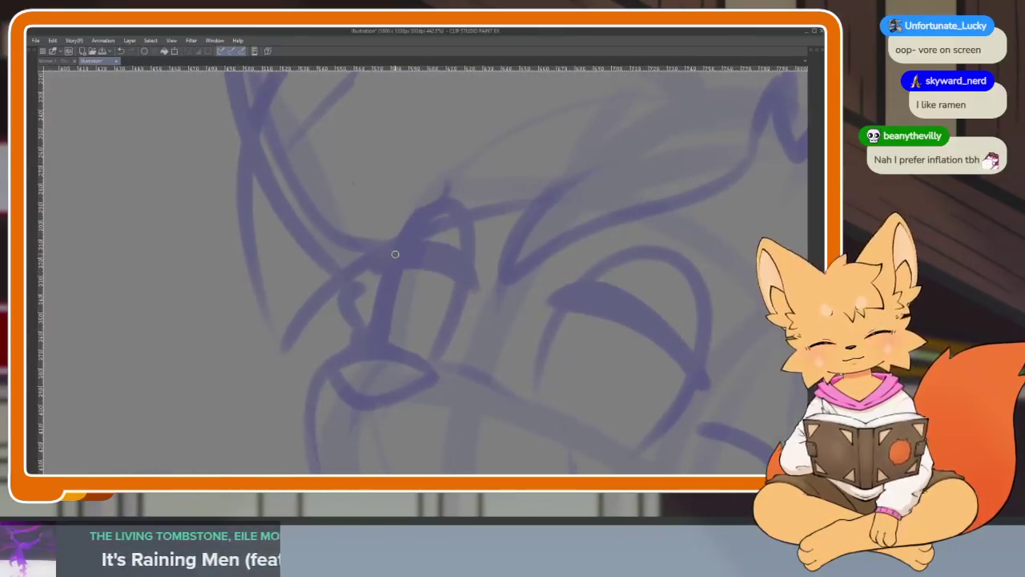
{"action": "scroll", "coordinate": [376, 372], "scroll_direction": "up", "scroll_amount": 1}
{"action": "scroll", "coordinate": [385, 337], "scroll_direction": "up", "scroll_amount": 1}
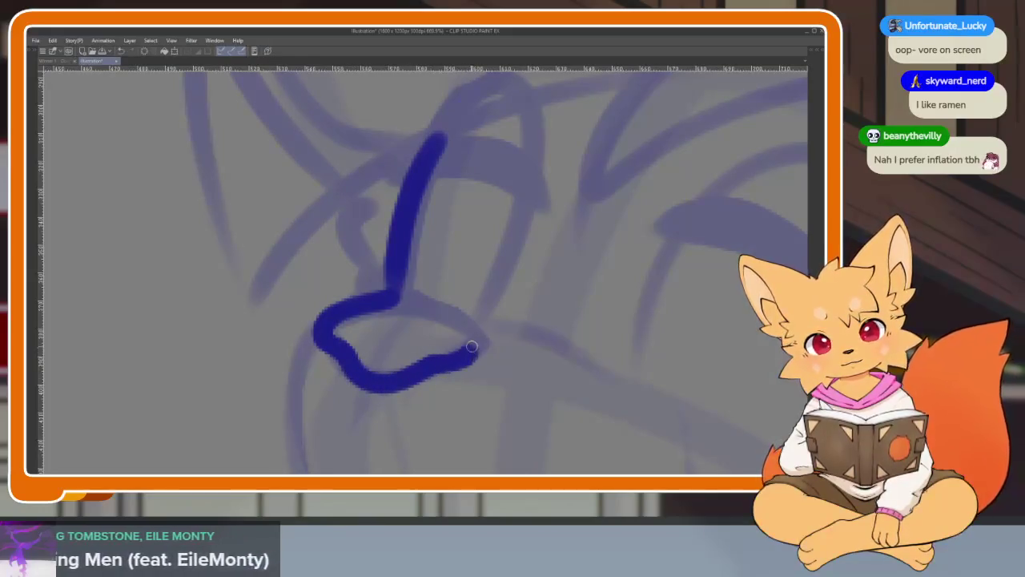
{"action": "mouse_move", "coordinate": [471, 346]}
{"action": "left_mouse_down"}
{"action": "mouse_move", "coordinate": [397, 296]}
{"action": "mouse_move", "coordinate": [502, 335]}
{"action": "left_mouse_up"}
Ink the muzzle line curving down from the nose, undoing and redrawing misplaced attempts.
{"action": "scroll", "coordinate": [434, 318], "scroll_direction": "right", "scroll_amount": 2}
{"action": "scroll", "coordinate": [579, 323], "scroll_direction": "down", "scroll_amount": 1}
{"action": "scroll", "coordinate": [629, 322], "scroll_direction": "down", "scroll_amount": 2}
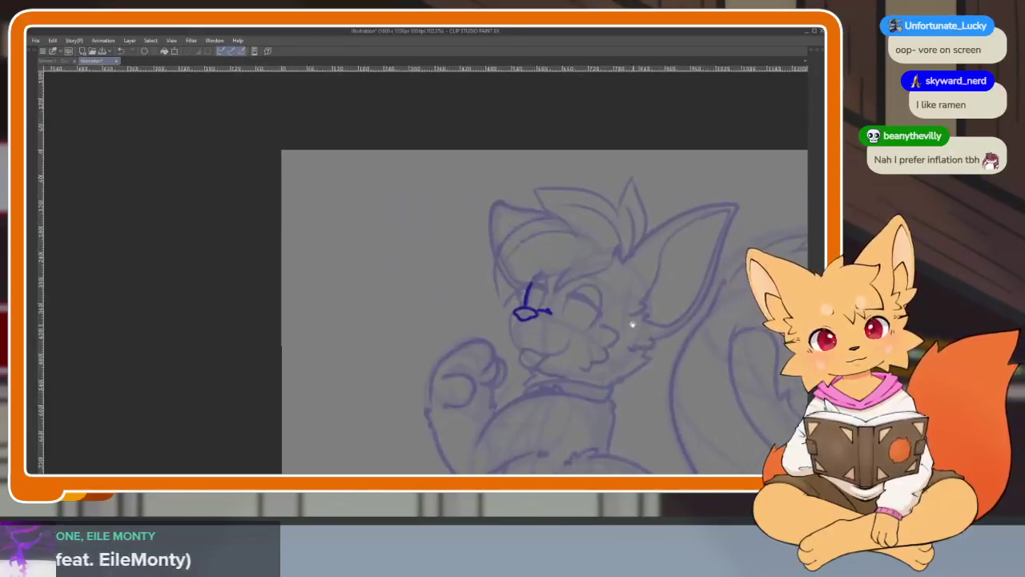
{"action": "scroll", "coordinate": [590, 323], "scroll_direction": "up", "scroll_amount": 2}
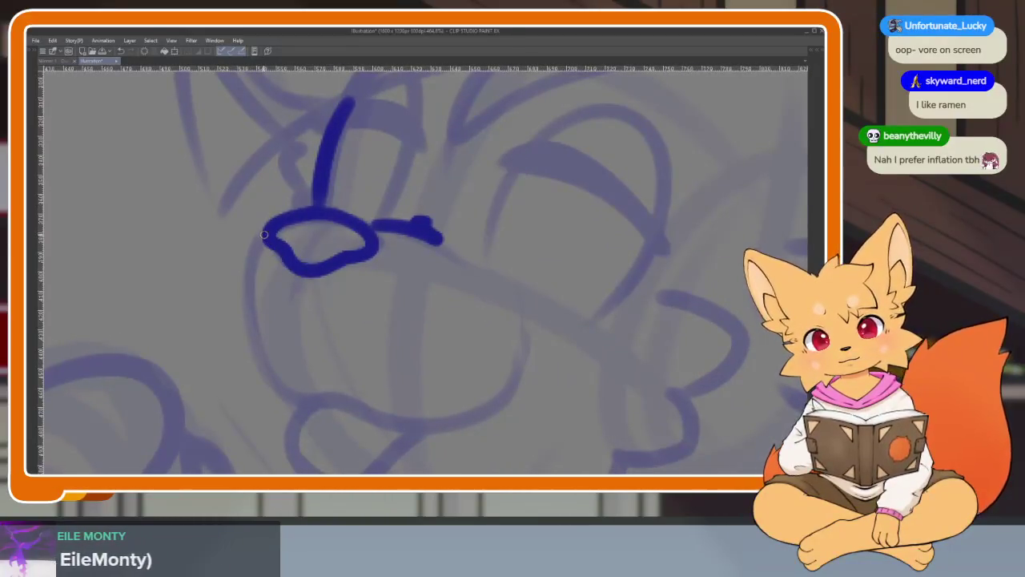
{"action": "mouse_move", "coordinate": [264, 233]}
{"action": "left_mouse_down"}
{"action": "mouse_move", "coordinate": [248, 325]}
{"action": "mouse_move", "coordinate": [290, 401]}
{"action": "mouse_move", "coordinate": [304, 405]}
{"action": "left_mouse_up"}
{"action": "key", "text": "ctrl+z"}
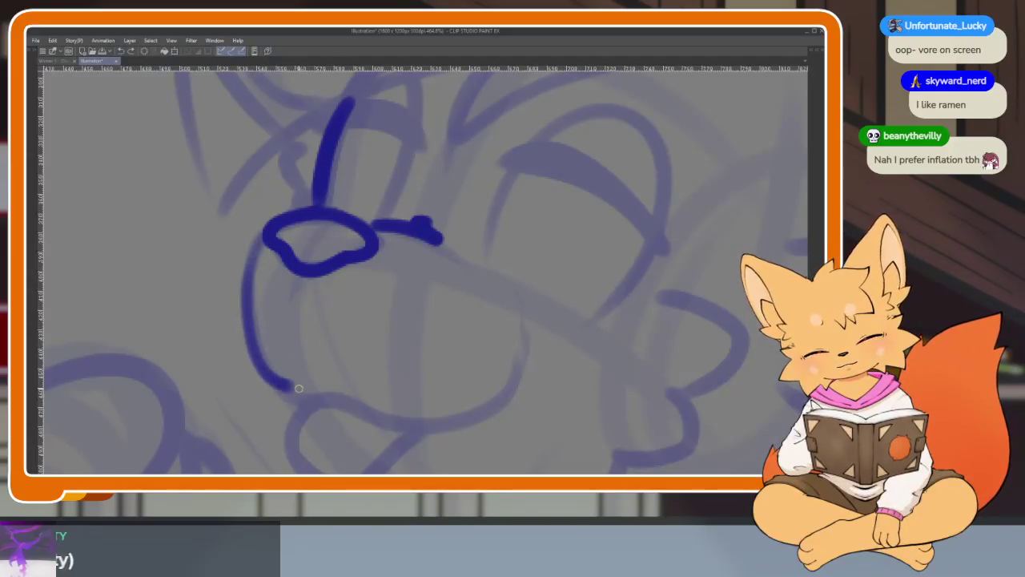
{"action": "key", "text": "ctrl+z"}
{"action": "mouse_move", "coordinate": [263, 239]}
{"action": "left_mouse_down"}
{"action": "mouse_move", "coordinate": [254, 338]}
{"action": "mouse_move", "coordinate": [308, 381]}
{"action": "left_mouse_up"}
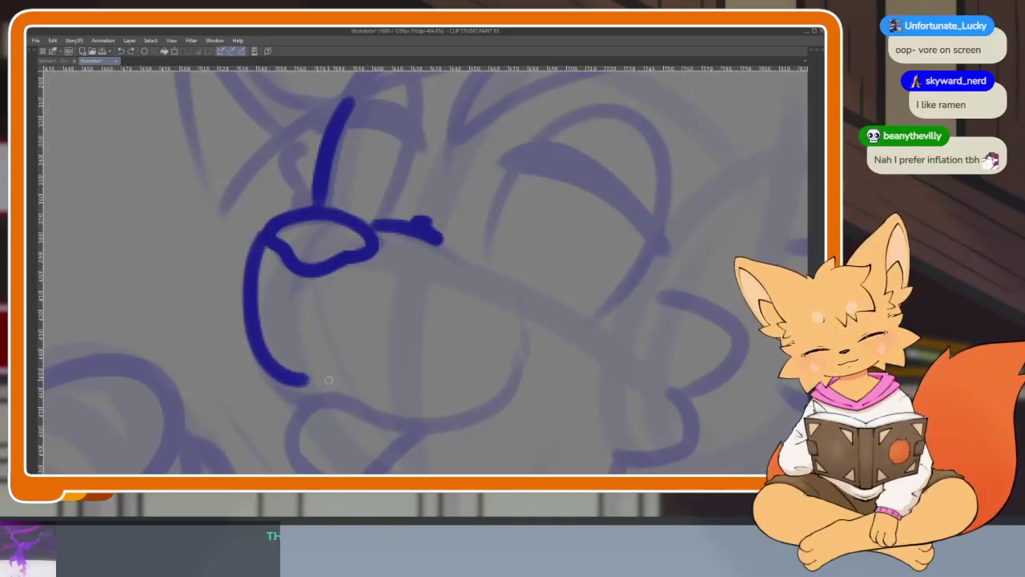
{"action": "left_click_drag", "start_coordinate": [383, 399], "coordinate": [505, 388]}
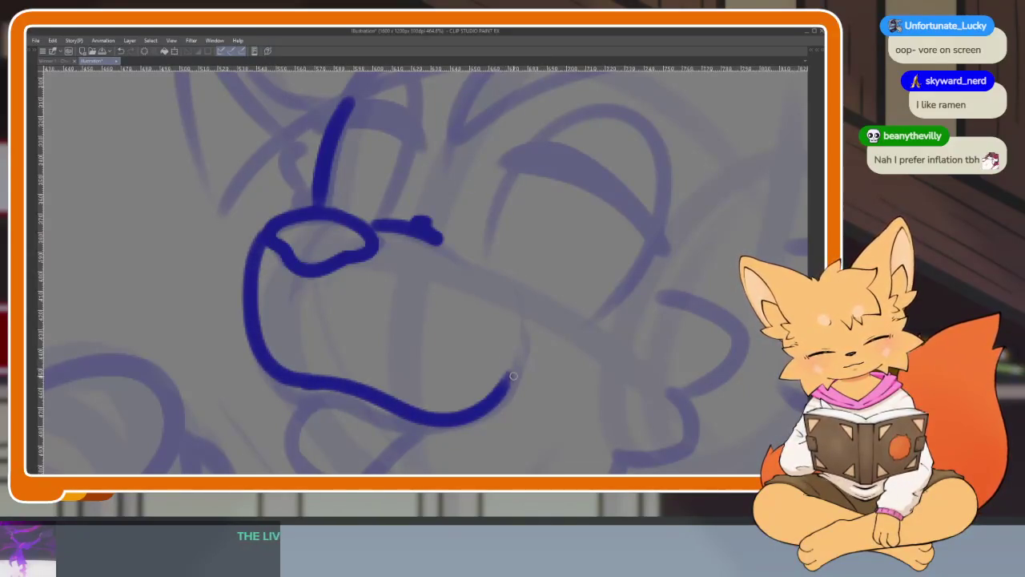
{"action": "scroll", "coordinate": [448, 345], "scroll_direction": "down", "scroll_amount": 5}
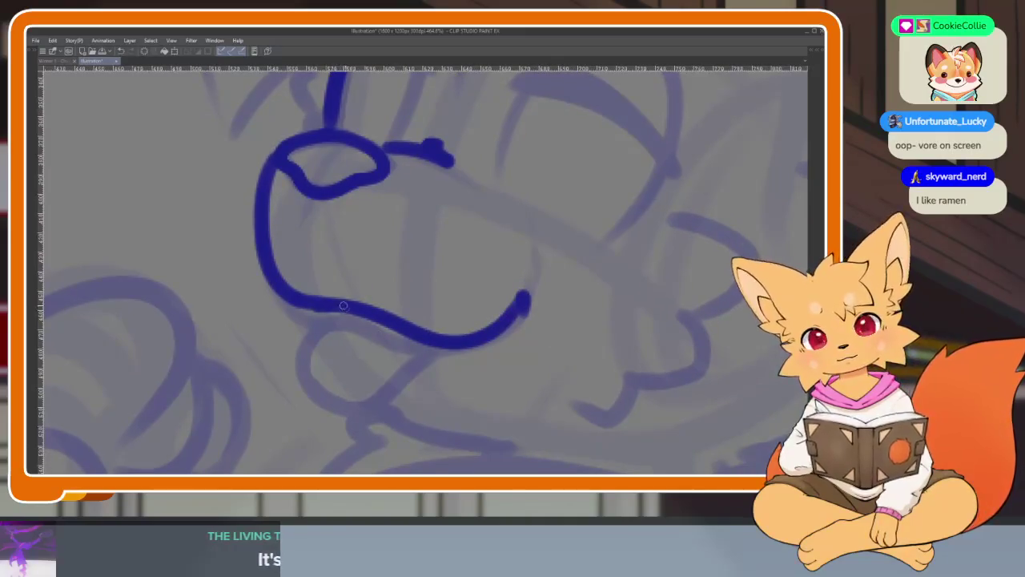
{"action": "key", "text": "ctrl+z"}
{"action": "mouse_move", "coordinate": [353, 311]}
{"action": "left_mouse_down"}
{"action": "mouse_move", "coordinate": [286, 356]}
{"action": "mouse_move", "coordinate": [393, 364]}
{"action": "left_mouse_up"}
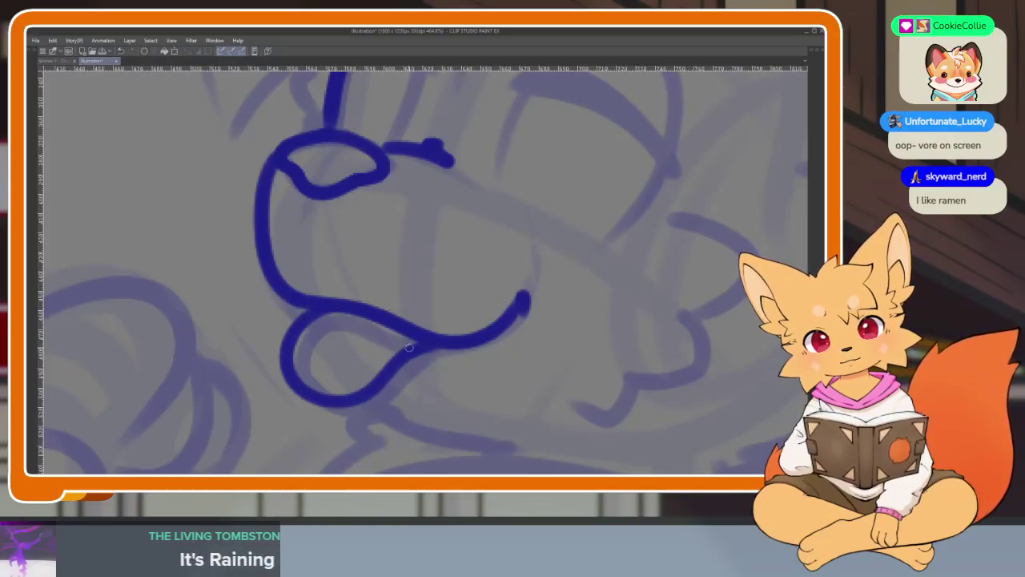
Extend the chin line to the right under the muzzle.
{"action": "scroll", "coordinate": [453, 350], "scroll_direction": "down", "scroll_amount": 3}
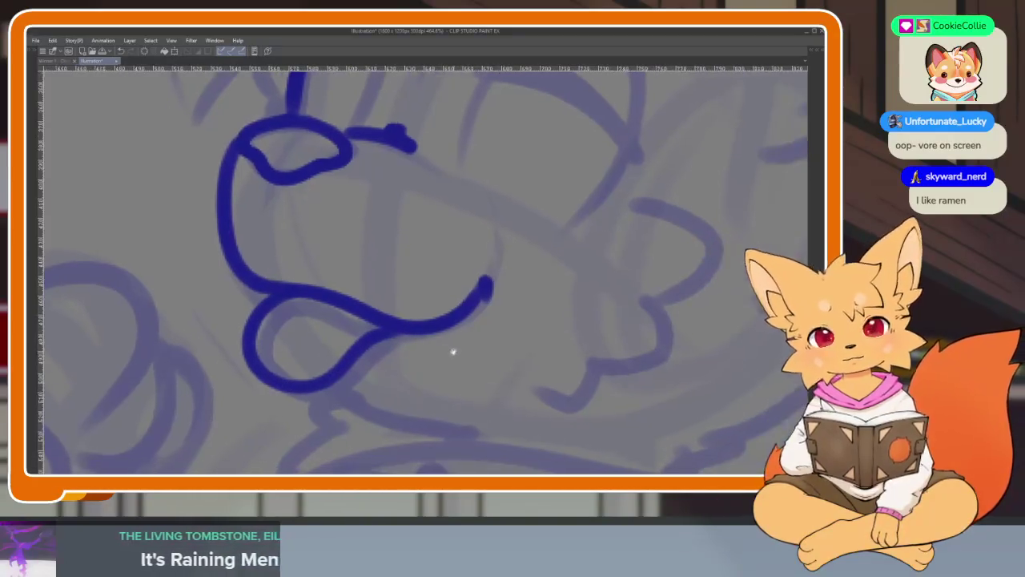
{"action": "scroll", "coordinate": [531, 329], "scroll_direction": "right", "scroll_amount": 3}
{"action": "scroll", "coordinate": [524, 369], "scroll_direction": "up", "scroll_amount": 2}
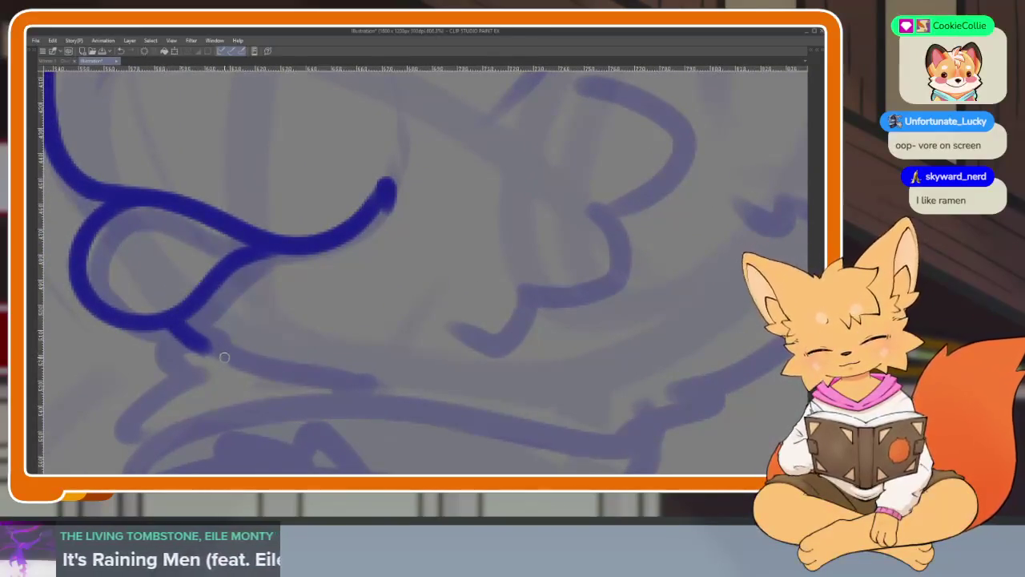
{"action": "left_click_drag", "start_coordinate": [225, 357], "coordinate": [371, 380]}
Ink the cheek line along the sketch, redrawing the first stroke.
{"action": "scroll", "coordinate": [549, 407], "scroll_direction": "down", "scroll_amount": 2}
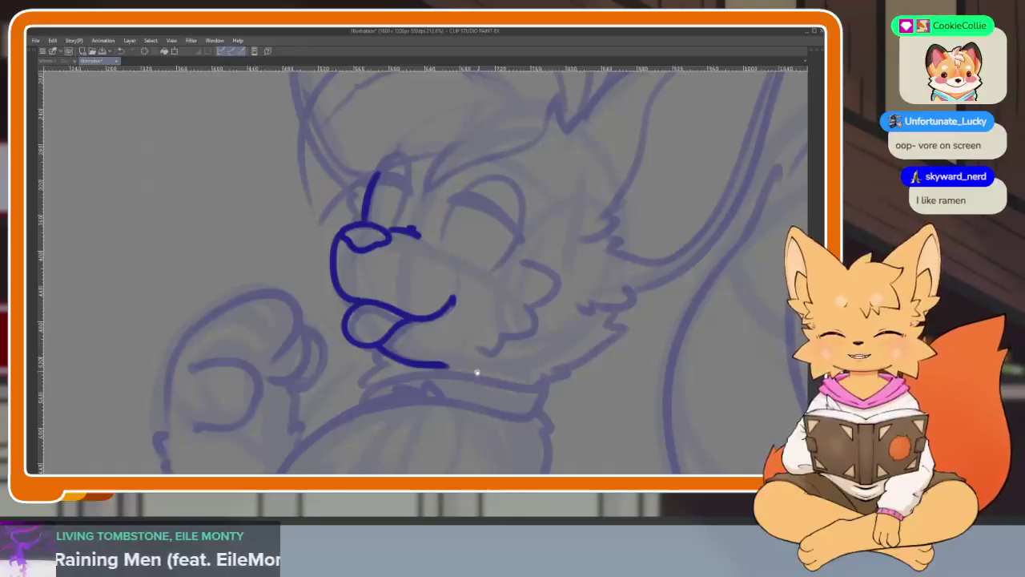
{"action": "scroll", "coordinate": [477, 372], "scroll_direction": "down", "scroll_amount": 3}
{"action": "scroll", "coordinate": [538, 359], "scroll_direction": "up", "scroll_amount": 5}
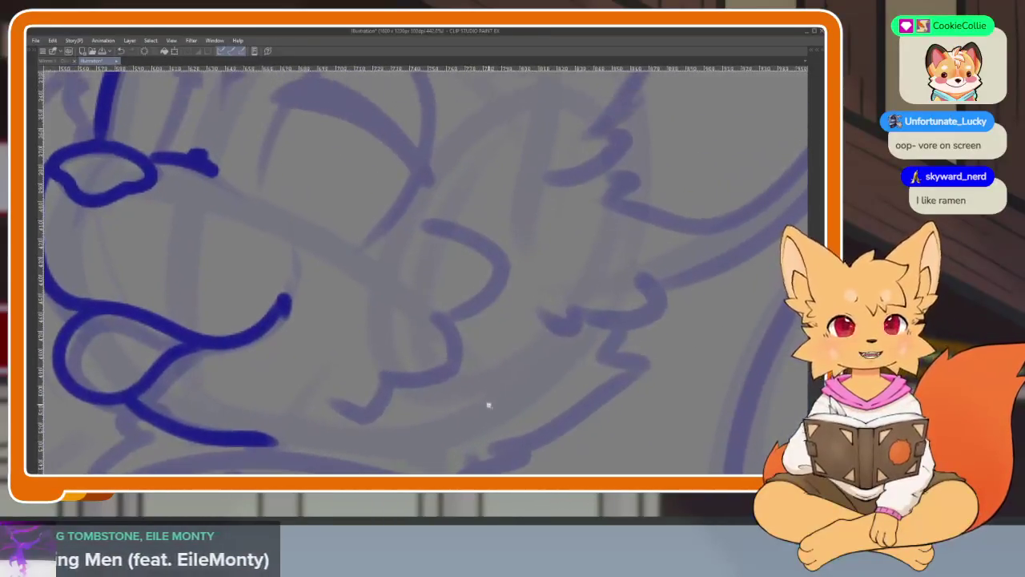
{"action": "scroll", "coordinate": [481, 384], "scroll_direction": "up", "scroll_amount": 2}
{"action": "scroll", "coordinate": [476, 372], "scroll_direction": "down", "scroll_amount": 2}
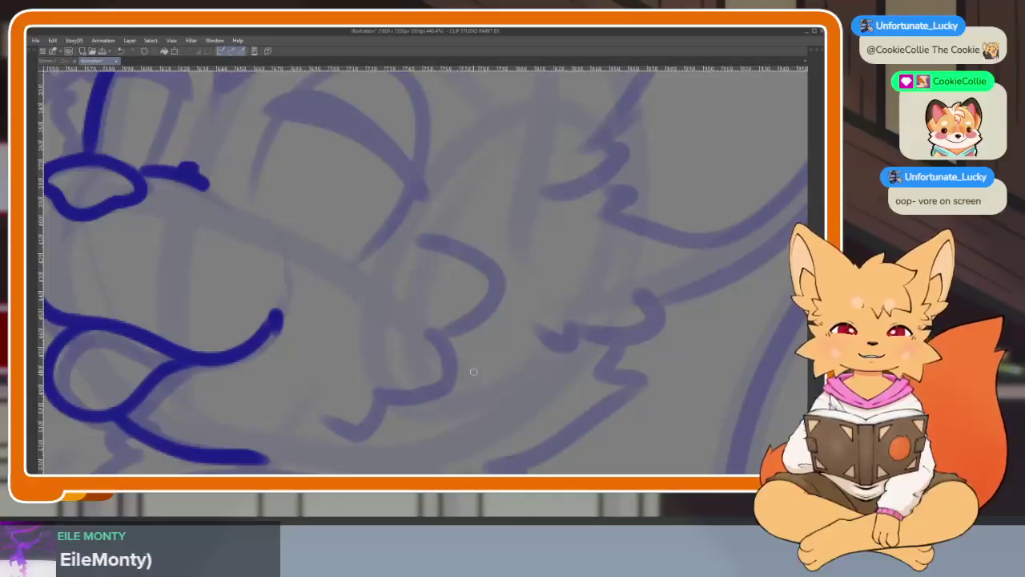
{"action": "scroll", "coordinate": [485, 381], "scroll_direction": "up", "scroll_amount": 1}
{"action": "scroll", "coordinate": [485, 381], "scroll_direction": "down", "scroll_amount": 2}
{"action": "scroll", "coordinate": [487, 371], "scroll_direction": "up", "scroll_amount": 2}
{"action": "scroll", "coordinate": [479, 371], "scroll_direction": "up", "scroll_amount": 2}
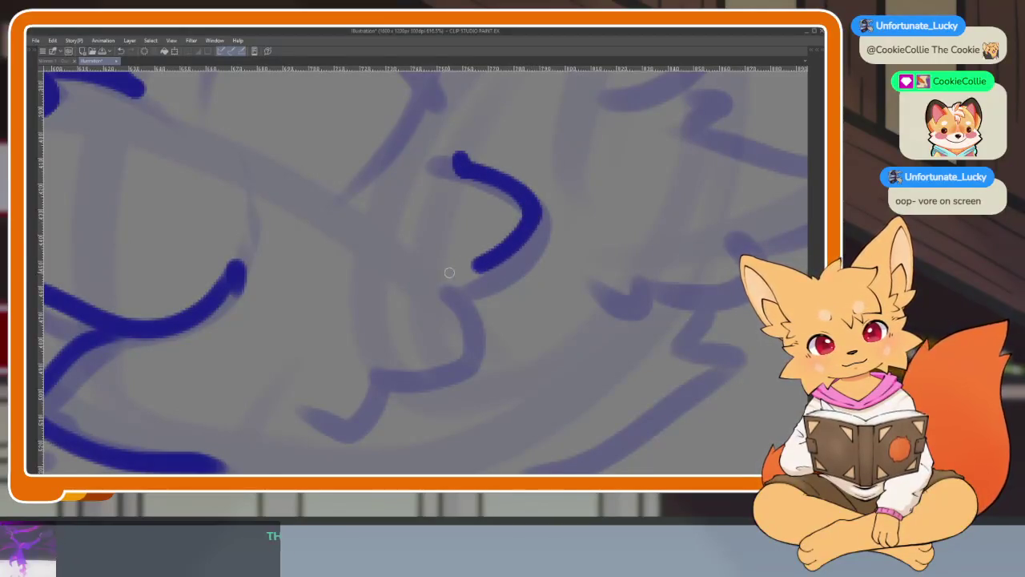
{"action": "left_click_drag", "start_coordinate": [534, 212], "coordinate": [447, 276]}
{"action": "key", "text": "ctrl+z"}
{"action": "mouse_move", "coordinate": [521, 195]}
{"action": "left_mouse_down"}
{"action": "mouse_move", "coordinate": [385, 368]}
{"action": "mouse_move", "coordinate": [308, 400]}
{"action": "left_mouse_up"}
Try a cheek fluff stroke beside the muzzle, then undo it.
{"action": "scroll", "coordinate": [501, 353], "scroll_direction": "down", "scroll_amount": 3}
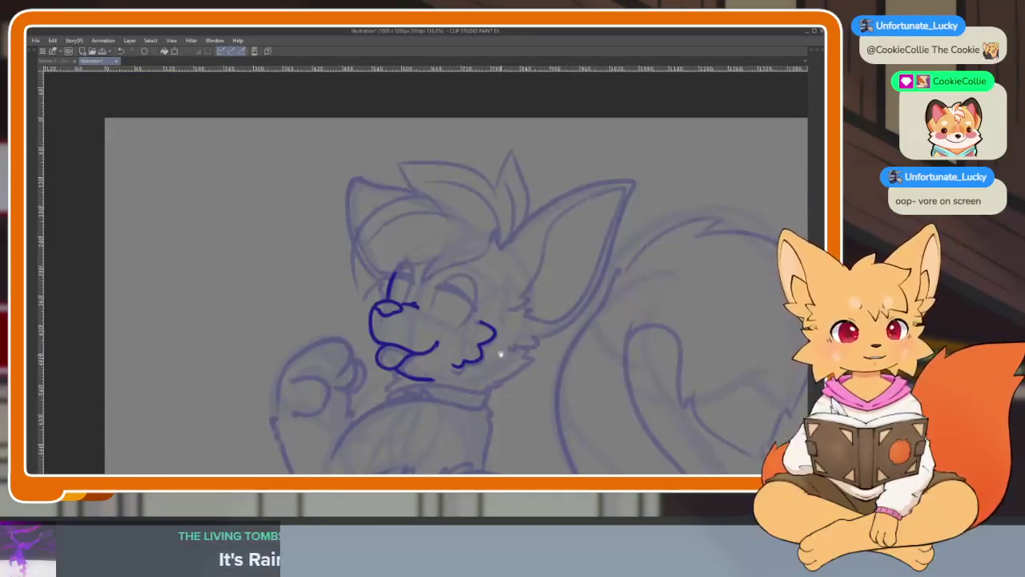
{"action": "scroll", "coordinate": [501, 353], "scroll_direction": "up", "scroll_amount": 3}
{"action": "scroll", "coordinate": [492, 360], "scroll_direction": "up", "scroll_amount": 2}
{"action": "scroll", "coordinate": [545, 337], "scroll_direction": "up", "scroll_amount": 1}
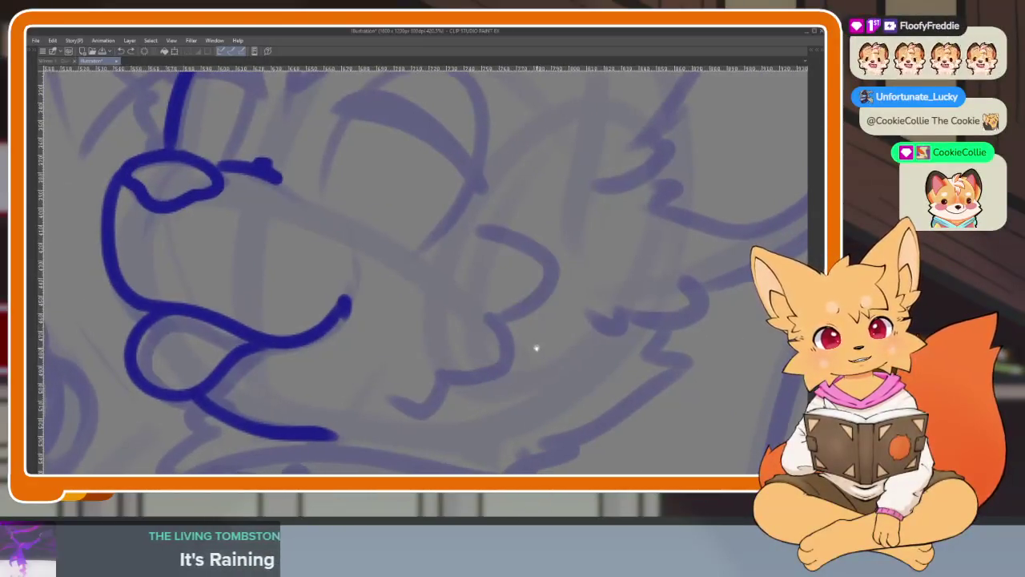
{"action": "mouse_move", "coordinate": [463, 276]}
{"action": "left_mouse_down"}
{"action": "mouse_move", "coordinate": [455, 368]}
{"action": "mouse_move", "coordinate": [362, 431]}
{"action": "left_mouse_up"}
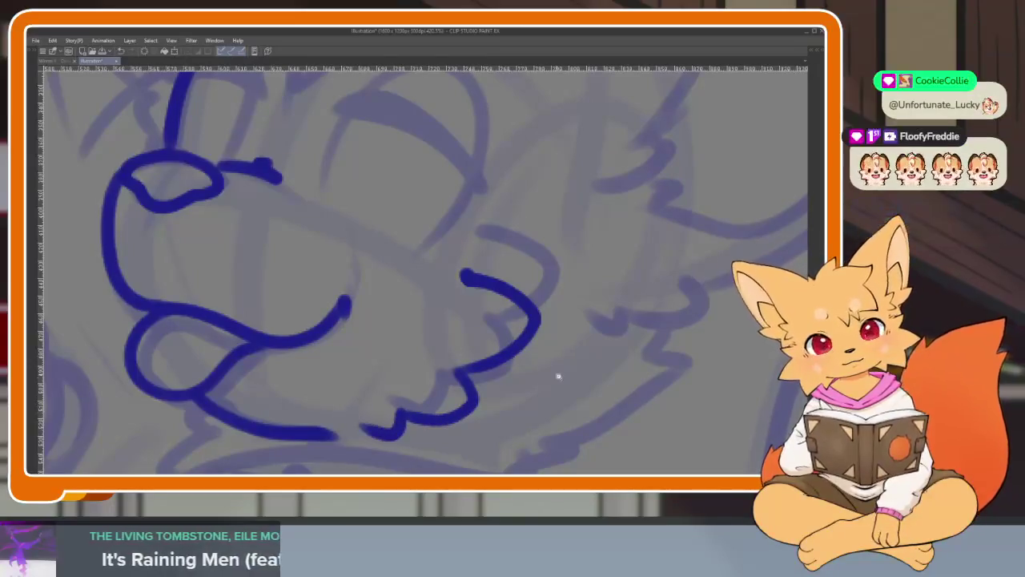
{"action": "scroll", "coordinate": [576, 353], "scroll_direction": "down", "scroll_amount": 3}
{"action": "scroll", "coordinate": [599, 335], "scroll_direction": "up", "scroll_amount": 2}
{"action": "scroll", "coordinate": [599, 335], "scroll_direction": "up", "scroll_amount": 2}
{"action": "scroll", "coordinate": [599, 330], "scroll_direction": "down", "scroll_amount": 3}
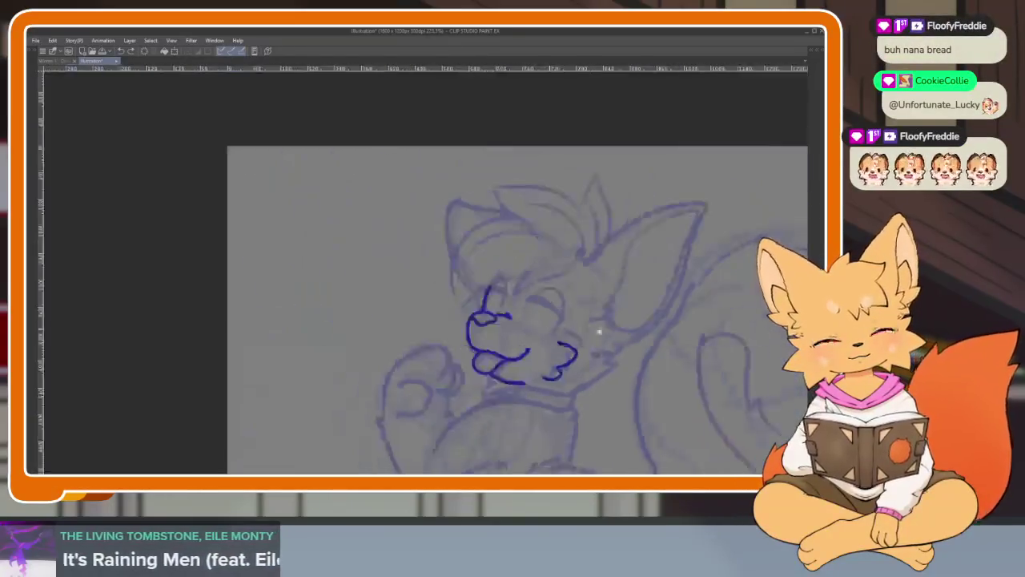
{"action": "scroll", "coordinate": [600, 330], "scroll_direction": "up", "scroll_amount": 1}
{"action": "scroll", "coordinate": [614, 310], "scroll_direction": "up", "scroll_amount": 1}
{"action": "scroll", "coordinate": [600, 350], "scroll_direction": "up", "scroll_amount": 2}
{"action": "scroll", "coordinate": [580, 359], "scroll_direction": "up", "scroll_amount": 1}
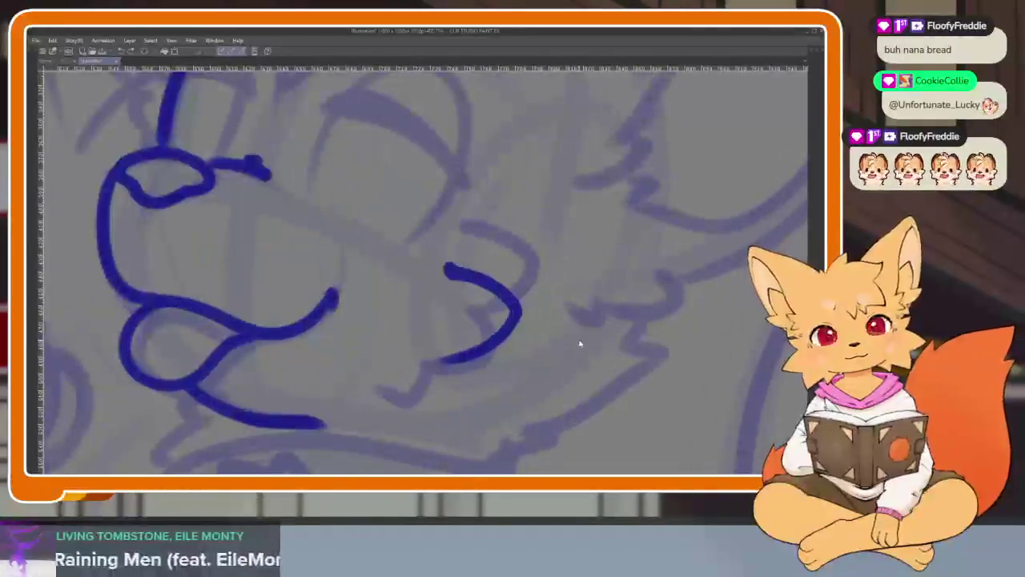
{"action": "key", "text": "ctrl+z"}
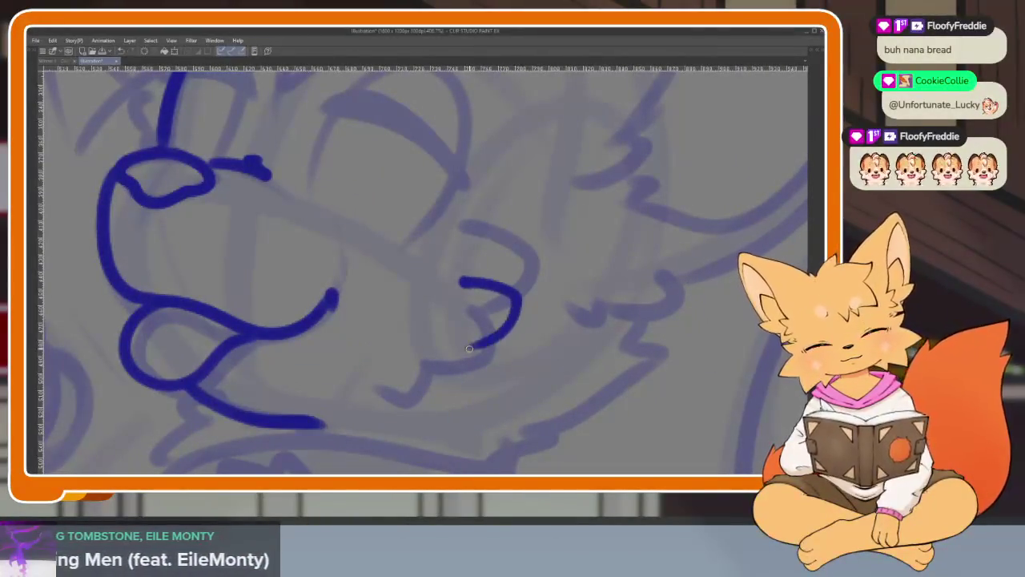
{"action": "scroll", "coordinate": [606, 373], "scroll_direction": "down", "scroll_amount": 4}
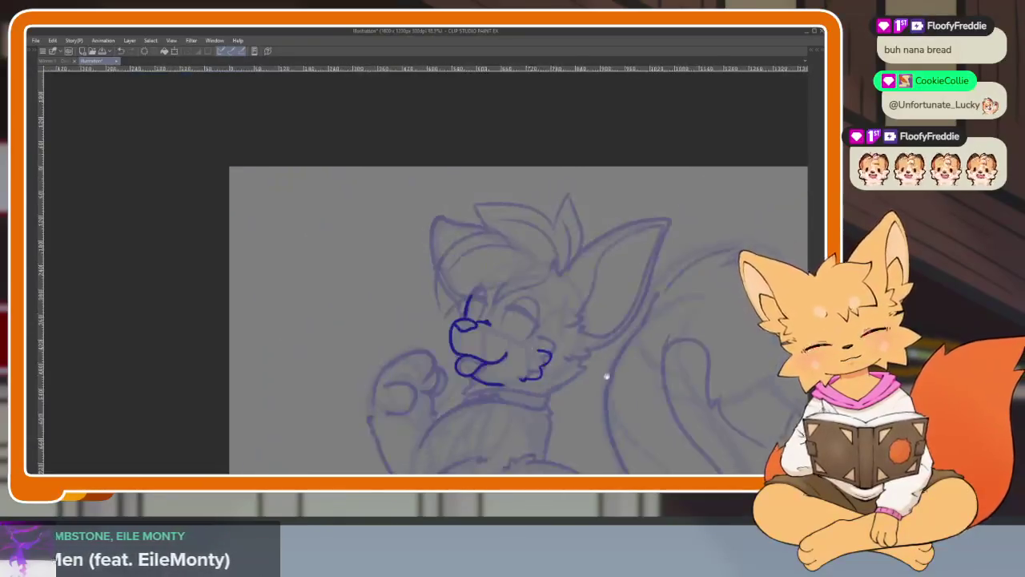
{"action": "scroll", "coordinate": [568, 350], "scroll_direction": "up", "scroll_amount": 1}
{"action": "scroll", "coordinate": [577, 367], "scroll_direction": "up", "scroll_amount": 3}
{"action": "scroll", "coordinate": [565, 360], "scroll_direction": "up", "scroll_amount": 2}
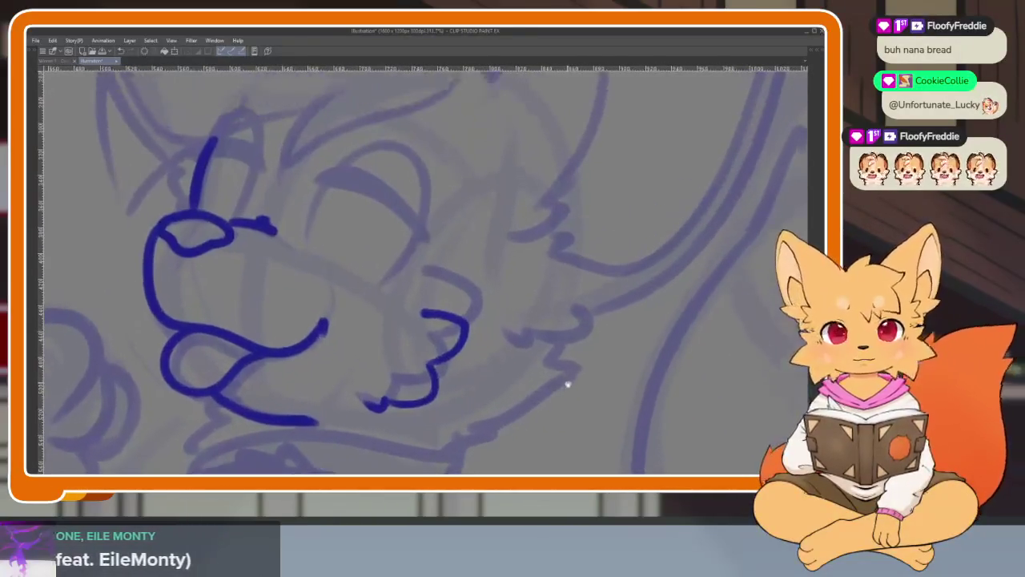
{"action": "scroll", "coordinate": [558, 366], "scroll_direction": "up", "scroll_amount": 1}
{"action": "scroll", "coordinate": [567, 339], "scroll_direction": "up", "scroll_amount": 2}
{"action": "scroll", "coordinate": [572, 361], "scroll_direction": "up", "scroll_amount": 2}
{"action": "scroll", "coordinate": [577, 382], "scroll_direction": "down", "scroll_amount": 1}
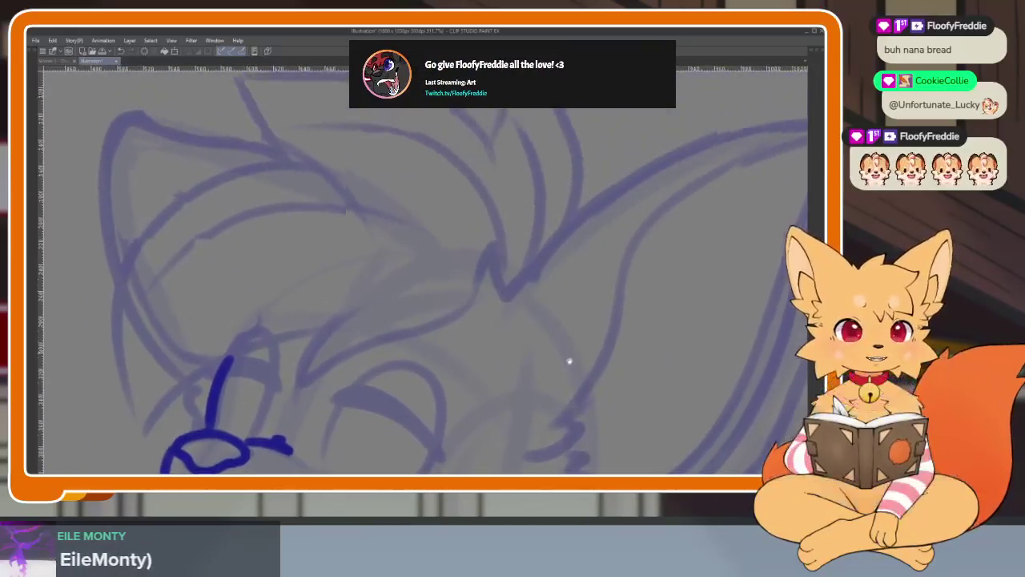
Ink the hair curve down the head's left side plus two spikes rising up-right.
{"action": "scroll", "coordinate": [568, 359], "scroll_direction": "down", "scroll_amount": 1}
{"action": "scroll", "coordinate": [576, 368], "scroll_direction": "down", "scroll_amount": 1}
{"action": "scroll", "coordinate": [565, 358], "scroll_direction": "down", "scroll_amount": 1}
{"action": "scroll", "coordinate": [572, 372], "scroll_direction": "down", "scroll_amount": 1}
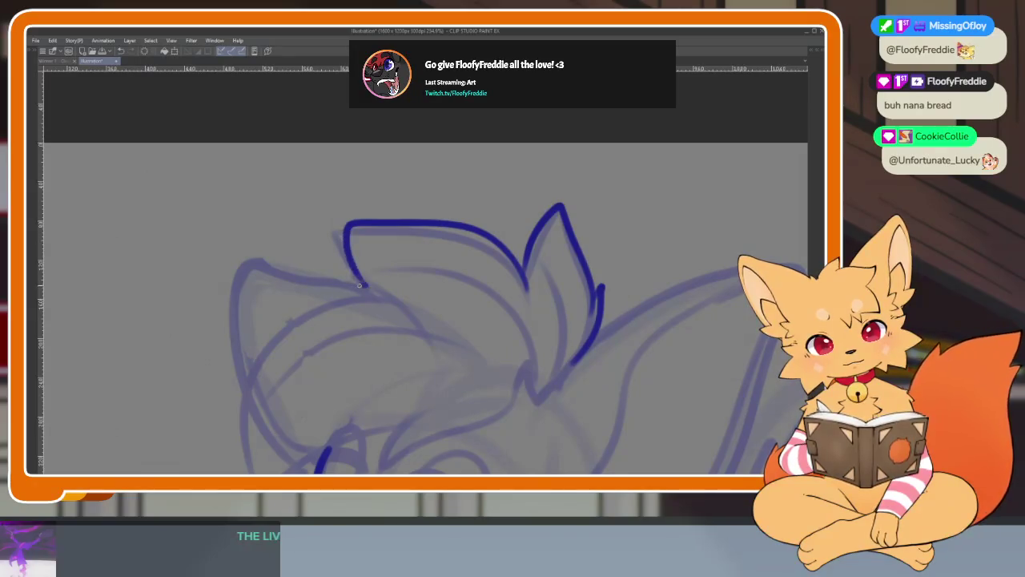
{"action": "mouse_move", "coordinate": [409, 309]}
{"action": "left_mouse_down"}
{"action": "mouse_move", "coordinate": [498, 241]}
{"action": "mouse_move", "coordinate": [342, 406]}
{"action": "left_mouse_up"}
{"action": "key", "text": "ctrl+z"}
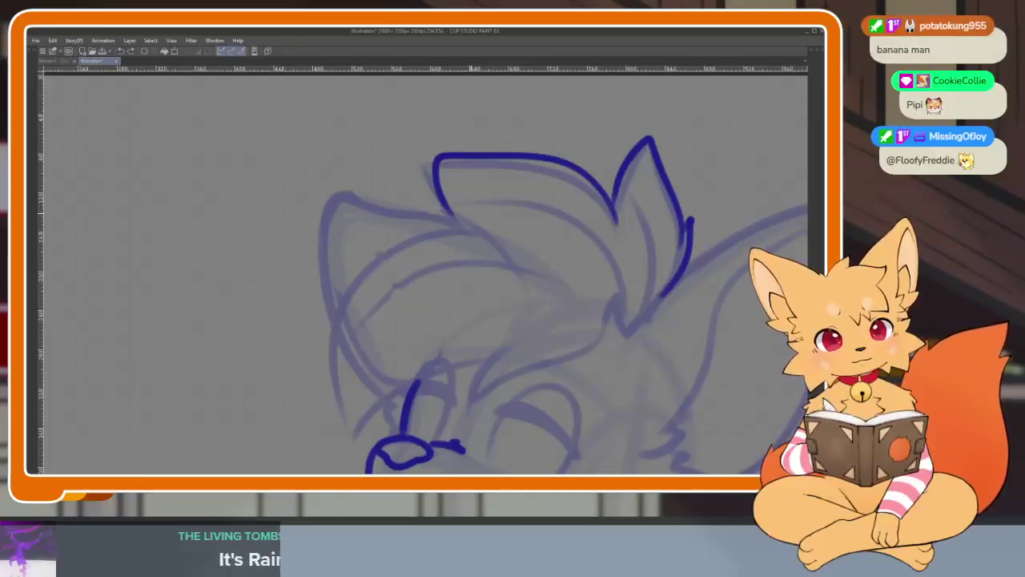
{"action": "mouse_move", "coordinate": [473, 212]}
{"action": "left_mouse_down"}
{"action": "mouse_move", "coordinate": [380, 234]}
{"action": "mouse_move", "coordinate": [356, 403]}
{"action": "left_mouse_up"}
{"action": "key", "text": "ctrl+z"}
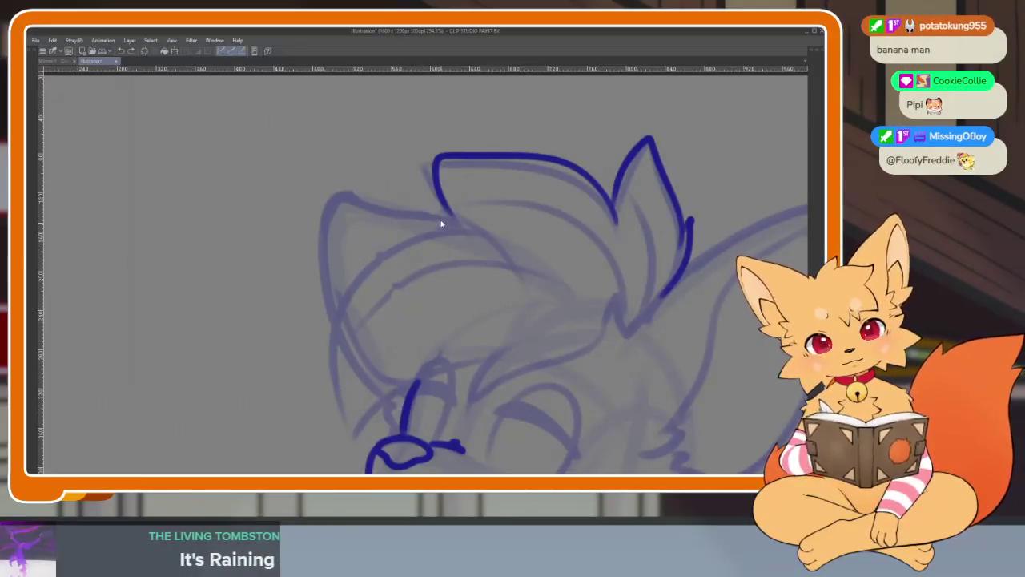
{"action": "left_click_drag", "start_coordinate": [454, 210], "coordinate": [345, 375]}
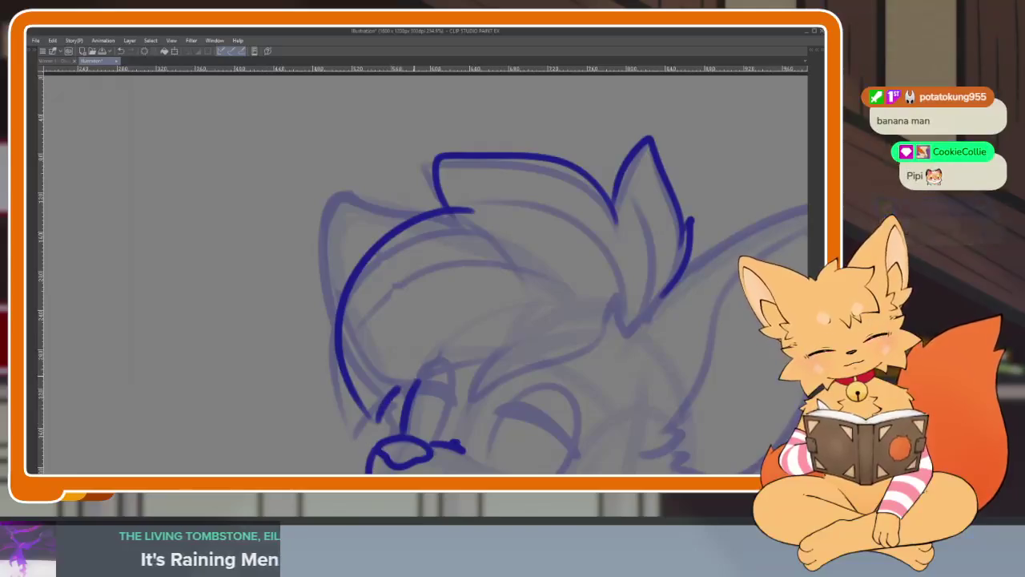
{"action": "left_click_drag", "start_coordinate": [377, 418], "coordinate": [486, 340]}
{"action": "left_click_drag", "start_coordinate": [477, 391], "coordinate": [618, 290]}
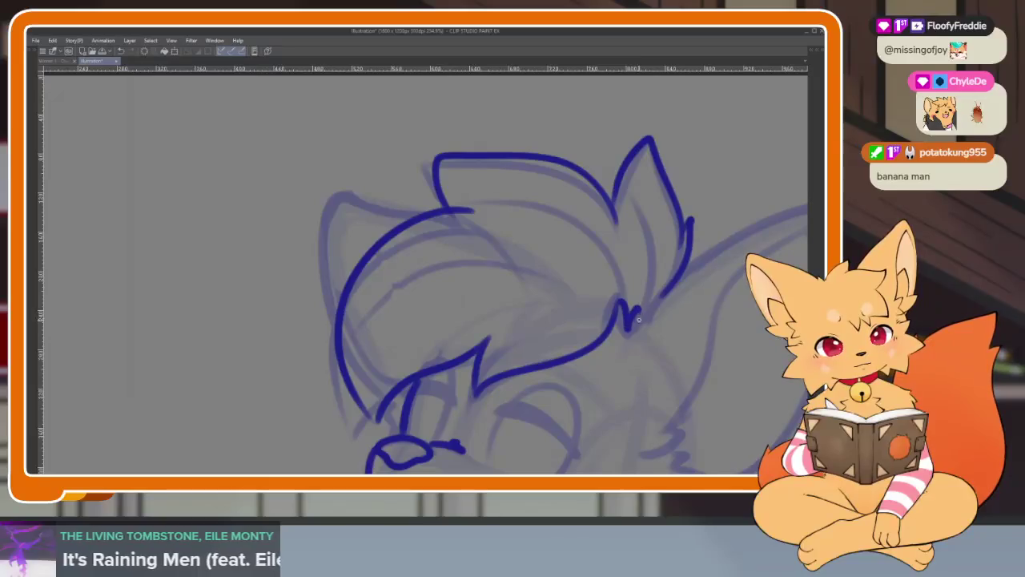
{"action": "scroll", "coordinate": [677, 298], "scroll_direction": "down", "scroll_amount": 3}
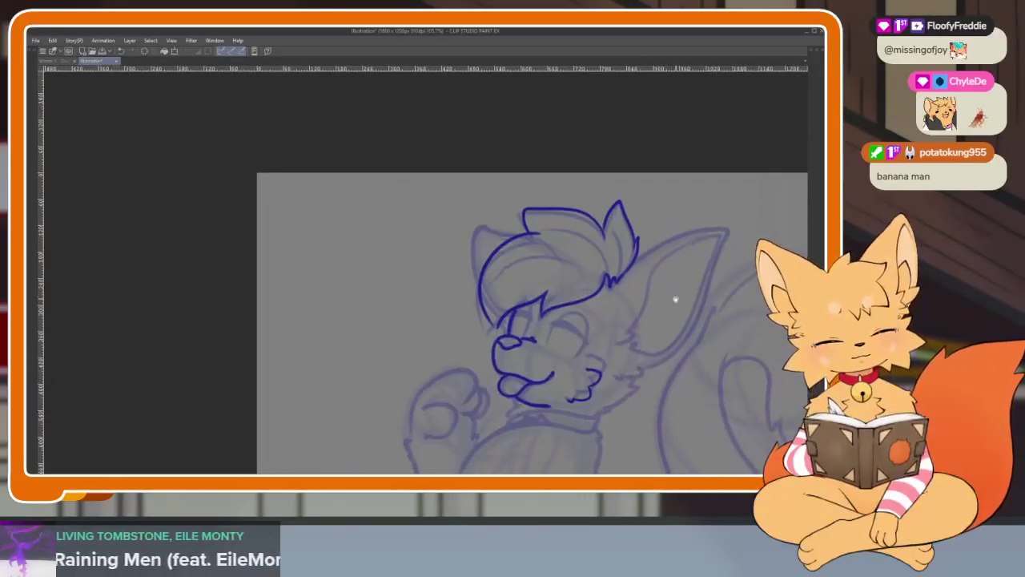
Draw the closed eye's upper lid and fill it solid, removing a stray line below.
{"action": "scroll", "coordinate": [543, 320], "scroll_direction": "up", "scroll_amount": 2}
{"action": "scroll", "coordinate": [618, 348], "scroll_direction": "up", "scroll_amount": 1}
{"action": "scroll", "coordinate": [591, 325], "scroll_direction": "up", "scroll_amount": 1}
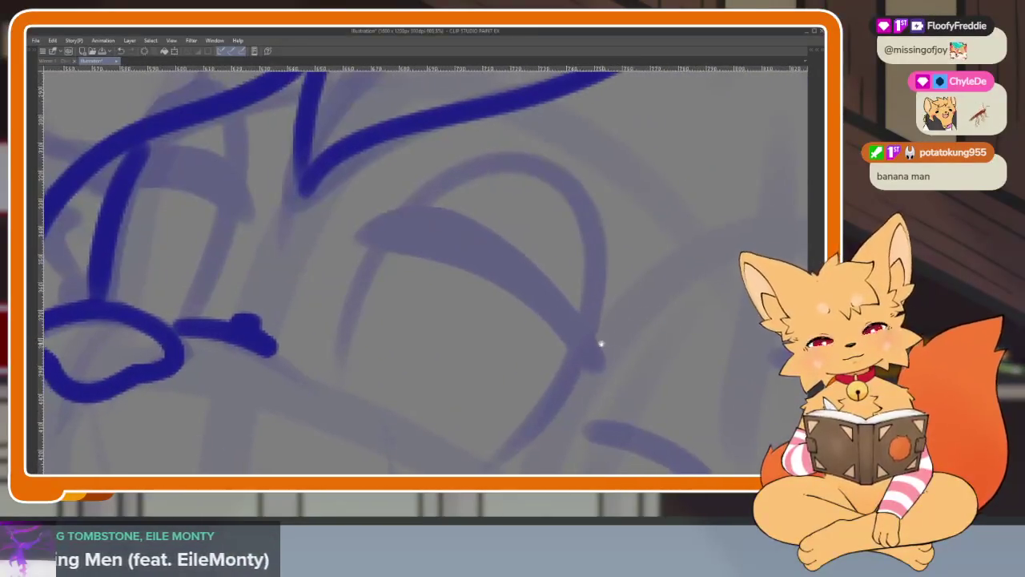
{"action": "left_click_drag", "start_coordinate": [596, 374], "coordinate": [359, 238]}
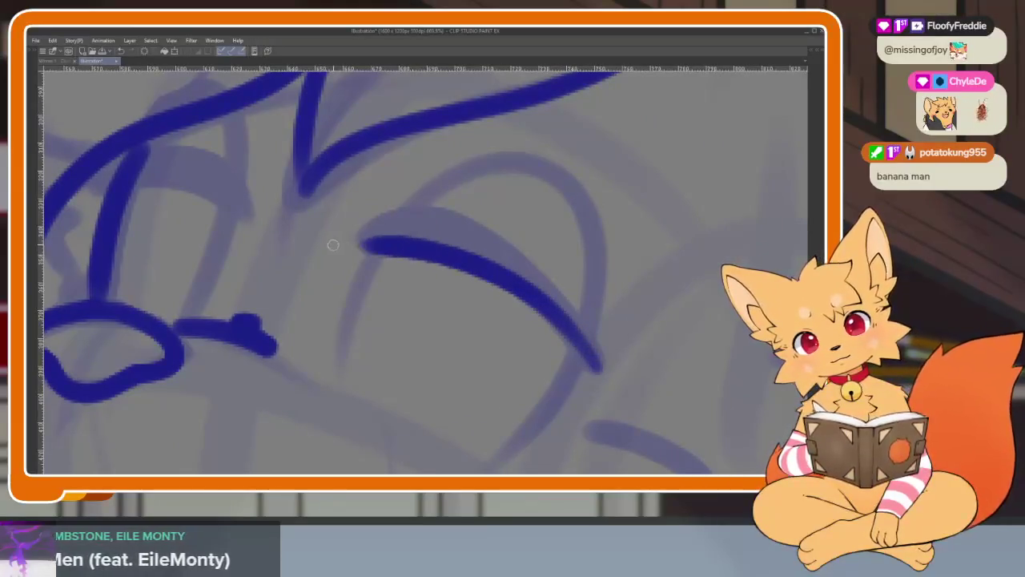
{"action": "key", "text": "ctrl+z"}
{"action": "mouse_move", "coordinate": [591, 372]}
{"action": "left_mouse_down"}
{"action": "mouse_move", "coordinate": [345, 226]}
{"action": "mouse_move", "coordinate": [622, 349]}
{"action": "left_mouse_up"}
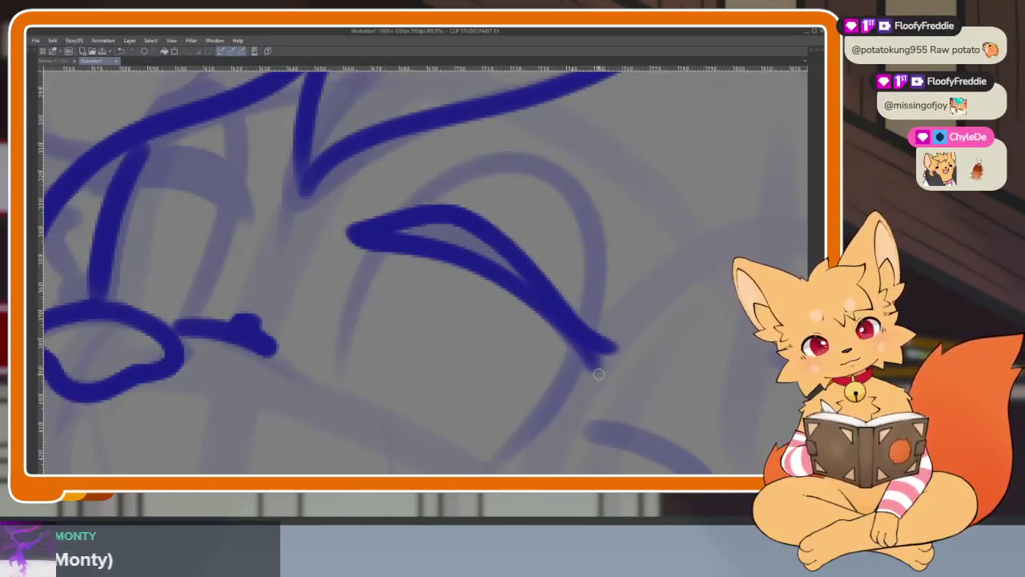
{"action": "left_click_drag", "start_coordinate": [556, 302], "coordinate": [638, 330]}
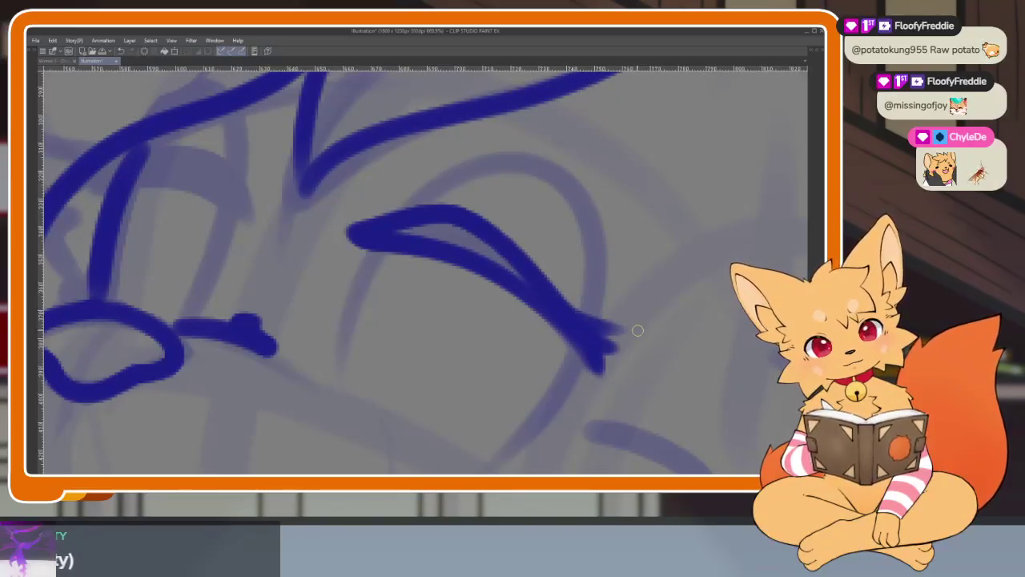
{"action": "left_click_drag", "start_coordinate": [519, 280], "coordinate": [366, 233]}
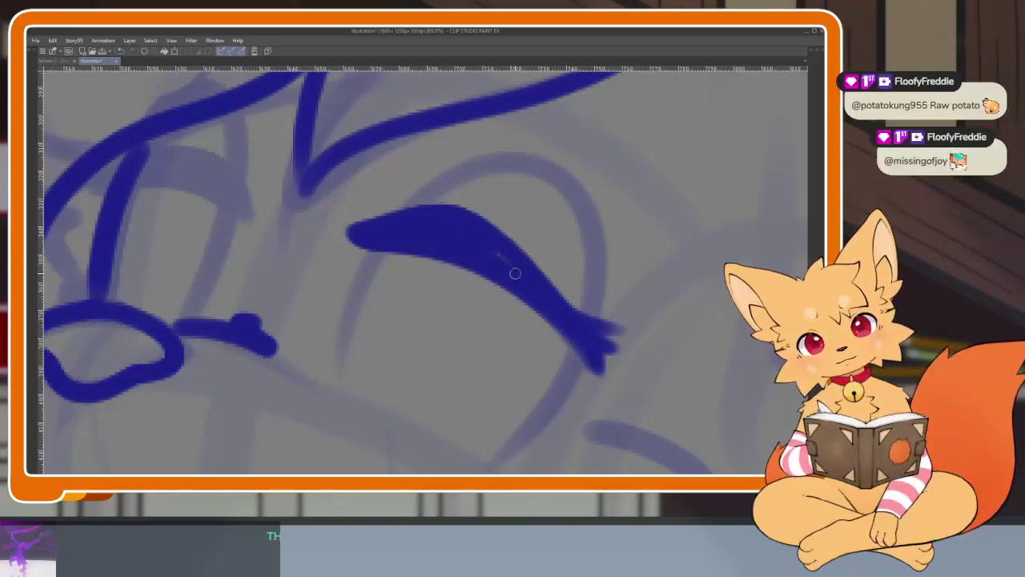
{"action": "left_click_drag", "start_coordinate": [346, 318], "coordinate": [383, 254]}
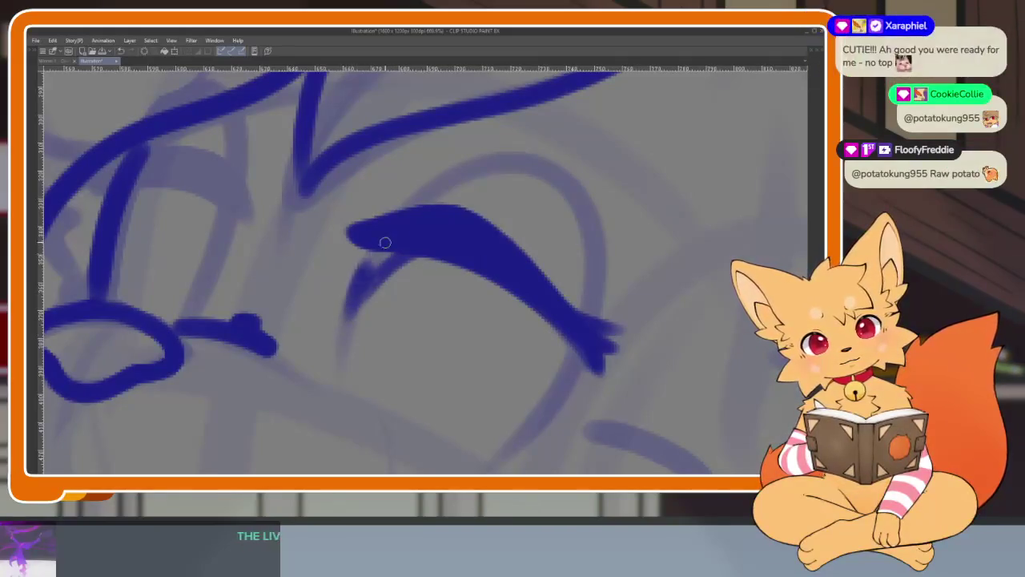
{"action": "key", "text": "ctrl+z"}
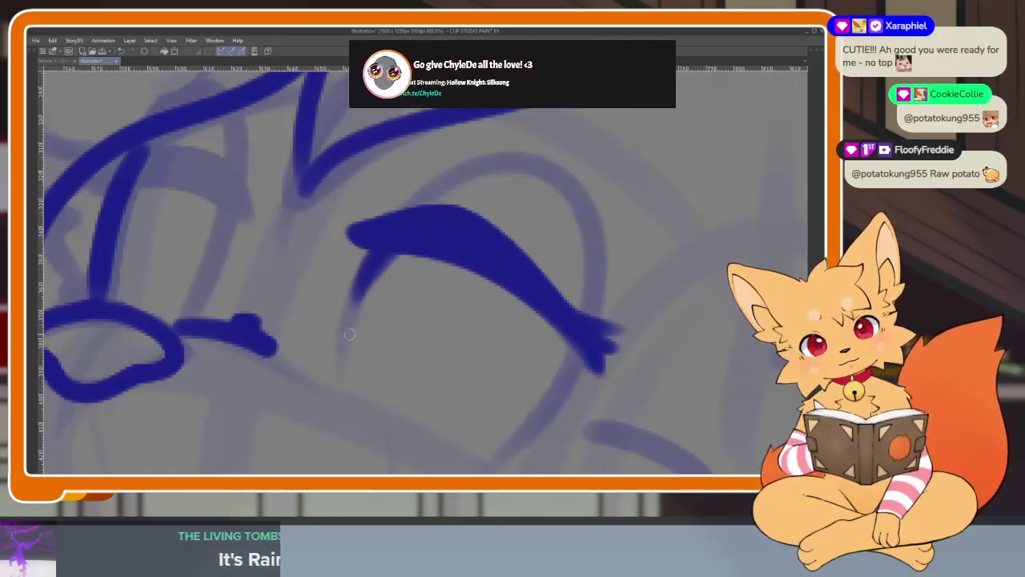
{"action": "scroll", "coordinate": [549, 350], "scroll_direction": "up", "scroll_amount": 2}
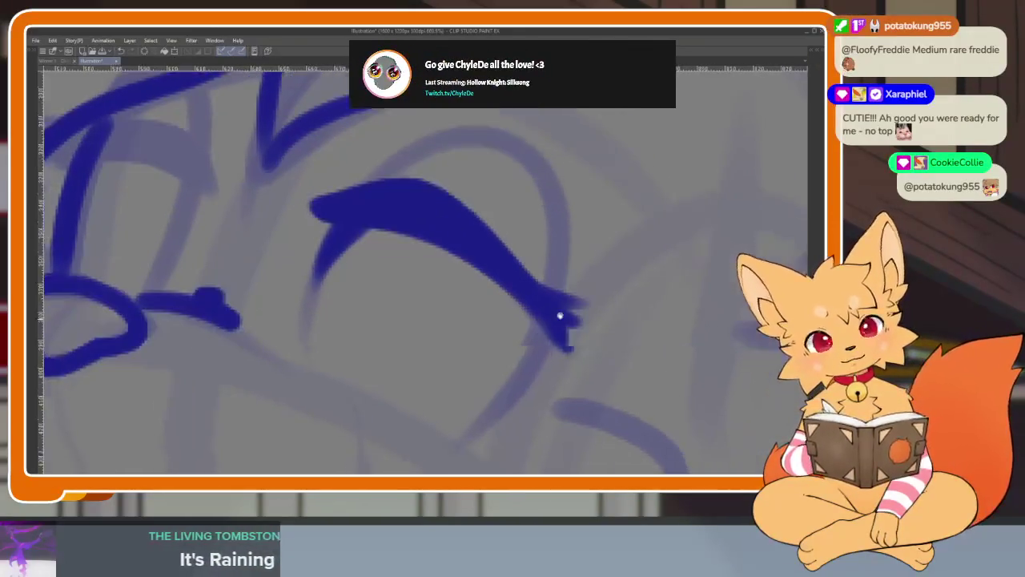
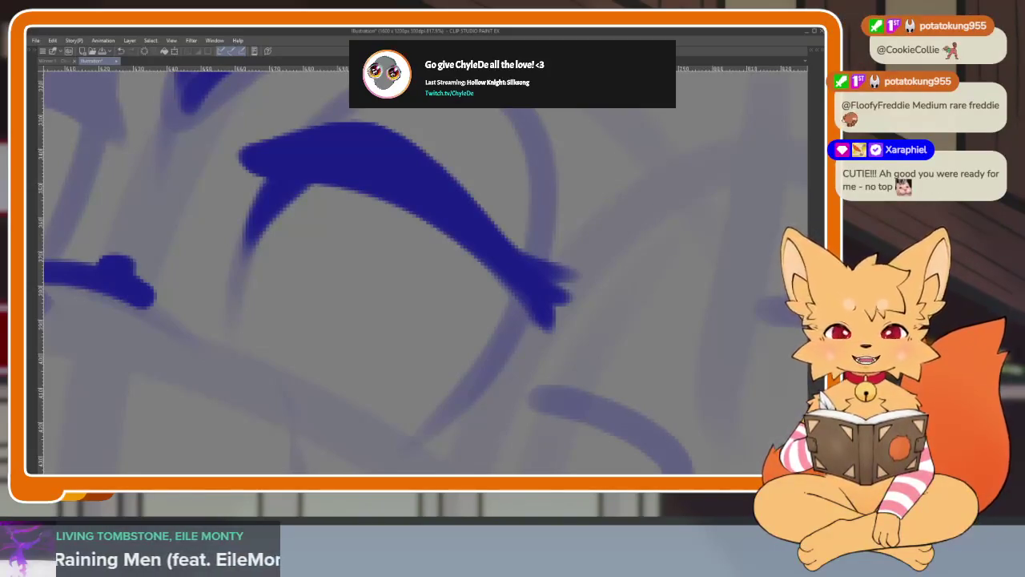
Zoom in and undo the stray blue dab with Ctrl+Z.
{"action": "scroll", "coordinate": [621, 355], "scroll_direction": "up", "scroll_amount": 1}
{"action": "scroll", "coordinate": [591, 378], "scroll_direction": "up", "scroll_amount": 2}
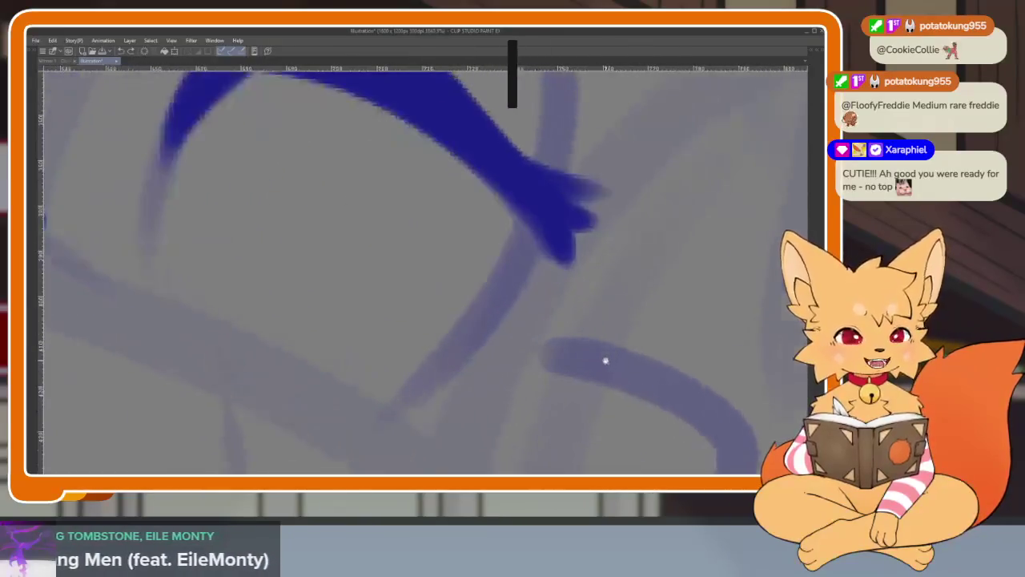
{"action": "scroll", "coordinate": [606, 360], "scroll_direction": "up", "scroll_amount": 1}
{"action": "scroll", "coordinate": [588, 377], "scroll_direction": "up", "scroll_amount": 1}
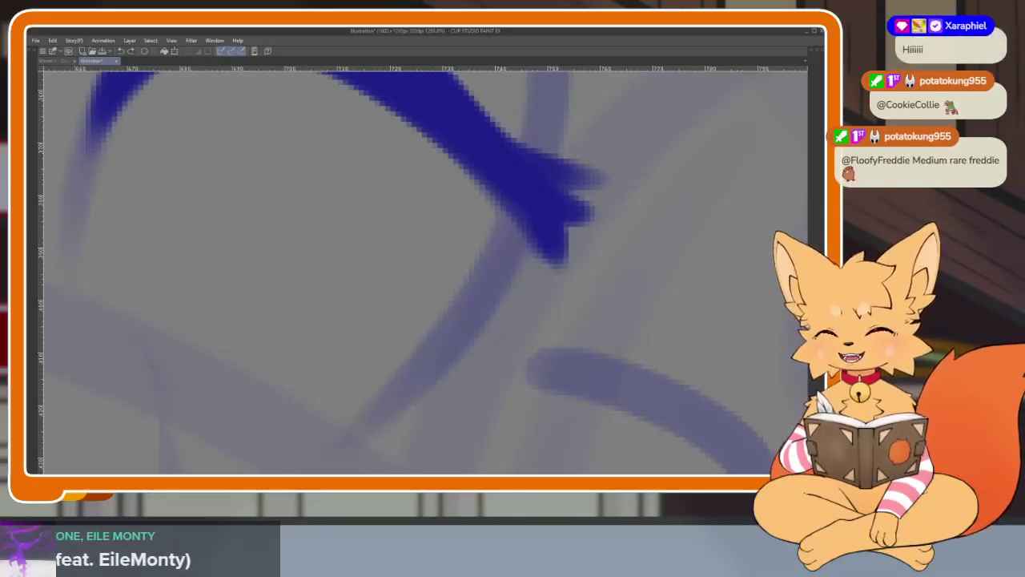
{"action": "left_click", "coordinate": [521, 365]}
{"action": "key", "text": "ctrl+z"}
Zoom out, recentre the sketch and restore the hidden palettes around the canvas.
{"action": "scroll", "coordinate": [531, 377], "scroll_direction": "down", "scroll_amount": 3}
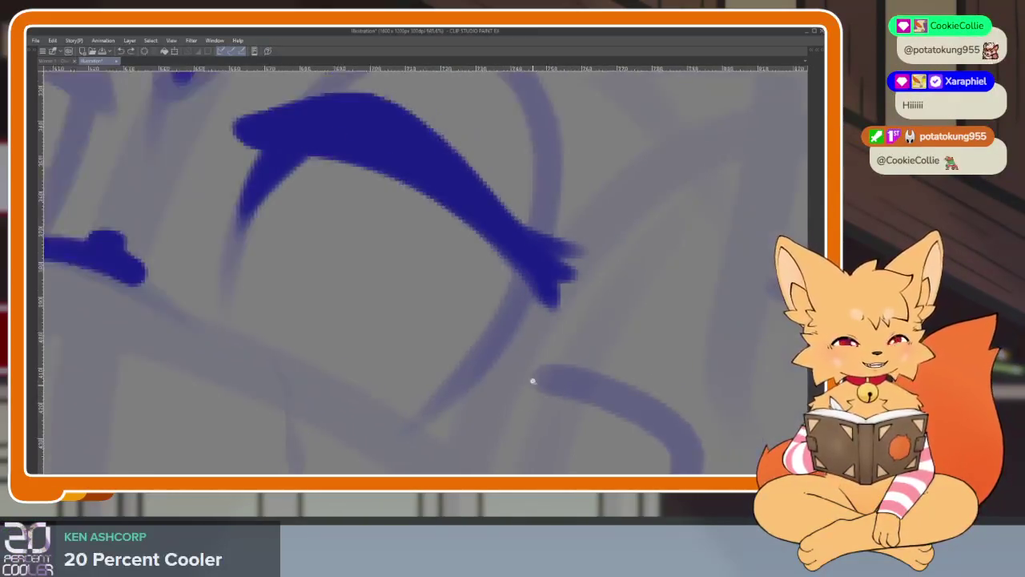
{"action": "scroll", "coordinate": [543, 384], "scroll_direction": "down", "scroll_amount": 3}
{"action": "scroll", "coordinate": [553, 369], "scroll_direction": "down", "scroll_amount": 4}
{"action": "left_click_drag", "start_coordinate": [553, 363], "coordinate": [410, 246]}
{"action": "key", "text": "Tab"}
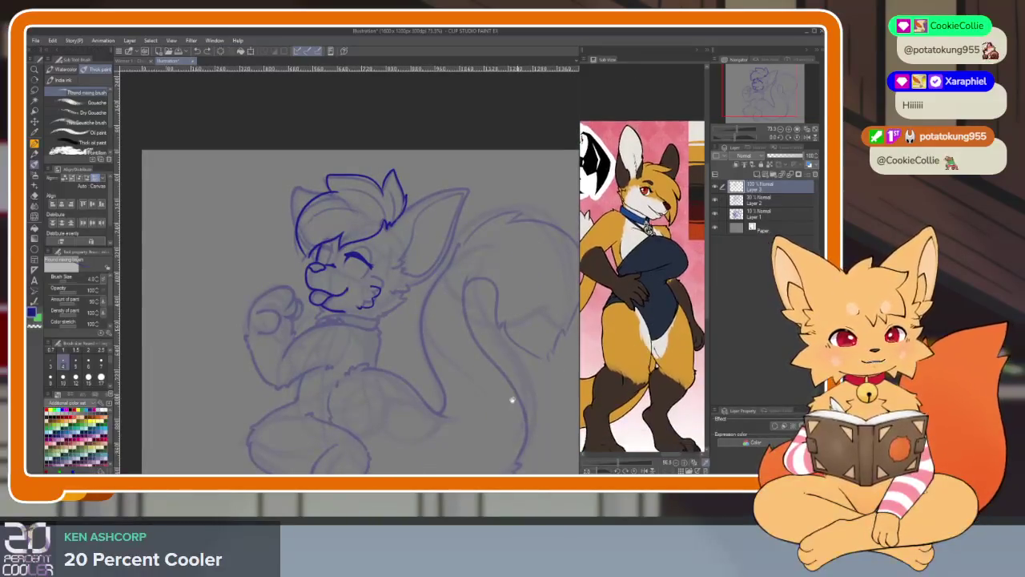
Zoom in on the right eye and extend the blue eyelid stroke down into a curve.
{"action": "mouse_move", "coordinate": [508, 403]}
{"action": "left_mouse_down"}
{"action": "mouse_move", "coordinate": [480, 358]}
{"action": "mouse_move", "coordinate": [509, 379]}
{"action": "left_mouse_up"}
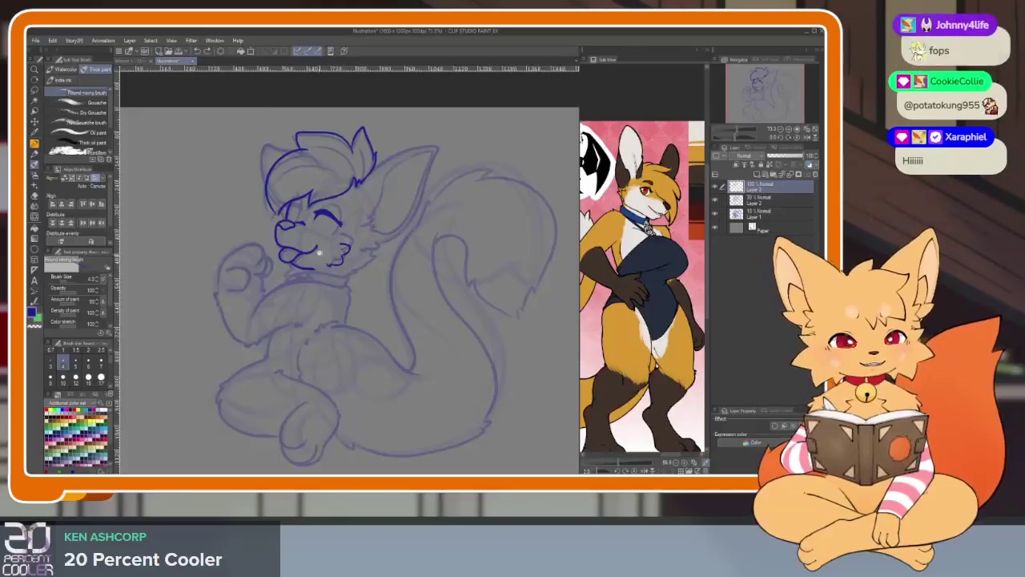
{"action": "scroll", "coordinate": [423, 298], "scroll_direction": "up", "scroll_amount": 3}
{"action": "left_click_drag", "start_coordinate": [423, 297], "coordinate": [404, 368]}
{"action": "scroll", "coordinate": [402, 358], "scroll_direction": "up", "scroll_amount": 2}
{"action": "scroll", "coordinate": [424, 352], "scroll_direction": "up", "scroll_amount": 2}
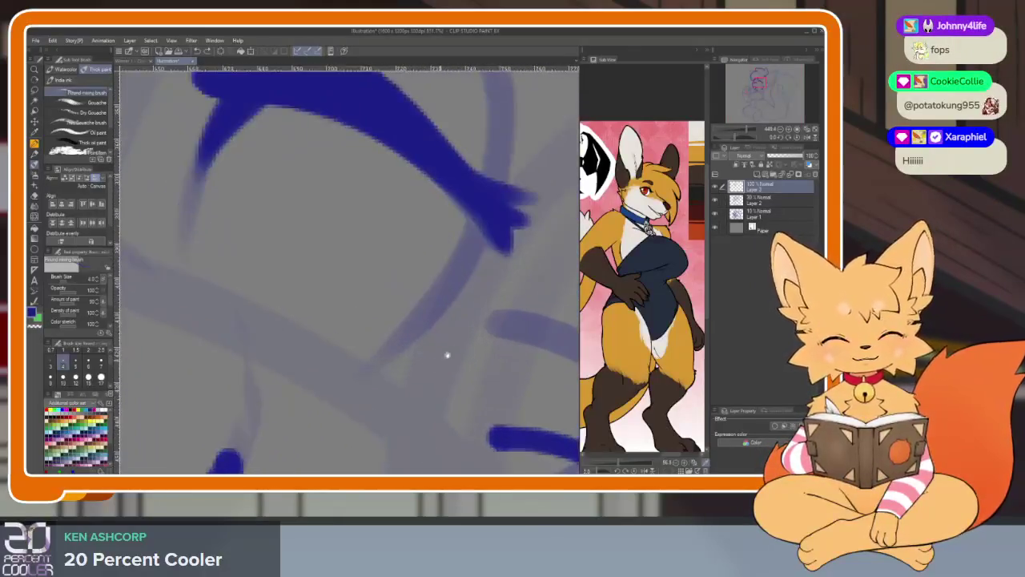
{"action": "scroll", "coordinate": [408, 384], "scroll_direction": "up", "scroll_amount": 2}
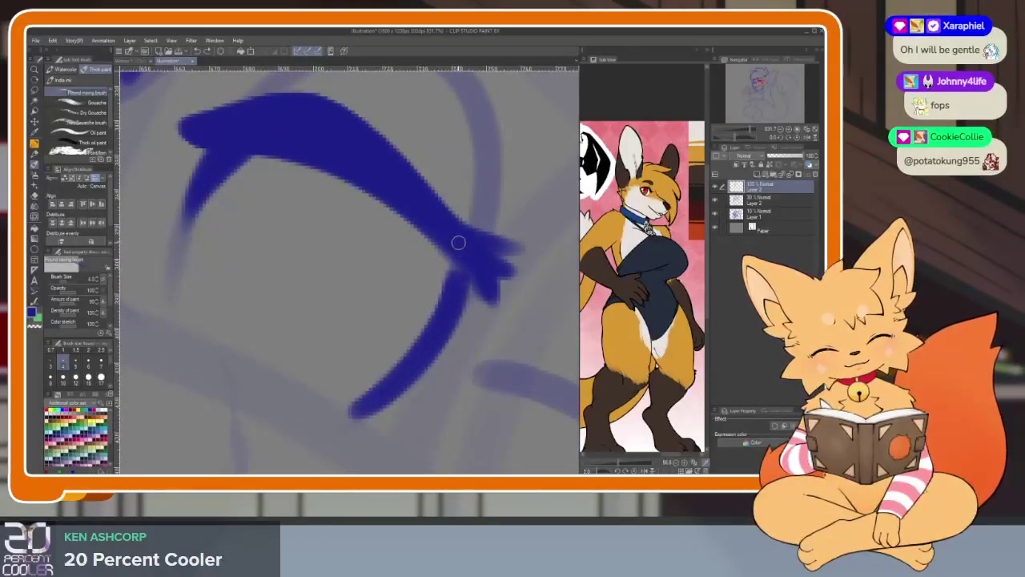
{"action": "mouse_move", "coordinate": [353, 412]}
{"action": "left_mouse_down"}
{"action": "mouse_move", "coordinate": [452, 260]}
{"action": "mouse_move", "coordinate": [391, 390]}
{"action": "mouse_move", "coordinate": [480, 267]}
{"action": "left_mouse_up"}
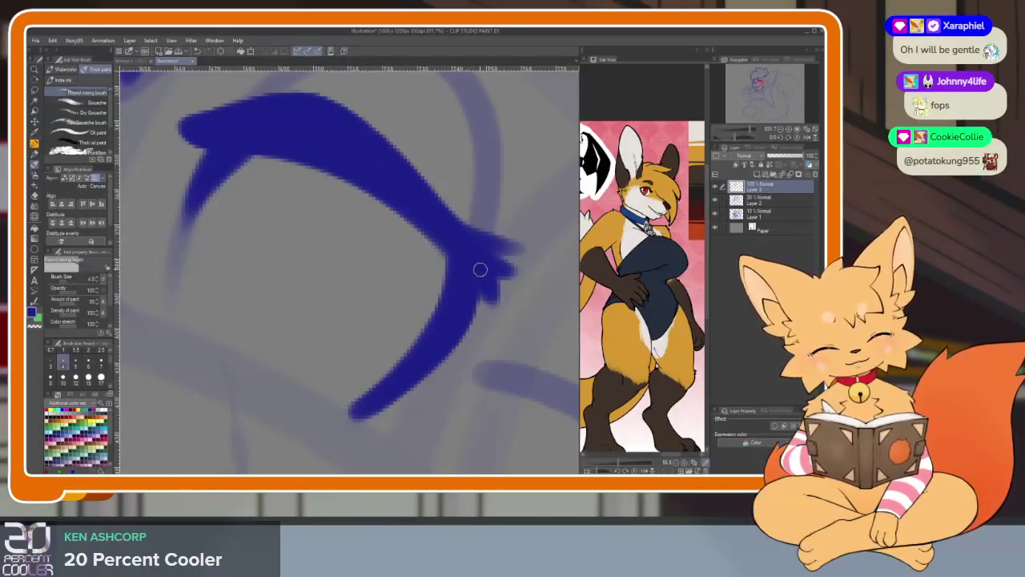
Zoom out and back in to frame the new eye stroke fully.
{"action": "scroll", "coordinate": [489, 336], "scroll_direction": "down", "scroll_amount": 3}
{"action": "scroll", "coordinate": [497, 370], "scroll_direction": "up", "scroll_amount": 3}
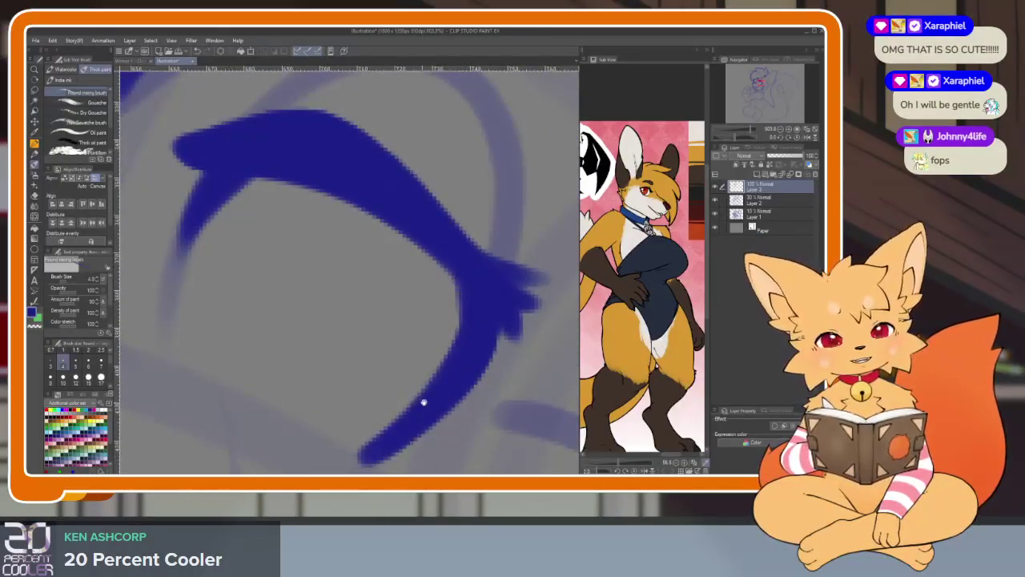
{"action": "scroll", "coordinate": [424, 385], "scroll_direction": "down", "scroll_amount": 3}
{"action": "scroll", "coordinate": [448, 372], "scroll_direction": "down", "scroll_amount": 2}
{"action": "scroll", "coordinate": [465, 376], "scroll_direction": "down", "scroll_amount": 5}
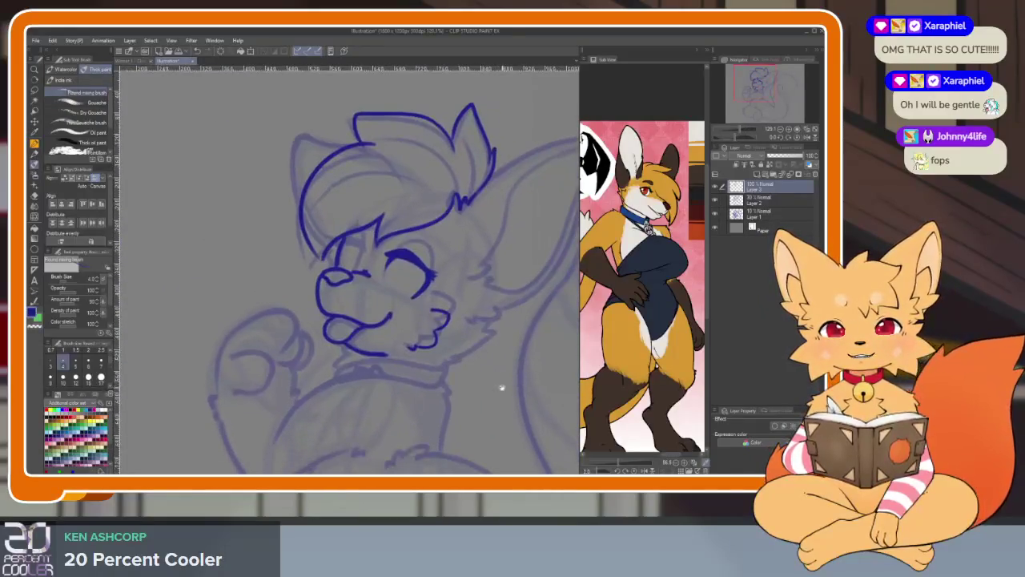
{"action": "scroll", "coordinate": [493, 373], "scroll_direction": "down", "scroll_amount": 2}
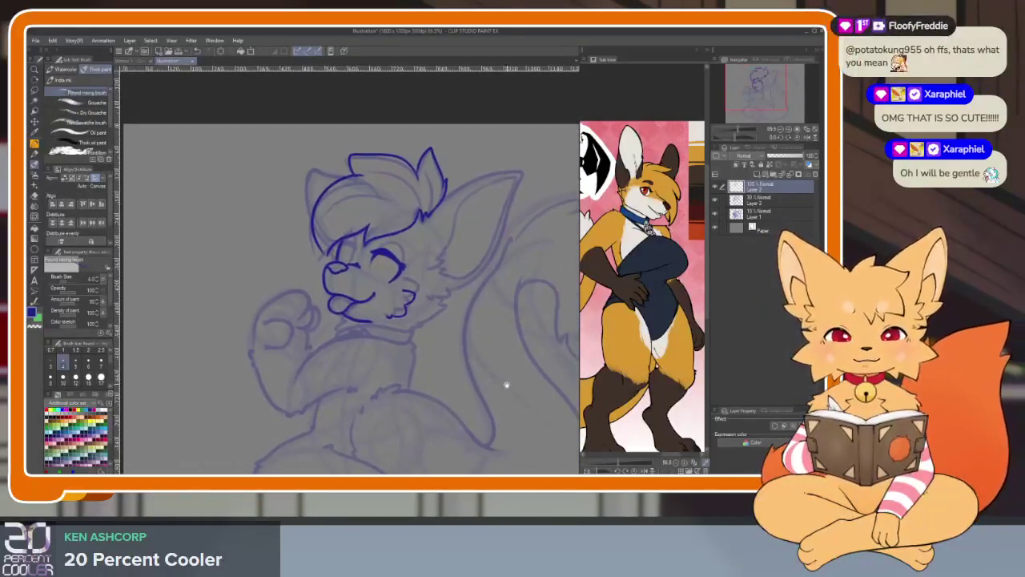
{"action": "scroll", "coordinate": [496, 374], "scroll_direction": "down", "scroll_amount": 1}
{"action": "scroll", "coordinate": [485, 365], "scroll_direction": "down", "scroll_amount": 1}
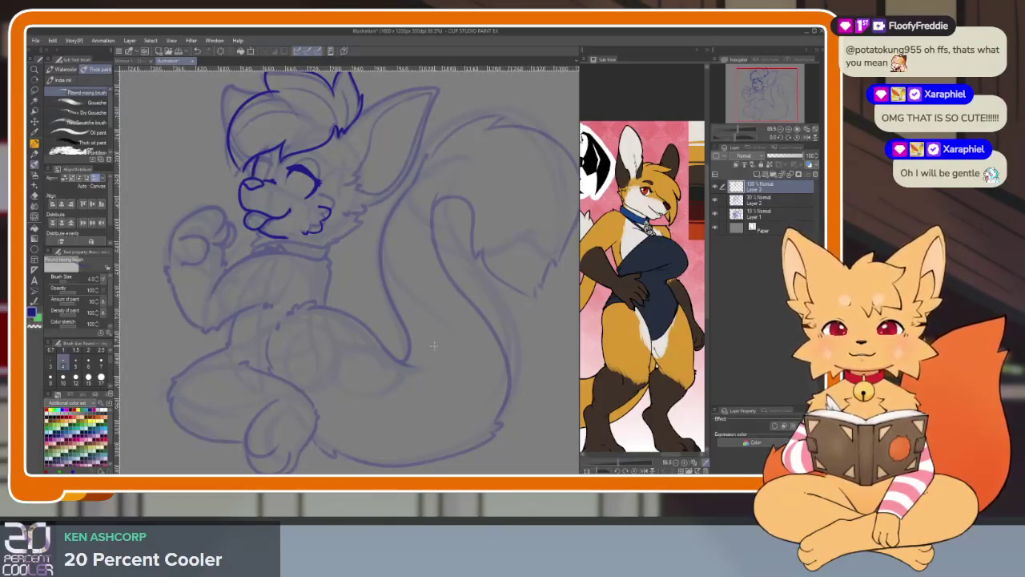
{"action": "scroll", "coordinate": [438, 366], "scroll_direction": "down", "scroll_amount": 1}
{"action": "scroll", "coordinate": [425, 372], "scroll_direction": "down", "scroll_amount": 1}
{"action": "scroll", "coordinate": [416, 394], "scroll_direction": "down", "scroll_amount": 1}
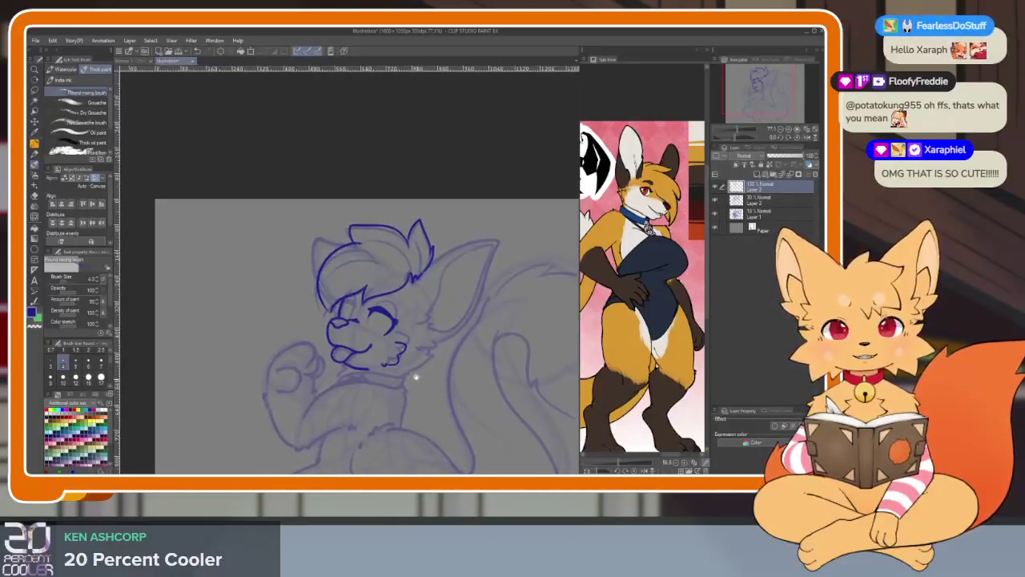
{"action": "scroll", "coordinate": [412, 378], "scroll_direction": "down", "scroll_amount": 1}
{"action": "scroll", "coordinate": [410, 367], "scroll_direction": "up", "scroll_amount": 3}
{"action": "scroll", "coordinate": [401, 369], "scroll_direction": "up", "scroll_amount": 1}
{"action": "scroll", "coordinate": [400, 380], "scroll_direction": "up", "scroll_amount": 2}
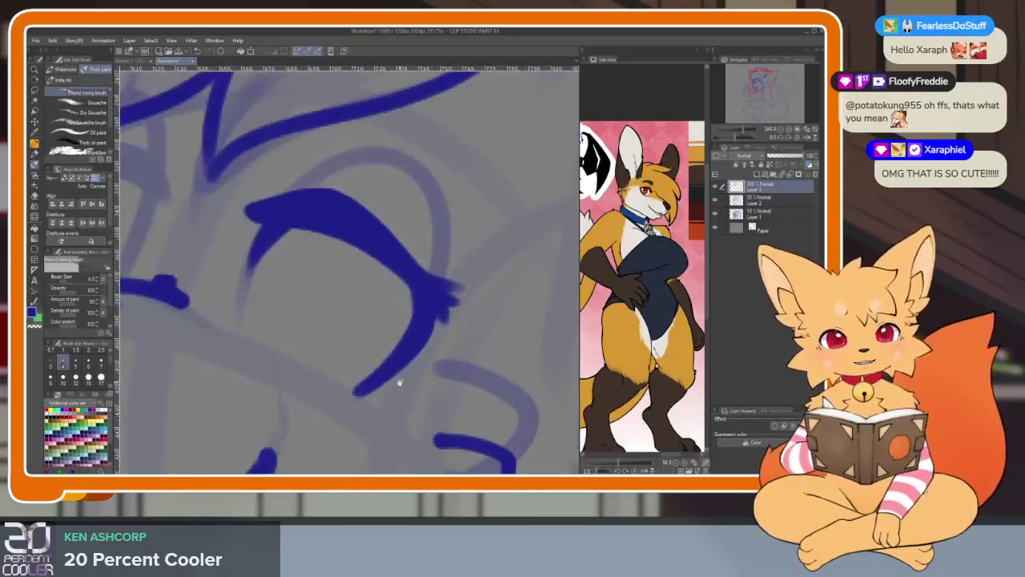
{"action": "scroll", "coordinate": [392, 375], "scroll_direction": "up", "scroll_amount": 2}
{"action": "left_click_drag", "start_coordinate": [391, 376], "coordinate": [454, 396]}
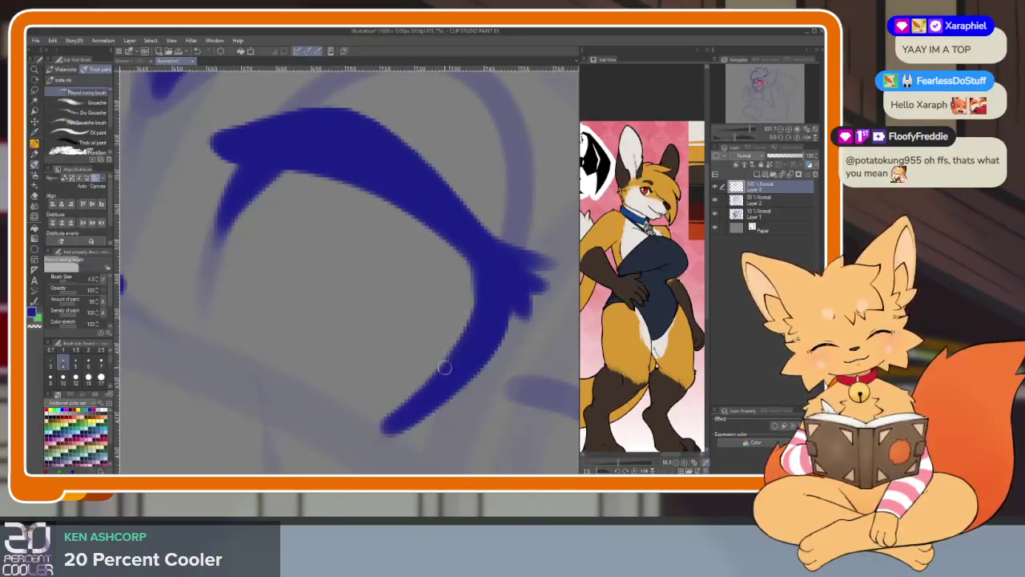
Close the right eye's blue loop and thicken its right side and bottom.
{"action": "mouse_move", "coordinate": [390, 419]}
{"action": "left_mouse_down"}
{"action": "mouse_move", "coordinate": [339, 408]}
{"action": "mouse_move", "coordinate": [265, 347]}
{"action": "mouse_move", "coordinate": [325, 212]}
{"action": "mouse_move", "coordinate": [377, 190]}
{"action": "left_mouse_up"}
{"action": "mouse_move", "coordinate": [468, 237]}
{"action": "left_mouse_down"}
{"action": "mouse_move", "coordinate": [441, 379]}
{"action": "mouse_move", "coordinate": [333, 403]}
{"action": "left_mouse_up"}
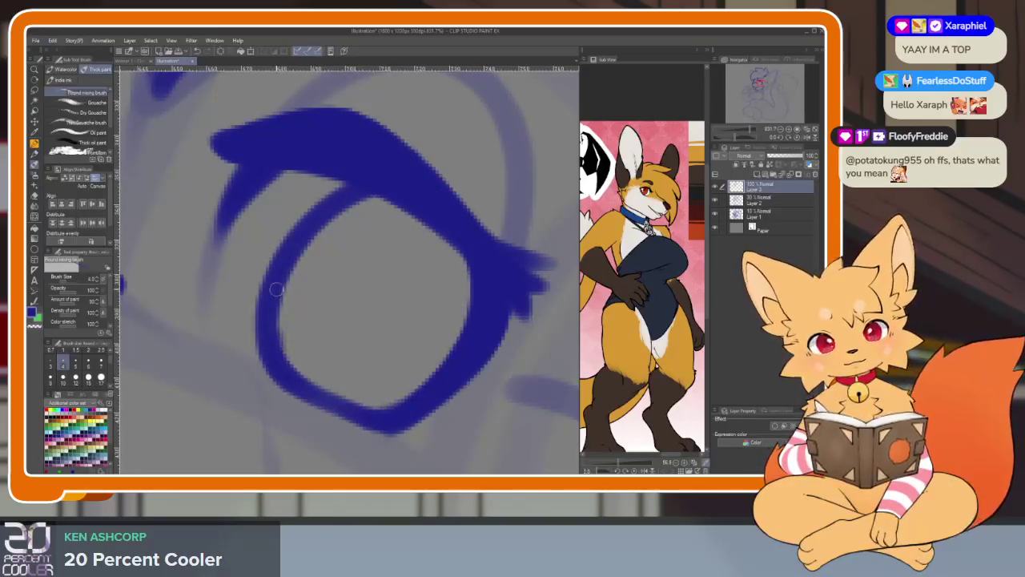
{"action": "scroll", "coordinate": [419, 192], "scroll_direction": "down", "scroll_amount": 3}
{"action": "scroll", "coordinate": [469, 337], "scroll_direction": "down", "scroll_amount": 2}
{"action": "scroll", "coordinate": [332, 277], "scroll_direction": "down", "scroll_amount": 2}
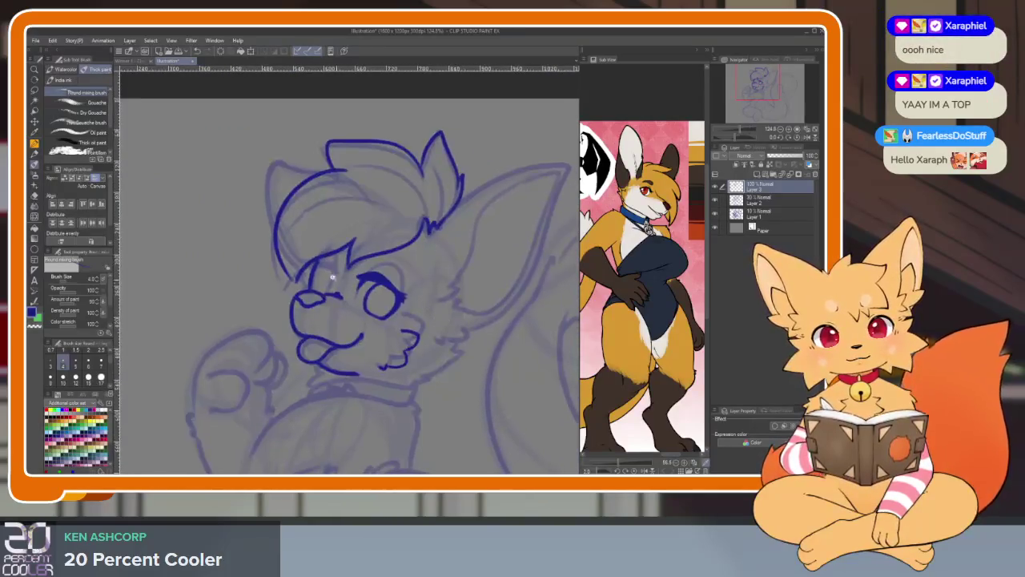
{"action": "scroll", "coordinate": [332, 276], "scroll_direction": "up", "scroll_amount": 3}
{"action": "scroll", "coordinate": [337, 297], "scroll_direction": "up", "scroll_amount": 2}
Draw the left eye's upper lid, brow curve and both sides of its outline.
{"action": "mouse_move", "coordinate": [219, 298]}
{"action": "left_mouse_down"}
{"action": "mouse_move", "coordinate": [265, 278]}
{"action": "mouse_move", "coordinate": [402, 328]}
{"action": "left_mouse_up"}
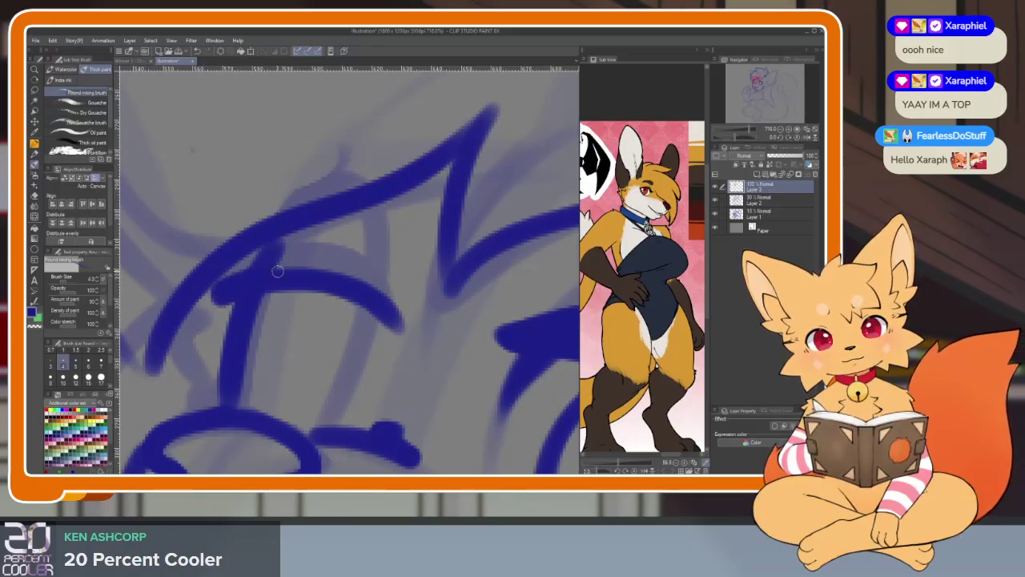
{"action": "mouse_move", "coordinate": [277, 271]}
{"action": "left_mouse_down"}
{"action": "mouse_move", "coordinate": [372, 279]}
{"action": "mouse_move", "coordinate": [415, 335]}
{"action": "left_mouse_up"}
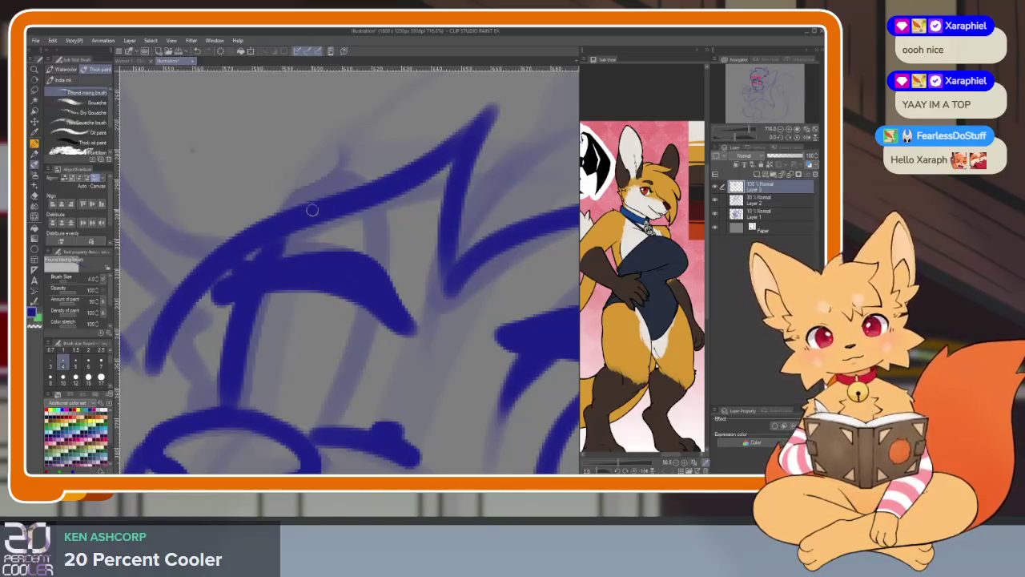
{"action": "scroll", "coordinate": [344, 284], "scroll_direction": "down", "scroll_amount": 4}
{"action": "scroll", "coordinate": [334, 297], "scroll_direction": "up", "scroll_amount": 1}
{"action": "scroll", "coordinate": [339, 286], "scroll_direction": "up", "scroll_amount": 4}
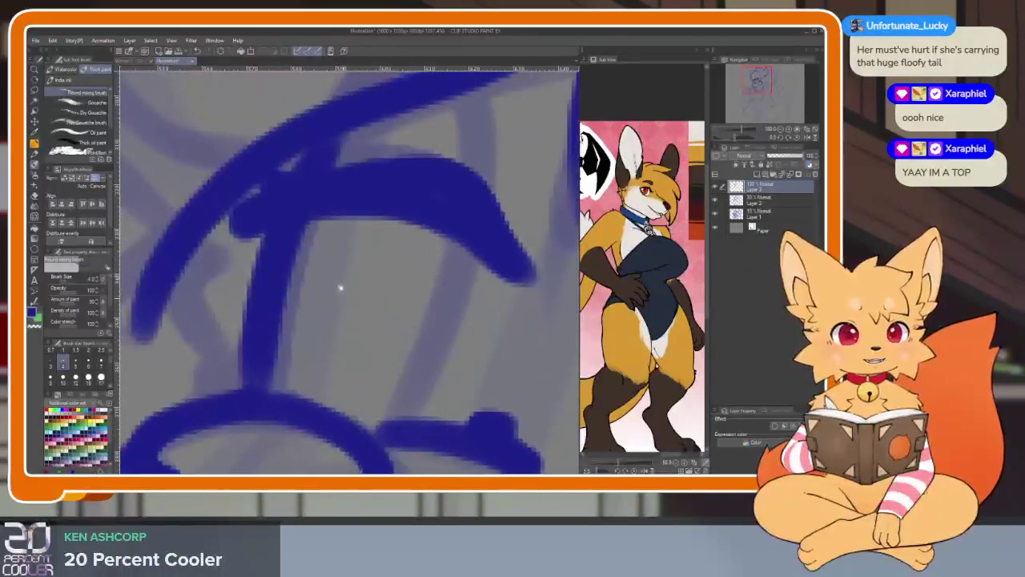
{"action": "left_click_drag", "start_coordinate": [282, 283], "coordinate": [280, 400]}
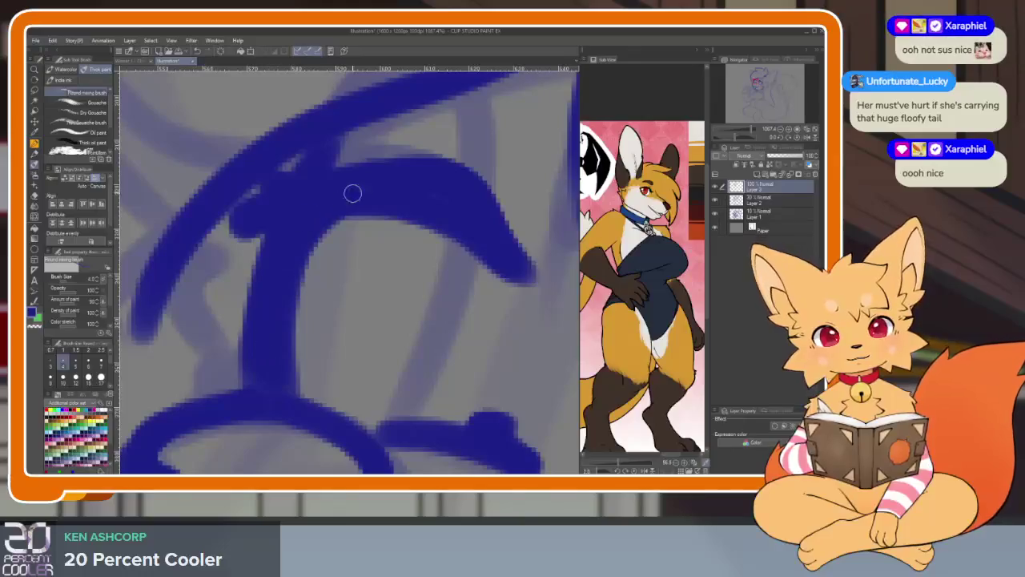
{"action": "left_click_drag", "start_coordinate": [445, 218], "coordinate": [442, 343]}
{"action": "left_click_drag", "start_coordinate": [490, 251], "coordinate": [472, 294]}
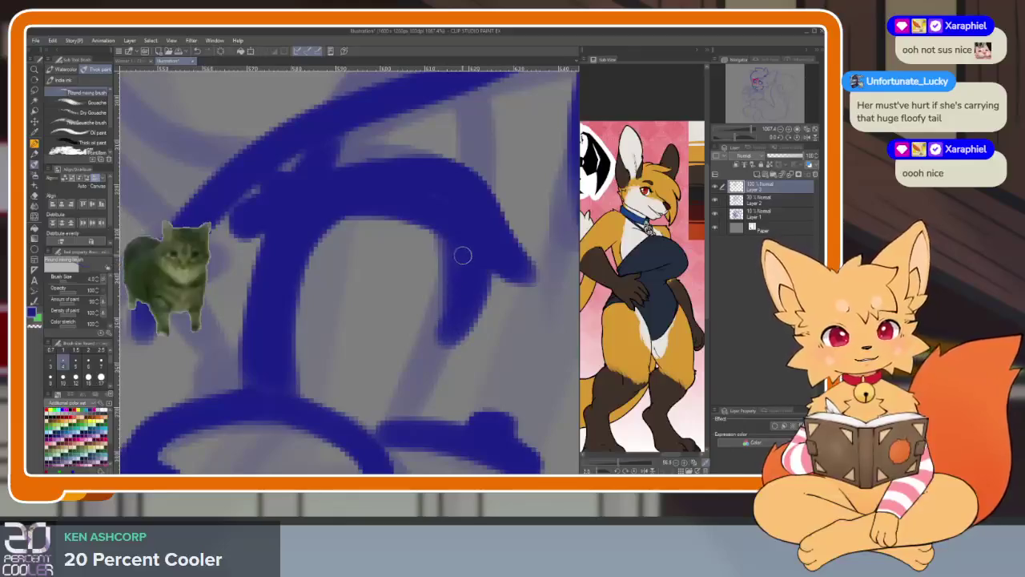
{"action": "mouse_move", "coordinate": [458, 255]}
{"action": "left_mouse_down"}
{"action": "mouse_move", "coordinate": [433, 373]}
{"action": "mouse_move", "coordinate": [279, 337]}
{"action": "mouse_move", "coordinate": [400, 195]}
{"action": "left_mouse_up"}
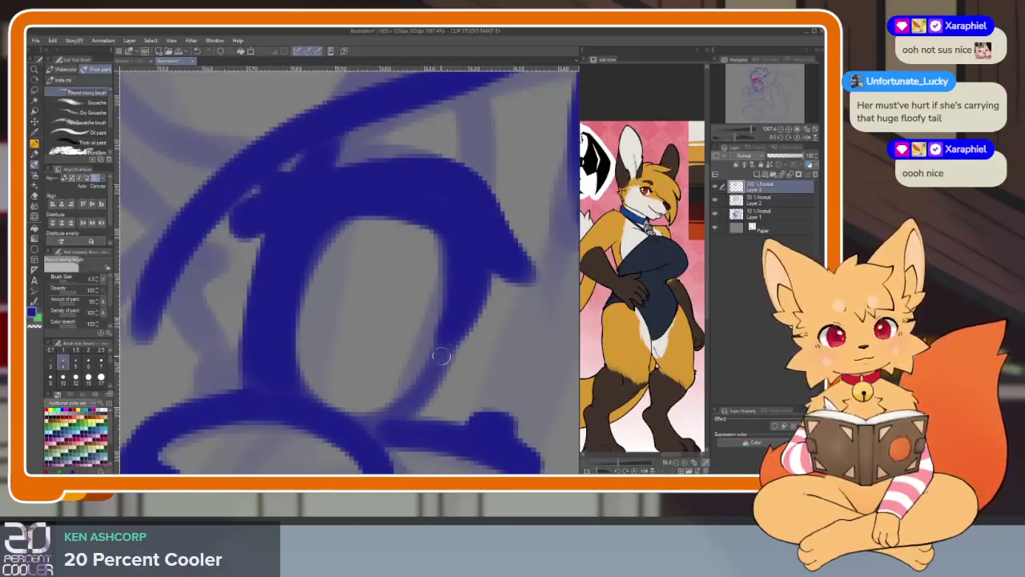
{"action": "left_click_drag", "start_coordinate": [442, 355], "coordinate": [346, 418]}
Undo a misdrawn loop and redraw the left eye oval's bottom and left side.
{"action": "scroll", "coordinate": [452, 337], "scroll_direction": "down", "scroll_amount": 10}
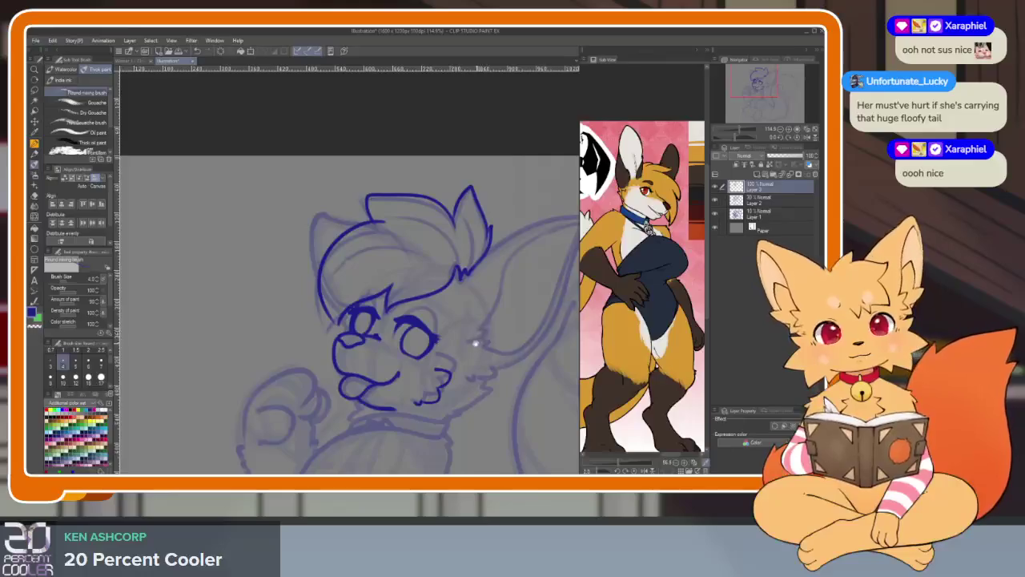
{"action": "scroll", "coordinate": [404, 332], "scroll_direction": "up", "scroll_amount": 3}
{"action": "scroll", "coordinate": [405, 331], "scroll_direction": "up", "scroll_amount": 3}
{"action": "scroll", "coordinate": [404, 331], "scroll_direction": "up", "scroll_amount": 3}
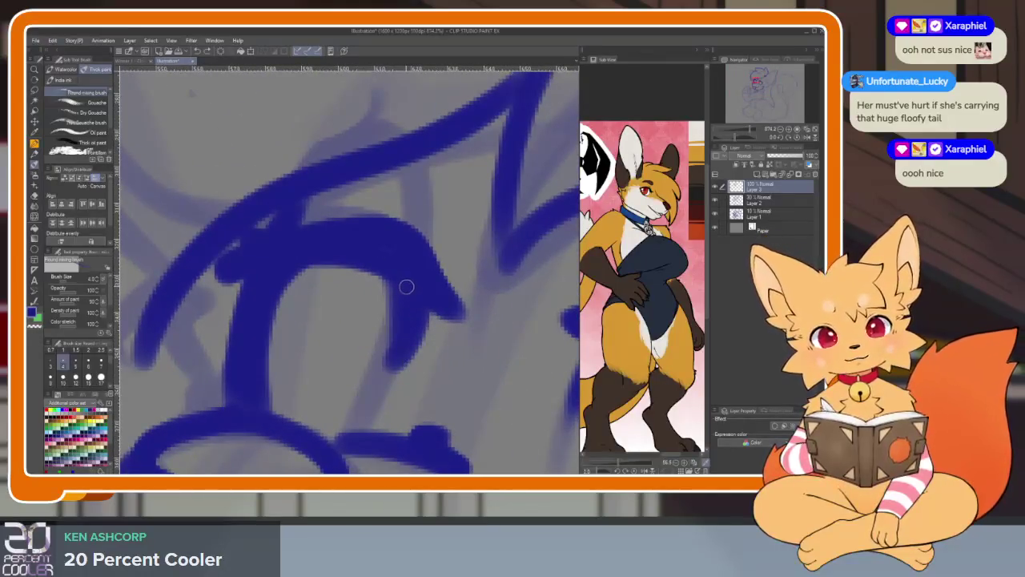
{"action": "mouse_move", "coordinate": [407, 287]}
{"action": "left_mouse_down"}
{"action": "mouse_move", "coordinate": [381, 405]}
{"action": "mouse_move", "coordinate": [273, 401]}
{"action": "mouse_move", "coordinate": [359, 258]}
{"action": "mouse_move", "coordinate": [404, 298]}
{"action": "left_mouse_up"}
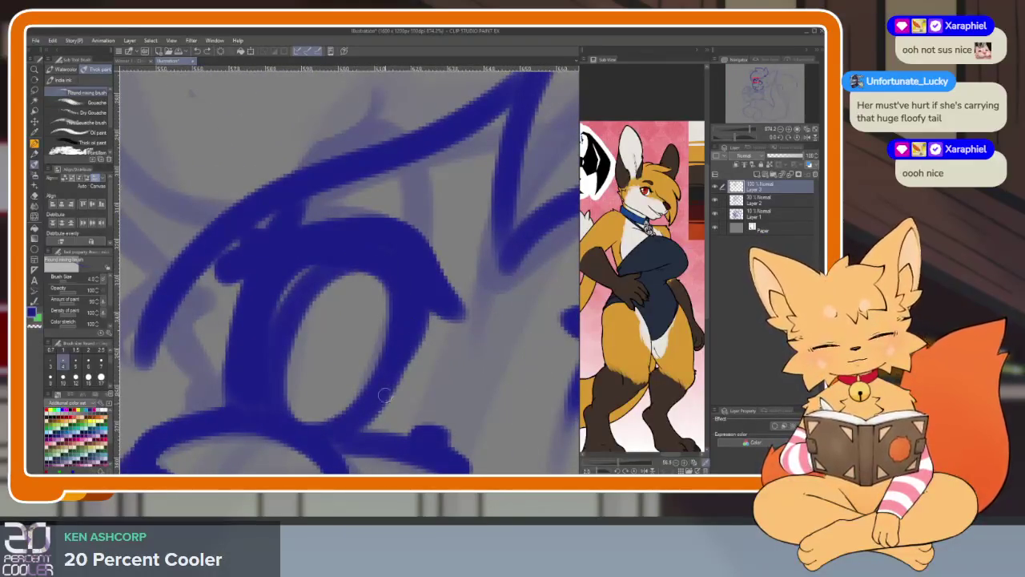
{"action": "key", "text": "ctrl+z"}
{"action": "mouse_move", "coordinate": [340, 264]}
{"action": "left_mouse_down"}
{"action": "mouse_move", "coordinate": [286, 339]}
{"action": "mouse_move", "coordinate": [345, 432]}
{"action": "mouse_move", "coordinate": [411, 274]}
{"action": "left_mouse_up"}
{"action": "mouse_move", "coordinate": [384, 391]}
{"action": "left_mouse_down"}
{"action": "mouse_move", "coordinate": [301, 417]}
{"action": "mouse_move", "coordinate": [338, 251]}
{"action": "left_mouse_up"}
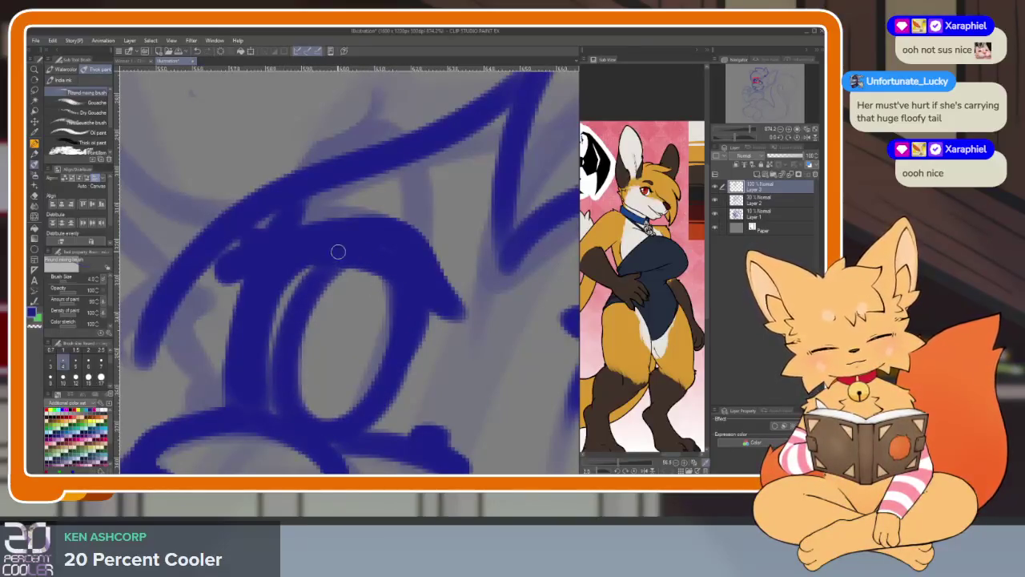
{"action": "scroll", "coordinate": [256, 363], "scroll_direction": "down", "scroll_amount": 5}
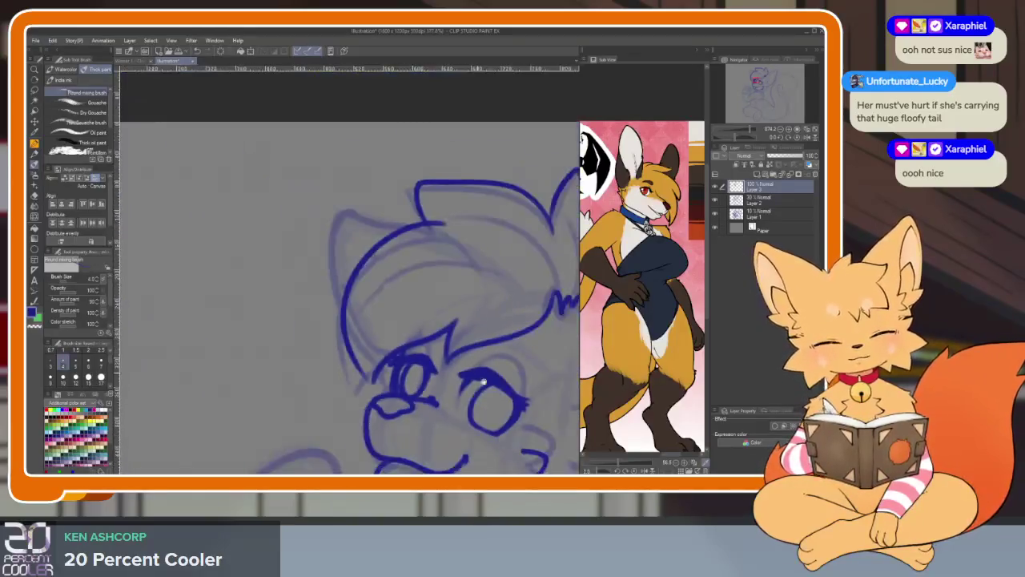
Zoom out to check the whole fox sketch, then reframe on the head.
{"action": "scroll", "coordinate": [321, 352], "scroll_direction": "down", "scroll_amount": 3}
{"action": "scroll", "coordinate": [479, 350], "scroll_direction": "down", "scroll_amount": 2}
{"action": "scroll", "coordinate": [472, 374], "scroll_direction": "up", "scroll_amount": 2}
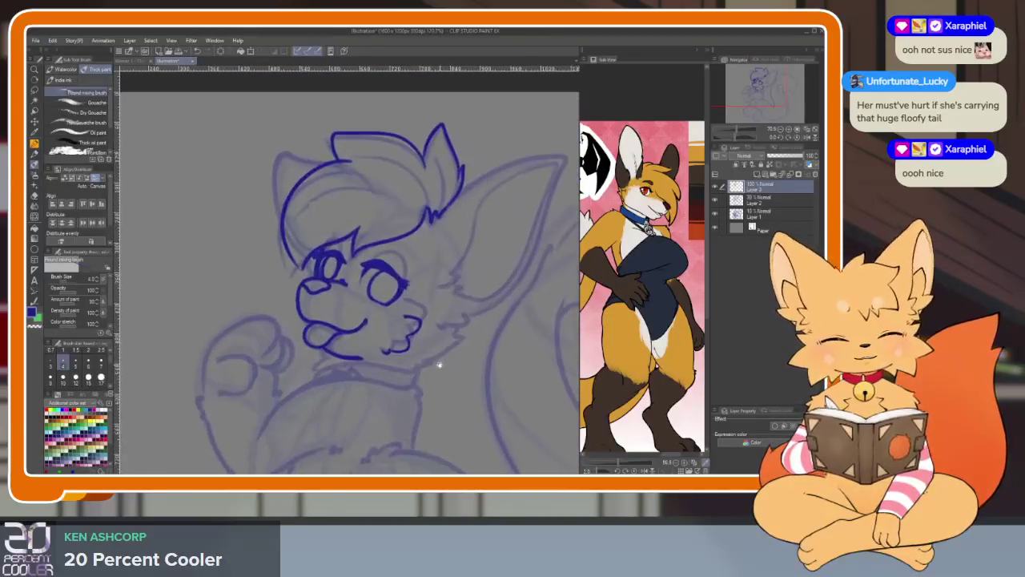
{"action": "left_click_drag", "start_coordinate": [432, 365], "coordinate": [358, 417]}
{"action": "left_click_drag", "start_coordinate": [338, 373], "coordinate": [367, 402]}
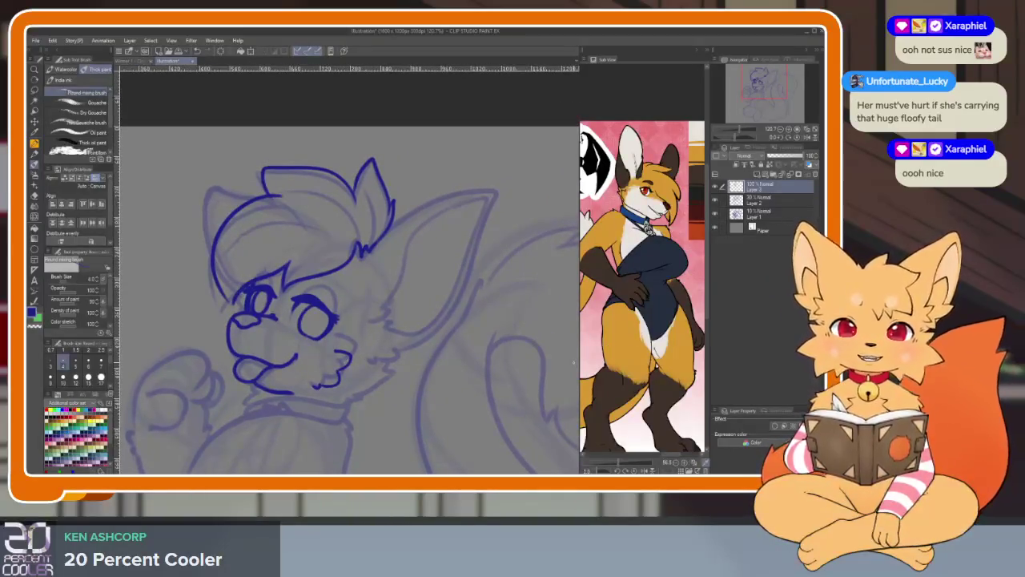
{"action": "mouse_move", "coordinate": [441, 334]}
{"action": "left_mouse_down"}
{"action": "mouse_move", "coordinate": [441, 366]}
{"action": "mouse_move", "coordinate": [440, 352]}
{"action": "left_mouse_up"}
{"action": "scroll", "coordinate": [358, 374], "scroll_direction": "up", "scroll_amount": 3}
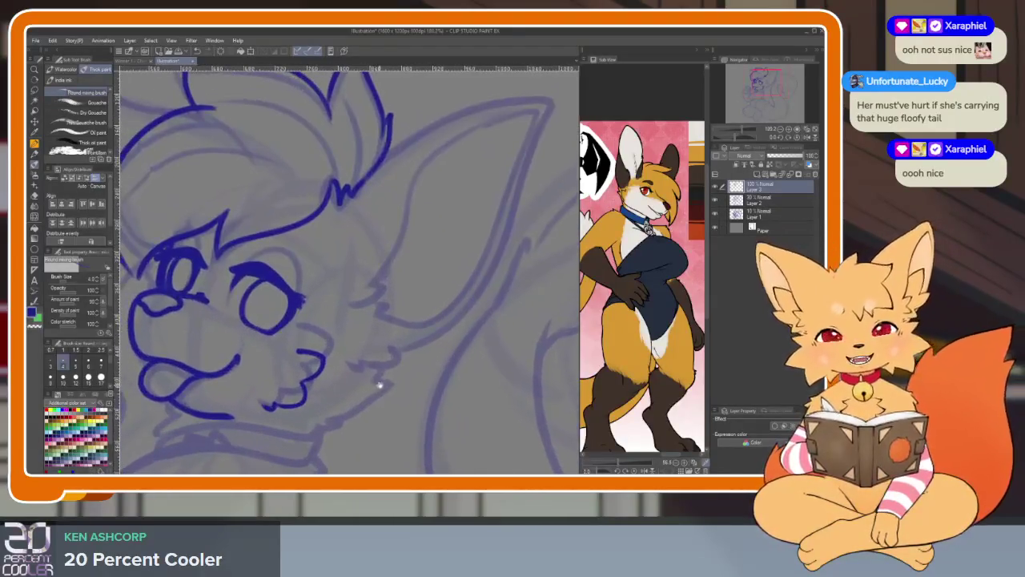
{"action": "scroll", "coordinate": [377, 384], "scroll_direction": "down", "scroll_amount": 1}
{"action": "mouse_move", "coordinate": [390, 406]}
{"action": "left_mouse_down"}
{"action": "mouse_move", "coordinate": [371, 394]}
{"action": "mouse_move", "coordinate": [364, 409]}
{"action": "left_mouse_up"}
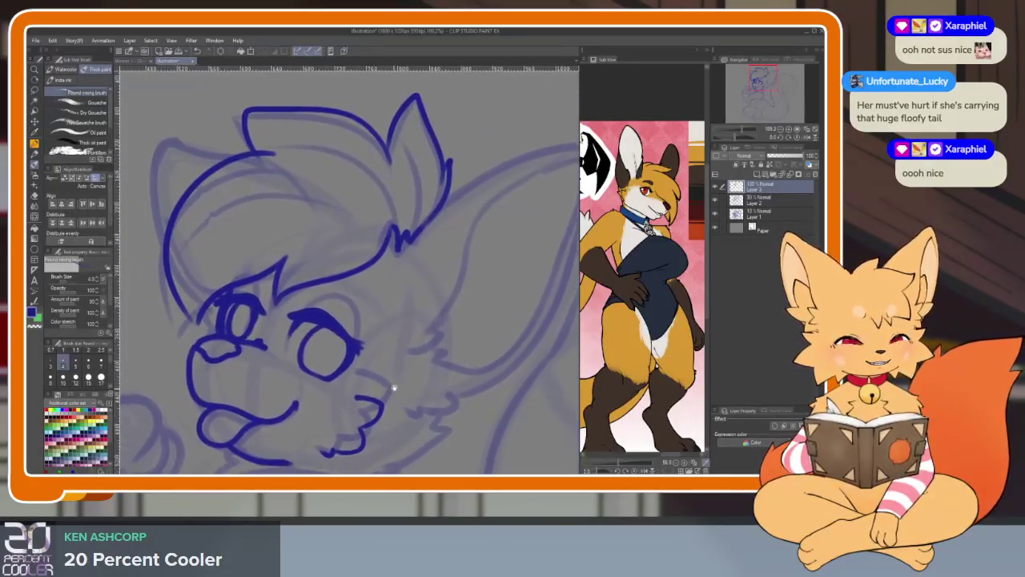
{"action": "scroll", "coordinate": [364, 409], "scroll_direction": "down", "scroll_amount": 1}
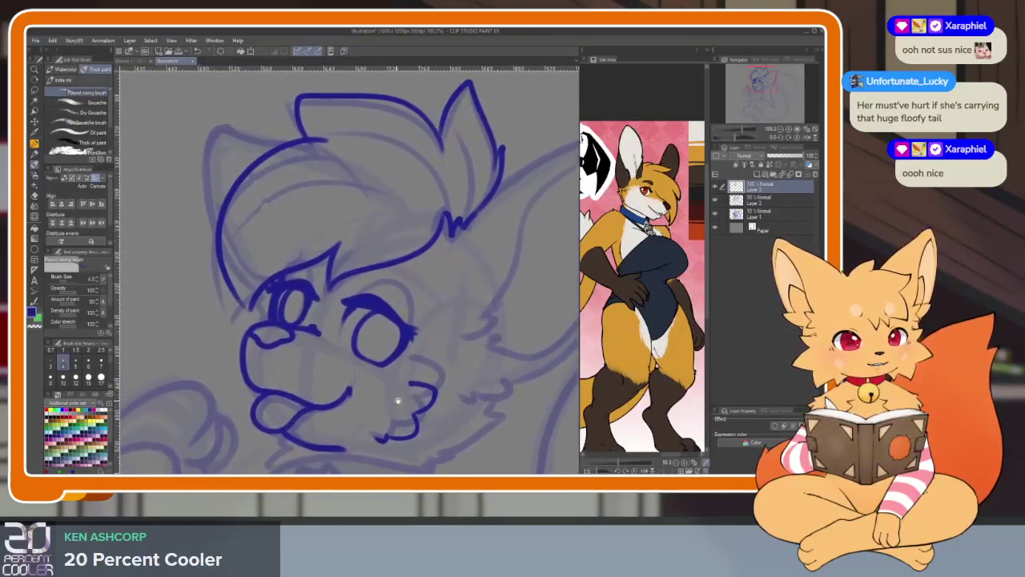
{"action": "scroll", "coordinate": [393, 403], "scroll_direction": "down", "scroll_amount": 1}
{"action": "scroll", "coordinate": [435, 393], "scroll_direction": "down", "scroll_amount": 3}
{"action": "scroll", "coordinate": [460, 362], "scroll_direction": "up", "scroll_amount": 5}
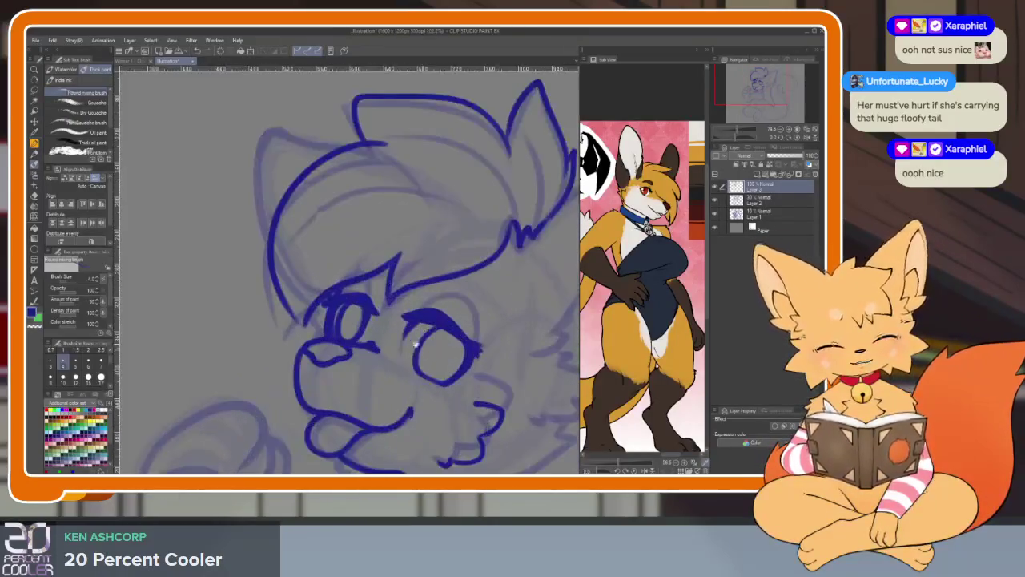
Erase part of the old forehead hair line and redraw a curved hair outline in blue.
{"action": "key", "text": "e"}
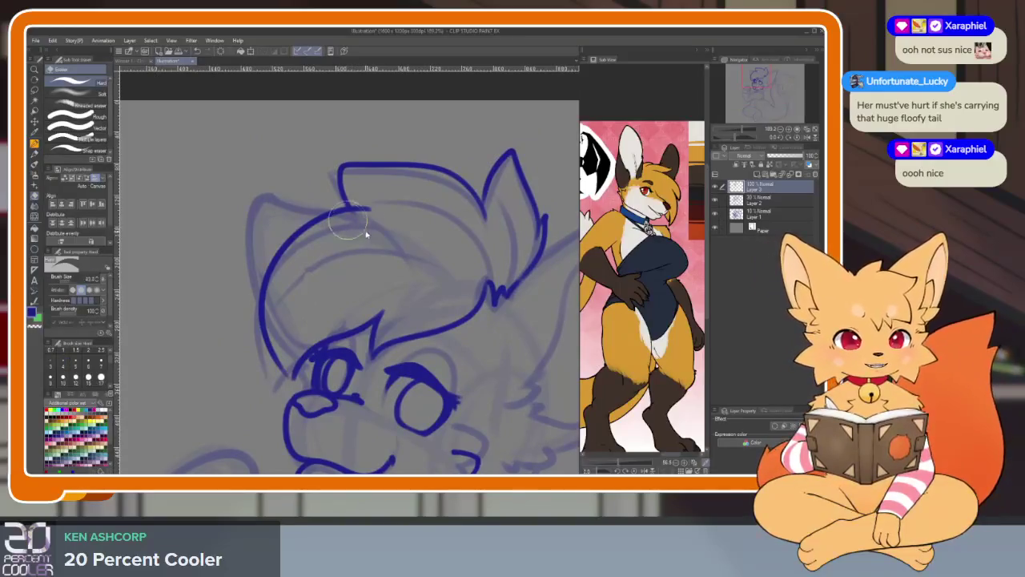
{"action": "left_click_drag", "start_coordinate": [361, 210], "coordinate": [278, 275]}
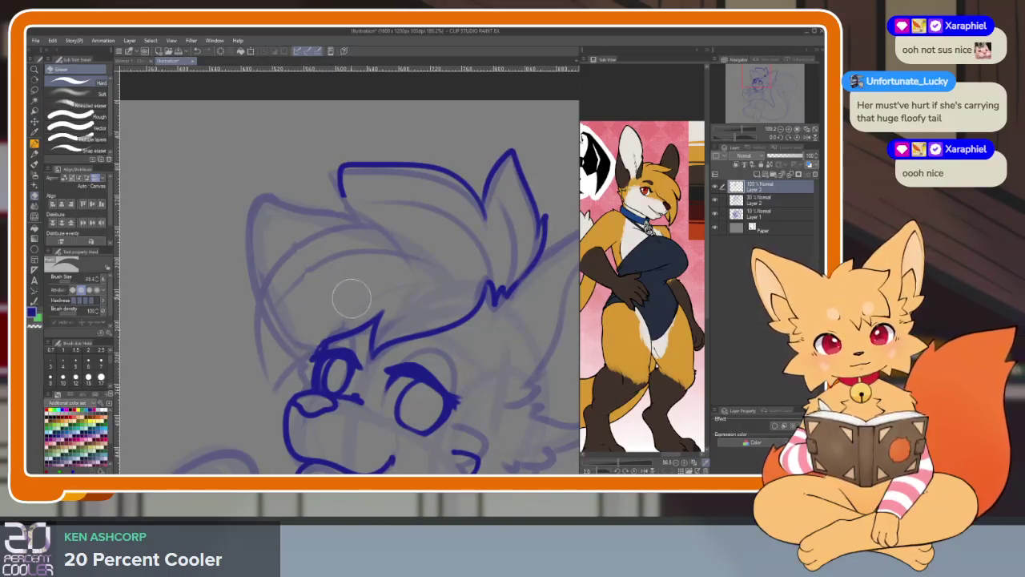
{"action": "left_click_drag", "start_coordinate": [352, 298], "coordinate": [400, 274]}
{"action": "key", "text": "b"}
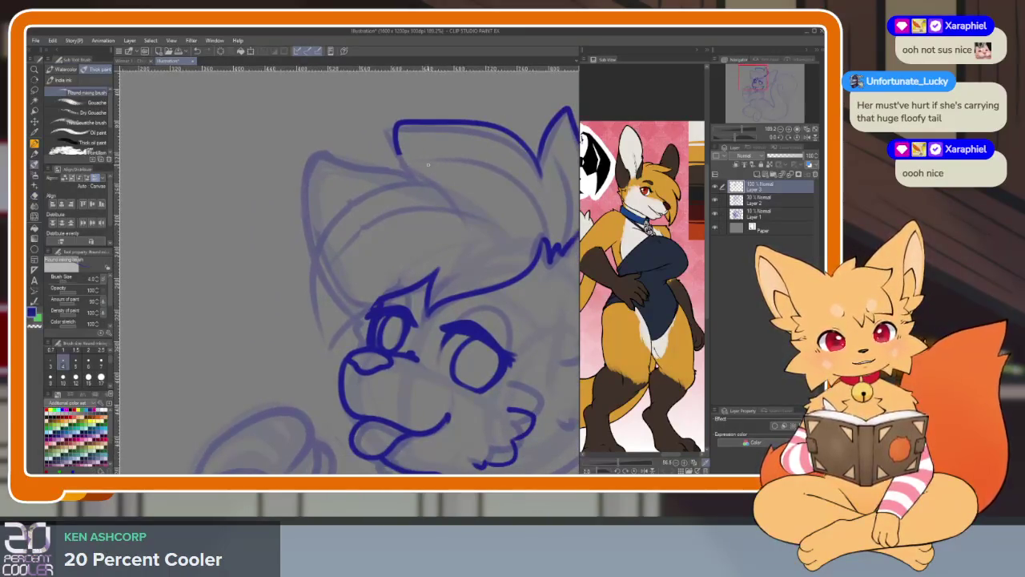
{"action": "mouse_move", "coordinate": [452, 173]}
{"action": "left_mouse_down"}
{"action": "mouse_move", "coordinate": [352, 194]}
{"action": "mouse_move", "coordinate": [311, 298]}
{"action": "left_mouse_up"}
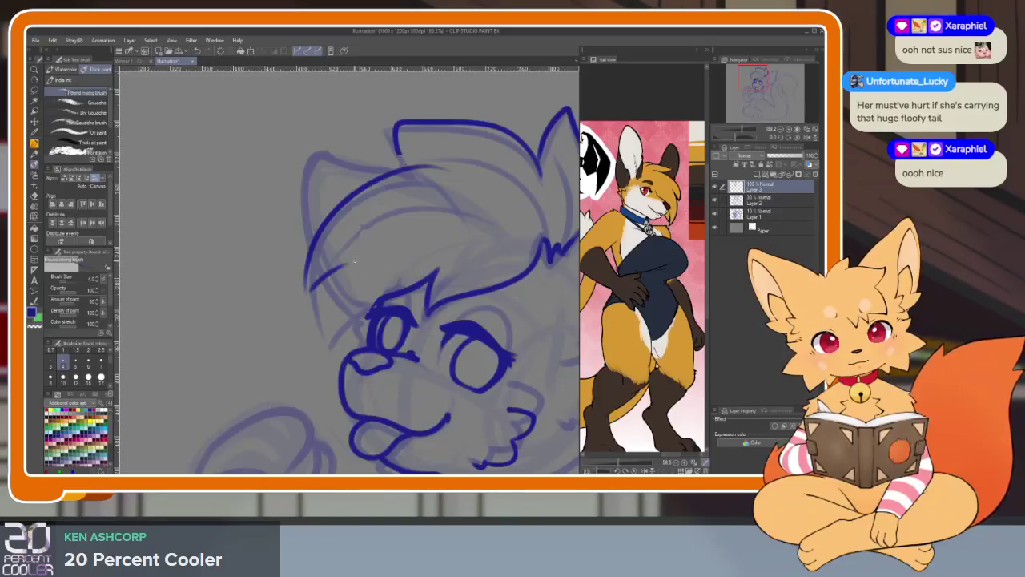
Draw the curve down the head's left side, undoing two rejected strokes.
{"action": "left_click_drag", "start_coordinate": [355, 260], "coordinate": [384, 210]}
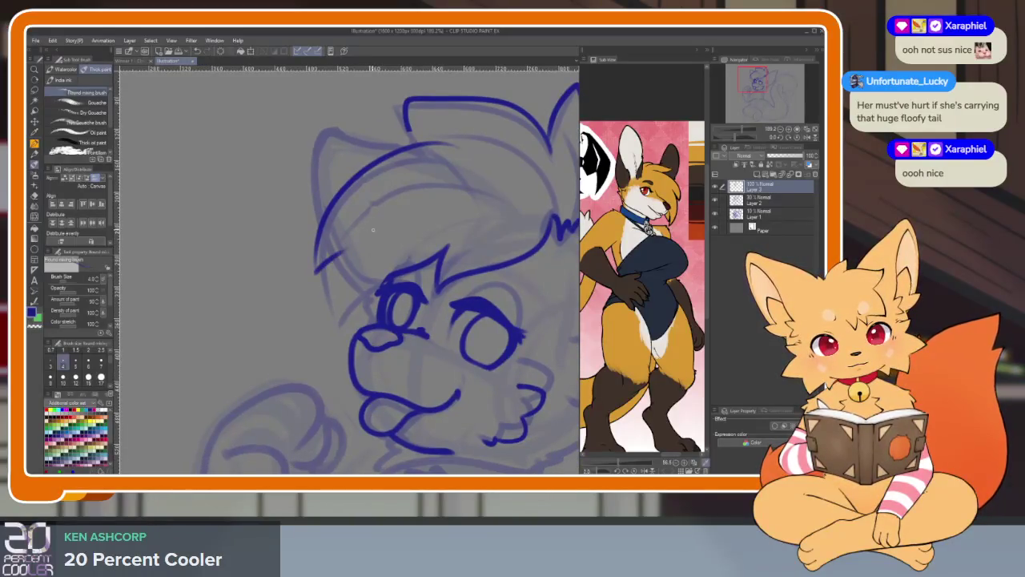
{"action": "key", "text": "ctrl+z"}
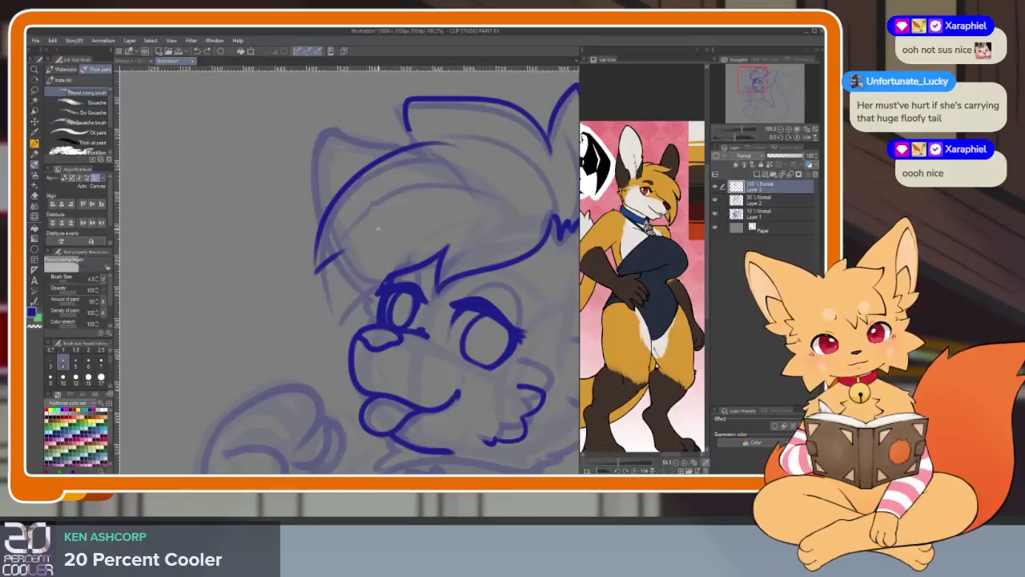
{"action": "mouse_move", "coordinate": [360, 237]}
{"action": "left_mouse_down"}
{"action": "mouse_move", "coordinate": [311, 316]}
{"action": "mouse_move", "coordinate": [314, 408]}
{"action": "left_mouse_up"}
{"action": "key", "text": "ctrl+z"}
{"action": "left_click_drag", "start_coordinate": [360, 234], "coordinate": [314, 362]}
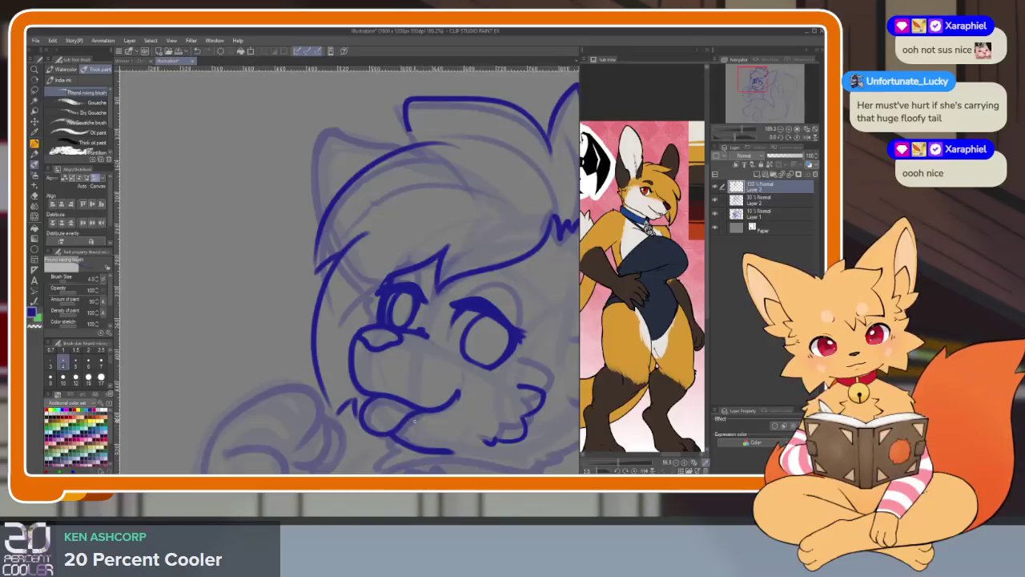
{"action": "scroll", "coordinate": [415, 419], "scroll_direction": "down", "scroll_amount": 5}
{"action": "scroll", "coordinate": [403, 391], "scroll_direction": "up", "scroll_amount": 4}
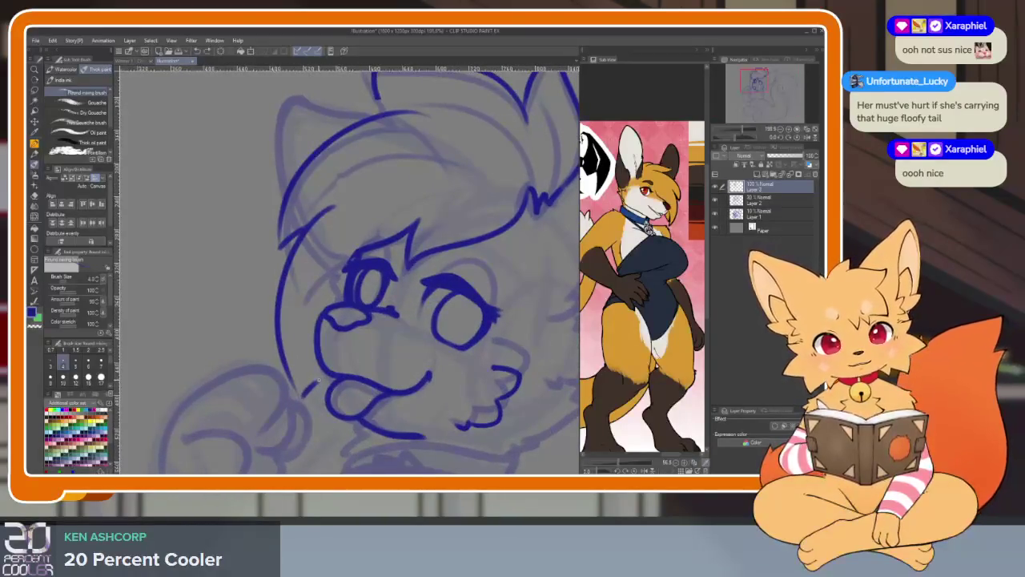
{"action": "scroll", "coordinate": [444, 388], "scroll_direction": "down", "scroll_amount": 3}
{"action": "scroll", "coordinate": [385, 368], "scroll_direction": "up", "scroll_amount": 2}
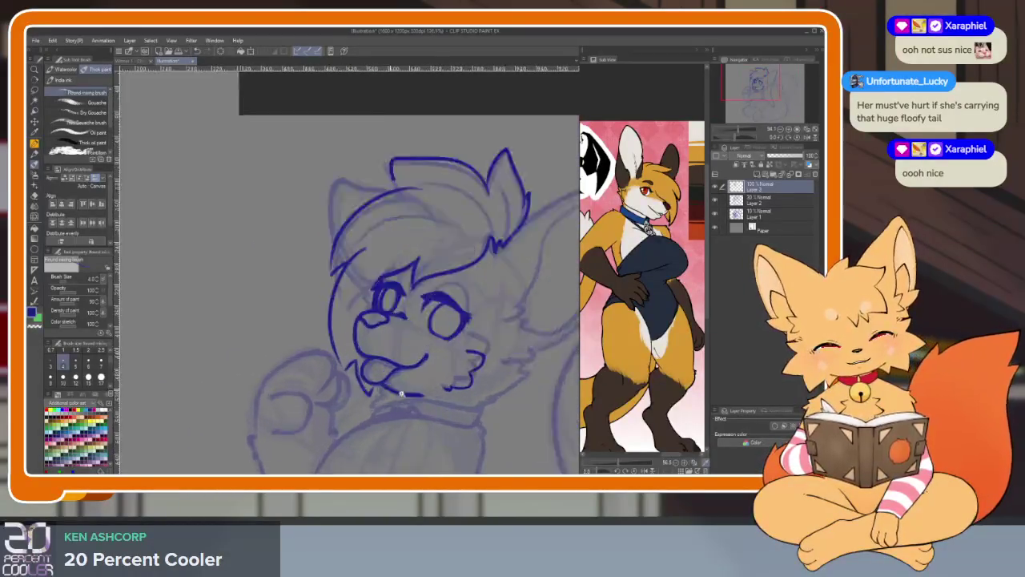
{"action": "scroll", "coordinate": [333, 356], "scroll_direction": "up", "scroll_amount": 2}
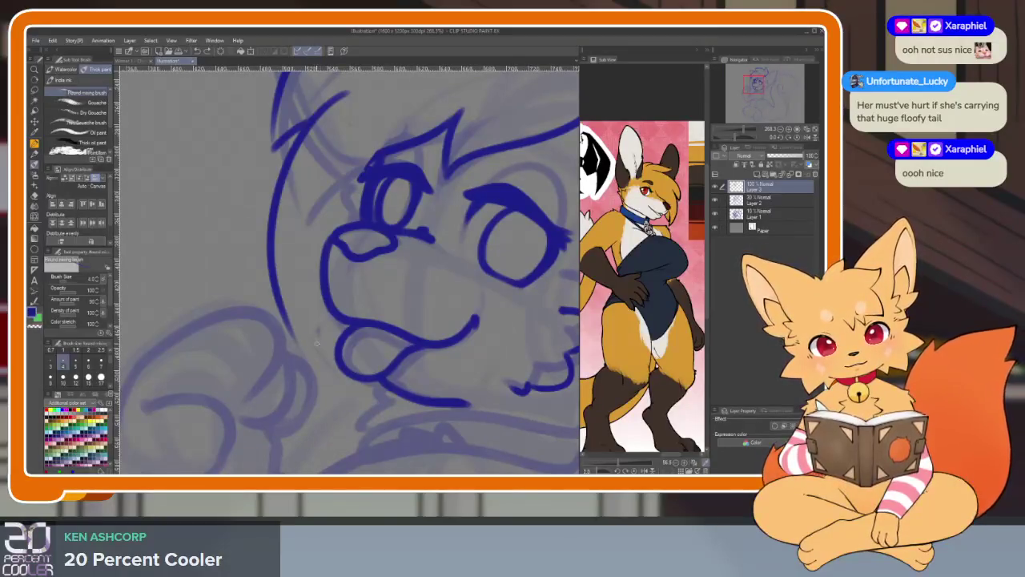
Add a short line near the muzzle and extend the hair outline into the top tuft.
{"action": "left_click_drag", "start_coordinate": [355, 408], "coordinate": [364, 381]}
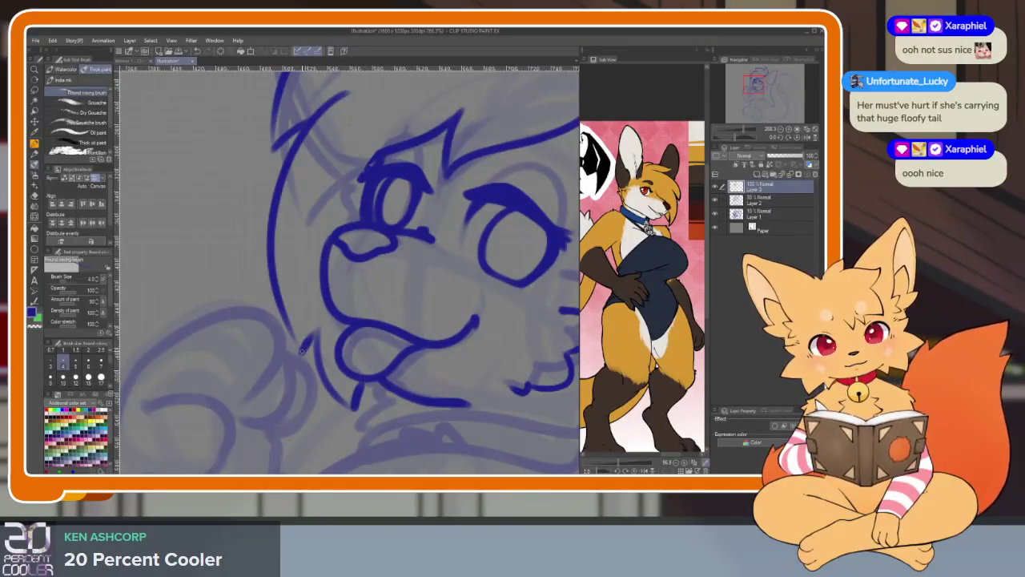
{"action": "scroll", "coordinate": [400, 241], "scroll_direction": "down", "scroll_amount": 3}
{"action": "scroll", "coordinate": [460, 270], "scroll_direction": "up", "scroll_amount": 1}
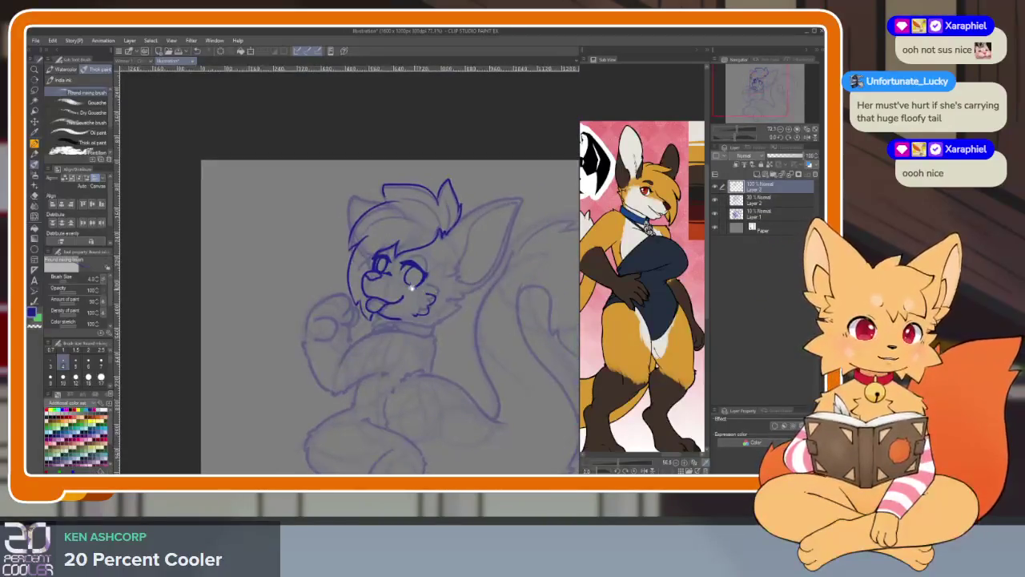
{"action": "scroll", "coordinate": [460, 320], "scroll_direction": "up", "scroll_amount": 3}
{"action": "scroll", "coordinate": [320, 312], "scroll_direction": "up", "scroll_amount": 2}
{"action": "scroll", "coordinate": [396, 321], "scroll_direction": "down", "scroll_amount": 2}
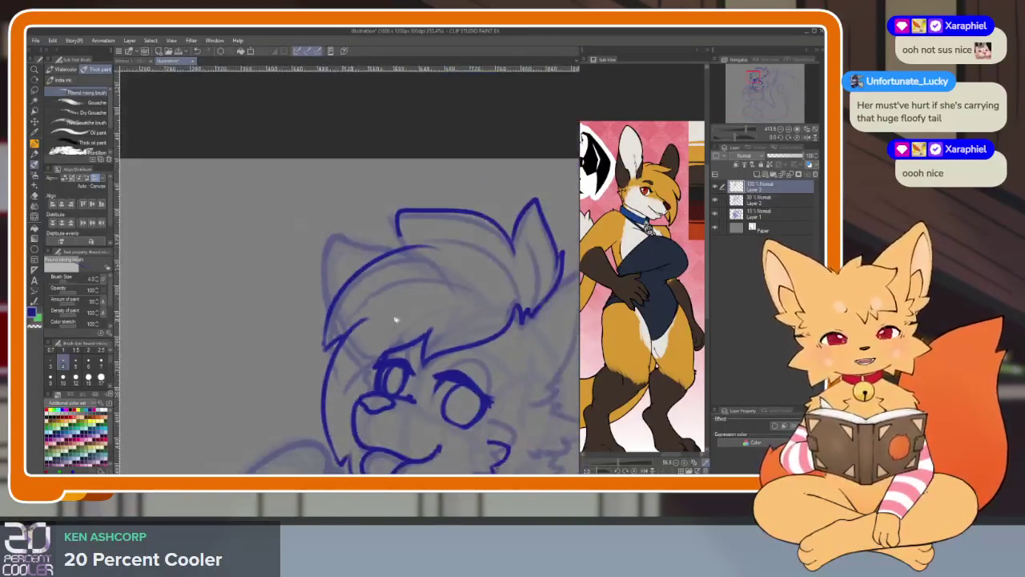
{"action": "scroll", "coordinate": [396, 320], "scroll_direction": "up", "scroll_amount": 1}
{"action": "scroll", "coordinate": [335, 383], "scroll_direction": "up", "scroll_amount": 2}
{"action": "scroll", "coordinate": [290, 325], "scroll_direction": "up", "scroll_amount": 1}
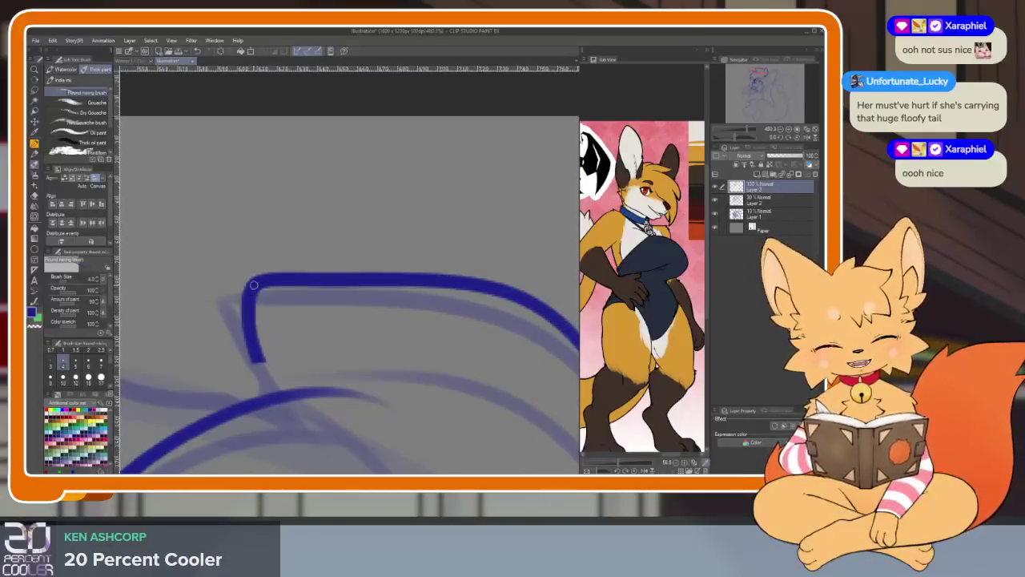
{"action": "left_click_drag", "start_coordinate": [253, 284], "coordinate": [273, 388]}
{"action": "scroll", "coordinate": [433, 363], "scroll_direction": "down", "scroll_amount": 5}
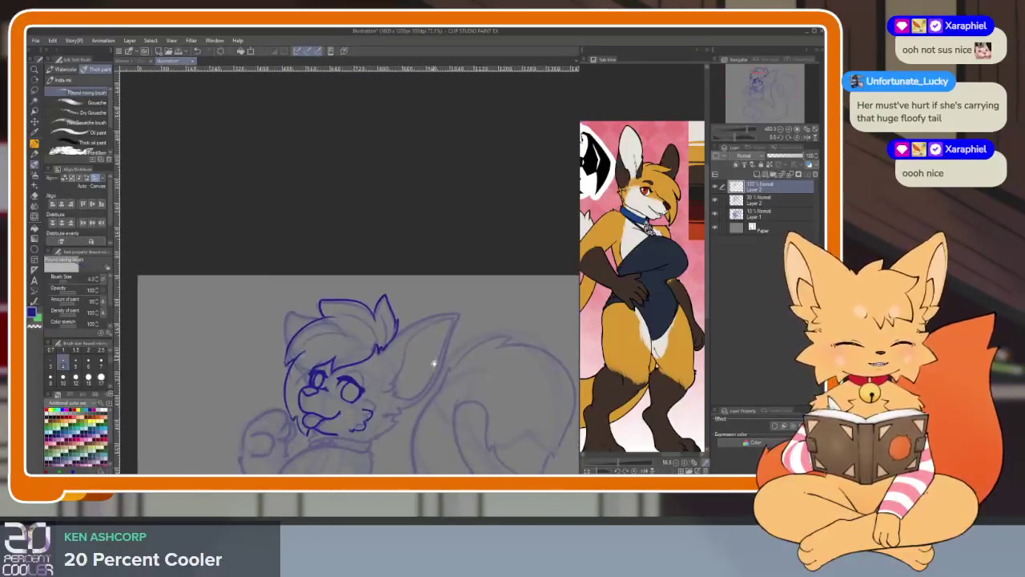
{"action": "scroll", "coordinate": [431, 361], "scroll_direction": "down", "scroll_amount": 2}
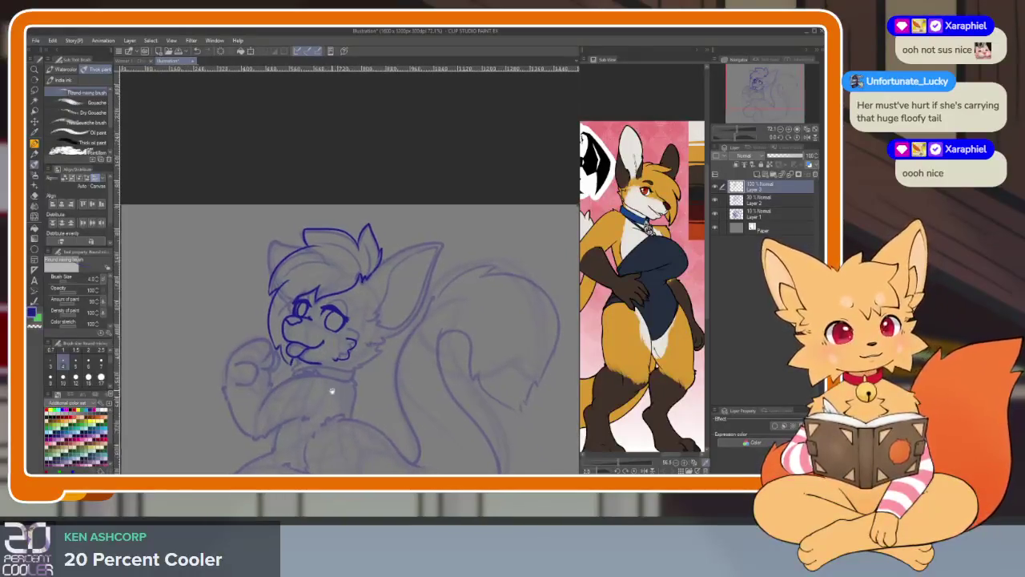
{"action": "scroll", "coordinate": [332, 391], "scroll_direction": "up", "scroll_amount": 1}
{"action": "scroll", "coordinate": [389, 365], "scroll_direction": "up", "scroll_amount": 2}
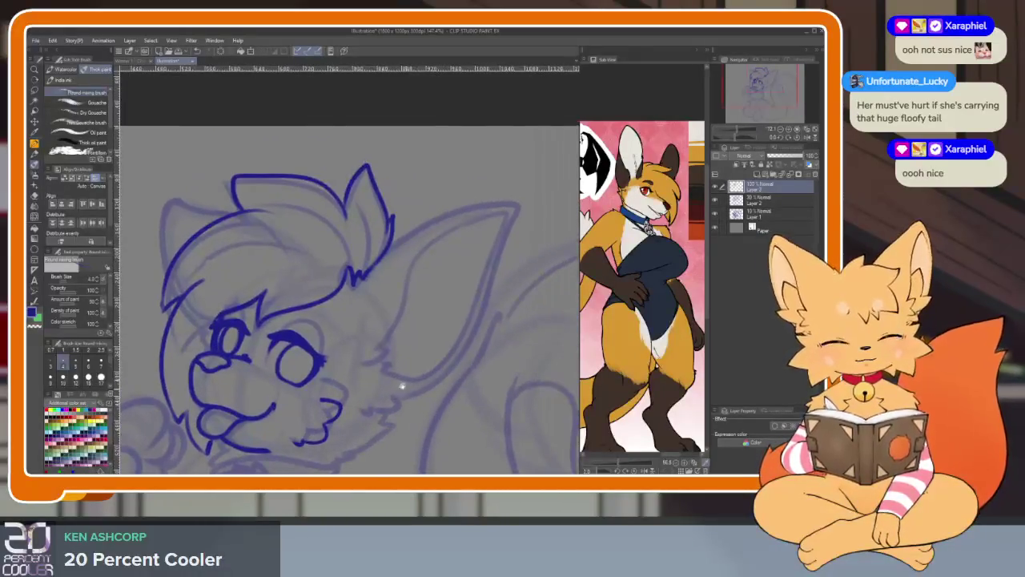
{"action": "scroll", "coordinate": [393, 377], "scroll_direction": "up", "scroll_amount": 1}
{"action": "scroll", "coordinate": [389, 374], "scroll_direction": "up", "scroll_amount": 1}
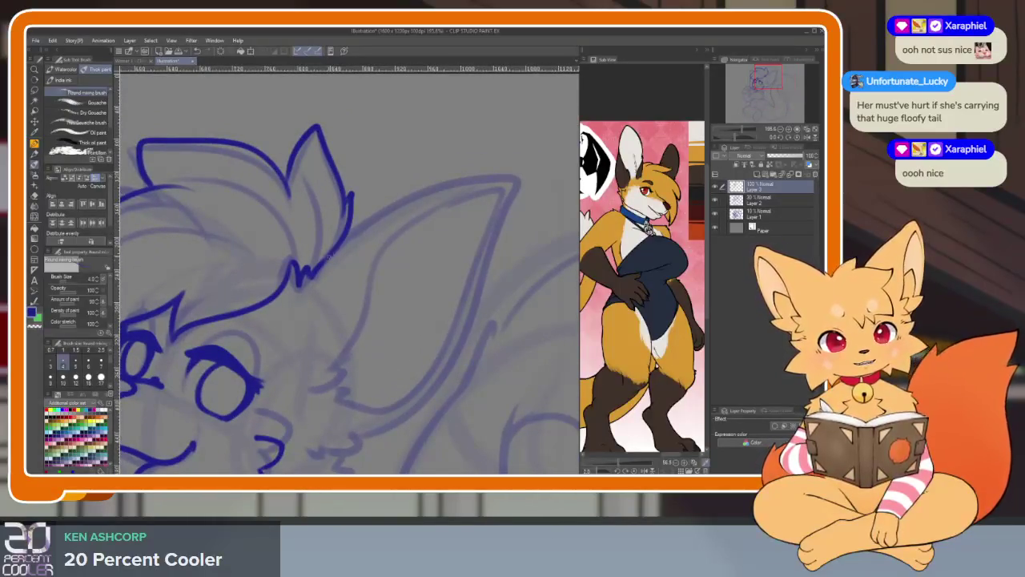
Ink cheek fur strokes, a tuft below the ear and the ear's inner line.
{"action": "mouse_move", "coordinate": [362, 227]}
{"action": "left_mouse_down"}
{"action": "mouse_move", "coordinate": [278, 227]}
{"action": "mouse_move", "coordinate": [456, 165]}
{"action": "mouse_move", "coordinate": [302, 420]}
{"action": "mouse_move", "coordinate": [267, 433]}
{"action": "left_mouse_up"}
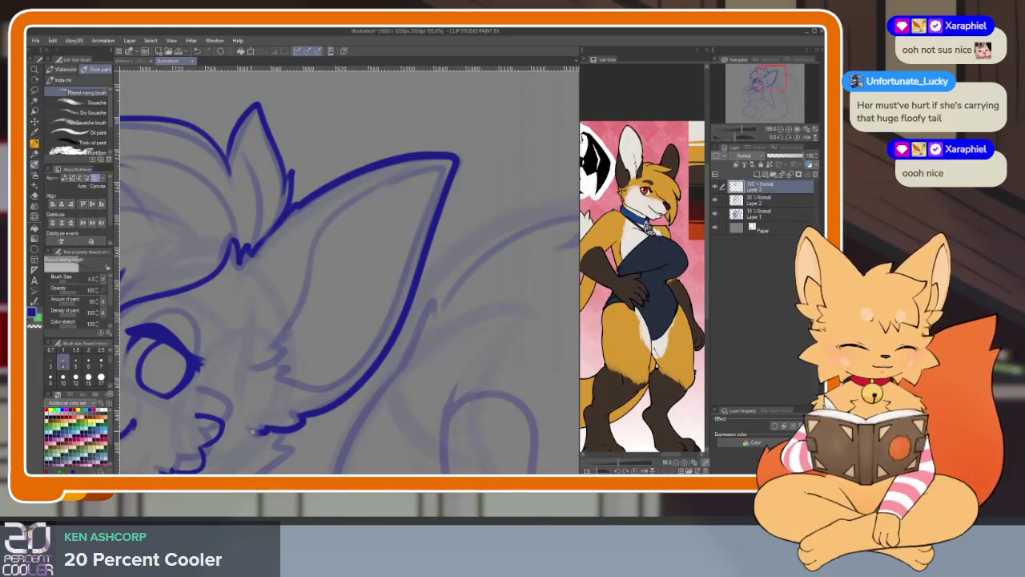
{"action": "left_click_drag", "start_coordinate": [262, 381], "coordinate": [287, 369]}
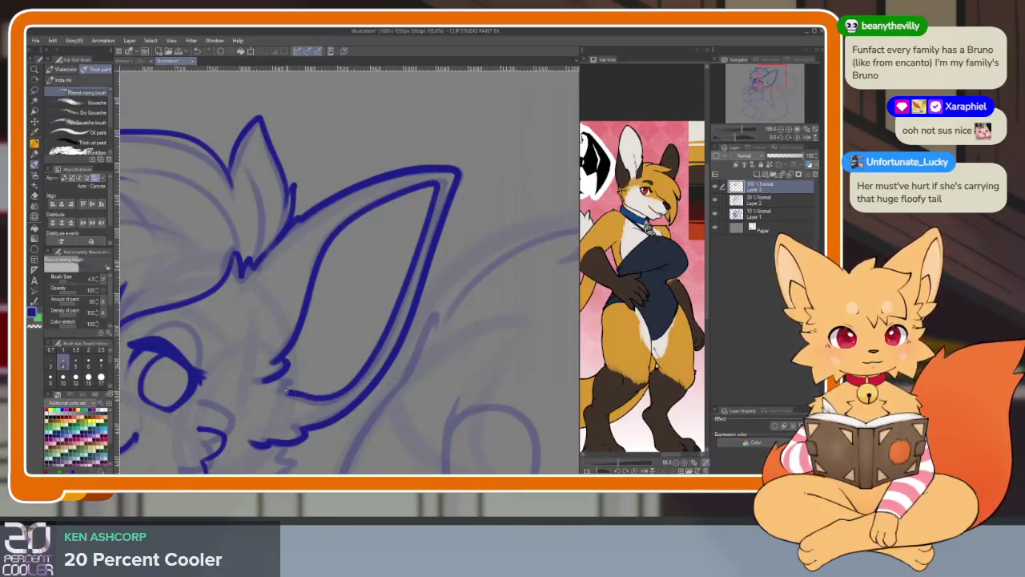
{"action": "left_click_drag", "start_coordinate": [287, 391], "coordinate": [282, 379]}
{"action": "scroll", "coordinate": [384, 304], "scroll_direction": "up", "scroll_amount": 2}
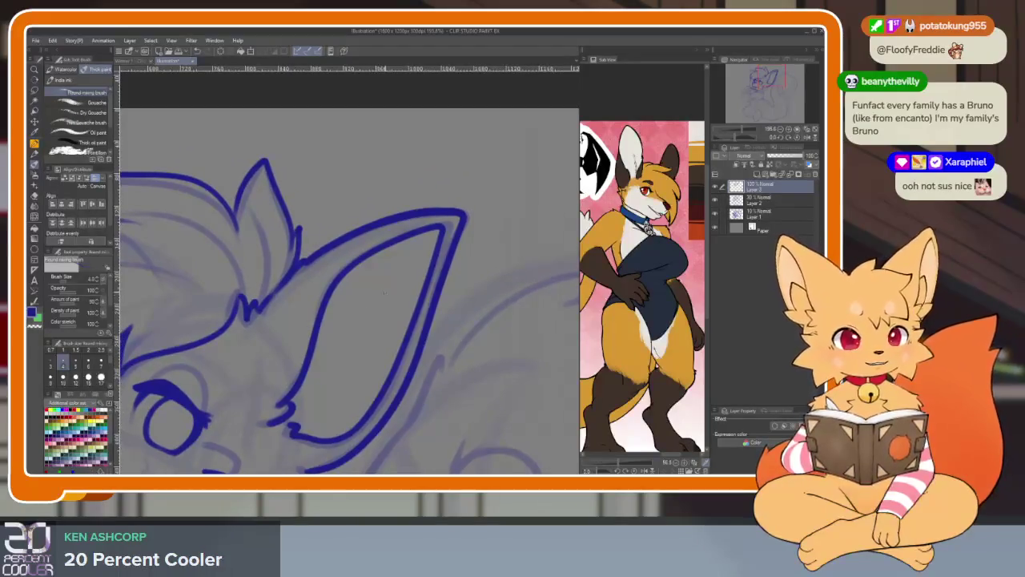
{"action": "left_click_drag", "start_coordinate": [392, 285], "coordinate": [369, 353]}
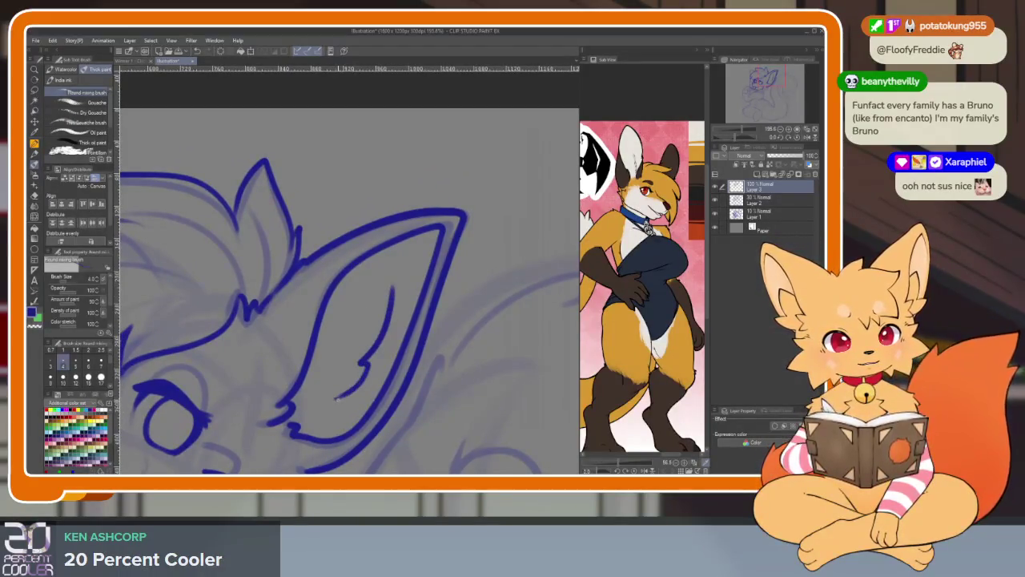
Zoom in on the ear and ink its inner fur line.
{"action": "scroll", "coordinate": [403, 388], "scroll_direction": "down", "scroll_amount": 5}
{"action": "scroll", "coordinate": [463, 382], "scroll_direction": "up", "scroll_amount": 6}
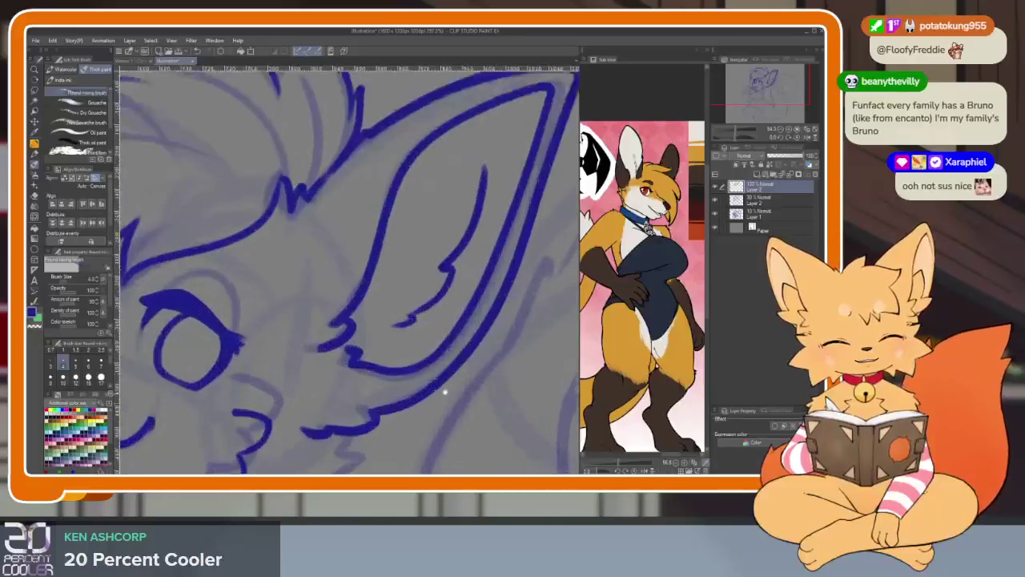
{"action": "mouse_move", "coordinate": [486, 331]}
{"action": "left_mouse_down"}
{"action": "mouse_move", "coordinate": [476, 373]}
{"action": "mouse_move", "coordinate": [453, 387]}
{"action": "mouse_move", "coordinate": [472, 380]}
{"action": "mouse_move", "coordinate": [466, 355]}
{"action": "left_mouse_up"}
{"action": "scroll", "coordinate": [465, 355], "scroll_direction": "down", "scroll_amount": 3}
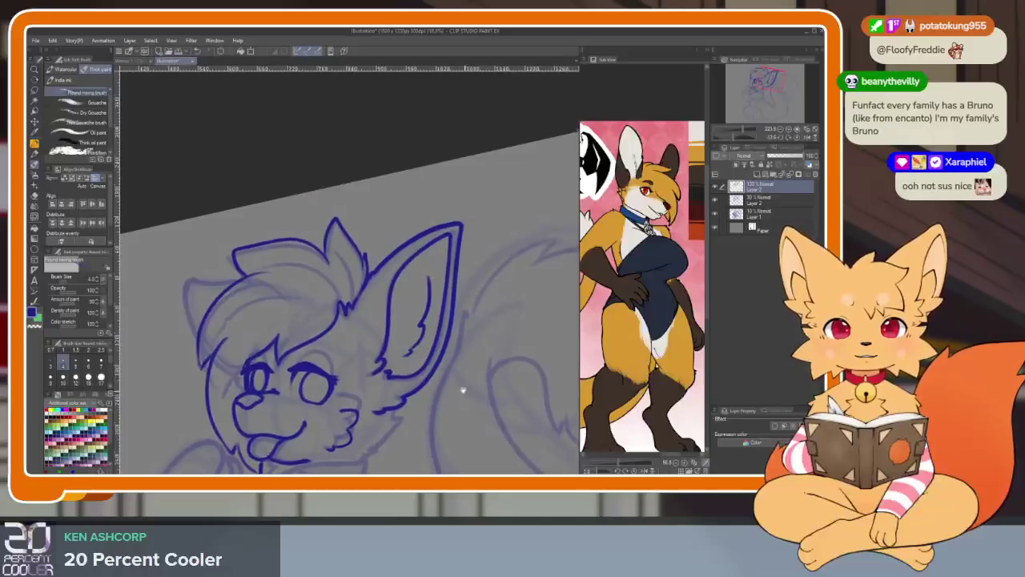
{"action": "scroll", "coordinate": [444, 378], "scroll_direction": "up", "scroll_amount": 2}
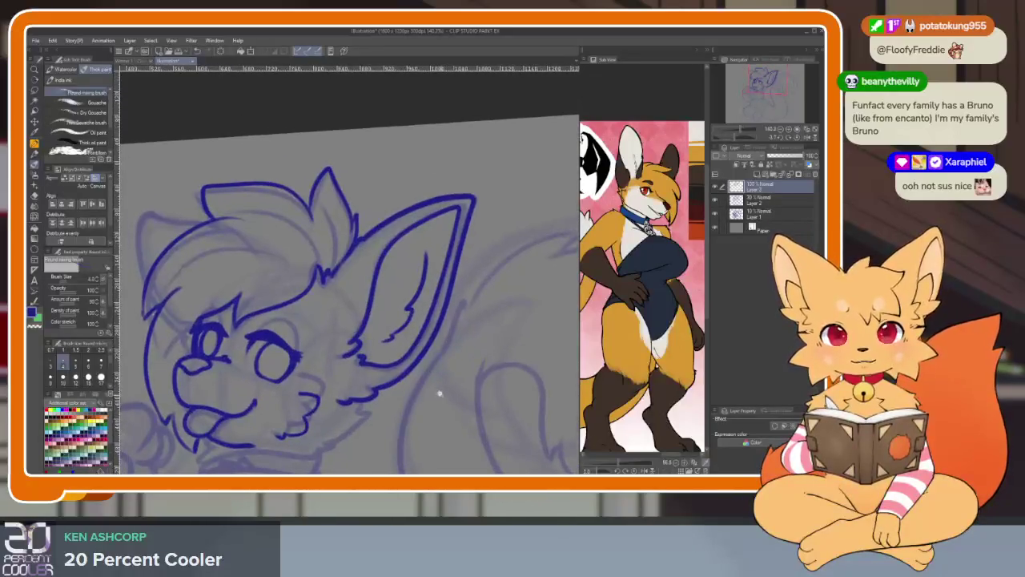
{"action": "scroll", "coordinate": [431, 389], "scroll_direction": "up", "scroll_amount": 2}
{"action": "scroll", "coordinate": [423, 389], "scroll_direction": "up", "scroll_amount": 2}
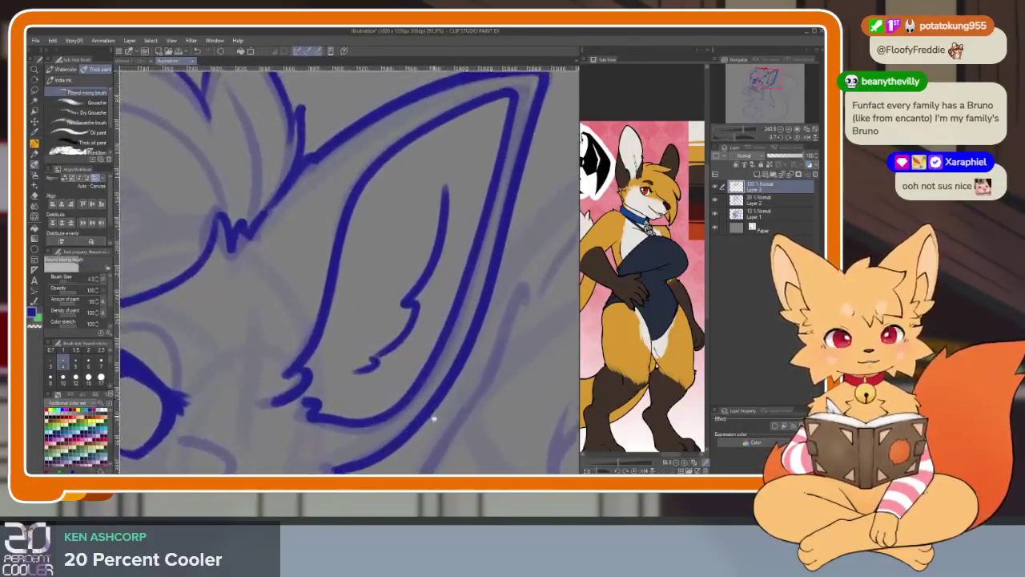
{"action": "scroll", "coordinate": [413, 380], "scroll_direction": "up", "scroll_amount": 1}
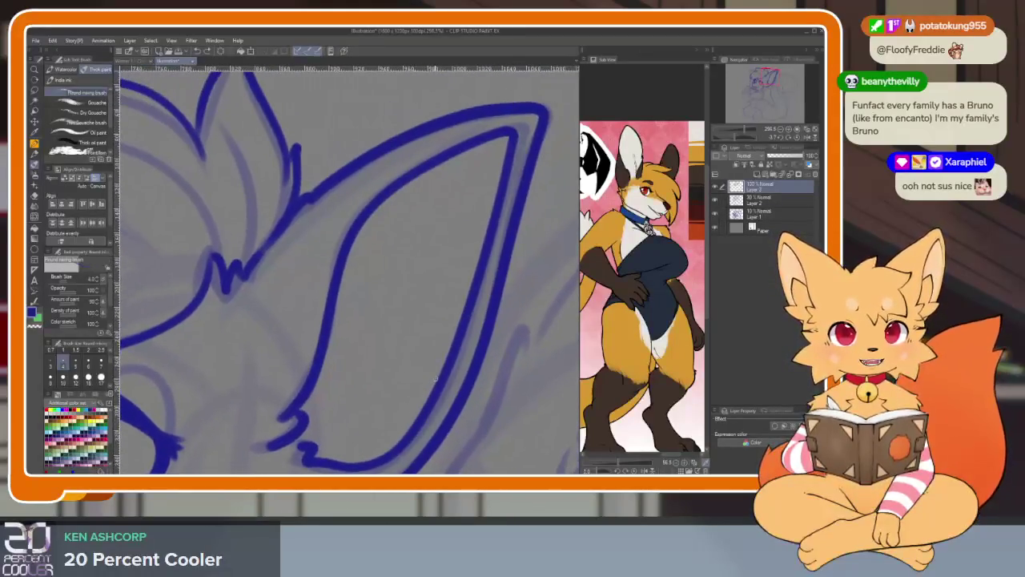
{"action": "scroll", "coordinate": [465, 384], "scroll_direction": "up", "scroll_amount": 1}
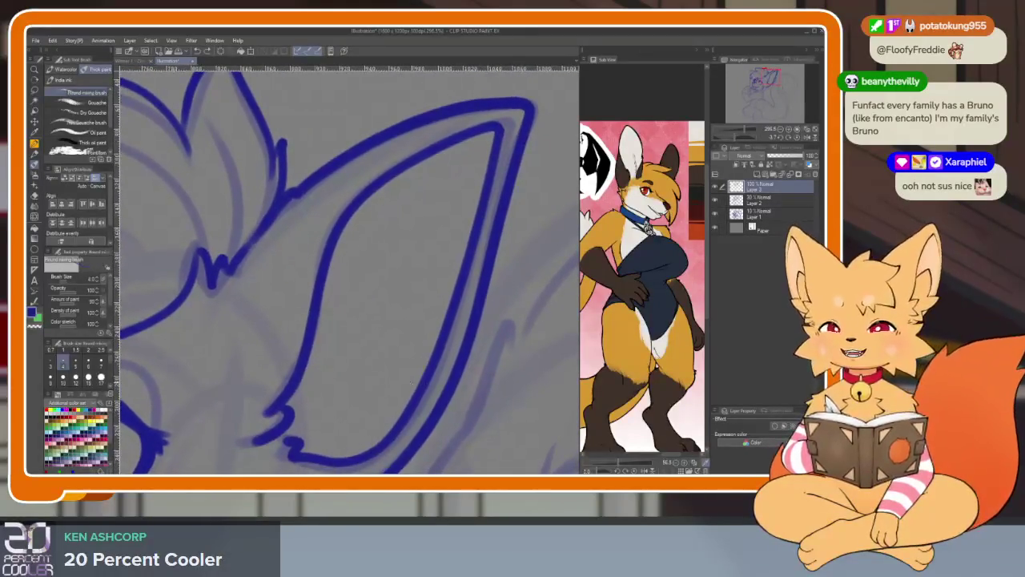
{"action": "scroll", "coordinate": [416, 377], "scroll_direction": "up", "scroll_amount": 1}
{"action": "scroll", "coordinate": [426, 372], "scroll_direction": "up", "scroll_amount": 1}
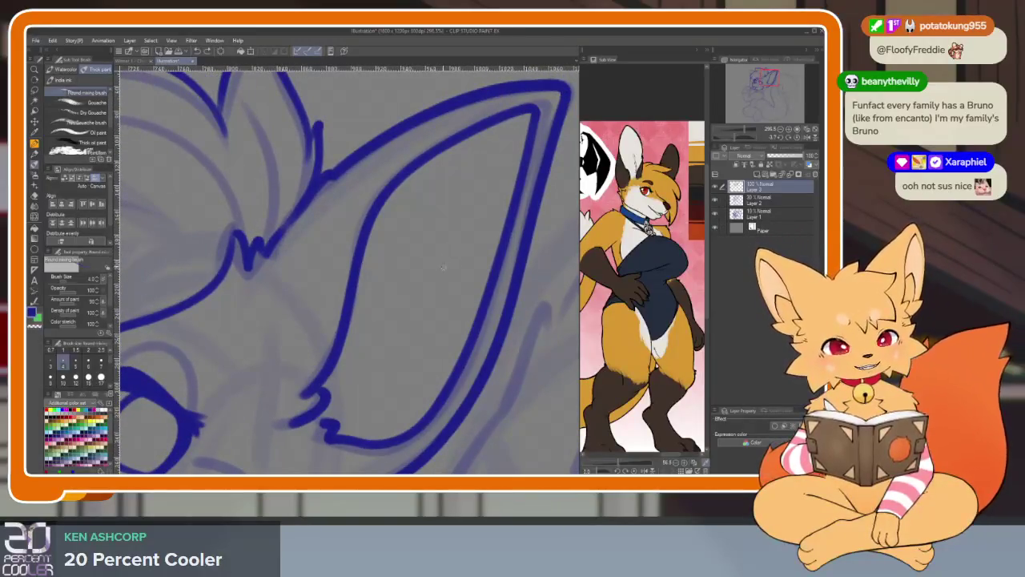
{"action": "left_click_drag", "start_coordinate": [443, 269], "coordinate": [375, 392]}
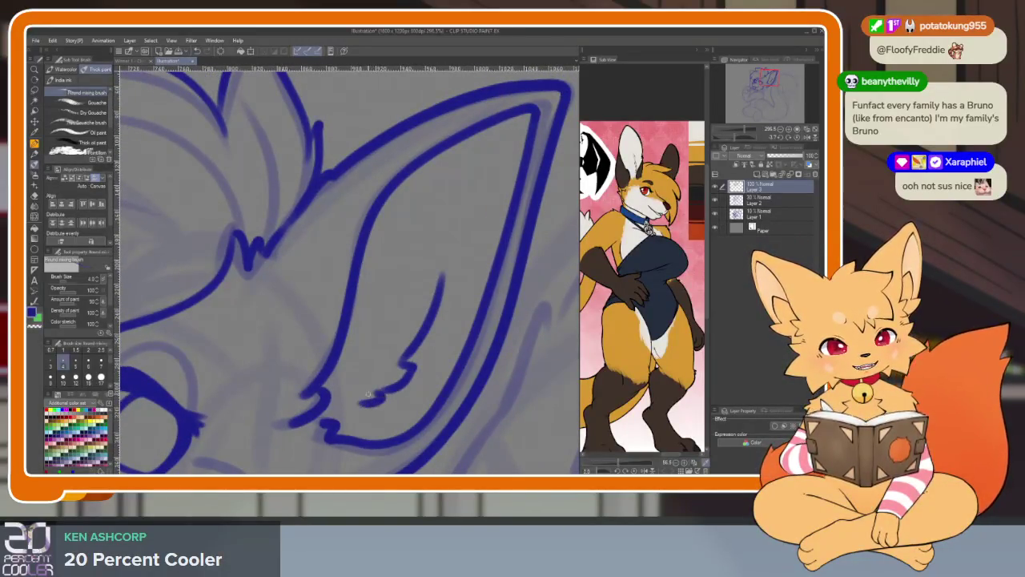
Extend the blue head outline leftward across the forehead.
{"action": "scroll", "coordinate": [368, 393], "scroll_direction": "down", "scroll_amount": 5}
{"action": "scroll", "coordinate": [366, 343], "scroll_direction": "up", "scroll_amount": 4}
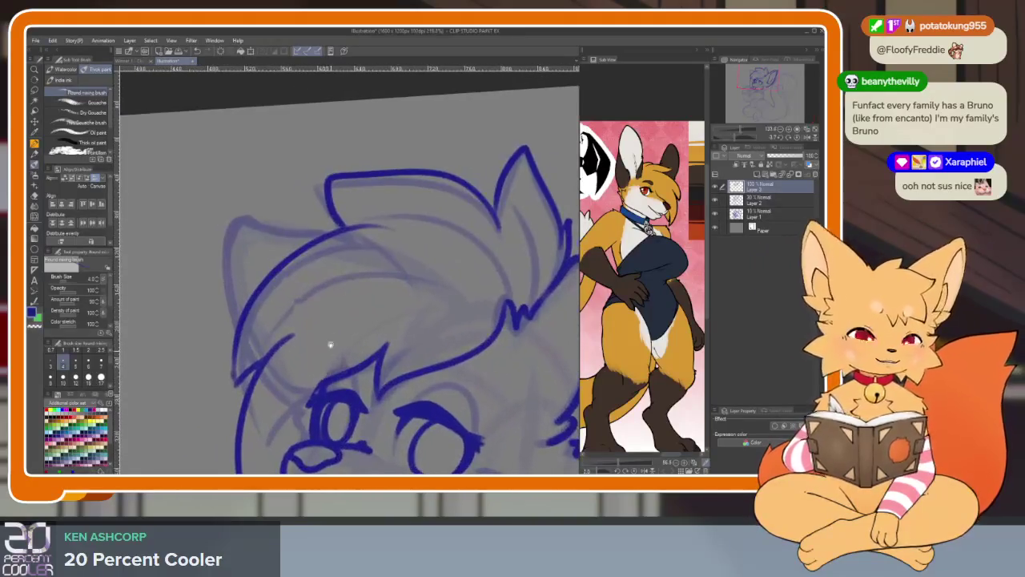
{"action": "left_click_drag", "start_coordinate": [323, 235], "coordinate": [259, 221]}
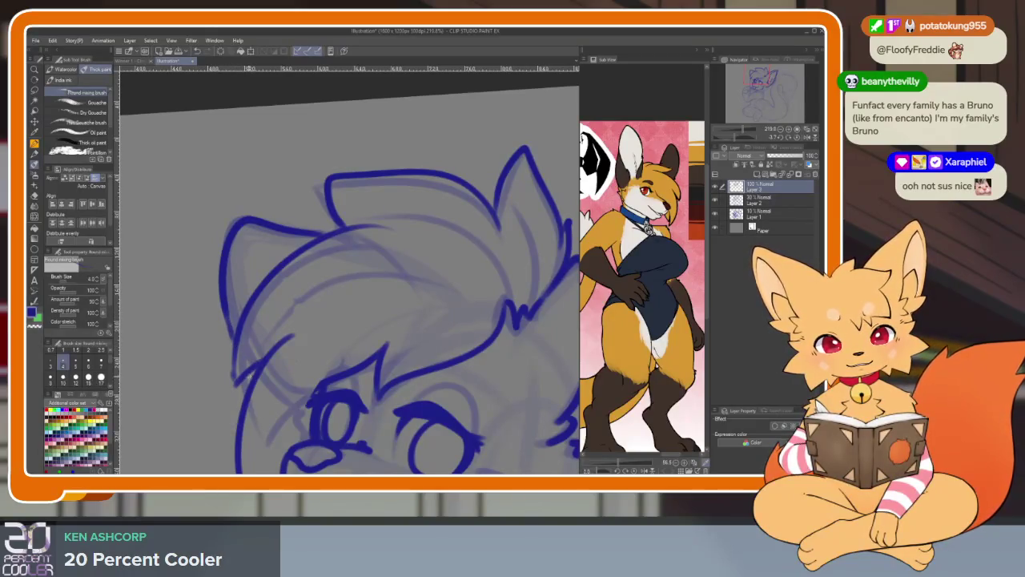
{"action": "scroll", "coordinate": [385, 362], "scroll_direction": "down", "scroll_amount": 4}
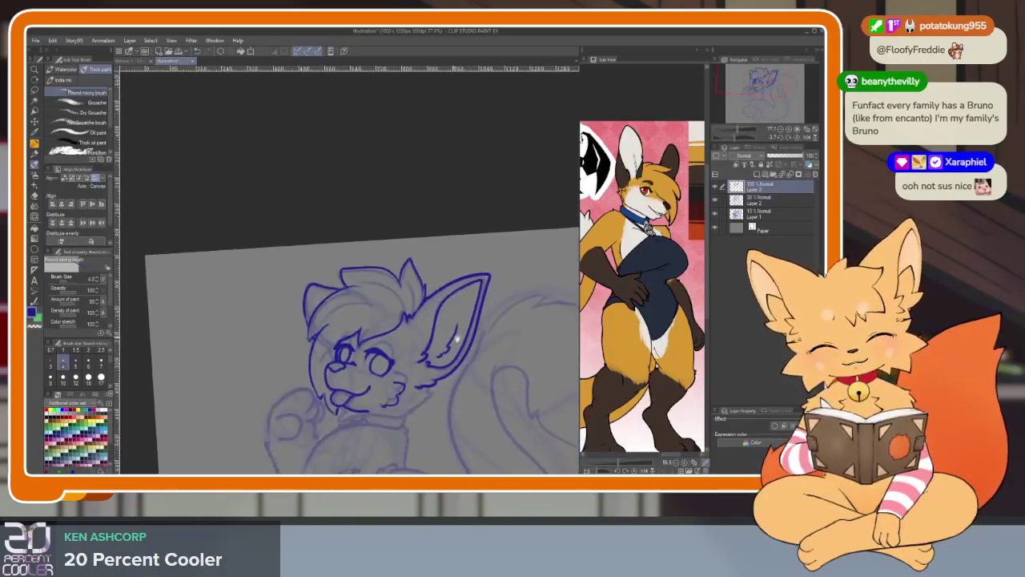
Ink the dark blue jaw line curving under the snout and a stroke down the cheek.
{"action": "left_click_drag", "start_coordinate": [469, 353], "coordinate": [453, 324]}
{"action": "scroll", "coordinate": [462, 366], "scroll_direction": "up", "scroll_amount": 1}
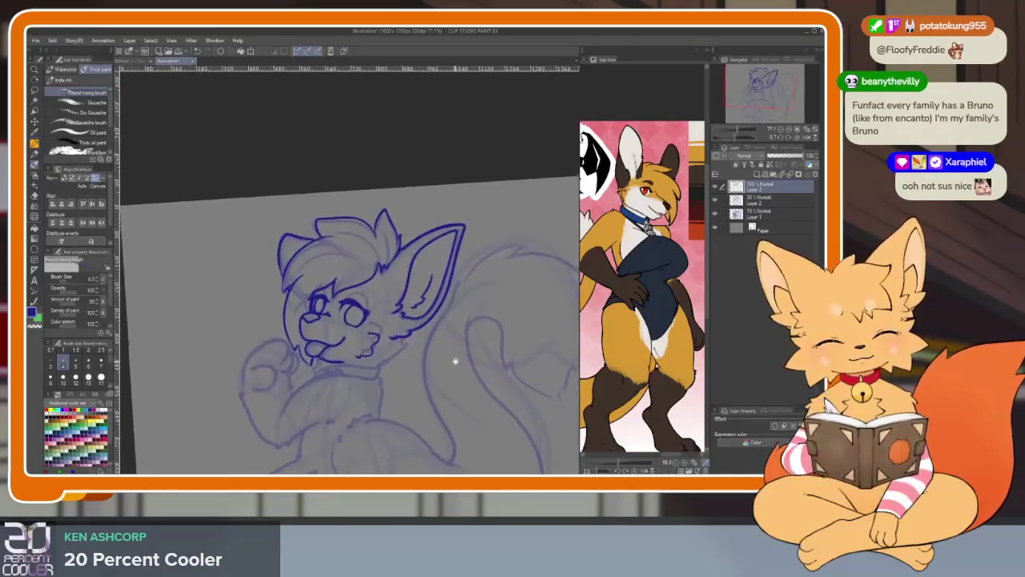
{"action": "scroll", "coordinate": [448, 376], "scroll_direction": "up", "scroll_amount": 2}
{"action": "scroll", "coordinate": [496, 383], "scroll_direction": "up", "scroll_amount": 2}
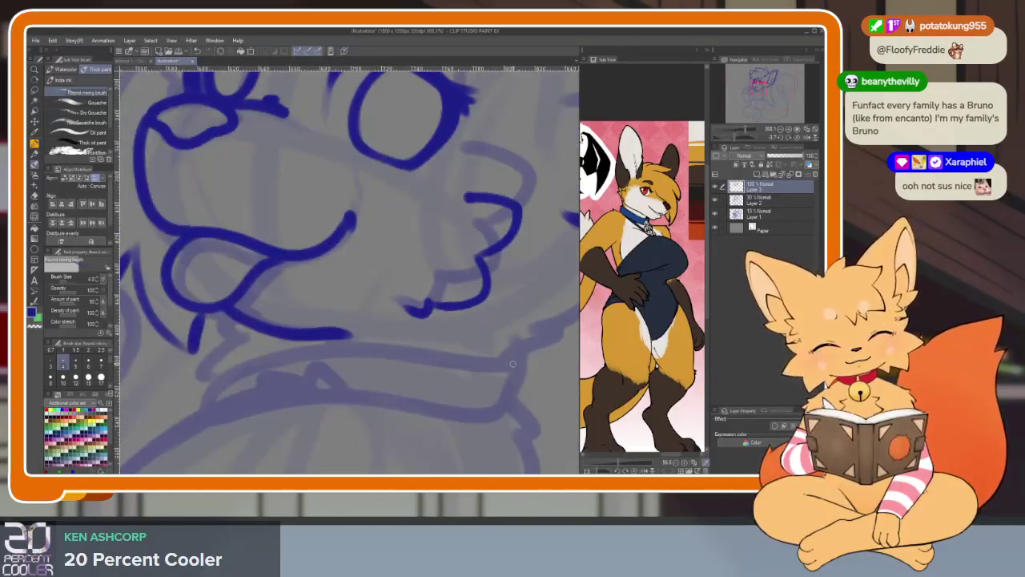
{"action": "left_click_drag", "start_coordinate": [513, 360], "coordinate": [213, 407]}
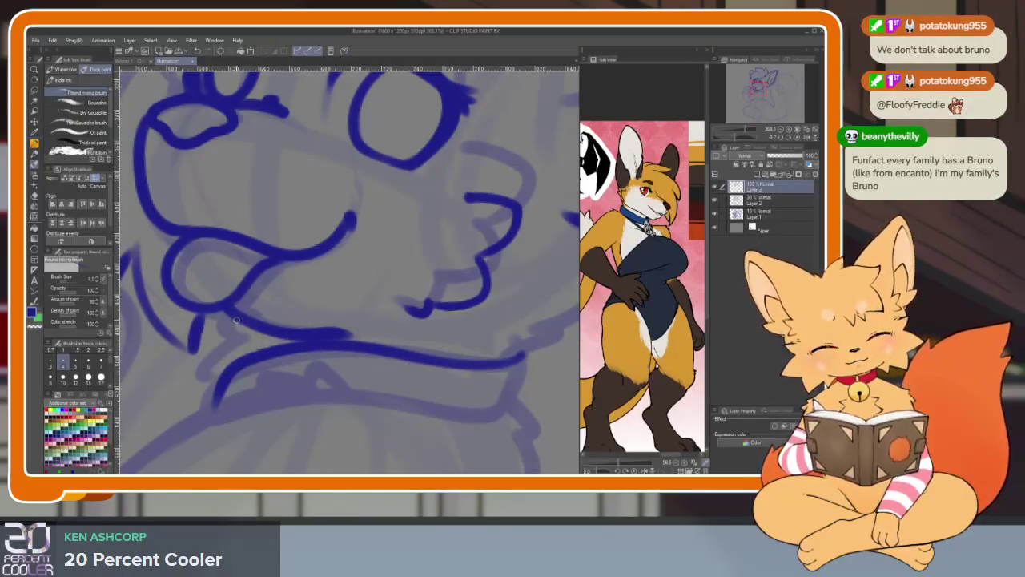
{"action": "left_click_drag", "start_coordinate": [236, 320], "coordinate": [213, 391]}
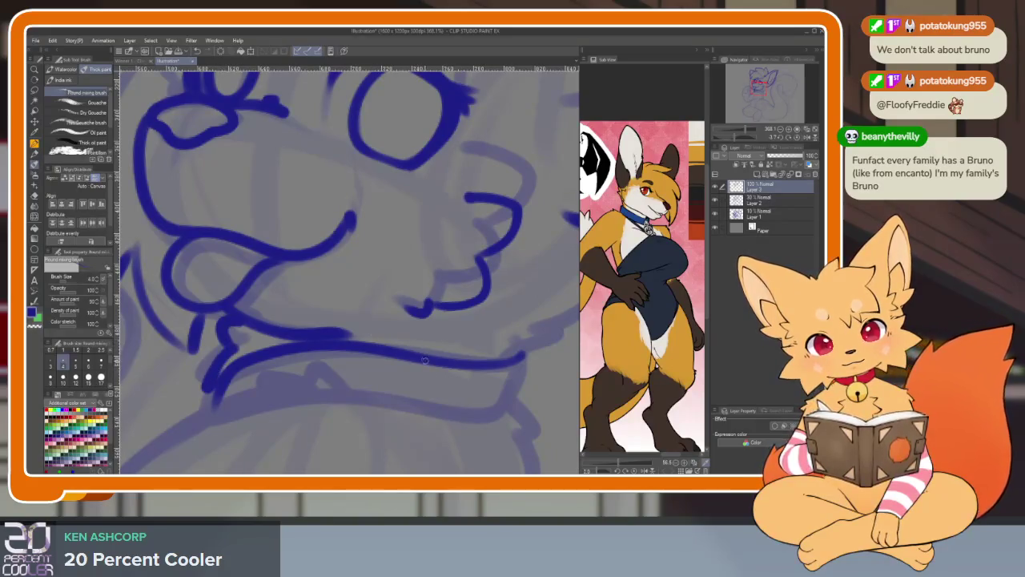
{"action": "scroll", "coordinate": [424, 360], "scroll_direction": "down", "scroll_amount": 4}
{"action": "scroll", "coordinate": [440, 350], "scroll_direction": "up", "scroll_amount": 3}
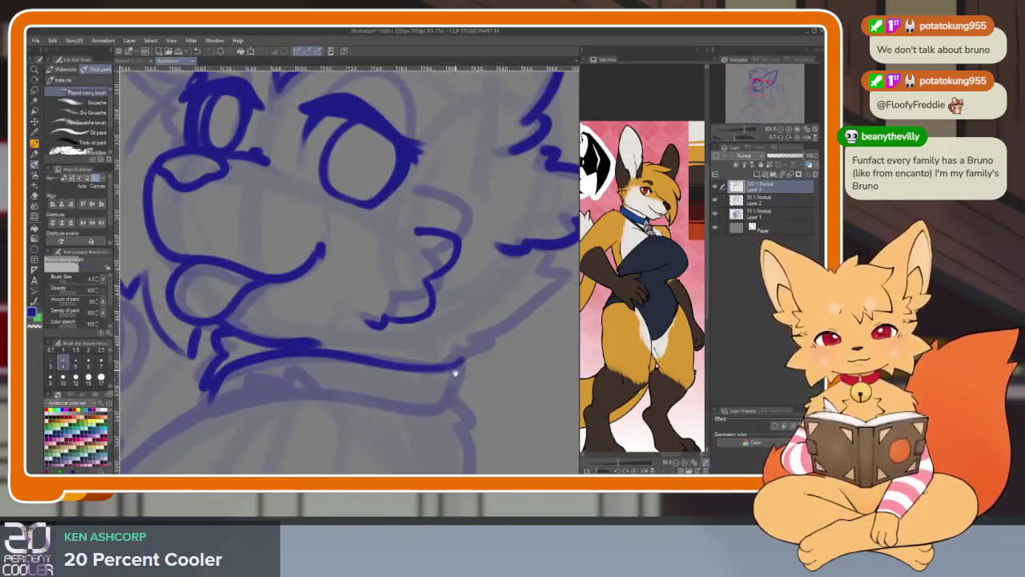
{"action": "scroll", "coordinate": [425, 381], "scroll_direction": "up", "scroll_amount": 1}
{"action": "scroll", "coordinate": [426, 382], "scroll_direction": "up", "scroll_amount": 2}
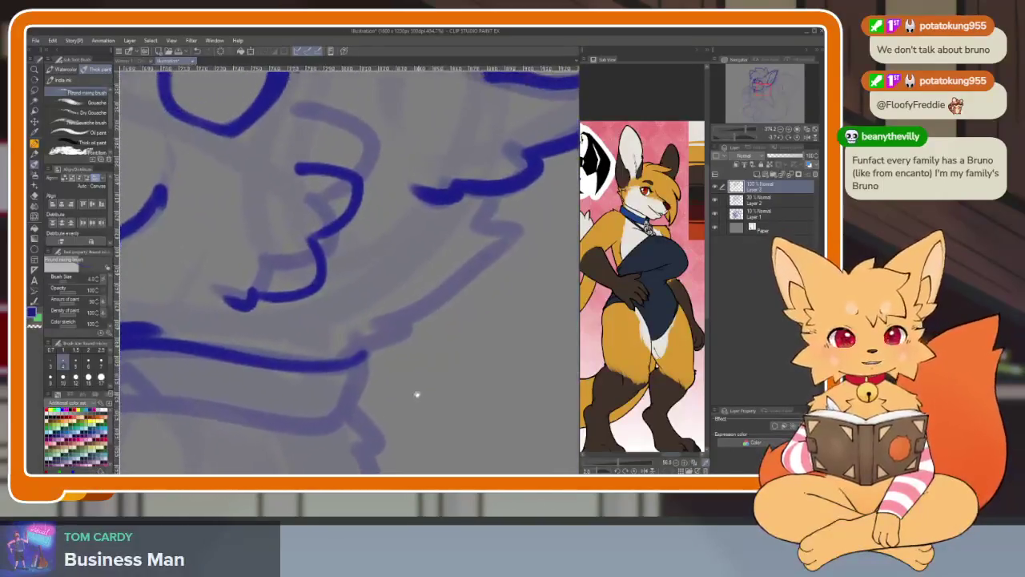
{"action": "scroll", "coordinate": [417, 395], "scroll_direction": "up", "scroll_amount": 1}
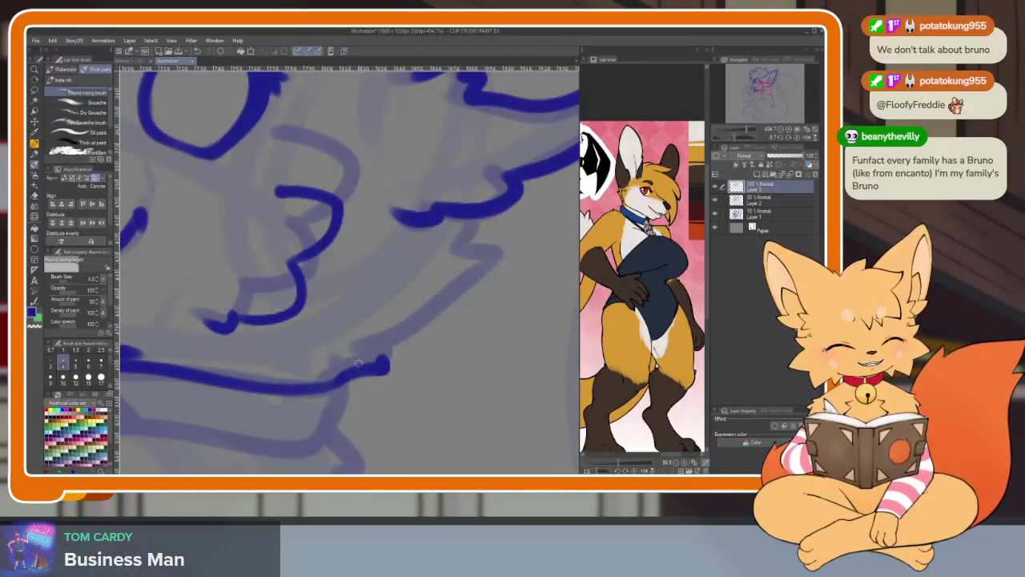
Replace the upturned end of the chin stroke with a hooked chin line.
{"action": "key", "text": "ctrl+z"}
{"action": "mouse_move", "coordinate": [374, 389]}
{"action": "left_mouse_down"}
{"action": "mouse_move", "coordinate": [367, 349]}
{"action": "mouse_move", "coordinate": [464, 254]}
{"action": "left_mouse_up"}
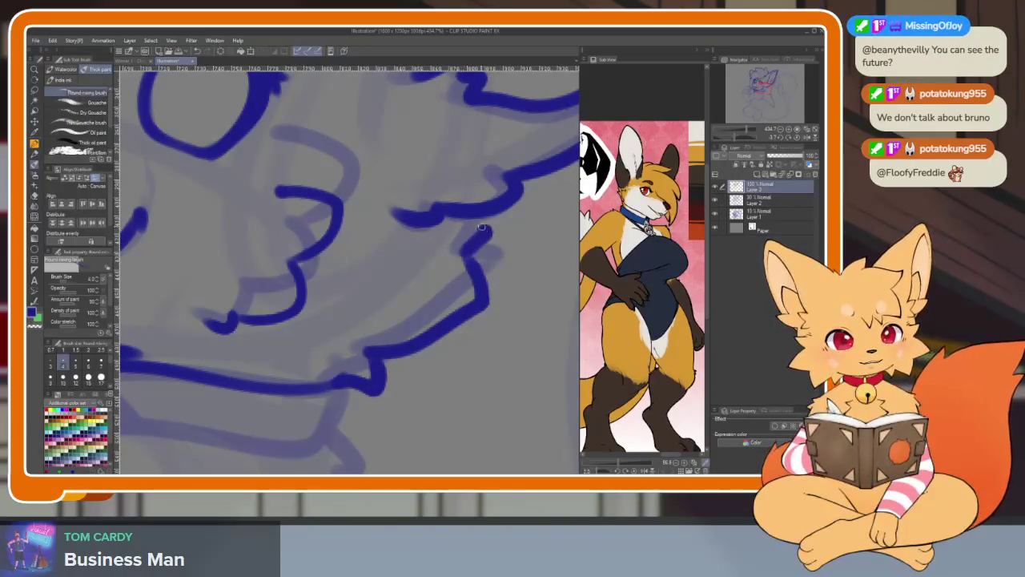
{"action": "scroll", "coordinate": [499, 188], "scroll_direction": "down", "scroll_amount": 5}
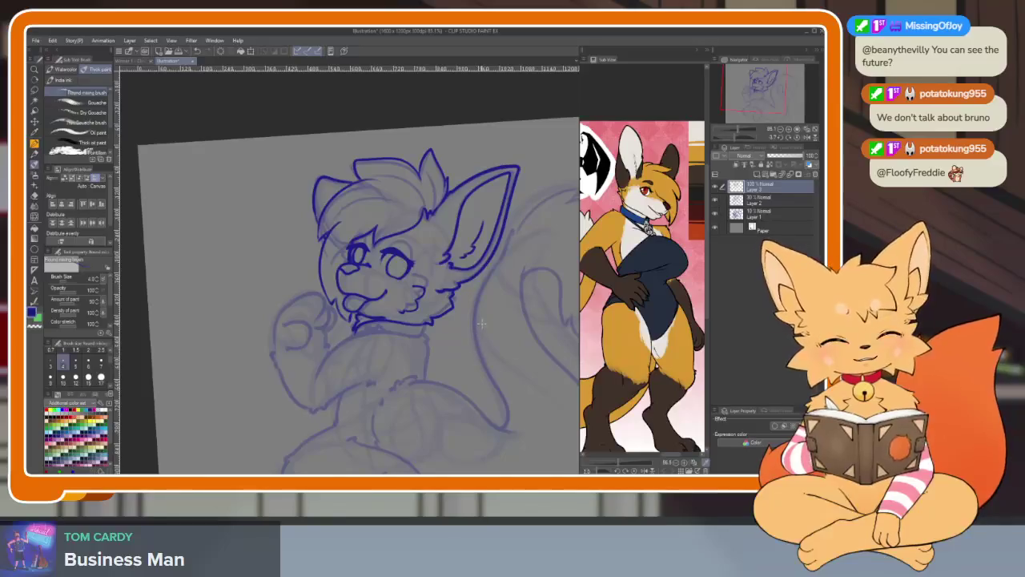
{"action": "left_click_drag", "start_coordinate": [482, 323], "coordinate": [464, 355]}
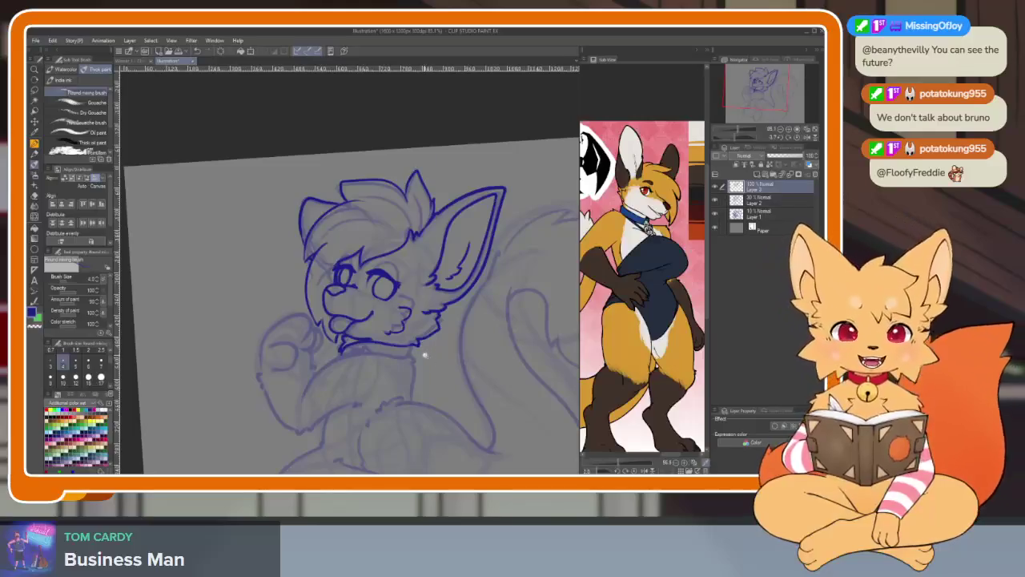
{"action": "scroll", "coordinate": [424, 353], "scroll_direction": "up", "scroll_amount": 2}
{"action": "scroll", "coordinate": [387, 336], "scroll_direction": "up", "scroll_amount": 3}
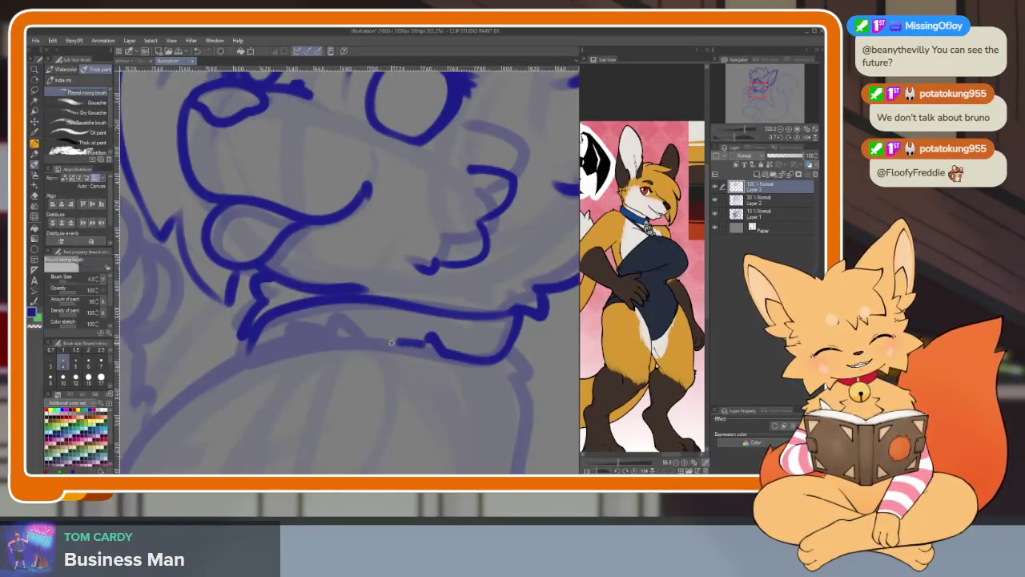
Extend the chin fluff up and left and add a line along the neck, minus the chin curl.
{"action": "left_click_drag", "start_coordinate": [390, 343], "coordinate": [363, 315]}
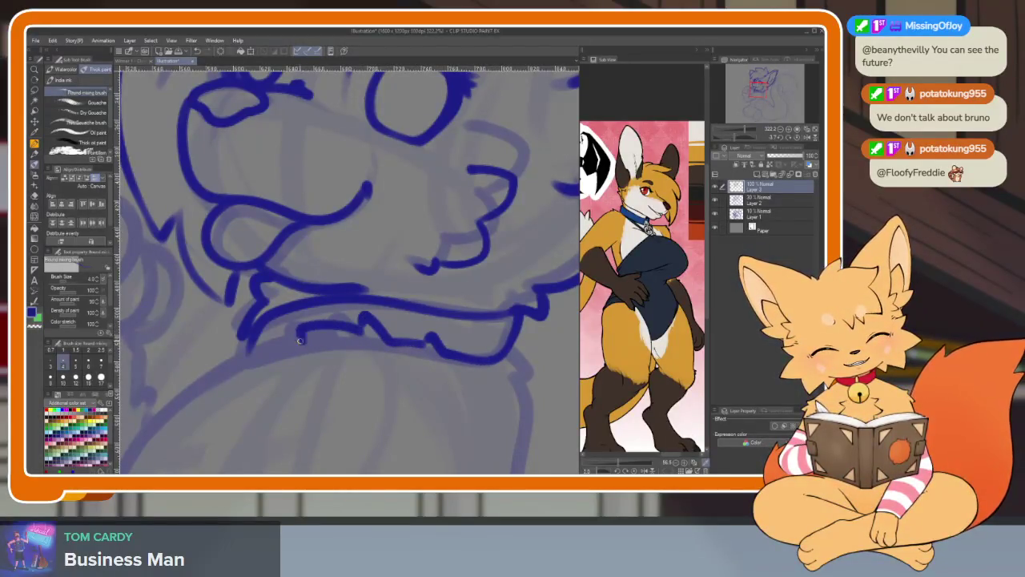
{"action": "scroll", "coordinate": [469, 365], "scroll_direction": "down", "scroll_amount": 5}
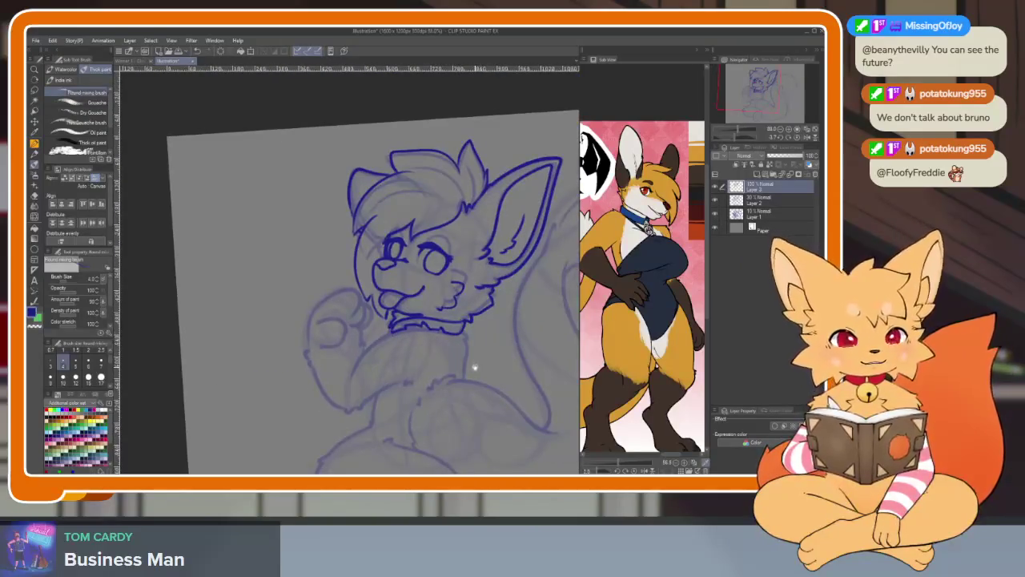
{"action": "scroll", "coordinate": [436, 338], "scroll_direction": "up", "scroll_amount": 5}
{"action": "left_click_drag", "start_coordinate": [232, 341], "coordinate": [466, 343]}
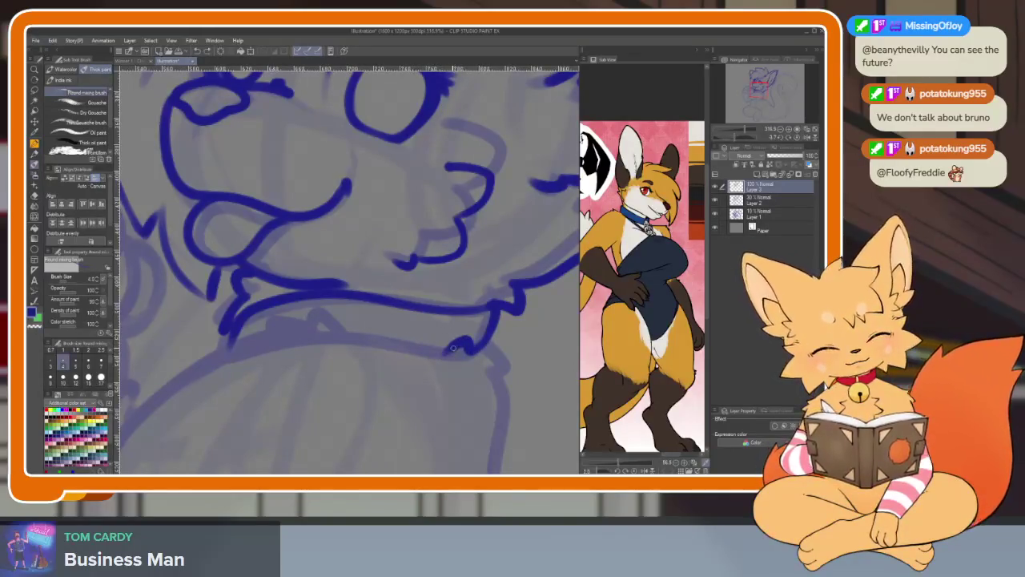
{"action": "key", "text": "ctrl+z"}
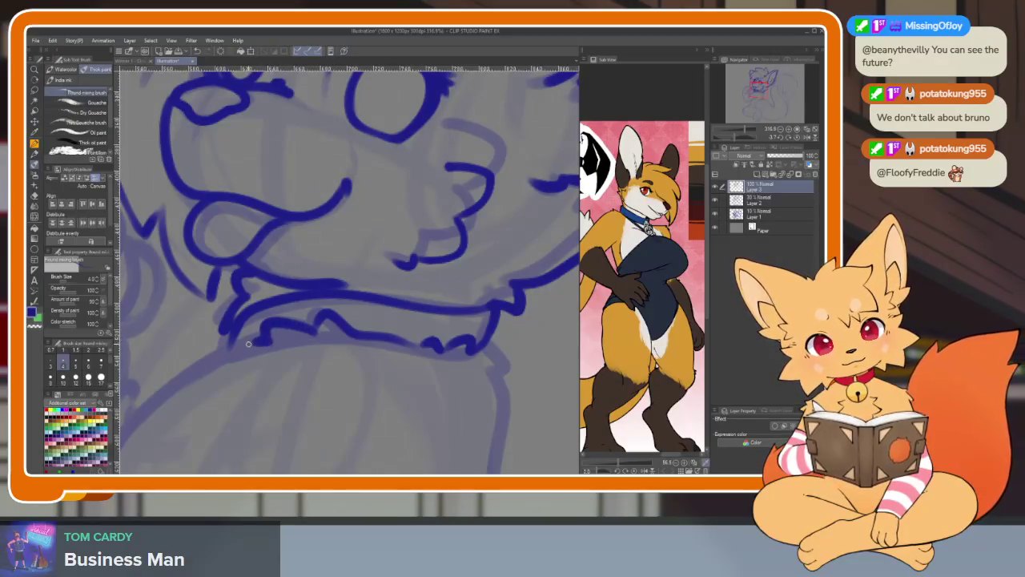
{"action": "mouse_move", "coordinate": [161, 410]}
{"action": "left_mouse_down"}
{"action": "mouse_move", "coordinate": [501, 284]}
{"action": "mouse_move", "coordinate": [479, 272]}
{"action": "left_mouse_up"}
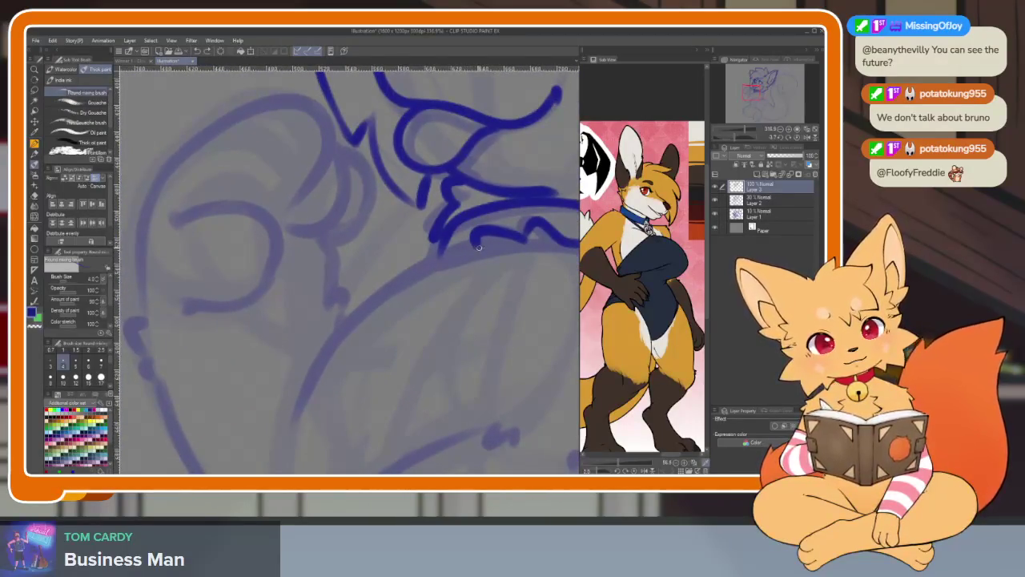
Ink the curve below the chin fluff and the lower arm line running toward the body.
{"action": "left_click_drag", "start_coordinate": [399, 271], "coordinate": [305, 381]}
{"action": "scroll", "coordinate": [296, 411], "scroll_direction": "down", "scroll_amount": 5}
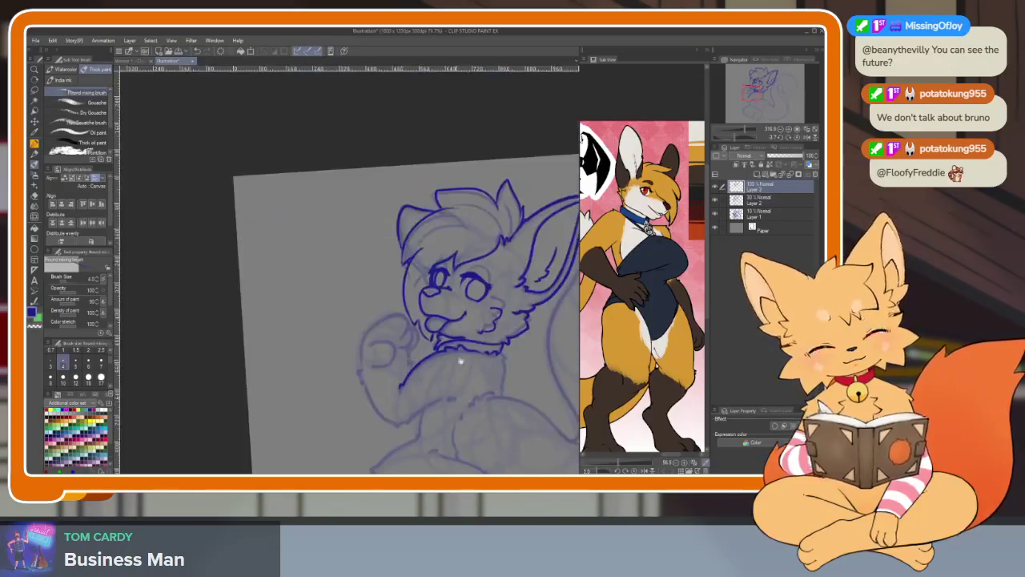
{"action": "scroll", "coordinate": [431, 398], "scroll_direction": "up", "scroll_amount": 4}
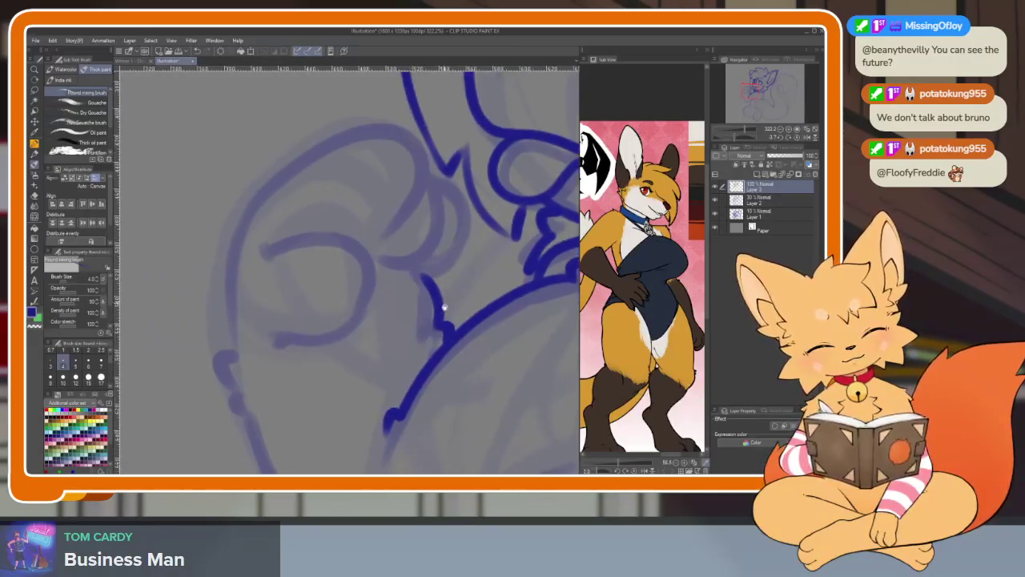
{"action": "scroll", "coordinate": [353, 286], "scroll_direction": "down", "scroll_amount": 5}
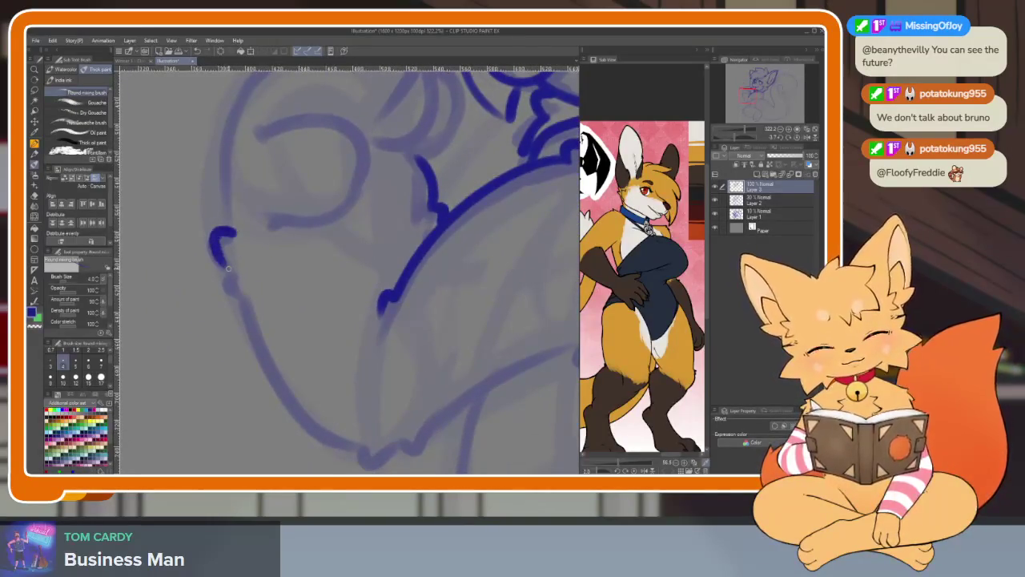
{"action": "scroll", "coordinate": [232, 271], "scroll_direction": "down", "scroll_amount": 2}
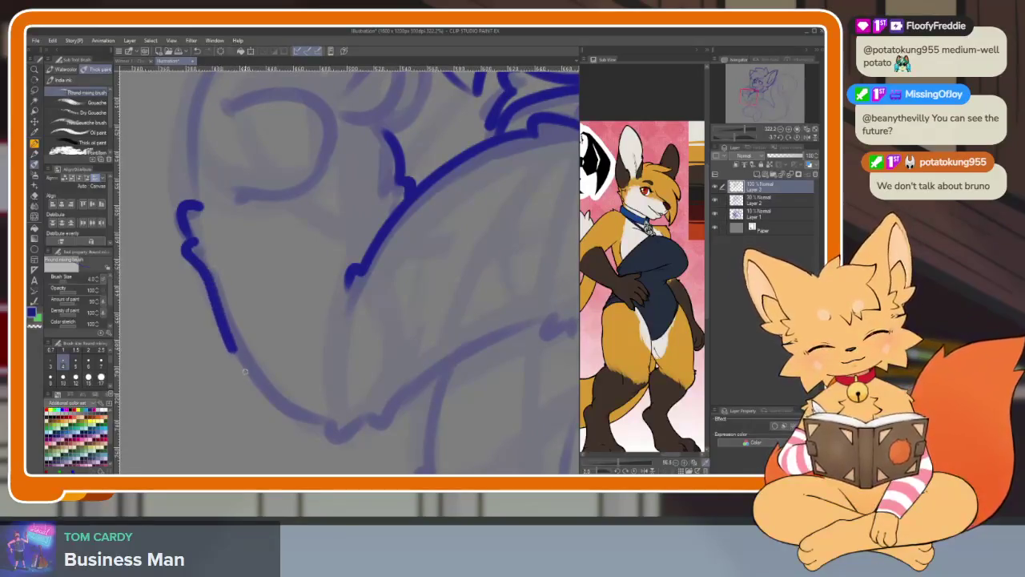
{"action": "left_click_drag", "start_coordinate": [245, 371], "coordinate": [327, 418]}
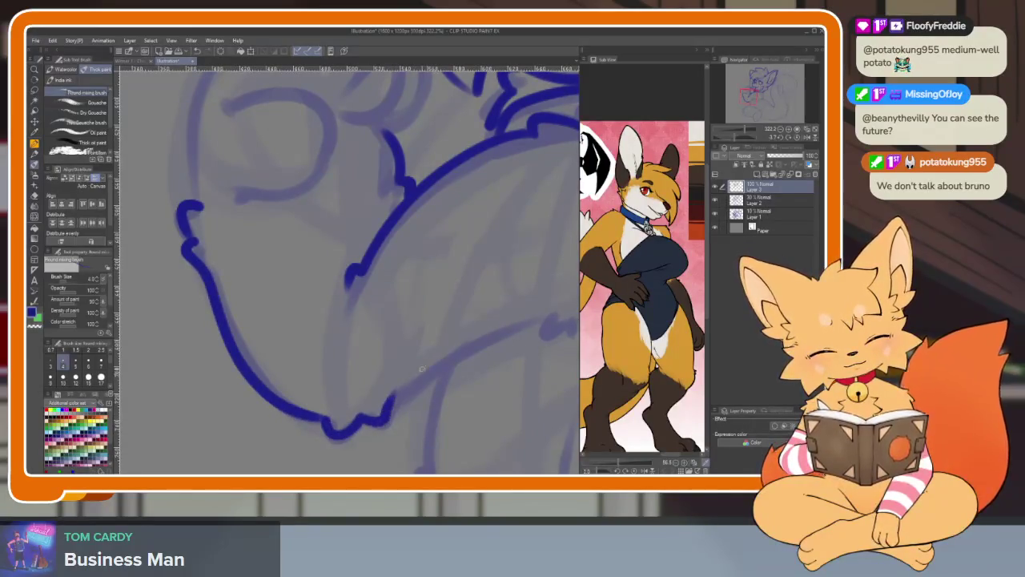
{"action": "scroll", "coordinate": [422, 369], "scroll_direction": "right", "scroll_amount": 3}
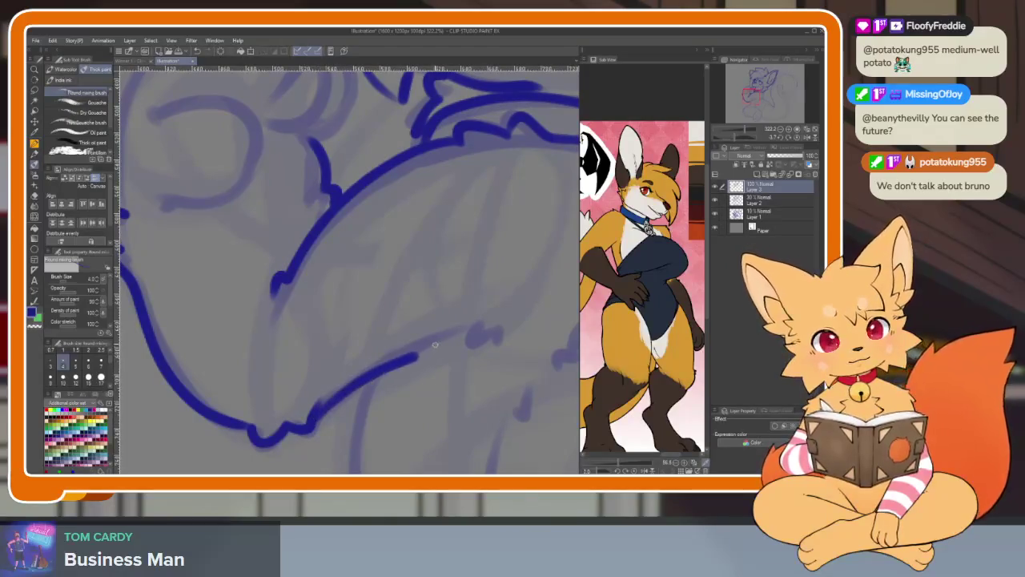
{"action": "key", "text": "ctrl+z"}
{"action": "scroll", "coordinate": [350, 417], "scroll_direction": "right", "scroll_amount": 3}
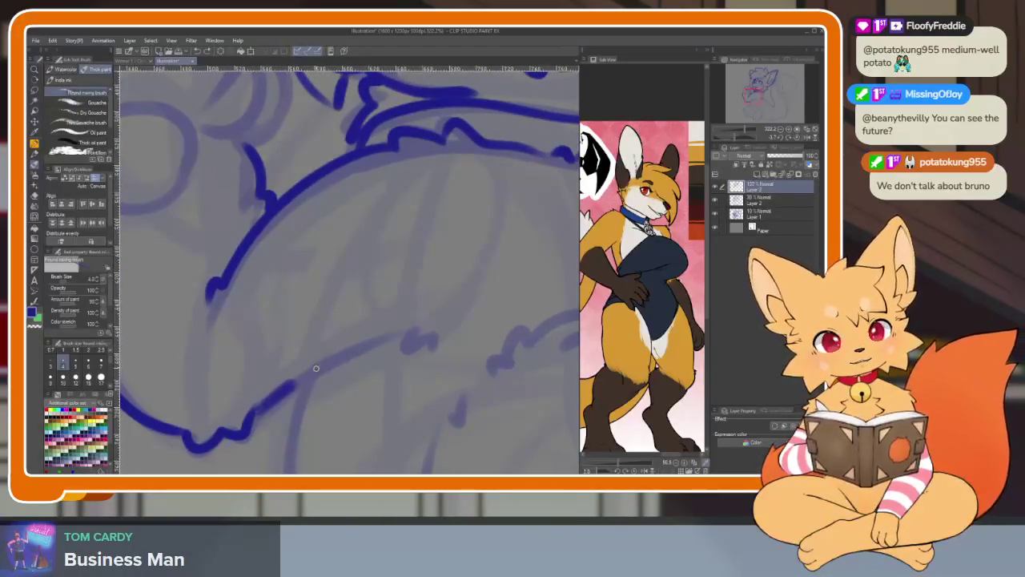
{"action": "left_click_drag", "start_coordinate": [289, 388], "coordinate": [405, 329]}
{"action": "key", "text": "ctrl+z"}
{"action": "mouse_move", "coordinate": [255, 417]}
{"action": "left_mouse_down"}
{"action": "mouse_move", "coordinate": [357, 343]}
{"action": "mouse_move", "coordinate": [431, 330]}
{"action": "left_mouse_up"}
Ink a line down from the arm and the paw outline curving down and left.
{"action": "scroll", "coordinate": [432, 333], "scroll_direction": "down", "scroll_amount": 5}
{"action": "scroll", "coordinate": [463, 364], "scroll_direction": "up", "scroll_amount": 4}
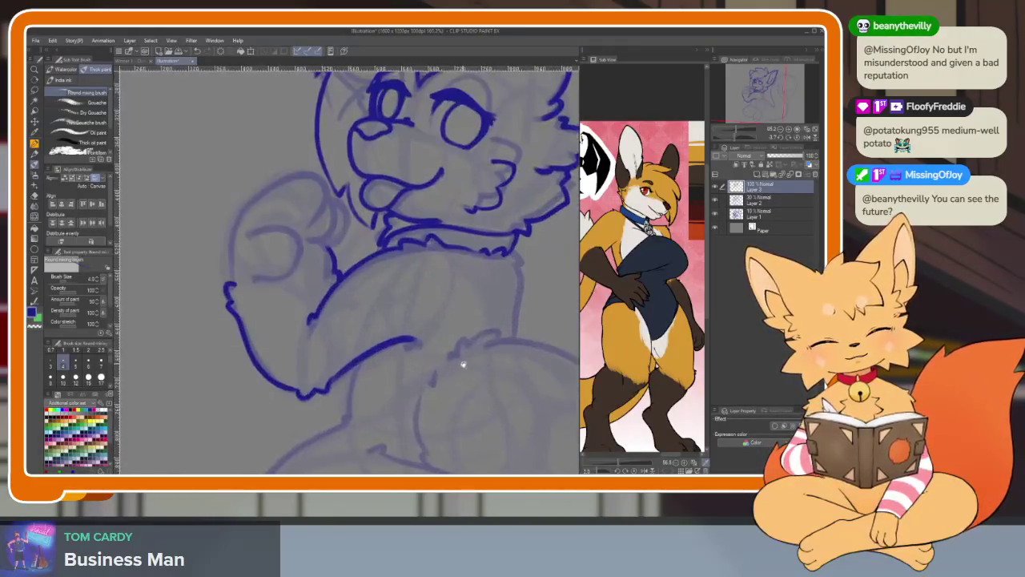
{"action": "scroll", "coordinate": [463, 364], "scroll_direction": "up", "scroll_amount": 2}
{"action": "scroll", "coordinate": [422, 384], "scroll_direction": "up", "scroll_amount": 1}
{"action": "mouse_move", "coordinate": [336, 325]}
{"action": "left_mouse_down"}
{"action": "mouse_move", "coordinate": [294, 406]}
{"action": "mouse_move", "coordinate": [298, 449]}
{"action": "left_mouse_up"}
{"action": "scroll", "coordinate": [457, 360], "scroll_direction": "down", "scroll_amount": 2}
{"action": "scroll", "coordinate": [422, 331], "scroll_direction": "up", "scroll_amount": 1}
{"action": "scroll", "coordinate": [422, 331], "scroll_direction": "down", "scroll_amount": 1}
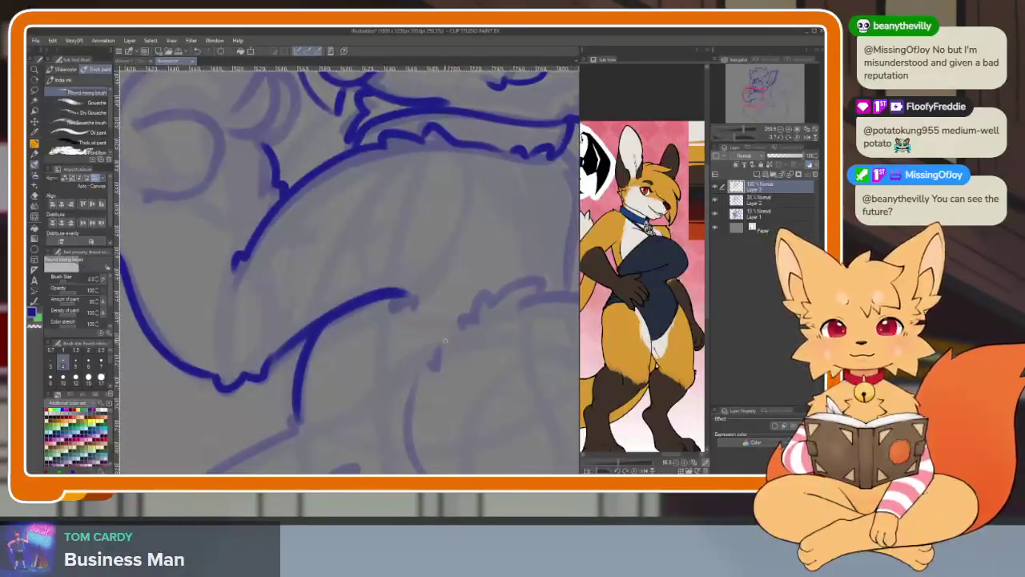
{"action": "scroll", "coordinate": [448, 371], "scroll_direction": "down", "scroll_amount": 1}
{"action": "scroll", "coordinate": [429, 377], "scroll_direction": "down", "scroll_amount": 1}
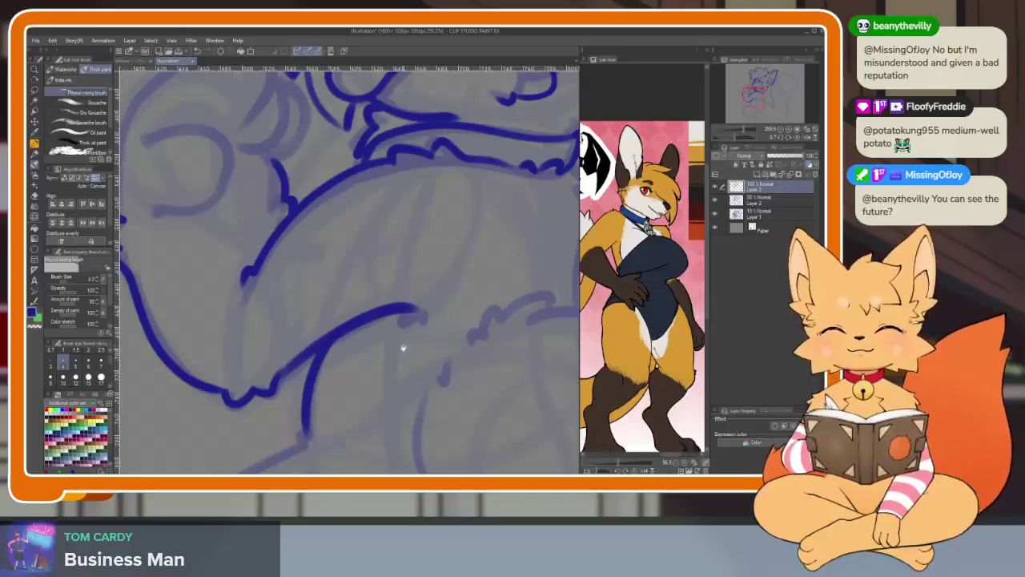
{"action": "scroll", "coordinate": [405, 348], "scroll_direction": "up", "scroll_amount": 1}
{"action": "scroll", "coordinate": [407, 348], "scroll_direction": "up", "scroll_amount": 1}
{"action": "scroll", "coordinate": [383, 387], "scroll_direction": "up", "scroll_amount": 1}
{"action": "scroll", "coordinate": [383, 387], "scroll_direction": "up", "scroll_amount": 1}
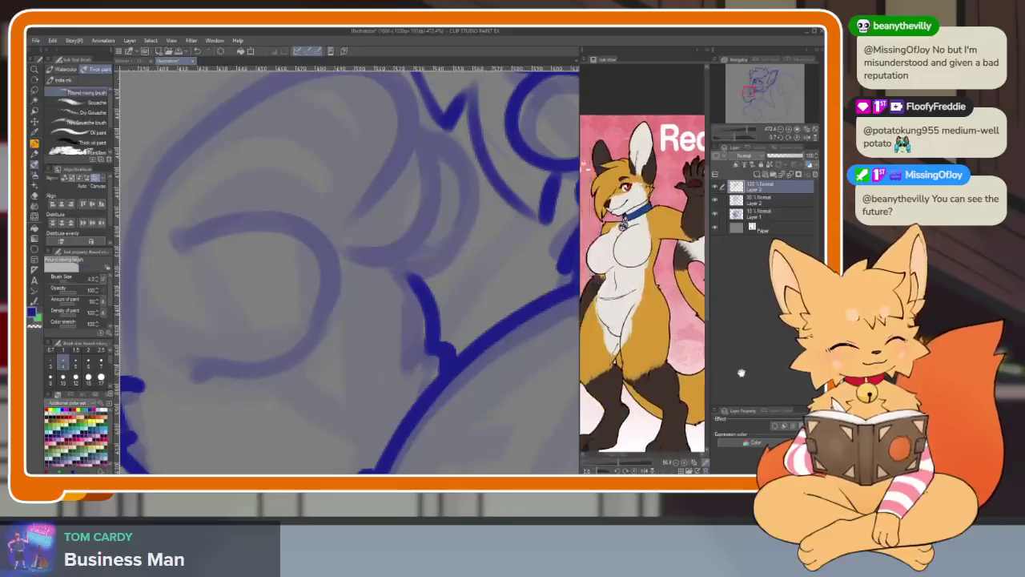
{"action": "scroll", "coordinate": [374, 393], "scroll_direction": "down", "scroll_amount": 1}
{"action": "scroll", "coordinate": [385, 401], "scroll_direction": "down", "scroll_amount": 1}
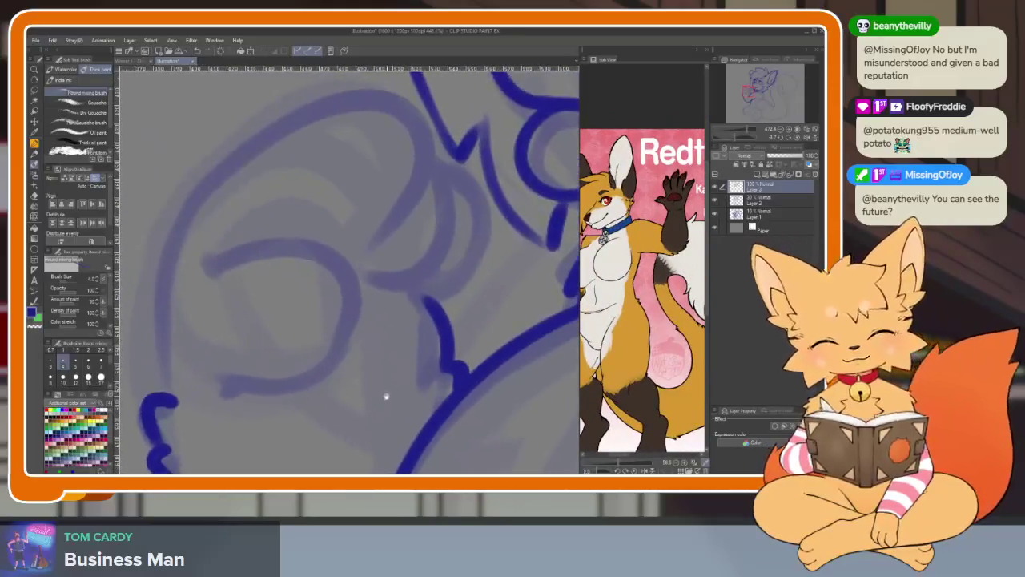
{"action": "scroll", "coordinate": [405, 390], "scroll_direction": "down", "scroll_amount": 1}
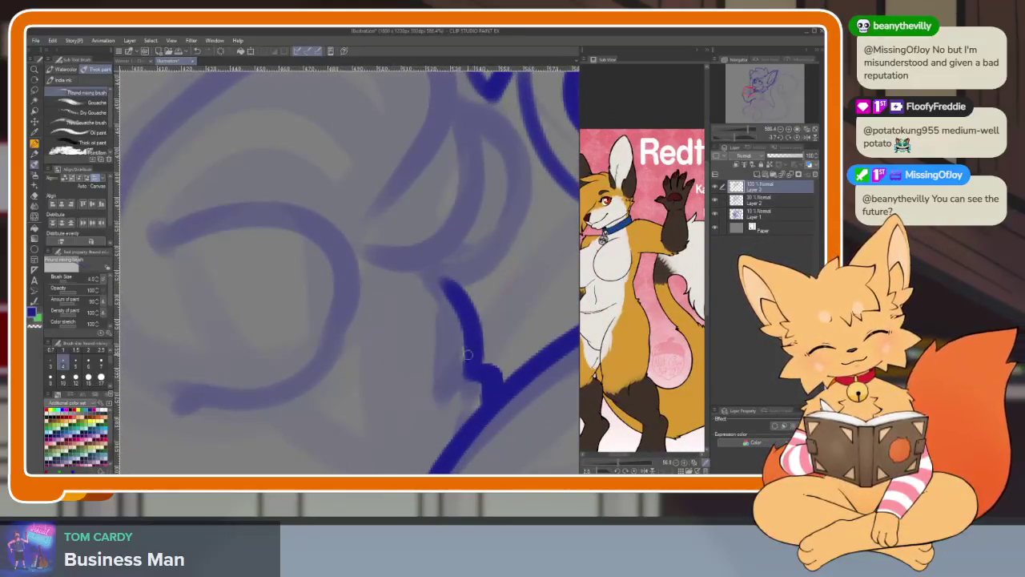
{"action": "left_click_drag", "start_coordinate": [408, 366], "coordinate": [308, 405]}
{"action": "scroll", "coordinate": [521, 320], "scroll_direction": "down", "scroll_amount": 2}
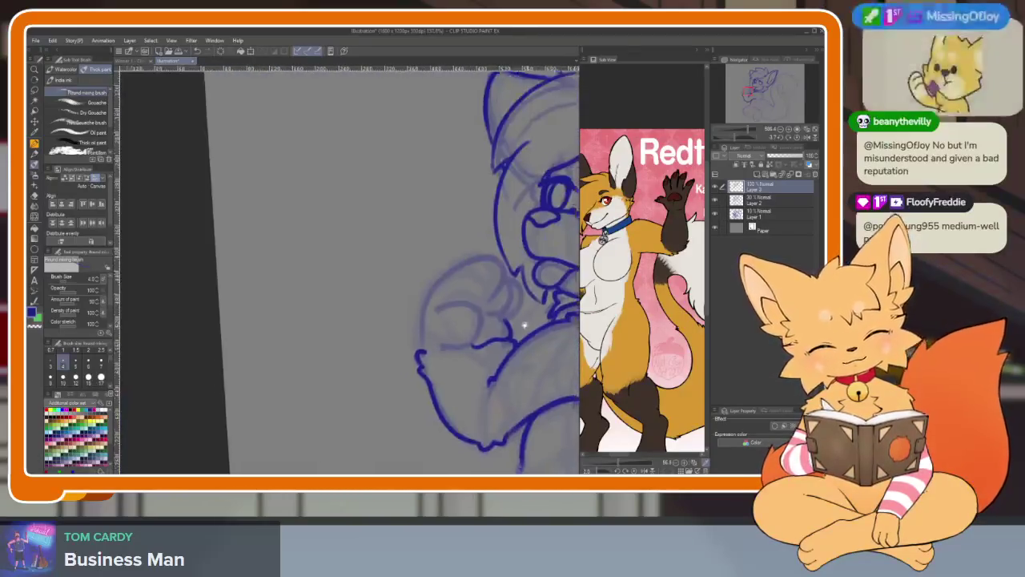
{"action": "scroll", "coordinate": [510, 335], "scroll_direction": "up", "scroll_amount": 2}
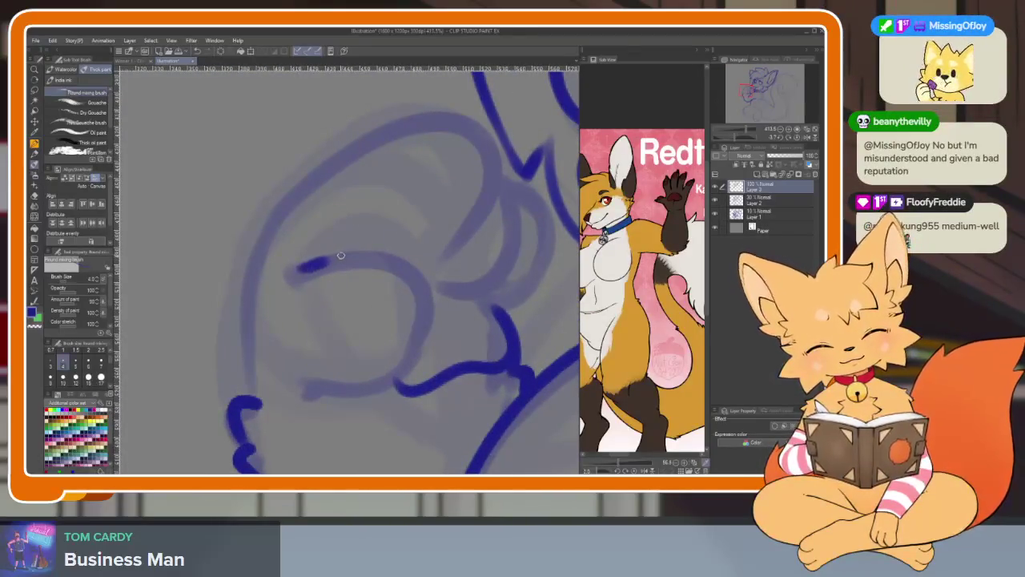
{"action": "mouse_move", "coordinate": [413, 268]}
{"action": "left_mouse_down"}
{"action": "mouse_move", "coordinate": [418, 342]}
{"action": "mouse_move", "coordinate": [318, 388]}
{"action": "left_mouse_up"}
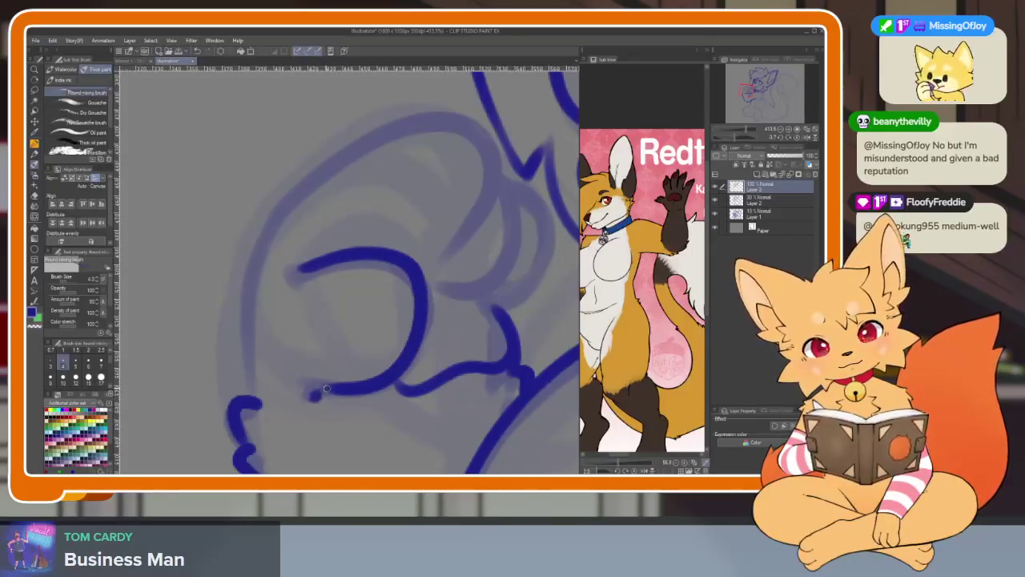
{"action": "scroll", "coordinate": [354, 390], "scroll_direction": "down", "scroll_amount": 3}
{"action": "scroll", "coordinate": [454, 366], "scroll_direction": "up", "scroll_amount": 3}
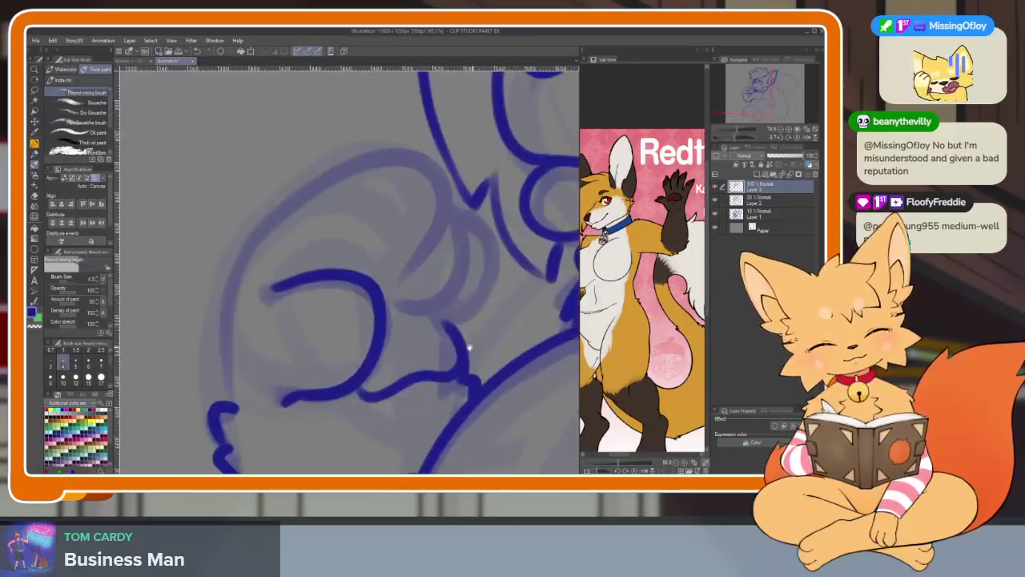
{"action": "scroll", "coordinate": [456, 312], "scroll_direction": "up", "scroll_amount": 2}
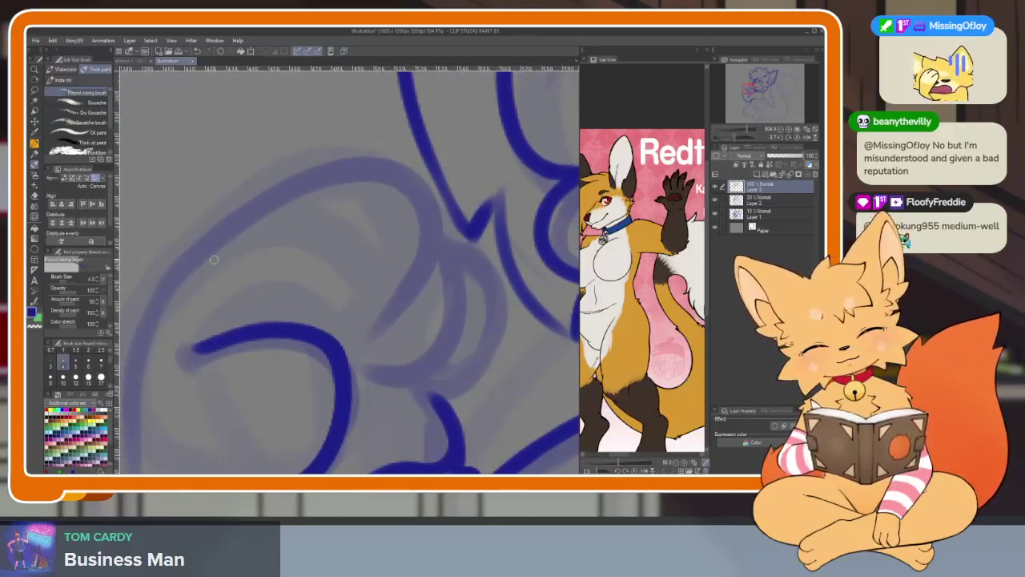
Ink a short stroke along the paw's left edge, replacing a misplaced long one.
{"action": "left_click_drag", "start_coordinate": [214, 259], "coordinate": [302, 175]}
{"action": "left_click_drag", "start_coordinate": [228, 423], "coordinate": [261, 177]}
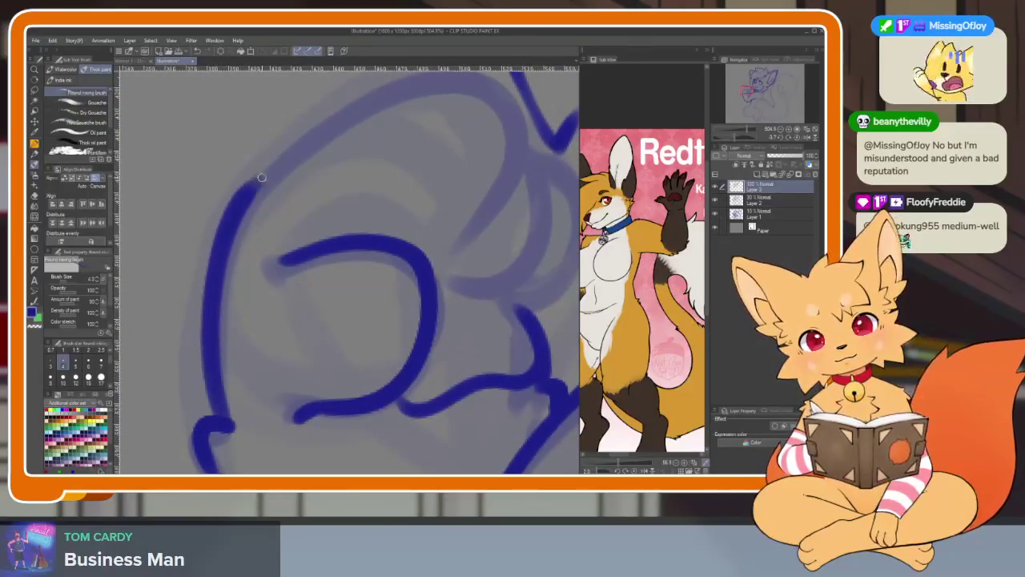
{"action": "scroll", "coordinate": [261, 177], "scroll_direction": "down", "scroll_amount": 1}
{"action": "key", "text": "ctrl+z"}
{"action": "mouse_move", "coordinate": [247, 416]}
{"action": "left_mouse_down"}
{"action": "mouse_move", "coordinate": [241, 351]}
{"action": "mouse_move", "coordinate": [441, 184]}
{"action": "left_mouse_up"}
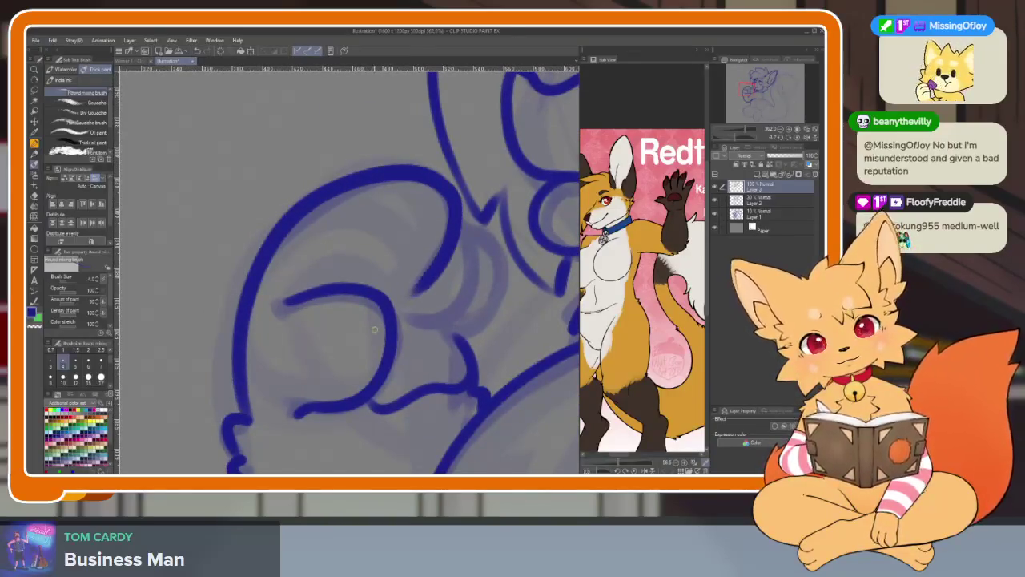
{"action": "scroll", "coordinate": [400, 304], "scroll_direction": "up", "scroll_amount": 1}
{"action": "scroll", "coordinate": [440, 270], "scroll_direction": "up", "scroll_amount": 1}
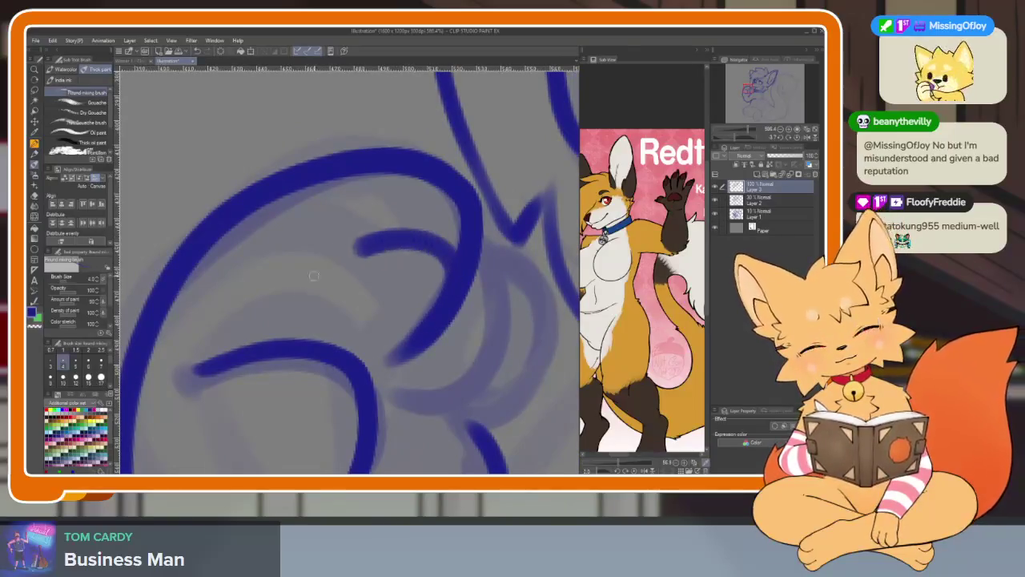
Ink the curled finger loops and the outer curve around the paw's fingers.
{"action": "left_click_drag", "start_coordinate": [455, 273], "coordinate": [308, 348]}
{"action": "scroll", "coordinate": [454, 299], "scroll_direction": "down", "scroll_amount": 1}
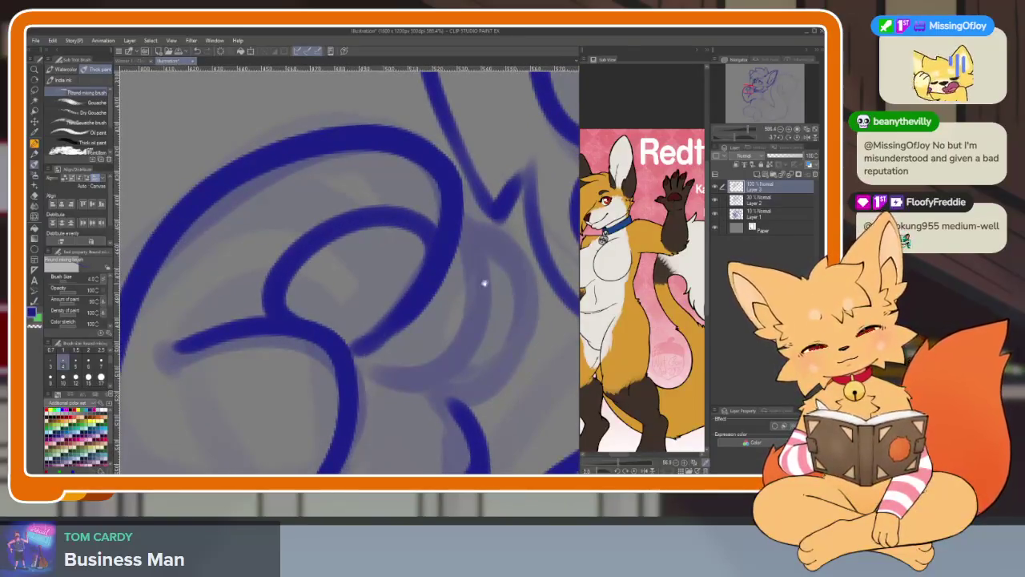
{"action": "mouse_move", "coordinate": [410, 232]}
{"action": "left_mouse_down"}
{"action": "mouse_move", "coordinate": [327, 342]}
{"action": "mouse_move", "coordinate": [416, 343]}
{"action": "left_mouse_up"}
{"action": "key", "text": "ctrl+z"}
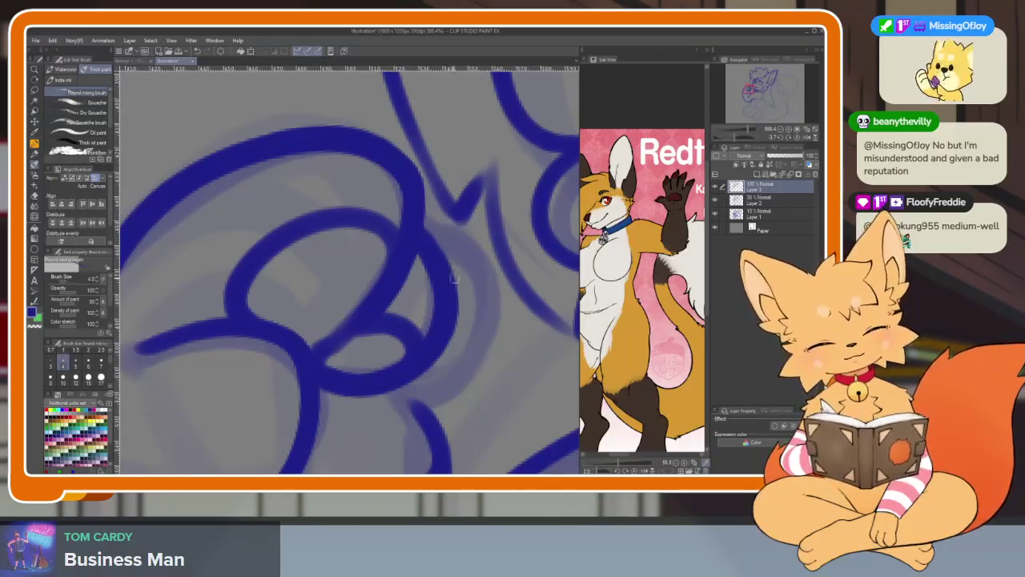
{"action": "mouse_move", "coordinate": [453, 278]}
{"action": "left_mouse_down"}
{"action": "mouse_move", "coordinate": [450, 394]}
{"action": "mouse_move", "coordinate": [361, 404]}
{"action": "left_mouse_up"}
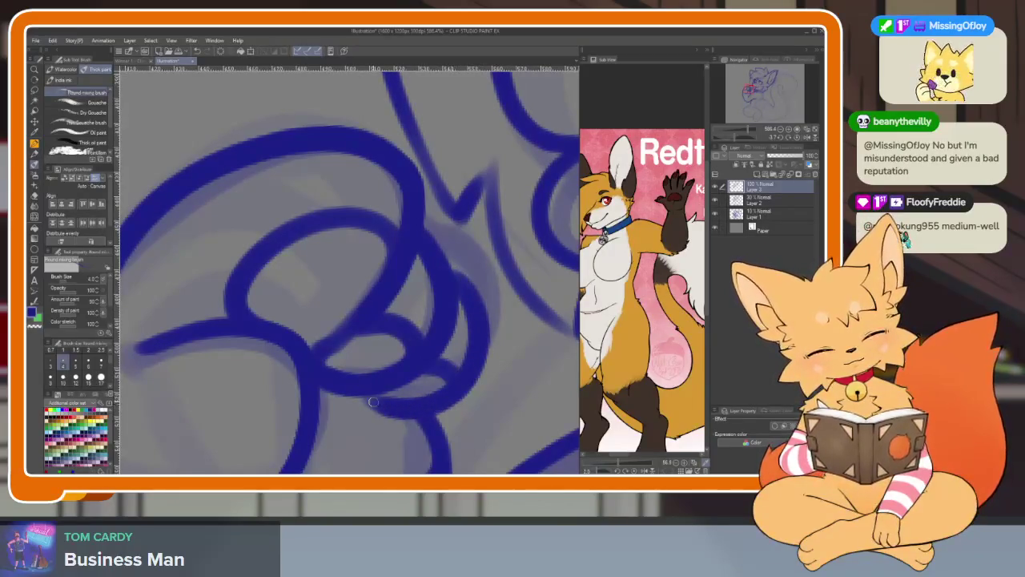
{"action": "scroll", "coordinate": [473, 391], "scroll_direction": "down", "scroll_amount": 10}
{"action": "scroll", "coordinate": [463, 372], "scroll_direction": "up", "scroll_amount": 3}
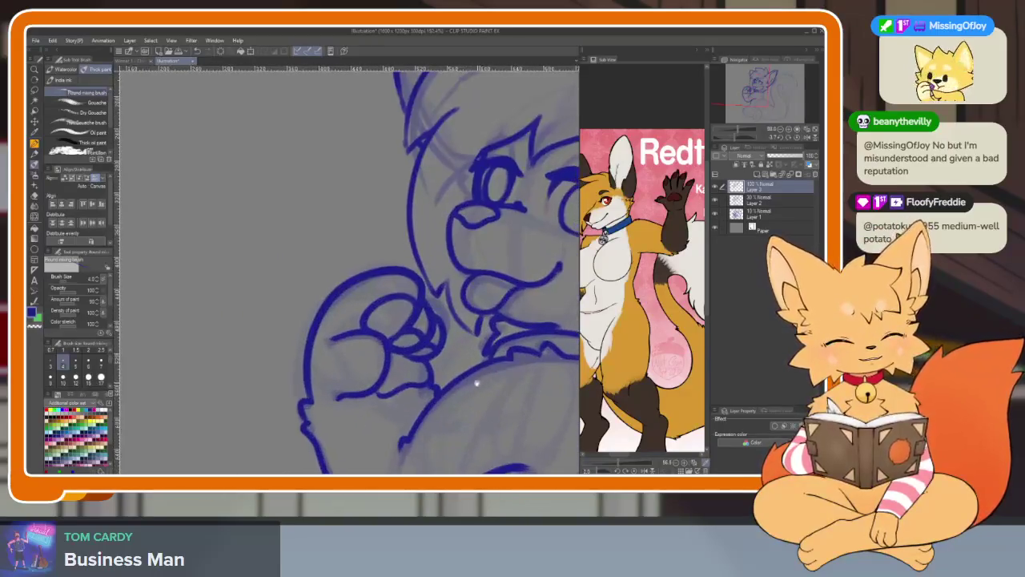
Draw three short dark blue fur strokes down the chest below the neck ruff.
{"action": "scroll", "coordinate": [465, 364], "scroll_direction": "up", "scroll_amount": 3}
{"action": "scroll", "coordinate": [469, 356], "scroll_direction": "down", "scroll_amount": 3}
{"action": "scroll", "coordinate": [471, 349], "scroll_direction": "up", "scroll_amount": 2}
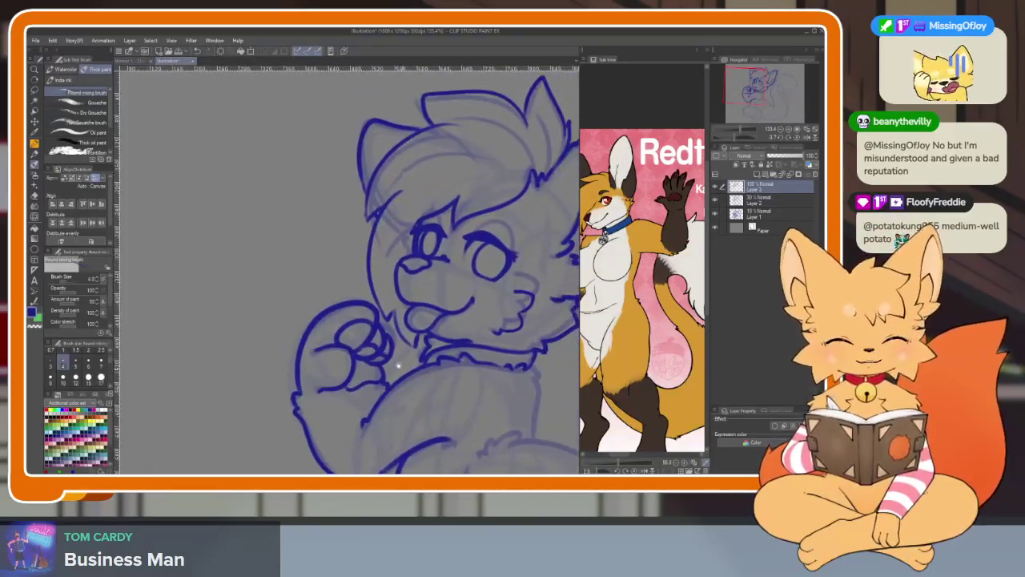
{"action": "scroll", "coordinate": [401, 337], "scroll_direction": "up", "scroll_amount": 3}
{"action": "scroll", "coordinate": [455, 385], "scroll_direction": "down", "scroll_amount": 5}
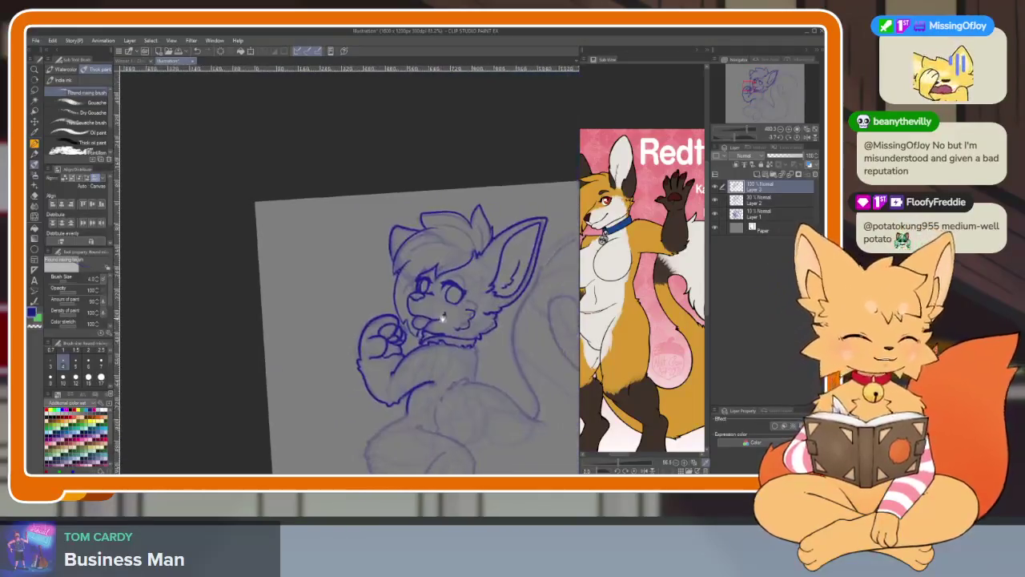
{"action": "scroll", "coordinate": [453, 373], "scroll_direction": "up", "scroll_amount": 3}
{"action": "scroll", "coordinate": [335, 384], "scroll_direction": "up", "scroll_amount": 1}
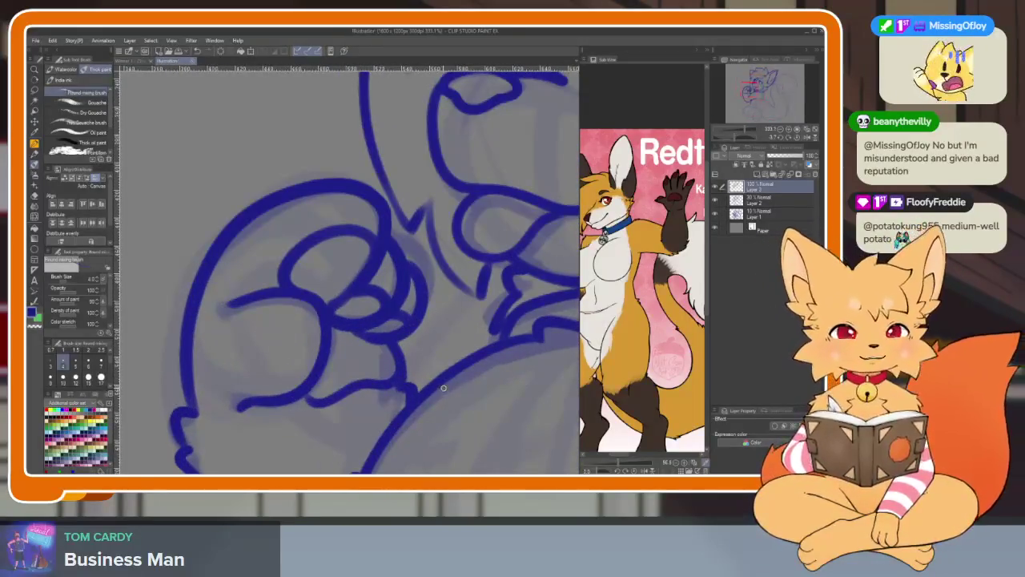
{"action": "scroll", "coordinate": [476, 405], "scroll_direction": "down", "scroll_amount": 4}
{"action": "scroll", "coordinate": [470, 400], "scroll_direction": "up", "scroll_amount": 1}
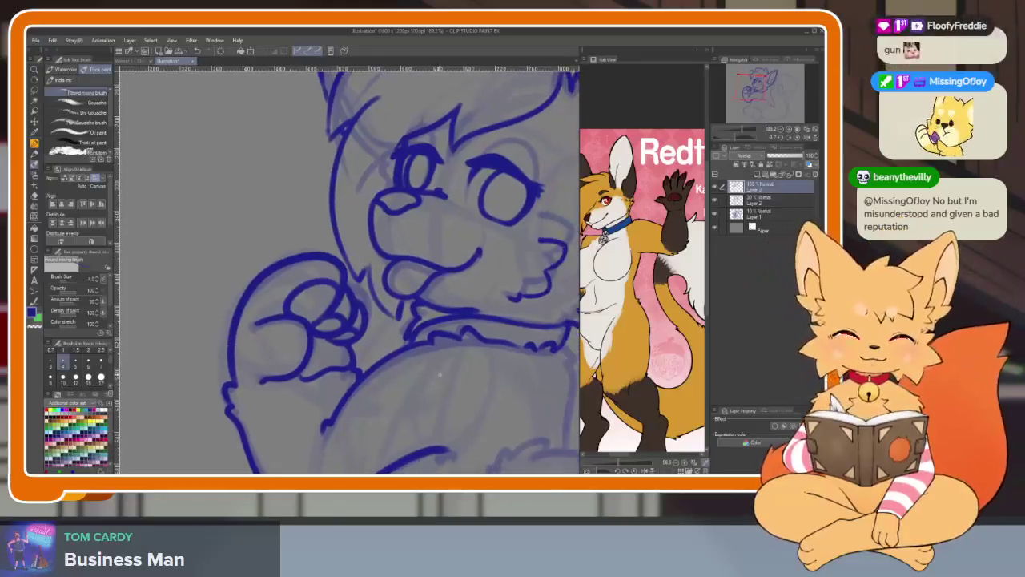
{"action": "scroll", "coordinate": [432, 384], "scroll_direction": "up", "scroll_amount": 1}
{"action": "scroll", "coordinate": [415, 388], "scroll_direction": "down", "scroll_amount": 1}
{"action": "scroll", "coordinate": [413, 400], "scroll_direction": "down", "scroll_amount": 1}
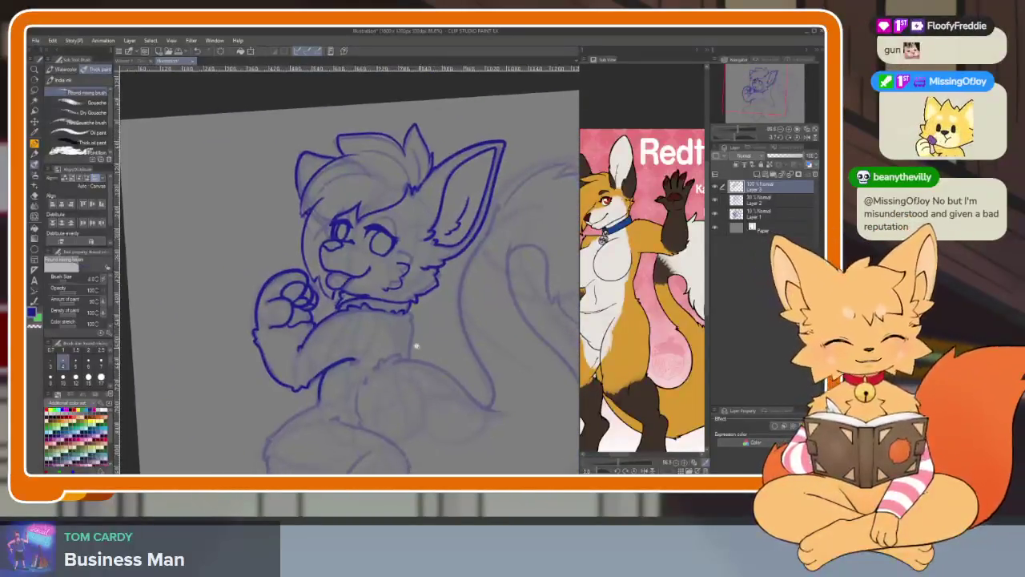
{"action": "scroll", "coordinate": [429, 353], "scroll_direction": "up", "scroll_amount": 3}
{"action": "scroll", "coordinate": [438, 361], "scroll_direction": "up", "scroll_amount": 1}
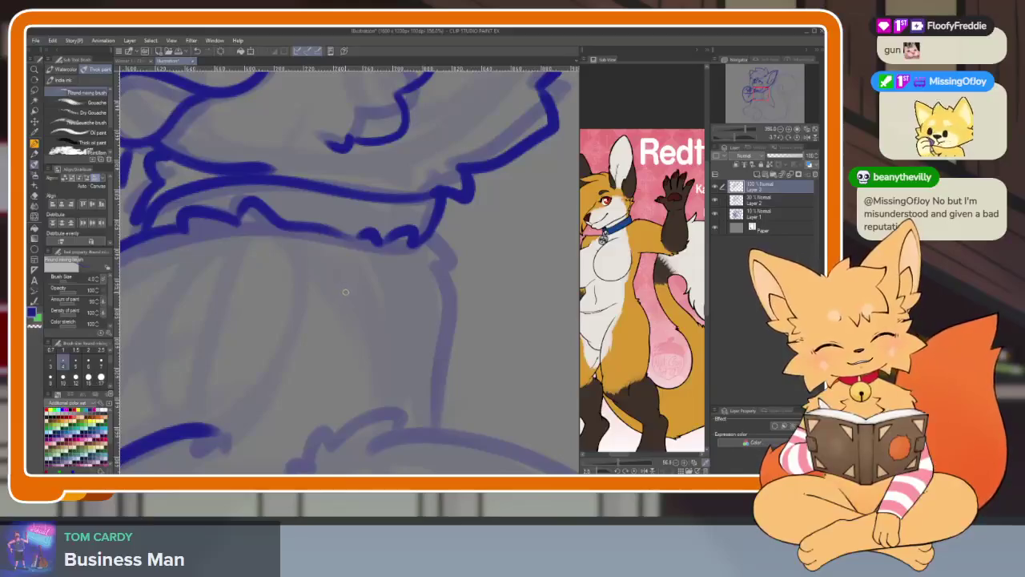
{"action": "mouse_move", "coordinate": [353, 299]}
{"action": "left_mouse_down"}
{"action": "mouse_move", "coordinate": [370, 329]}
{"action": "mouse_move", "coordinate": [380, 400]}
{"action": "left_mouse_up"}
{"action": "left_click_drag", "start_coordinate": [422, 312], "coordinate": [405, 380]}
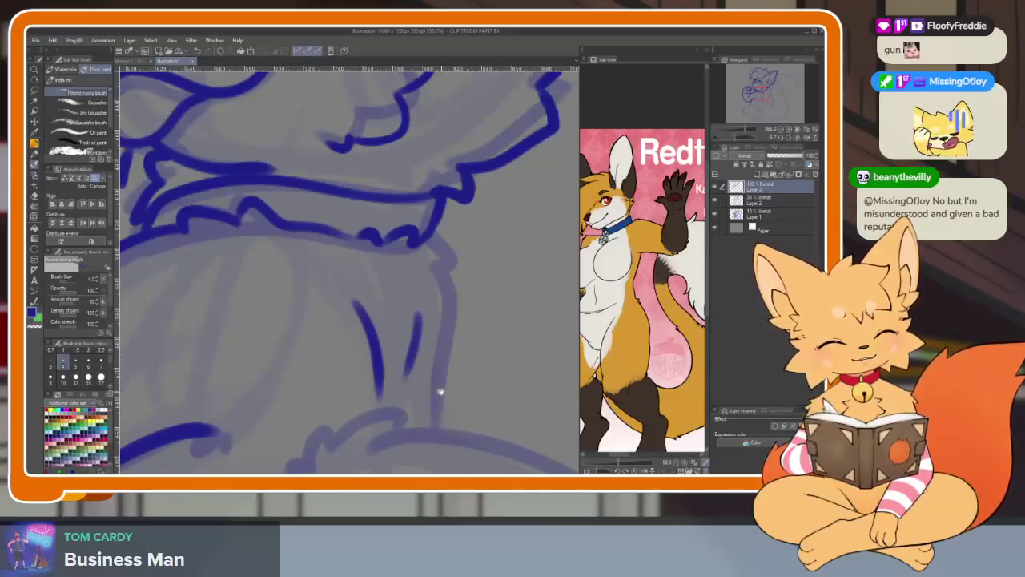
{"action": "scroll", "coordinate": [496, 353], "scroll_direction": "down", "scroll_amount": 3}
{"action": "scroll", "coordinate": [496, 353], "scroll_direction": "up", "scroll_amount": 3}
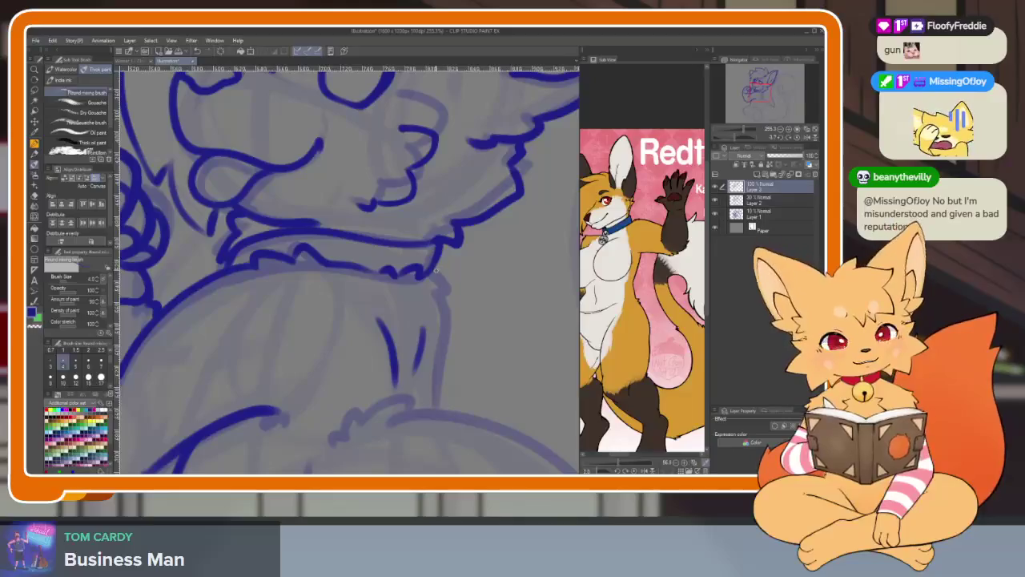
{"action": "left_click_drag", "start_coordinate": [438, 274], "coordinate": [439, 404]}
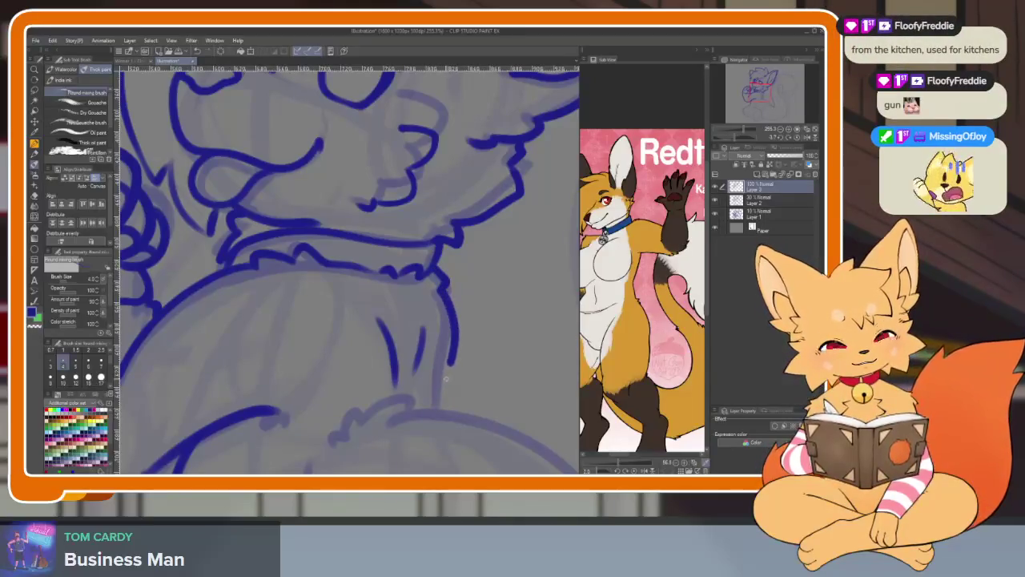
Zoom in and out over the chest to review the new fur lines.
{"action": "scroll", "coordinate": [461, 407], "scroll_direction": "down", "scroll_amount": 3}
{"action": "scroll", "coordinate": [489, 389], "scroll_direction": "up", "scroll_amount": 2}
{"action": "scroll", "coordinate": [496, 384], "scroll_direction": "up", "scroll_amount": 2}
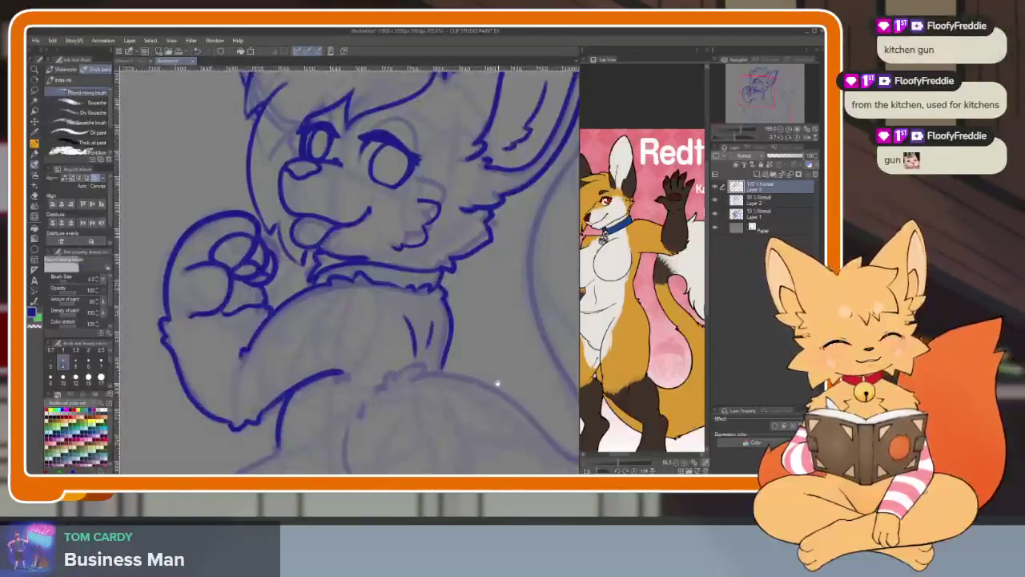
{"action": "scroll", "coordinate": [488, 374], "scroll_direction": "down", "scroll_amount": 1}
{"action": "scroll", "coordinate": [461, 384], "scroll_direction": "up", "scroll_amount": 1}
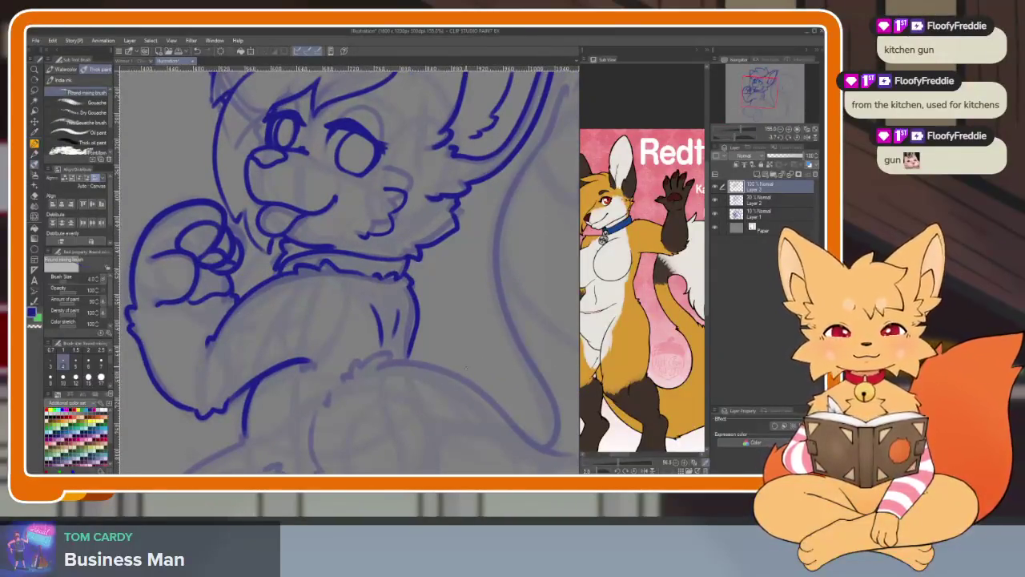
{"action": "scroll", "coordinate": [456, 381], "scroll_direction": "down", "scroll_amount": 1}
{"action": "scroll", "coordinate": [448, 394], "scroll_direction": "down", "scroll_amount": 1}
{"action": "scroll", "coordinate": [464, 377], "scroll_direction": "down", "scroll_amount": 2}
{"action": "scroll", "coordinate": [472, 362], "scroll_direction": "down", "scroll_amount": 1}
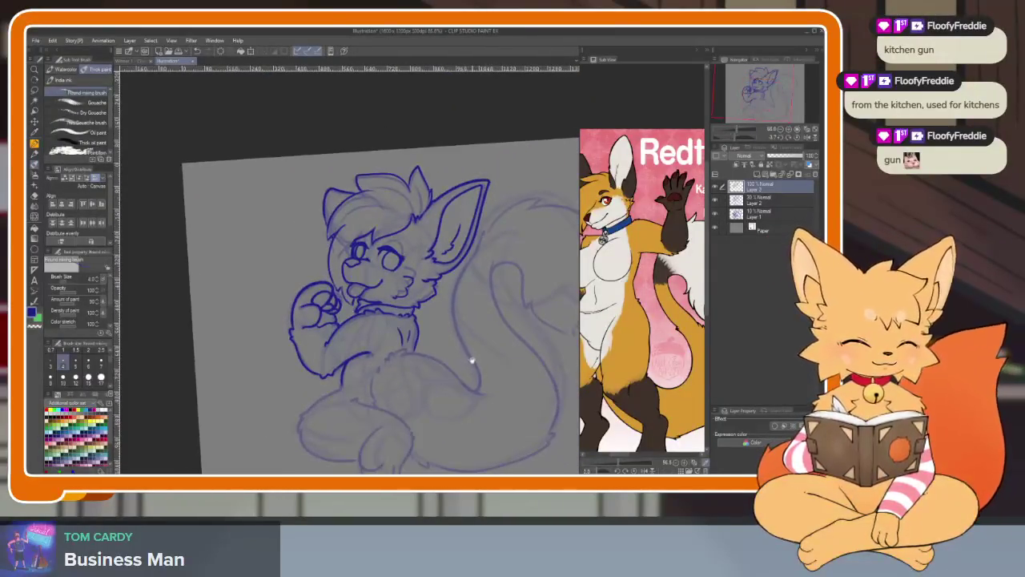
{"action": "scroll", "coordinate": [396, 373], "scroll_direction": "up", "scroll_amount": 2}
{"action": "scroll", "coordinate": [332, 408], "scroll_direction": "down", "scroll_amount": 1}
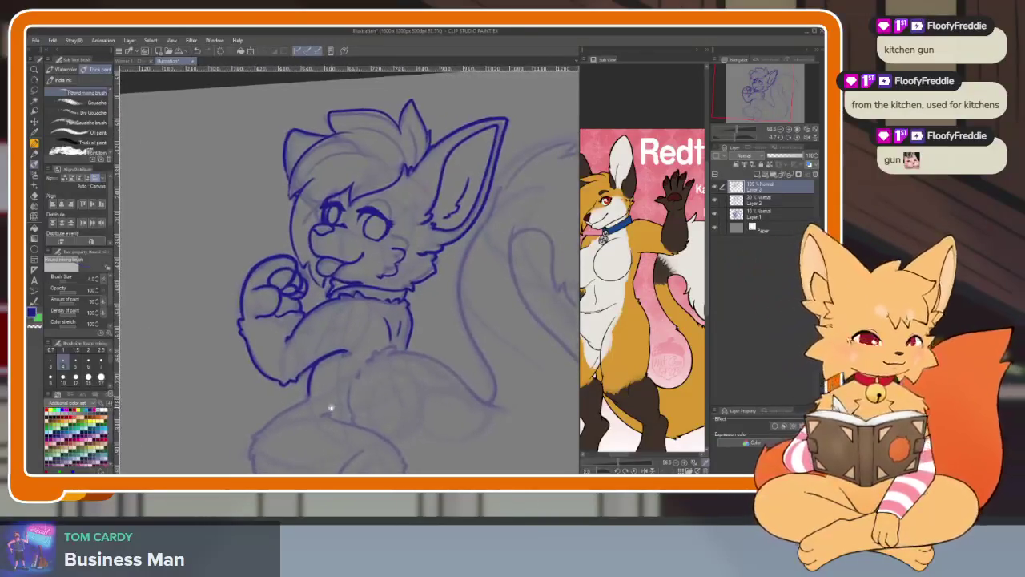
{"action": "scroll", "coordinate": [415, 408], "scroll_direction": "down", "scroll_amount": 1}
{"action": "scroll", "coordinate": [485, 392], "scroll_direction": "up", "scroll_amount": 1}
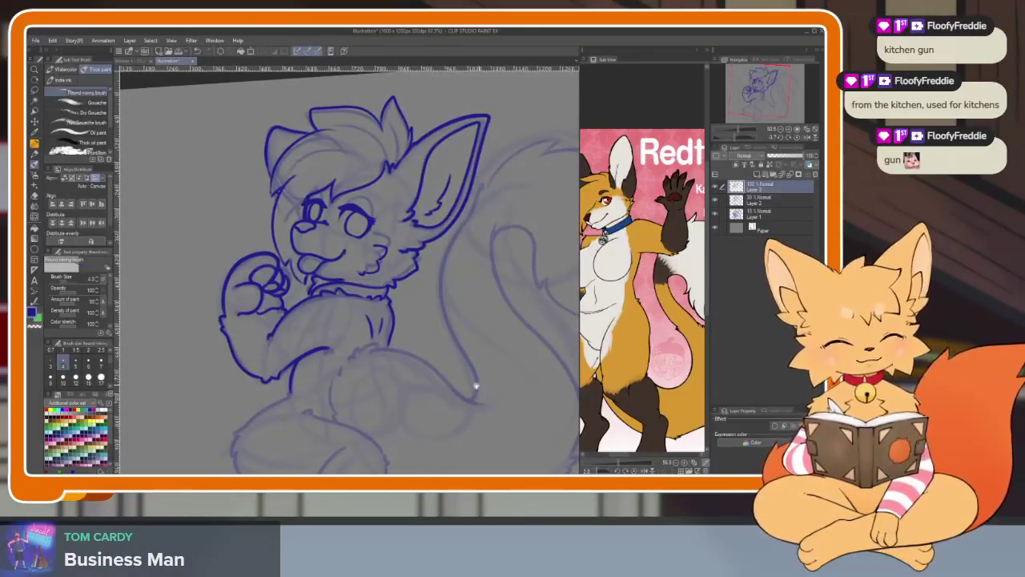
{"action": "scroll", "coordinate": [432, 387], "scroll_direction": "up", "scroll_amount": 2}
{"action": "scroll", "coordinate": [345, 368], "scroll_direction": "up", "scroll_amount": 1}
{"action": "scroll", "coordinate": [337, 349], "scroll_direction": "up", "scroll_amount": 2}
{"action": "scroll", "coordinate": [388, 336], "scroll_direction": "up", "scroll_amount": 2}
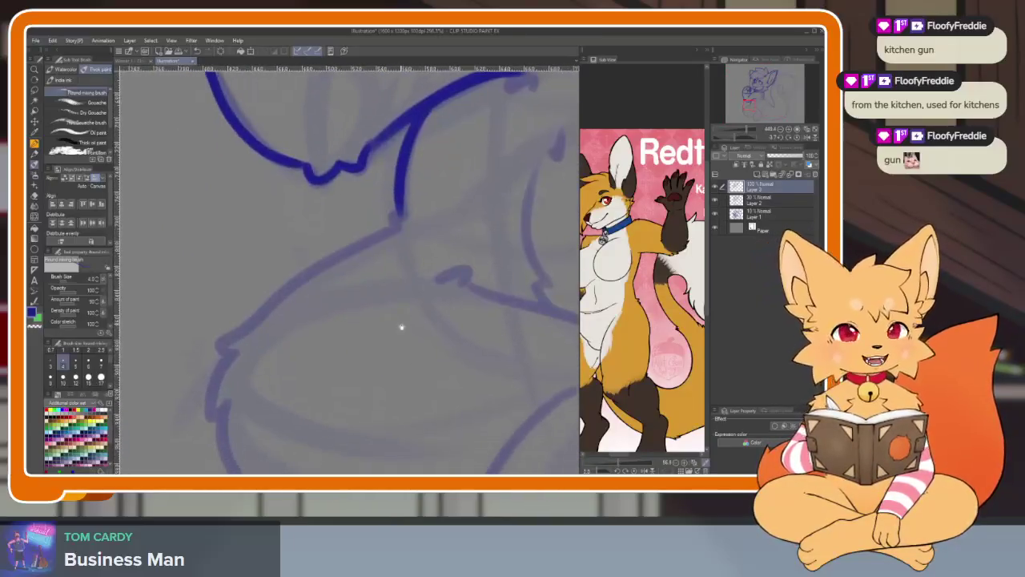
Extend the dark blue body outline from the neck down around the belly.
{"action": "scroll", "coordinate": [402, 327], "scroll_direction": "down", "scroll_amount": 1}
{"action": "scroll", "coordinate": [423, 373], "scroll_direction": "up", "scroll_amount": 1}
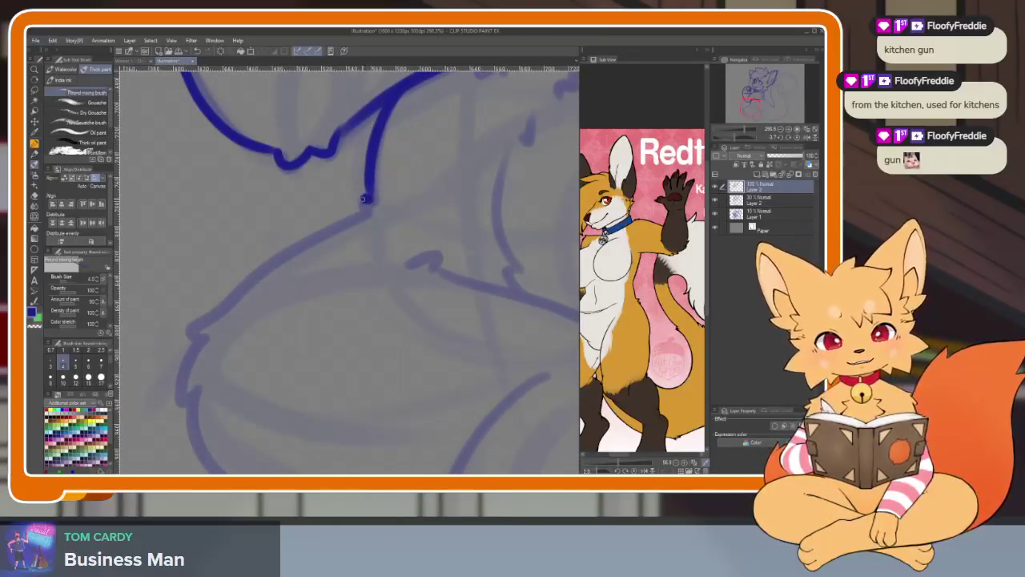
{"action": "mouse_move", "coordinate": [363, 199]}
{"action": "left_mouse_down"}
{"action": "mouse_move", "coordinate": [393, 213]}
{"action": "mouse_move", "coordinate": [399, 172]}
{"action": "mouse_move", "coordinate": [253, 273]}
{"action": "left_mouse_up"}
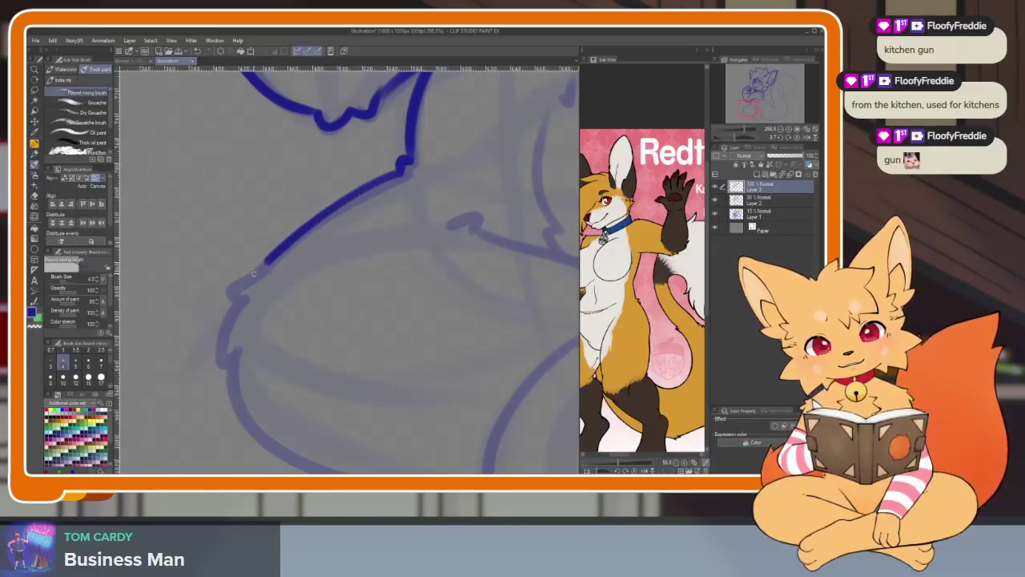
{"action": "mouse_move", "coordinate": [237, 369]}
{"action": "left_mouse_down"}
{"action": "mouse_move", "coordinate": [389, 272]}
{"action": "mouse_move", "coordinate": [226, 256]}
{"action": "left_mouse_up"}
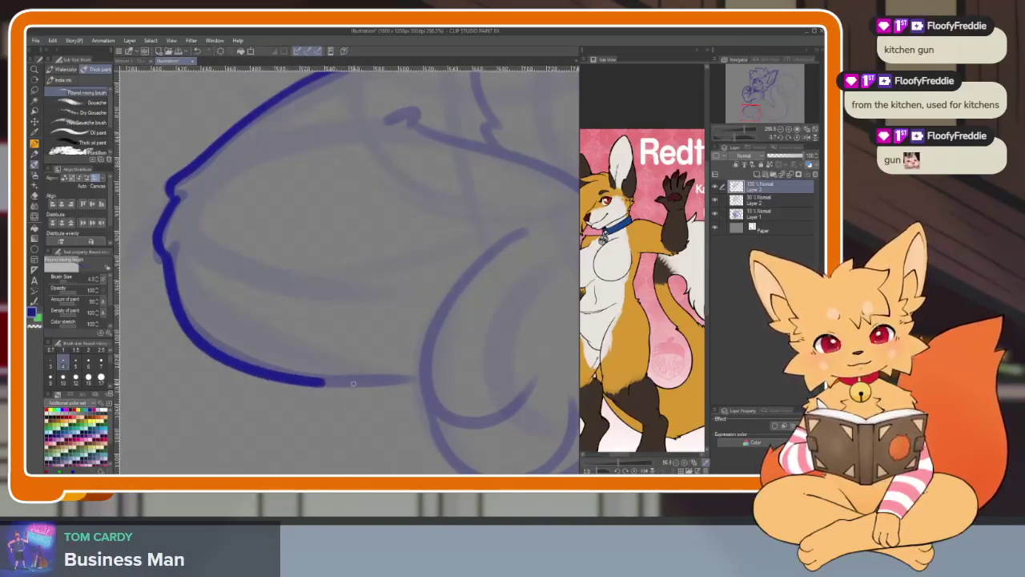
Rotate and zoom the canvas onto the leg and foot, then fit the whole fox in view.
{"action": "scroll", "coordinate": [426, 378], "scroll_direction": "down", "scroll_amount": 5}
{"action": "scroll", "coordinate": [426, 339], "scroll_direction": "up", "scroll_amount": 5}
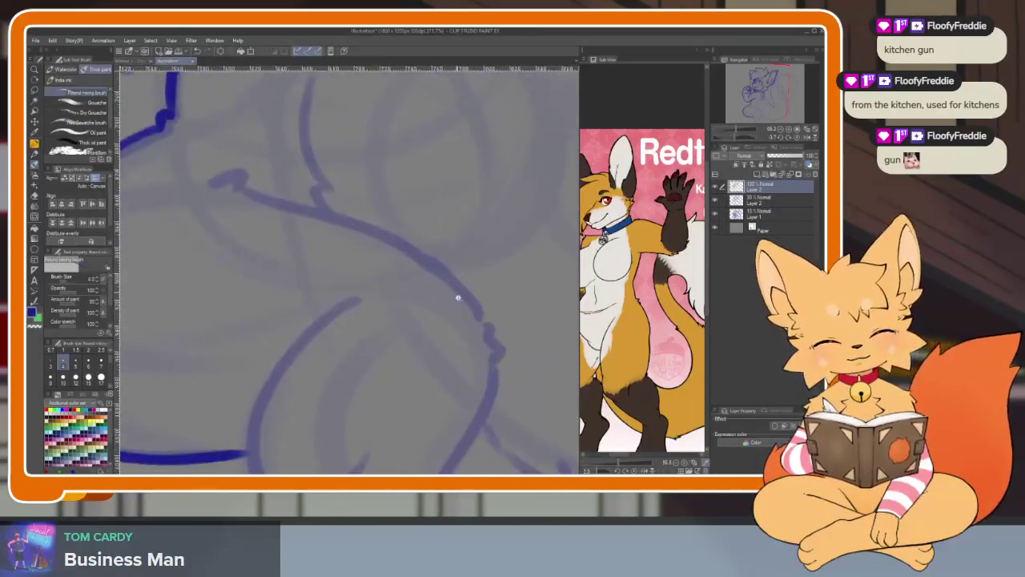
{"action": "scroll", "coordinate": [430, 274], "scroll_direction": "down", "scroll_amount": 2}
{"action": "scroll", "coordinate": [645, 332], "scroll_direction": "down", "scroll_amount": 3}
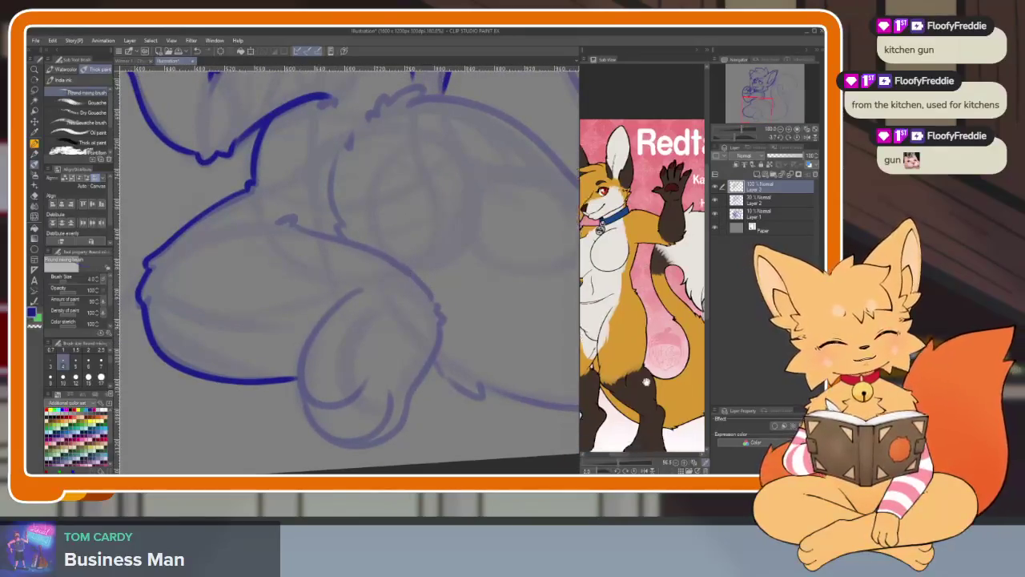
{"action": "scroll", "coordinate": [646, 333], "scroll_direction": "right", "scroll_amount": 3}
{"action": "scroll", "coordinate": [645, 333], "scroll_direction": "right", "scroll_amount": 3}
{"action": "scroll", "coordinate": [646, 332], "scroll_direction": "right", "scroll_amount": 2}
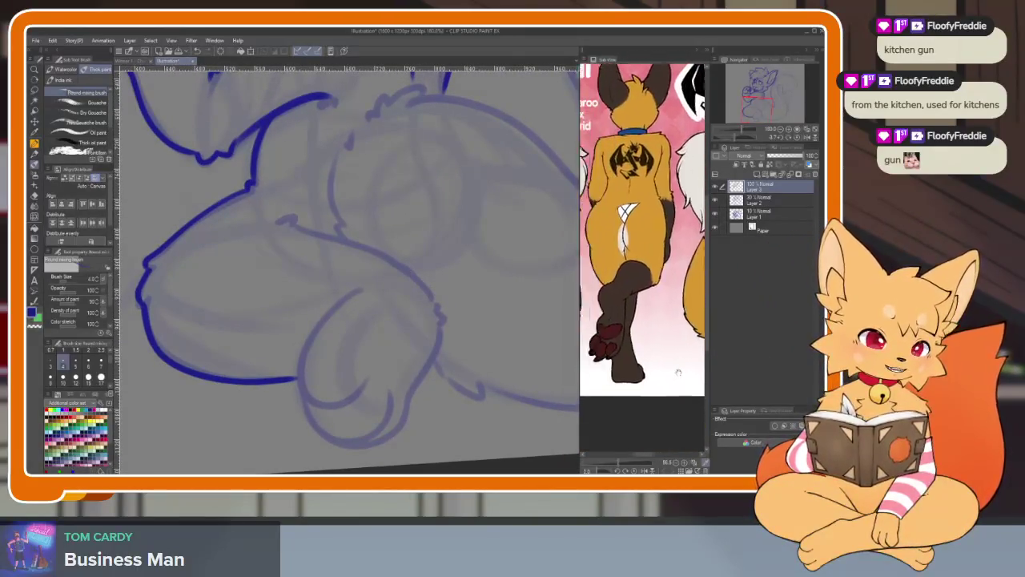
{"action": "scroll", "coordinate": [355, 393], "scroll_direction": "up", "scroll_amount": 2}
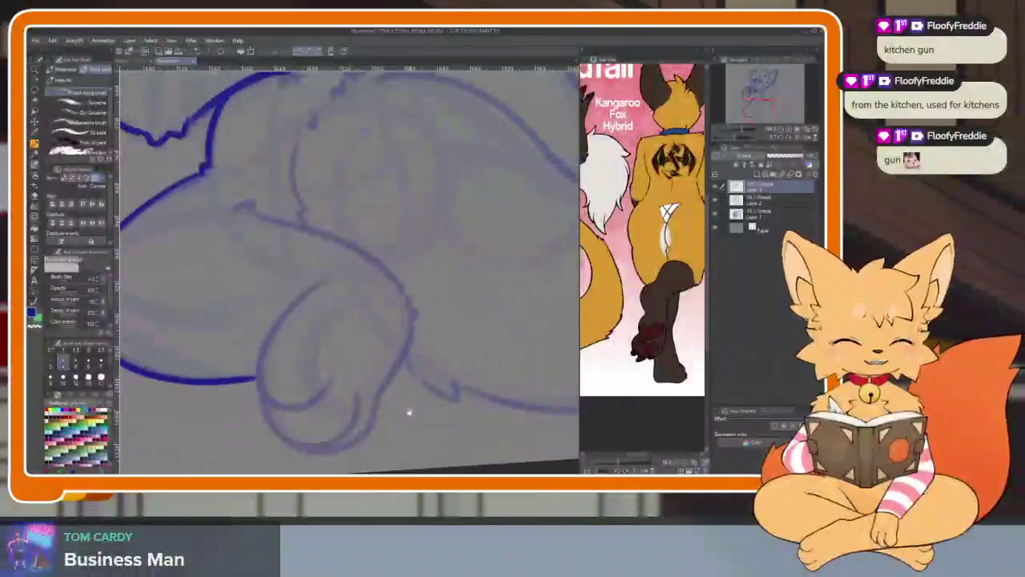
{"action": "scroll", "coordinate": [345, 408], "scroll_direction": "up", "scroll_amount": 1}
{"action": "scroll", "coordinate": [320, 337], "scroll_direction": "up", "scroll_amount": 1}
{"action": "scroll", "coordinate": [280, 256], "scroll_direction": "up", "scroll_amount": 1}
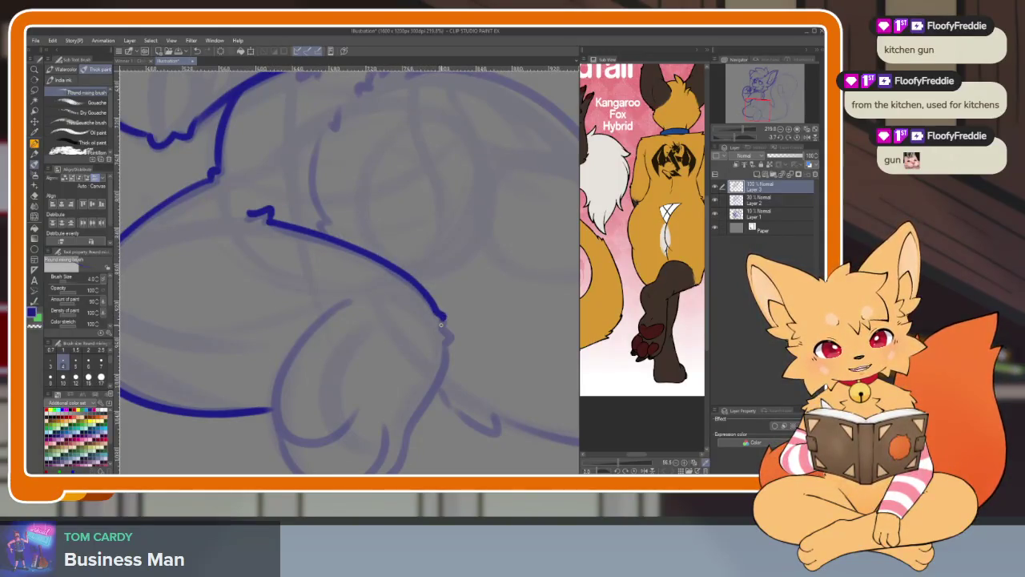
{"action": "left_click_drag", "start_coordinate": [446, 335], "coordinate": [480, 309]}
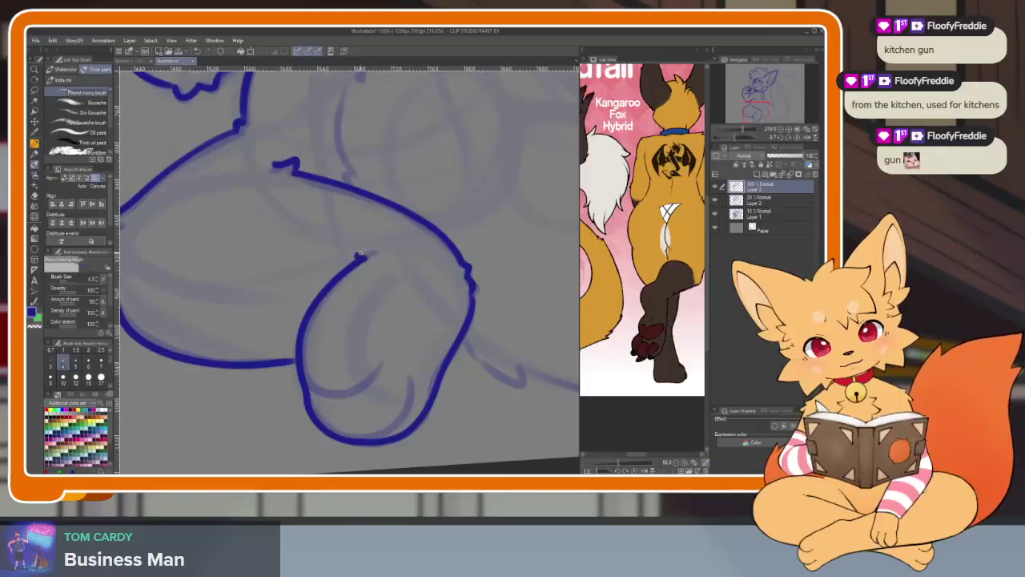
{"action": "mouse_move", "coordinate": [371, 249]}
{"action": "left_mouse_down"}
{"action": "mouse_move", "coordinate": [412, 331]}
{"action": "mouse_move", "coordinate": [389, 350]}
{"action": "mouse_move", "coordinate": [403, 378]}
{"action": "mouse_move", "coordinate": [334, 393]}
{"action": "left_mouse_up"}
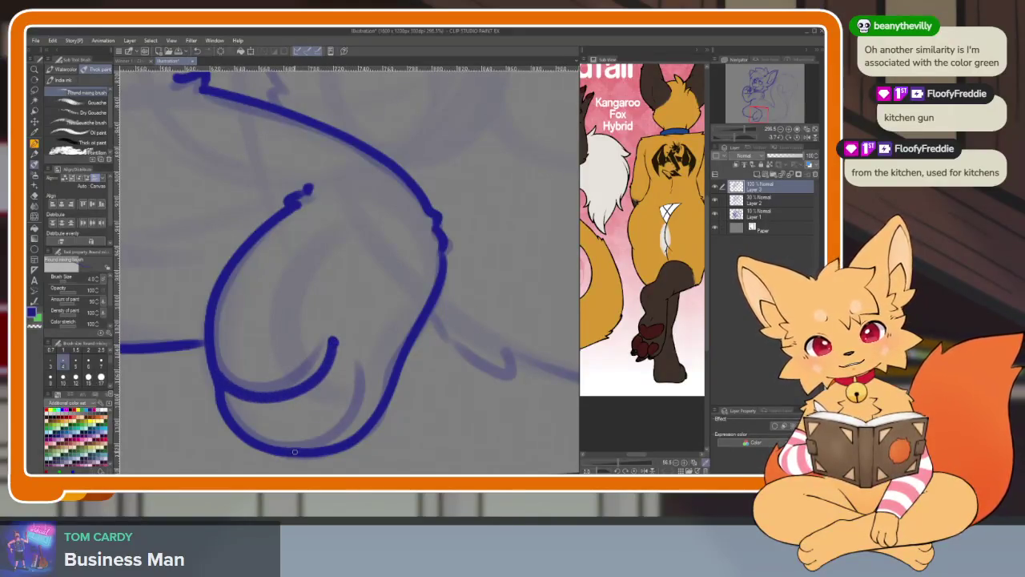
{"action": "key", "text": "ctrl+0"}
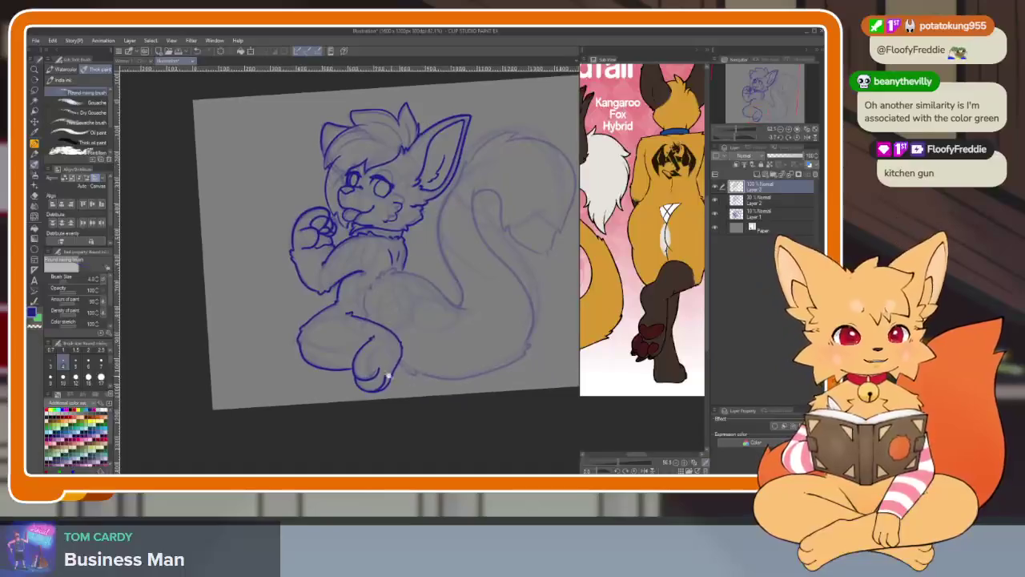
Redraw the foot outline extending downward and add a curved toe line inside the foot.
{"action": "scroll", "coordinate": [387, 374], "scroll_direction": "up", "scroll_amount": 5}
{"action": "scroll", "coordinate": [414, 366], "scroll_direction": "up", "scroll_amount": 3}
{"action": "scroll", "coordinate": [421, 371], "scroll_direction": "up", "scroll_amount": 2}
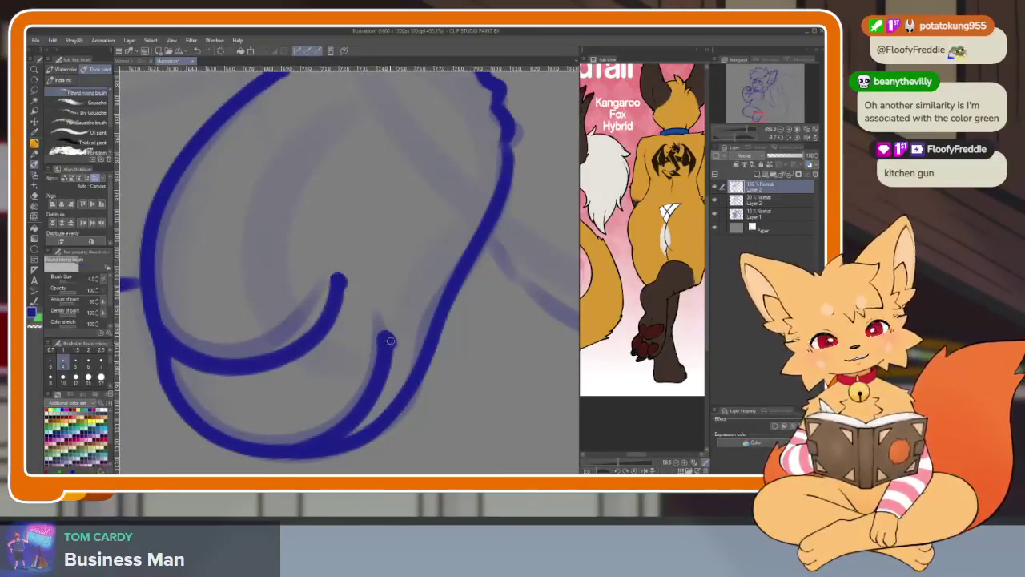
{"action": "left_click_drag", "start_coordinate": [390, 341], "coordinate": [429, 370]}
{"action": "left_click_drag", "start_coordinate": [360, 344], "coordinate": [432, 381]}
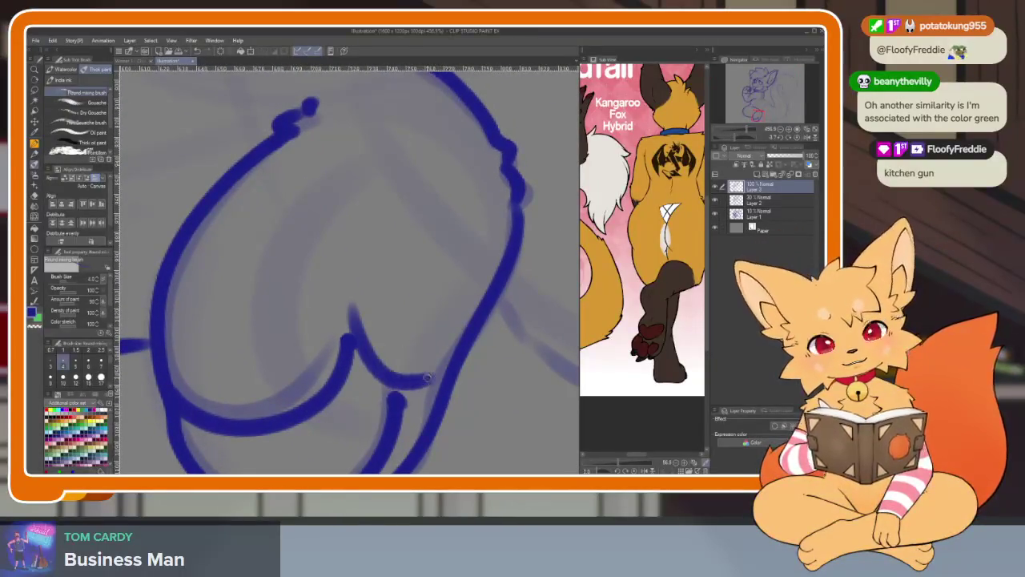
{"action": "key", "text": "ctrl+z"}
{"action": "key", "text": "ctrl+z"}
{"action": "left_click_drag", "start_coordinate": [352, 308], "coordinate": [392, 381]}
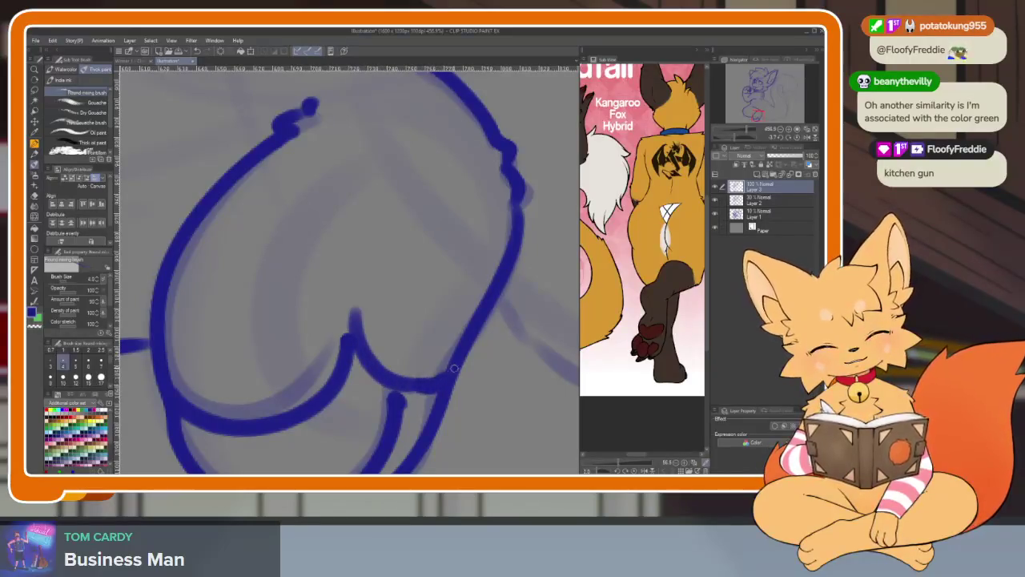
{"action": "mouse_move", "coordinate": [401, 251]}
{"action": "left_mouse_down"}
{"action": "mouse_move", "coordinate": [343, 264]}
{"action": "mouse_move", "coordinate": [353, 332]}
{"action": "left_mouse_up"}
Redraw the lower toe as a larger oval, undoing the misplaced attempts.
{"action": "scroll", "coordinate": [453, 360], "scroll_direction": "down", "scroll_amount": 3}
{"action": "scroll", "coordinate": [459, 307], "scroll_direction": "up", "scroll_amount": 2}
{"action": "scroll", "coordinate": [459, 306], "scroll_direction": "up", "scroll_amount": 2}
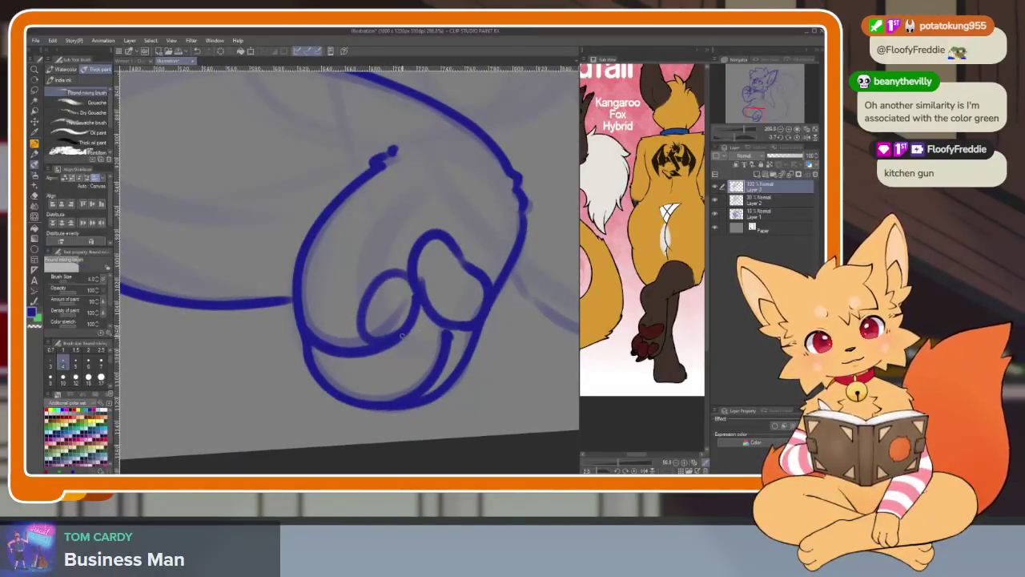
{"action": "key", "text": "ctrl+z"}
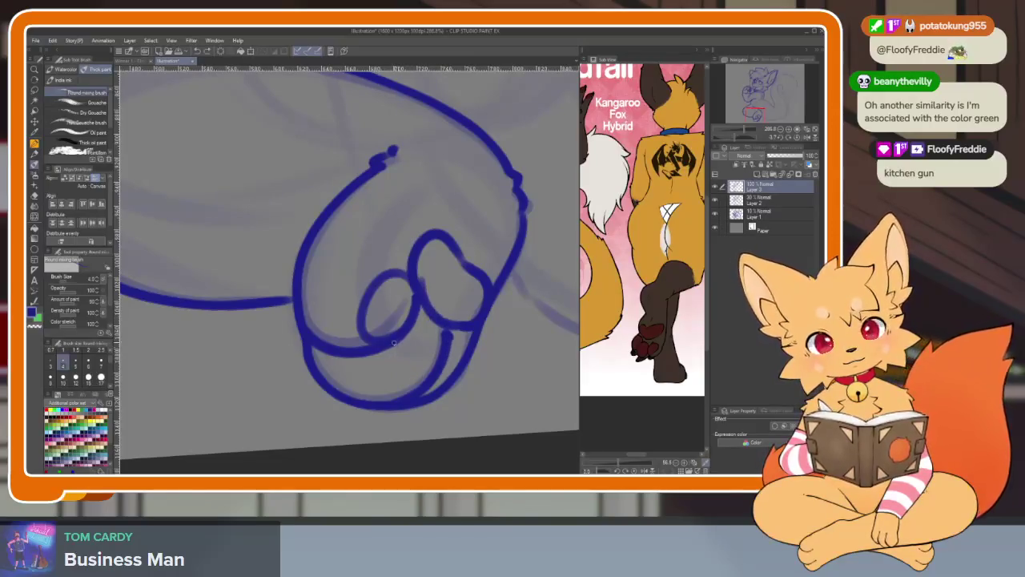
{"action": "left_click_drag", "start_coordinate": [425, 325], "coordinate": [465, 328]}
{"action": "key", "text": "ctrl+z"}
{"action": "scroll", "coordinate": [450, 344], "scroll_direction": "up", "scroll_amount": 2}
{"action": "key", "text": "ctrl+z"}
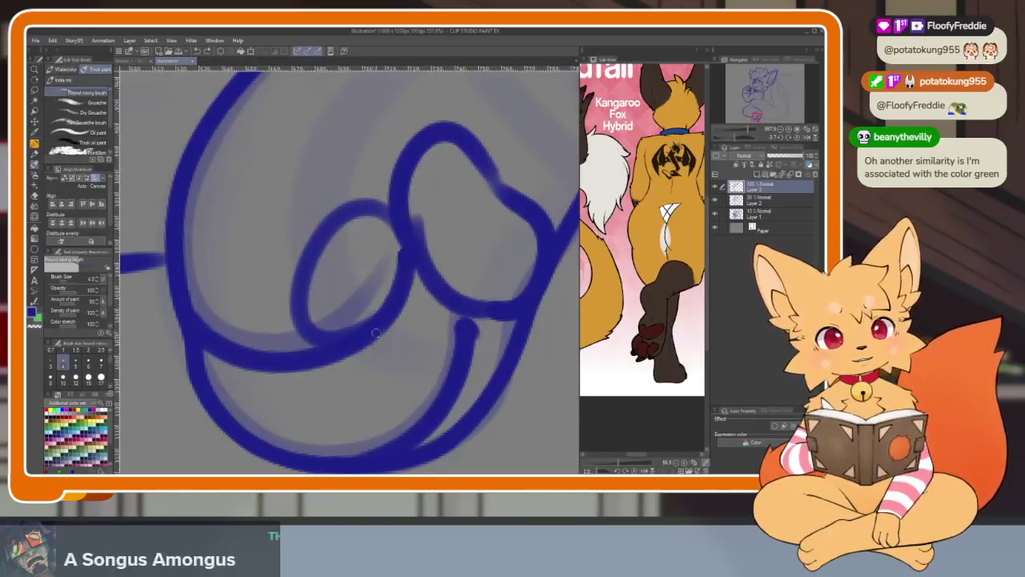
{"action": "left_click_drag", "start_coordinate": [373, 329], "coordinate": [393, 316]}
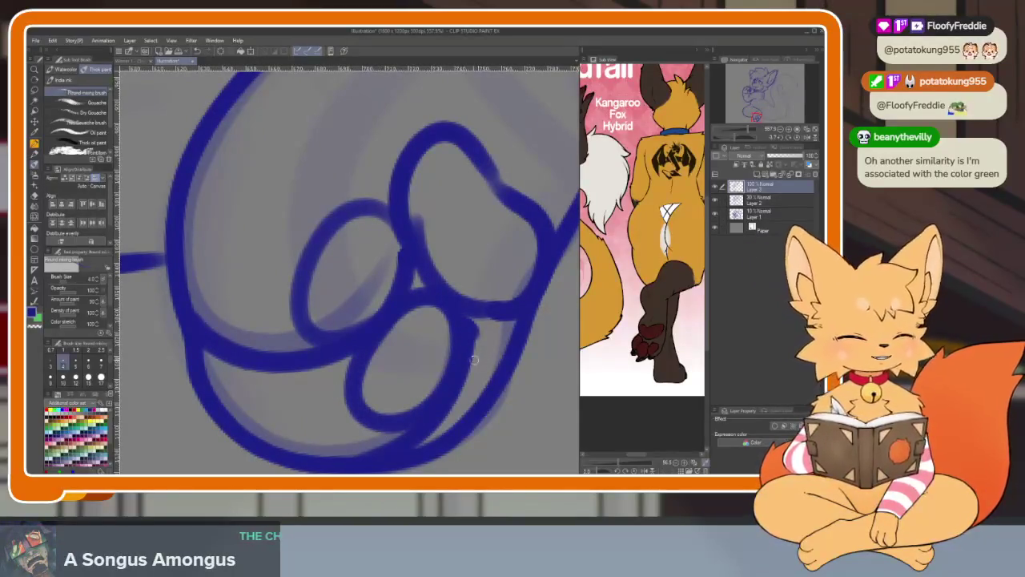
Rotate the canvas view slightly, then reset it to straight.
{"action": "scroll", "coordinate": [473, 369], "scroll_direction": "down", "scroll_amount": 5}
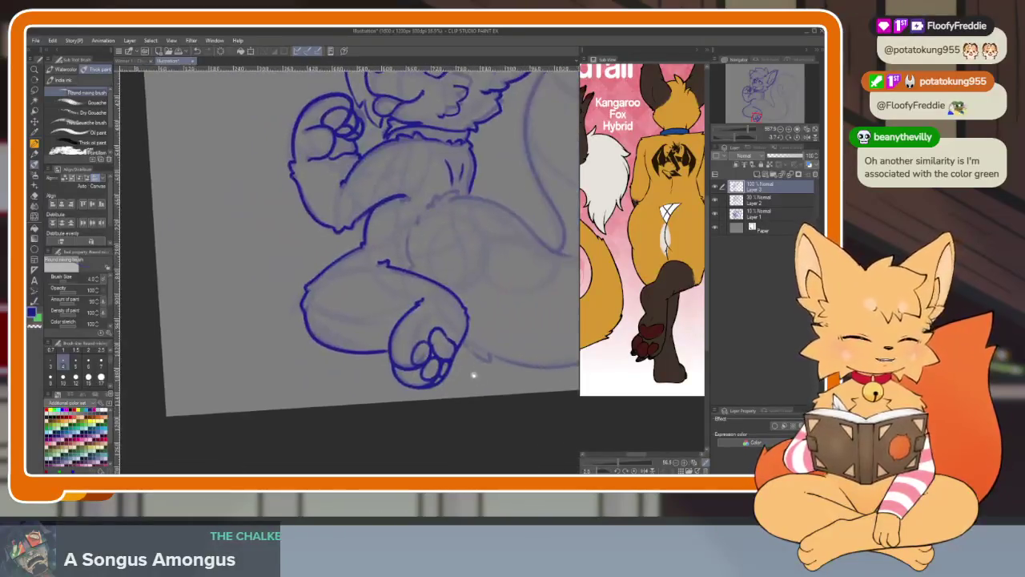
{"action": "scroll", "coordinate": [473, 374], "scroll_direction": "down", "scroll_amount": 1}
{"action": "scroll", "coordinate": [470, 405], "scroll_direction": "down", "scroll_amount": 3}
{"action": "scroll", "coordinate": [497, 405], "scroll_direction": "up", "scroll_amount": 3}
{"action": "scroll", "coordinate": [475, 415], "scroll_direction": "up", "scroll_amount": 1}
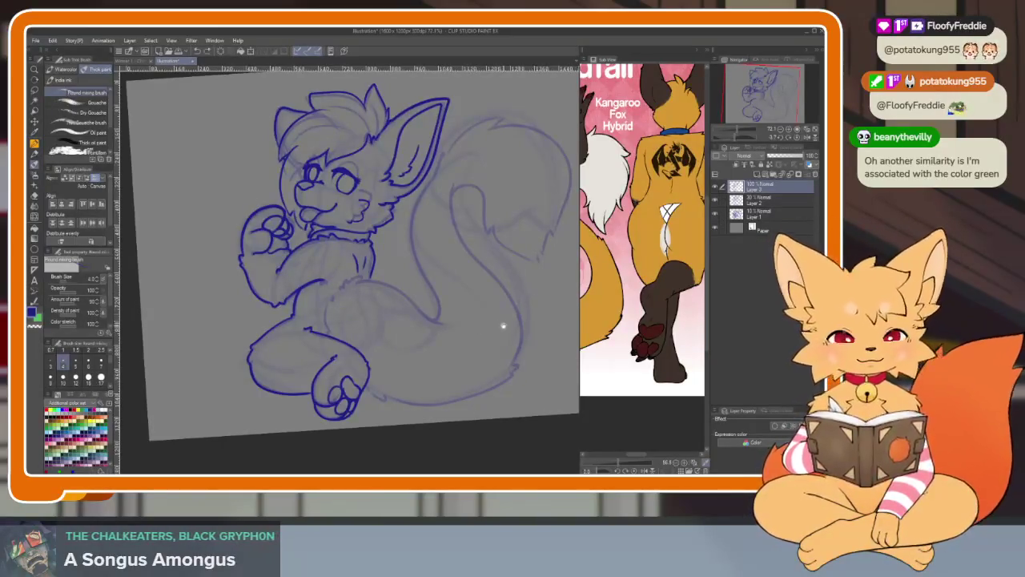
{"action": "left_click_drag", "start_coordinate": [499, 325], "coordinate": [493, 347]}
{"action": "left_click", "coordinate": [790, 137]}
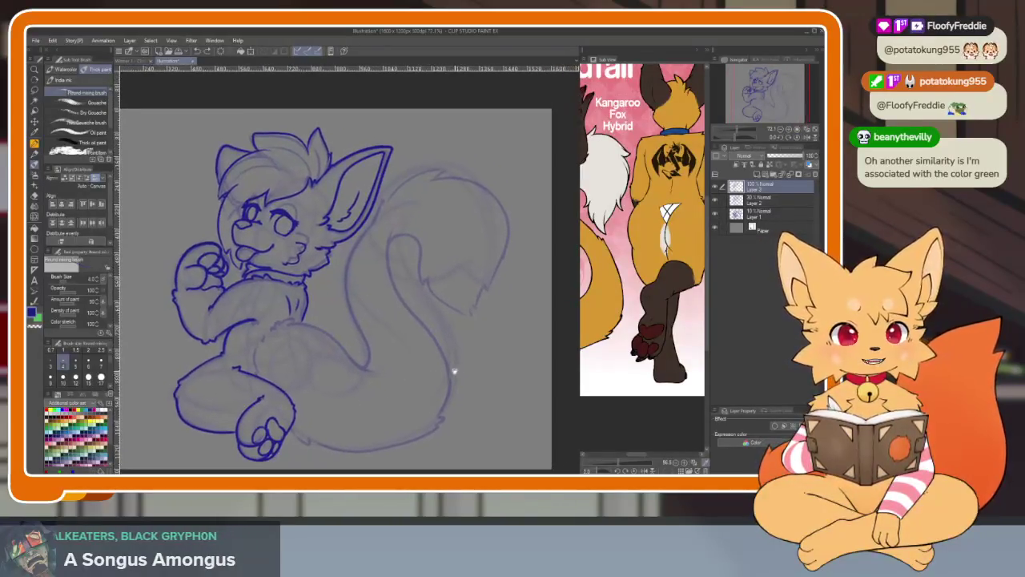
{"action": "scroll", "coordinate": [325, 374], "scroll_direction": "up", "scroll_amount": 5}
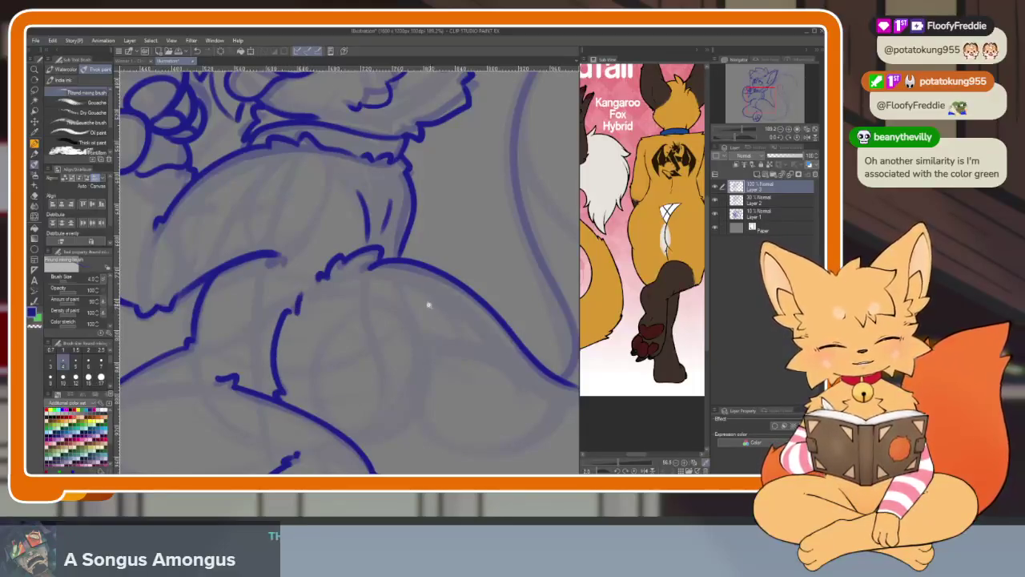
{"action": "scroll", "coordinate": [428, 304], "scroll_direction": "down", "scroll_amount": 5}
{"action": "scroll", "coordinate": [469, 339], "scroll_direction": "down", "scroll_amount": 1}
{"action": "scroll", "coordinate": [440, 384], "scroll_direction": "down", "scroll_amount": 1}
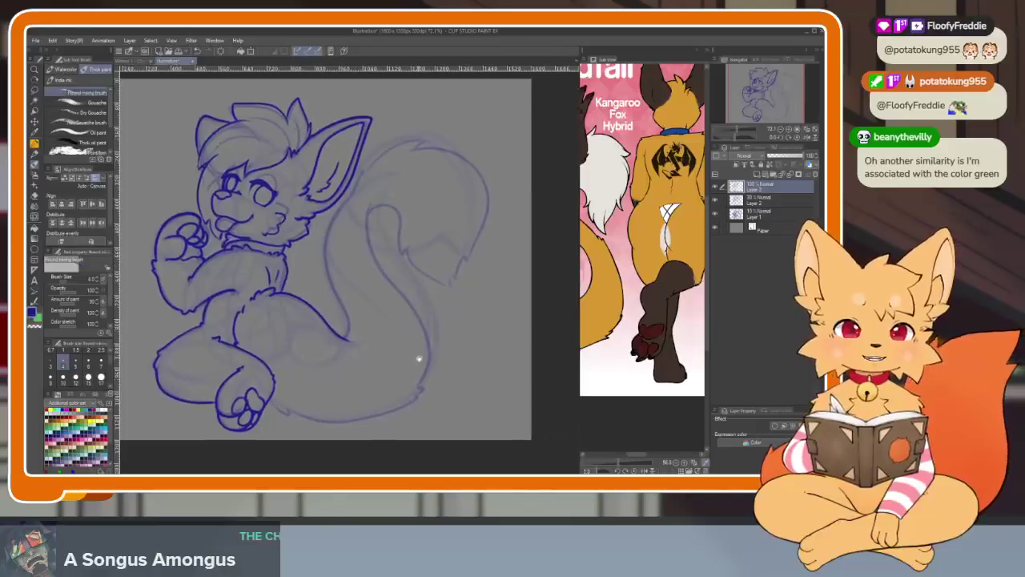
{"action": "scroll", "coordinate": [458, 377], "scroll_direction": "down", "scroll_amount": 1}
{"action": "scroll", "coordinate": [453, 382], "scroll_direction": "up", "scroll_amount": 2}
{"action": "scroll", "coordinate": [457, 400], "scroll_direction": "up", "scroll_amount": 1}
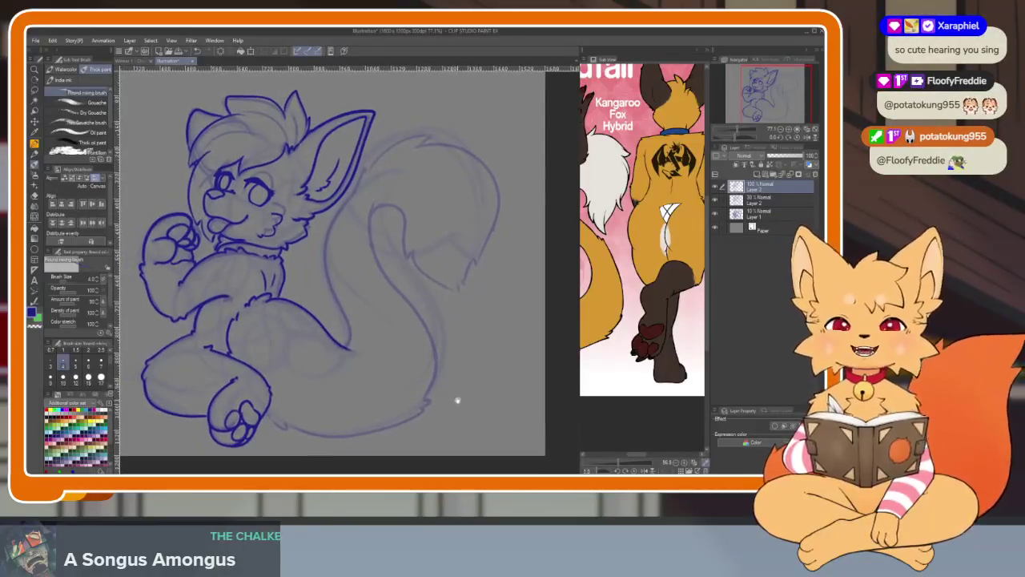
{"action": "scroll", "coordinate": [457, 397], "scroll_direction": "down", "scroll_amount": 2}
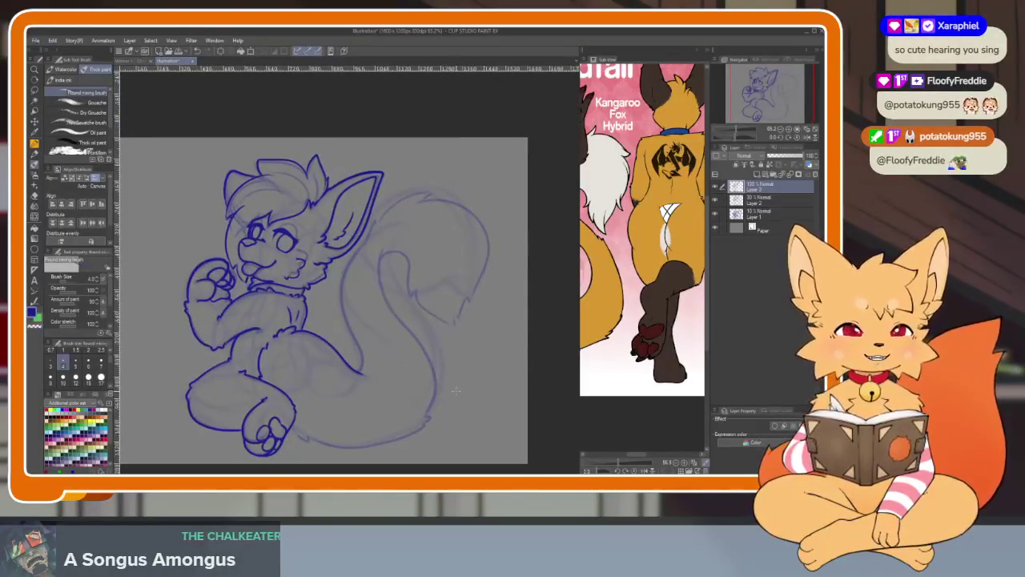
{"action": "scroll", "coordinate": [417, 385], "scroll_direction": "up", "scroll_amount": 1}
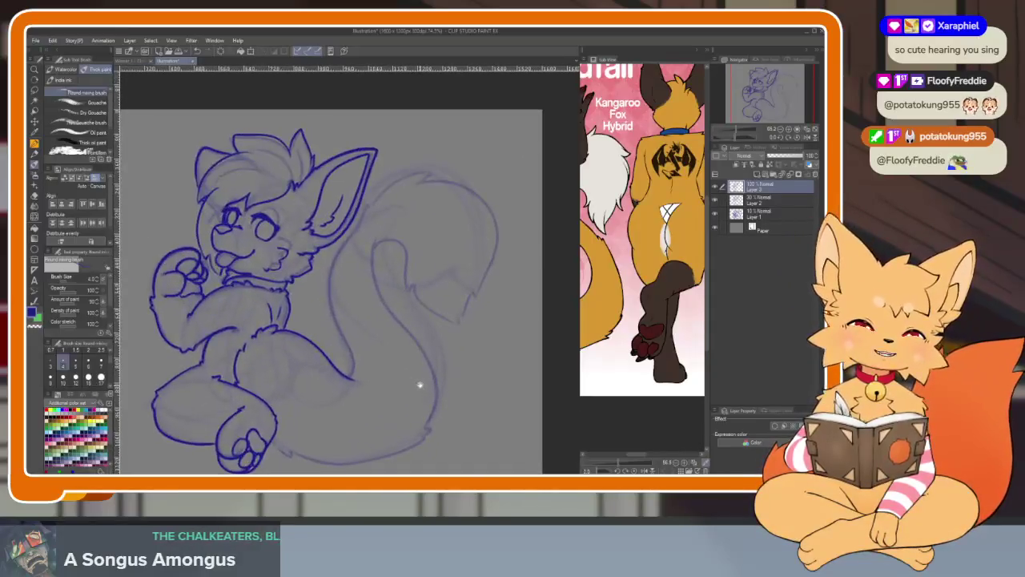
{"action": "scroll", "coordinate": [432, 377], "scroll_direction": "up", "scroll_amount": 1}
{"action": "scroll", "coordinate": [436, 374], "scroll_direction": "down", "scroll_amount": 1}
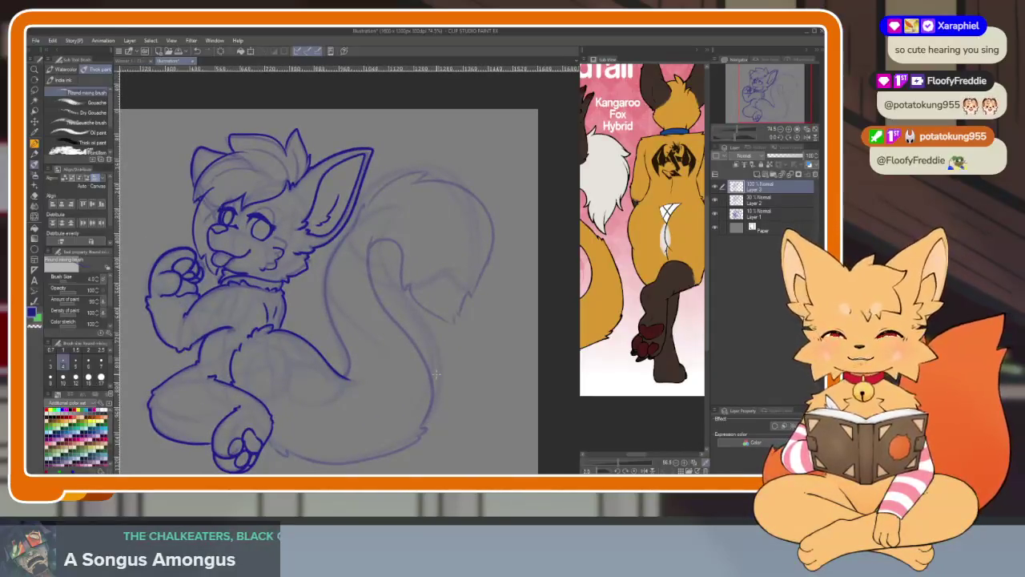
{"action": "scroll", "coordinate": [423, 355], "scroll_direction": "up", "scroll_amount": 1}
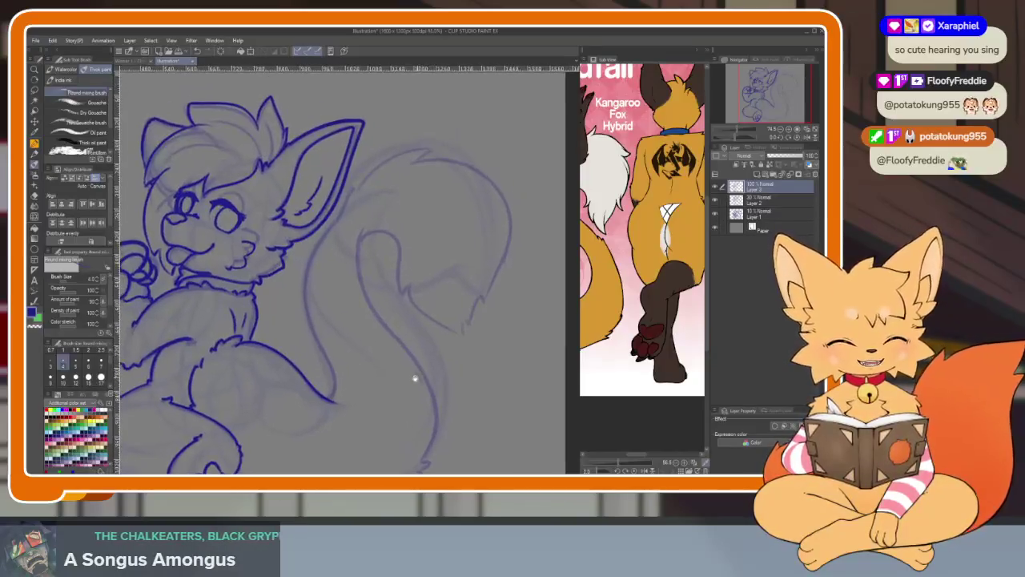
{"action": "scroll", "coordinate": [414, 378], "scroll_direction": "up", "scroll_amount": 1}
{"action": "scroll", "coordinate": [393, 367], "scroll_direction": "up", "scroll_amount": 1}
{"action": "scroll", "coordinate": [396, 373], "scroll_direction": "up", "scroll_amount": 1}
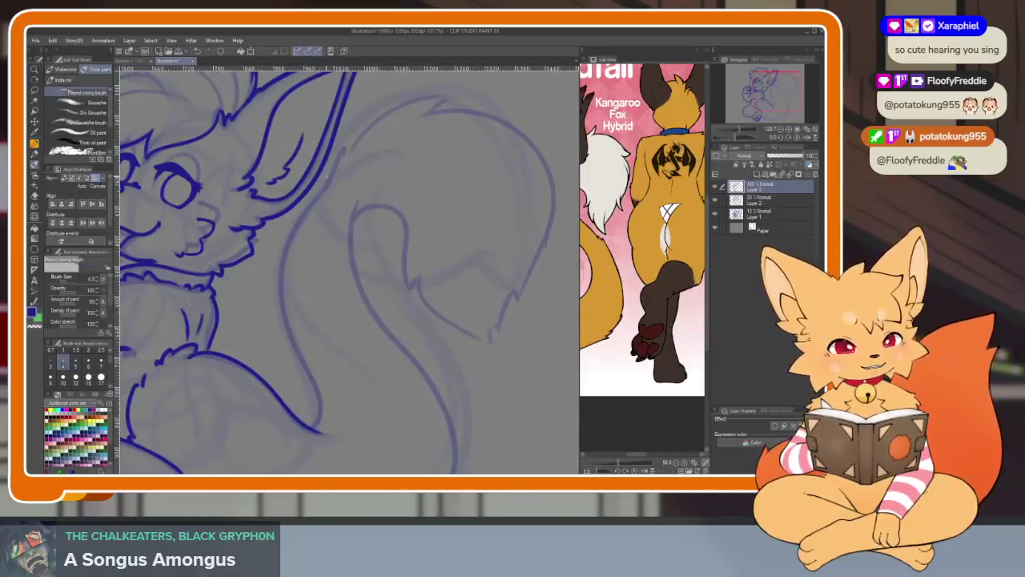
{"action": "scroll", "coordinate": [327, 174], "scroll_direction": "up", "scroll_amount": 1}
{"action": "scroll", "coordinate": [329, 171], "scroll_direction": "down", "scroll_amount": 1}
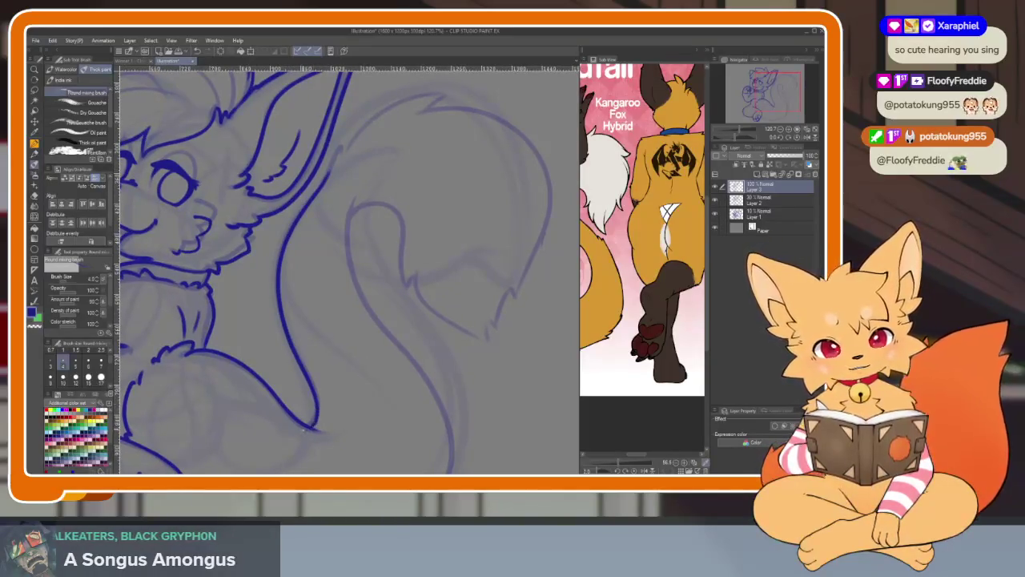
{"action": "scroll", "coordinate": [424, 348], "scroll_direction": "up", "scroll_amount": 1}
{"action": "scroll", "coordinate": [343, 389], "scroll_direction": "up", "scroll_amount": 4}
Undo an accidental erase on the stroke end and return to the inking brush.
{"action": "key", "text": "e"}
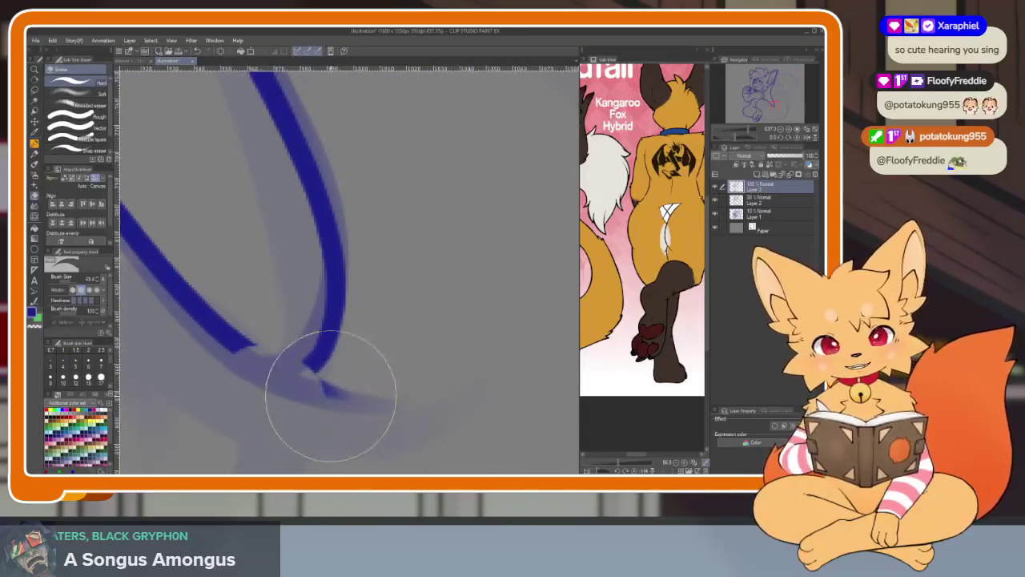
{"action": "key", "text": "ctrl+z"}
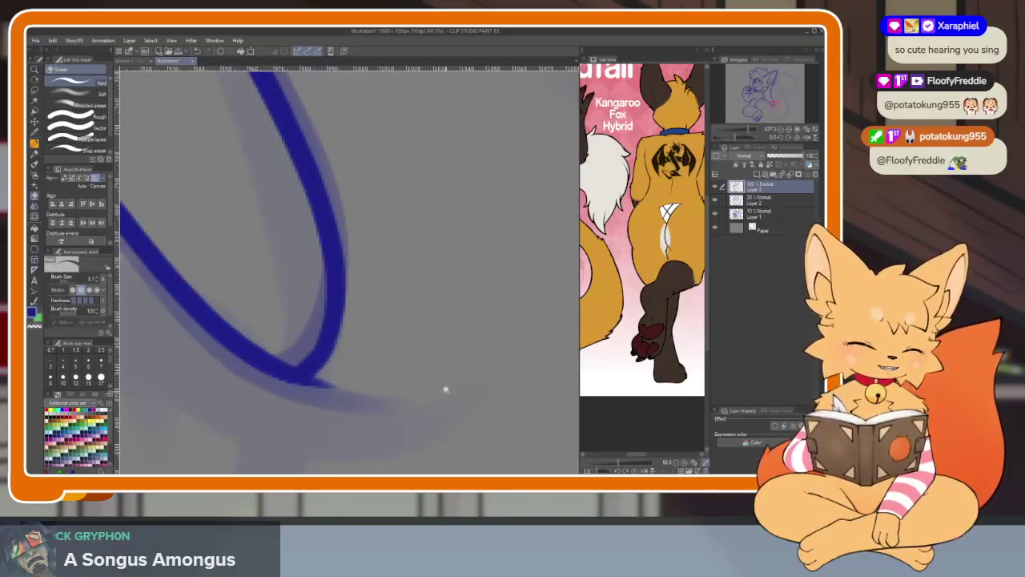
{"action": "scroll", "coordinate": [445, 377], "scroll_direction": "down", "scroll_amount": 5}
{"action": "scroll", "coordinate": [449, 358], "scroll_direction": "right", "scroll_amount": 2}
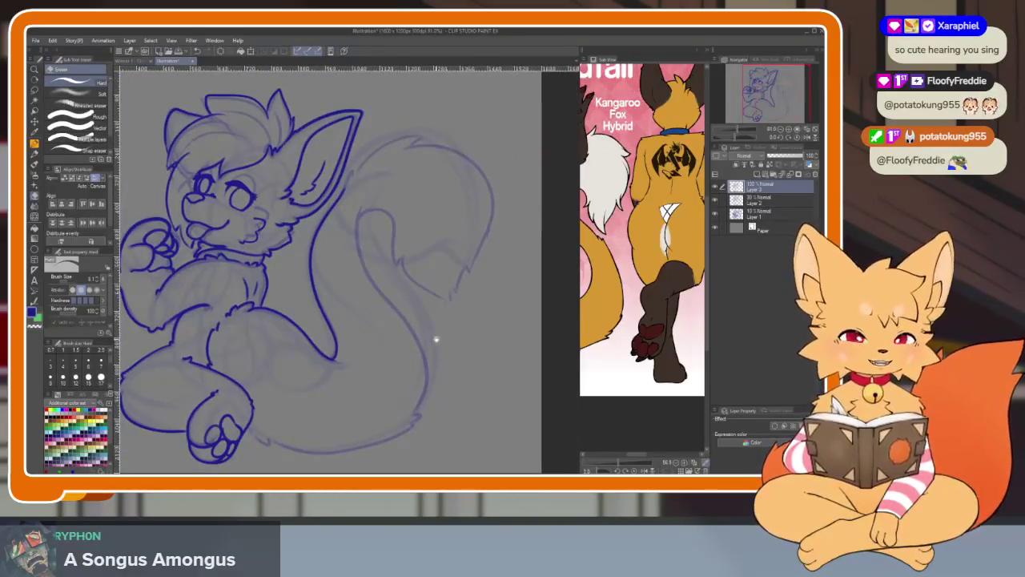
{"action": "scroll", "coordinate": [435, 339], "scroll_direction": "up", "scroll_amount": 2}
{"action": "scroll", "coordinate": [393, 343], "scroll_direction": "up", "scroll_amount": 1}
{"action": "scroll", "coordinate": [419, 369], "scroll_direction": "up", "scroll_amount": 1}
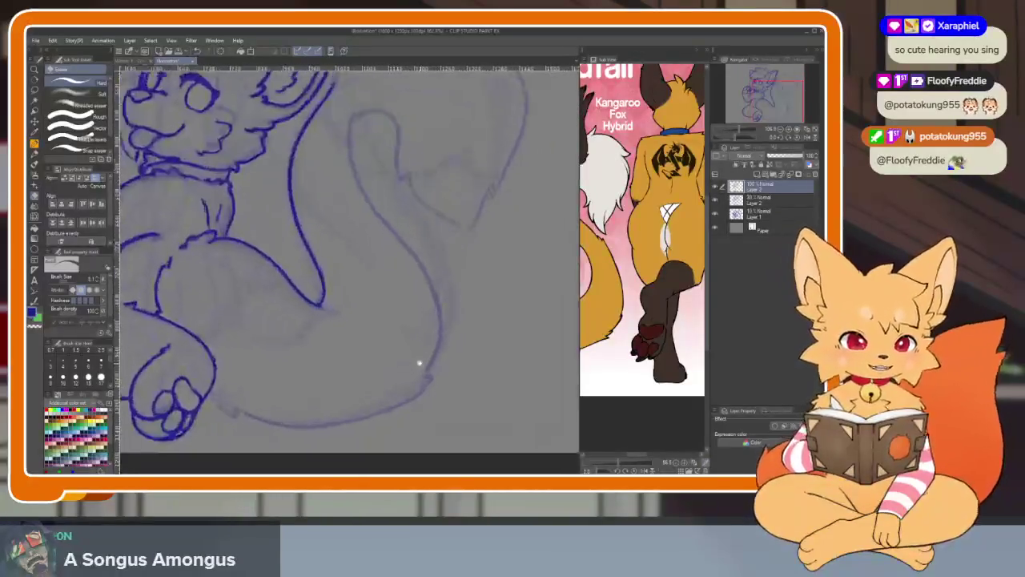
{"action": "scroll", "coordinate": [419, 362], "scroll_direction": "up", "scroll_amount": 1}
{"action": "key", "text": "b"}
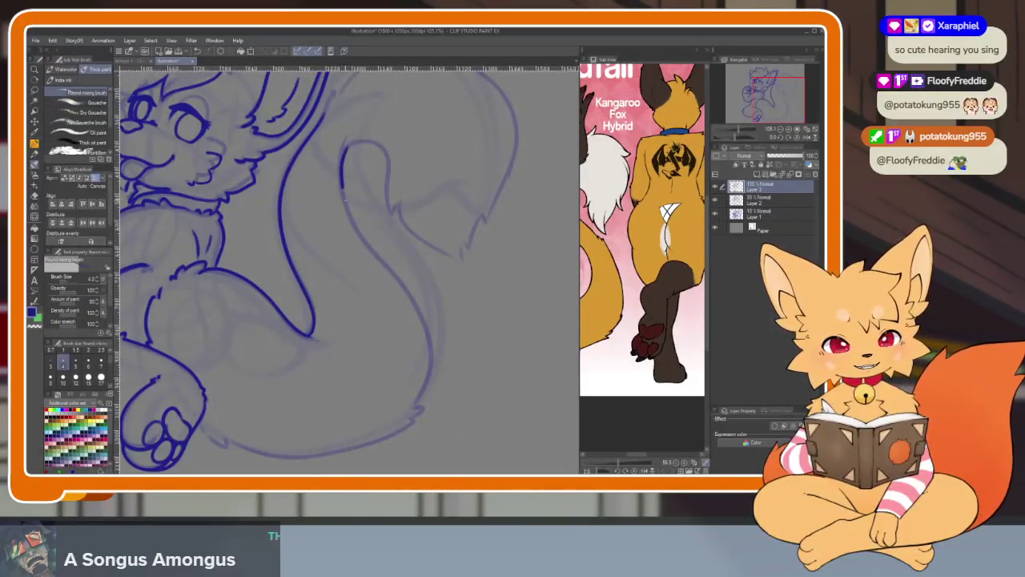
{"action": "scroll", "coordinate": [418, 397], "scroll_direction": "up", "scroll_amount": 1}
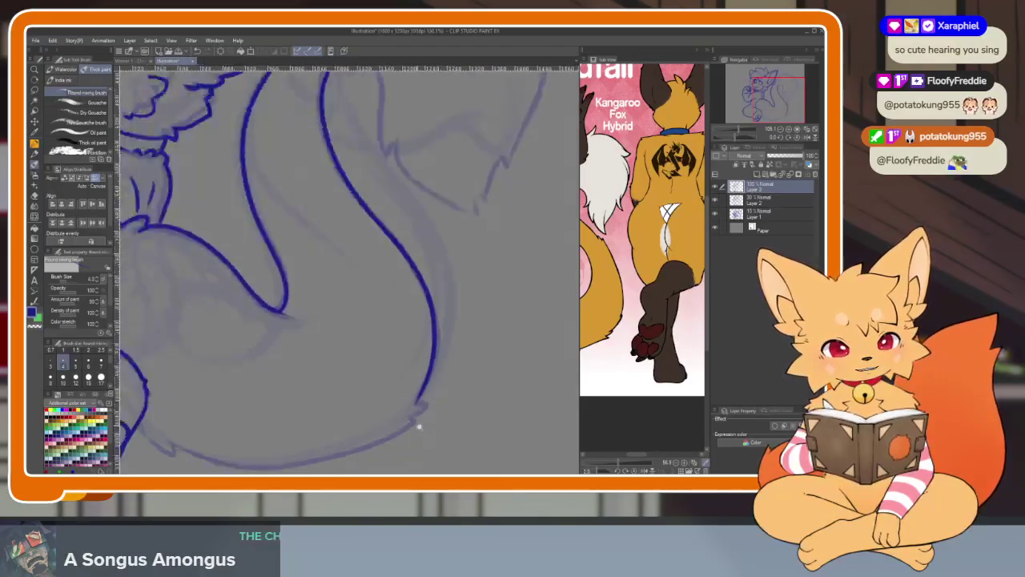
{"action": "scroll", "coordinate": [449, 393], "scroll_direction": "up", "scroll_amount": 1}
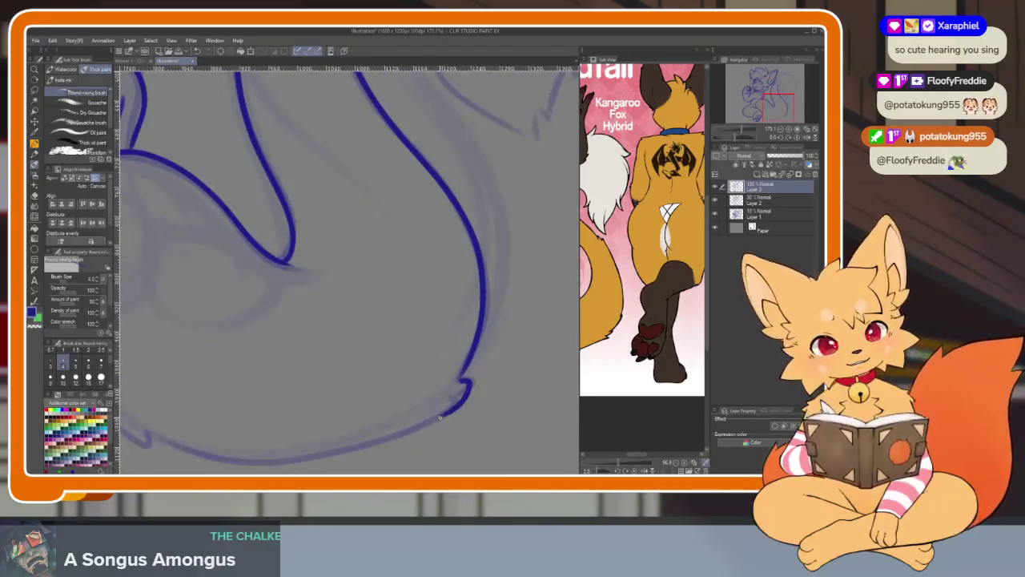
Extend the blue line along the tail's lower outline, then recentre on the whole drawing.
{"action": "left_click_drag", "start_coordinate": [344, 272], "coordinate": [385, 228]}
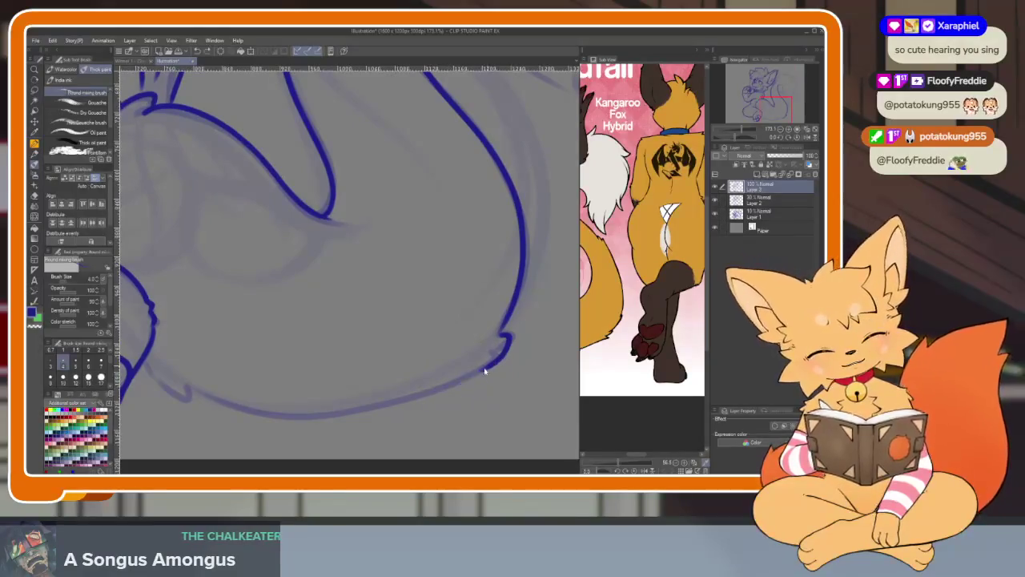
{"action": "mouse_move", "coordinate": [423, 396]}
{"action": "left_mouse_down"}
{"action": "mouse_move", "coordinate": [349, 414]}
{"action": "mouse_move", "coordinate": [192, 393]}
{"action": "mouse_move", "coordinate": [158, 374]}
{"action": "left_mouse_up"}
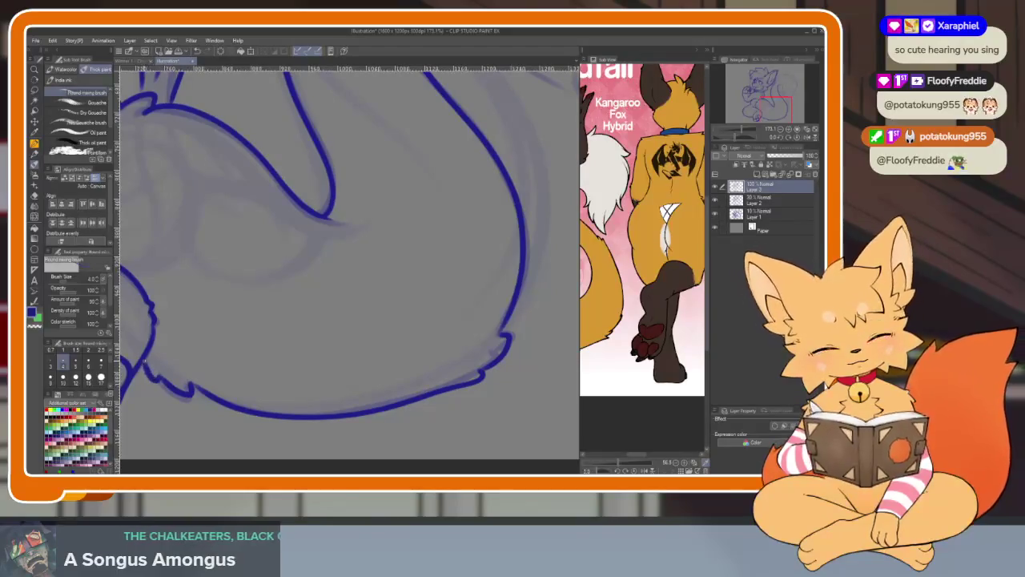
{"action": "scroll", "coordinate": [229, 313], "scroll_direction": "down", "scroll_amount": 5}
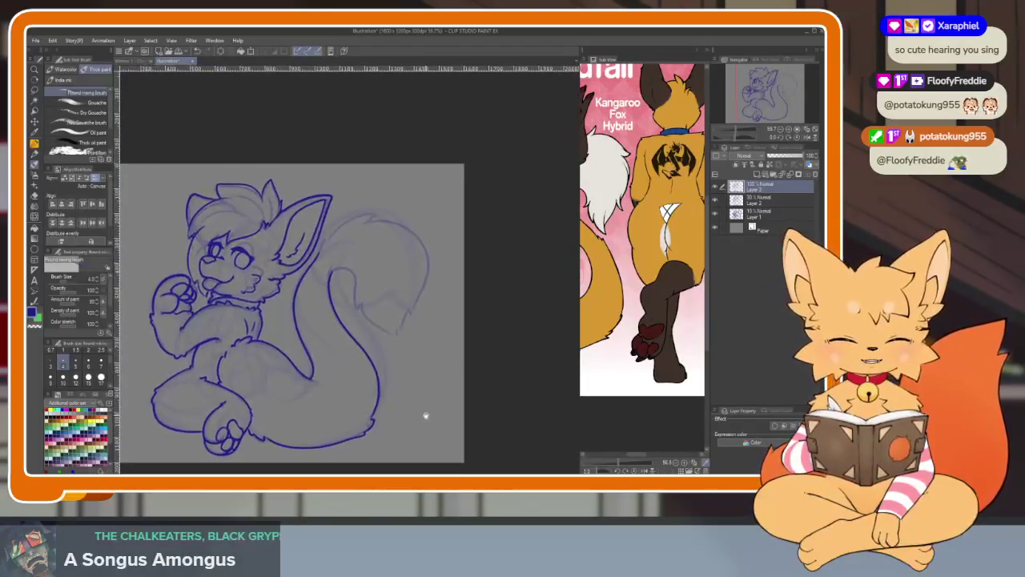
{"action": "left_click_drag", "start_coordinate": [420, 408], "coordinate": [341, 425]}
{"action": "left_click_drag", "start_coordinate": [626, 367], "coordinate": [658, 365]}
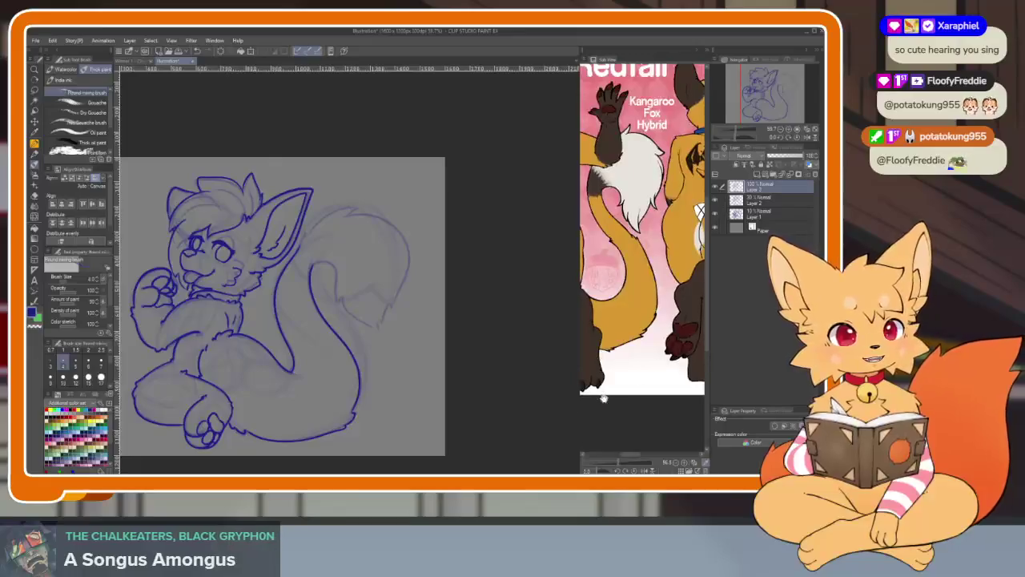
Touch up with the eraser, then return to the inking brush.
{"action": "scroll", "coordinate": [366, 406], "scroll_direction": "up", "scroll_amount": 3}
{"action": "scroll", "coordinate": [366, 405], "scroll_direction": "up", "scroll_amount": 3}
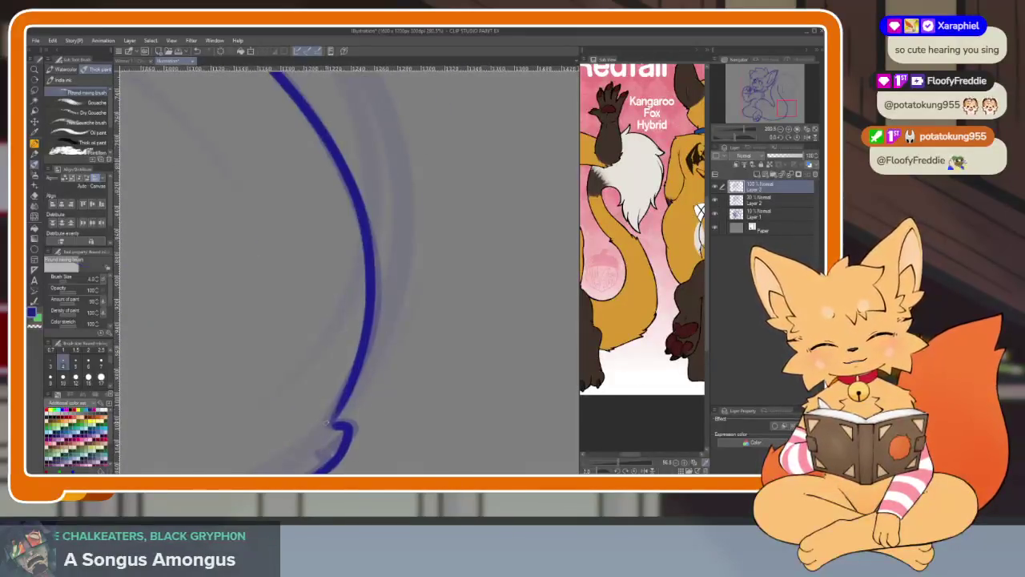
{"action": "key", "text": "e"}
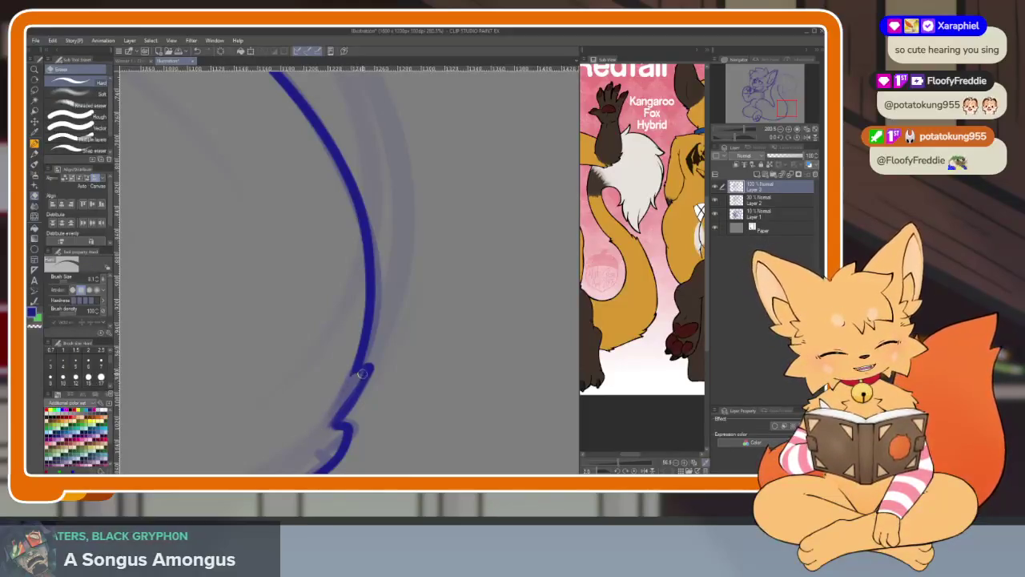
{"action": "scroll", "coordinate": [444, 377], "scroll_direction": "down", "scroll_amount": 5}
{"action": "scroll", "coordinate": [431, 362], "scroll_direction": "up", "scroll_amount": 3}
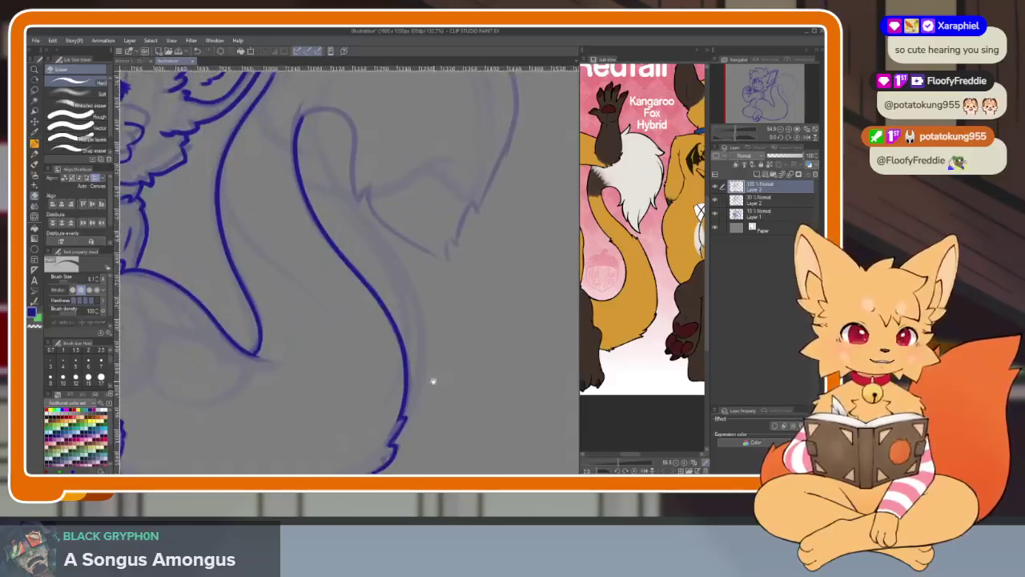
{"action": "scroll", "coordinate": [402, 439], "scroll_direction": "up", "scroll_amount": 1}
{"action": "scroll", "coordinate": [361, 385], "scroll_direction": "up", "scroll_amount": 1}
{"action": "key", "text": "b"}
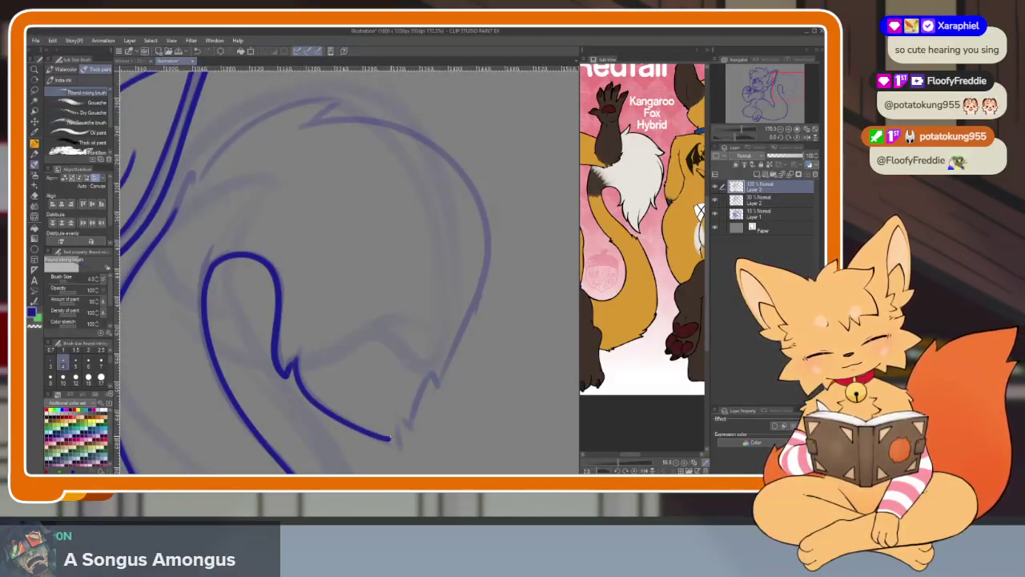
Ink the top curve of the curled tail in blue over the sketch.
{"action": "left_click_drag", "start_coordinate": [438, 425], "coordinate": [418, 449]}
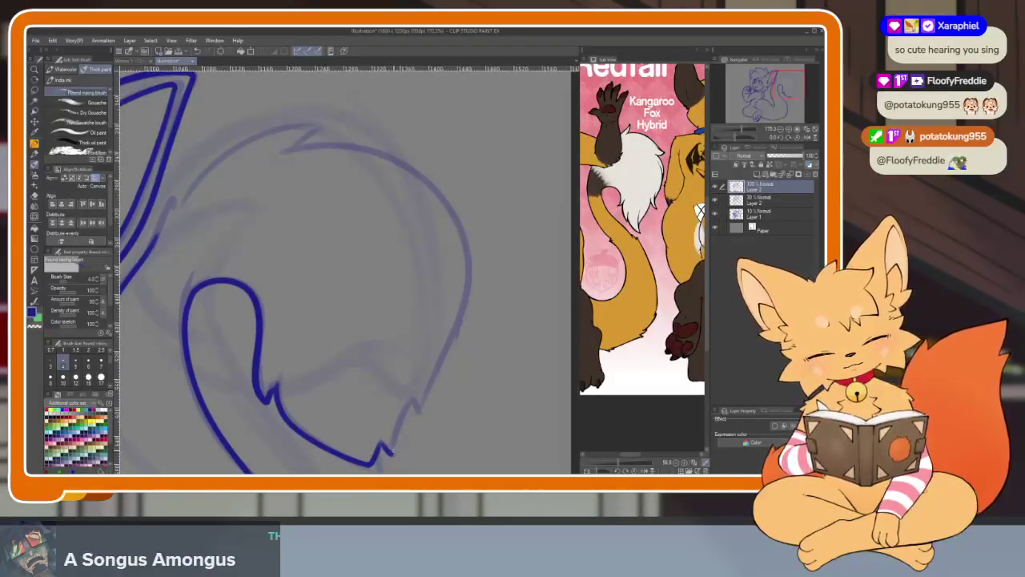
{"action": "left_click_drag", "start_coordinate": [380, 245], "coordinate": [410, 270]}
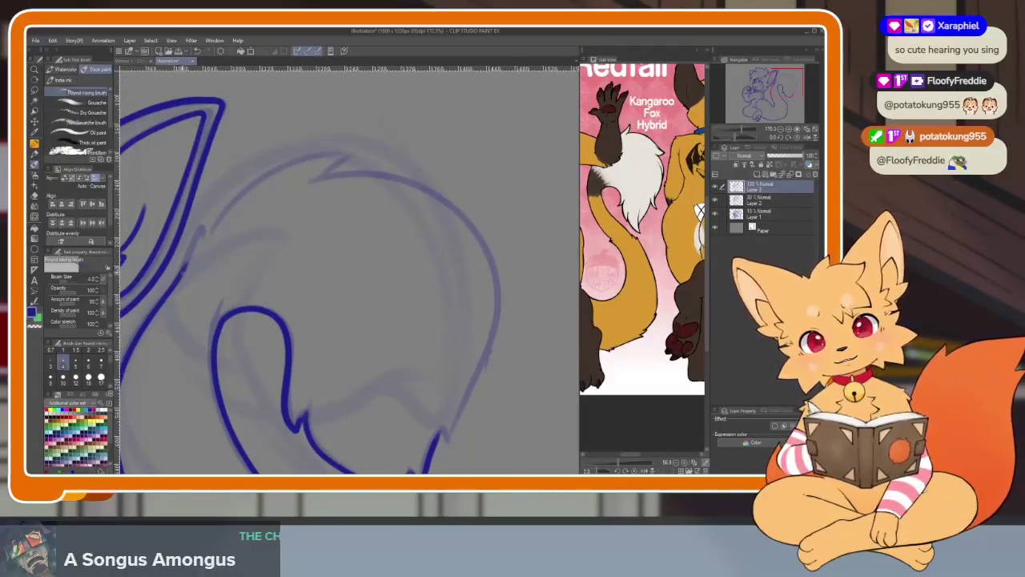
{"action": "mouse_move", "coordinate": [244, 188]}
{"action": "left_mouse_down"}
{"action": "mouse_move", "coordinate": [315, 147]}
{"action": "mouse_move", "coordinate": [399, 161]}
{"action": "mouse_move", "coordinate": [493, 241]}
{"action": "mouse_move", "coordinate": [479, 378]}
{"action": "mouse_move", "coordinate": [447, 440]}
{"action": "left_mouse_up"}
Draw two jagged zigzag fur tufts in blue at the tail base.
{"action": "scroll", "coordinate": [447, 439], "scroll_direction": "down", "scroll_amount": 5}
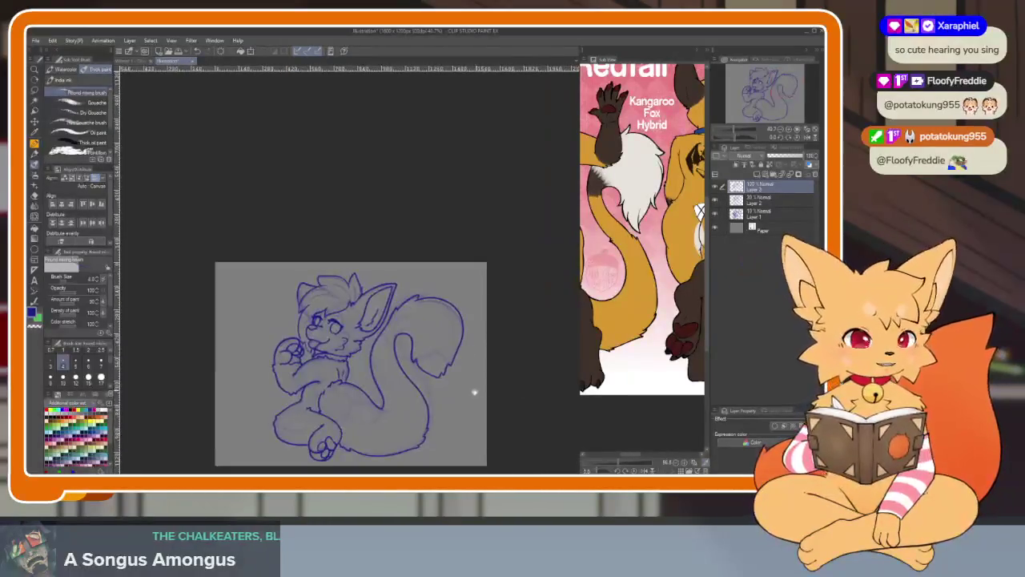
{"action": "scroll", "coordinate": [457, 400], "scroll_direction": "up", "scroll_amount": 1}
{"action": "scroll", "coordinate": [458, 400], "scroll_direction": "down", "scroll_amount": 1}
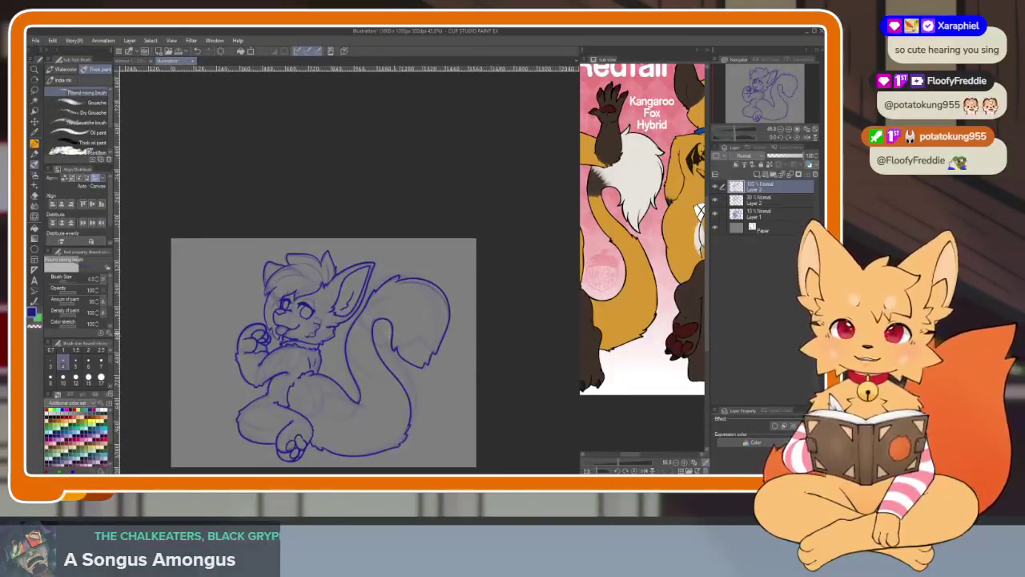
{"action": "scroll", "coordinate": [376, 344], "scroll_direction": "up", "scroll_amount": 3}
{"action": "scroll", "coordinate": [375, 346], "scroll_direction": "up", "scroll_amount": 2}
{"action": "scroll", "coordinate": [376, 346], "scroll_direction": "up", "scroll_amount": 2}
{"action": "scroll", "coordinate": [444, 305], "scroll_direction": "up", "scroll_amount": 1}
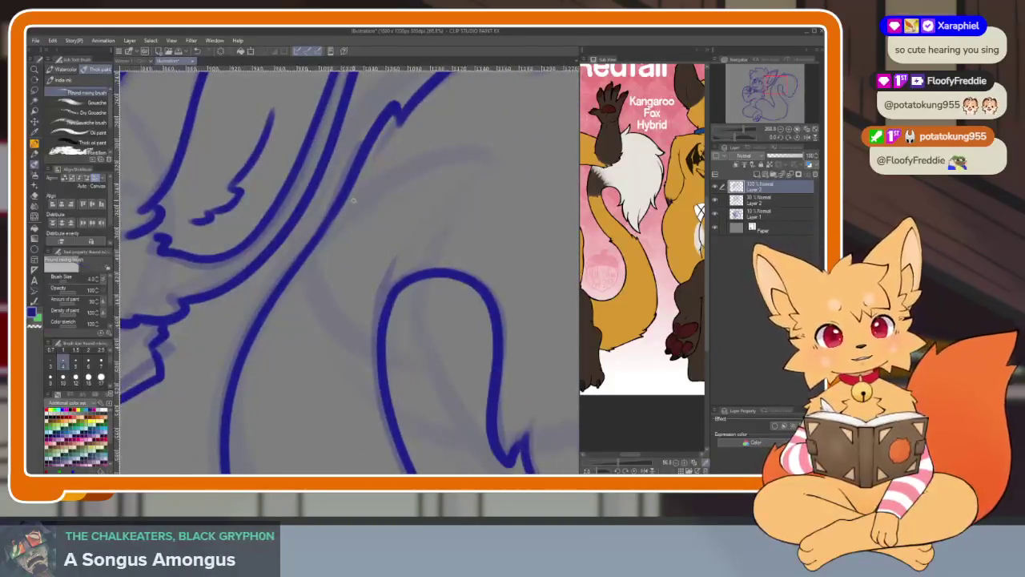
{"action": "mouse_move", "coordinate": [338, 233]}
{"action": "left_mouse_down"}
{"action": "mouse_move", "coordinate": [380, 210]}
{"action": "mouse_move", "coordinate": [383, 271]}
{"action": "left_mouse_up"}
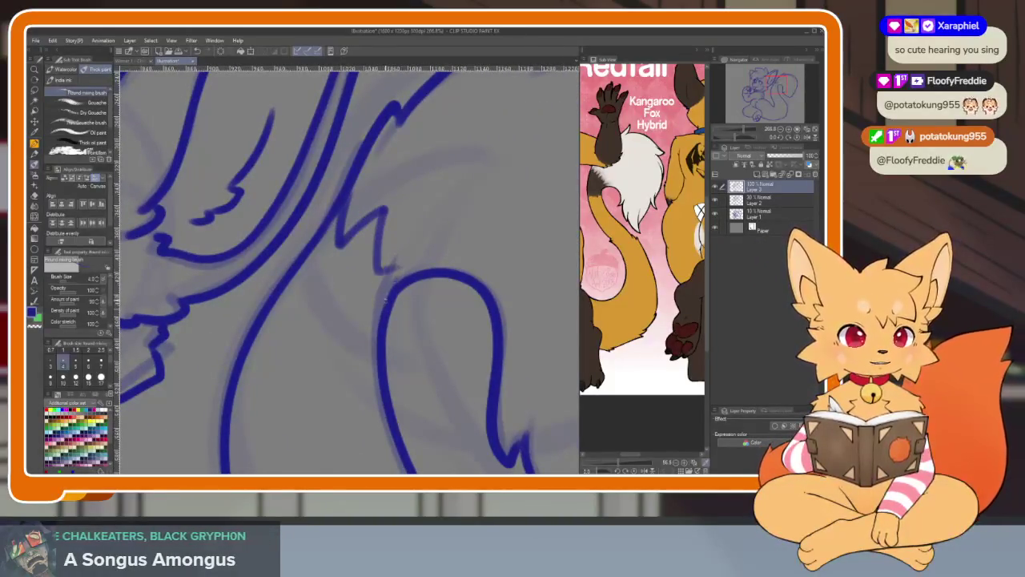
{"action": "mouse_move", "coordinate": [285, 277]}
{"action": "left_mouse_down"}
{"action": "mouse_move", "coordinate": [277, 341]}
{"action": "mouse_move", "coordinate": [304, 324]}
{"action": "mouse_move", "coordinate": [336, 383]}
{"action": "left_mouse_up"}
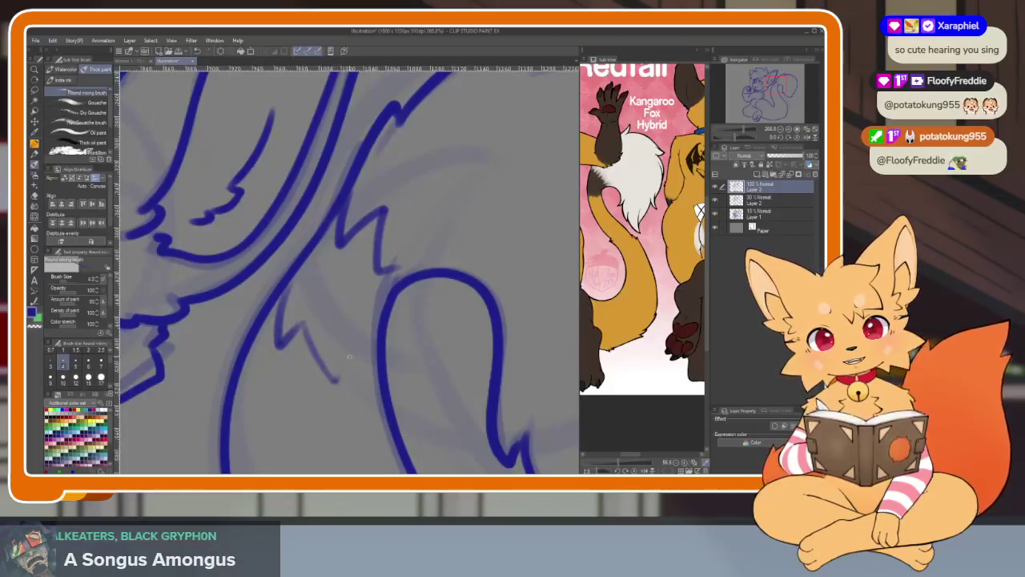
Adjust the Sub View reference to show the fox's back.
{"action": "scroll", "coordinate": [403, 395], "scroll_direction": "down", "scroll_amount": 5}
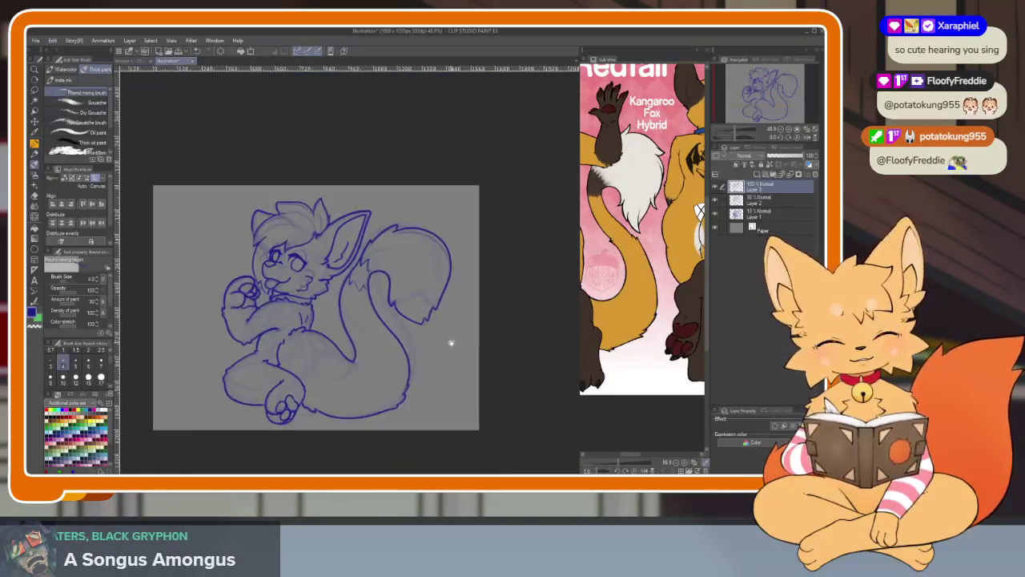
{"action": "left_click_drag", "start_coordinate": [641, 241], "coordinate": [573, 288]}
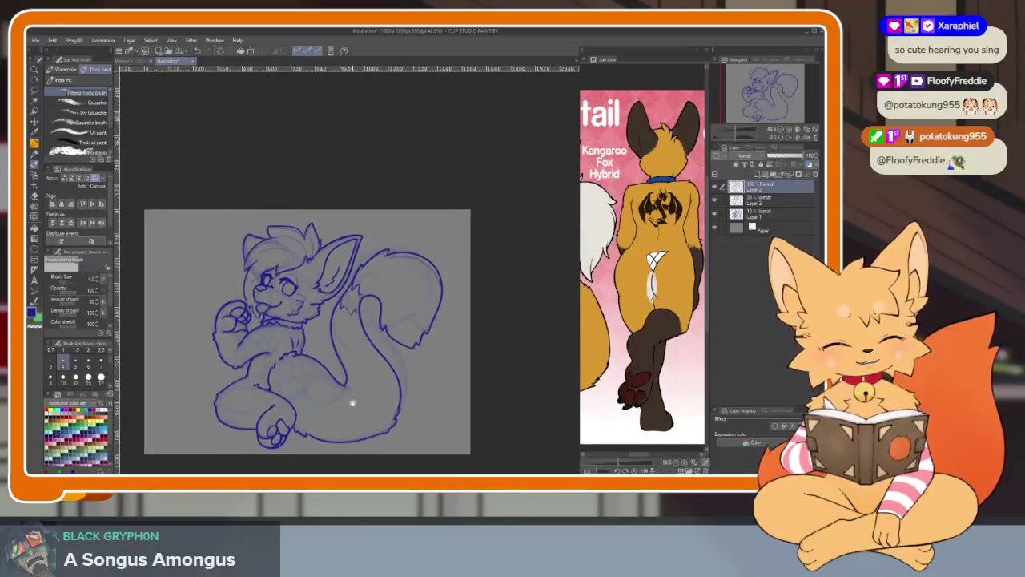
{"action": "left_click_drag", "start_coordinate": [417, 403], "coordinate": [423, 427]}
{"action": "mouse_move", "coordinate": [625, 335]}
{"action": "left_mouse_down"}
{"action": "mouse_move", "coordinate": [654, 357]}
{"action": "mouse_move", "coordinate": [662, 346]}
{"action": "left_mouse_up"}
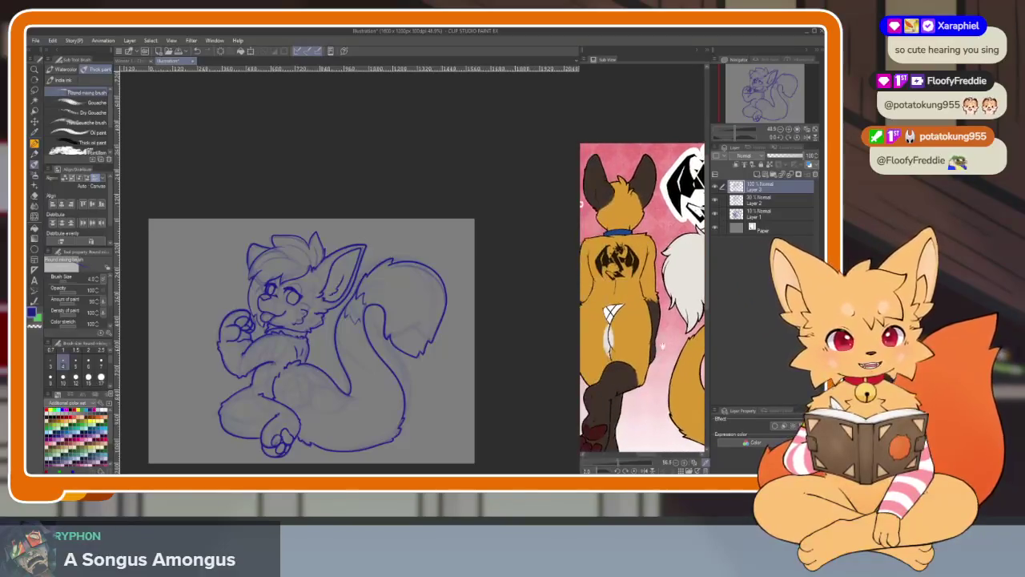
{"action": "scroll", "coordinate": [412, 405], "scroll_direction": "up", "scroll_amount": 2}
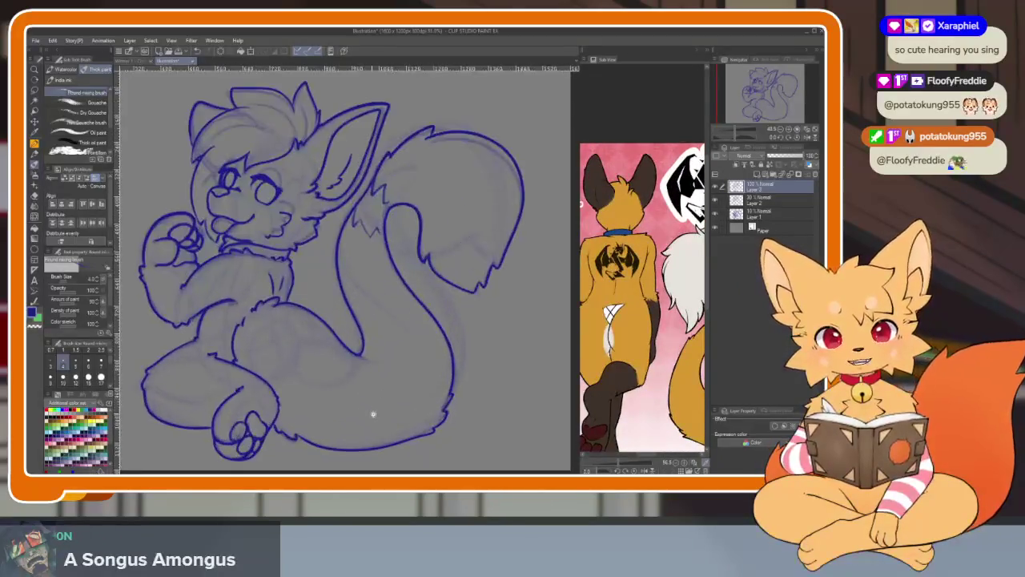
Select Layers 1–3 together and shift the whole drawing with the Move layer tool.
{"action": "left_click", "coordinate": [758, 212], "text": "shift"}
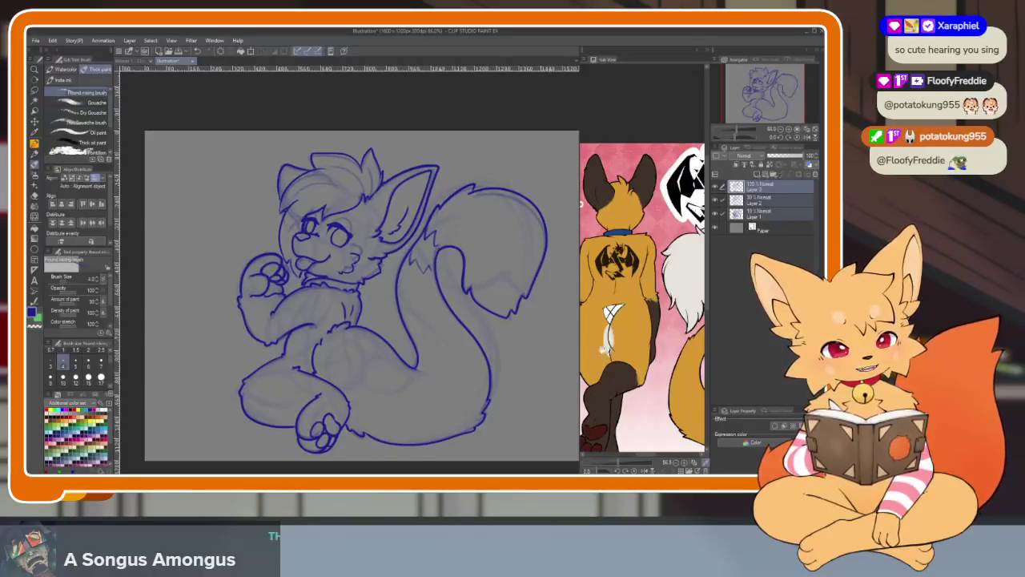
{"action": "key", "text": "k"}
{"action": "left_click_drag", "start_coordinate": [423, 378], "coordinate": [441, 400]}
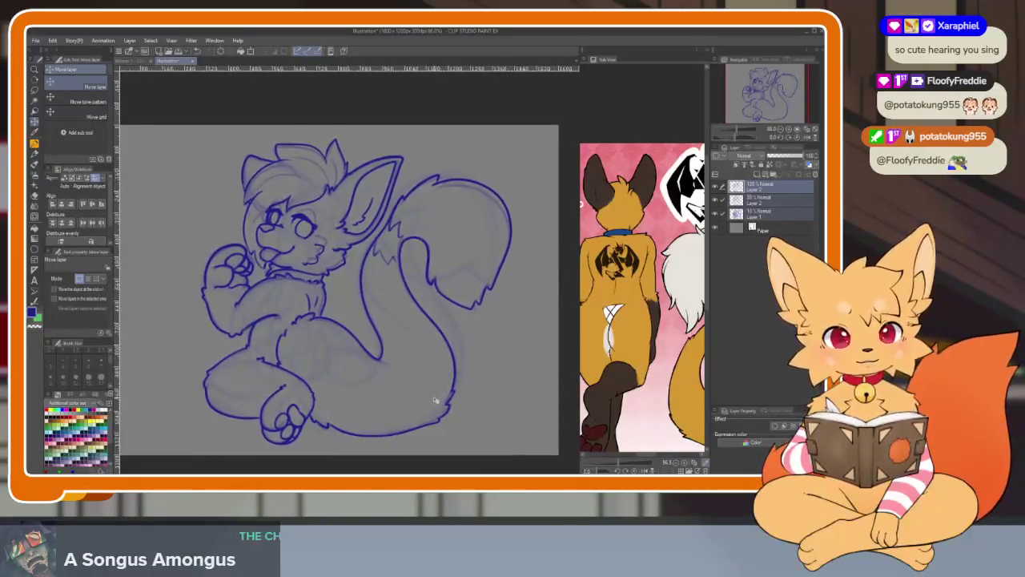
{"action": "scroll", "coordinate": [443, 399], "scroll_direction": "down", "scroll_amount": 2}
{"action": "scroll", "coordinate": [444, 394], "scroll_direction": "up", "scroll_amount": 1}
{"action": "scroll", "coordinate": [447, 391], "scroll_direction": "up", "scroll_amount": 1}
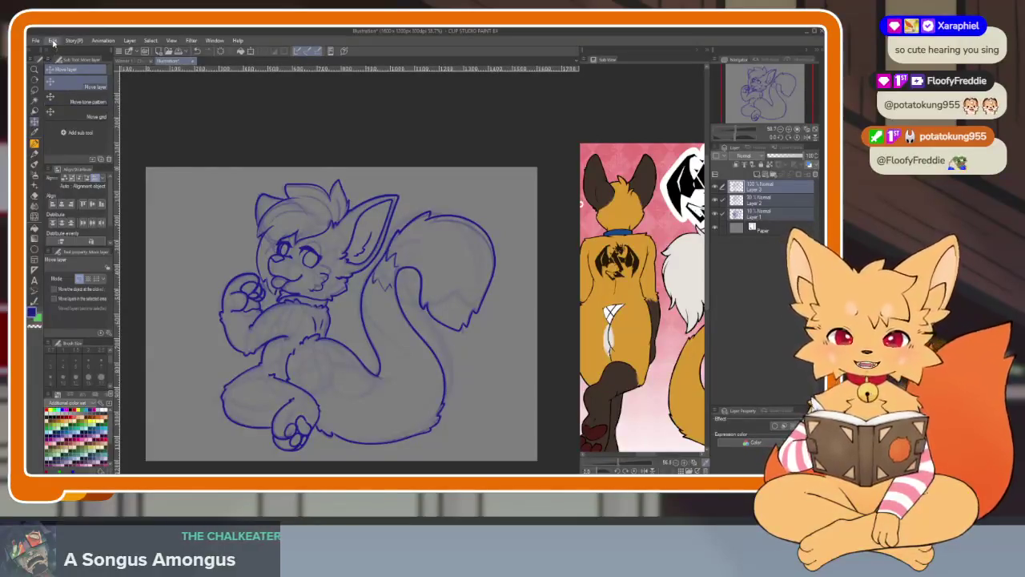
Nudge the linework slightly up-left and hide all palettes.
{"action": "left_click", "coordinate": [52, 40]}
{"action": "mouse_move", "coordinate": [73, 261]}
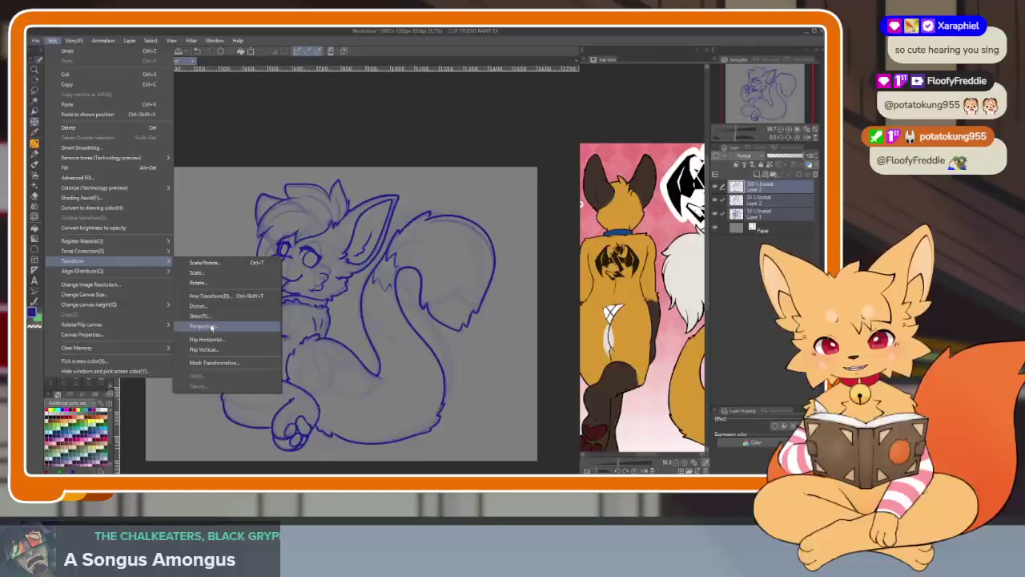
{"action": "left_click", "coordinate": [241, 98]}
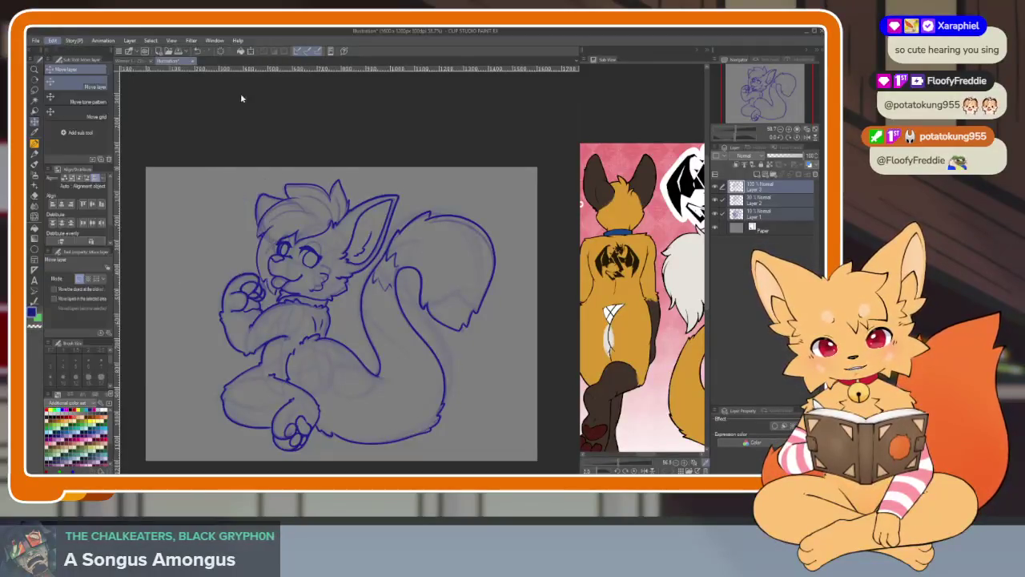
{"action": "left_click_drag", "start_coordinate": [241, 97], "coordinate": [237, 96]}
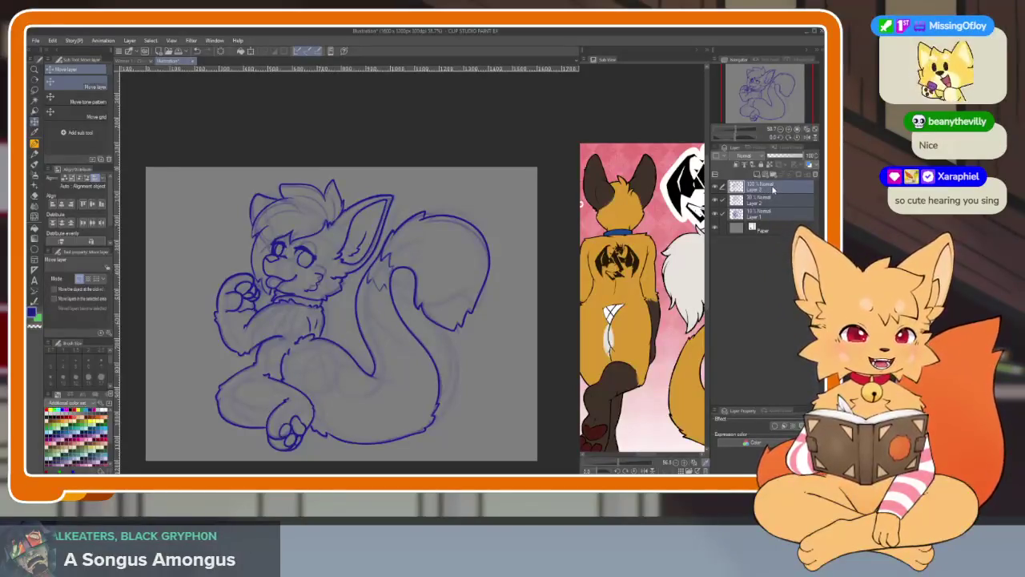
{"action": "key", "text": "Tab"}
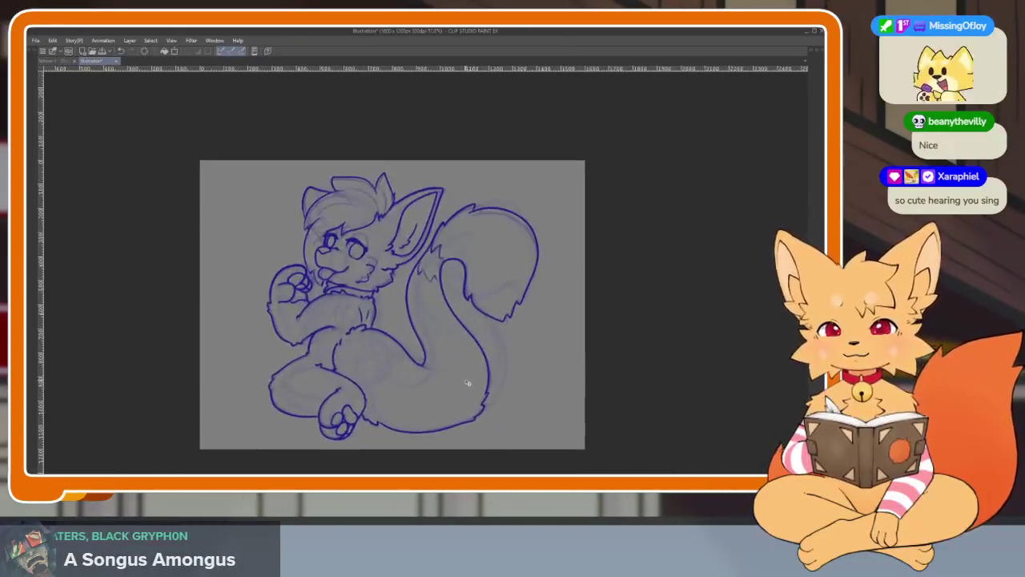
Save the drawing via Save As under the name 'Winner 2 - Redraw'.
{"action": "scroll", "coordinate": [468, 382], "scroll_direction": "up", "scroll_amount": 1}
{"action": "scroll", "coordinate": [469, 385], "scroll_direction": "up", "scroll_amount": 1}
{"action": "scroll", "coordinate": [471, 386], "scroll_direction": "up", "scroll_amount": 1}
{"action": "scroll", "coordinate": [475, 389], "scroll_direction": "up", "scroll_amount": 2}
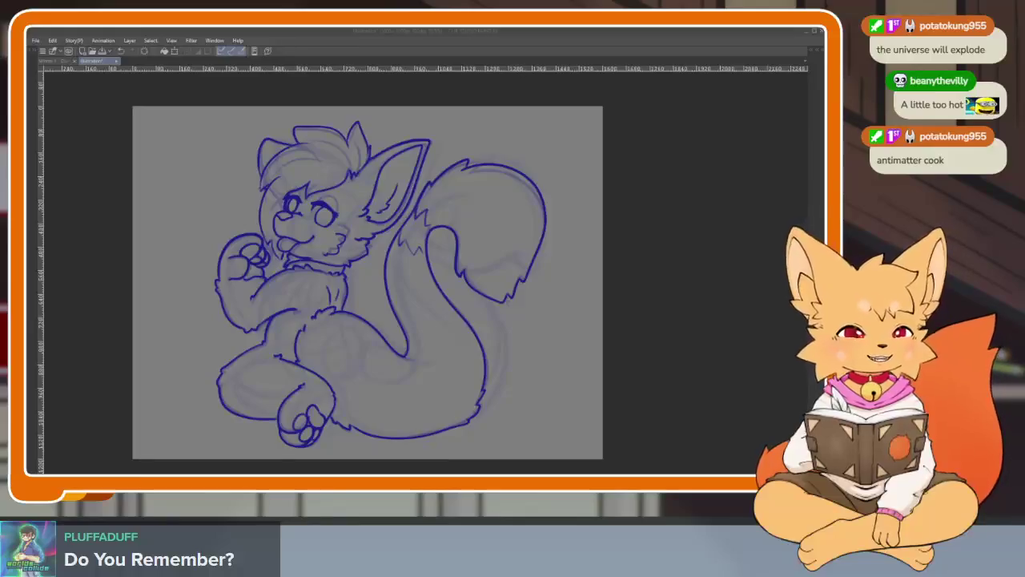
{"action": "key", "text": "Return"}
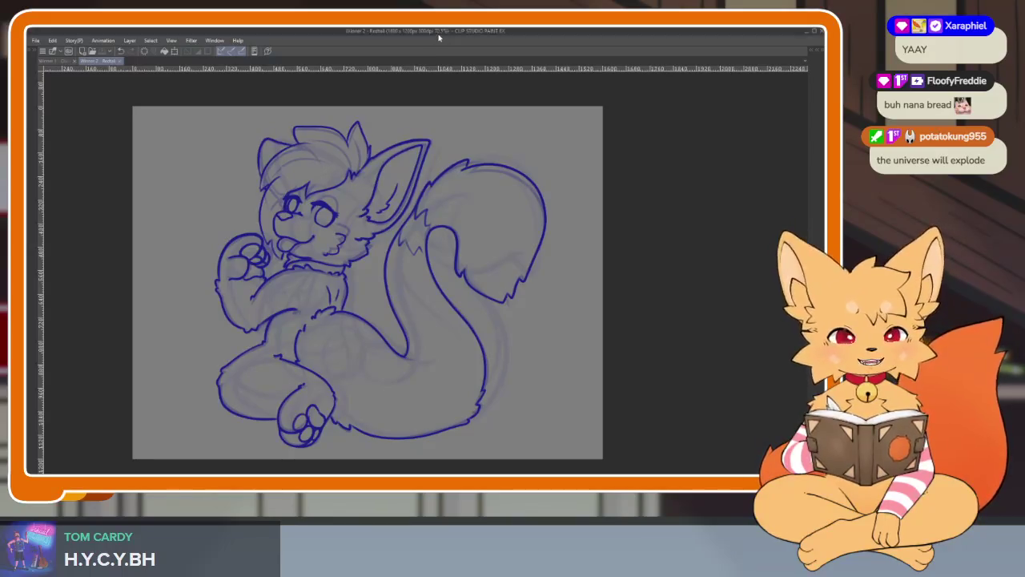
Fit the whole drawing to the window.
{"action": "scroll", "coordinate": [521, 355], "scroll_direction": "up", "scroll_amount": 1}
{"action": "scroll", "coordinate": [487, 361], "scroll_direction": "up", "scroll_amount": 2}
{"action": "scroll", "coordinate": [477, 363], "scroll_direction": "up", "scroll_amount": 1}
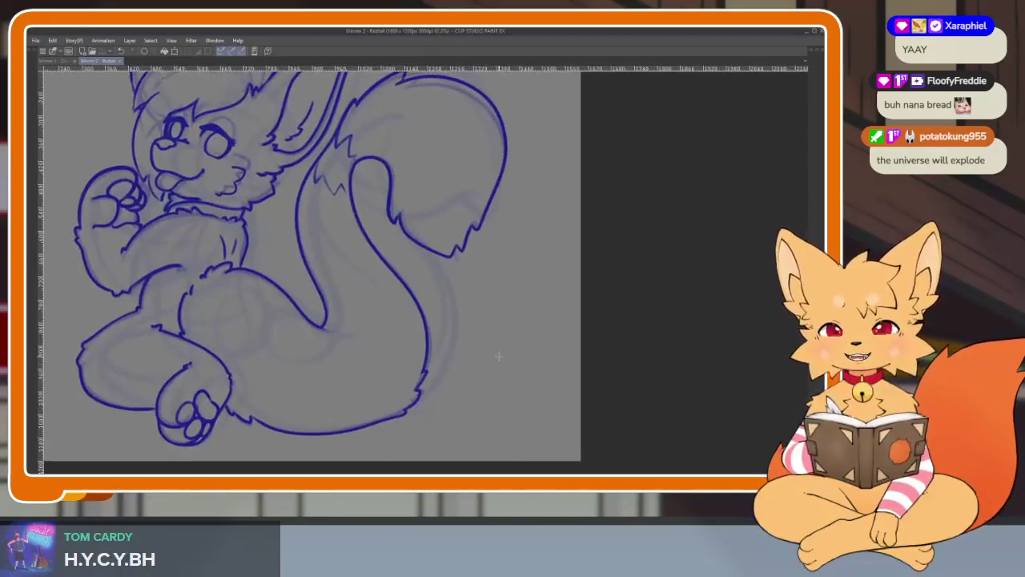
{"action": "scroll", "coordinate": [501, 389], "scroll_direction": "up", "scroll_amount": 1}
{"action": "scroll", "coordinate": [496, 377], "scroll_direction": "up", "scroll_amount": 1}
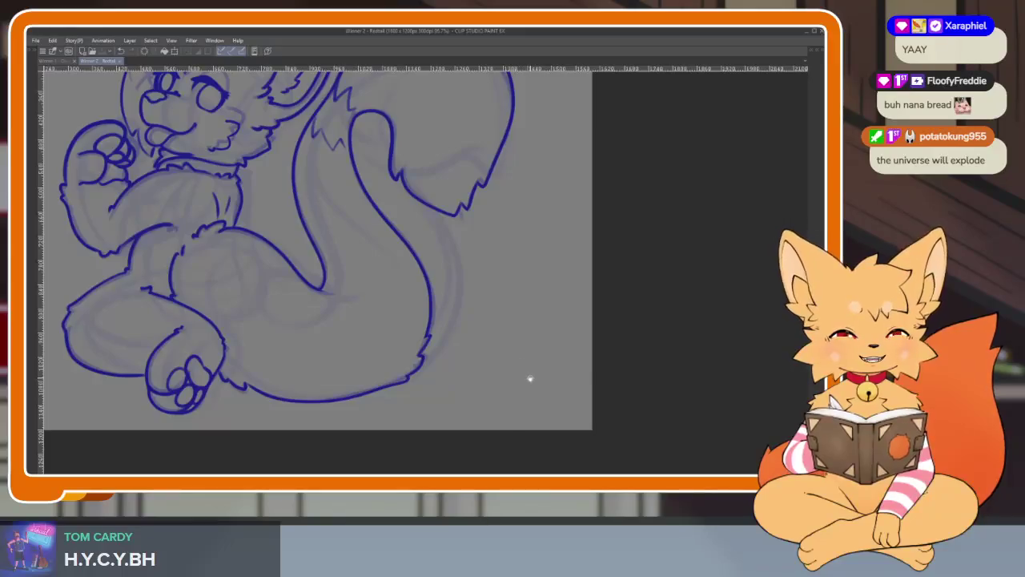
{"action": "scroll", "coordinate": [523, 371], "scroll_direction": "right", "scroll_amount": 1}
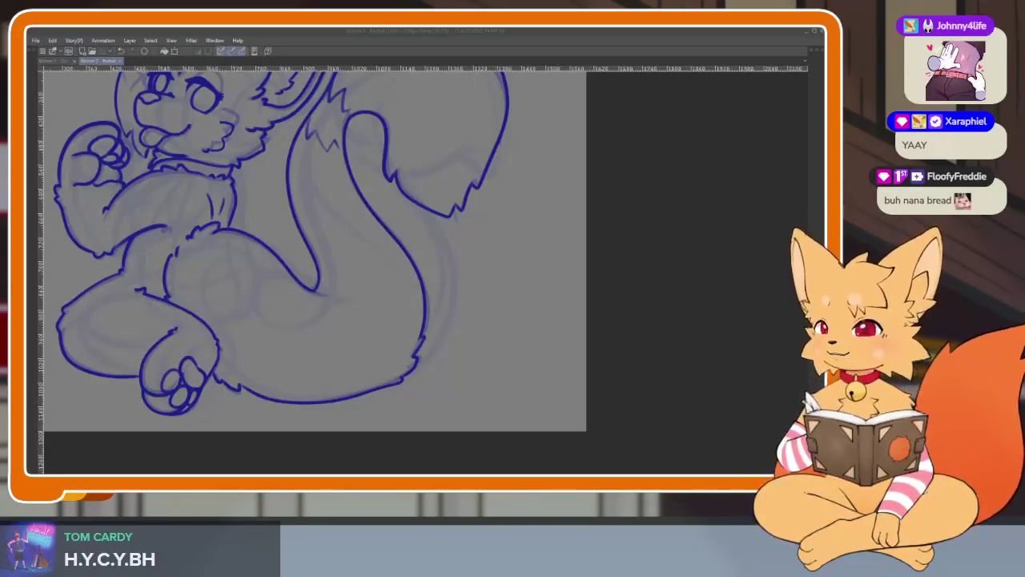
{"action": "key", "text": "ctrl+0"}
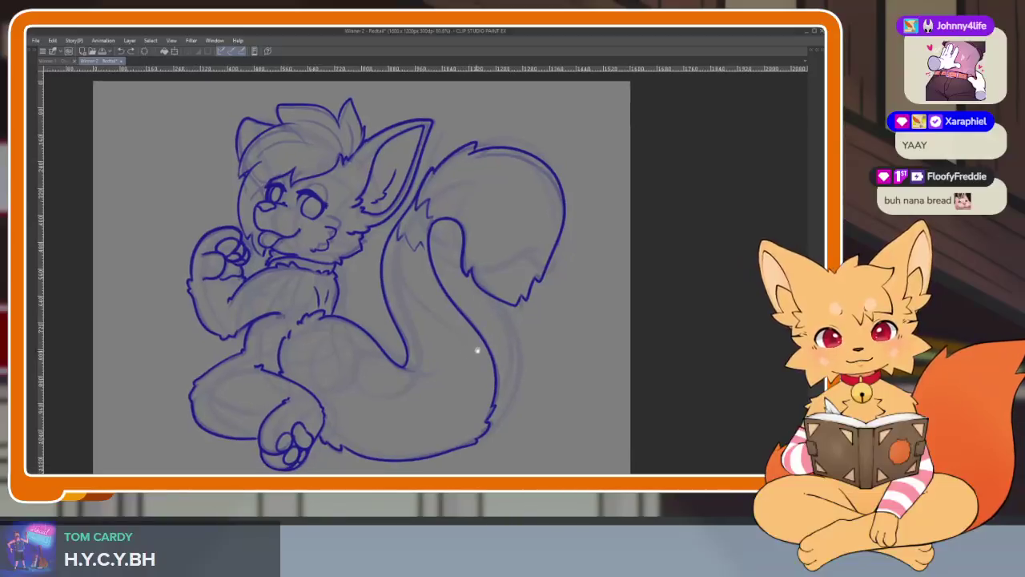
Flip the canvas horizontally and back to check the line art's proportions.
{"action": "scroll", "coordinate": [449, 371], "scroll_direction": "up", "scroll_amount": 1}
{"action": "scroll", "coordinate": [442, 382], "scroll_direction": "down", "scroll_amount": 2}
{"action": "scroll", "coordinate": [449, 380], "scroll_direction": "up", "scroll_amount": 1}
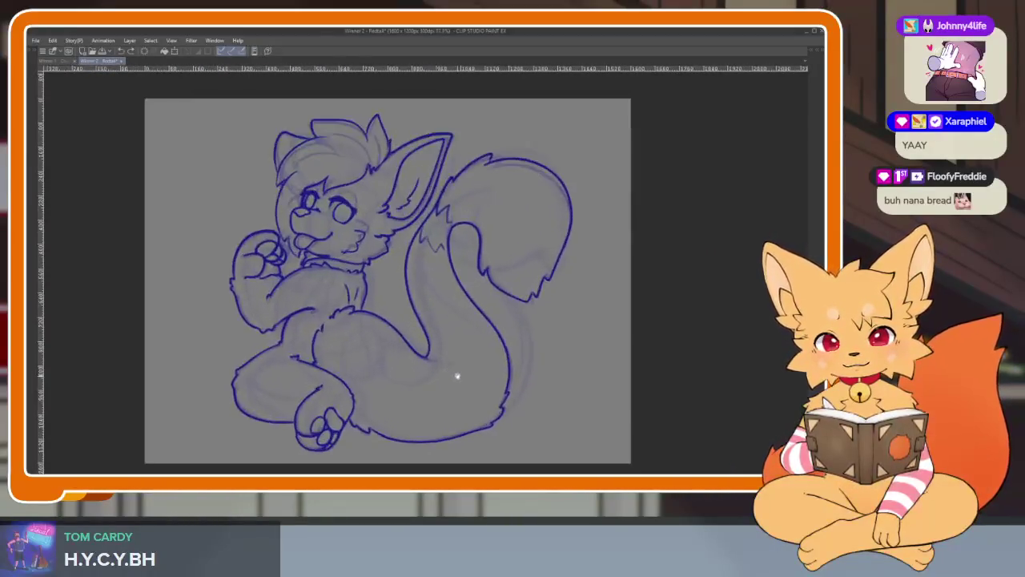
{"action": "scroll", "coordinate": [487, 356], "scroll_direction": "down", "scroll_amount": 1}
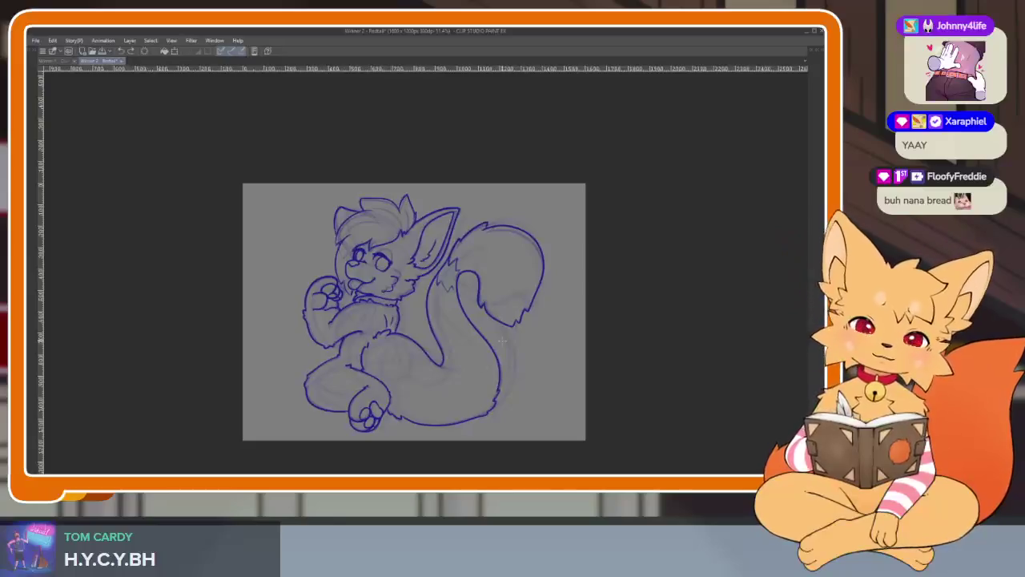
{"action": "key", "text": "h"}
{"action": "key", "text": "h"}
{"action": "key", "text": "h"}
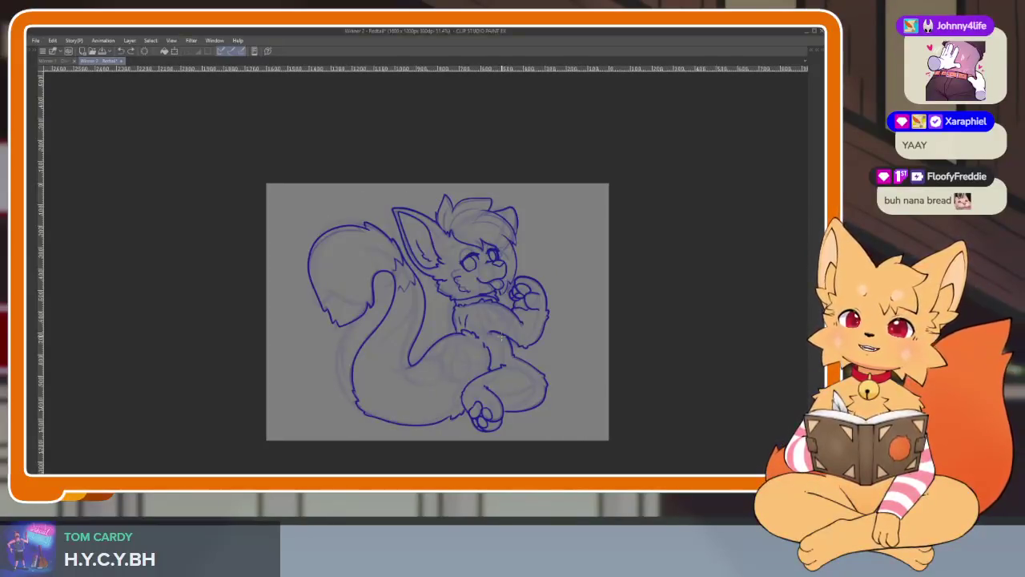
{"action": "key", "text": "h"}
{"action": "key", "text": "h"}
{"action": "key", "text": "h"}
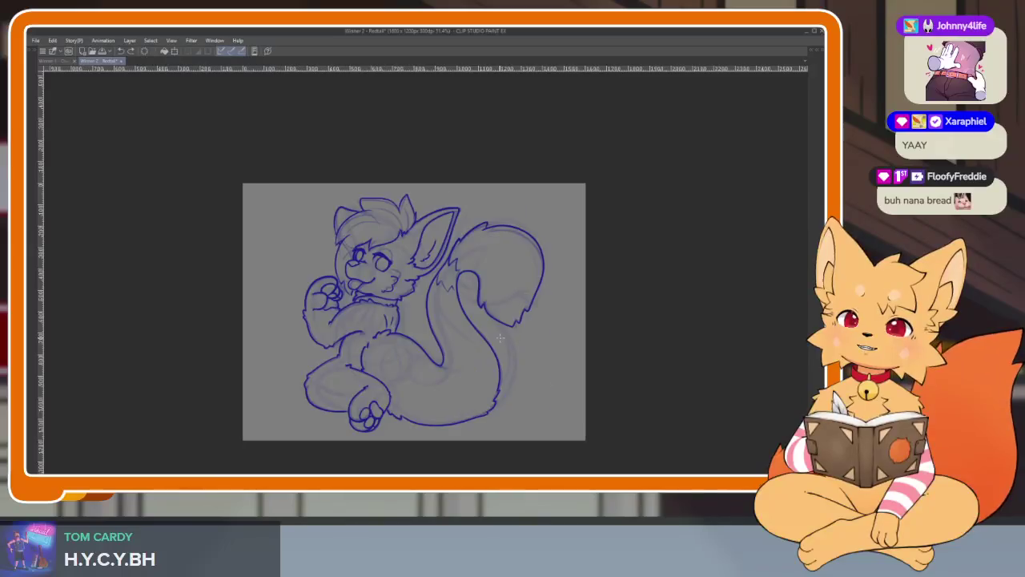
{"action": "key", "text": "h"}
{"action": "key", "text": "h"}
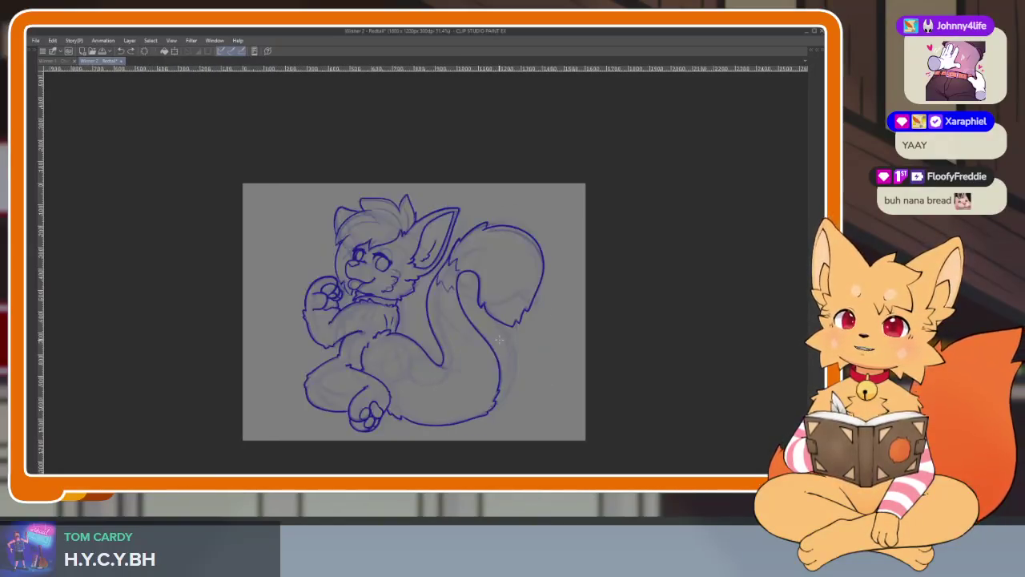
Toggle the palettes on and off, then add a faint light stroke near the cheek.
{"action": "left_click_drag", "start_coordinate": [449, 322], "coordinate": [464, 355]}
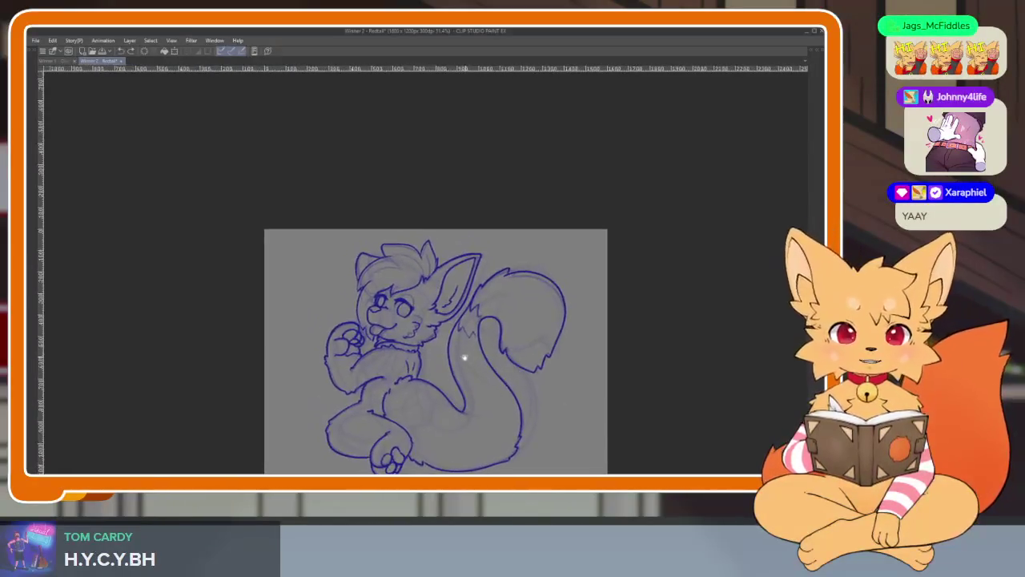
{"action": "scroll", "coordinate": [464, 354], "scroll_direction": "up", "scroll_amount": 2}
{"action": "key", "text": "Tab"}
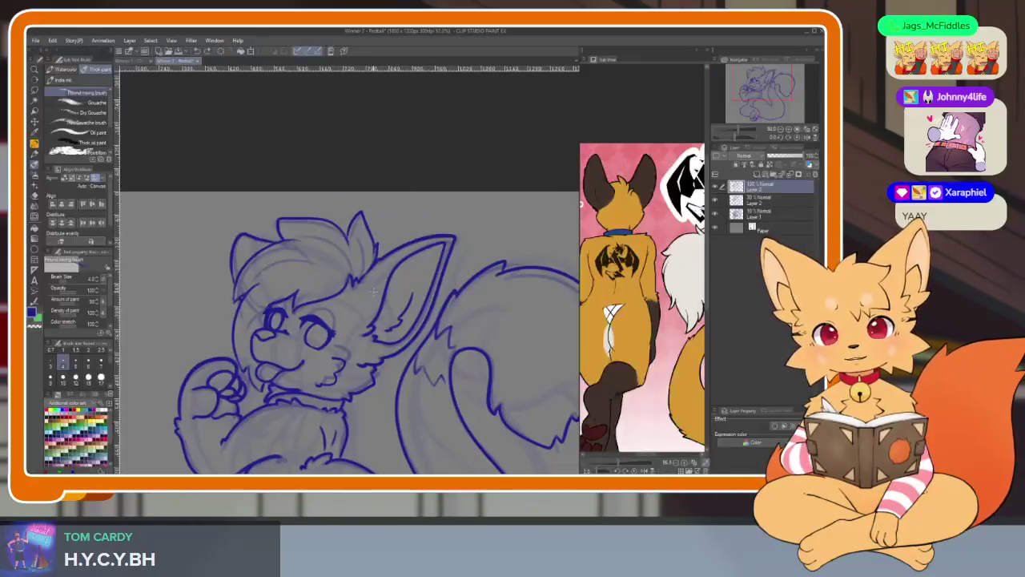
{"action": "key", "text": "Tab"}
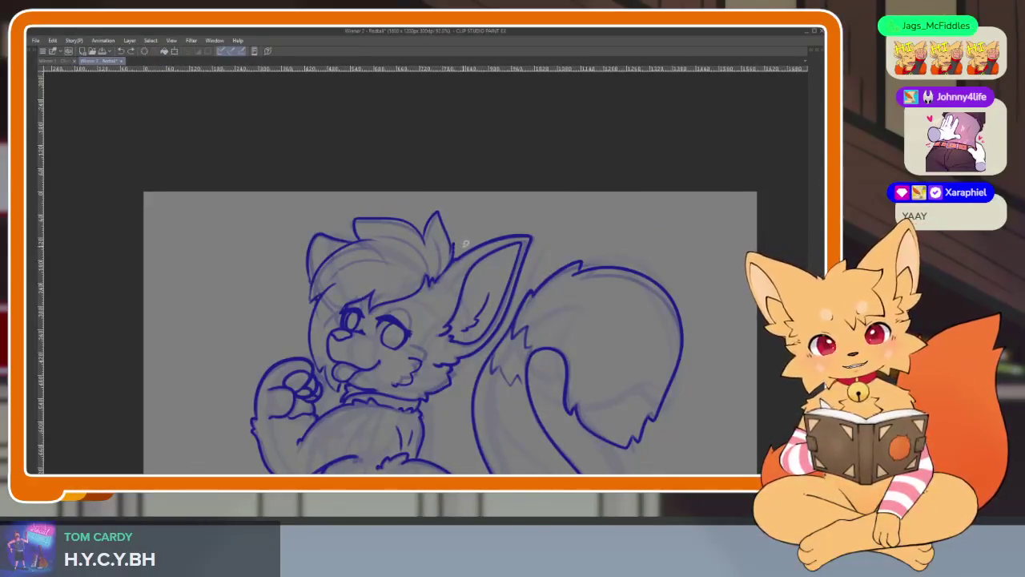
{"action": "left_click_drag", "start_coordinate": [437, 271], "coordinate": [435, 366]}
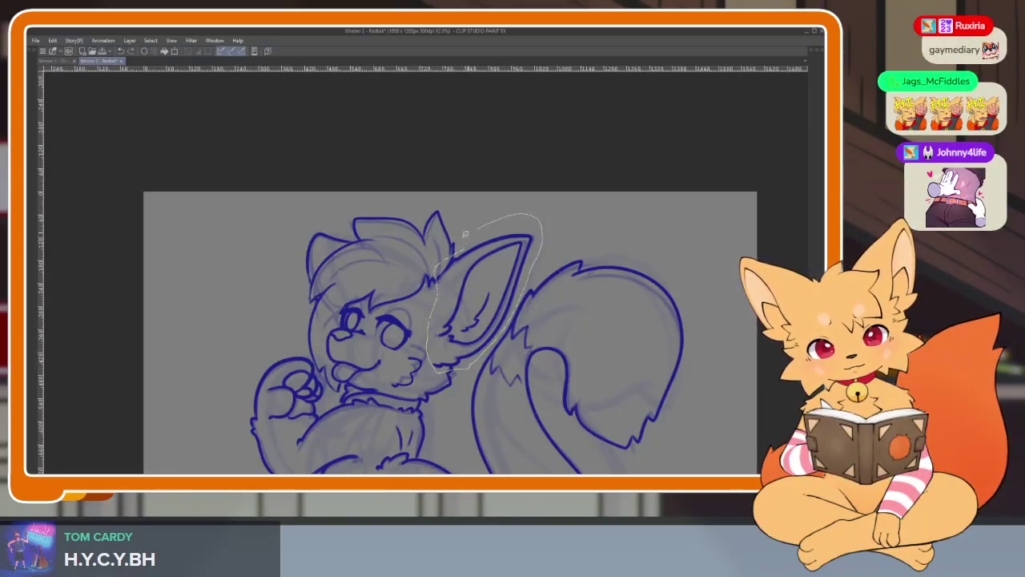
Lasso the large right ear and move and tilt it slightly left with a transform.
{"action": "left_click_drag", "start_coordinate": [496, 340], "coordinate": [457, 250]}
{"action": "scroll", "coordinate": [511, 234], "scroll_direction": "down", "scroll_amount": 2}
{"action": "scroll", "coordinate": [511, 235], "scroll_direction": "up", "scroll_amount": 2}
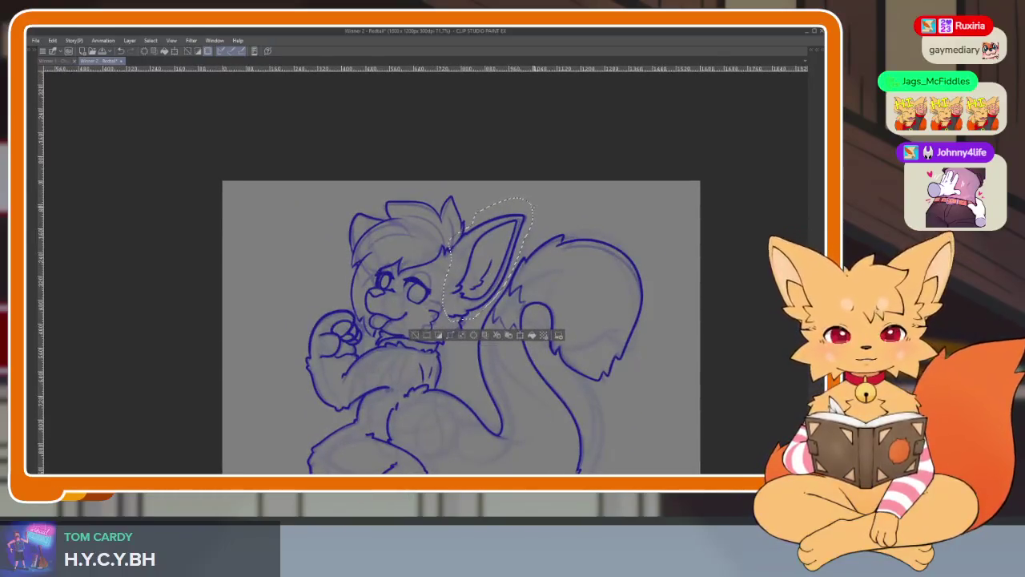
{"action": "key", "text": "ctrl+t"}
{"action": "left_click_drag", "start_coordinate": [488, 261], "coordinate": [498, 270]}
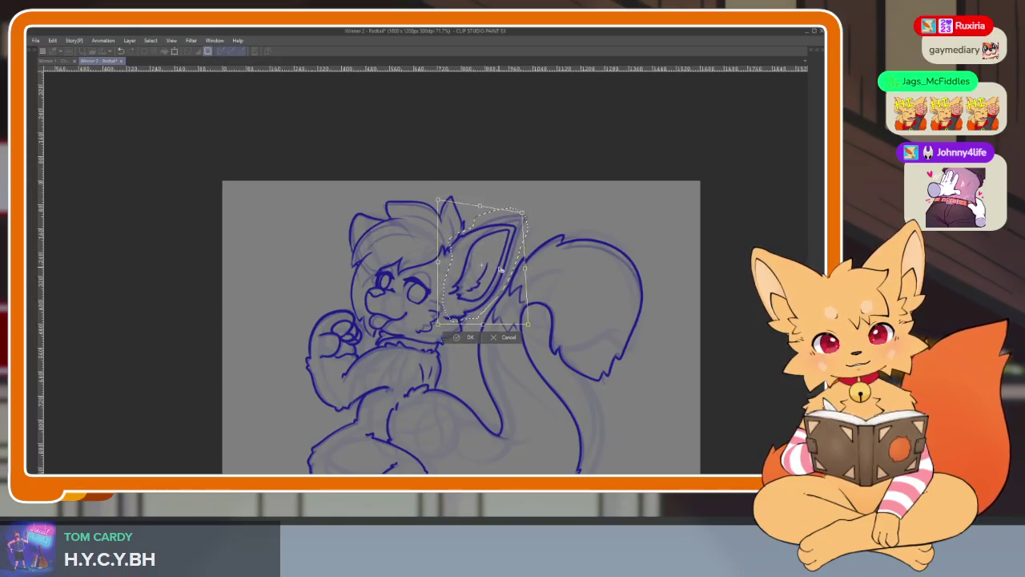
{"action": "left_click", "coordinate": [463, 337]}
Flip the canvas horizontally back and forth to check the adjusted ear.
{"action": "scroll", "coordinate": [563, 338], "scroll_direction": "down", "scroll_amount": 3}
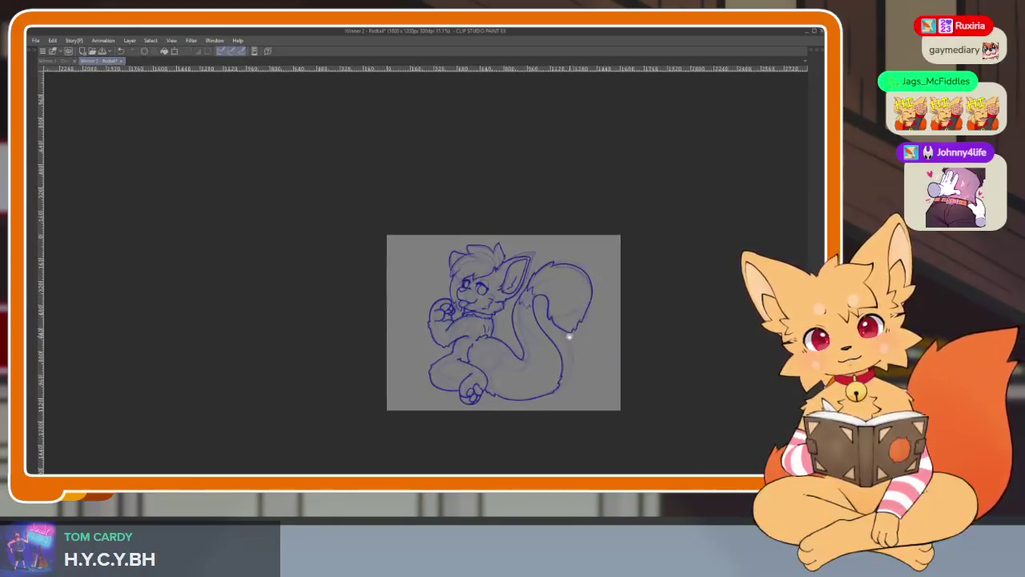
{"action": "scroll", "coordinate": [569, 336], "scroll_direction": "up", "scroll_amount": 2}
{"action": "key", "text": "h"}
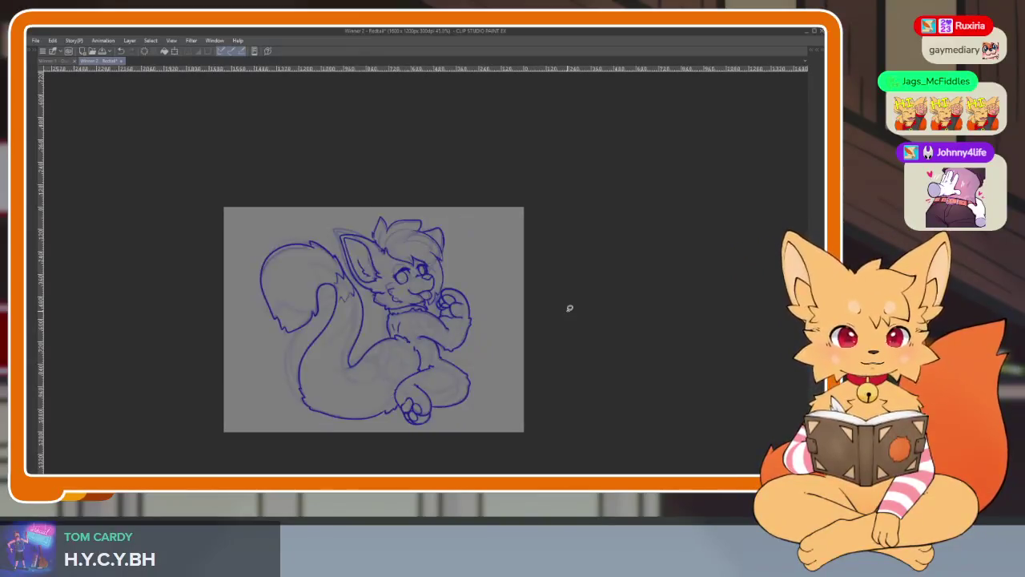
{"action": "key", "text": "h"}
{"action": "key", "text": "h"}
{"action": "key", "text": "h"}
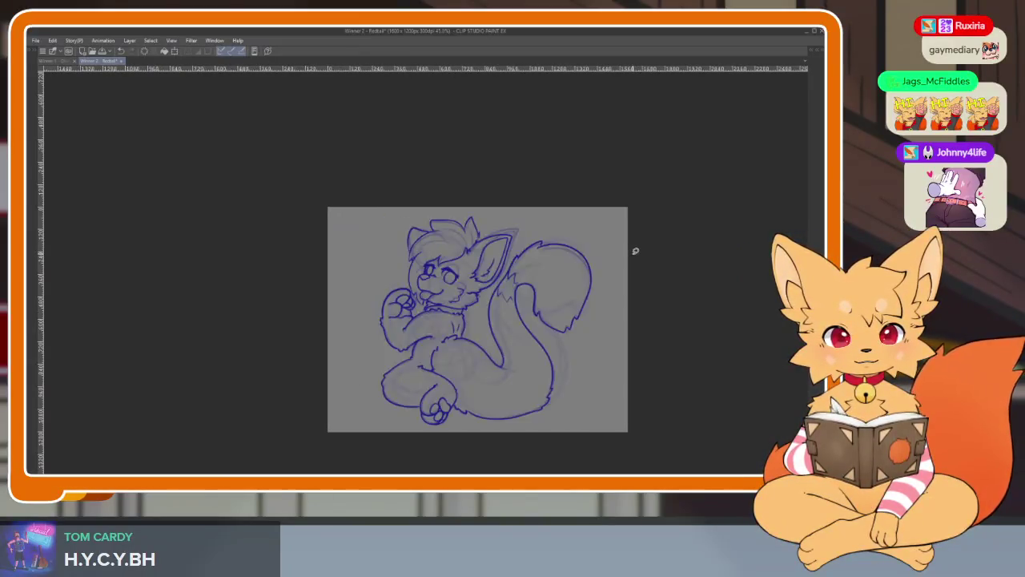
{"action": "key", "text": "h"}
{"action": "key", "text": "h"}
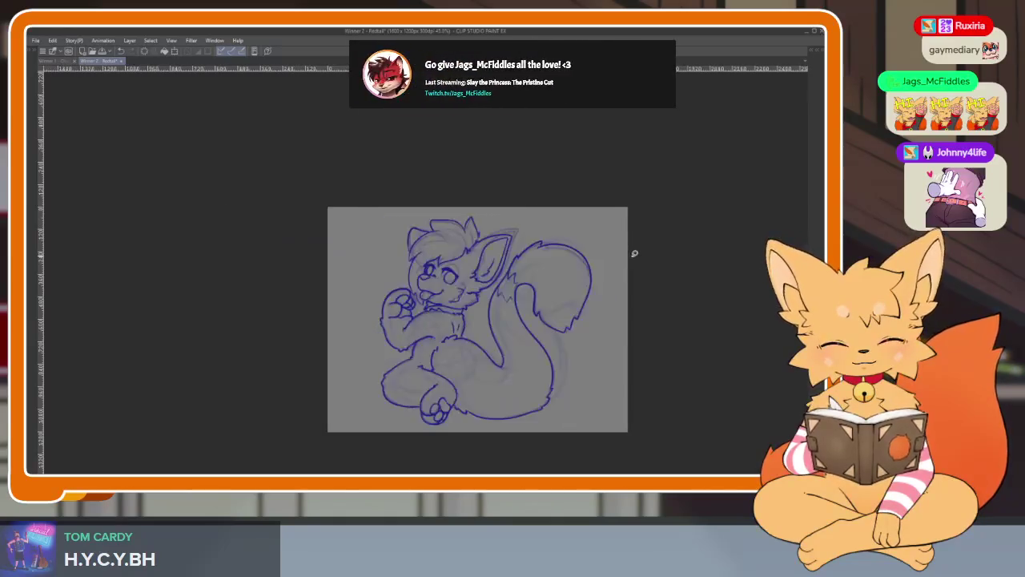
{"action": "scroll", "coordinate": [468, 339], "scroll_direction": "up", "scroll_amount": 2}
{"action": "scroll", "coordinate": [454, 337], "scroll_direction": "up", "scroll_amount": 3}
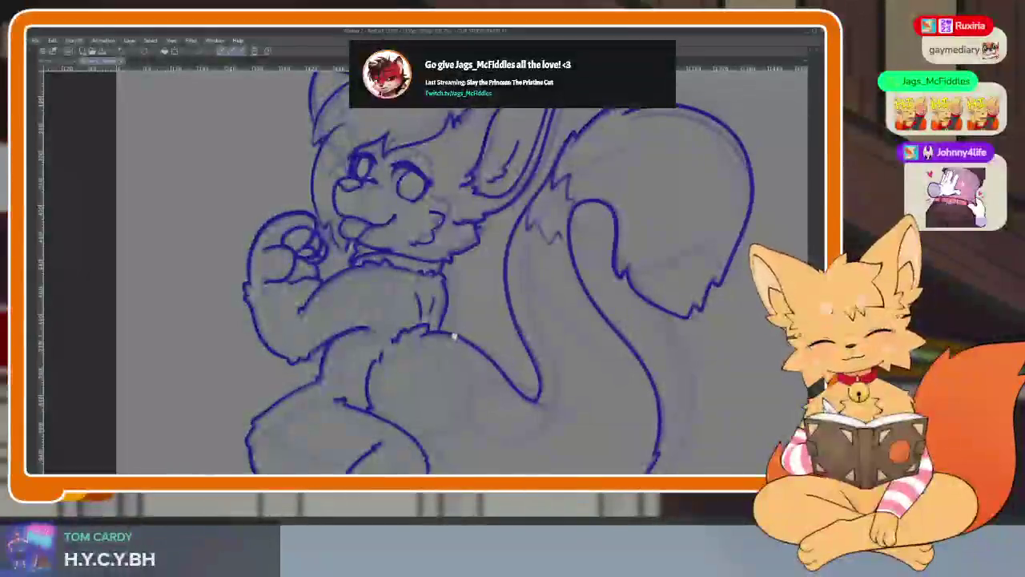
Draw a trial stroke along the belly edge, then undo it.
{"action": "scroll", "coordinate": [454, 337], "scroll_direction": "up", "scroll_amount": 3}
{"action": "left_click_drag", "start_coordinate": [434, 291], "coordinate": [428, 362]}
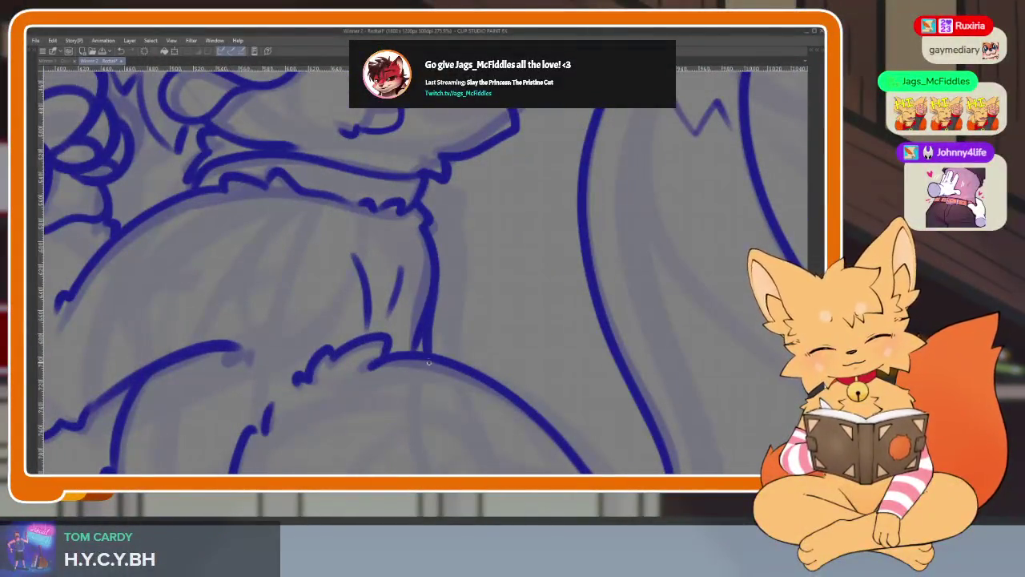
{"action": "key", "text": "ctrl+z"}
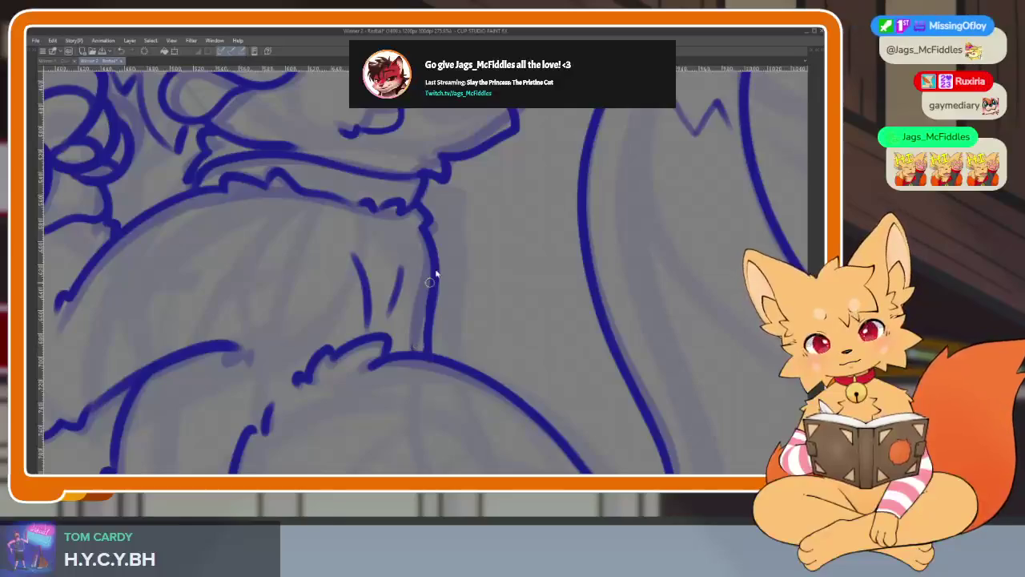
{"action": "key", "text": "ctrl+z"}
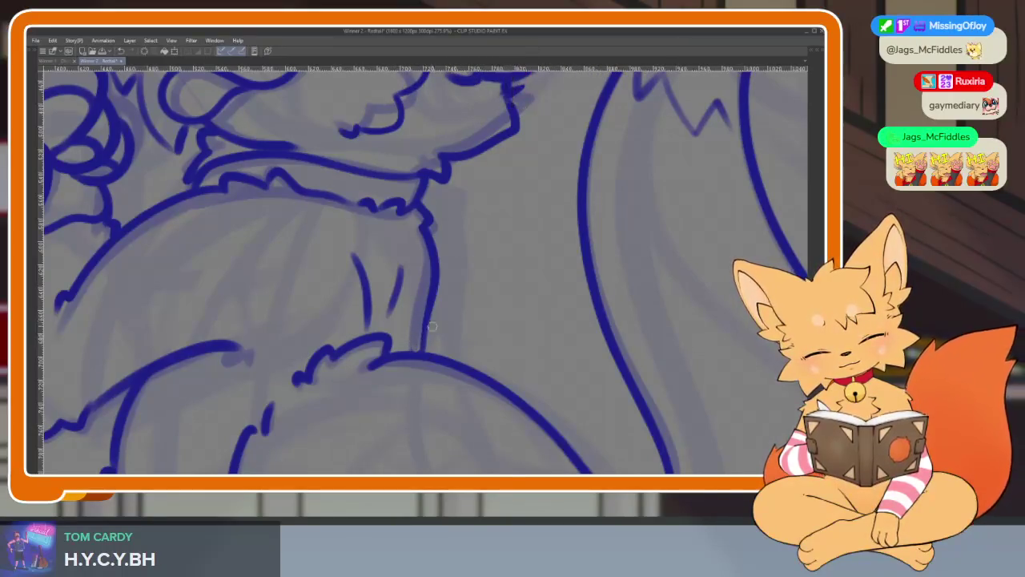
Zoom out and restore the palettes and reference image.
{"action": "scroll", "coordinate": [548, 316], "scroll_direction": "down", "scroll_amount": 5}
{"action": "scroll", "coordinate": [548, 316], "scroll_direction": "down", "scroll_amount": 2}
{"action": "scroll", "coordinate": [552, 360], "scroll_direction": "down", "scroll_amount": 2}
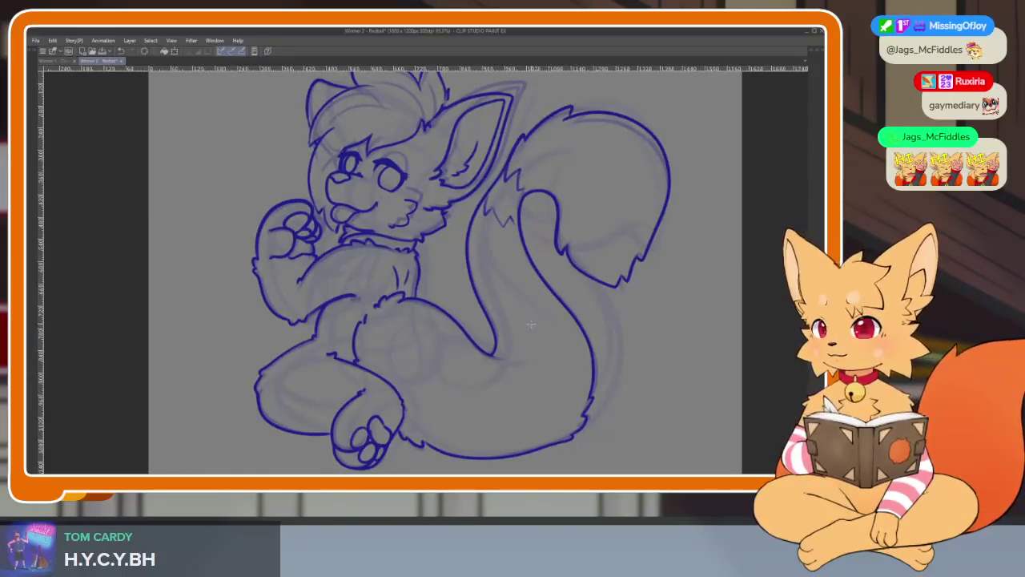
{"action": "scroll", "coordinate": [541, 365], "scroll_direction": "down", "scroll_amount": 1}
{"action": "left_click_drag", "start_coordinate": [542, 365], "coordinate": [529, 360]}
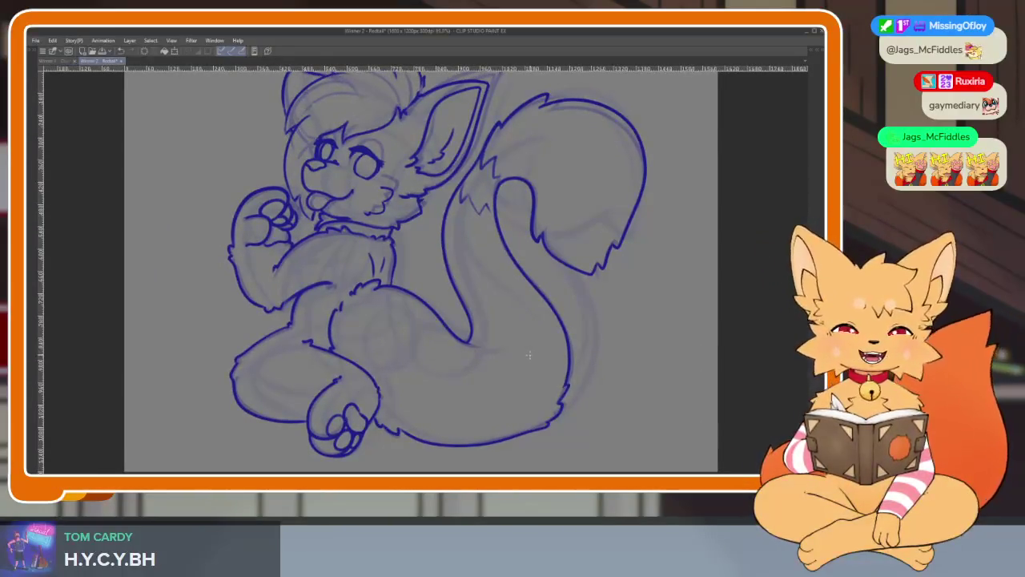
{"action": "scroll", "coordinate": [529, 361], "scroll_direction": "down", "scroll_amount": 1}
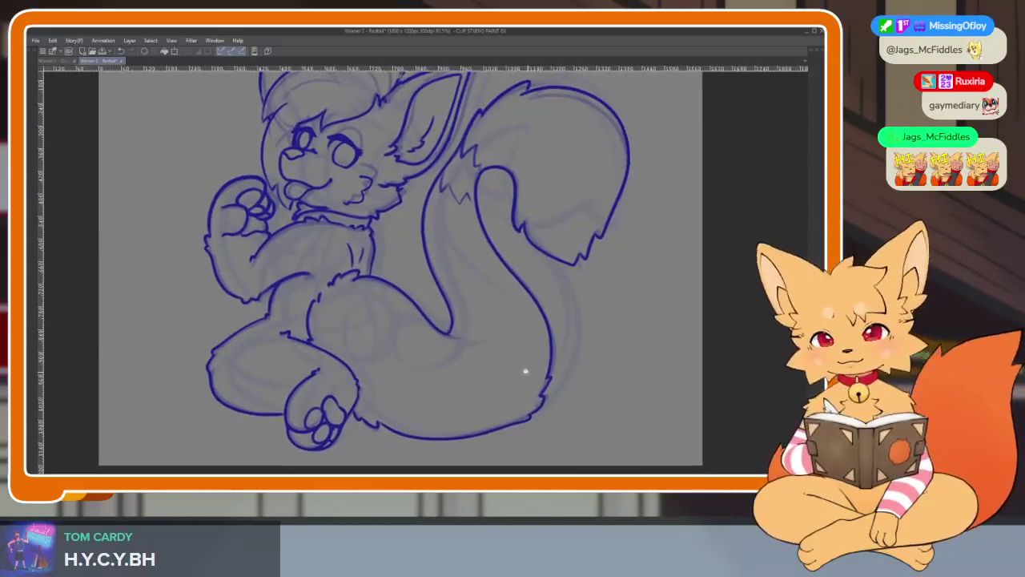
{"action": "scroll", "coordinate": [529, 368], "scroll_direction": "down", "scroll_amount": 1}
{"action": "scroll", "coordinate": [529, 373], "scroll_direction": "down", "scroll_amount": 1}
{"action": "key", "text": "Tab"}
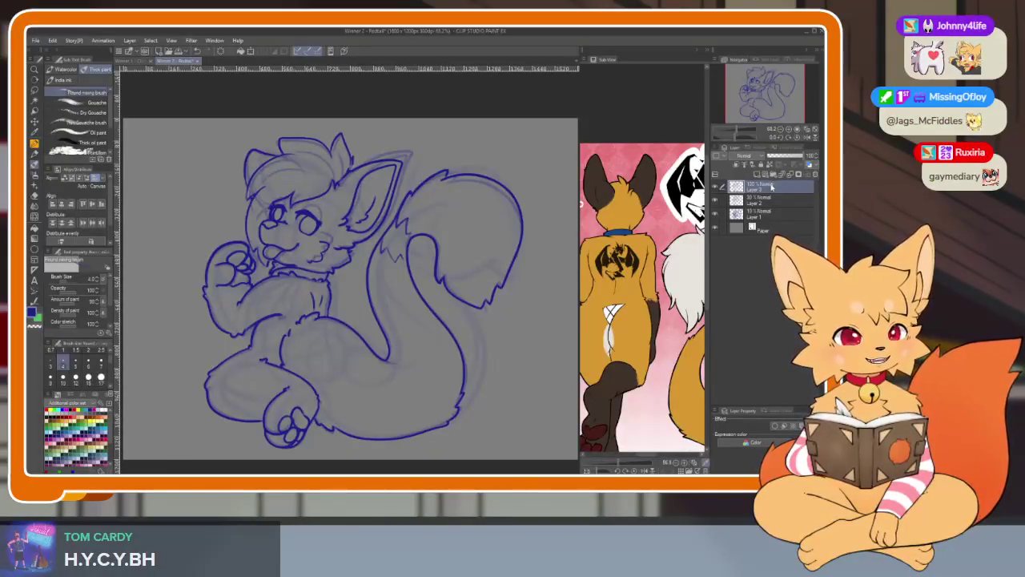
Hide and reshow the blue line art, select Layers 2, 1 and 3, and open the File menu.
{"action": "left_click", "coordinate": [715, 186]}
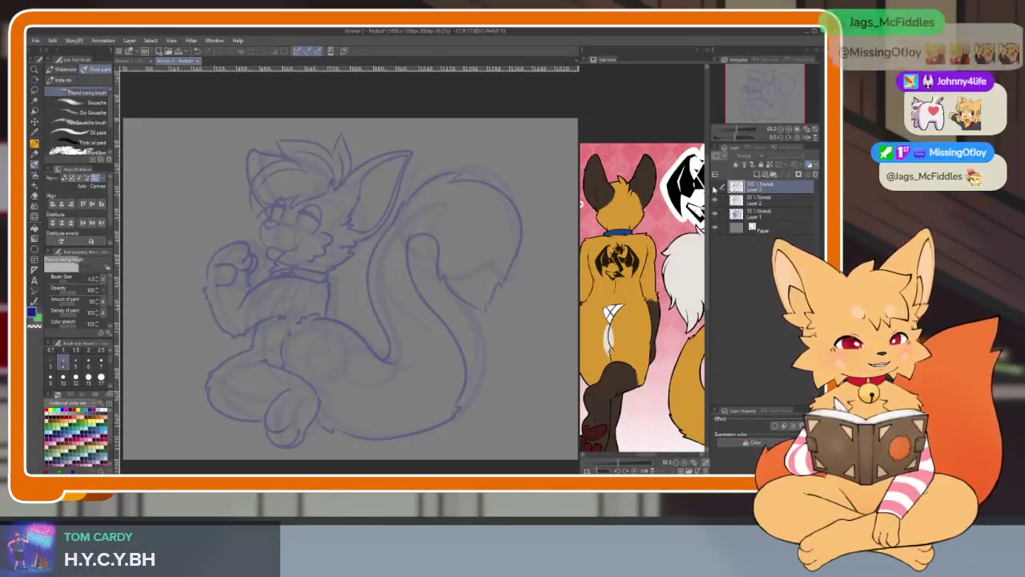
{"action": "left_click", "coordinate": [715, 186]}
{"action": "left_click", "coordinate": [766, 202]}
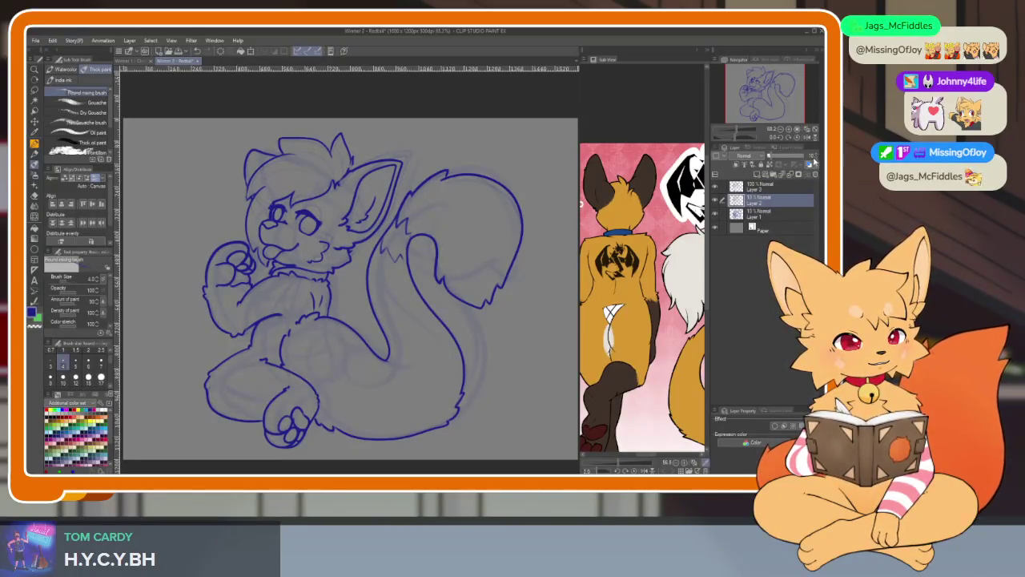
{"action": "left_click", "coordinate": [787, 212]}
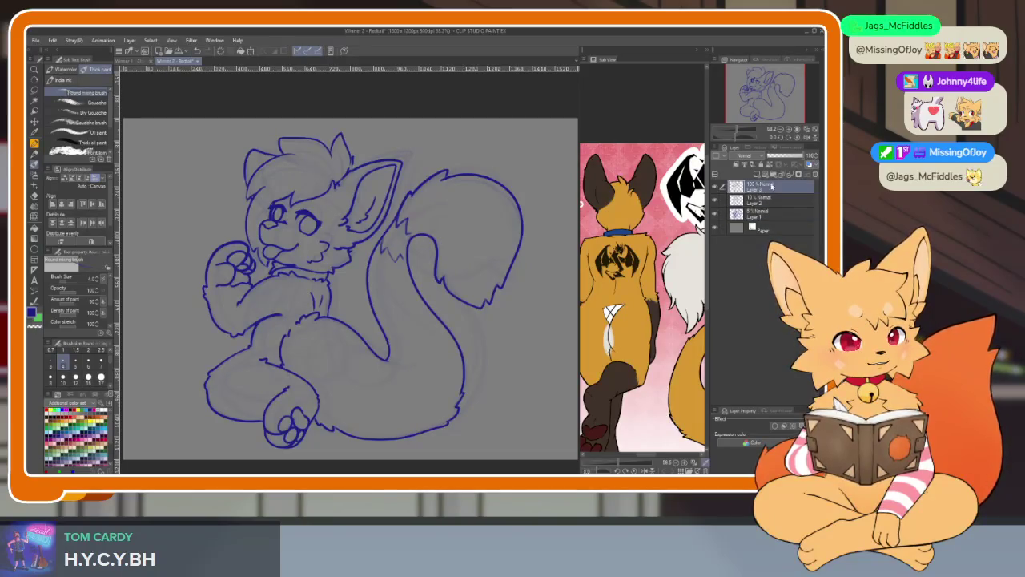
{"action": "left_click", "coordinate": [781, 186]}
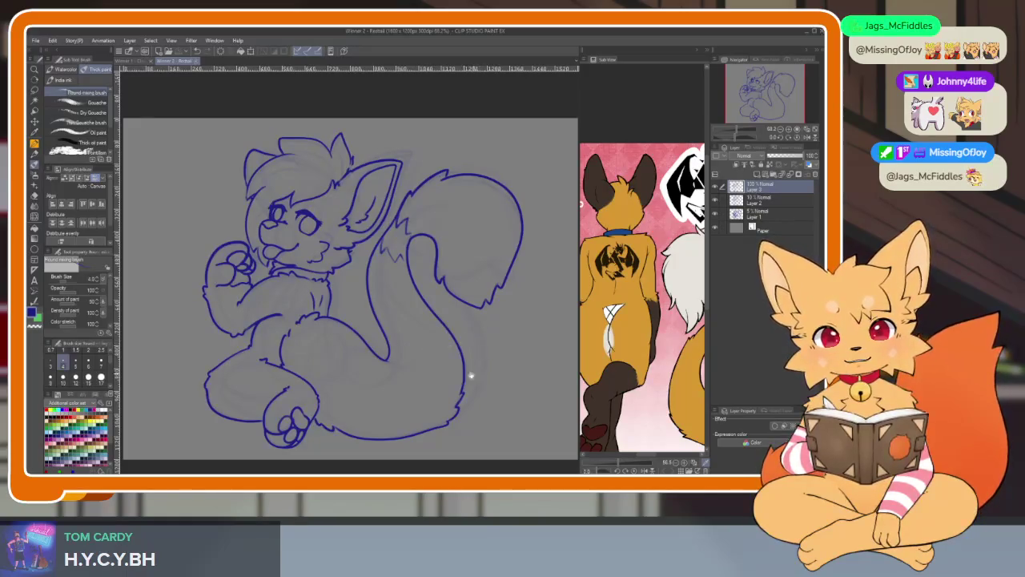
{"action": "scroll", "coordinate": [465, 374], "scroll_direction": "up", "scroll_amount": 2}
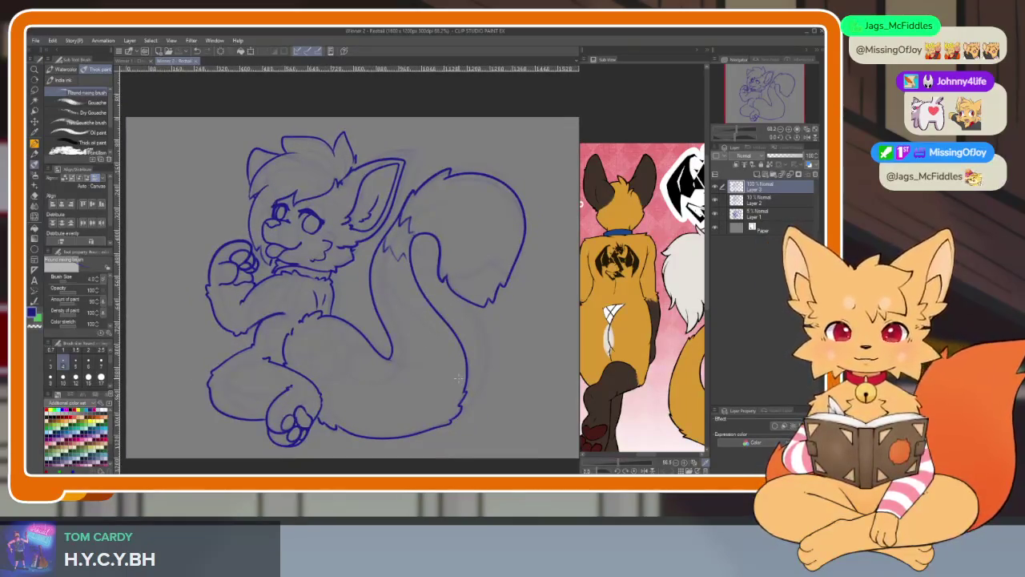
{"action": "left_click", "coordinate": [36, 40]}
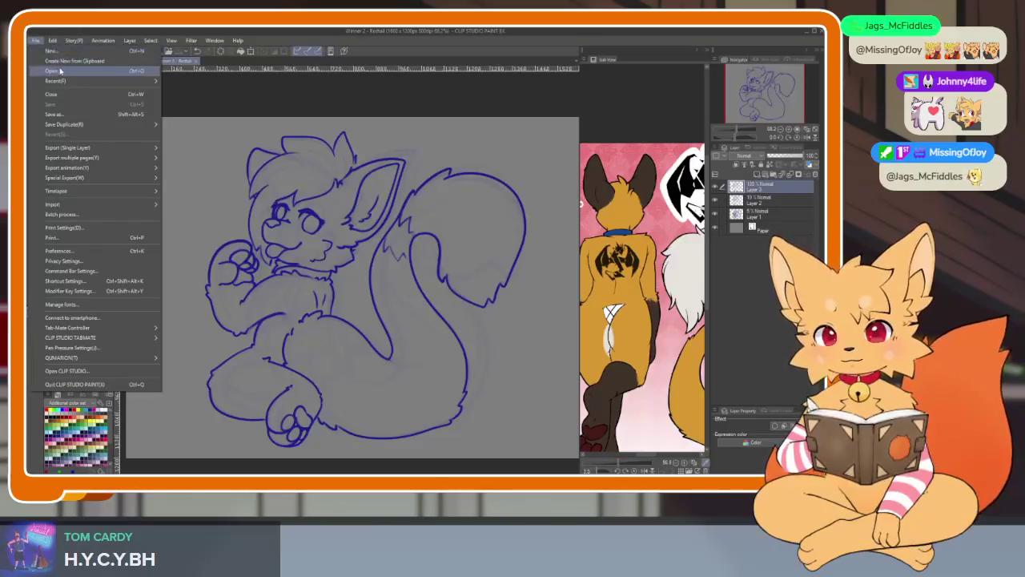
Create a new blank canvas at the illustration preset size and enlarge the reference sheet.
{"action": "left_click", "coordinate": [63, 52]}
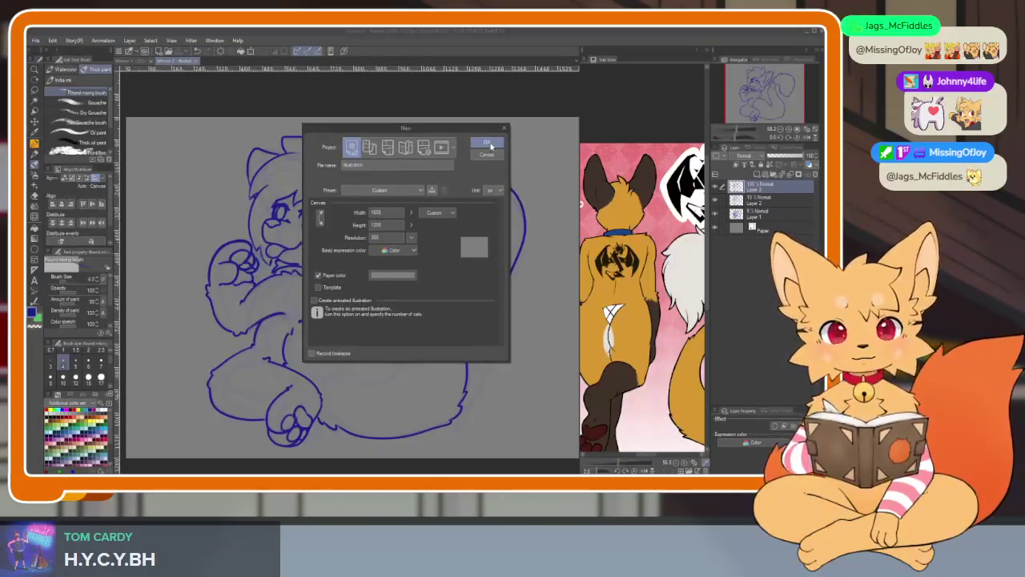
{"action": "left_click", "coordinate": [489, 143]}
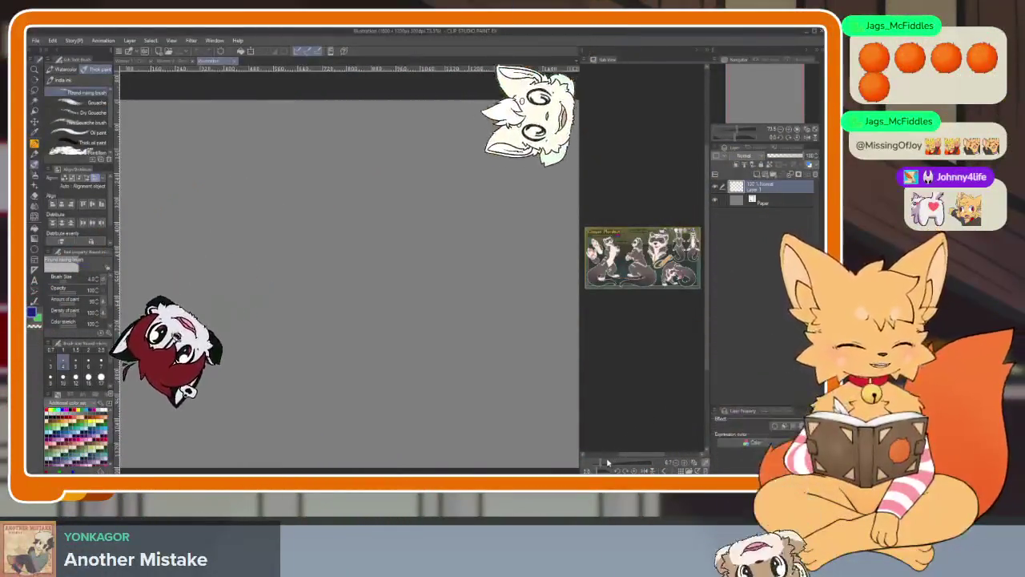
{"action": "left_click_drag", "start_coordinate": [599, 464], "coordinate": [617, 463]}
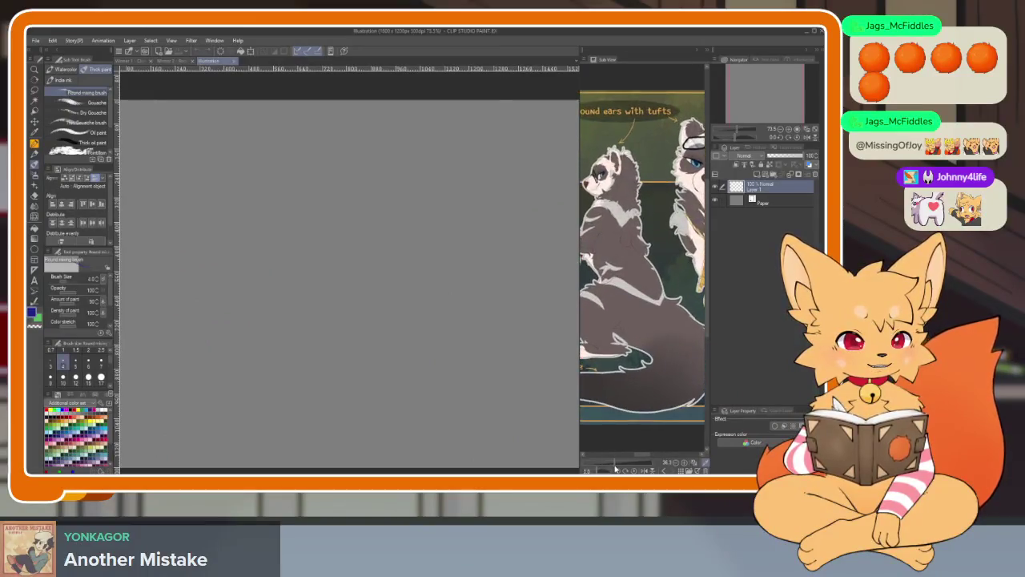
Pan the Sub View reference to the full-body Mordaut character, then draw a trial stroke.
{"action": "scroll", "coordinate": [633, 400], "scroll_direction": "up", "scroll_amount": 3}
{"action": "scroll", "coordinate": [641, 401], "scroll_direction": "up", "scroll_amount": 3}
{"action": "scroll", "coordinate": [649, 400], "scroll_direction": "up", "scroll_amount": 3}
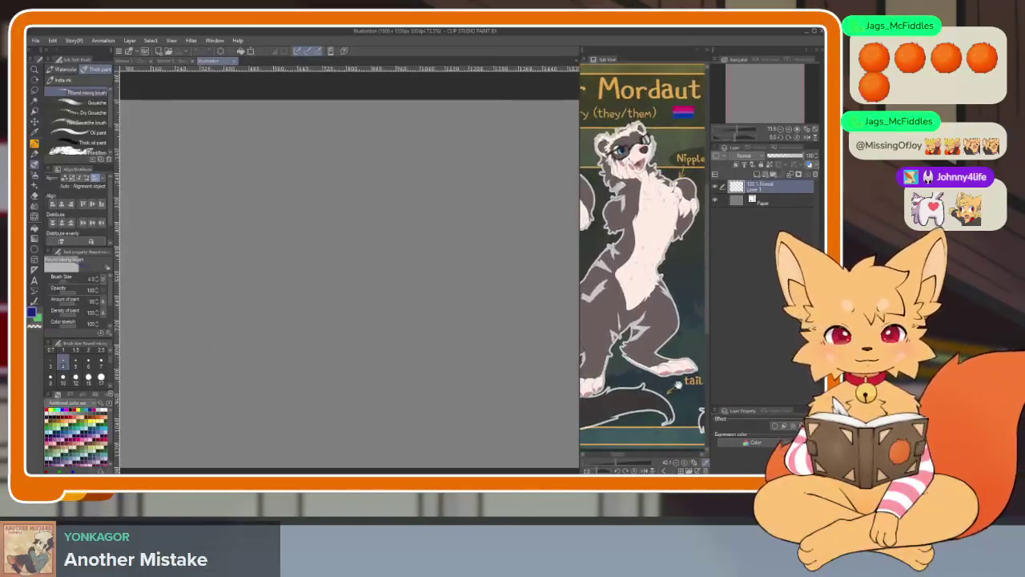
{"action": "scroll", "coordinate": [657, 399], "scroll_direction": "up", "scroll_amount": 3}
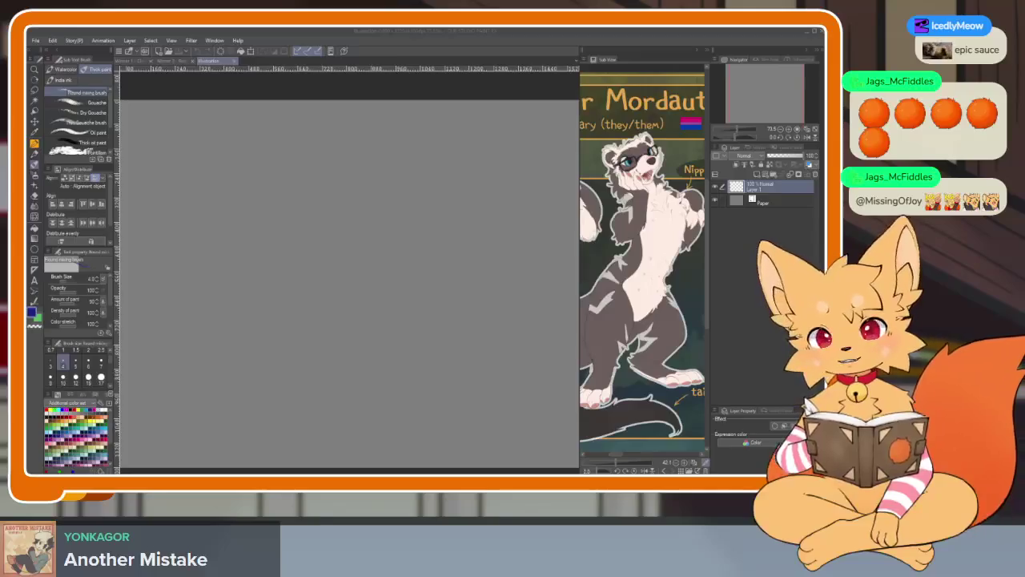
{"action": "left_click", "coordinate": [614, 457]}
{"action": "left_click_drag", "start_coordinate": [614, 457], "coordinate": [605, 456]}
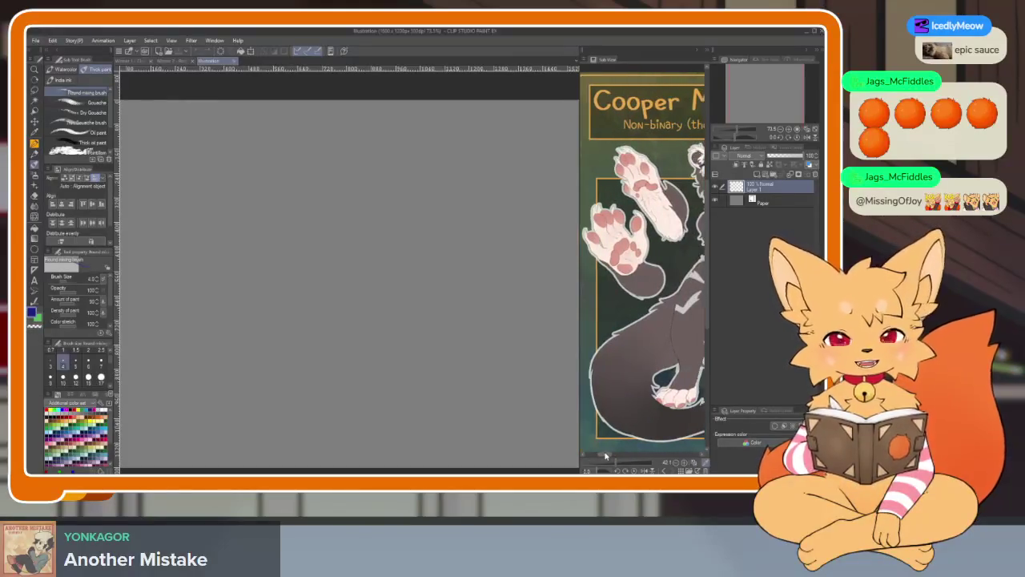
{"action": "left_click_drag", "start_coordinate": [606, 457], "coordinate": [621, 449]}
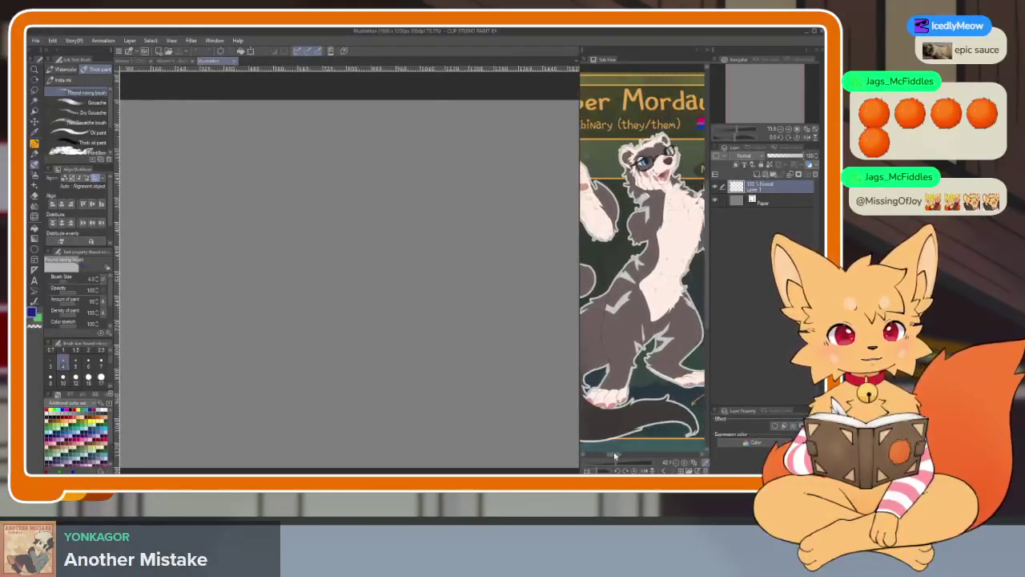
{"action": "left_click_drag", "start_coordinate": [393, 355], "coordinate": [421, 339]}
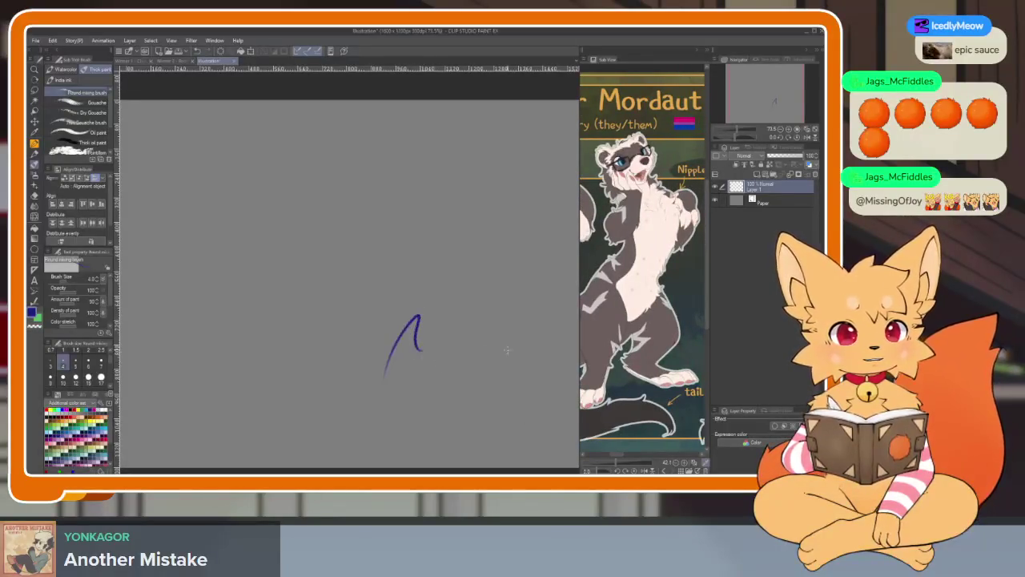
Remove the trial strokes and pan the reference image toward the character's tail.
{"action": "key", "text": "ctrl+z"}
{"action": "scroll", "coordinate": [480, 403], "scroll_direction": "down", "scroll_amount": 1}
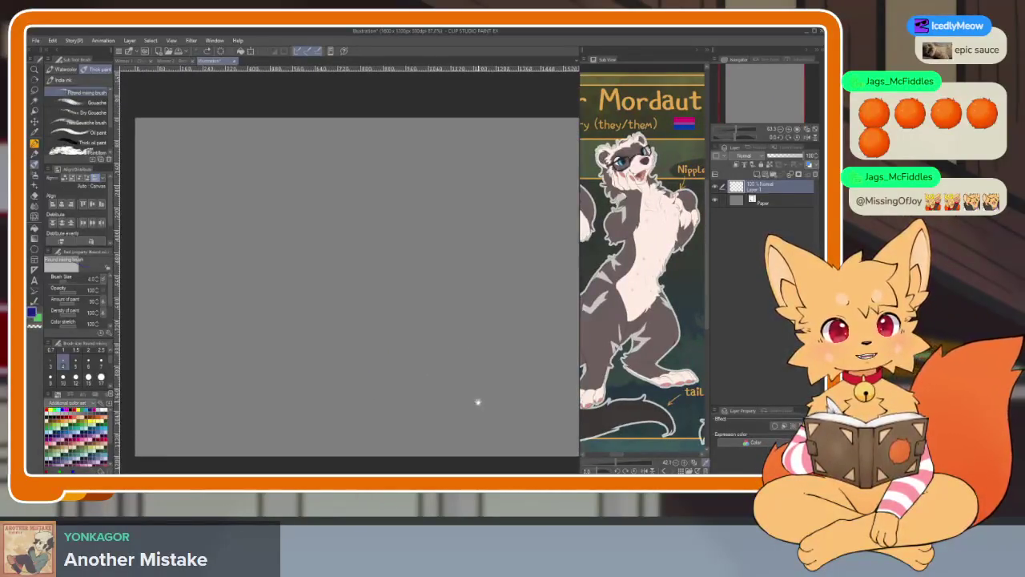
{"action": "mouse_move", "coordinate": [697, 346]}
{"action": "left_mouse_down"}
{"action": "mouse_move", "coordinate": [650, 355]}
{"action": "mouse_move", "coordinate": [664, 355]}
{"action": "mouse_move", "coordinate": [661, 372]}
{"action": "mouse_move", "coordinate": [687, 367]}
{"action": "left_mouse_up"}
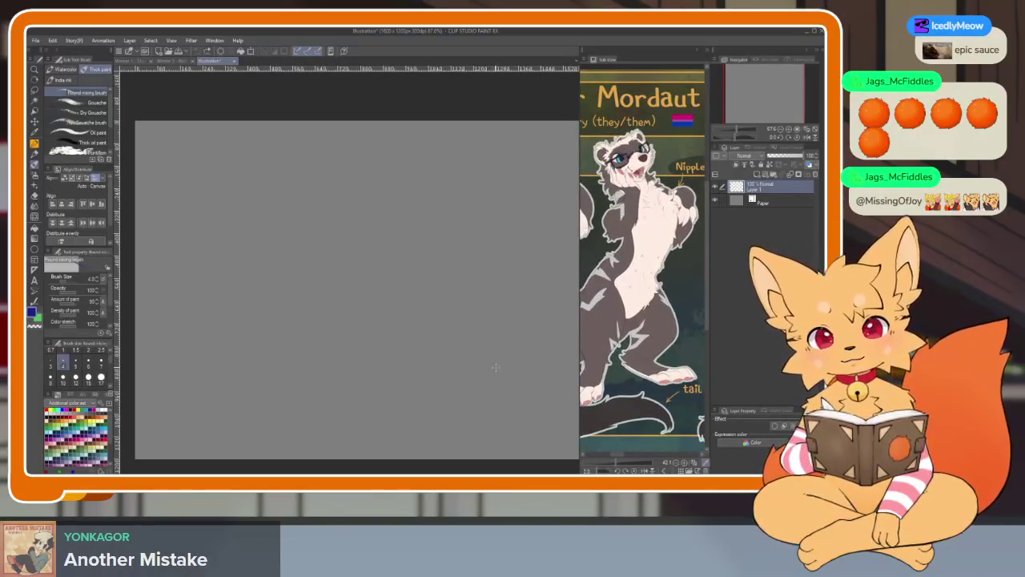
{"action": "scroll", "coordinate": [449, 378], "scroll_direction": "down", "scroll_amount": 2}
{"action": "scroll", "coordinate": [492, 377], "scroll_direction": "down", "scroll_amount": 1}
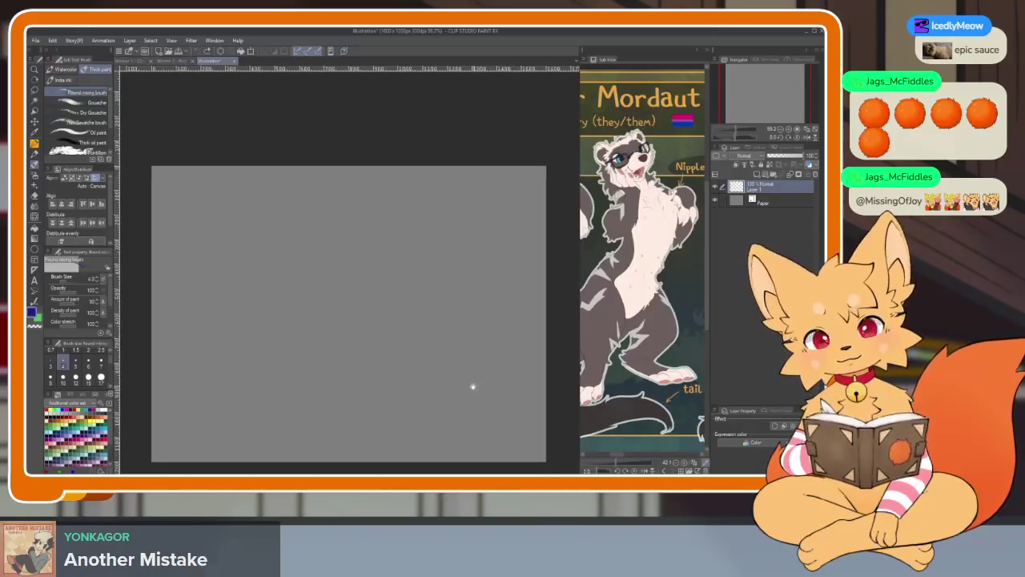
{"action": "scroll", "coordinate": [665, 353], "scroll_direction": "up", "scroll_amount": 2}
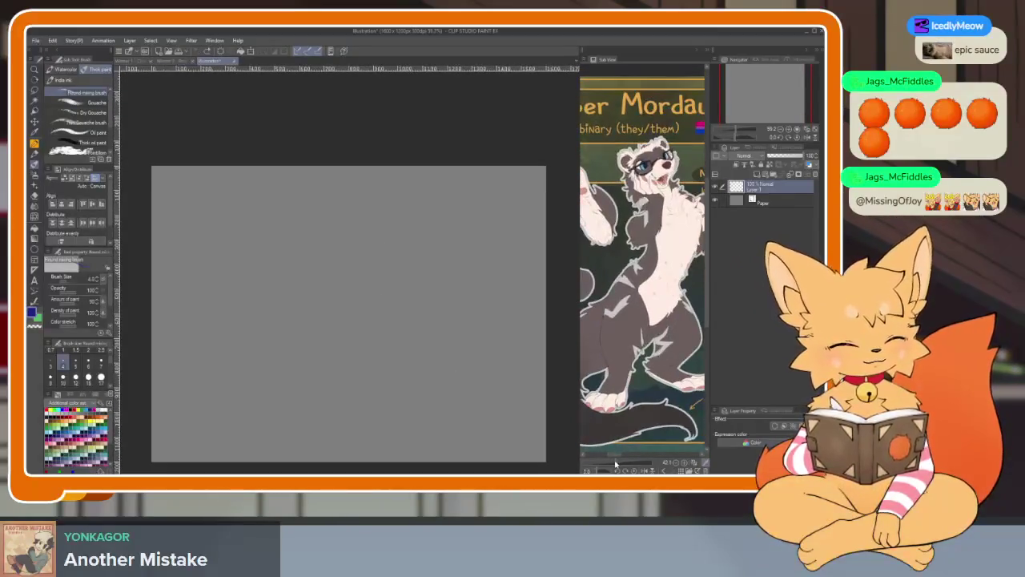
{"action": "scroll", "coordinate": [664, 355], "scroll_direction": "down", "scroll_amount": 2}
{"action": "scroll", "coordinate": [617, 427], "scroll_direction": "down", "scroll_amount": 1}
{"action": "key", "text": "ctrl+z"}
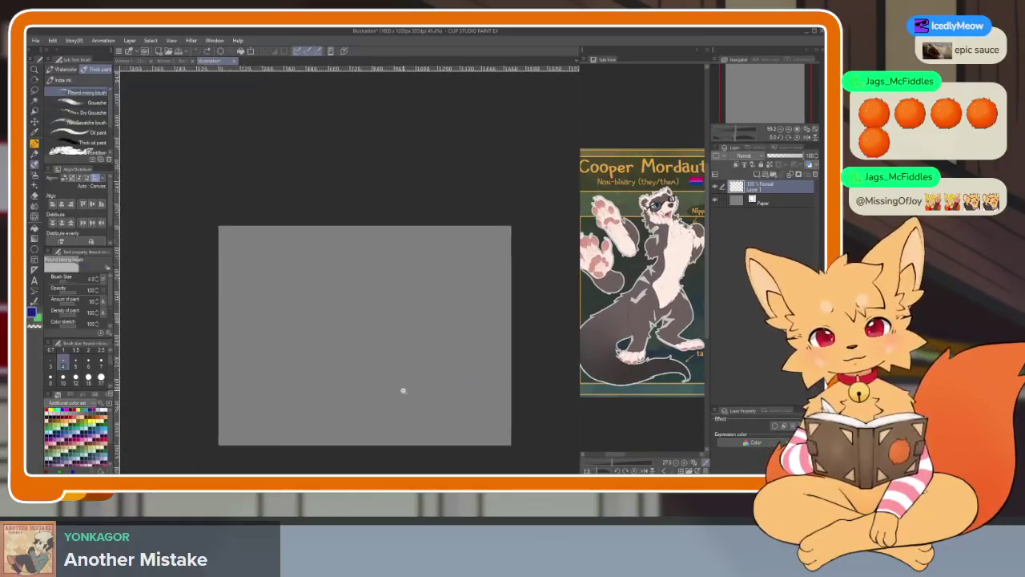
{"action": "scroll", "coordinate": [403, 390], "scroll_direction": "up", "scroll_amount": 1}
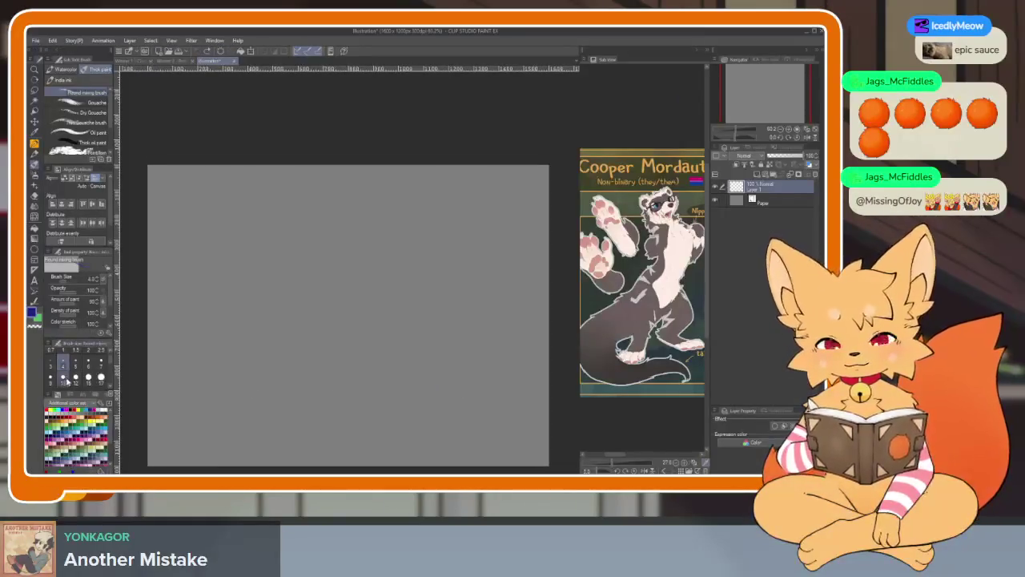
Hide the palettes and draw a long blue S-curve for the body's flow.
{"action": "key", "text": "Tab"}
{"action": "left_click_drag", "start_coordinate": [357, 231], "coordinate": [305, 325]}
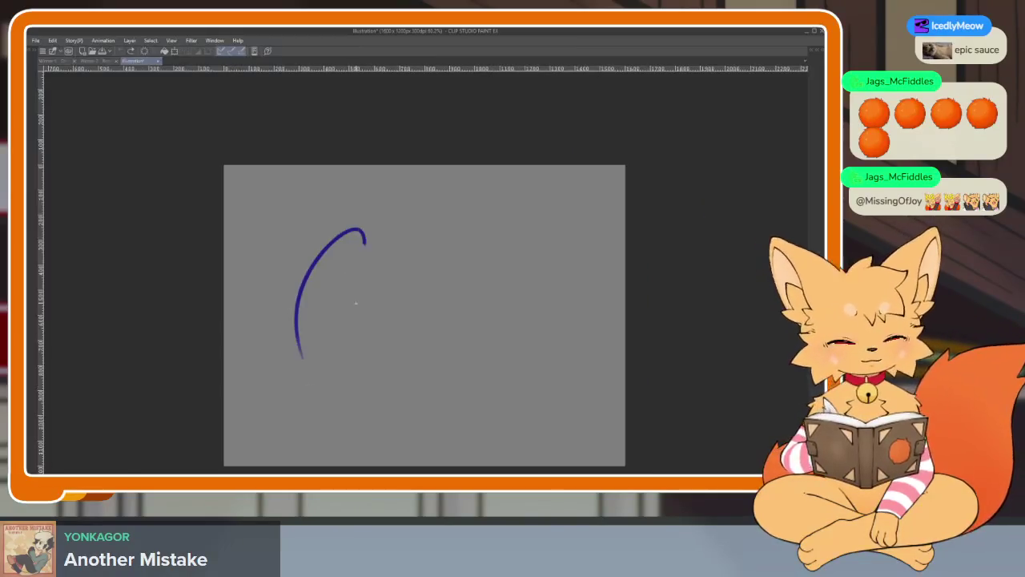
{"action": "key", "text": "ctrl+z"}
{"action": "scroll", "coordinate": [496, 372], "scroll_direction": "up", "scroll_amount": 1}
{"action": "scroll", "coordinate": [496, 371], "scroll_direction": "down", "scroll_amount": 1}
{"action": "scroll", "coordinate": [490, 348], "scroll_direction": "up", "scroll_amount": 1}
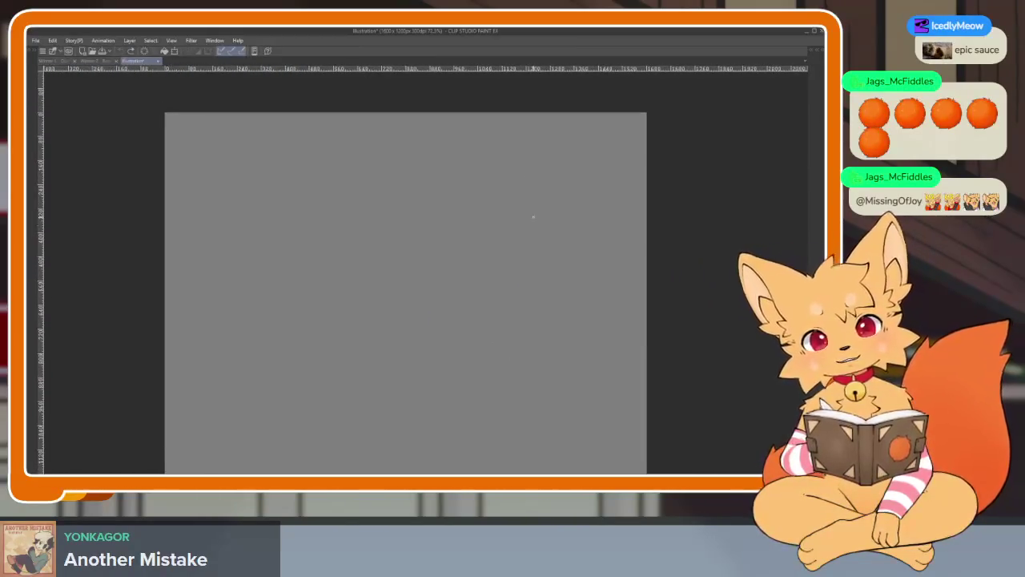
{"action": "mouse_move", "coordinate": [498, 184]}
{"action": "left_mouse_down"}
{"action": "mouse_move", "coordinate": [469, 304]}
{"action": "mouse_move", "coordinate": [320, 316]}
{"action": "mouse_move", "coordinate": [275, 396]}
{"action": "mouse_move", "coordinate": [280, 412]}
{"action": "left_mouse_up"}
{"action": "scroll", "coordinate": [408, 351], "scroll_direction": "down", "scroll_amount": 1}
{"action": "scroll", "coordinate": [409, 369], "scroll_direction": "up", "scroll_amount": 2}
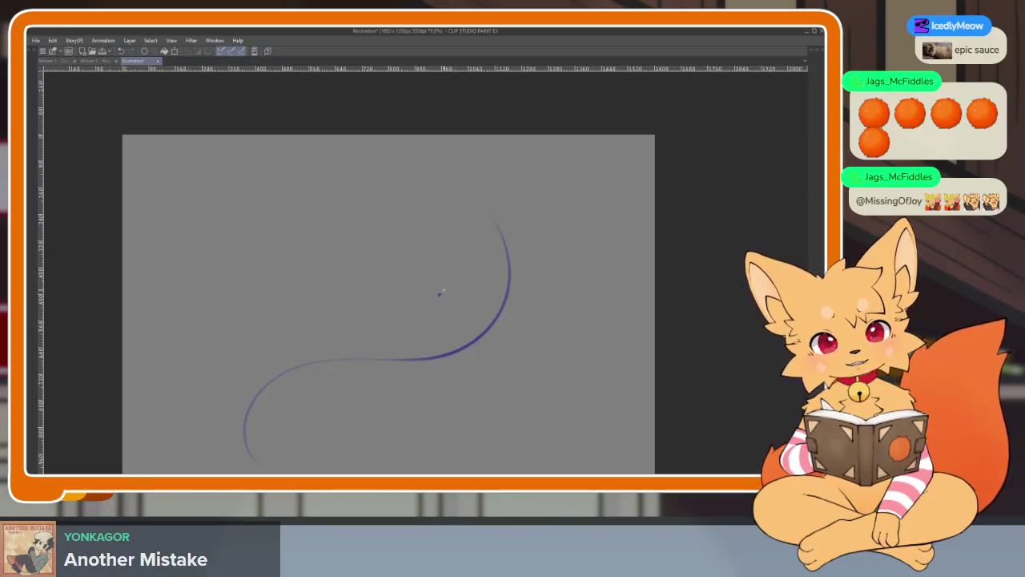
{"action": "key", "text": "ctrl+z"}
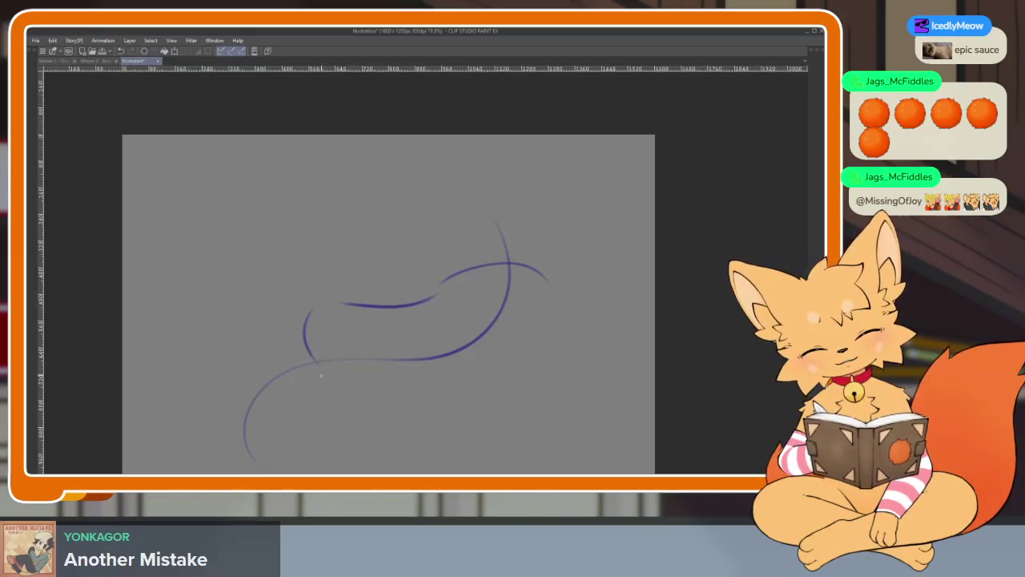
{"action": "left_click_drag", "start_coordinate": [328, 301], "coordinate": [466, 346]}
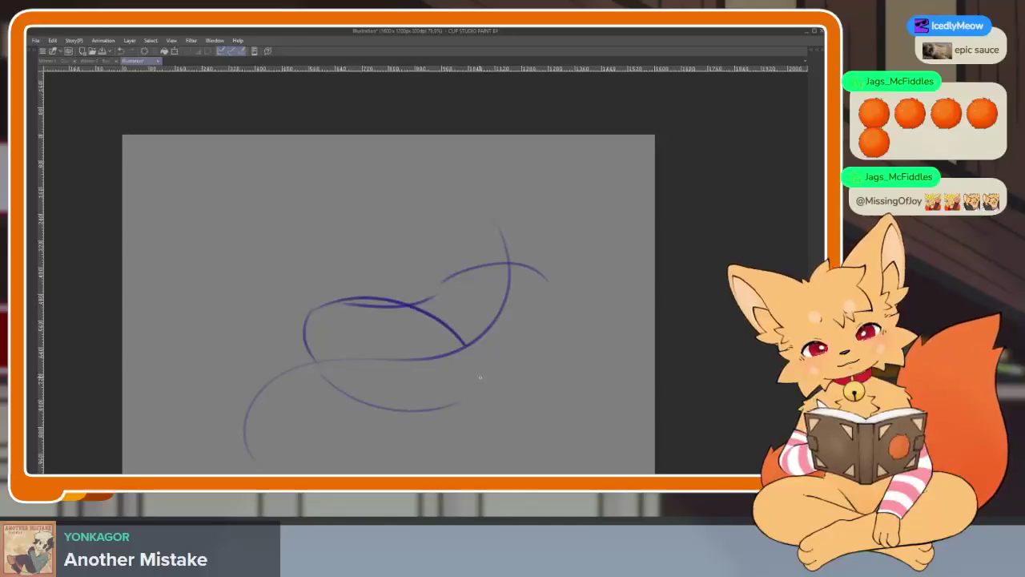
{"action": "key", "text": "ctrl+z"}
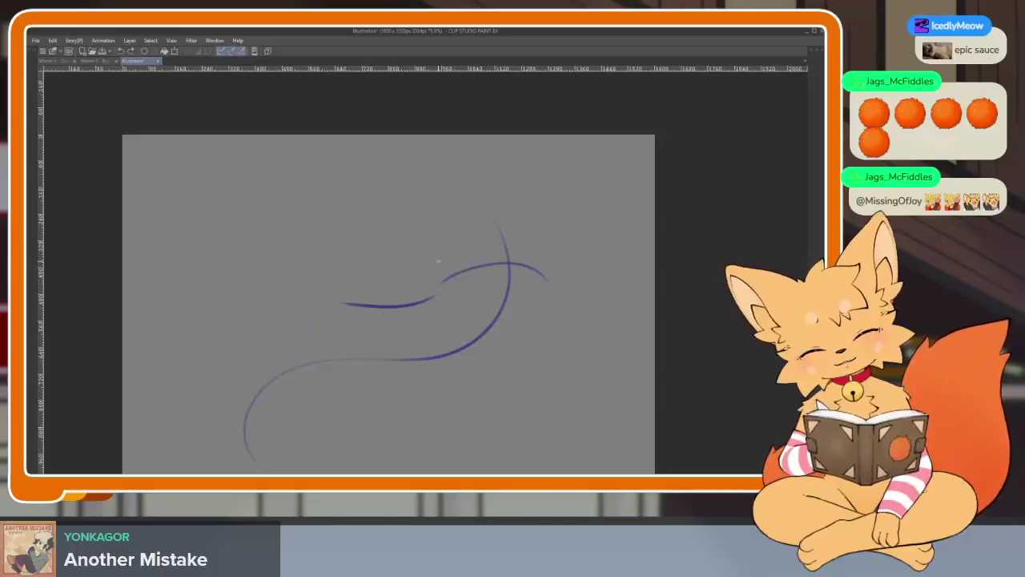
{"action": "key", "text": "ctrl+z"}
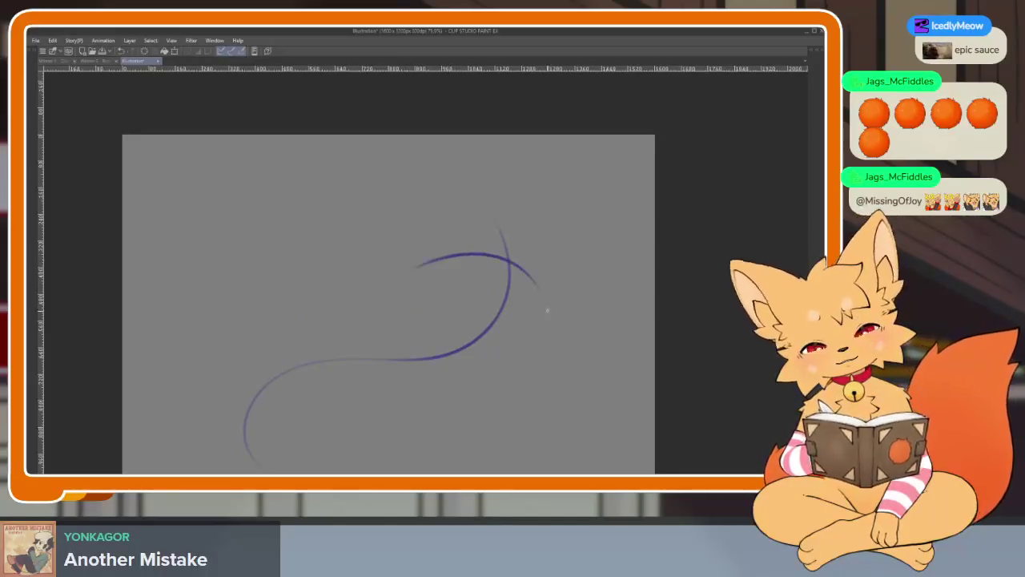
Rough in the body oval's back curve, right side and inner loop.
{"action": "mouse_move", "coordinate": [412, 279]}
{"action": "left_mouse_down"}
{"action": "mouse_move", "coordinate": [329, 280]}
{"action": "mouse_move", "coordinate": [354, 410]}
{"action": "left_mouse_up"}
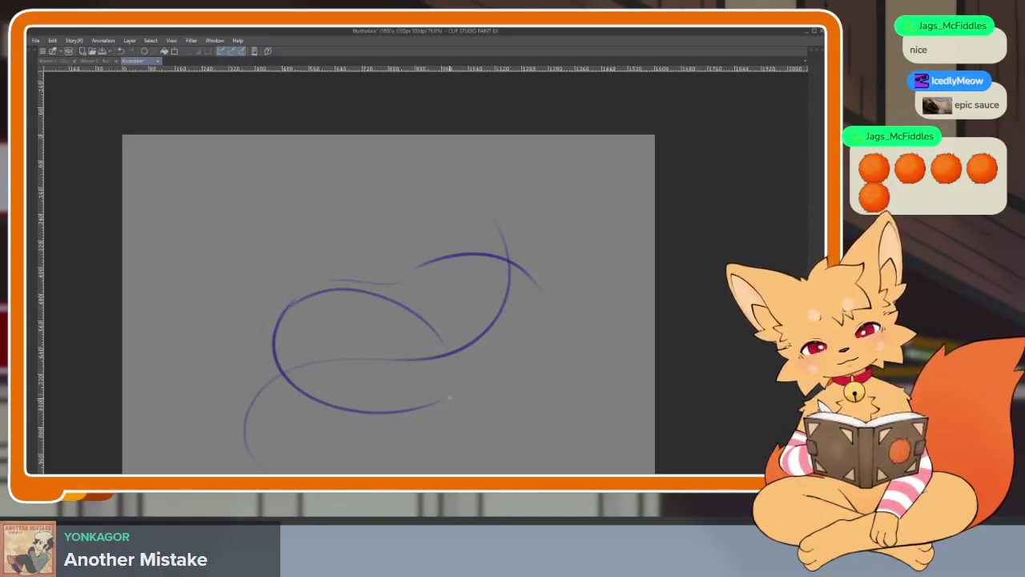
{"action": "mouse_move", "coordinate": [407, 414]}
{"action": "left_mouse_down"}
{"action": "mouse_move", "coordinate": [524, 311]}
{"action": "mouse_move", "coordinate": [521, 352]}
{"action": "left_mouse_up"}
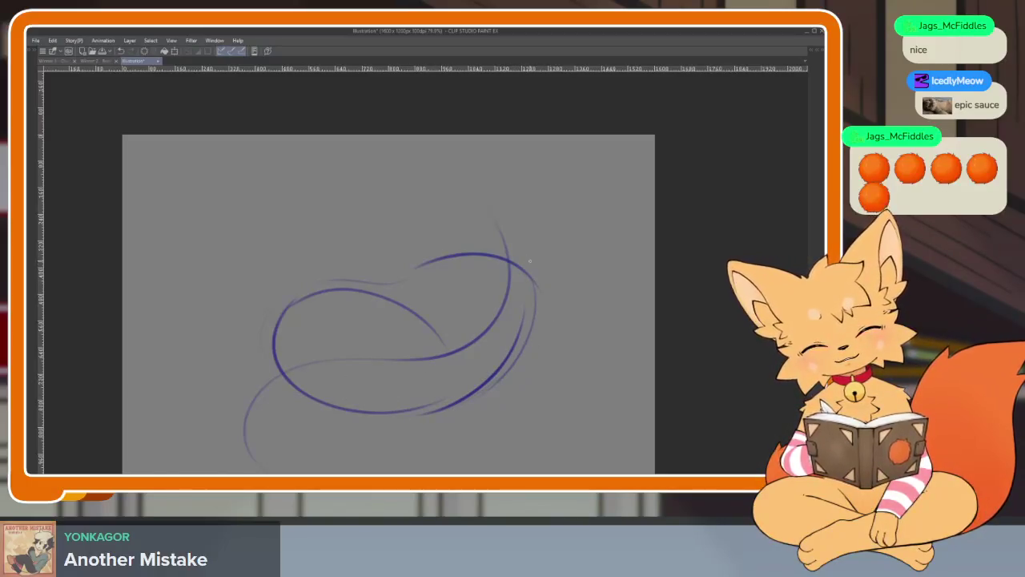
{"action": "mouse_move", "coordinate": [485, 258]}
{"action": "left_mouse_down"}
{"action": "mouse_move", "coordinate": [378, 293]}
{"action": "mouse_move", "coordinate": [303, 377]}
{"action": "left_mouse_up"}
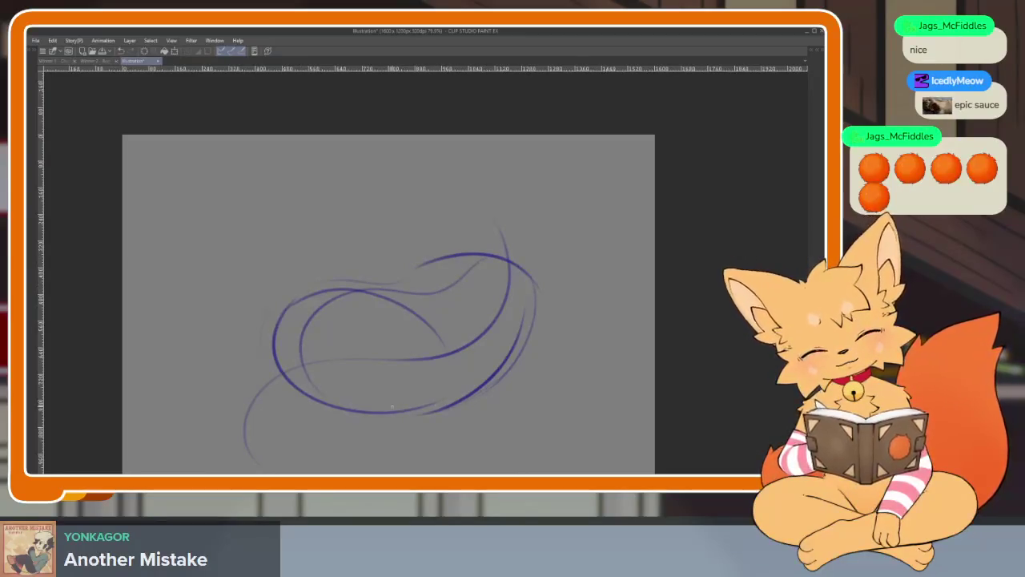
{"action": "scroll", "coordinate": [476, 286], "scroll_direction": "up", "scroll_amount": 3}
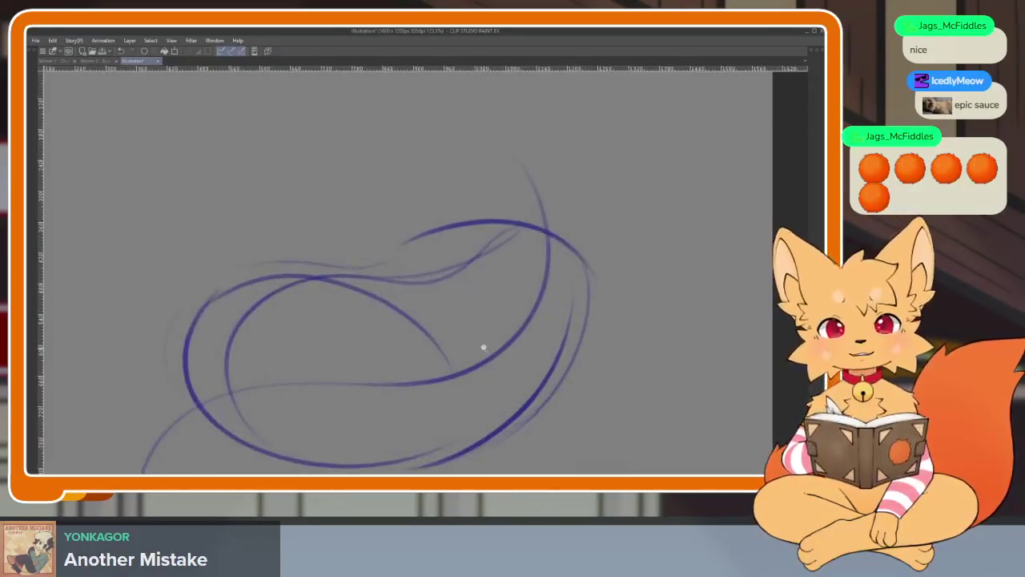
{"action": "scroll", "coordinate": [483, 348], "scroll_direction": "down", "scroll_amount": 1}
{"action": "left_click_drag", "start_coordinate": [275, 320], "coordinate": [463, 367]}
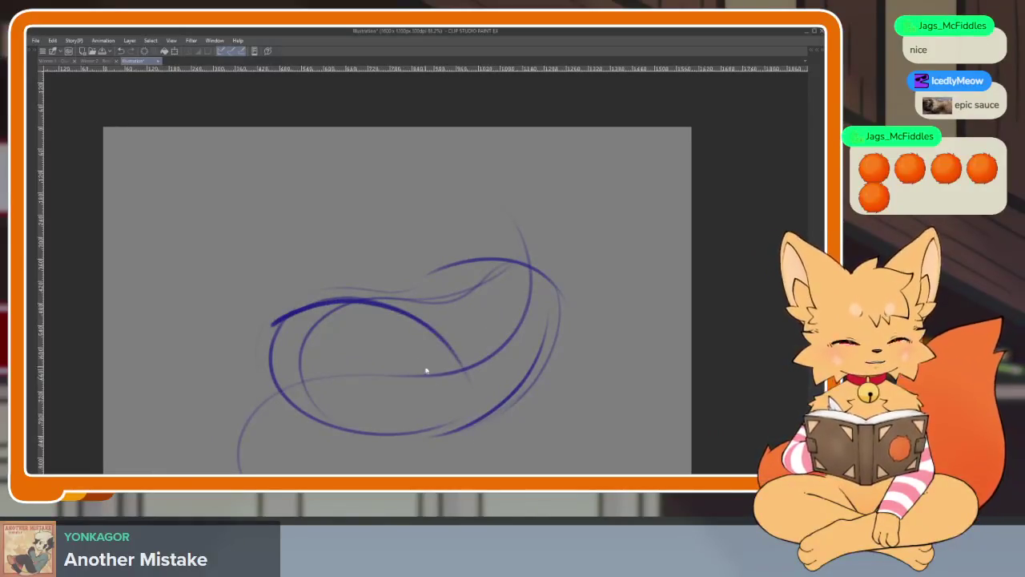
{"action": "key", "text": "ctrl+z"}
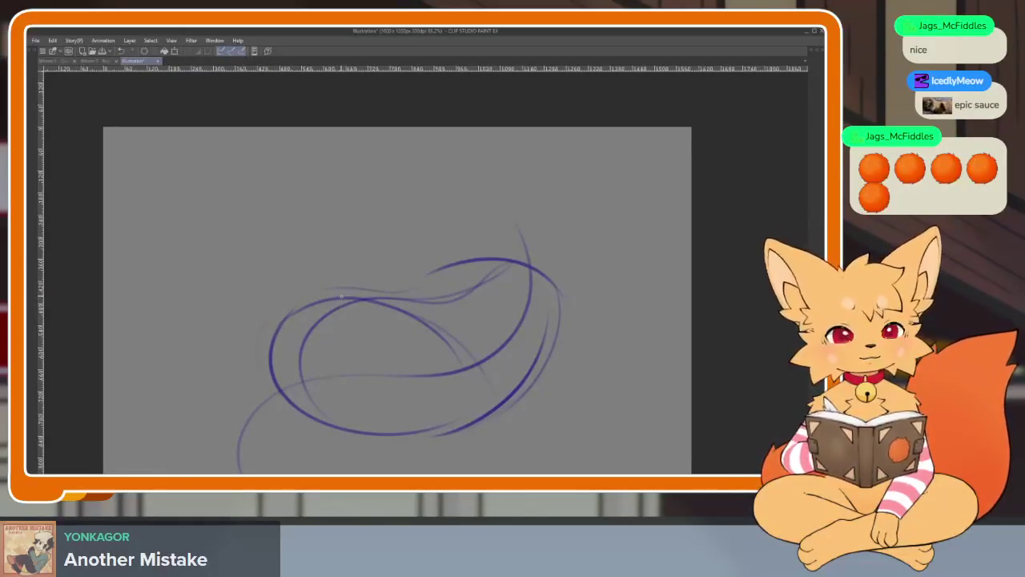
{"action": "left_click_drag", "start_coordinate": [512, 296], "coordinate": [448, 366]}
{"action": "key", "text": "ctrl+z"}
{"action": "left_click_drag", "start_coordinate": [394, 290], "coordinate": [513, 353]}
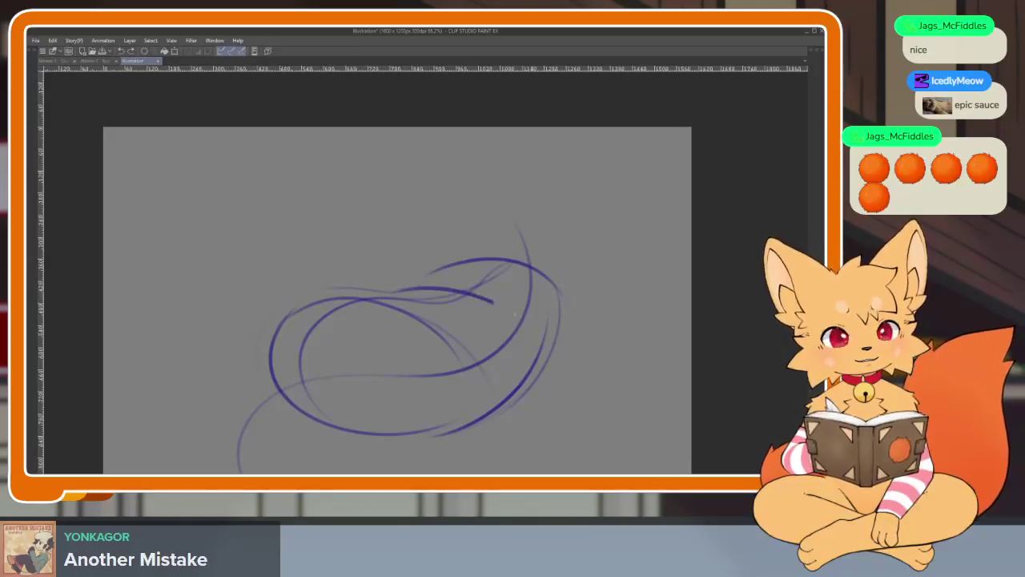
{"action": "left_click_drag", "start_coordinate": [529, 268], "coordinate": [553, 250]}
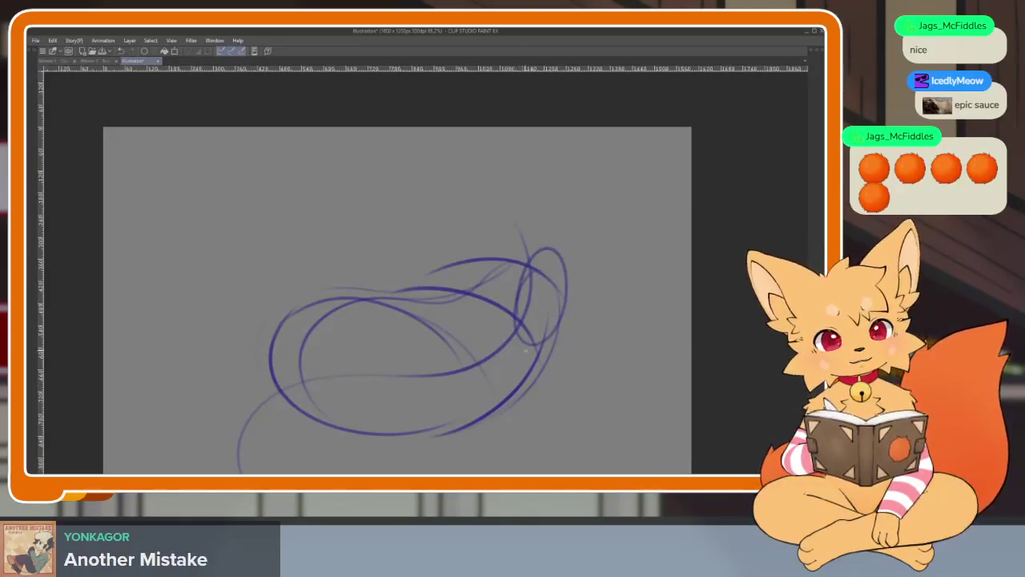
{"action": "key", "text": "ctrl+z"}
Add the small head oval at the right end of the body.
{"action": "mouse_move", "coordinate": [524, 284]}
{"action": "left_mouse_down"}
{"action": "mouse_move", "coordinate": [544, 343]}
{"action": "mouse_move", "coordinate": [538, 261]}
{"action": "mouse_move", "coordinate": [535, 345]}
{"action": "left_mouse_up"}
{"action": "scroll", "coordinate": [553, 280], "scroll_direction": "down", "scroll_amount": 3}
{"action": "scroll", "coordinate": [504, 344], "scroll_direction": "up", "scroll_amount": 4}
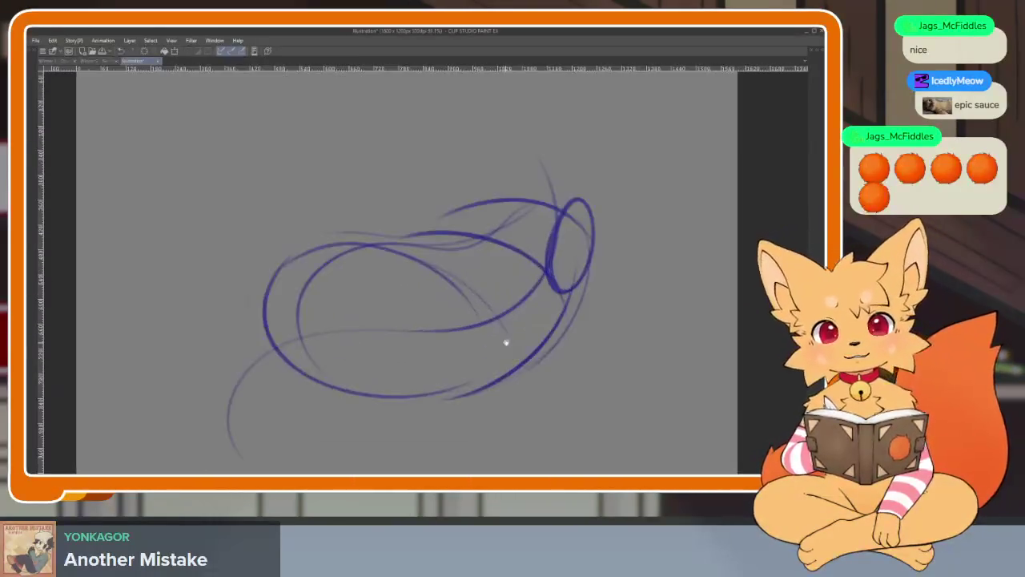
{"action": "scroll", "coordinate": [493, 350], "scroll_direction": "down", "scroll_amount": 2}
{"action": "scroll", "coordinate": [490, 353], "scroll_direction": "up", "scroll_amount": 2}
{"action": "scroll", "coordinate": [501, 372], "scroll_direction": "down", "scroll_amount": 2}
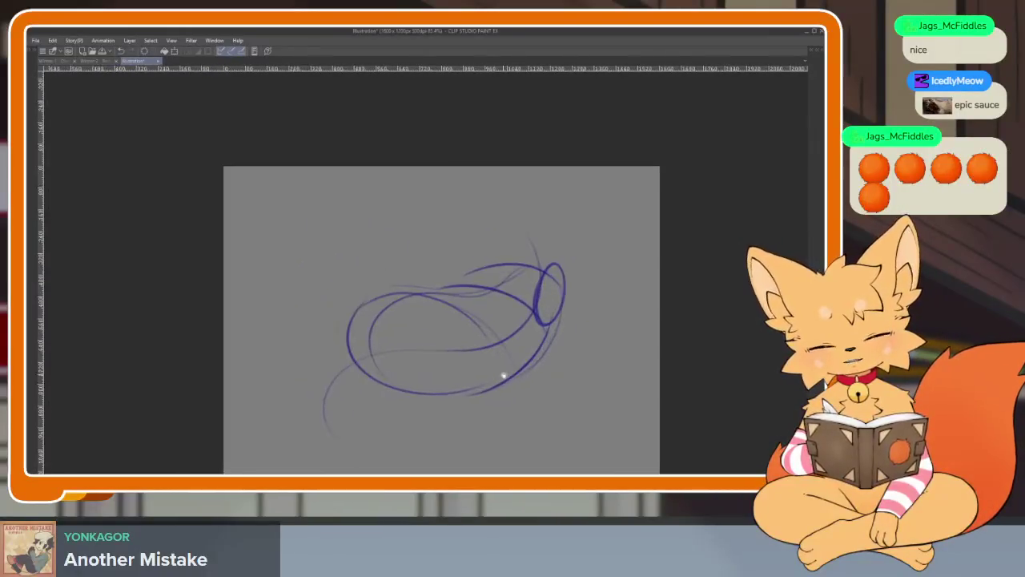
{"action": "scroll", "coordinate": [496, 356], "scroll_direction": "down", "scroll_amount": 1}
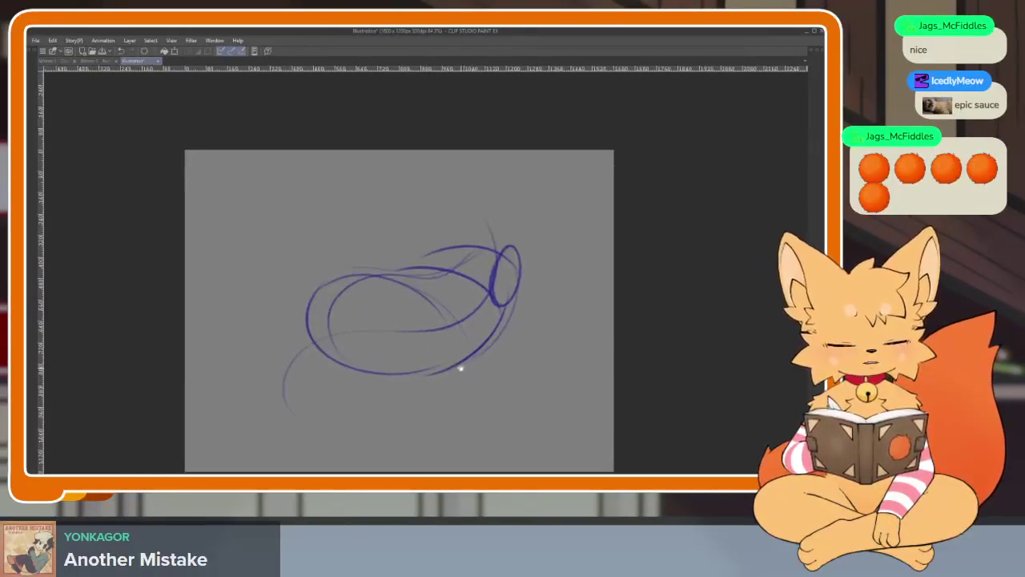
{"action": "key", "text": "ctrl+t"}
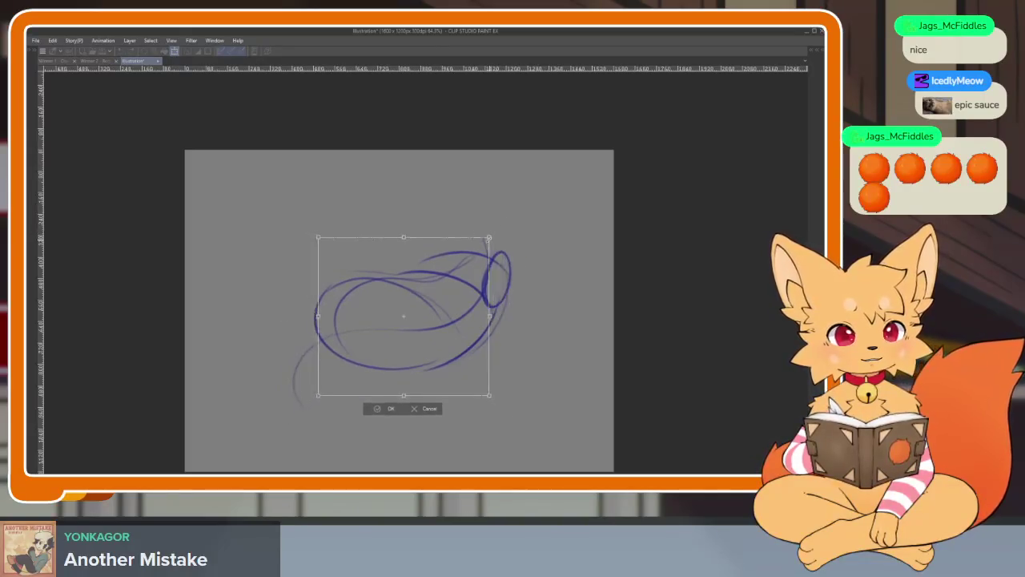
Shrink the whole sketch around its centre and shift it slightly right.
{"action": "left_click_drag", "start_coordinate": [526, 203], "coordinate": [480, 247]}
{"action": "left_click_drag", "start_coordinate": [438, 366], "coordinate": [473, 368]}
{"action": "key", "text": "Return"}
{"action": "scroll", "coordinate": [464, 393], "scroll_direction": "up", "scroll_amount": 3}
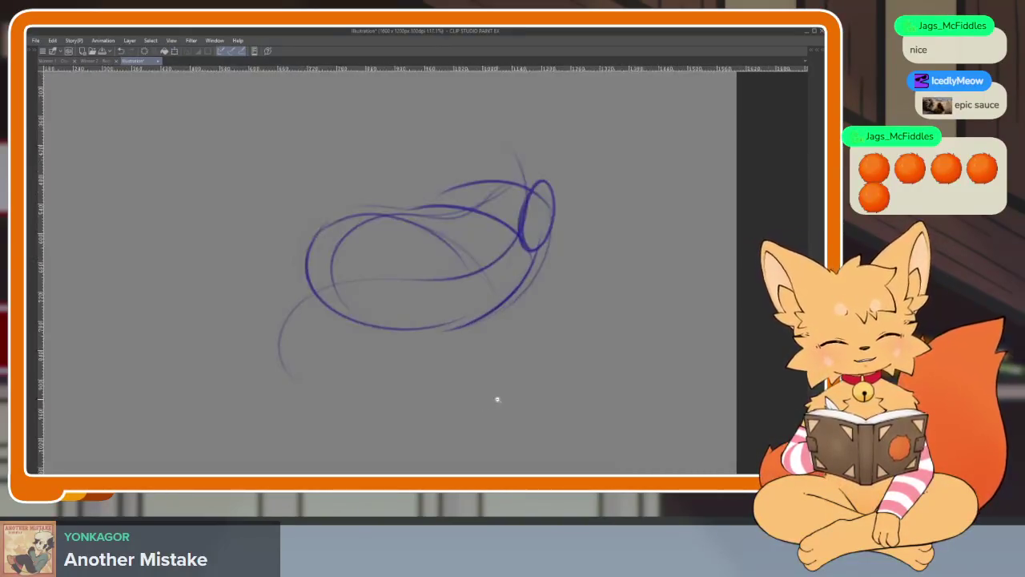
{"action": "scroll", "coordinate": [521, 393], "scroll_direction": "up", "scroll_amount": 1}
{"action": "scroll", "coordinate": [511, 378], "scroll_direction": "down", "scroll_amount": 1}
{"action": "scroll", "coordinate": [516, 365], "scroll_direction": "down", "scroll_amount": 1}
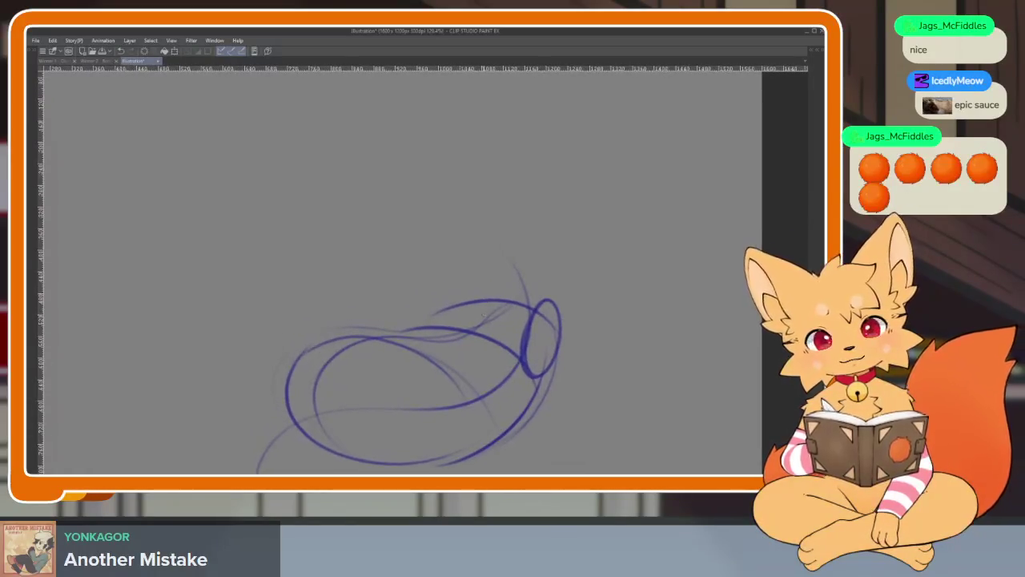
Bolden the right-hand body oval with retraced blue strokes along its top, bottom and sides.
{"action": "mouse_move", "coordinate": [474, 298]}
{"action": "left_mouse_down"}
{"action": "mouse_move", "coordinate": [532, 272]}
{"action": "mouse_move", "coordinate": [557, 328]}
{"action": "left_mouse_up"}
{"action": "key", "text": "ctrl+z"}
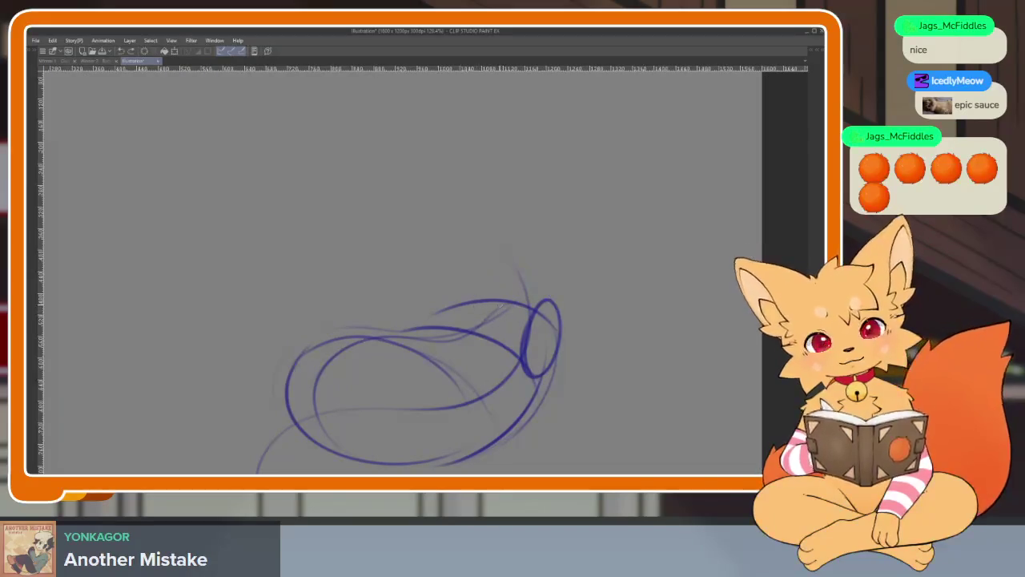
{"action": "left_click_drag", "start_coordinate": [470, 306], "coordinate": [445, 383]}
{"action": "left_click_drag", "start_coordinate": [438, 326], "coordinate": [542, 295]}
{"action": "key", "text": "ctrl+z"}
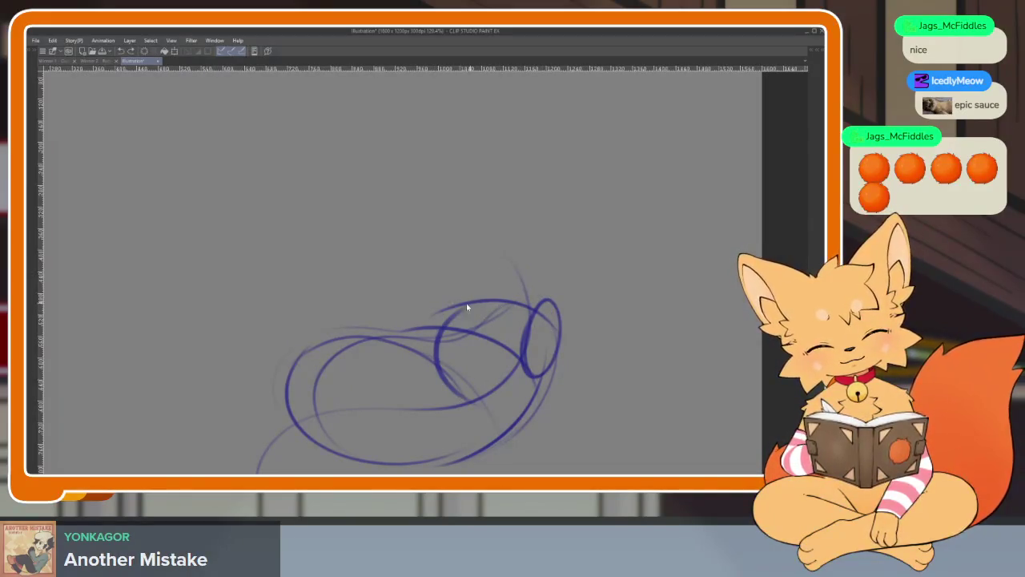
{"action": "mouse_move", "coordinate": [439, 341]}
{"action": "left_mouse_down"}
{"action": "mouse_move", "coordinate": [458, 313]}
{"action": "mouse_move", "coordinate": [544, 331]}
{"action": "mouse_move", "coordinate": [538, 353]}
{"action": "mouse_move", "coordinate": [454, 304]}
{"action": "mouse_move", "coordinate": [554, 317]}
{"action": "mouse_move", "coordinate": [536, 397]}
{"action": "left_mouse_up"}
{"action": "key", "text": "ctrl+z"}
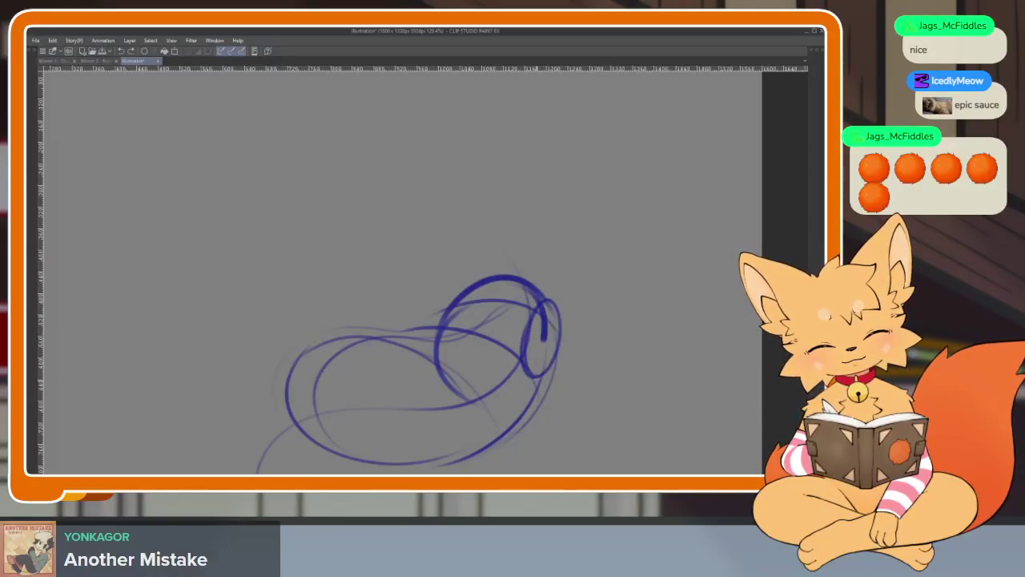
{"action": "key", "text": "ctrl+z"}
{"action": "mouse_move", "coordinate": [449, 327]}
{"action": "left_mouse_down"}
{"action": "mouse_move", "coordinate": [474, 295]}
{"action": "mouse_move", "coordinate": [555, 353]}
{"action": "mouse_move", "coordinate": [545, 405]}
{"action": "mouse_move", "coordinate": [490, 287]}
{"action": "mouse_move", "coordinate": [553, 399]}
{"action": "left_mouse_up"}
{"action": "key", "text": "ctrl+z"}
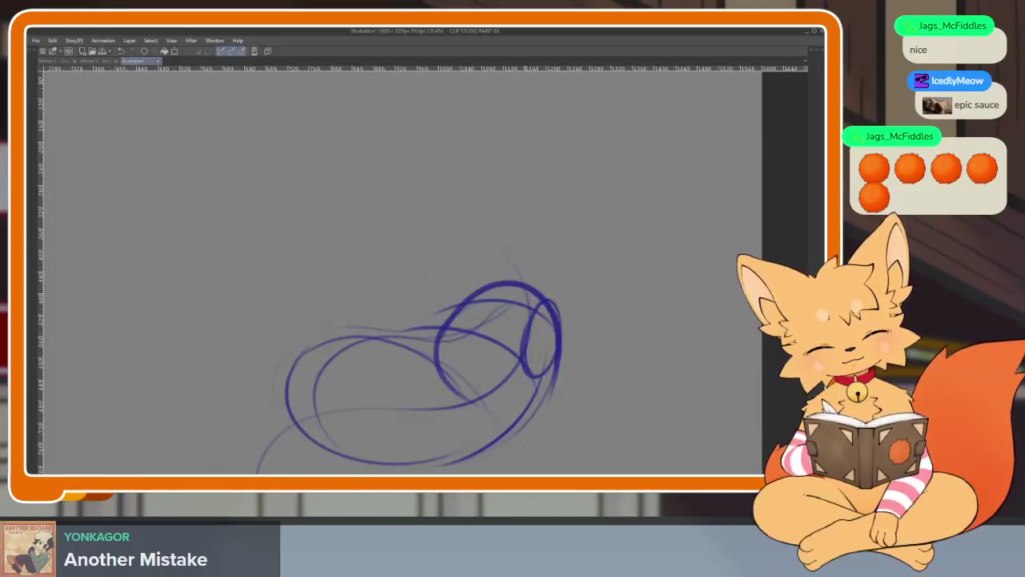
{"action": "mouse_move", "coordinate": [435, 360]}
{"action": "left_mouse_down"}
{"action": "mouse_move", "coordinate": [457, 395]}
{"action": "mouse_move", "coordinate": [529, 293]}
{"action": "mouse_move", "coordinate": [528, 365]}
{"action": "left_mouse_up"}
{"action": "mouse_move", "coordinate": [524, 293]}
{"action": "left_mouse_down"}
{"action": "mouse_move", "coordinate": [559, 376]}
{"action": "mouse_move", "coordinate": [522, 437]}
{"action": "left_mouse_up"}
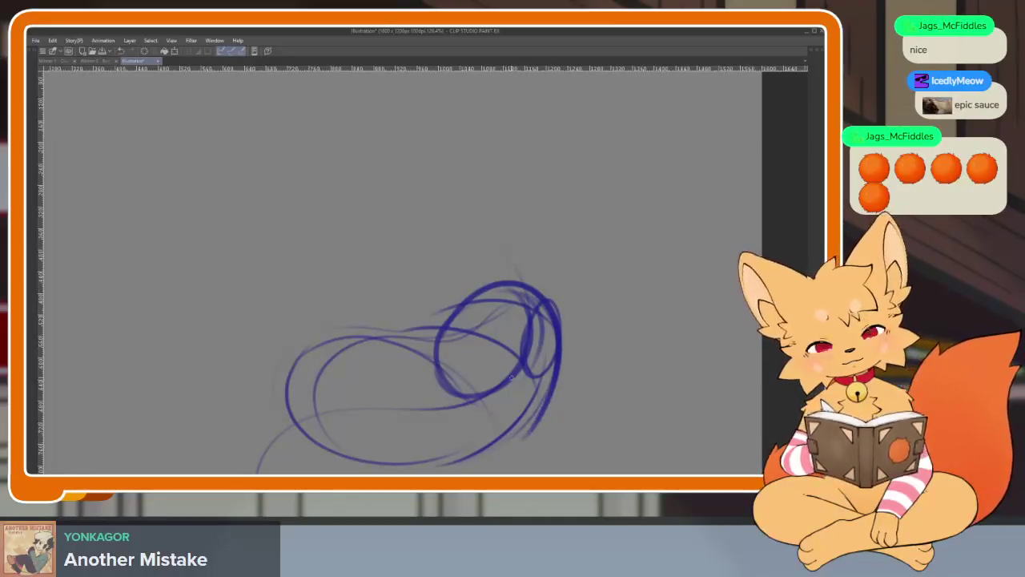
{"action": "mouse_move", "coordinate": [497, 292]}
{"action": "left_mouse_down"}
{"action": "mouse_move", "coordinate": [535, 432]}
{"action": "mouse_move", "coordinate": [572, 357]}
{"action": "mouse_move", "coordinate": [561, 308]}
{"action": "mouse_move", "coordinate": [560, 404]}
{"action": "left_mouse_up"}
Draw a small circle at the sketch's upper left, plus a hook and an upward arc.
{"action": "scroll", "coordinate": [422, 311], "scroll_direction": "up", "scroll_amount": 2}
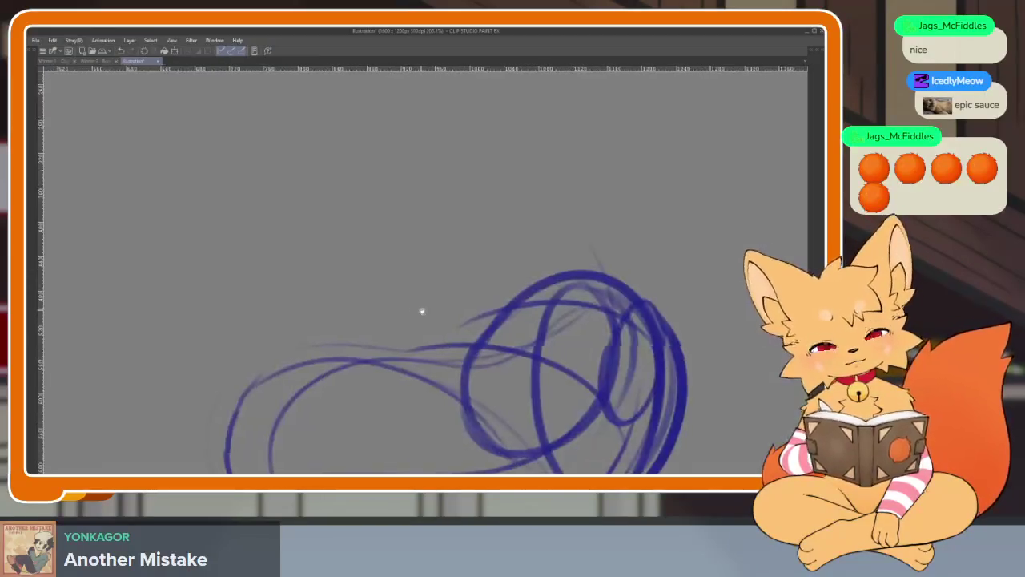
{"action": "mouse_move", "coordinate": [396, 297]}
{"action": "left_mouse_down"}
{"action": "mouse_move", "coordinate": [368, 317]}
{"action": "mouse_move", "coordinate": [359, 389]}
{"action": "left_mouse_up"}
{"action": "left_click_drag", "start_coordinate": [356, 345], "coordinate": [505, 323]}
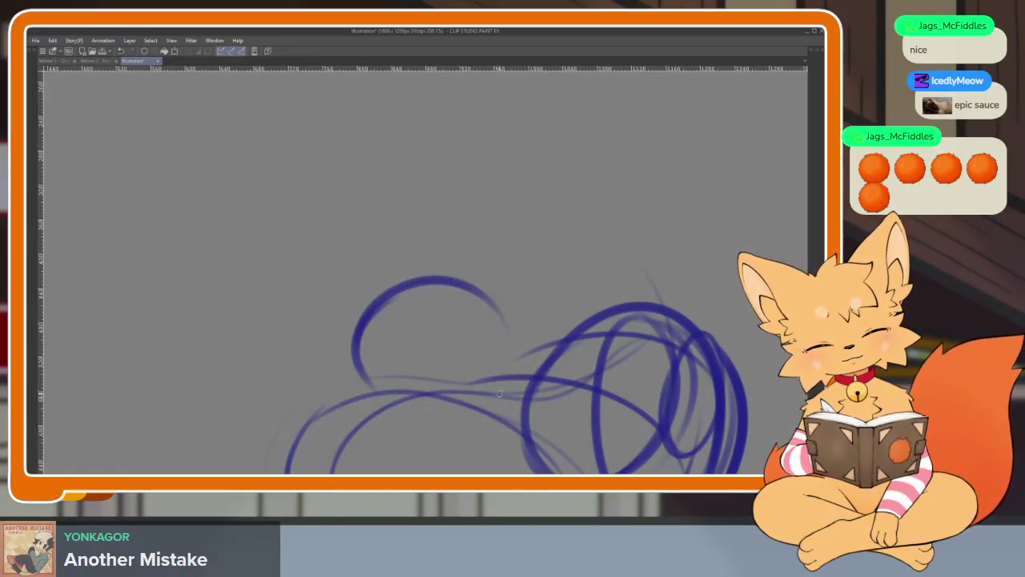
{"action": "mouse_move", "coordinate": [386, 297]}
{"action": "left_mouse_down"}
{"action": "mouse_move", "coordinate": [437, 287]}
{"action": "mouse_move", "coordinate": [504, 304]}
{"action": "mouse_move", "coordinate": [430, 318]}
{"action": "mouse_move", "coordinate": [456, 330]}
{"action": "mouse_move", "coordinate": [439, 289]}
{"action": "mouse_move", "coordinate": [321, 352]}
{"action": "mouse_move", "coordinate": [405, 260]}
{"action": "left_mouse_up"}
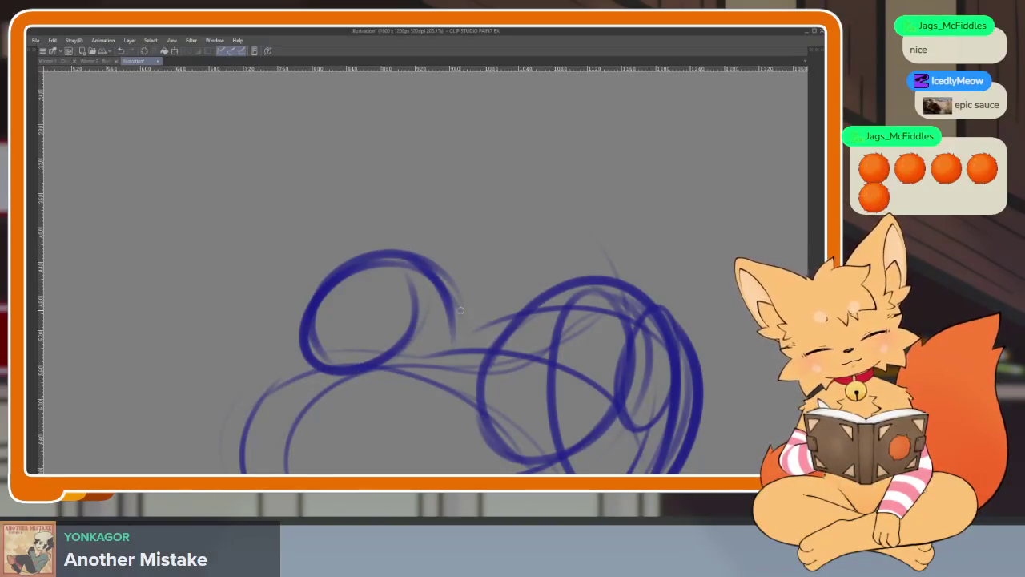
{"action": "mouse_move", "coordinate": [533, 316]}
{"action": "left_mouse_down"}
{"action": "mouse_move", "coordinate": [487, 308]}
{"action": "mouse_move", "coordinate": [396, 383]}
{"action": "left_mouse_up"}
{"action": "scroll", "coordinate": [490, 377], "scroll_direction": "down", "scroll_amount": 5}
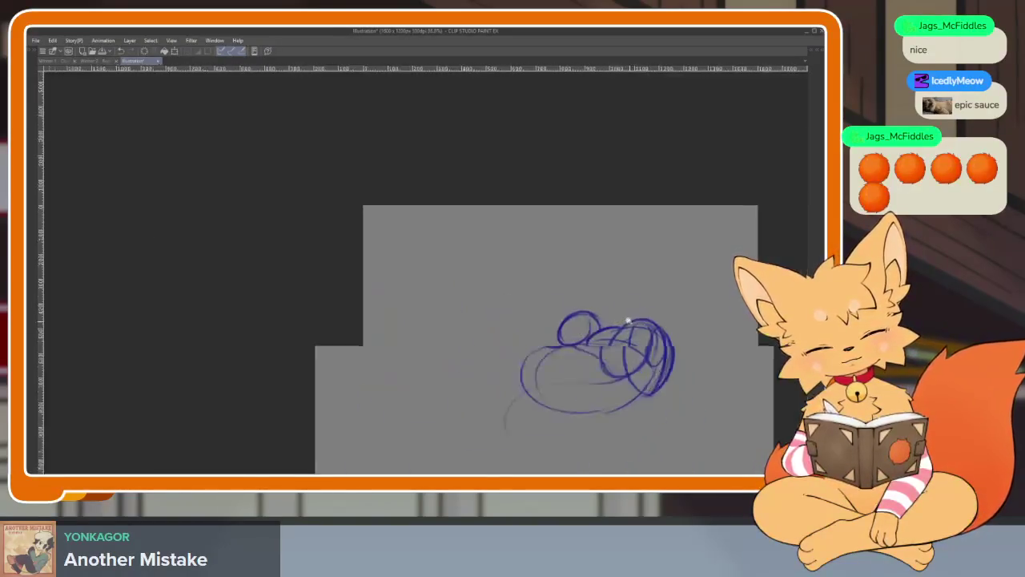
{"action": "scroll", "coordinate": [613, 329], "scroll_direction": "down", "scroll_amount": 3}
{"action": "scroll", "coordinate": [613, 329], "scroll_direction": "up", "scroll_amount": 5}
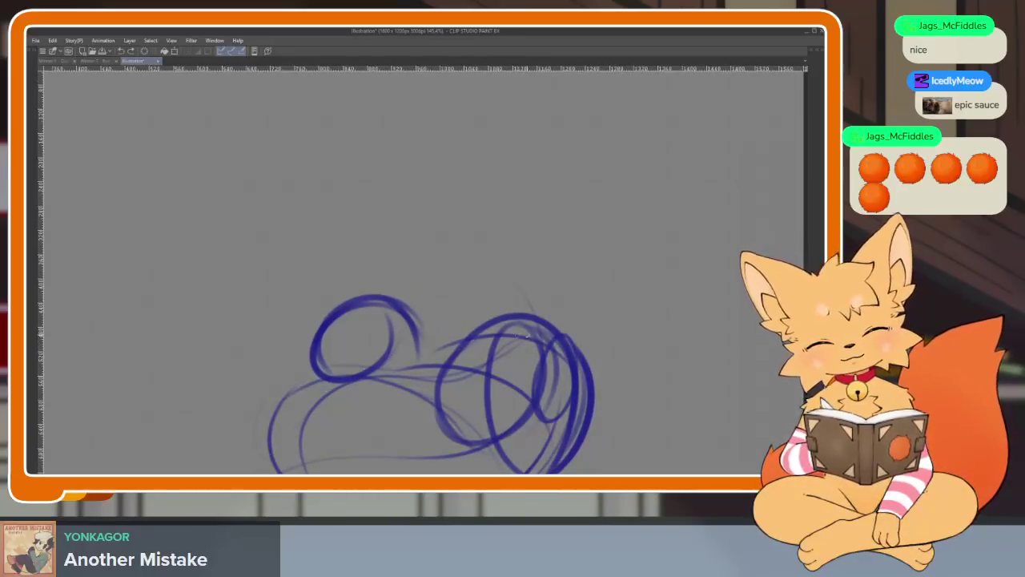
{"action": "mouse_move", "coordinate": [360, 346]}
{"action": "left_mouse_down"}
{"action": "mouse_move", "coordinate": [472, 421]}
{"action": "mouse_move", "coordinate": [527, 411]}
{"action": "left_mouse_up"}
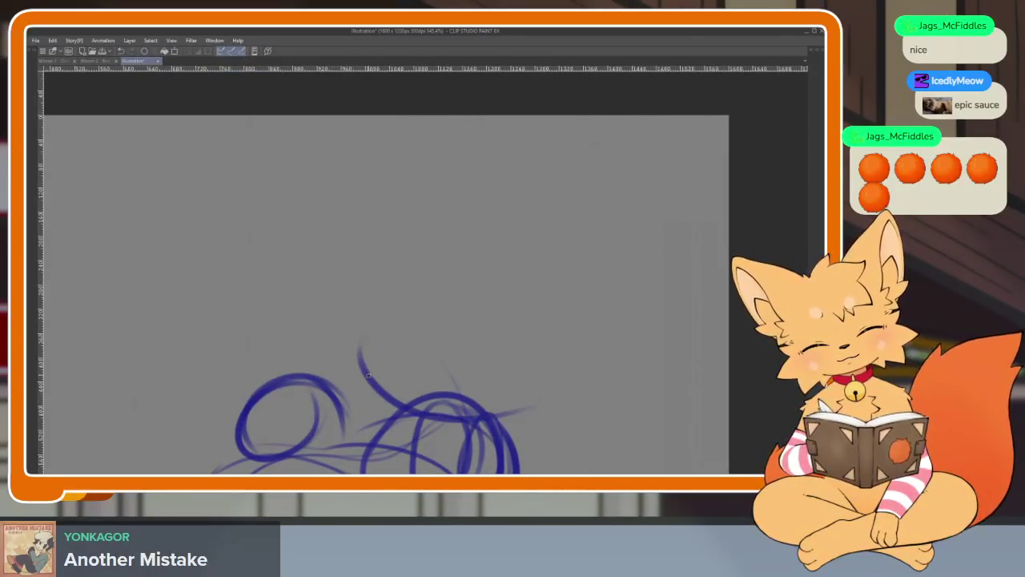
{"action": "left_click_drag", "start_coordinate": [364, 377], "coordinate": [496, 212]}
Draw the large head circle above the body ovals, redrawing it until it fits.
{"action": "key", "text": "ctrl+z"}
{"action": "key", "text": "Tab"}
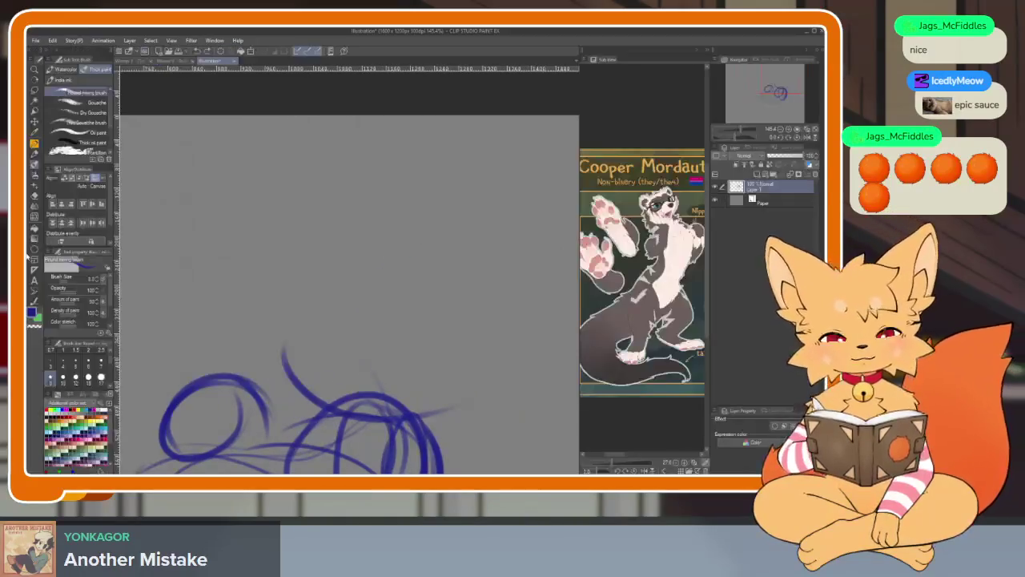
{"action": "key", "text": "Tab"}
{"action": "left_click_drag", "start_coordinate": [433, 229], "coordinate": [481, 240]}
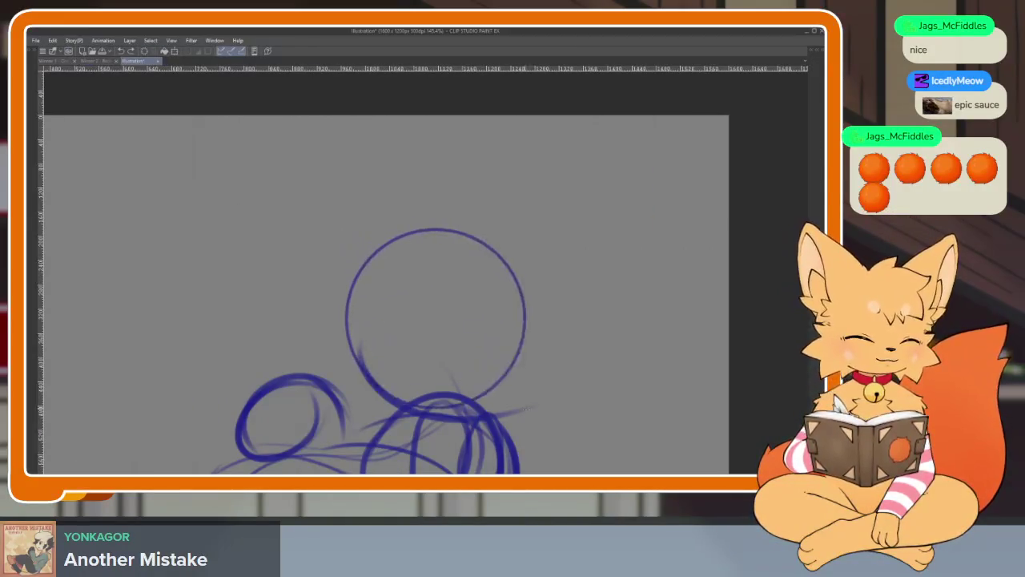
{"action": "key", "text": "ctrl+z"}
{"action": "left_click_drag", "start_coordinate": [425, 202], "coordinate": [552, 320]}
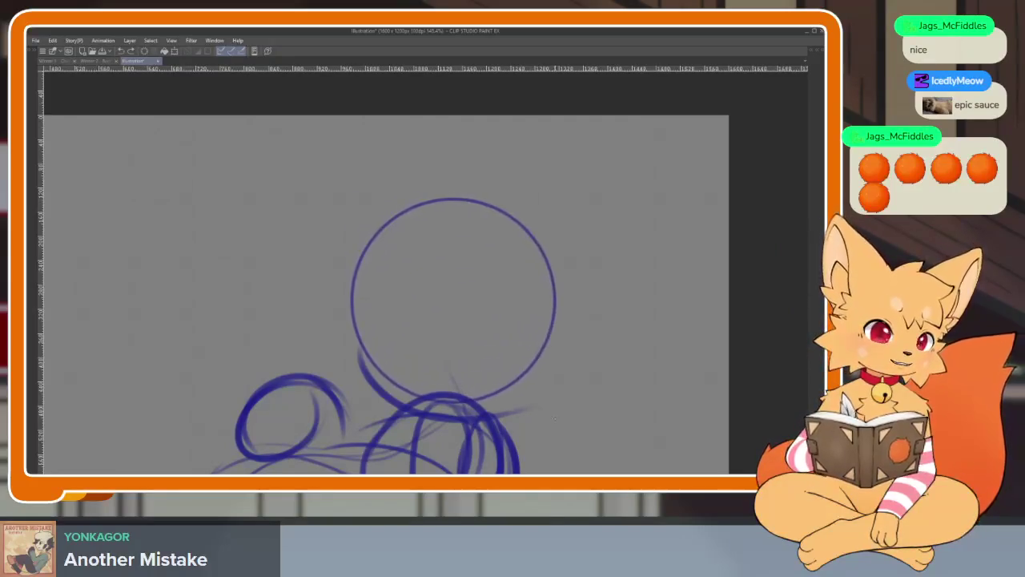
{"action": "scroll", "coordinate": [557, 353], "scroll_direction": "down", "scroll_amount": 5}
{"action": "scroll", "coordinate": [570, 345], "scroll_direction": "up", "scroll_amount": 5}
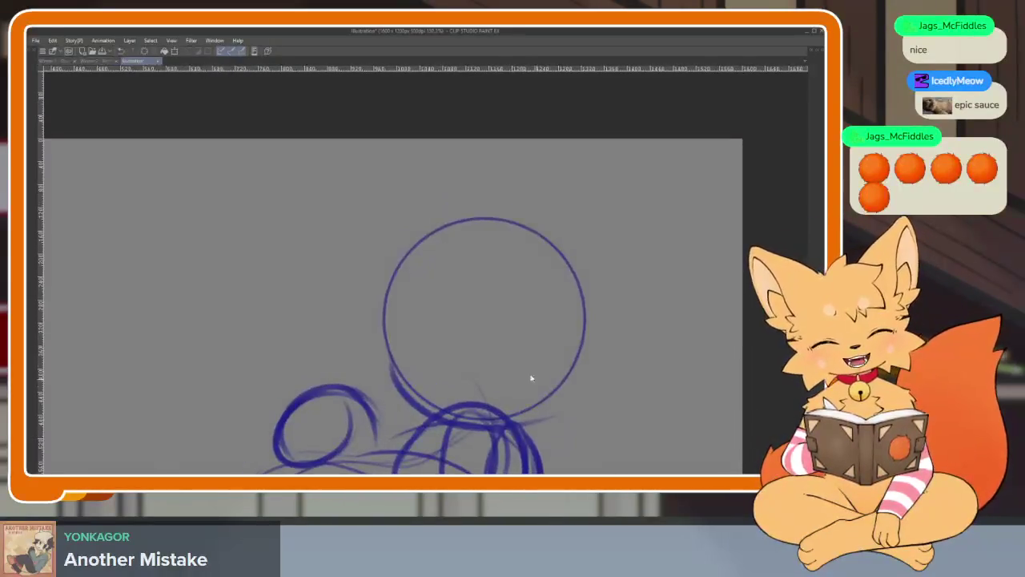
{"action": "key", "text": "ctrl+z"}
{"action": "scroll", "coordinate": [400, 288], "scroll_direction": "down", "scroll_amount": 1}
{"action": "left_click_drag", "start_coordinate": [429, 227], "coordinate": [437, 230]}
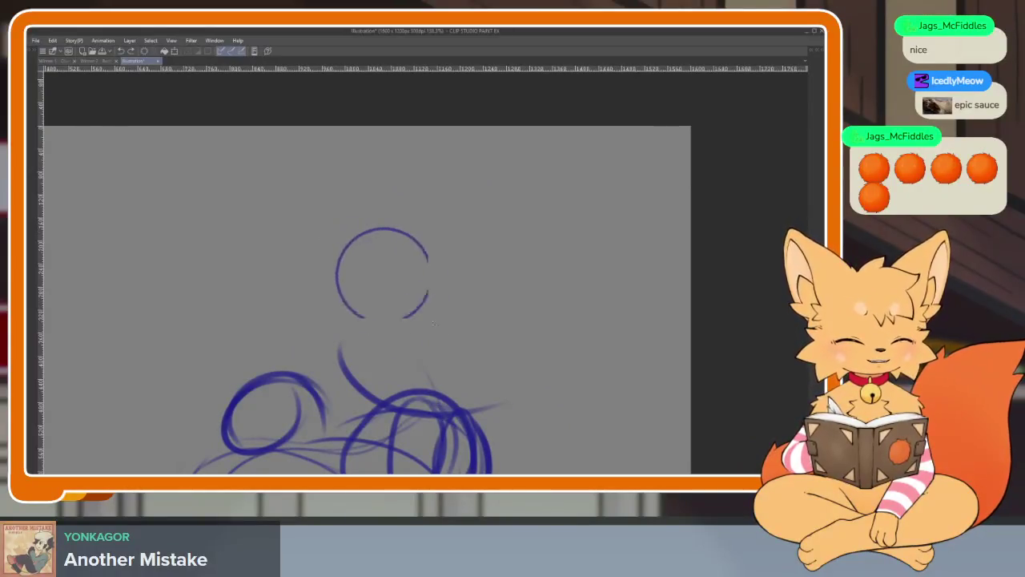
{"action": "scroll", "coordinate": [541, 401], "scroll_direction": "down", "scroll_amount": 5}
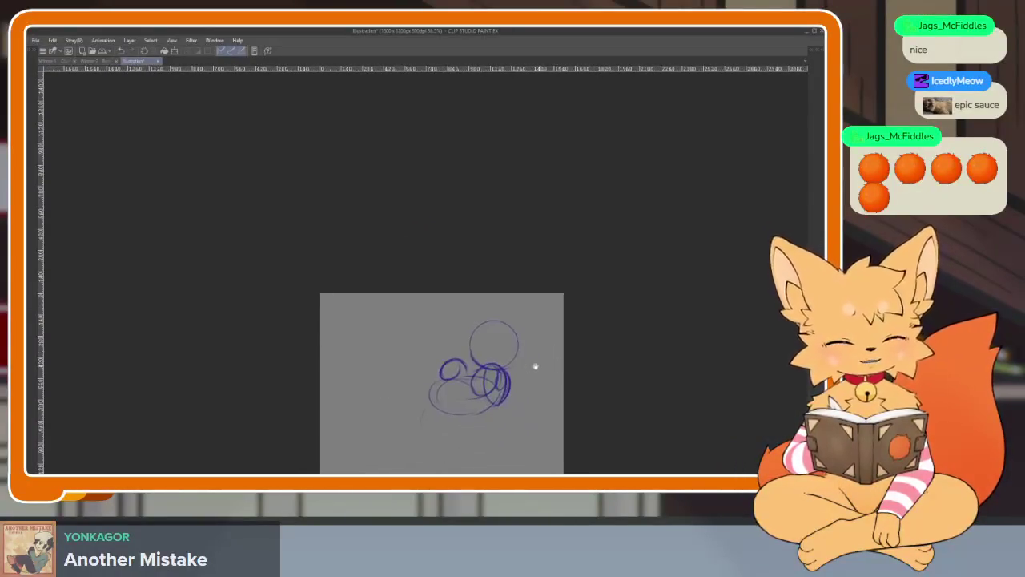
{"action": "scroll", "coordinate": [535, 369], "scroll_direction": "up", "scroll_amount": 5}
{"action": "scroll", "coordinate": [541, 368], "scroll_direction": "up", "scroll_amount": 1}
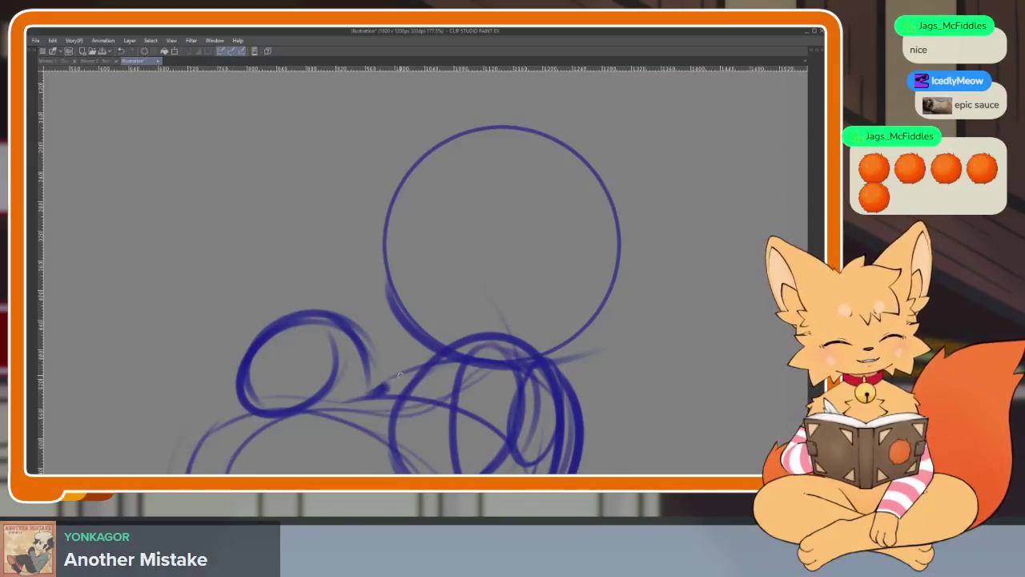
Add the head's curved vertical centre line and two horizontal guidelines, then retrace its left edge.
{"action": "mouse_move", "coordinate": [357, 399]}
{"action": "left_mouse_down"}
{"action": "mouse_move", "coordinate": [545, 365]}
{"action": "mouse_move", "coordinate": [495, 420]}
{"action": "left_mouse_up"}
{"action": "left_click_drag", "start_coordinate": [503, 160], "coordinate": [392, 392]}
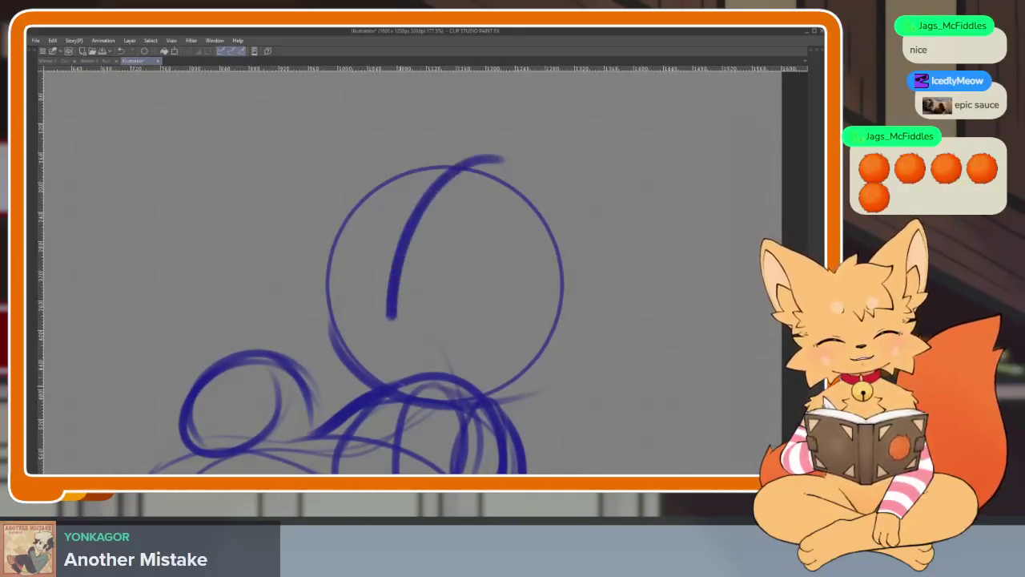
{"action": "left_click_drag", "start_coordinate": [320, 309], "coordinate": [552, 340]}
{"action": "key", "text": "ctrl+z"}
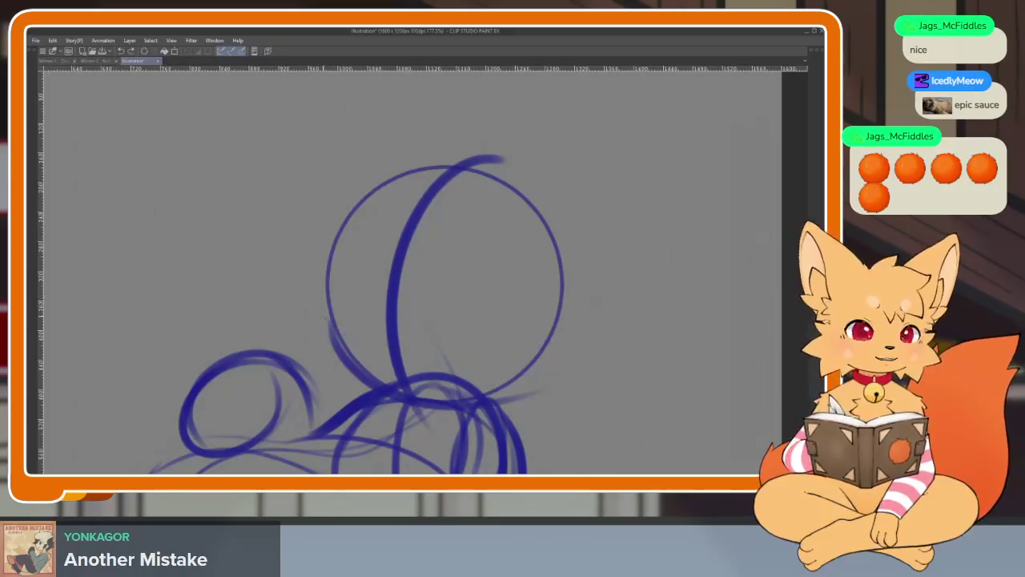
{"action": "left_click_drag", "start_coordinate": [320, 313], "coordinate": [570, 309]}
{"action": "left_click_drag", "start_coordinate": [328, 220], "coordinate": [574, 245]}
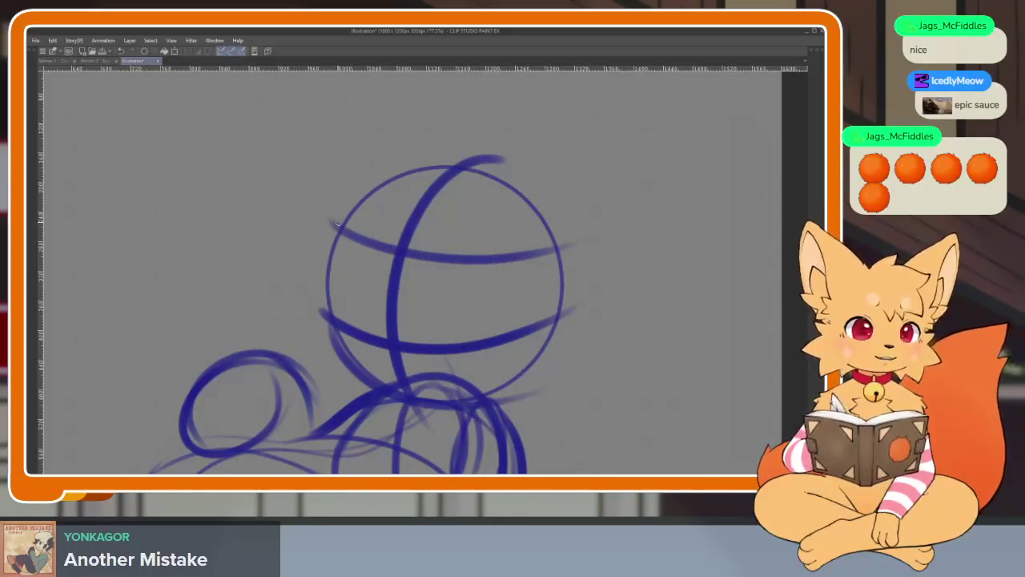
{"action": "mouse_move", "coordinate": [343, 223]}
{"action": "left_mouse_down"}
{"action": "mouse_move", "coordinate": [323, 362]}
{"action": "mouse_move", "coordinate": [404, 400]}
{"action": "left_mouse_up"}
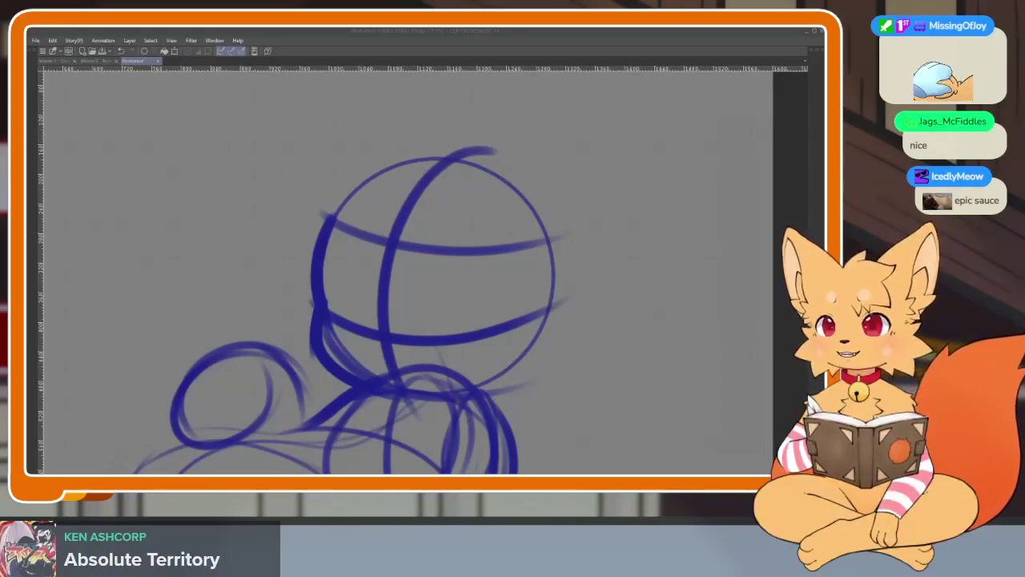
Delete the entire head-and-body sketch and undo the stray test strokes, leaving the canvas blank.
{"action": "left_click_drag", "start_coordinate": [593, 366], "coordinate": [614, 344]}
{"action": "key", "text": "ctrl+z"}
{"action": "scroll", "coordinate": [629, 366], "scroll_direction": "down", "scroll_amount": 3}
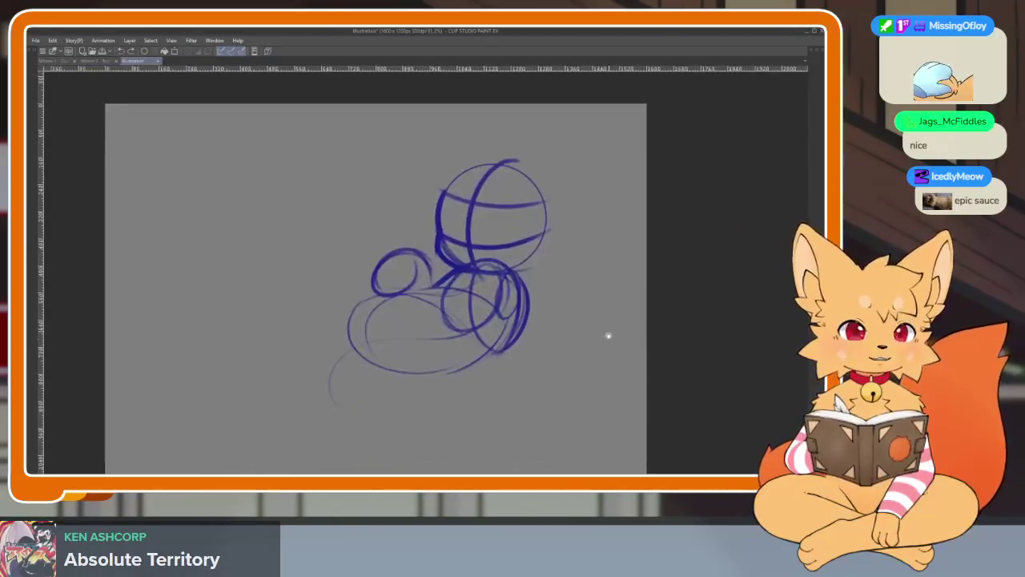
{"action": "key", "text": "Delete"}
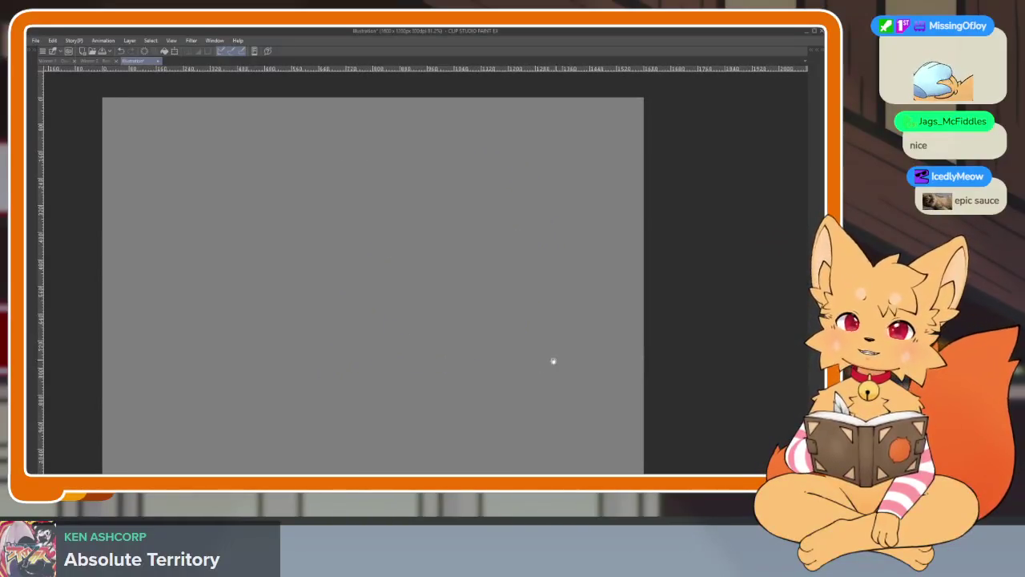
{"action": "left_click_drag", "start_coordinate": [362, 370], "coordinate": [526, 315]}
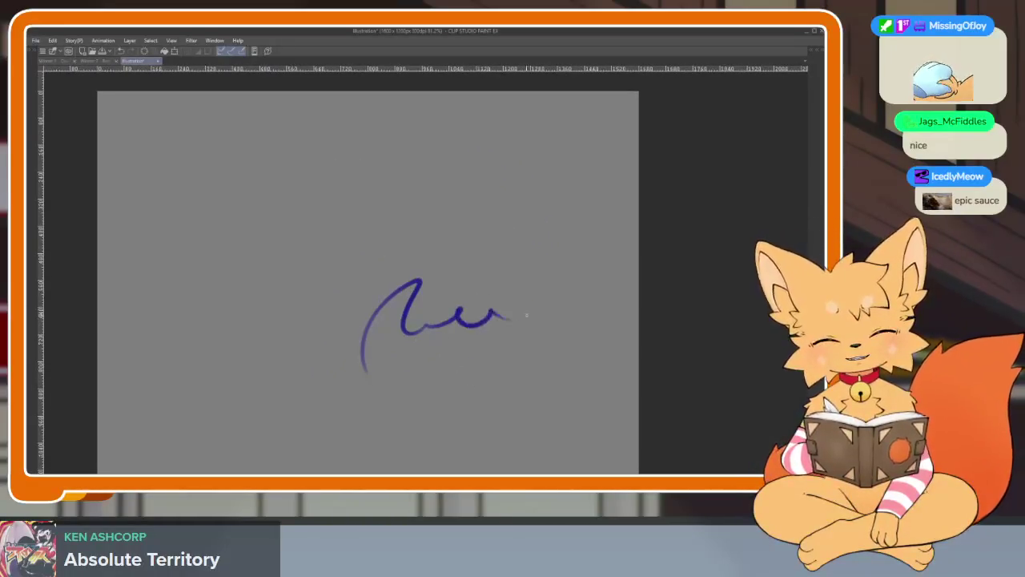
{"action": "key", "text": "ctrl+z"}
{"action": "scroll", "coordinate": [529, 373], "scroll_direction": "down", "scroll_amount": 1}
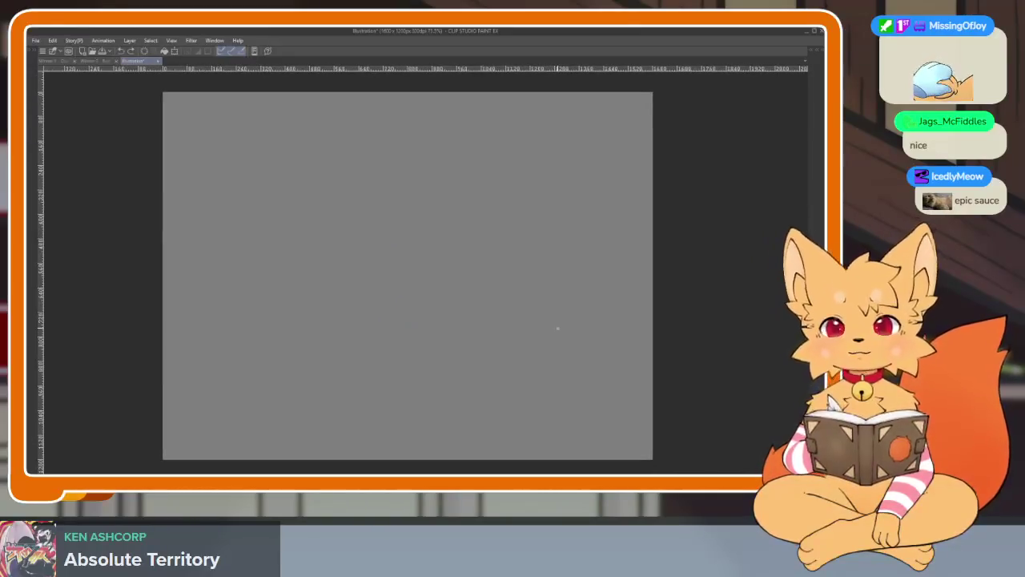
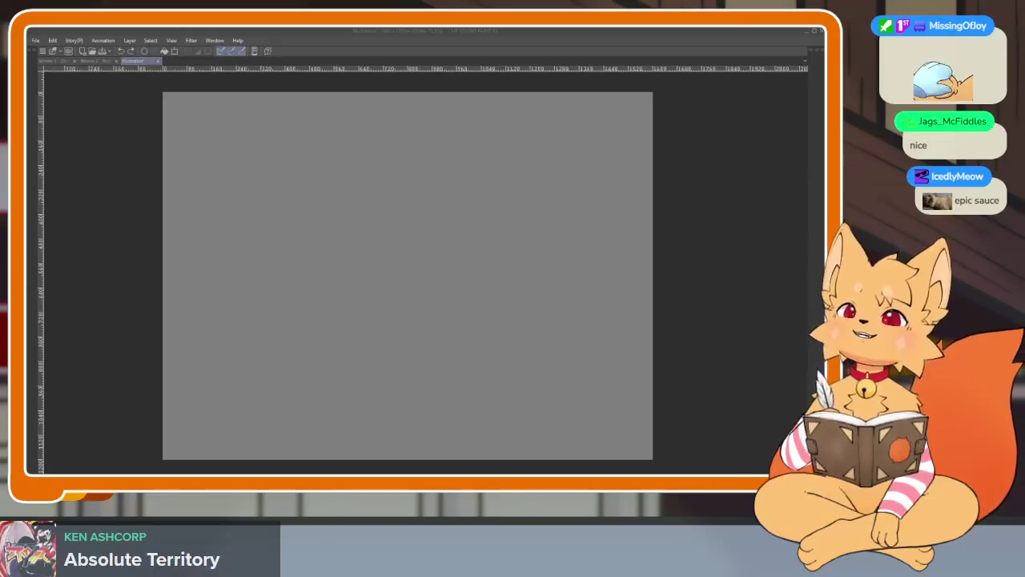
View the hooded character reference enlarged to about 370%, then close the viewer.
{"action": "key", "text": "alt+Tab"}
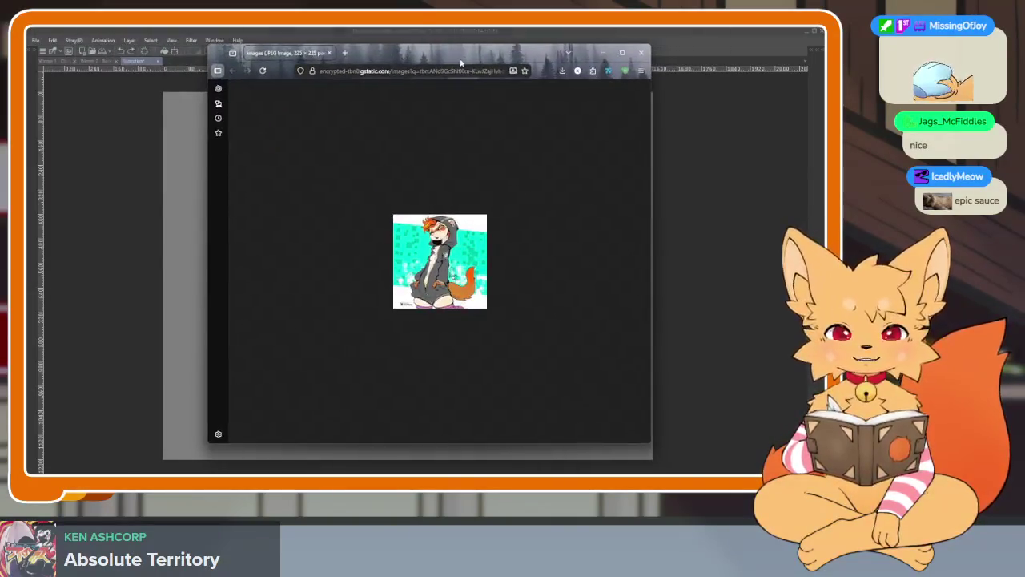
{"action": "scroll", "coordinate": [443, 265], "scroll_direction": "up", "scroll_amount": 6, "text": "ctrl"}
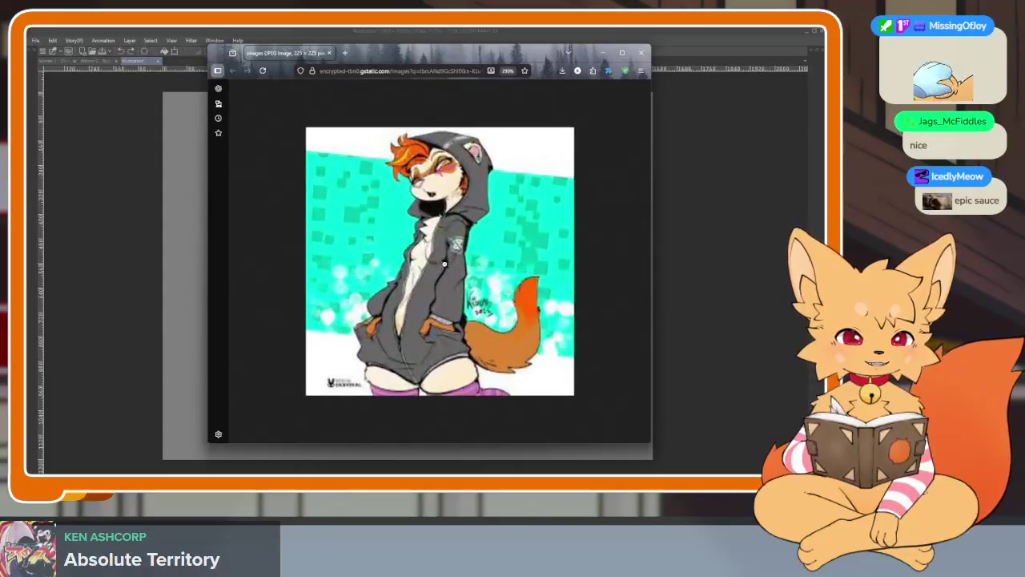
{"action": "scroll", "coordinate": [443, 264], "scroll_direction": "up", "scroll_amount": 1, "text": "ctrl"}
{"action": "scroll", "coordinate": [445, 263], "scroll_direction": "up", "scroll_amount": 1, "text": "ctrl"}
{"action": "scroll", "coordinate": [447, 260], "scroll_direction": "up", "scroll_amount": 1, "text": "ctrl"}
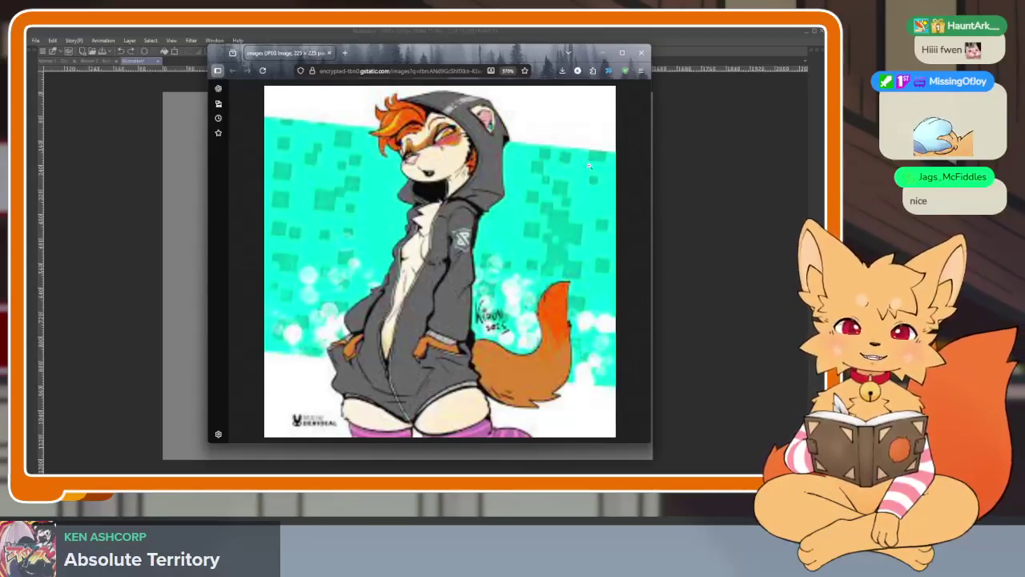
{"action": "left_click", "coordinate": [641, 53]}
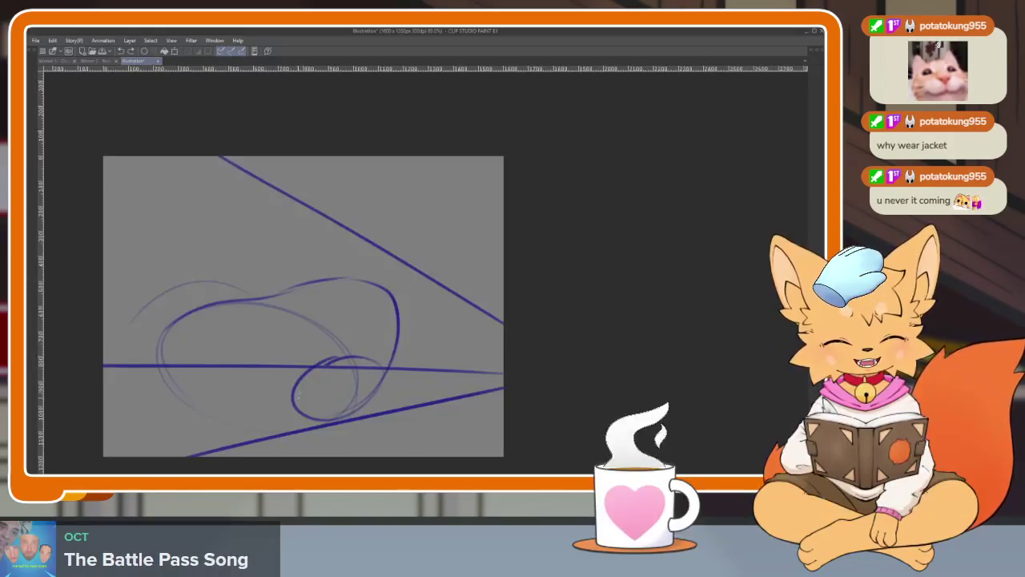
Add a faint curve across the bean-shaped torso and bring back the palettes and reference.
{"action": "mouse_move", "coordinate": [216, 394]}
{"action": "left_mouse_down"}
{"action": "mouse_move", "coordinate": [353, 285]}
{"action": "mouse_move", "coordinate": [375, 286]}
{"action": "left_mouse_up"}
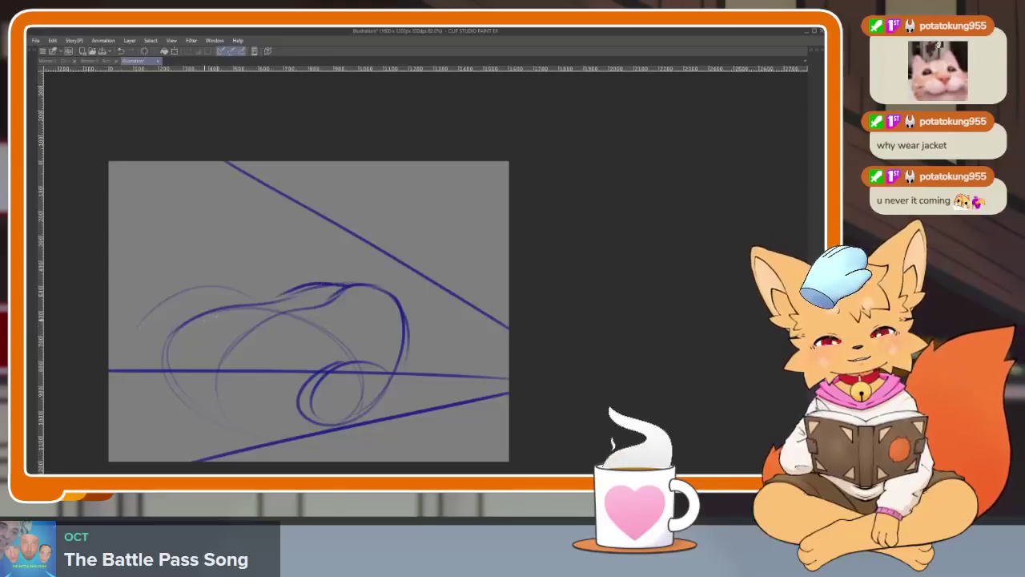
{"action": "scroll", "coordinate": [428, 347], "scroll_direction": "right", "scroll_amount": 2}
{"action": "scroll", "coordinate": [256, 295], "scroll_direction": "left", "scroll_amount": 4}
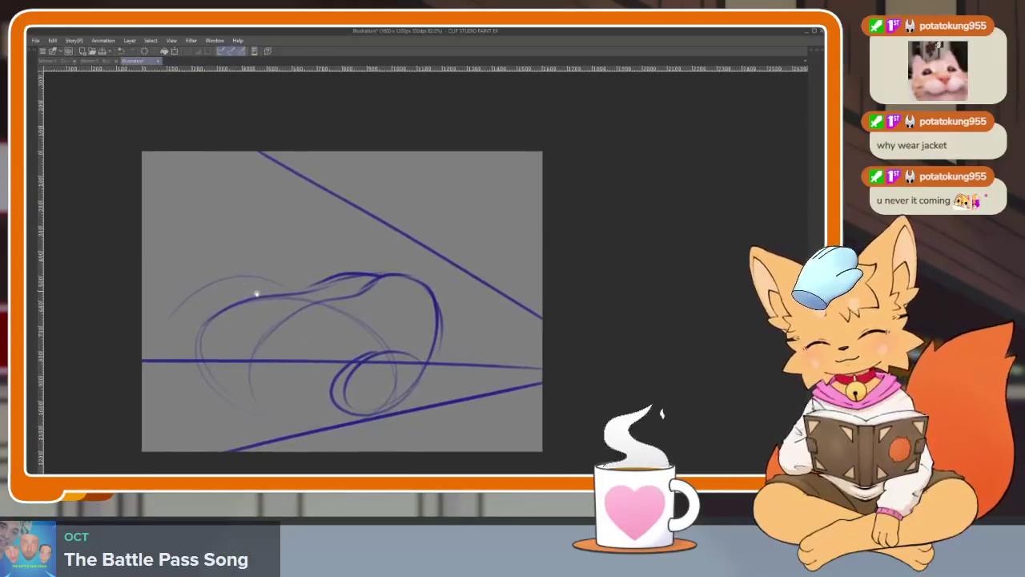
{"action": "scroll", "coordinate": [256, 295], "scroll_direction": "down", "scroll_amount": 2}
{"action": "key", "text": "Tab"}
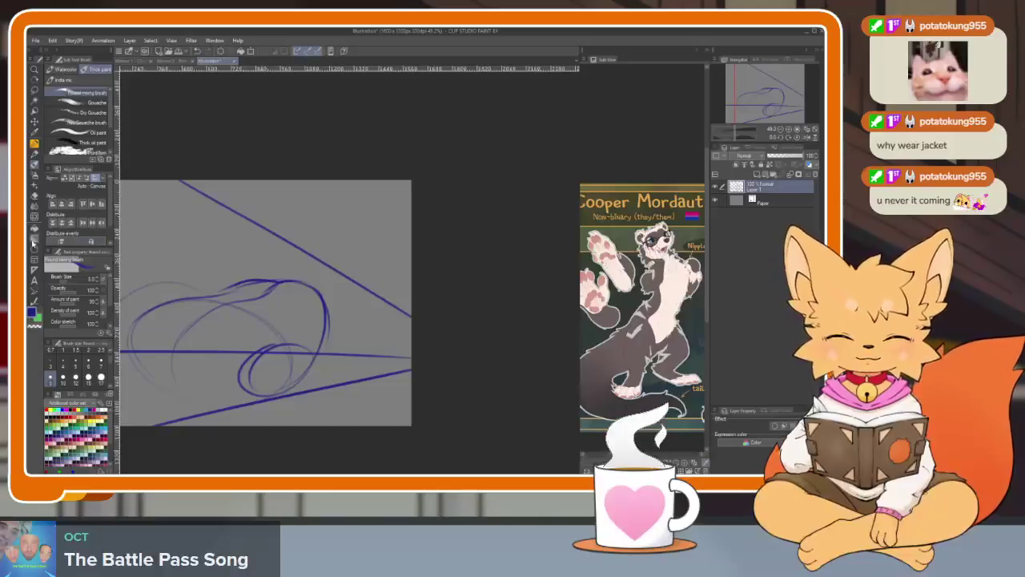
Replace the small left circle with a large guide circle crossed by contour curves.
{"action": "key", "text": "Tab"}
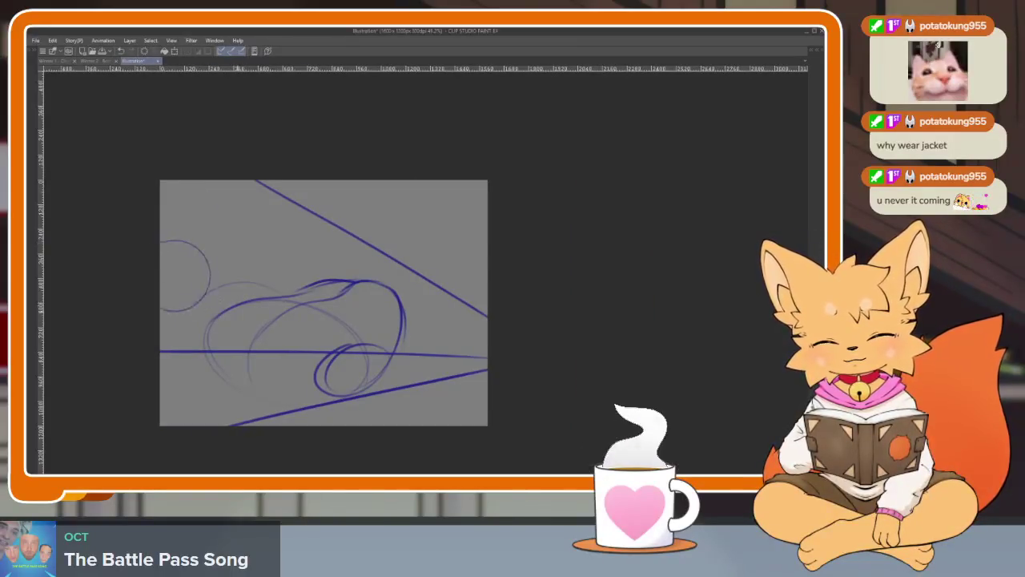
{"action": "key", "text": "ctrl+z"}
{"action": "left_click_drag", "start_coordinate": [233, 237], "coordinate": [308, 313]}
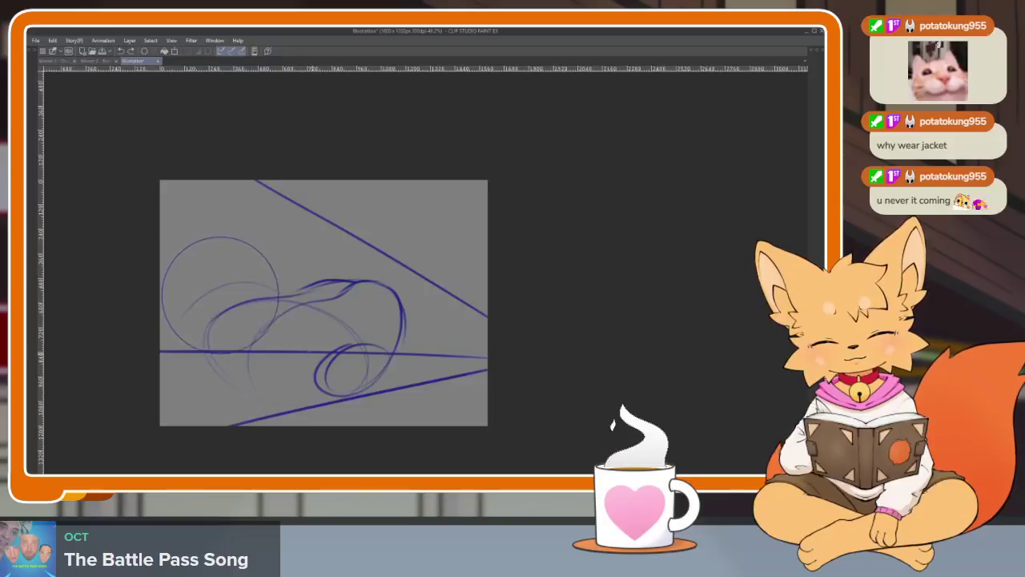
{"action": "scroll", "coordinate": [323, 351], "scroll_direction": "up", "scroll_amount": 2}
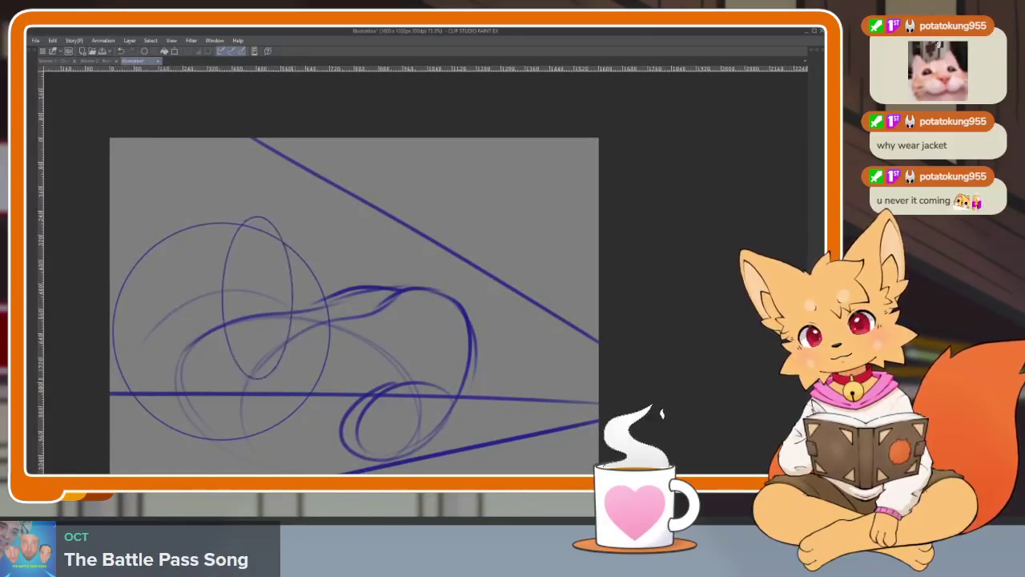
{"action": "left_click_drag", "start_coordinate": [205, 211], "coordinate": [278, 405]}
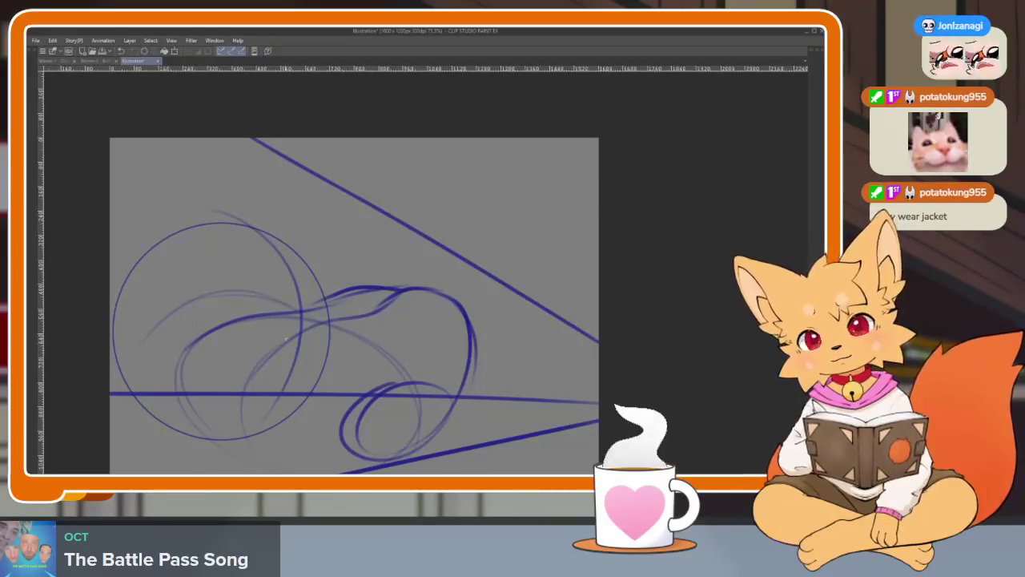
{"action": "left_click_drag", "start_coordinate": [126, 330], "coordinate": [321, 298]}
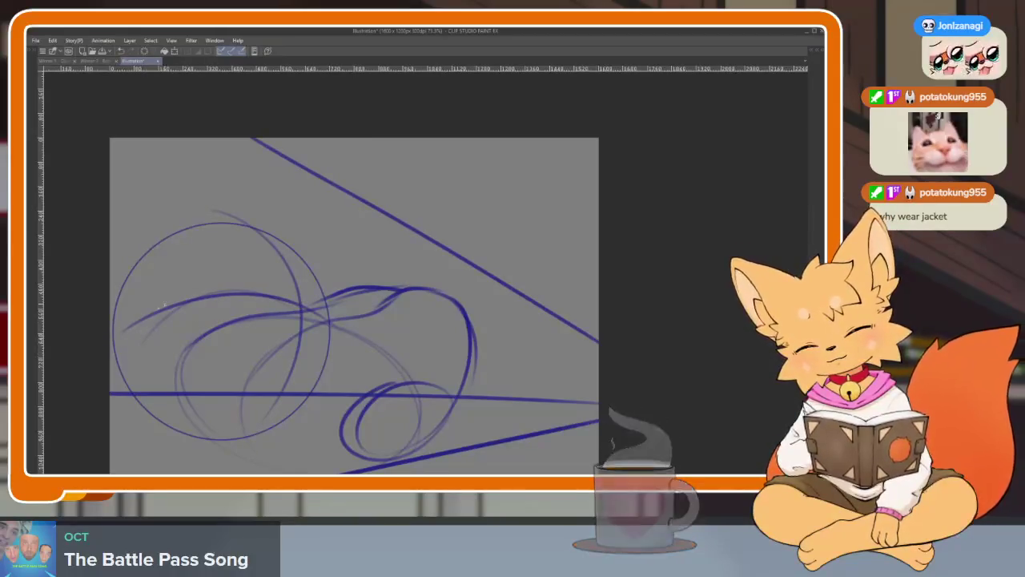
{"action": "left_click_drag", "start_coordinate": [199, 223], "coordinate": [233, 384]}
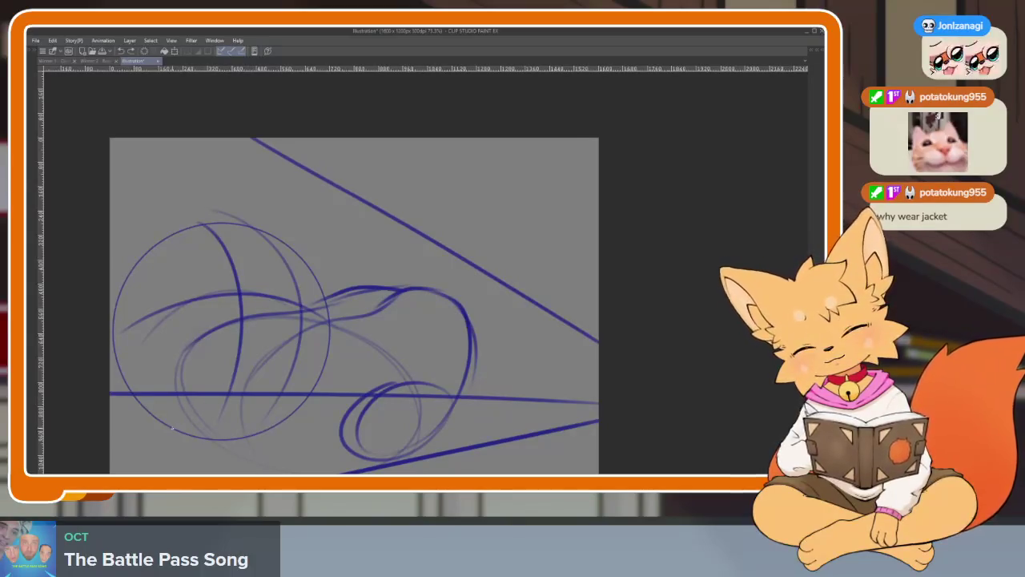
Sketch the lower ellipse and the right leg ellipse with inner contour curves.
{"action": "left_click_drag", "start_coordinate": [273, 408], "coordinate": [168, 433]}
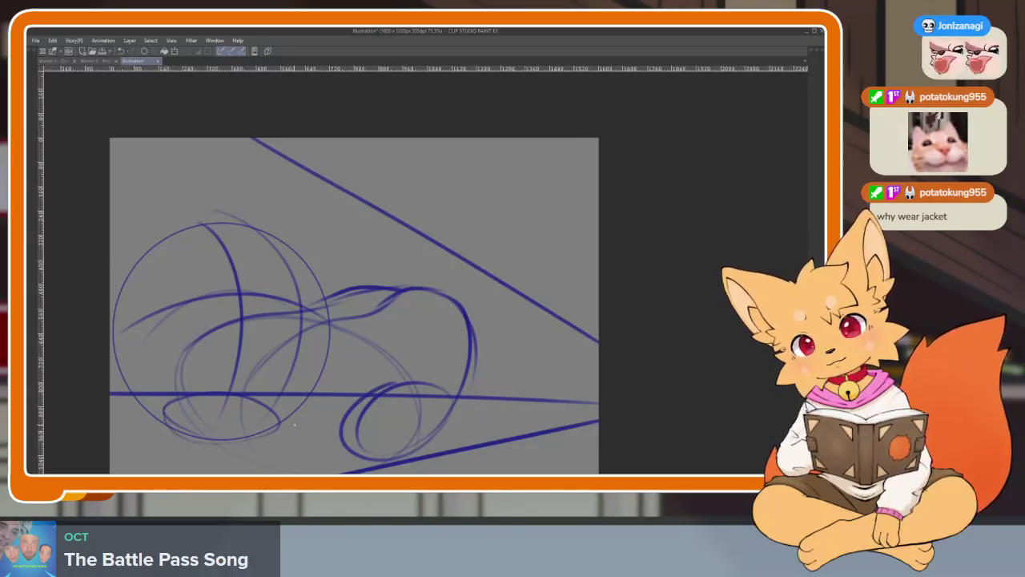
{"action": "left_click_drag", "start_coordinate": [294, 424], "coordinate": [258, 409]}
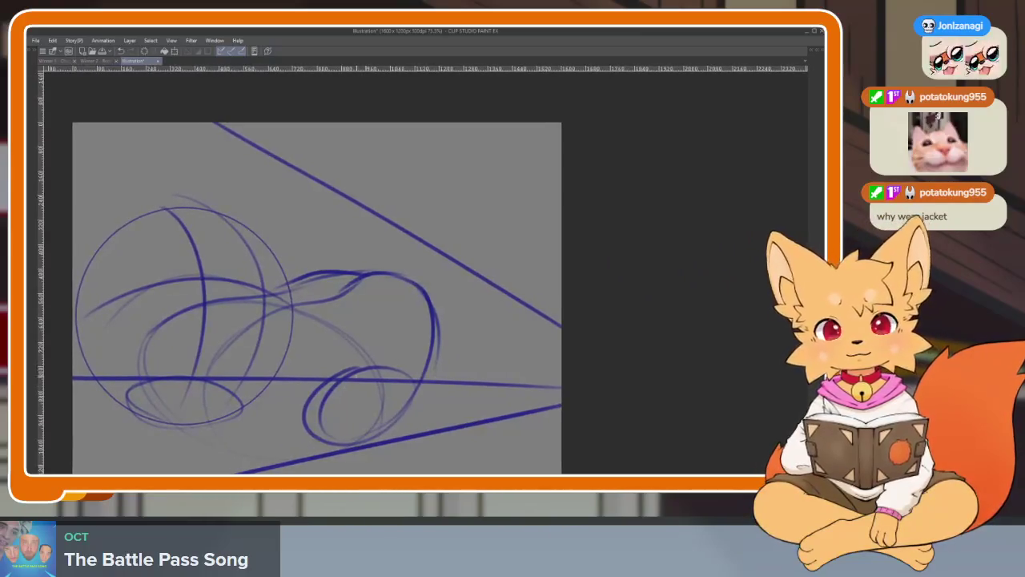
{"action": "mouse_move", "coordinate": [429, 281]}
{"action": "left_mouse_down"}
{"action": "mouse_move", "coordinate": [485, 269]}
{"action": "mouse_move", "coordinate": [457, 368]}
{"action": "mouse_move", "coordinate": [505, 277]}
{"action": "mouse_move", "coordinate": [442, 364]}
{"action": "left_mouse_up"}
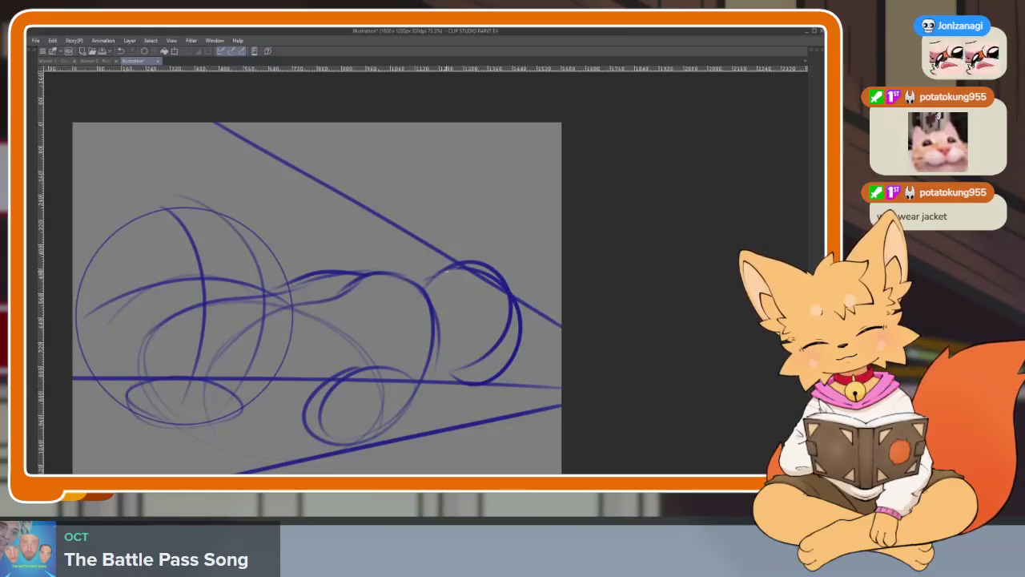
{"action": "mouse_move", "coordinate": [463, 265]}
{"action": "left_mouse_down"}
{"action": "mouse_move", "coordinate": [410, 295]}
{"action": "mouse_move", "coordinate": [398, 365]}
{"action": "left_mouse_up"}
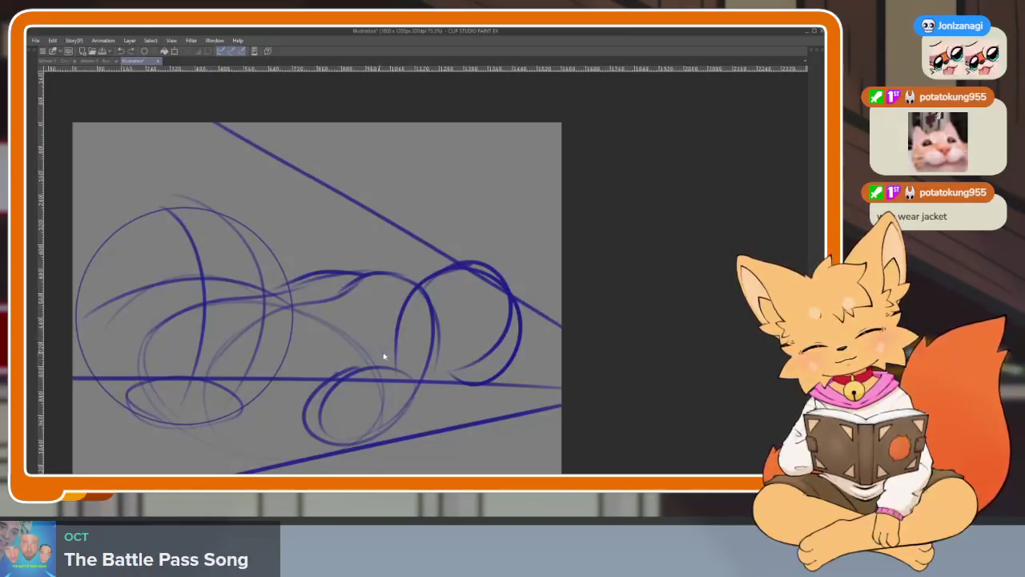
{"action": "left_click_drag", "start_coordinate": [325, 403], "coordinate": [447, 434]}
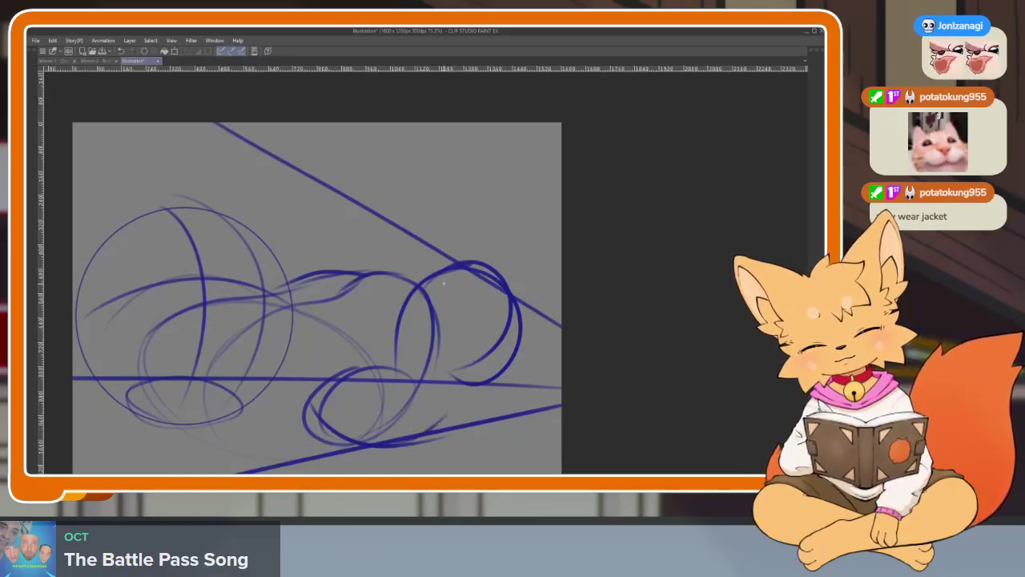
{"action": "left_click_drag", "start_coordinate": [458, 302], "coordinate": [469, 381]}
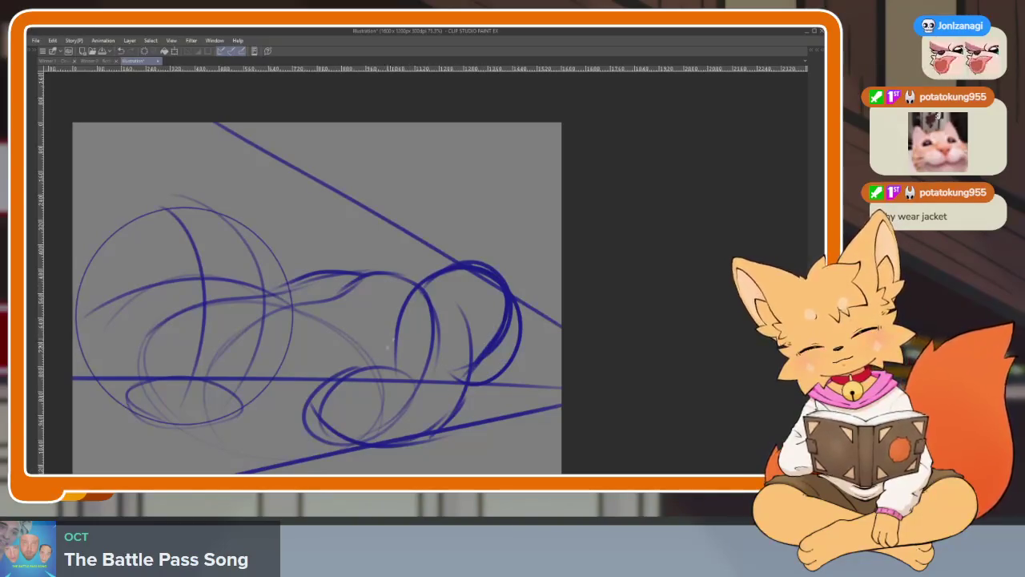
{"action": "mouse_move", "coordinate": [326, 383]}
{"action": "left_mouse_down"}
{"action": "mouse_move", "coordinate": [428, 349]}
{"action": "mouse_move", "coordinate": [466, 418]}
{"action": "left_mouse_up"}
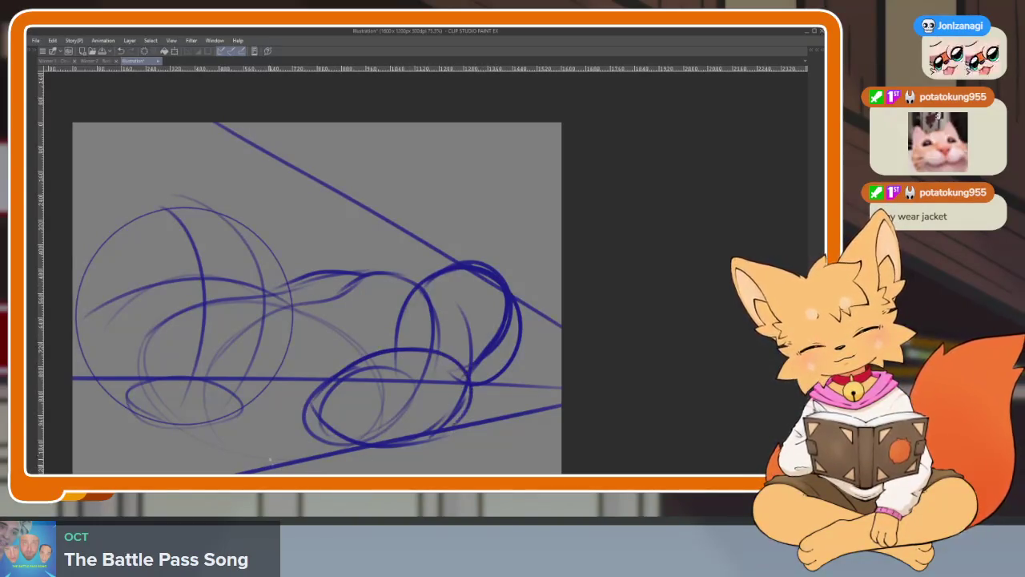
Add strokes crossing the left circle and an arc above it.
{"action": "mouse_move", "coordinate": [260, 244]}
{"action": "left_mouse_down"}
{"action": "mouse_move", "coordinate": [340, 256]}
{"action": "mouse_move", "coordinate": [298, 272]}
{"action": "left_mouse_up"}
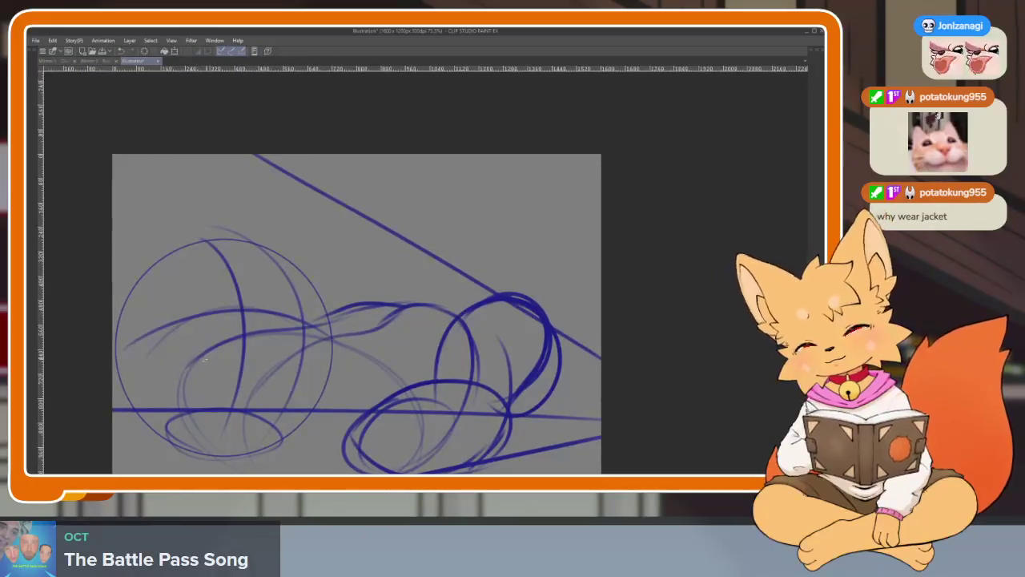
{"action": "left_click_drag", "start_coordinate": [205, 361], "coordinate": [305, 308]}
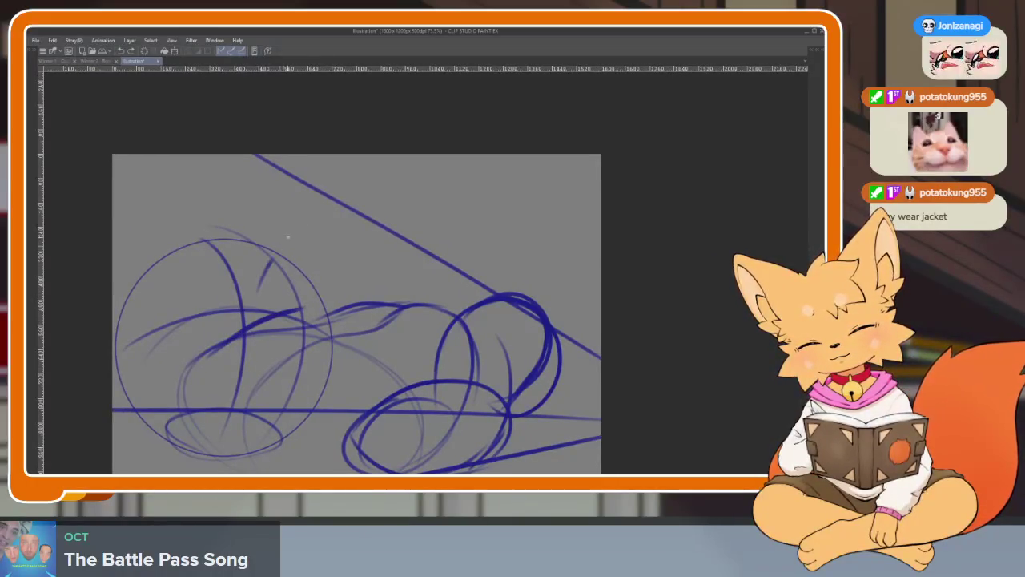
{"action": "left_click_drag", "start_coordinate": [271, 262], "coordinate": [368, 273]}
{"action": "mouse_move", "coordinate": [455, 310]}
{"action": "left_mouse_down"}
{"action": "mouse_move", "coordinate": [456, 354]}
{"action": "mouse_move", "coordinate": [467, 339]}
{"action": "left_mouse_up"}
{"action": "scroll", "coordinate": [451, 377], "scroll_direction": "down", "scroll_amount": 3}
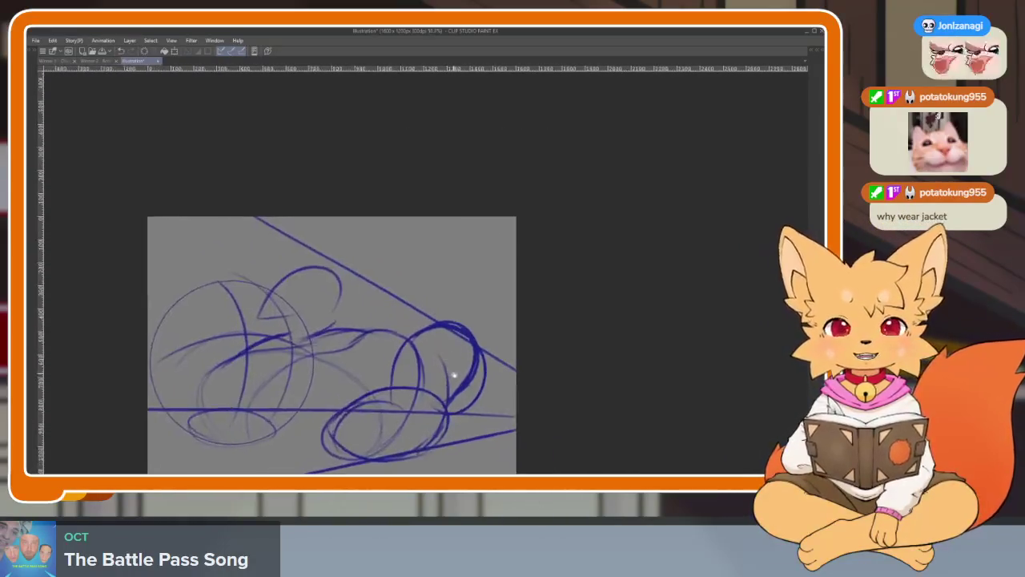
Rotate and rescale the whole sketch layer with a free transform.
{"action": "key", "text": "ctrl+t"}
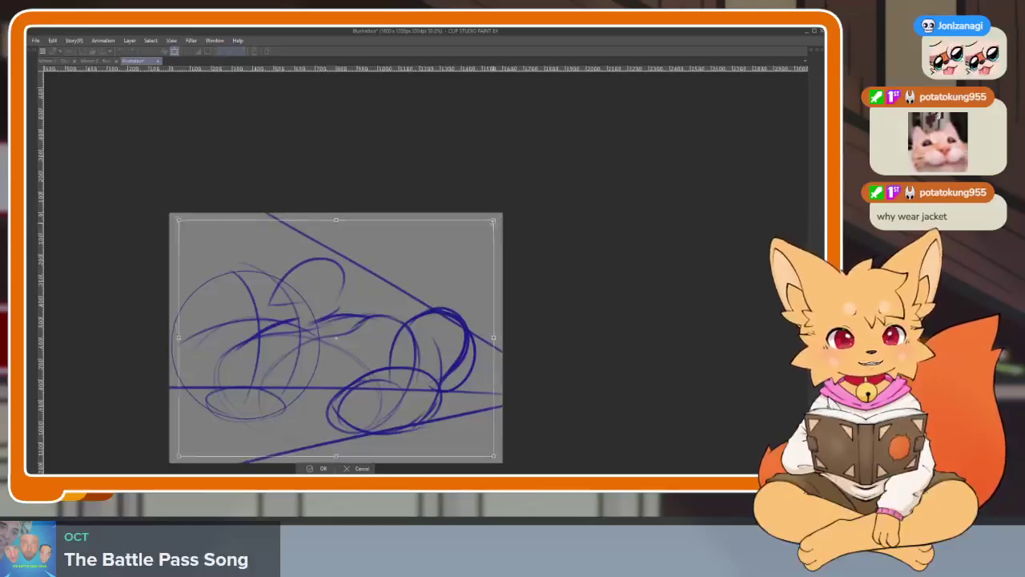
{"action": "left_click_drag", "start_coordinate": [506, 219], "coordinate": [422, 359]}
{"action": "scroll", "coordinate": [422, 359], "scroll_direction": "up", "scroll_amount": 1}
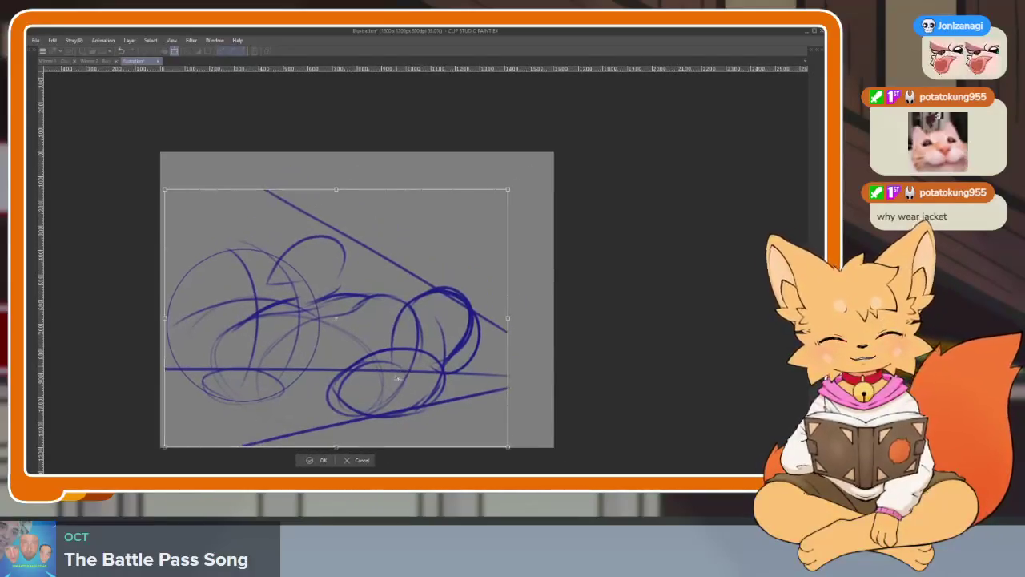
{"action": "key", "text": "Return"}
{"action": "scroll", "coordinate": [417, 372], "scroll_direction": "up", "scroll_amount": 2}
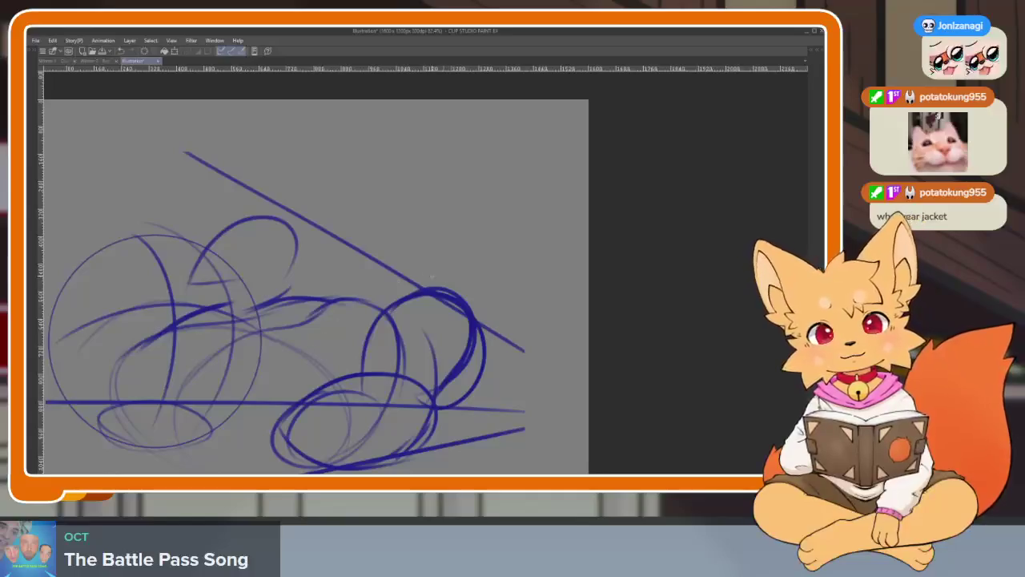
{"action": "scroll", "coordinate": [394, 316], "scroll_direction": "up", "scroll_amount": 1}
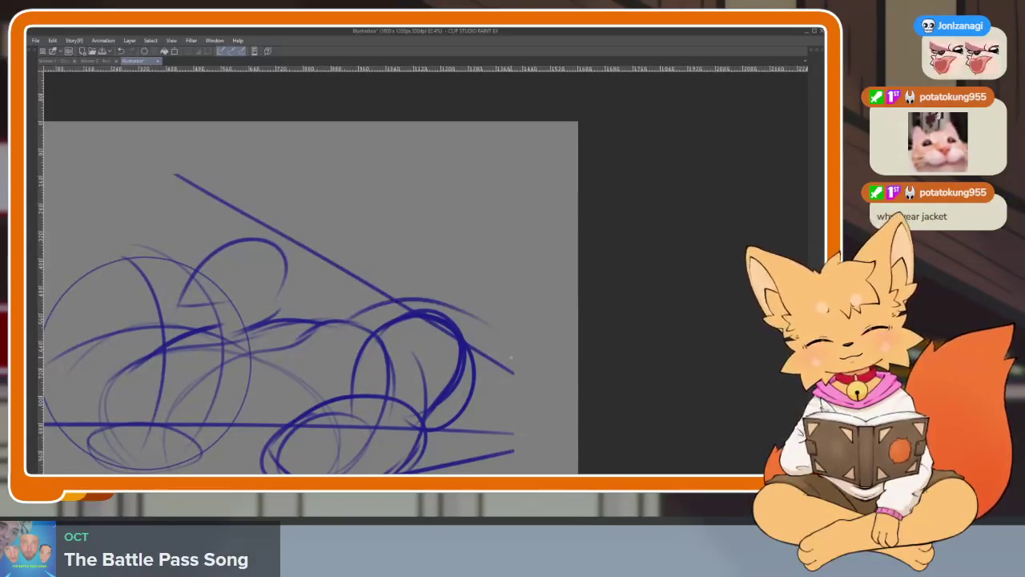
Draw outward-curving gesture strokes on the sketch's right side and a rising mid curve.
{"action": "mouse_move", "coordinate": [329, 400]}
{"action": "left_mouse_down"}
{"action": "mouse_move", "coordinate": [416, 268]}
{"action": "mouse_move", "coordinate": [492, 292]}
{"action": "mouse_move", "coordinate": [471, 346]}
{"action": "left_mouse_up"}
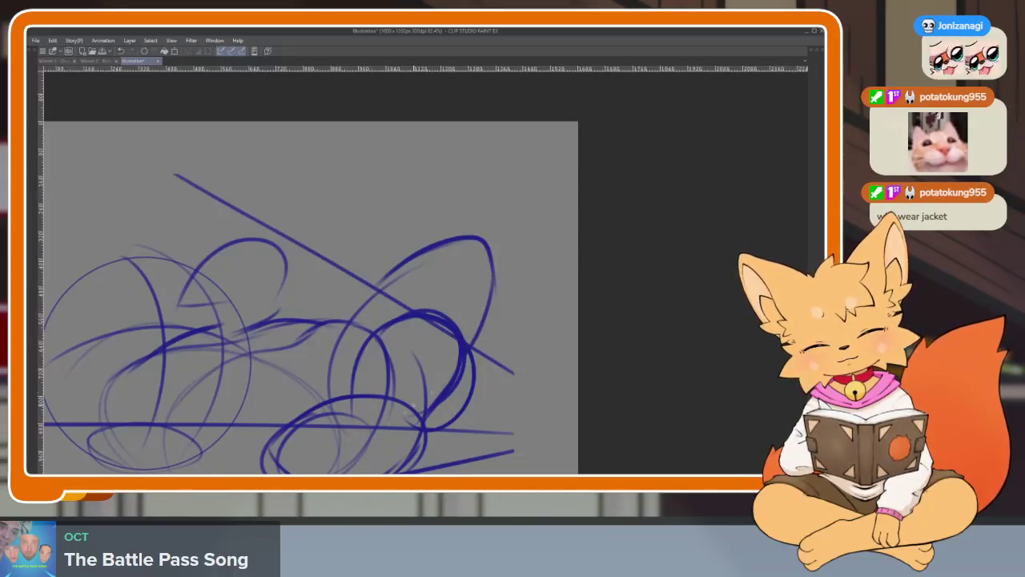
{"action": "left_click_drag", "start_coordinate": [491, 251], "coordinate": [500, 400]}
{"action": "key", "text": "ctrl+z"}
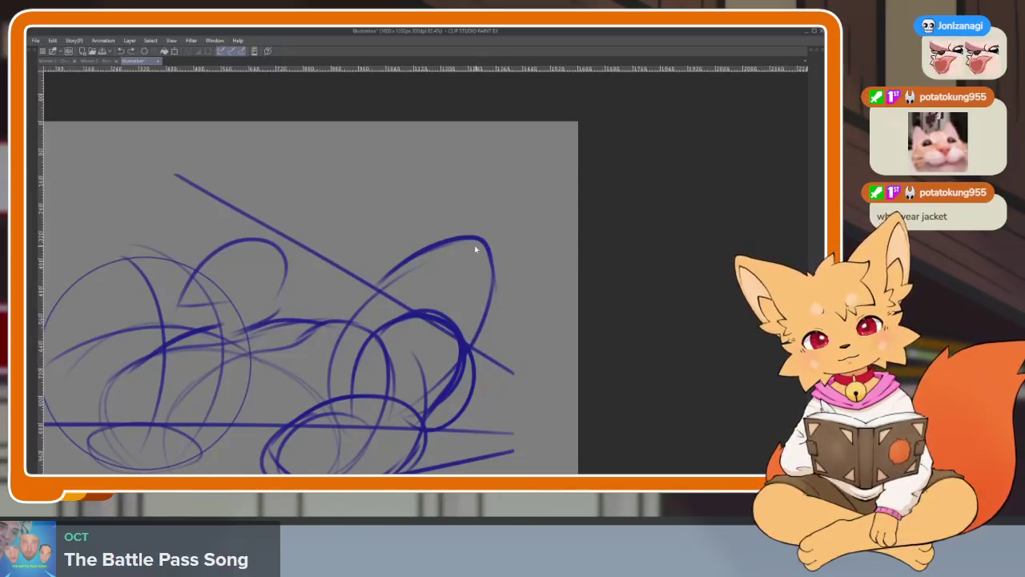
{"action": "left_click_drag", "start_coordinate": [490, 250], "coordinate": [527, 352]}
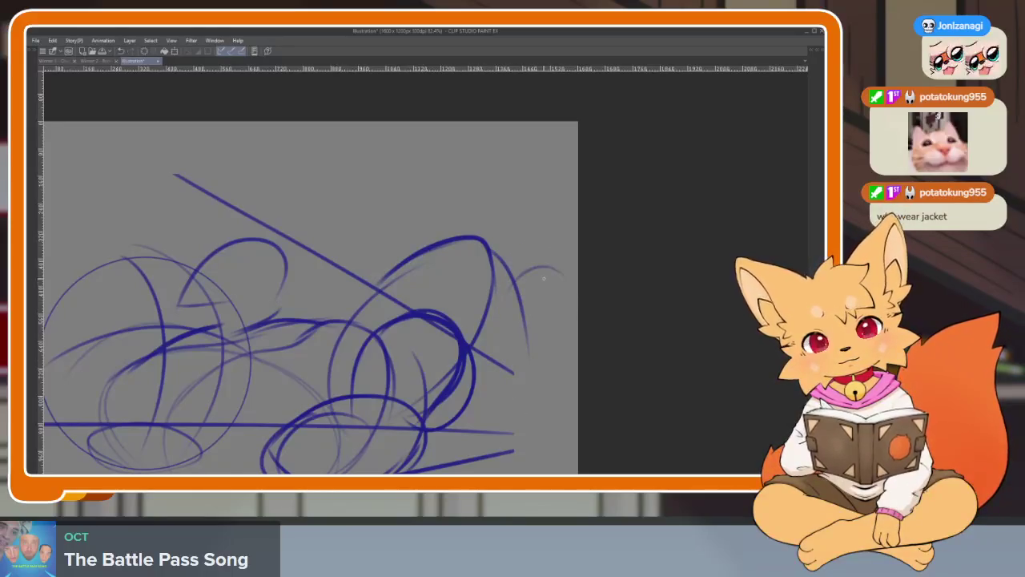
{"action": "left_click_drag", "start_coordinate": [544, 278], "coordinate": [535, 405]}
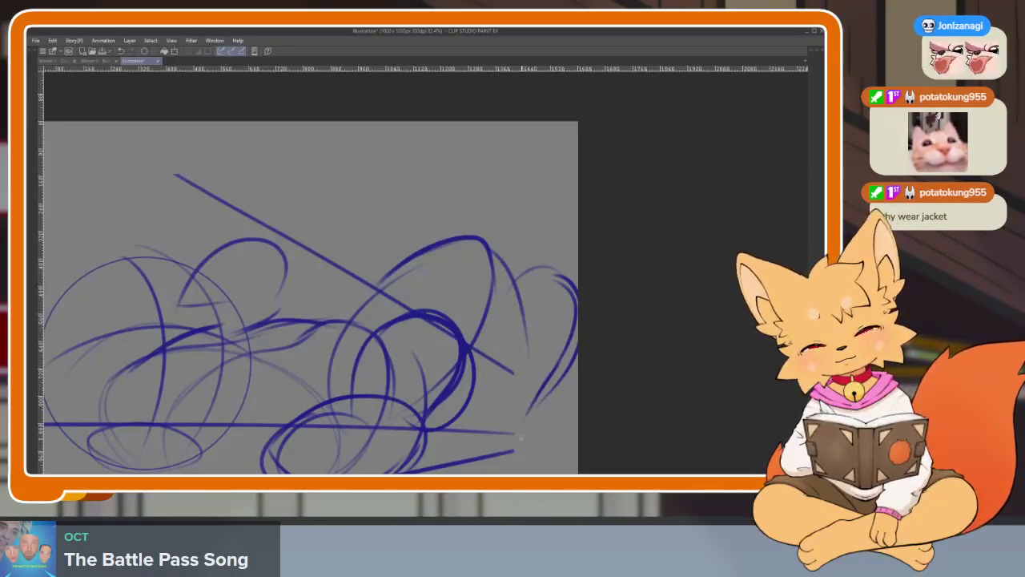
{"action": "left_click_drag", "start_coordinate": [409, 365], "coordinate": [401, 407]}
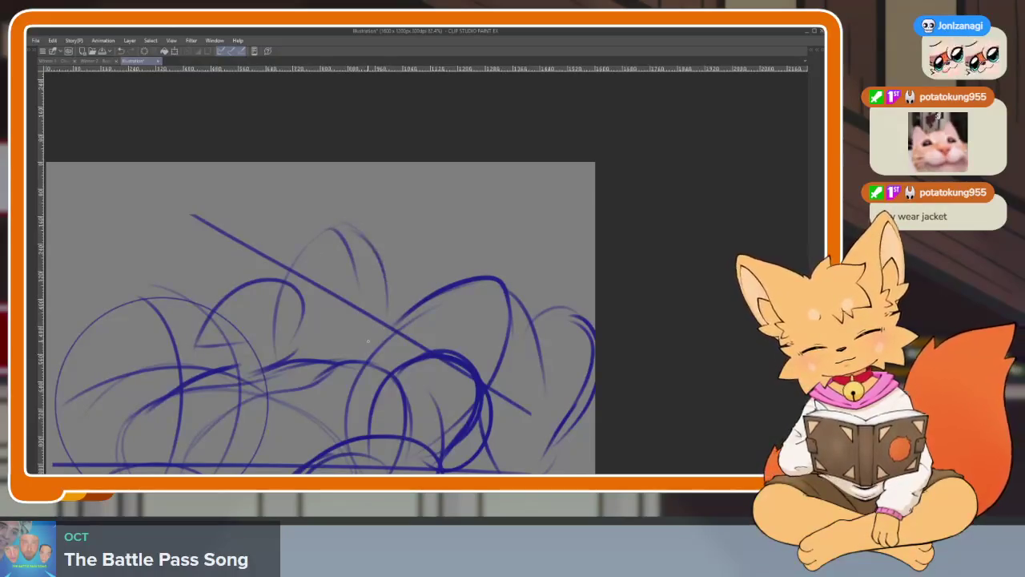
{"action": "left_click_drag", "start_coordinate": [374, 294], "coordinate": [414, 233]}
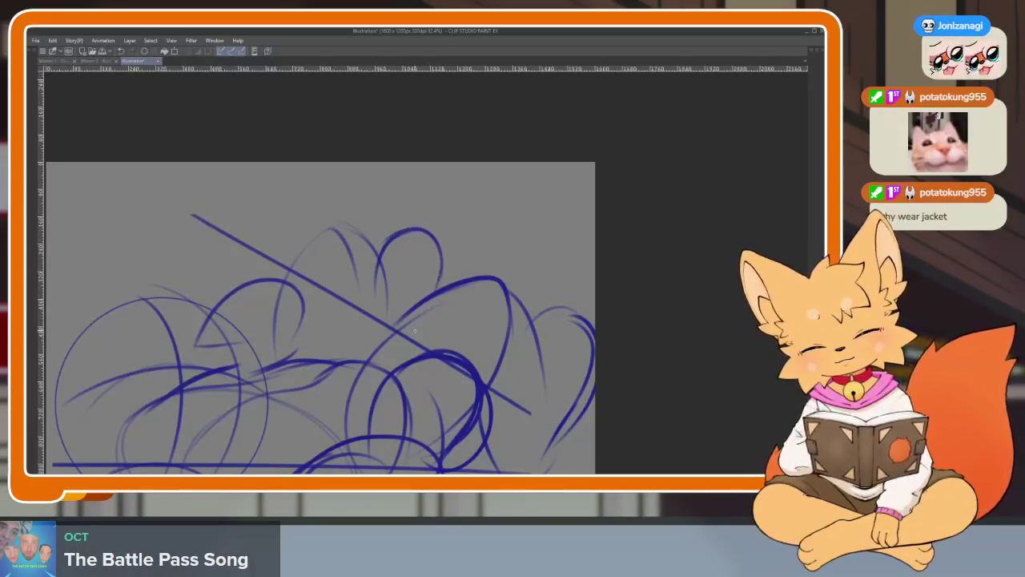
{"action": "scroll", "coordinate": [496, 364], "scroll_direction": "down", "scroll_amount": 3}
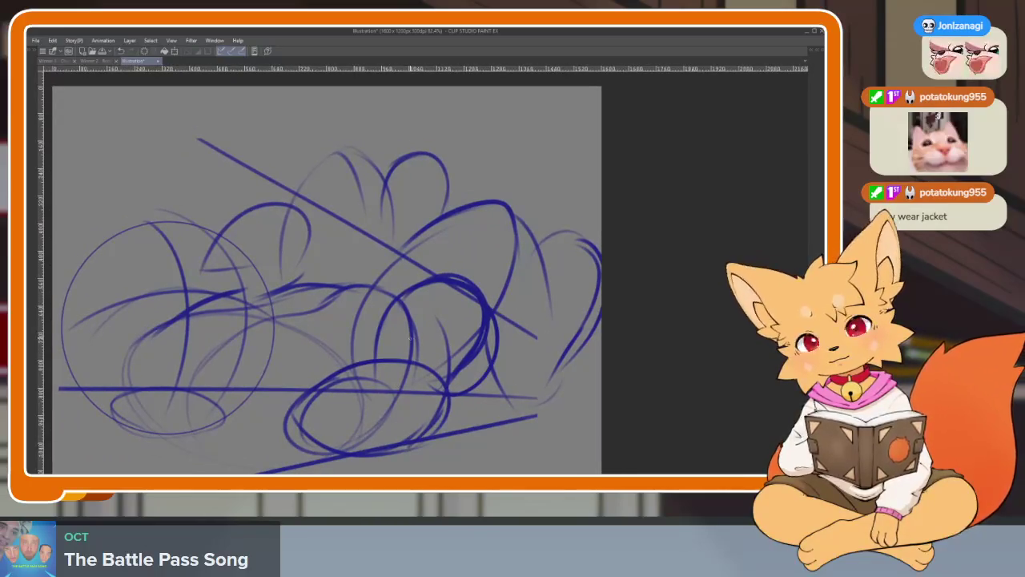
Sweep a long arc up to the top-left and lasso-select the left torso circle.
{"action": "left_click_drag", "start_coordinate": [424, 210], "coordinate": [134, 122]}
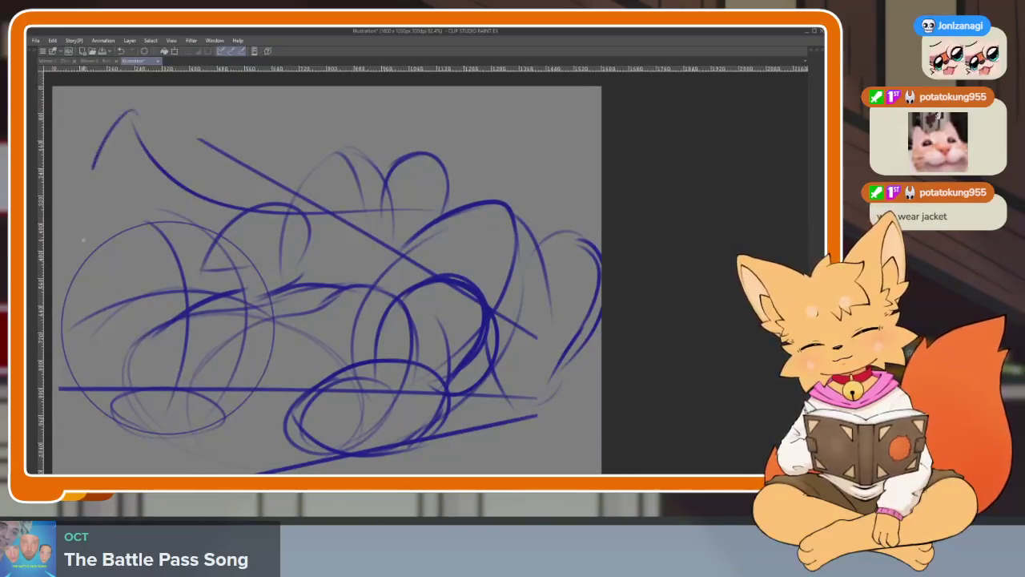
{"action": "scroll", "coordinate": [435, 347], "scroll_direction": "down", "scroll_amount": 2}
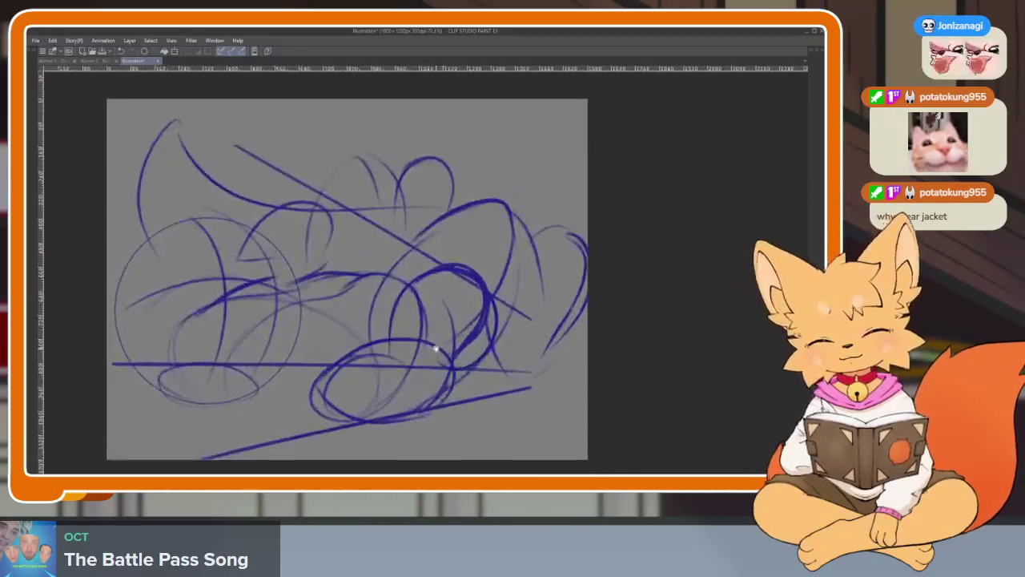
{"action": "scroll", "coordinate": [420, 370], "scroll_direction": "down", "scroll_amount": 1}
{"action": "scroll", "coordinate": [421, 369], "scroll_direction": "down", "scroll_amount": 1}
{"action": "scroll", "coordinate": [453, 354], "scroll_direction": "up", "scroll_amount": 1}
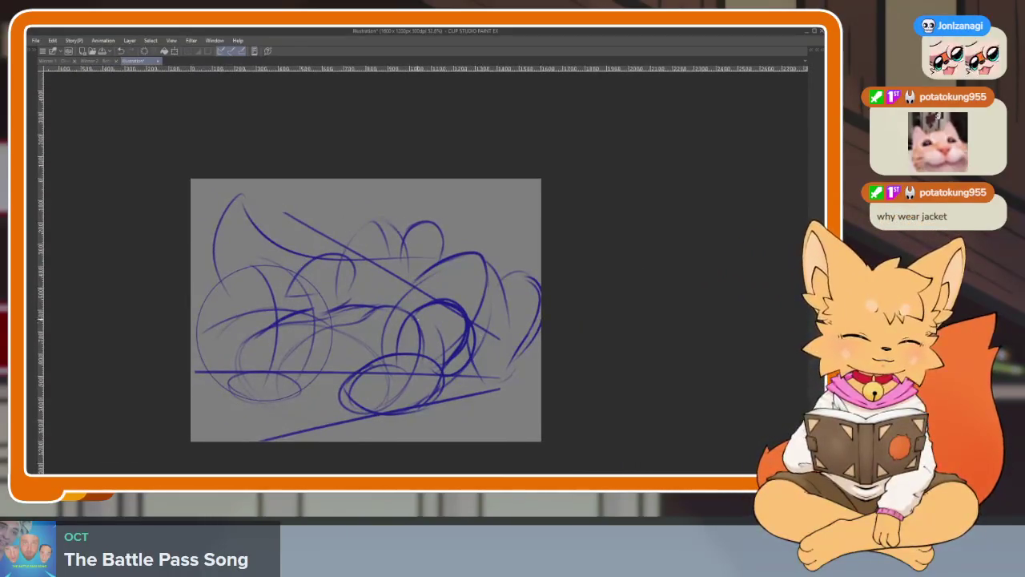
{"action": "key", "text": "Tab"}
{"action": "key", "text": "Tab"}
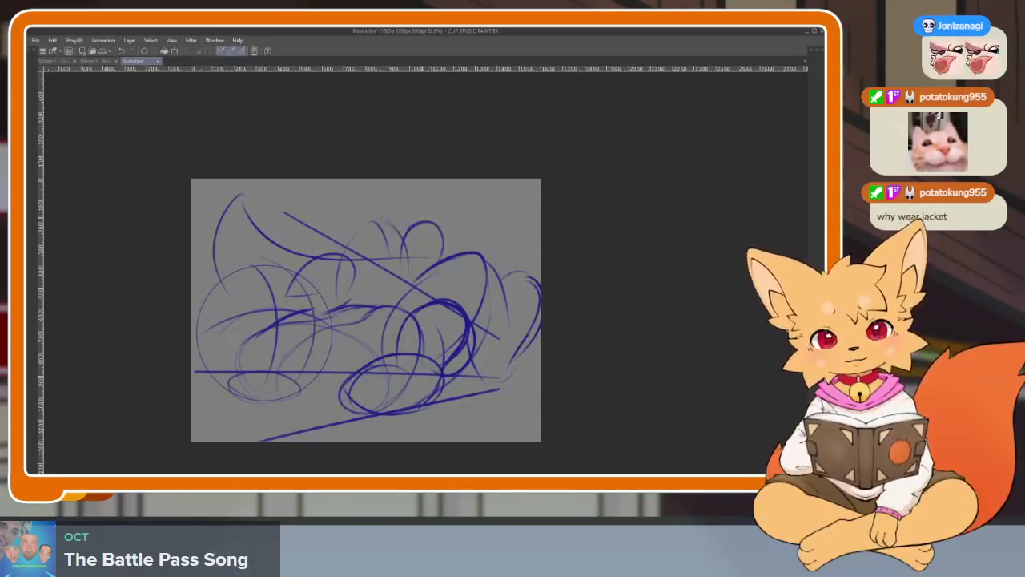
{"action": "key", "text": "Tab"}
{"action": "key", "text": "Tab"}
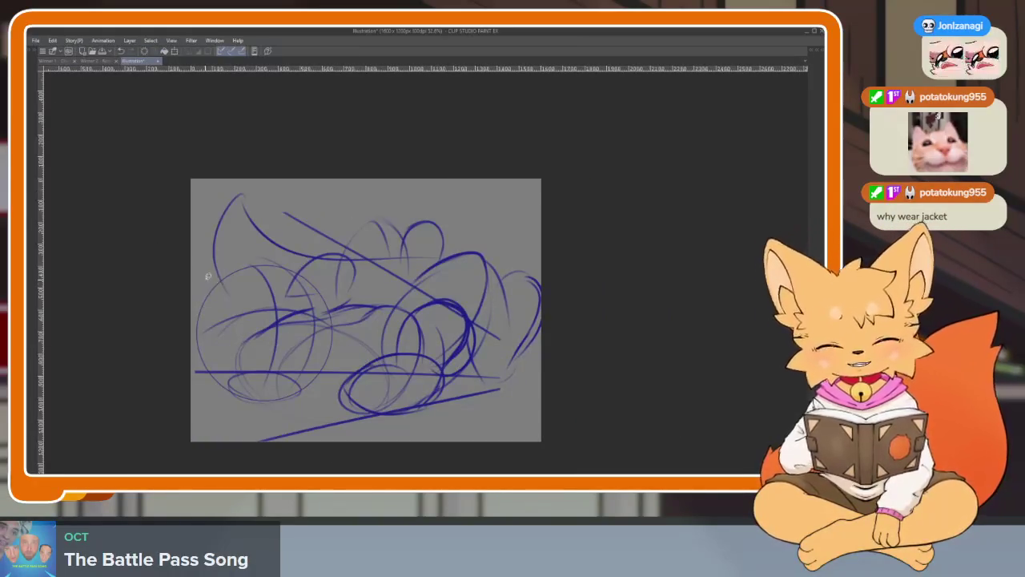
{"action": "left_click_drag", "start_coordinate": [305, 433], "coordinate": [194, 284]}
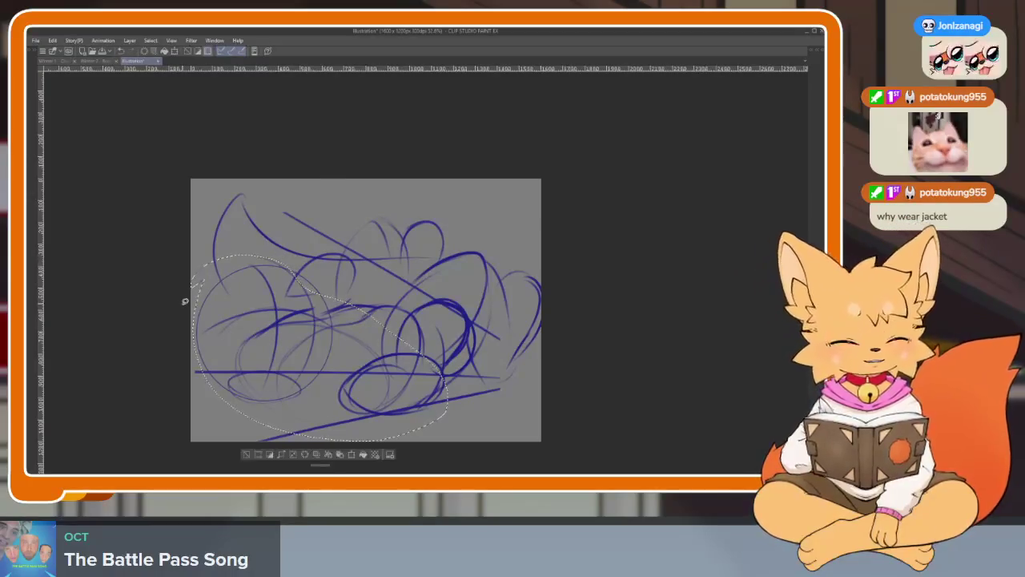
Rotate the lassoed left circle clockwise, deselect, and start shrinking the whole sketch.
{"action": "key", "text": "ctrl+t"}
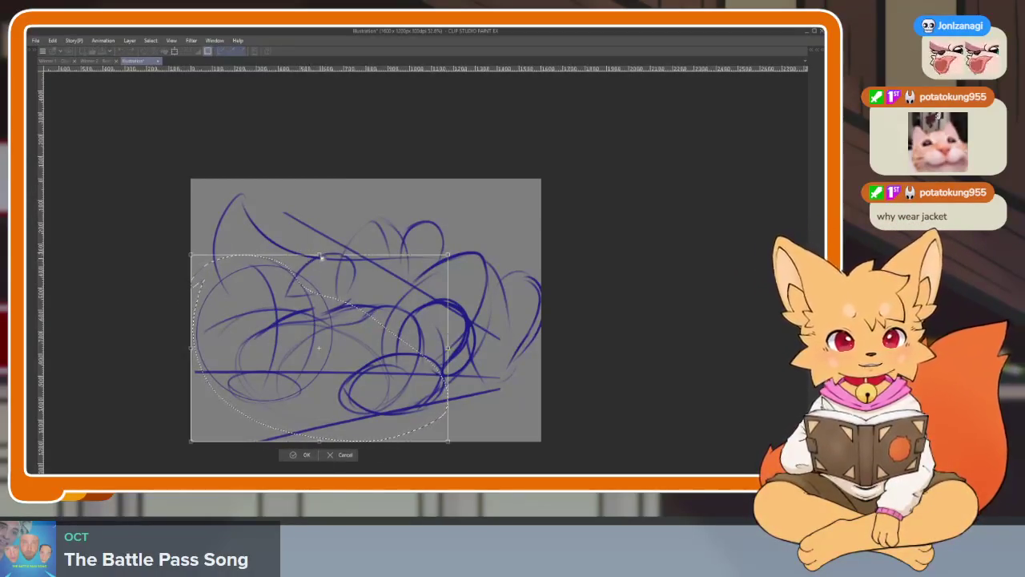
{"action": "mouse_move", "coordinate": [323, 240]}
{"action": "left_mouse_down"}
{"action": "mouse_move", "coordinate": [349, 253]}
{"action": "mouse_move", "coordinate": [329, 296]}
{"action": "left_mouse_up"}
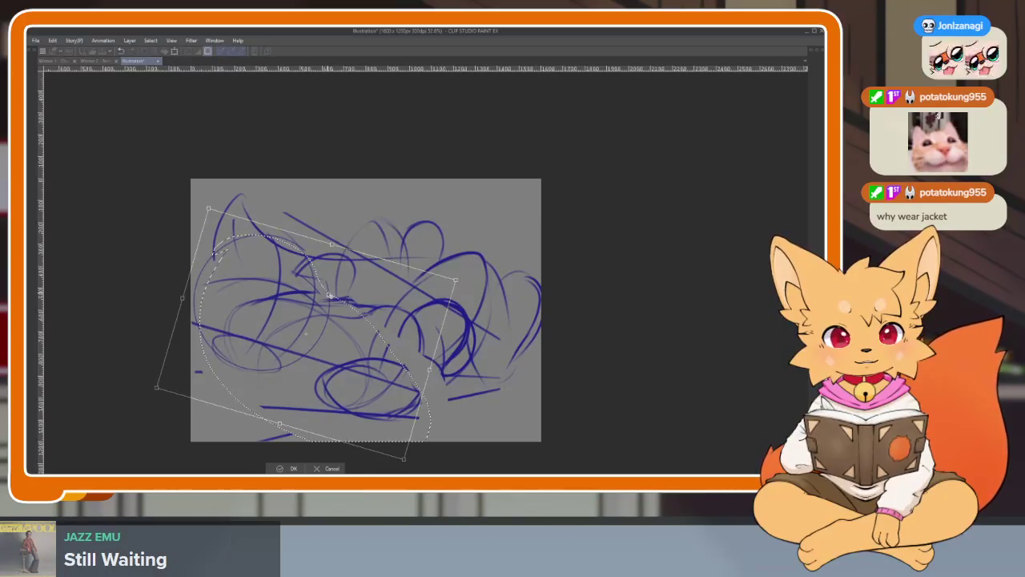
{"action": "left_click_drag", "start_coordinate": [342, 239], "coordinate": [340, 251]}
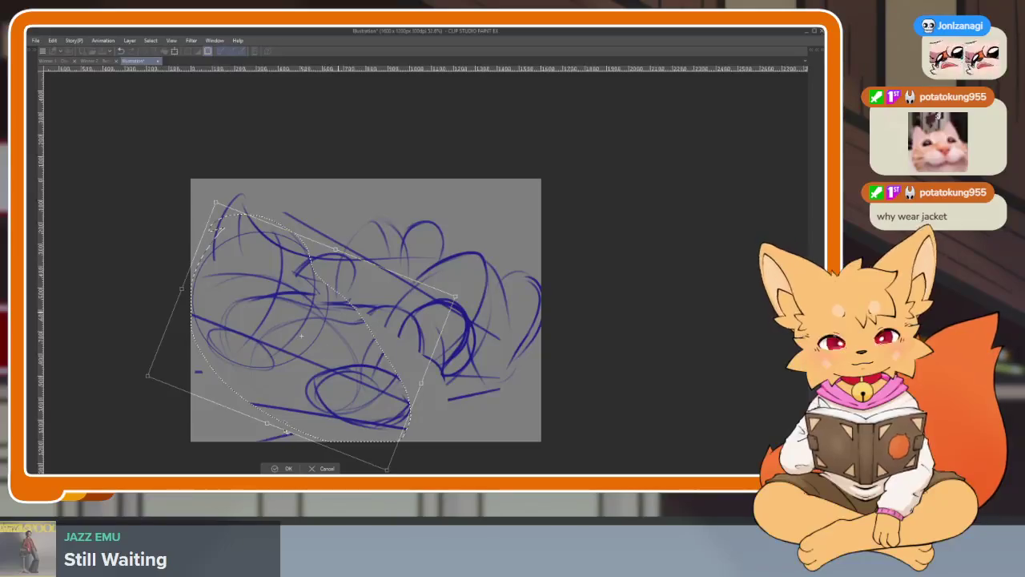
{"action": "left_click", "coordinate": [284, 467]}
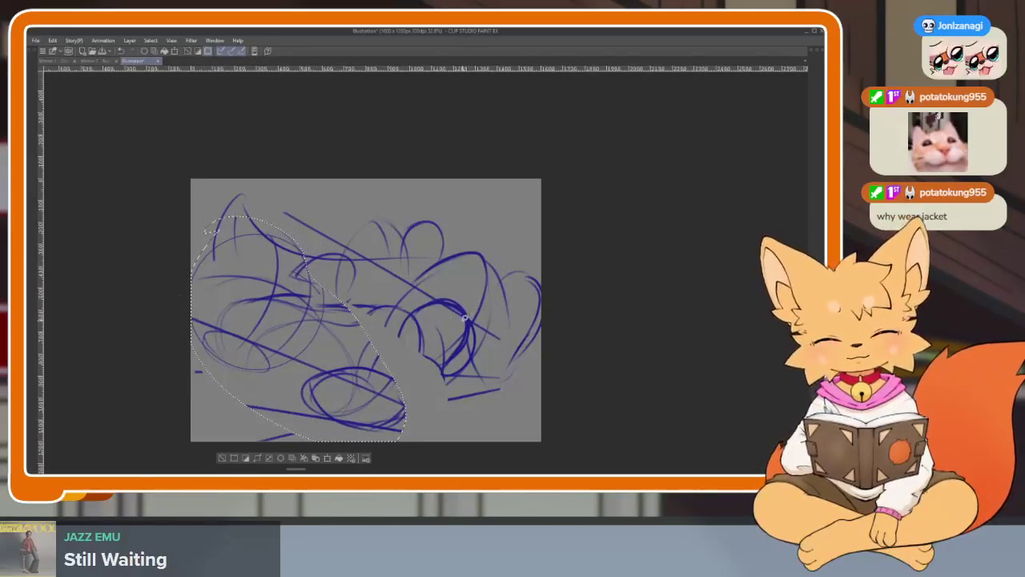
{"action": "key", "text": "ctrl+d"}
{"action": "scroll", "coordinate": [421, 372], "scroll_direction": "up", "scroll_amount": 1}
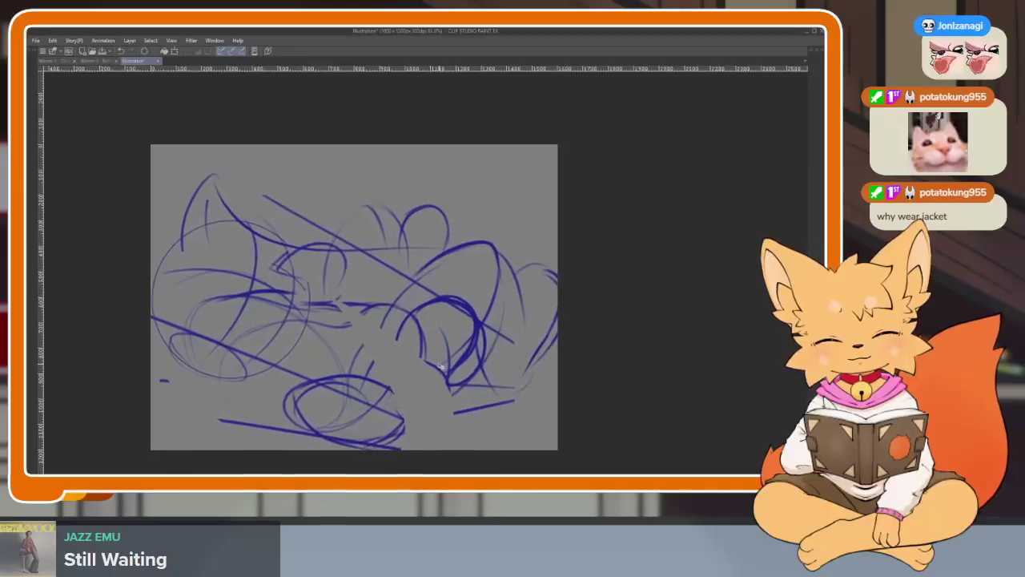
{"action": "key", "text": "ctrl+t"}
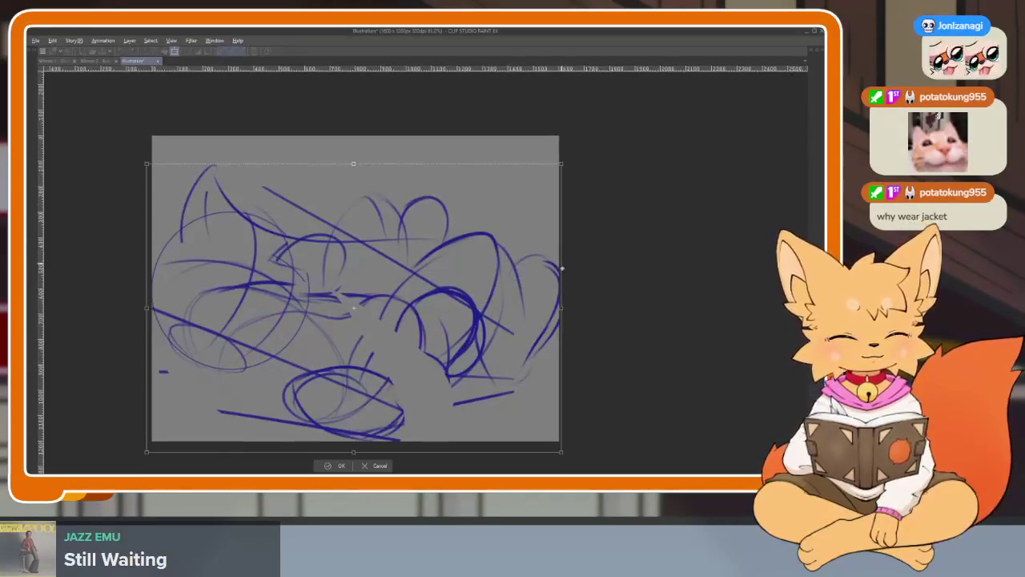
{"action": "left_click_drag", "start_coordinate": [354, 451], "coordinate": [350, 439]}
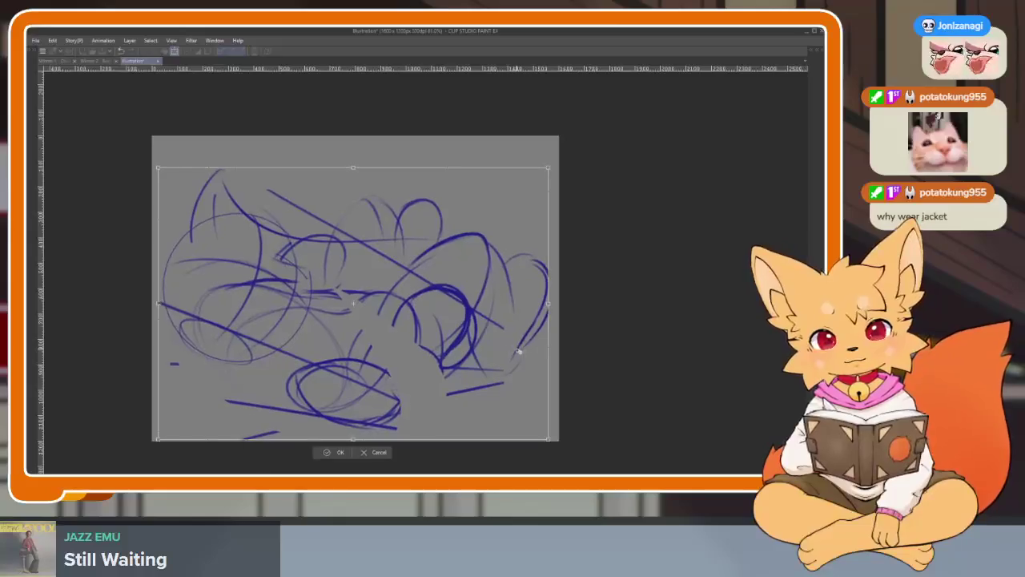
Confirm the shrink, then distort the sketch so its bottom corners flare outward.
{"action": "left_click", "coordinate": [337, 451]}
{"action": "scroll", "coordinate": [366, 400], "scroll_direction": "up", "scroll_amount": 2}
{"action": "scroll", "coordinate": [377, 400], "scroll_direction": "down", "scroll_amount": 1}
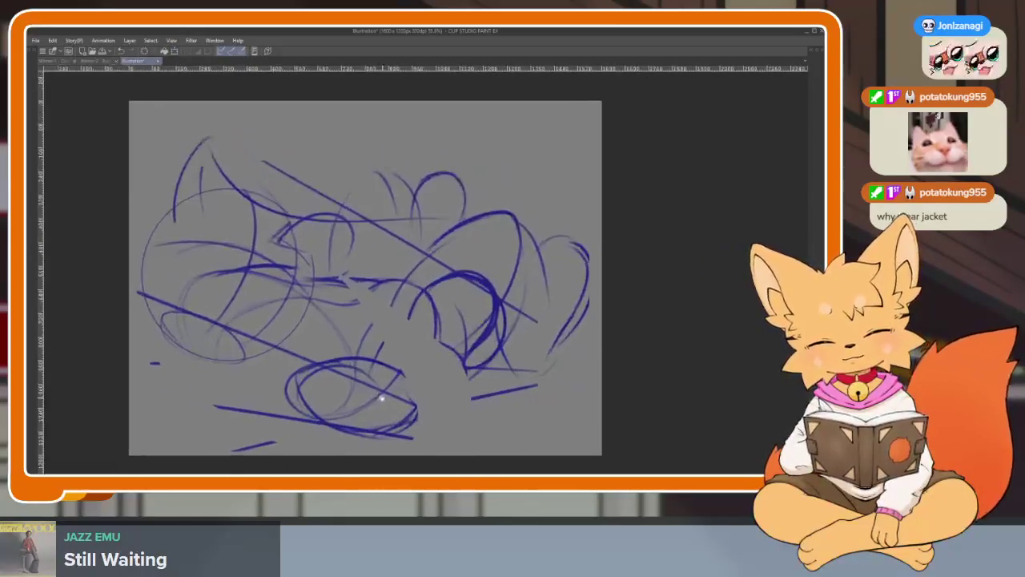
{"action": "scroll", "coordinate": [404, 391], "scroll_direction": "down", "scroll_amount": 1}
{"action": "key", "text": "ctrl+t"}
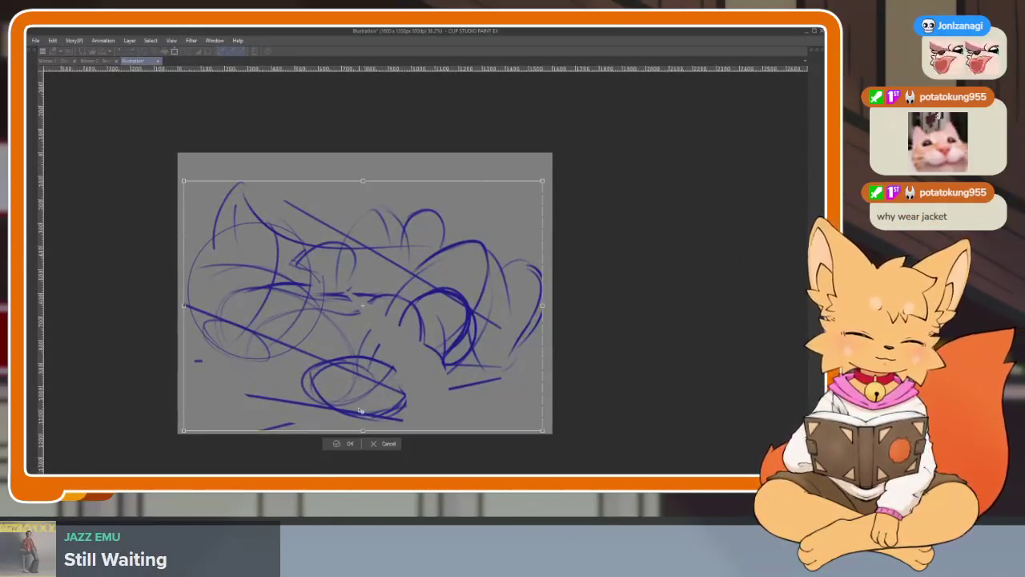
{"action": "left_click_drag", "start_coordinate": [213, 409], "coordinate": [180, 427]}
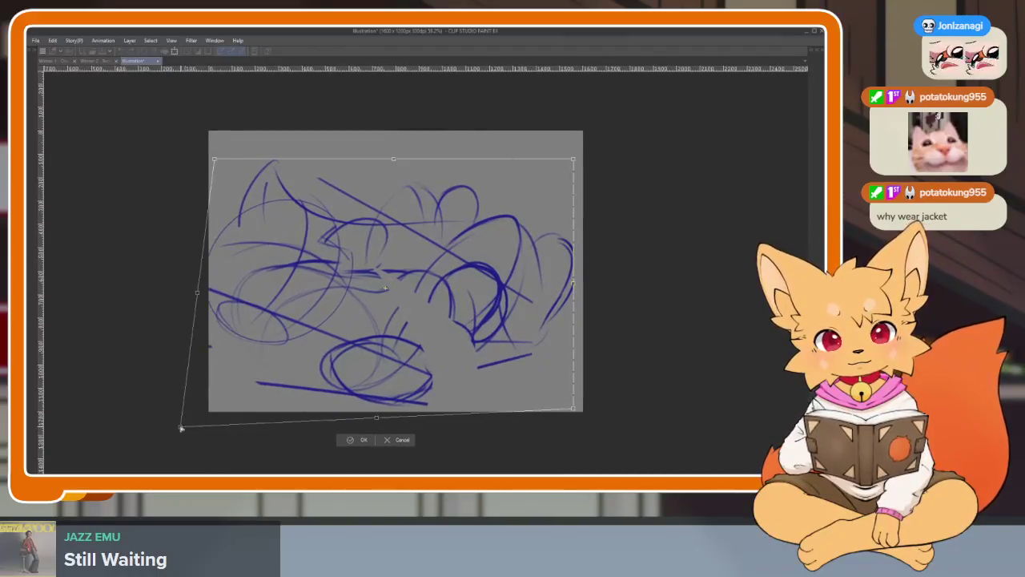
{"action": "left_click_drag", "start_coordinate": [572, 417], "coordinate": [616, 422]}
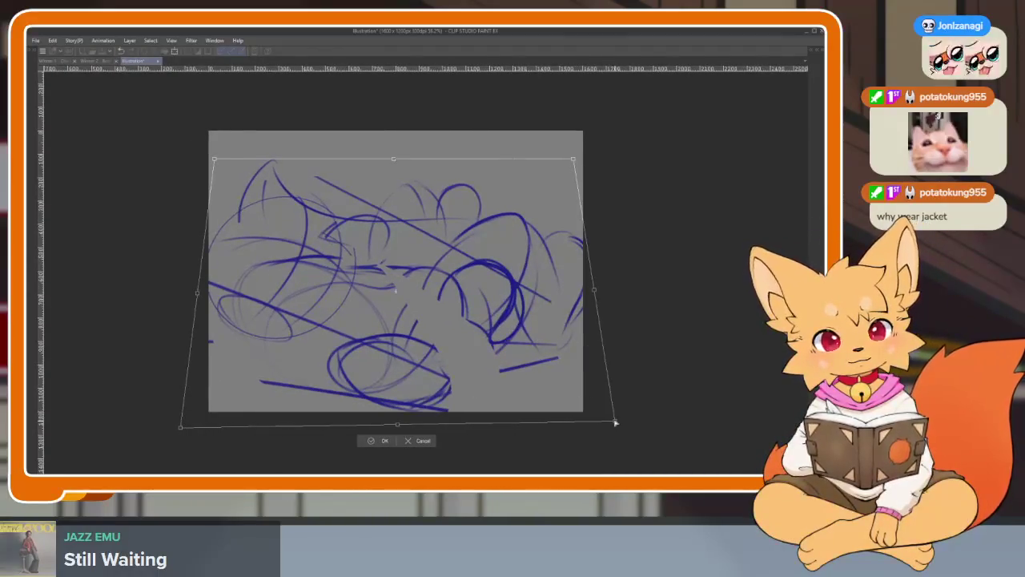
{"action": "left_click_drag", "start_coordinate": [398, 425], "coordinate": [398, 428]}
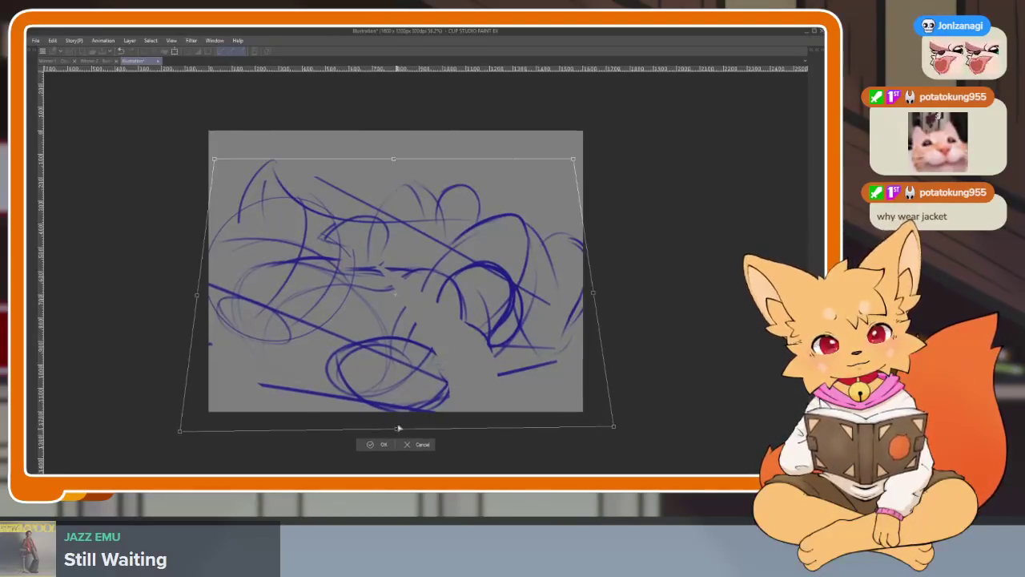
{"action": "left_click_drag", "start_coordinate": [469, 366], "coordinate": [465, 370]}
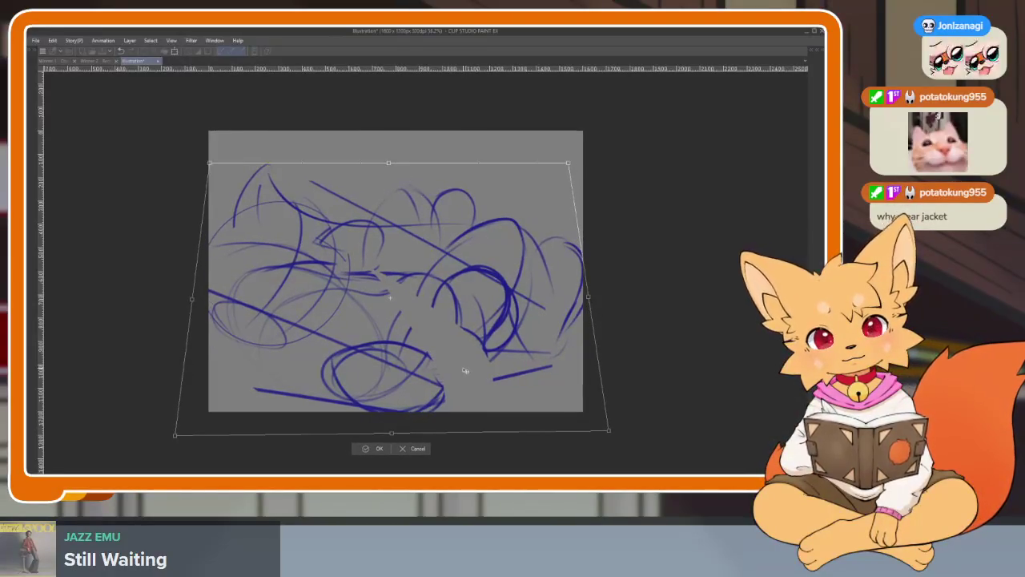
{"action": "left_click", "coordinate": [378, 450]}
Shrink the whole sketch slightly about its centre.
{"action": "key", "text": "ctrl+t"}
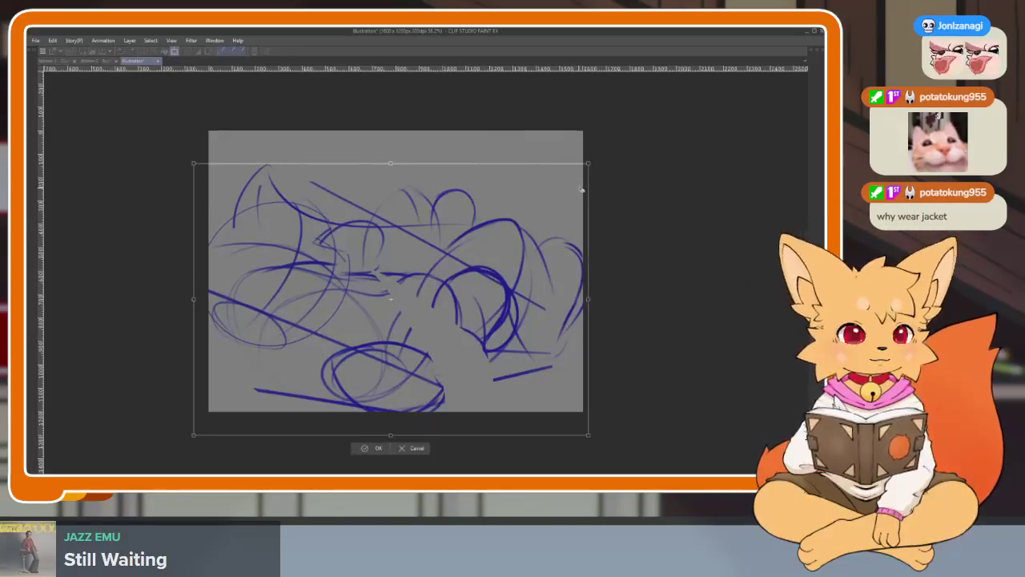
{"action": "left_click_drag", "start_coordinate": [588, 160], "coordinate": [577, 168]}
{"action": "left_click", "coordinate": [372, 438]}
{"action": "scroll", "coordinate": [408, 371], "scroll_direction": "up", "scroll_amount": 2}
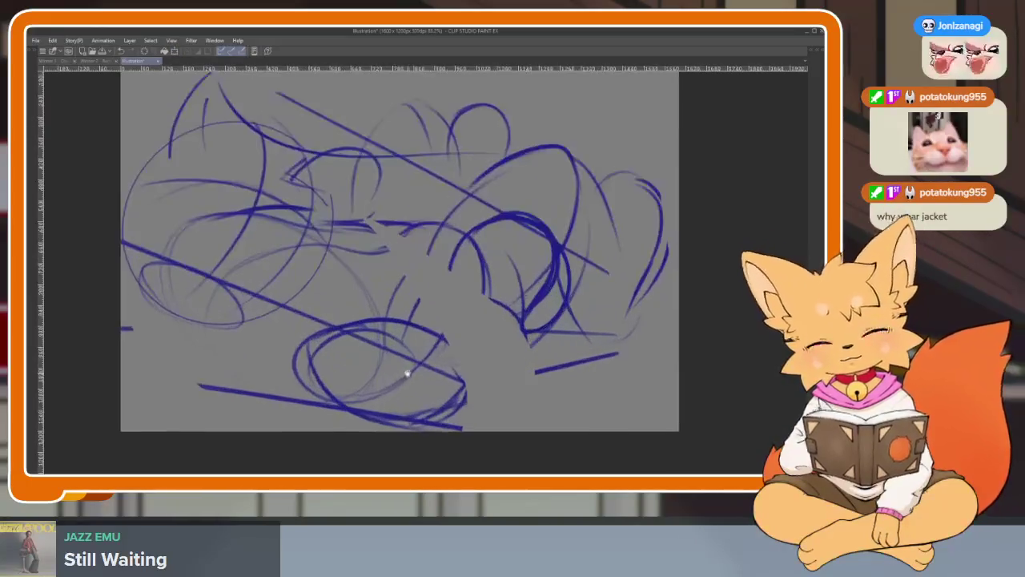
{"action": "scroll", "coordinate": [411, 376], "scroll_direction": "up", "scroll_amount": 1}
{"action": "scroll", "coordinate": [413, 394], "scroll_direction": "up", "scroll_amount": 1}
Add curved arcs over the lower ellipse and restore the workspace with the reference.
{"action": "mouse_move", "coordinate": [293, 325]}
{"action": "left_mouse_down"}
{"action": "mouse_move", "coordinate": [355, 297]}
{"action": "mouse_move", "coordinate": [272, 370]}
{"action": "mouse_move", "coordinate": [319, 428]}
{"action": "left_mouse_up"}
{"action": "left_click_drag", "start_coordinate": [285, 354], "coordinate": [384, 309]}
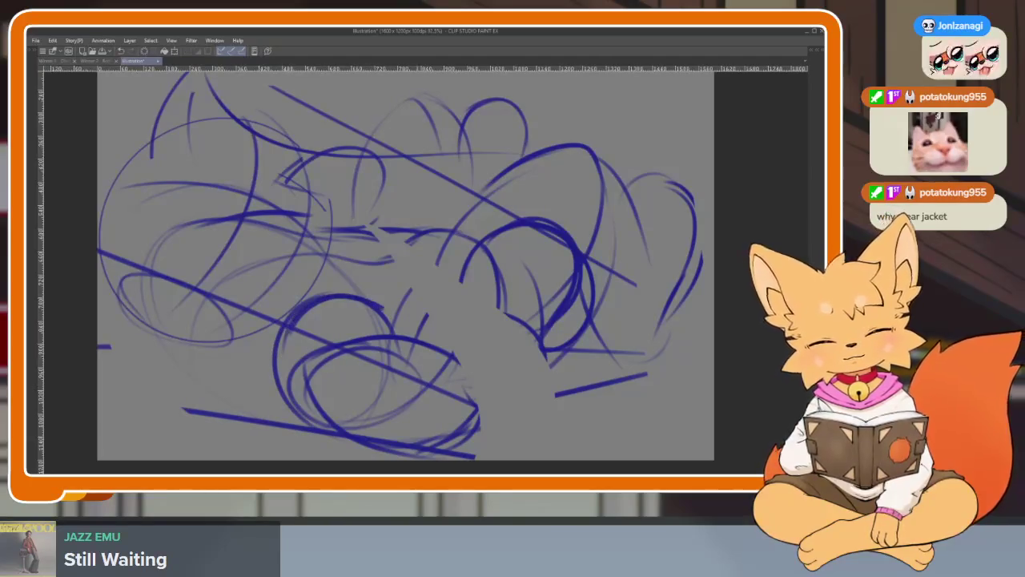
{"action": "scroll", "coordinate": [540, 354], "scroll_direction": "down", "scroll_amount": 2}
{"action": "key", "text": "Tab"}
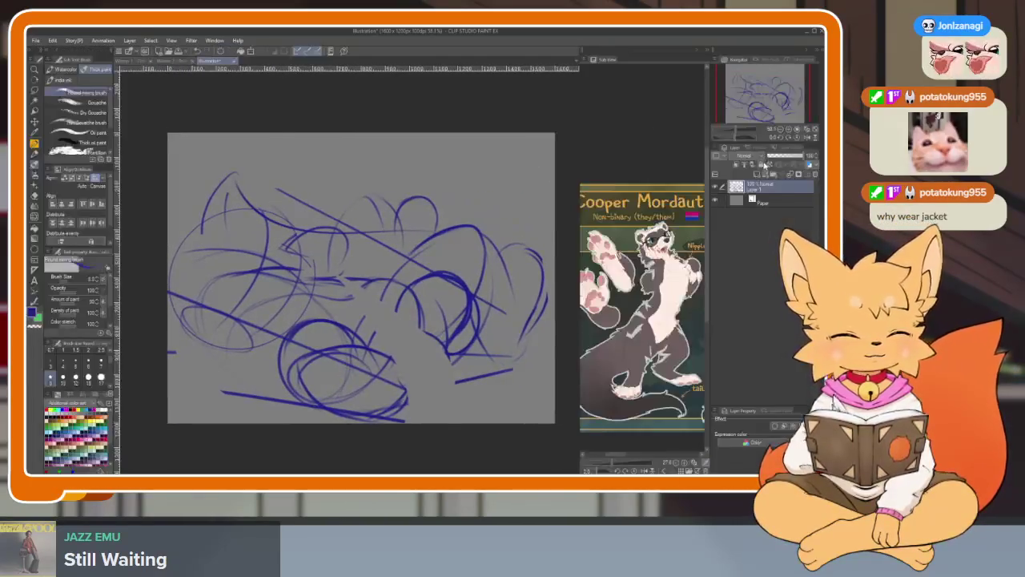
Fade the sketch layer to light lavender and add a new drawing layer above it.
{"action": "left_click", "coordinate": [812, 166]}
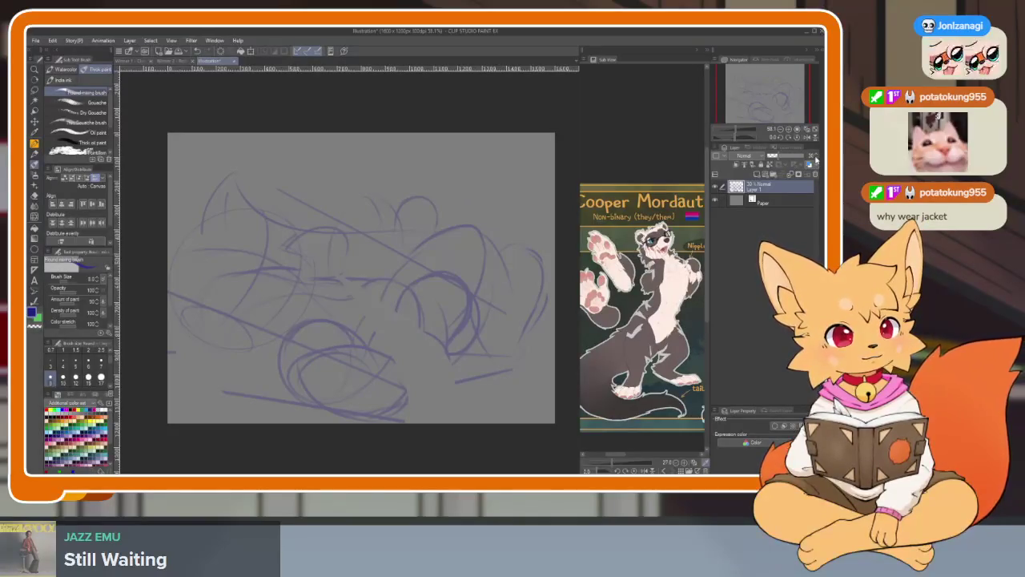
{"action": "left_click", "coordinate": [758, 178]}
{"action": "key", "text": "Tab"}
{"action": "key", "text": "Tab"}
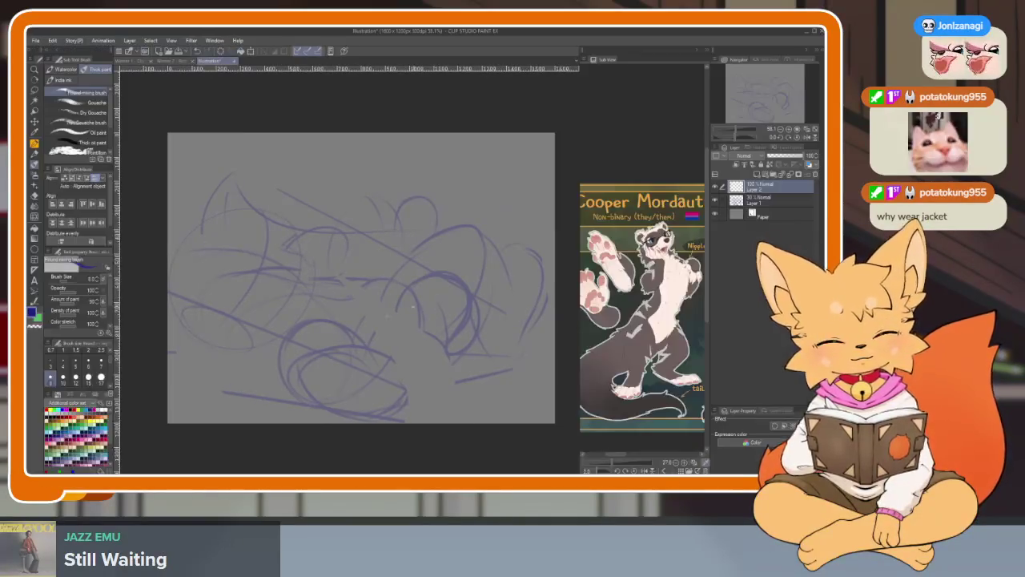
{"action": "key", "text": "Tab"}
{"action": "left_click_drag", "start_coordinate": [444, 264], "coordinate": [416, 360]}
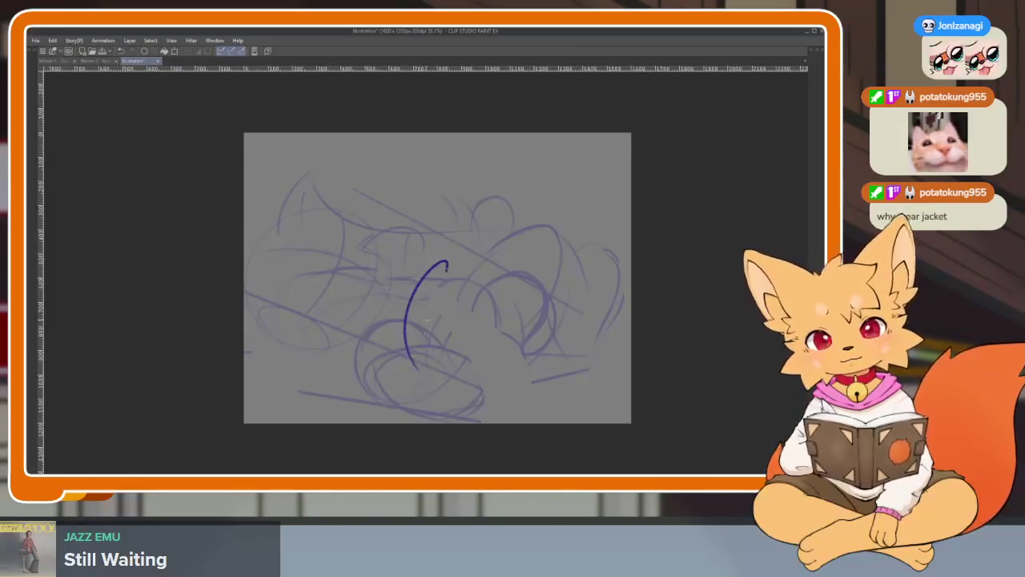
{"action": "key", "text": "ctrl+z"}
{"action": "left_click_drag", "start_coordinate": [569, 338], "coordinate": [553, 357]}
Mirror the canvas view horizontally and rotate it about 30 degrees.
{"action": "key", "text": "h"}
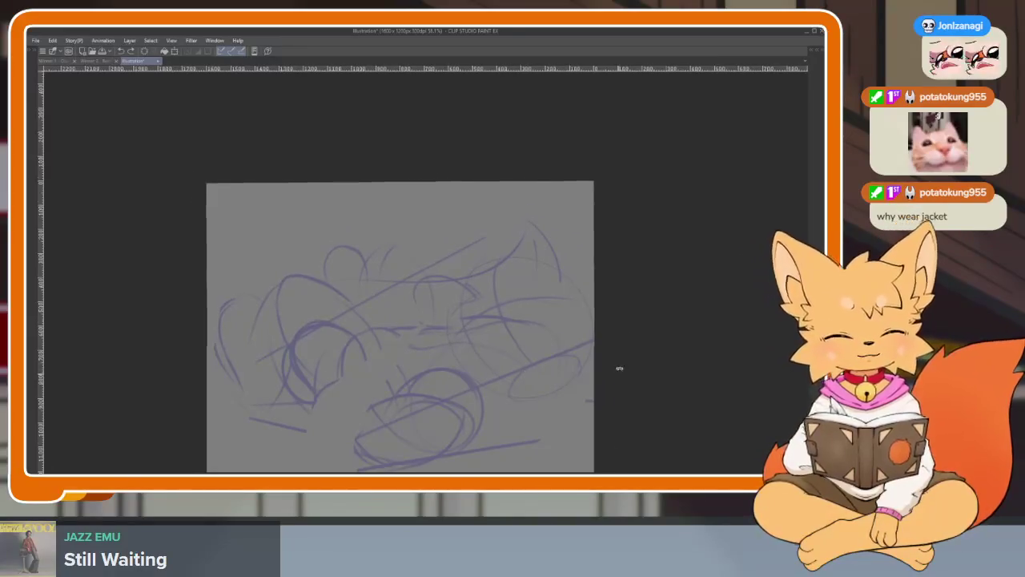
{"action": "left_click_drag", "start_coordinate": [617, 366], "coordinate": [609, 254]}
{"action": "scroll", "coordinate": [591, 272], "scroll_direction": "up", "scroll_amount": 3}
{"action": "scroll", "coordinate": [586, 309], "scroll_direction": "up", "scroll_amount": 2}
{"action": "scroll", "coordinate": [586, 309], "scroll_direction": "down", "scroll_amount": 3}
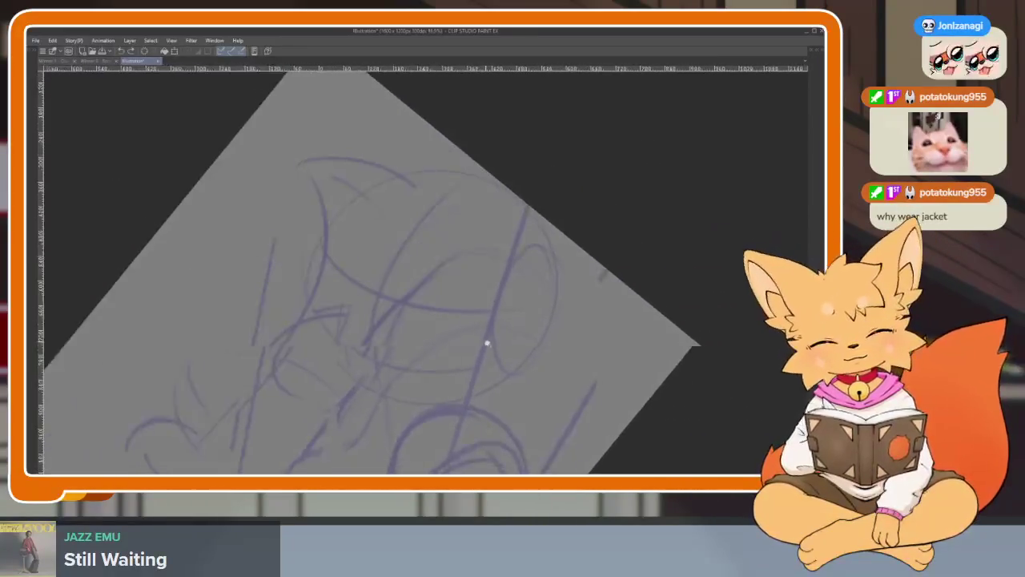
{"action": "key", "text": "Tab"}
{"action": "scroll", "coordinate": [485, 339], "scroll_direction": "up", "scroll_amount": 2}
{"action": "key", "text": "Tab"}
{"action": "scroll", "coordinate": [188, 241], "scroll_direction": "down", "scroll_amount": 2}
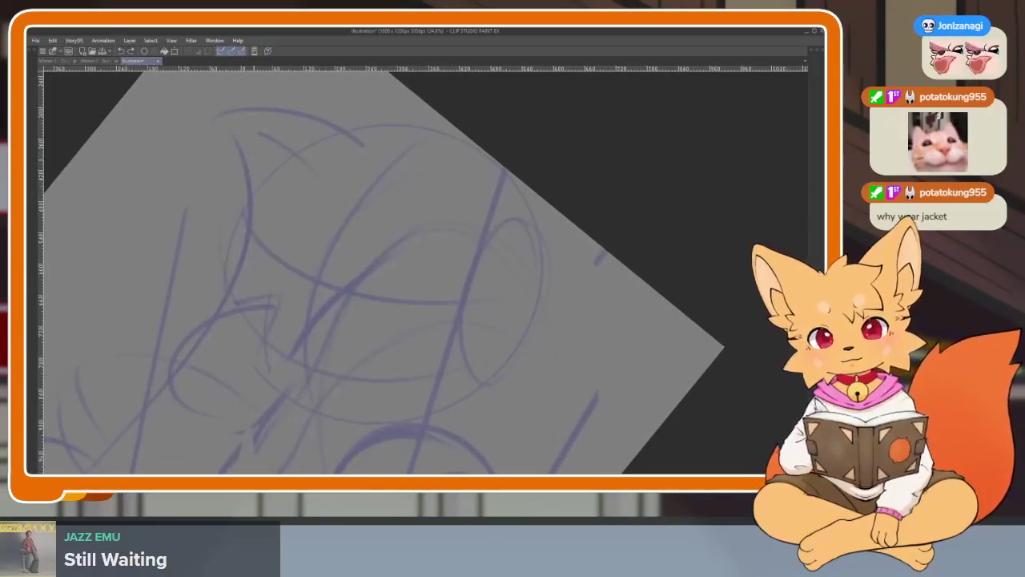
Drag out a large dark-blue guide circle over the upper sketch.
{"action": "left_click_drag", "start_coordinate": [232, 145], "coordinate": [506, 420]}
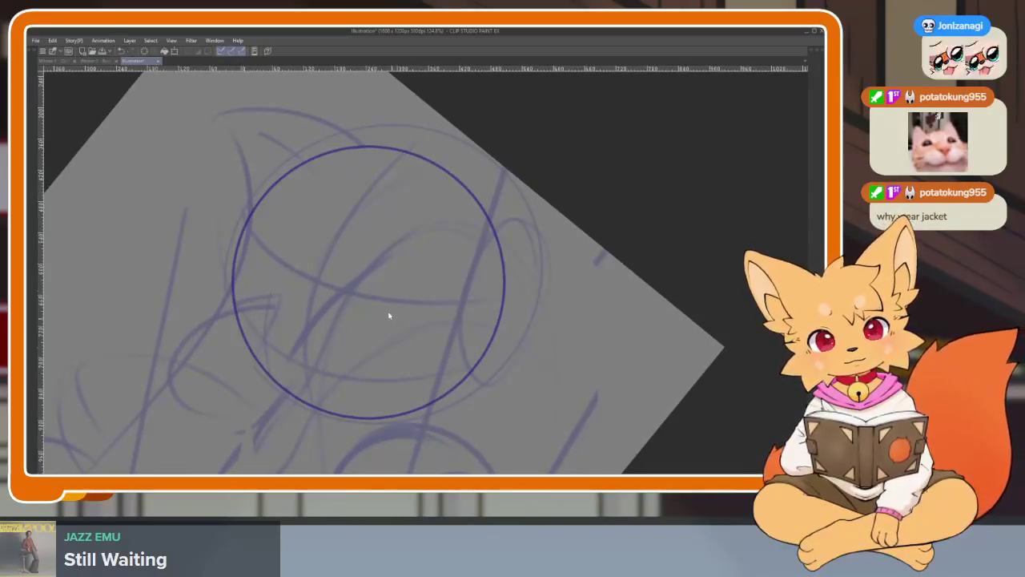
{"action": "key", "text": "Escape"}
{"action": "left_click_drag", "start_coordinate": [257, 141], "coordinate": [517, 402]}
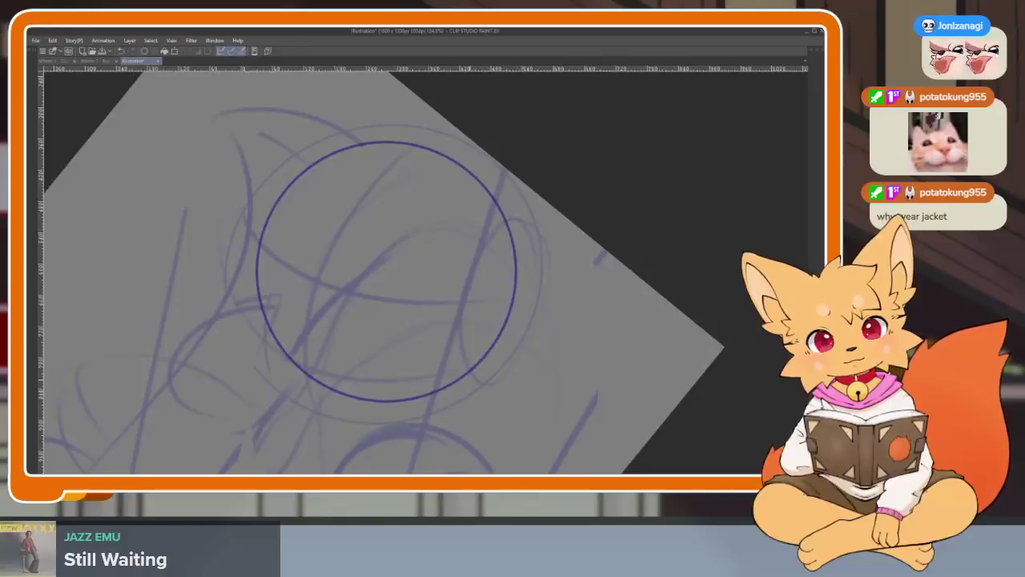
{"action": "key", "text": "ctrl+z"}
{"action": "left_click_drag", "start_coordinate": [232, 138], "coordinate": [516, 420]}
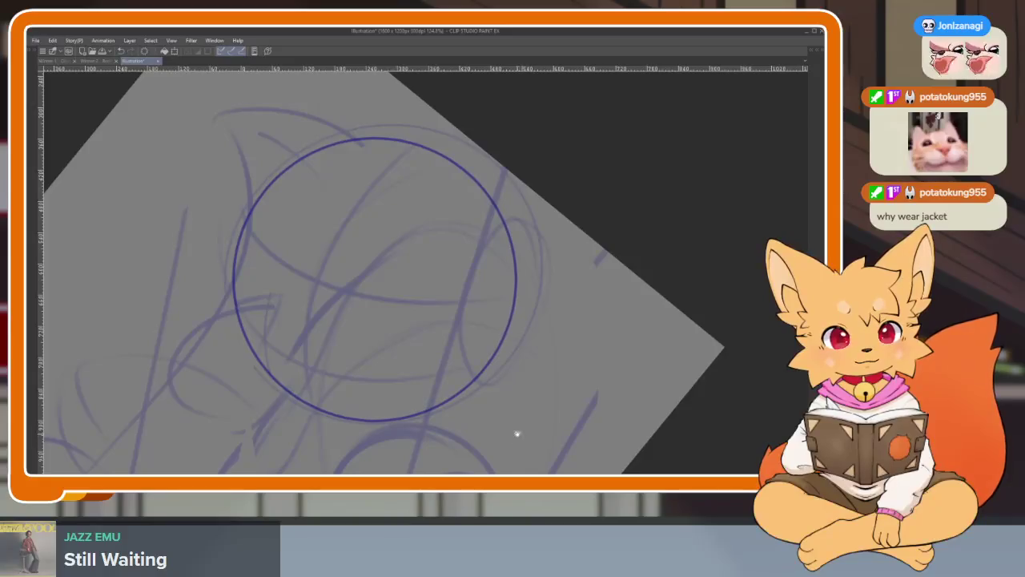
{"action": "scroll", "coordinate": [497, 408], "scroll_direction": "right", "scroll_amount": 1}
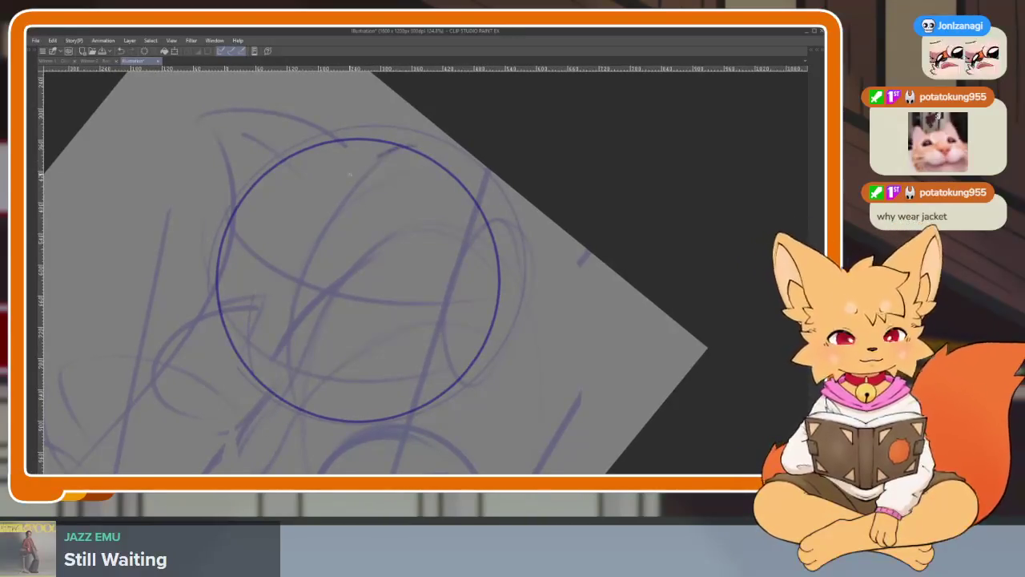
Thicken the sphere's left and lower contours with bold pen strokes.
{"action": "left_click_drag", "start_coordinate": [306, 195], "coordinate": [293, 410]}
{"action": "scroll", "coordinate": [282, 342], "scroll_direction": "up", "scroll_amount": 2}
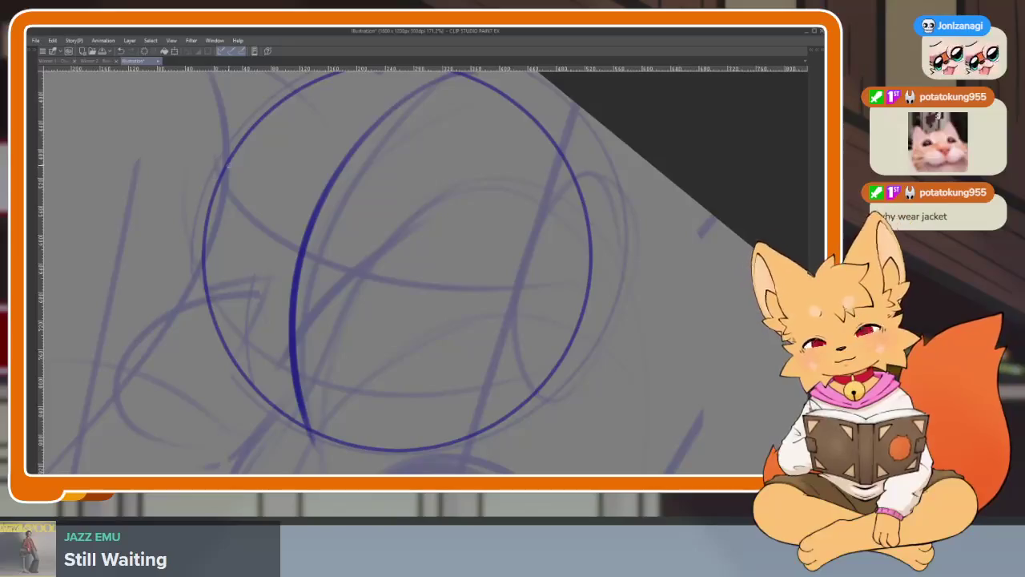
{"action": "left_click_drag", "start_coordinate": [227, 165], "coordinate": [203, 280]}
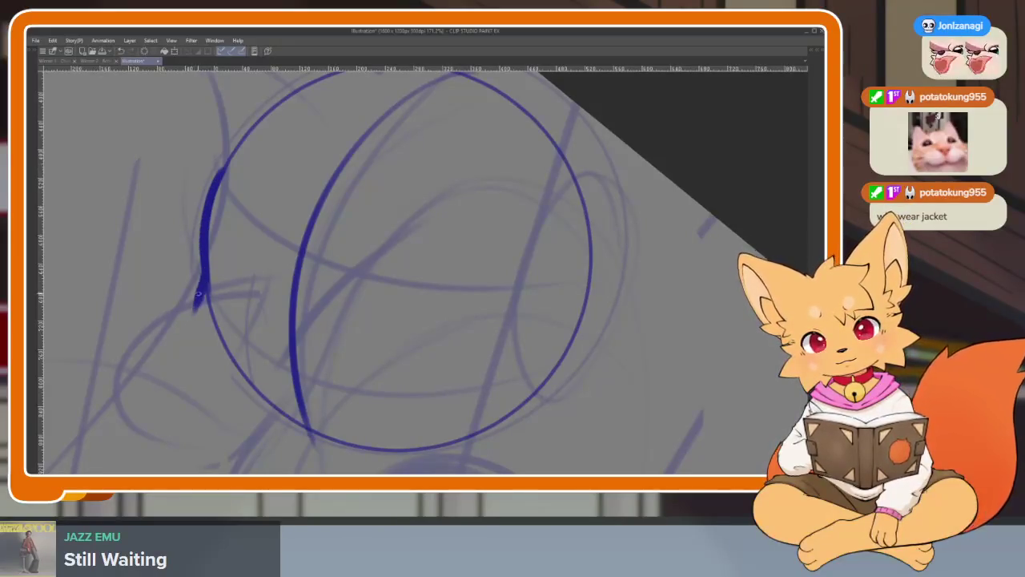
{"action": "left_click_drag", "start_coordinate": [193, 319], "coordinate": [284, 435]}
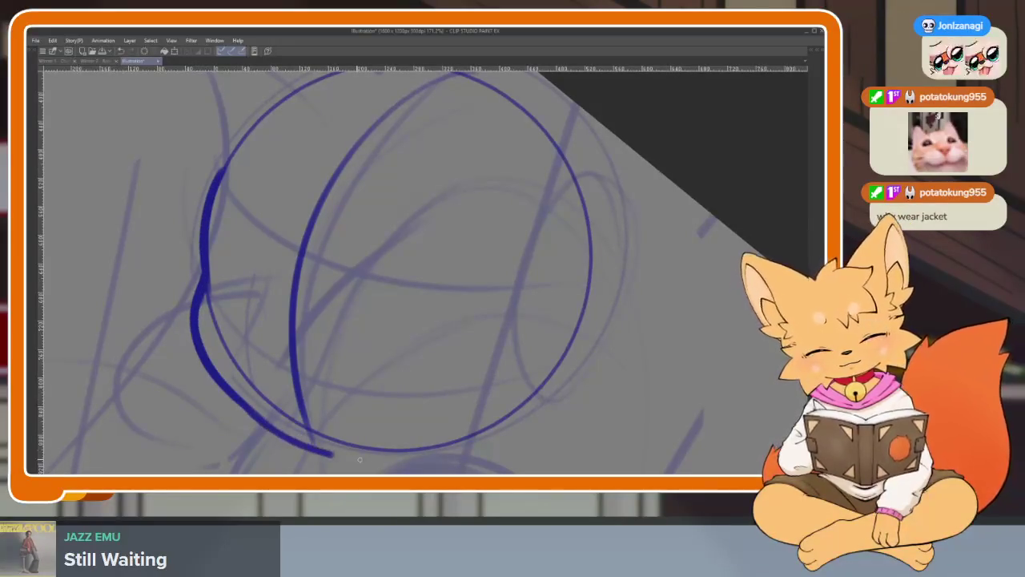
{"action": "left_click_drag", "start_coordinate": [359, 459], "coordinate": [468, 449]}
{"action": "key", "text": "ctrl+z"}
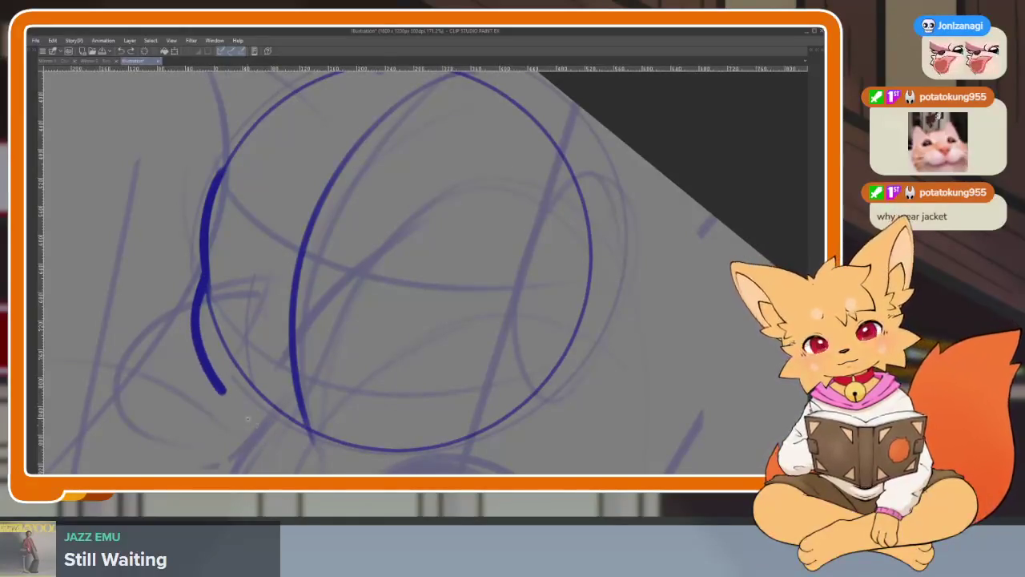
{"action": "mouse_move", "coordinate": [248, 418]}
{"action": "left_mouse_down"}
{"action": "mouse_move", "coordinate": [303, 447]}
{"action": "mouse_move", "coordinate": [507, 428]}
{"action": "left_mouse_up"}
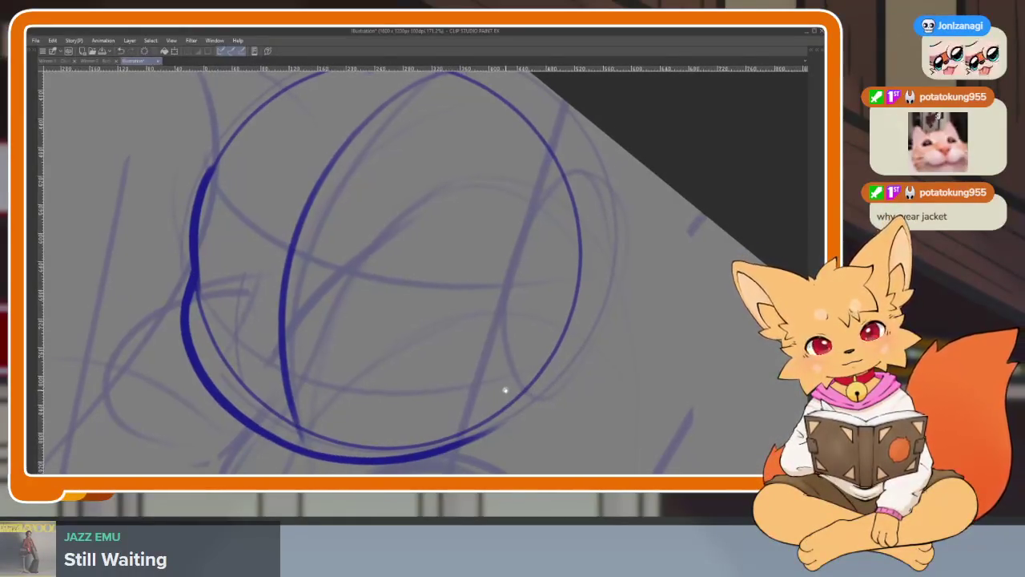
{"action": "left_click_drag", "start_coordinate": [538, 364], "coordinate": [550, 253]}
{"action": "key", "text": "ctrl+z"}
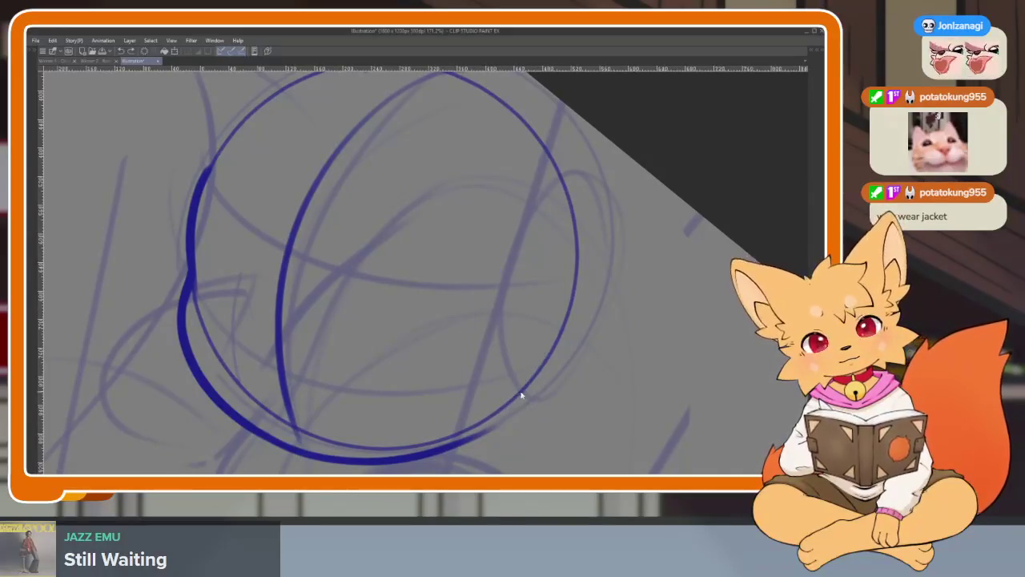
Add a small oval at the sphere's lower right and curved inner contour arcs.
{"action": "mouse_move", "coordinate": [503, 417]}
{"action": "left_mouse_down"}
{"action": "mouse_move", "coordinate": [563, 290]}
{"action": "mouse_move", "coordinate": [458, 366]}
{"action": "mouse_move", "coordinate": [564, 305]}
{"action": "left_mouse_up"}
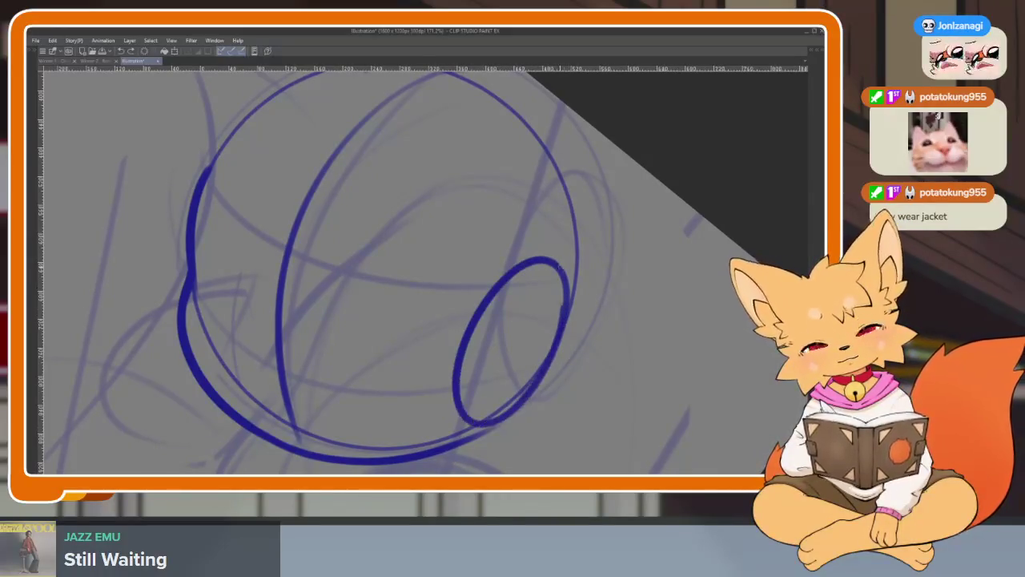
{"action": "scroll", "coordinate": [526, 435], "scroll_direction": "down", "scroll_amount": 5}
{"action": "scroll", "coordinate": [434, 395], "scroll_direction": "up", "scroll_amount": 5}
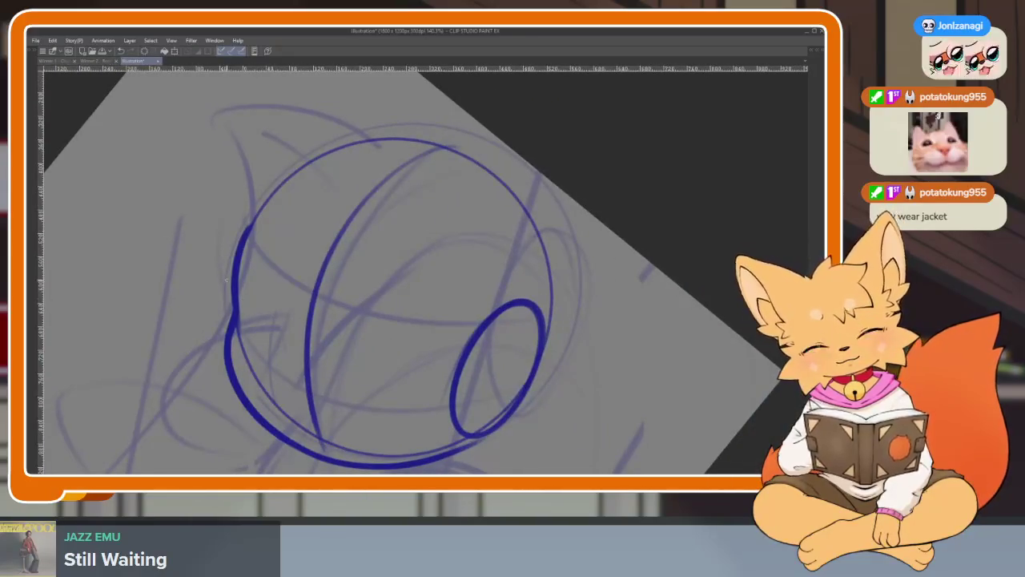
{"action": "left_click_drag", "start_coordinate": [266, 374], "coordinate": [477, 407]}
{"action": "key", "text": "ctrl+z"}
{"action": "left_click_drag", "start_coordinate": [231, 288], "coordinate": [452, 412]}
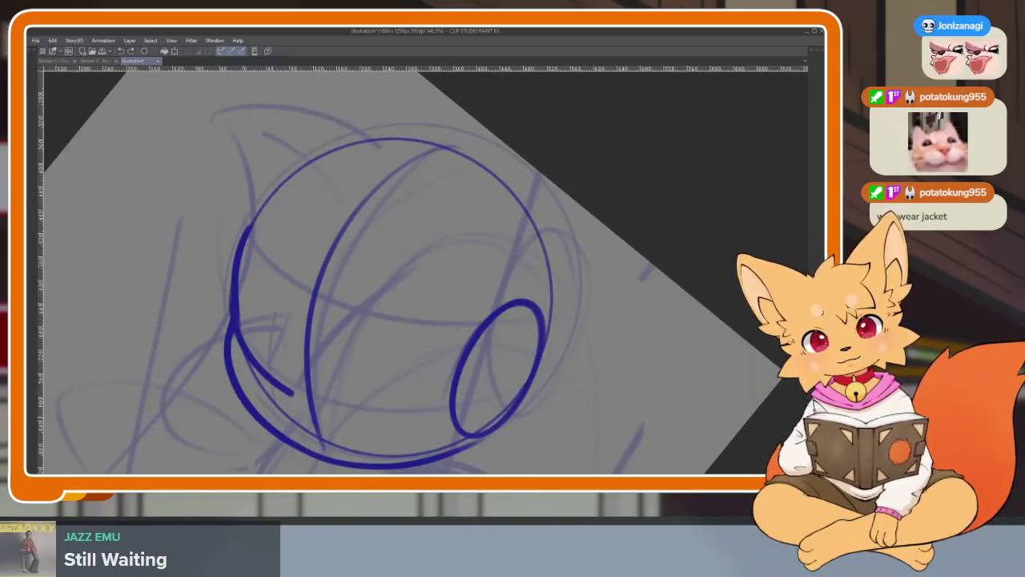
{"action": "left_click_drag", "start_coordinate": [515, 363], "coordinate": [479, 395]}
{"action": "left_click_drag", "start_coordinate": [216, 270], "coordinate": [514, 344]}
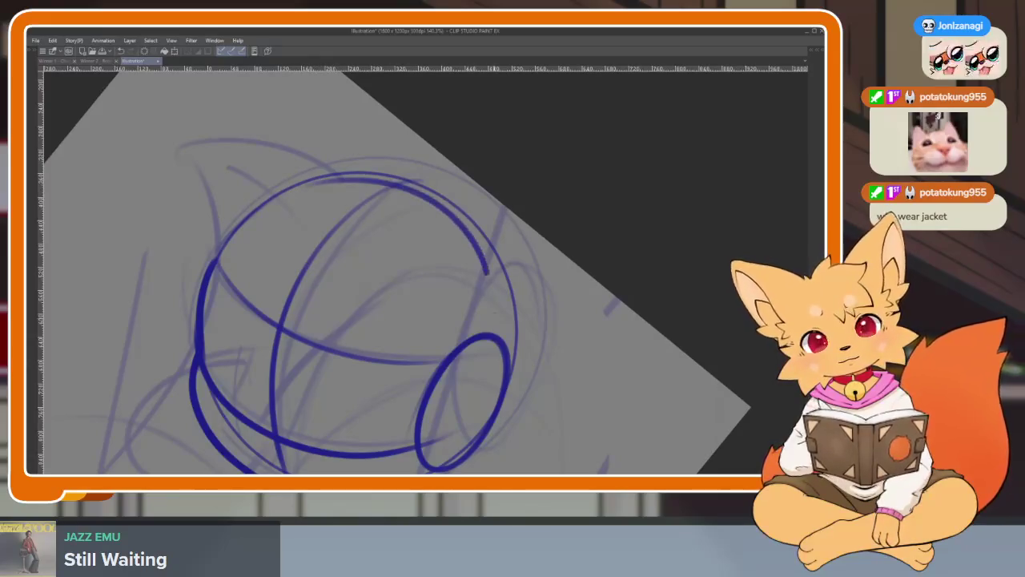
{"action": "left_click_drag", "start_coordinate": [486, 273], "coordinate": [469, 421]}
{"action": "left_click_drag", "start_coordinate": [351, 247], "coordinate": [363, 271]}
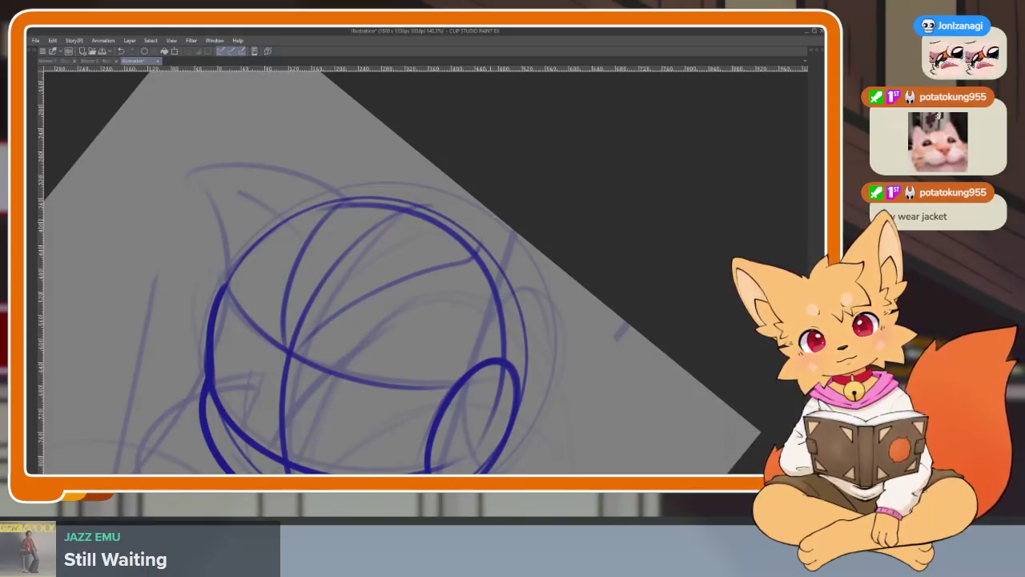
{"action": "scroll", "coordinate": [546, 303], "scroll_direction": "down", "scroll_amount": 5}
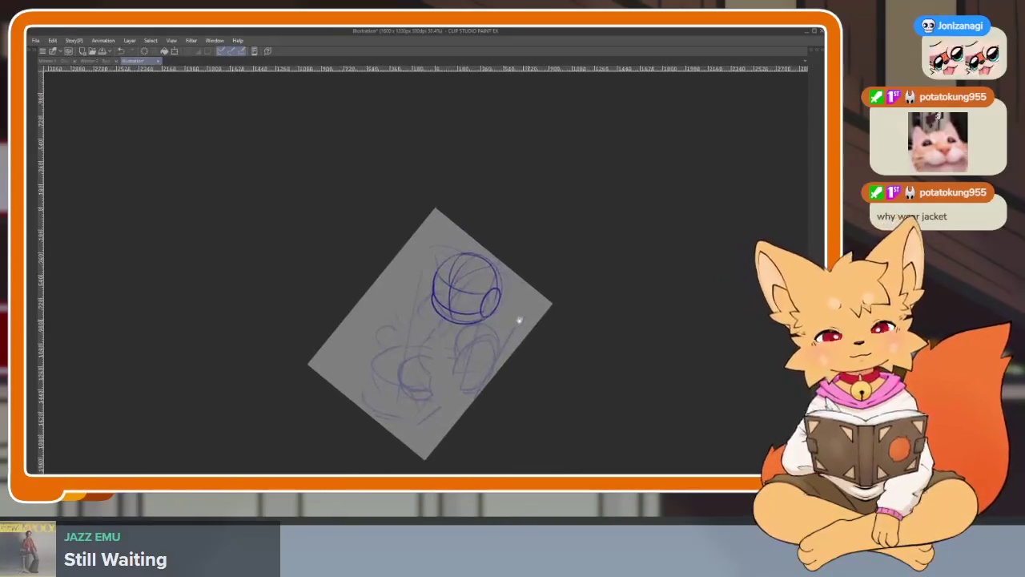
Draw a curve along the bowl's lower left, redoing the first attempt.
{"action": "scroll", "coordinate": [515, 339], "scroll_direction": "up", "scroll_amount": 4}
{"action": "scroll", "coordinate": [496, 337], "scroll_direction": "up", "scroll_amount": 1}
{"action": "scroll", "coordinate": [480, 334], "scroll_direction": "up", "scroll_amount": 2}
{"action": "scroll", "coordinate": [464, 365], "scroll_direction": "up", "scroll_amount": 1}
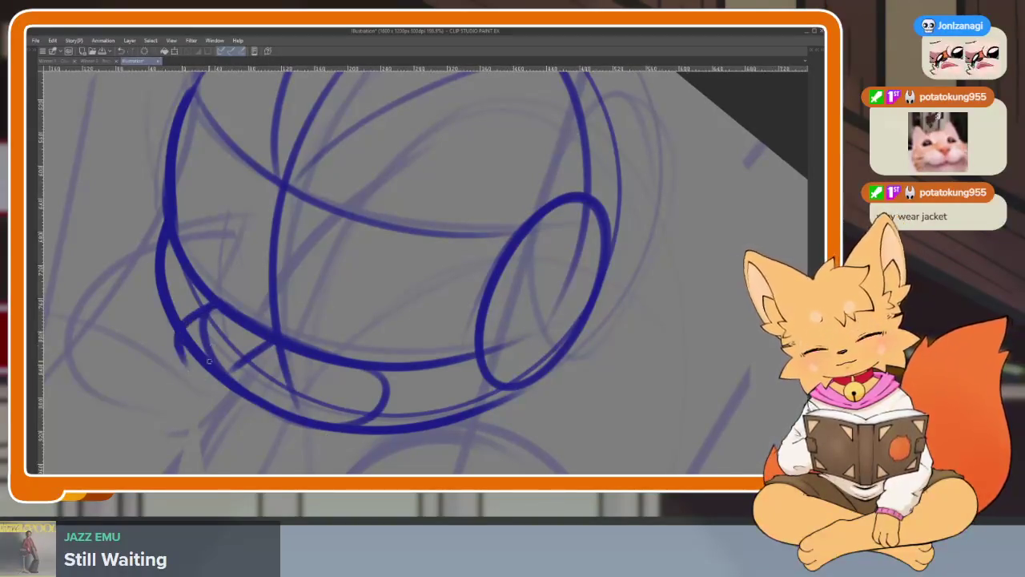
{"action": "left_click_drag", "start_coordinate": [203, 374], "coordinate": [313, 430]}
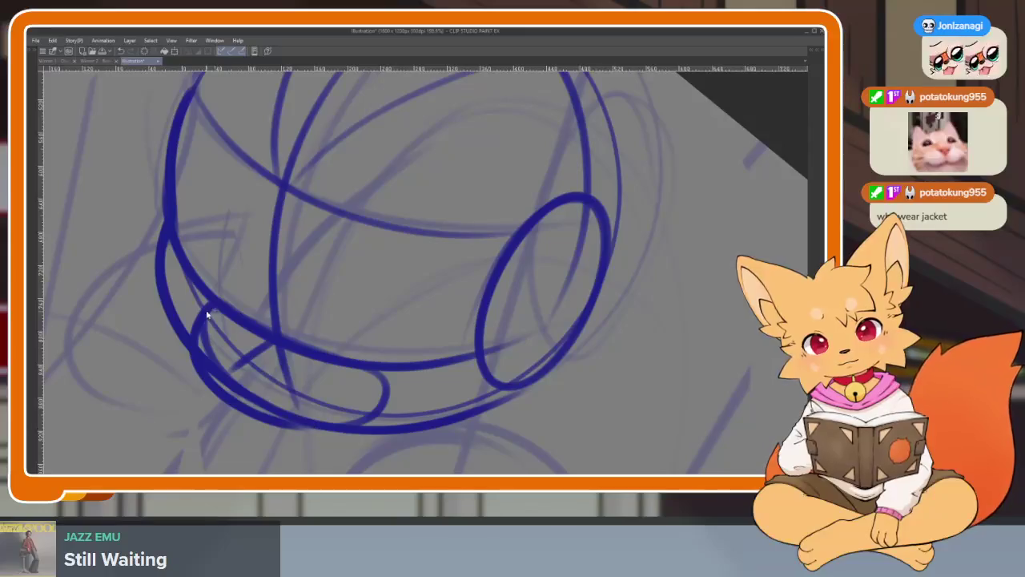
{"action": "key", "text": "ctrl+z"}
{"action": "key", "text": "ctrl+z"}
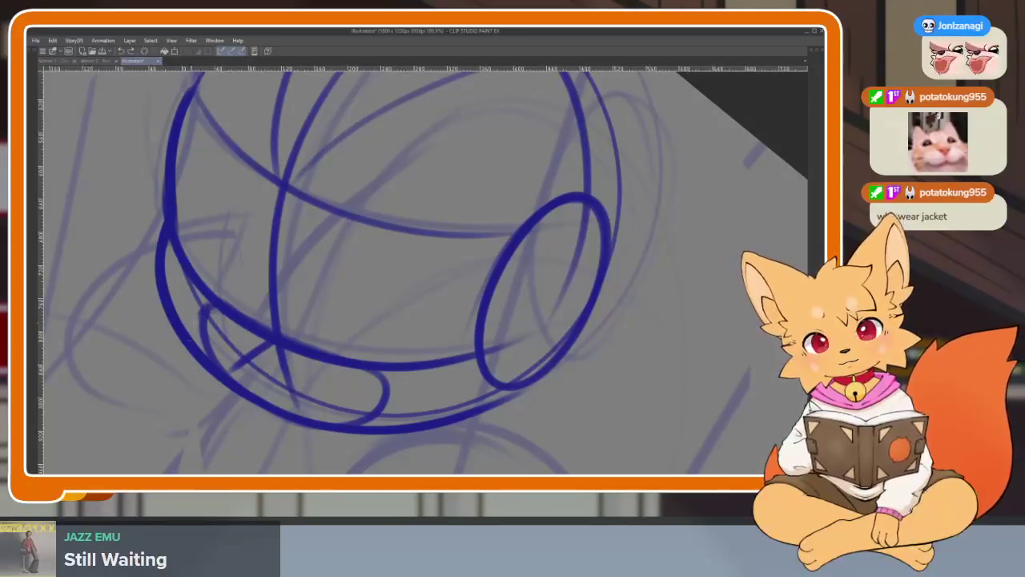
{"action": "left_click_drag", "start_coordinate": [192, 347], "coordinate": [258, 426]}
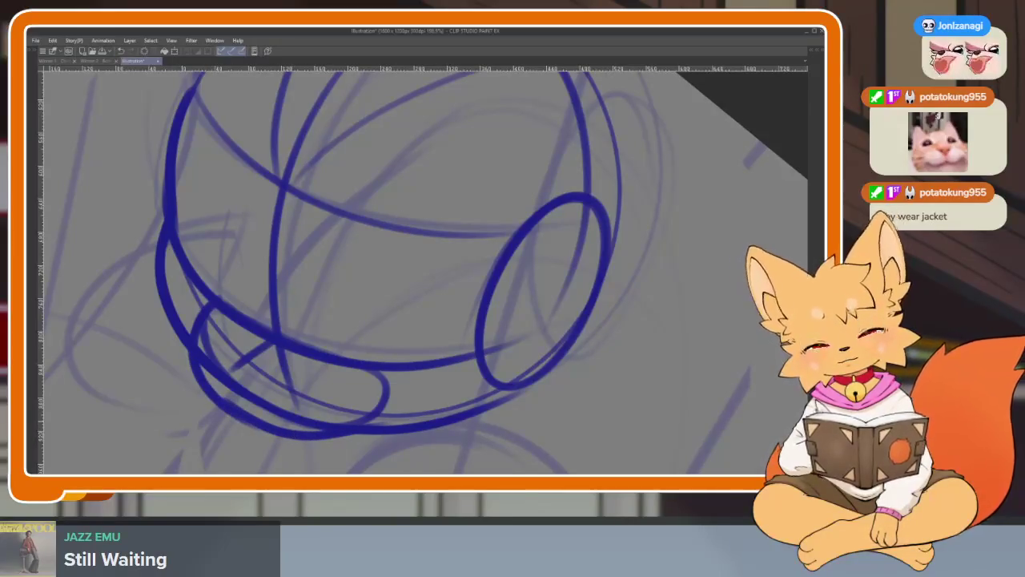
Sketch an oval inside the lower sphere and a curve on the sphere's left.
{"action": "scroll", "coordinate": [374, 396], "scroll_direction": "up", "scroll_amount": 2}
{"action": "left_click_drag", "start_coordinate": [350, 392], "coordinate": [474, 391]}
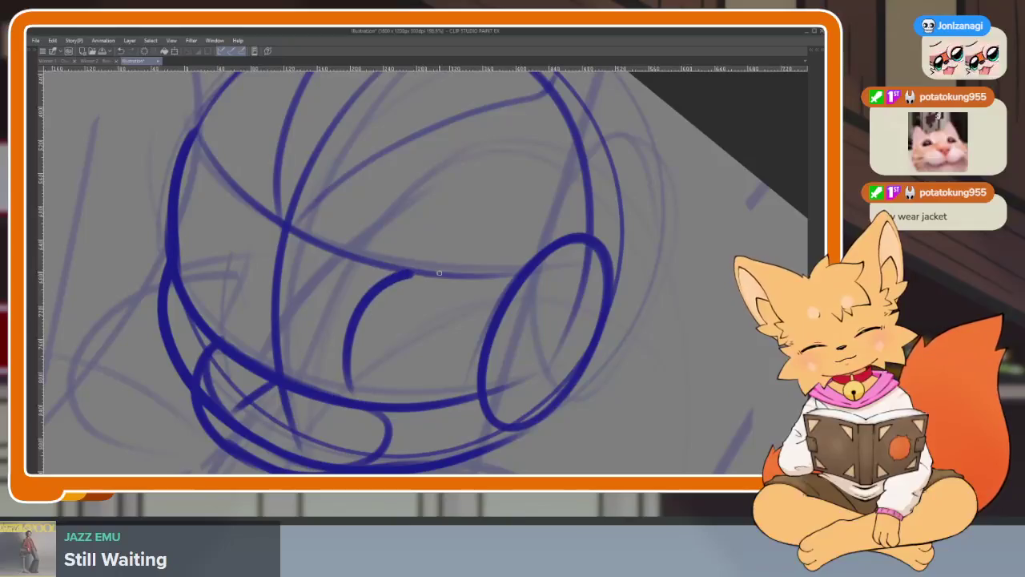
{"action": "key", "text": "ctrl+z"}
{"action": "mouse_move", "coordinate": [360, 400]}
{"action": "left_mouse_down"}
{"action": "mouse_move", "coordinate": [410, 278]}
{"action": "mouse_move", "coordinate": [471, 395]}
{"action": "left_mouse_up"}
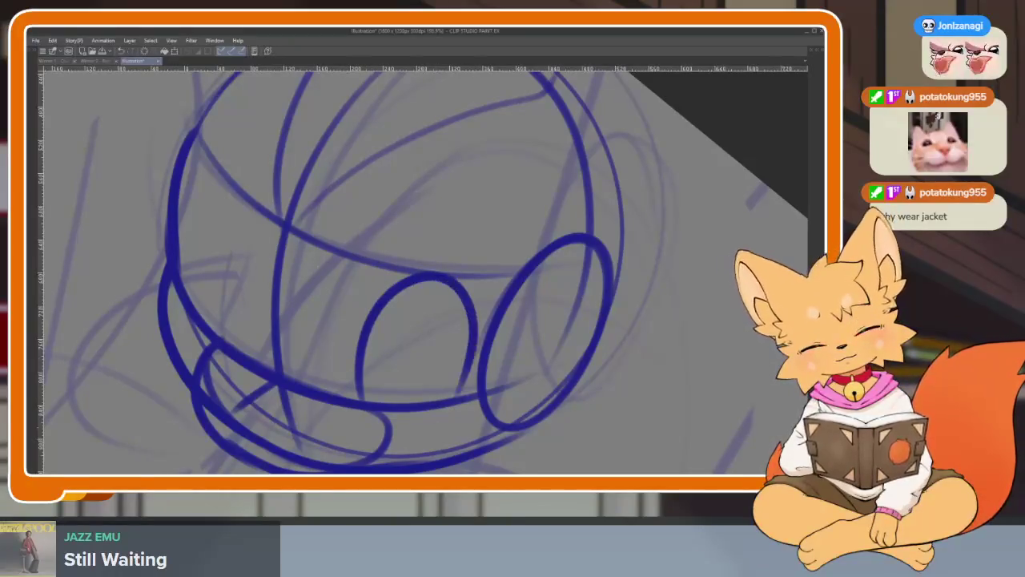
{"action": "key", "text": "ctrl+z"}
{"action": "left_click_drag", "start_coordinate": [357, 407], "coordinate": [471, 396]}
{"action": "scroll", "coordinate": [433, 426], "scroll_direction": "up", "scroll_amount": 1}
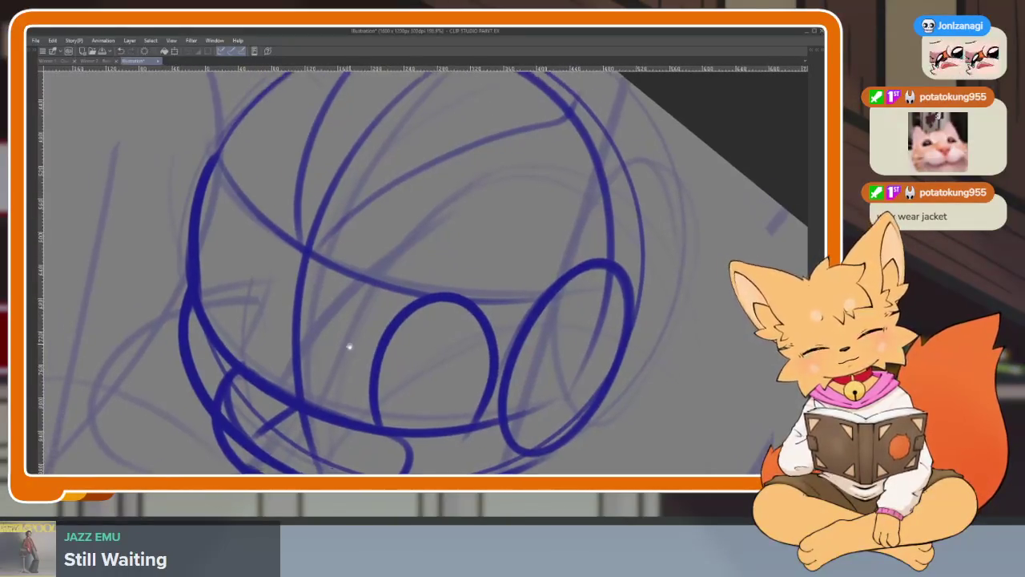
{"action": "left_click_drag", "start_coordinate": [232, 361], "coordinate": [256, 225]}
Reframe the view on the head circles and draw a curve sweeping down-right from the head.
{"action": "scroll", "coordinate": [305, 354], "scroll_direction": "down", "scroll_amount": 5}
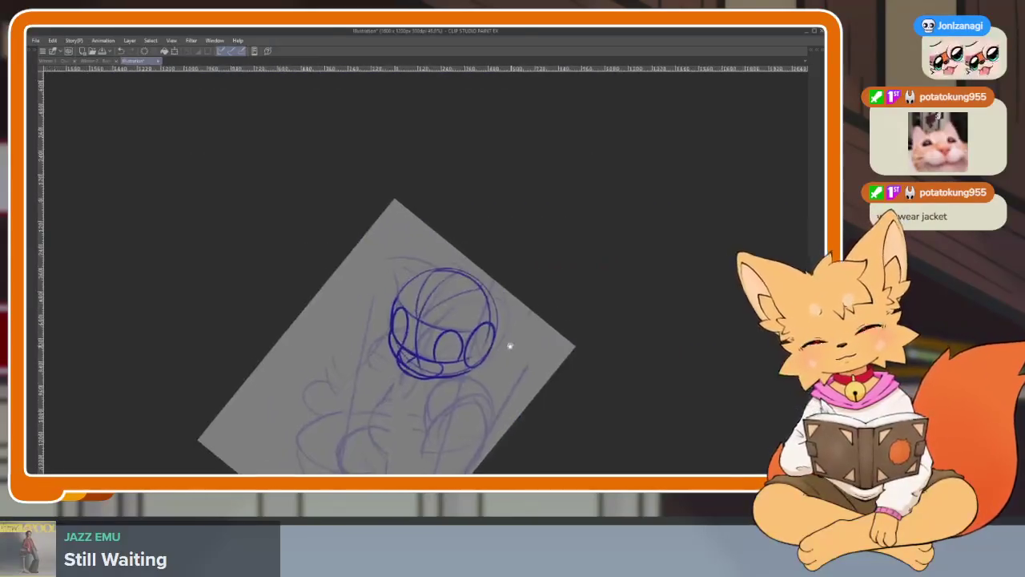
{"action": "left_click_drag", "start_coordinate": [508, 343], "coordinate": [556, 313]}
{"action": "key", "text": "Tab"}
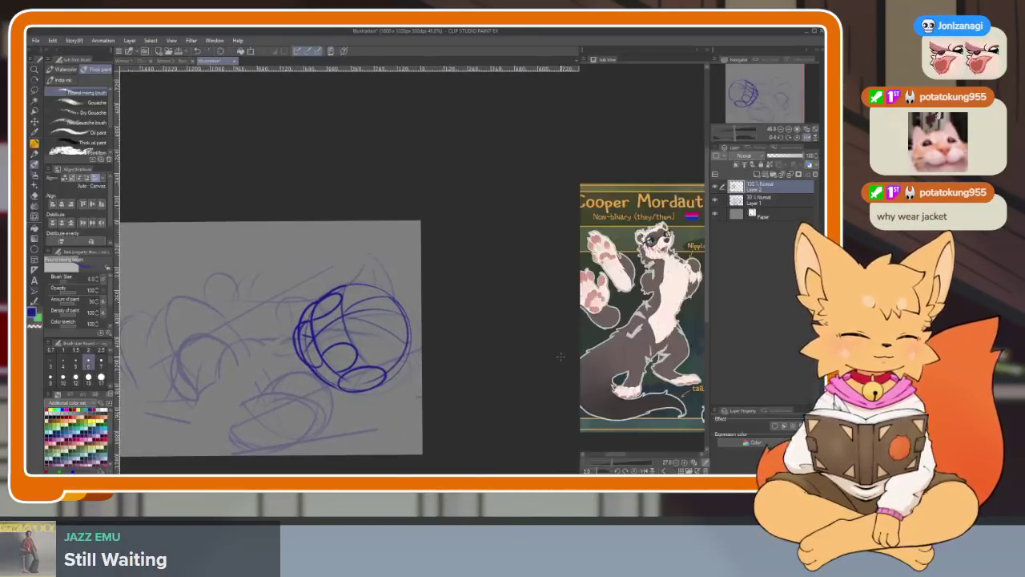
{"action": "key", "text": "Tab"}
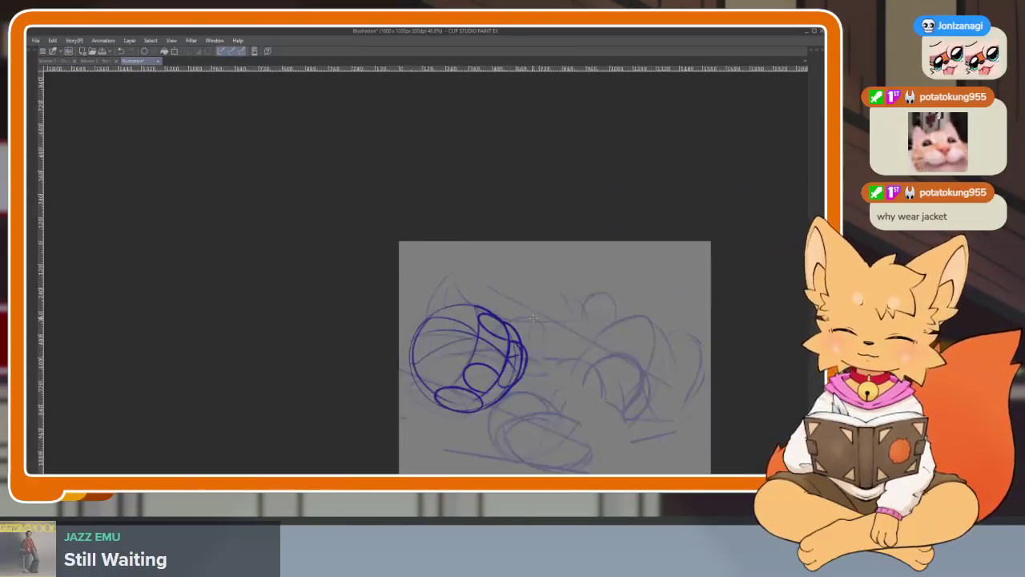
{"action": "mouse_move", "coordinate": [522, 336]}
{"action": "left_mouse_down"}
{"action": "mouse_move", "coordinate": [423, 366]}
{"action": "mouse_move", "coordinate": [467, 361]}
{"action": "mouse_move", "coordinate": [558, 293]}
{"action": "mouse_move", "coordinate": [615, 335]}
{"action": "left_mouse_up"}
{"action": "scroll", "coordinate": [419, 377], "scroll_direction": "up", "scroll_amount": 5}
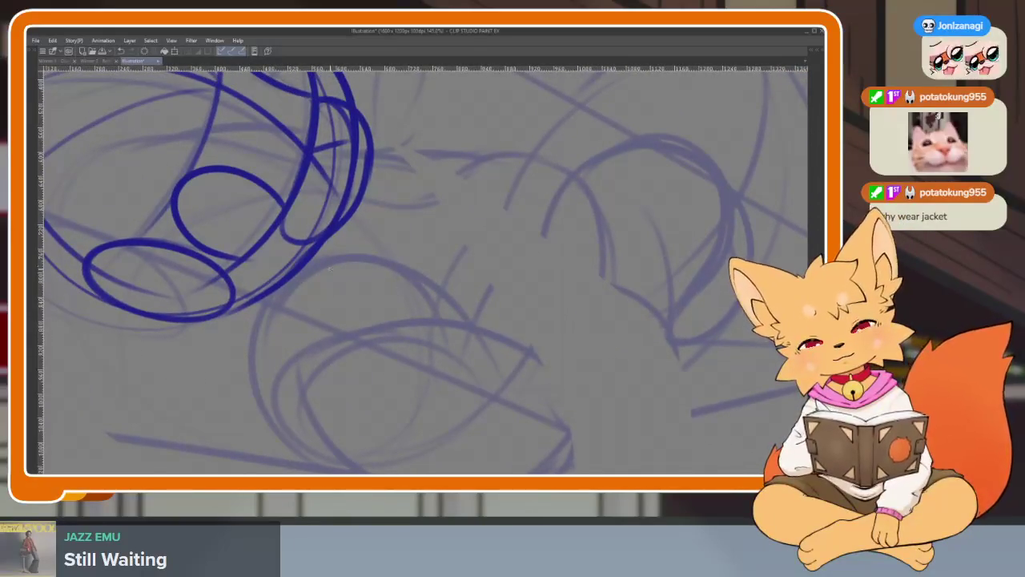
{"action": "left_click_drag", "start_coordinate": [361, 249], "coordinate": [376, 283]}
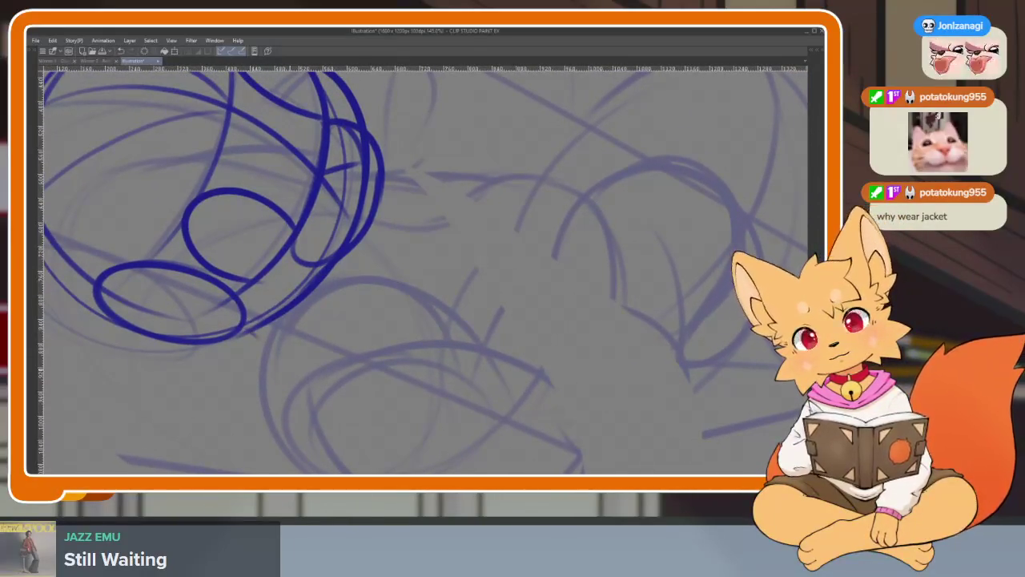
{"action": "left_click_drag", "start_coordinate": [473, 313], "coordinate": [302, 202]}
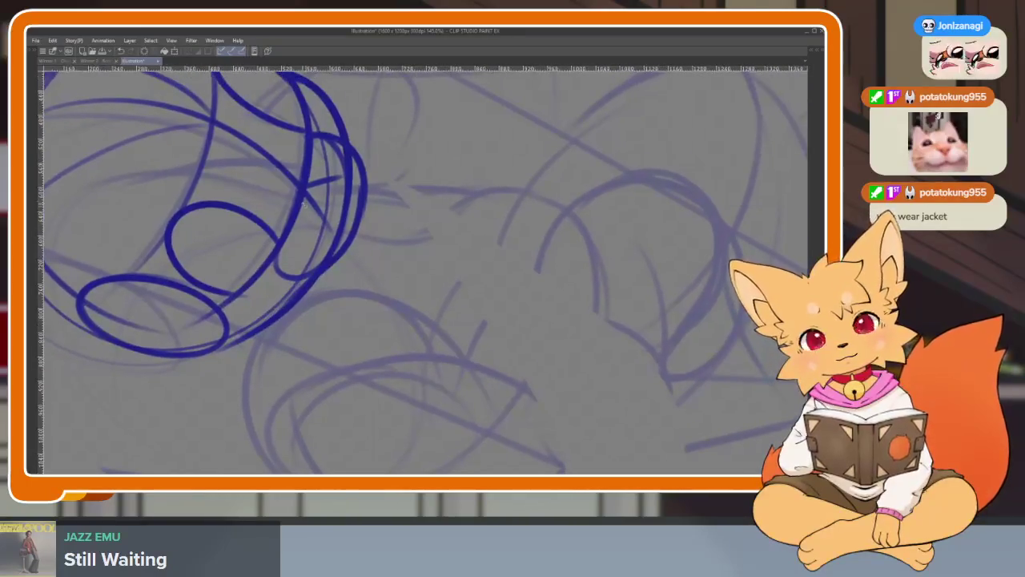
{"action": "left_click_drag", "start_coordinate": [453, 309], "coordinate": [274, 221]}
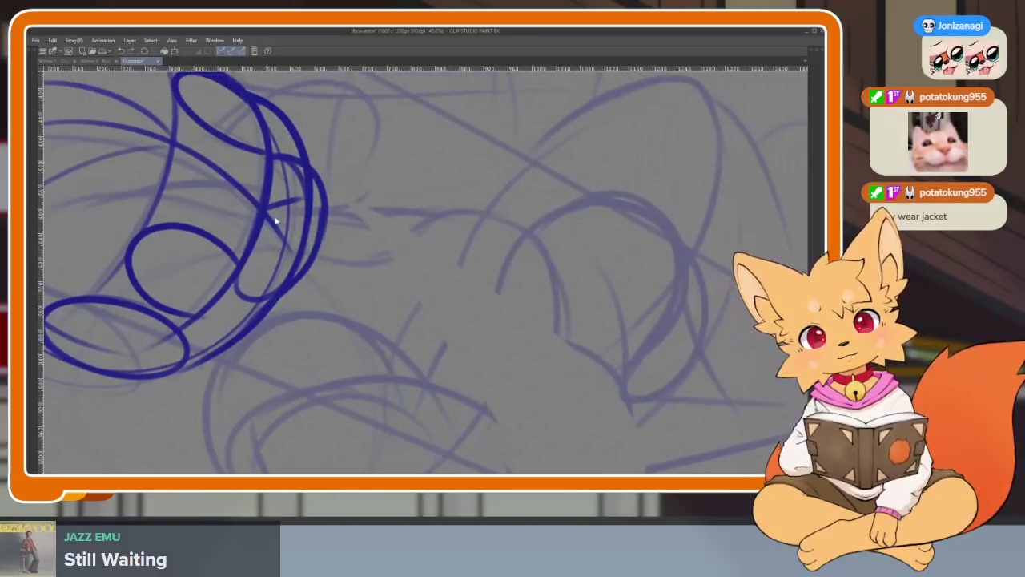
{"action": "left_click_drag", "start_coordinate": [224, 198], "coordinate": [397, 370]}
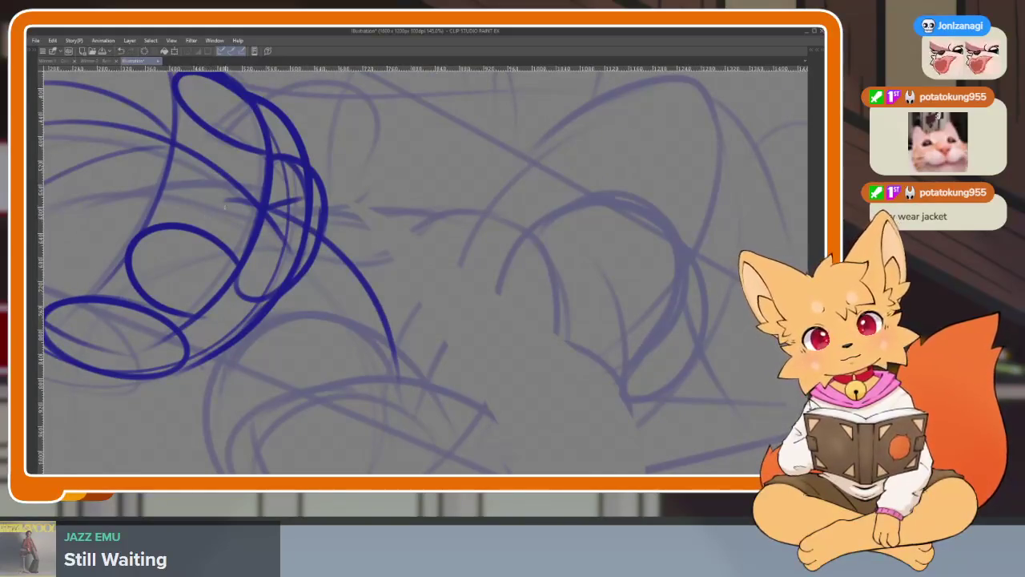
Draw the torso's top edge rightward from the head and a shorter curve down its rear.
{"action": "left_click_drag", "start_coordinate": [225, 201], "coordinate": [400, 218]}
{"action": "key", "text": "ctrl+z"}
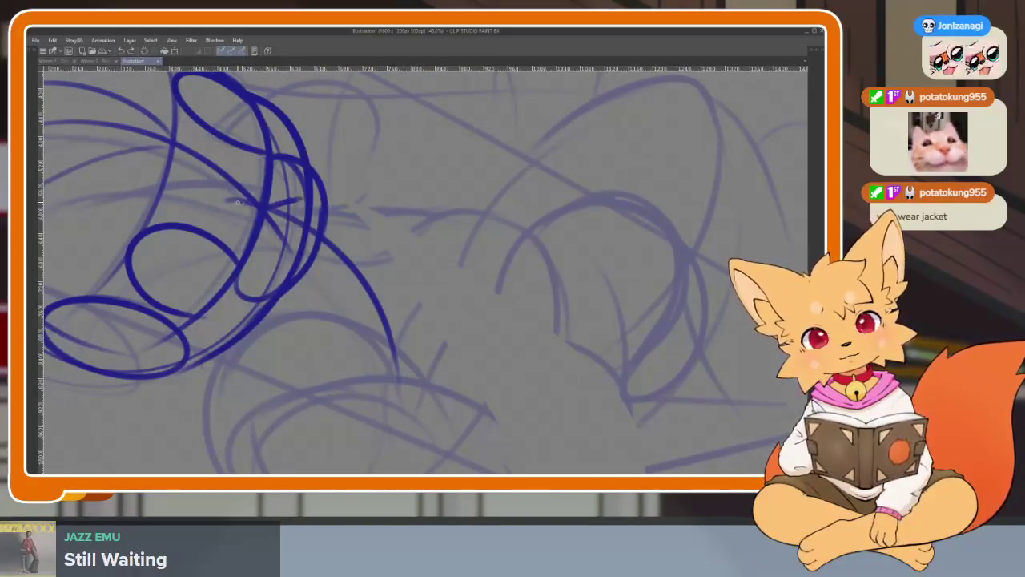
{"action": "mouse_move", "coordinate": [395, 214]}
{"action": "left_mouse_down"}
{"action": "mouse_move", "coordinate": [496, 220]}
{"action": "mouse_move", "coordinate": [570, 277]}
{"action": "left_mouse_up"}
{"action": "scroll", "coordinate": [586, 260], "scroll_direction": "down", "scroll_amount": 2}
{"action": "left_click_drag", "start_coordinate": [556, 201], "coordinate": [559, 327]}
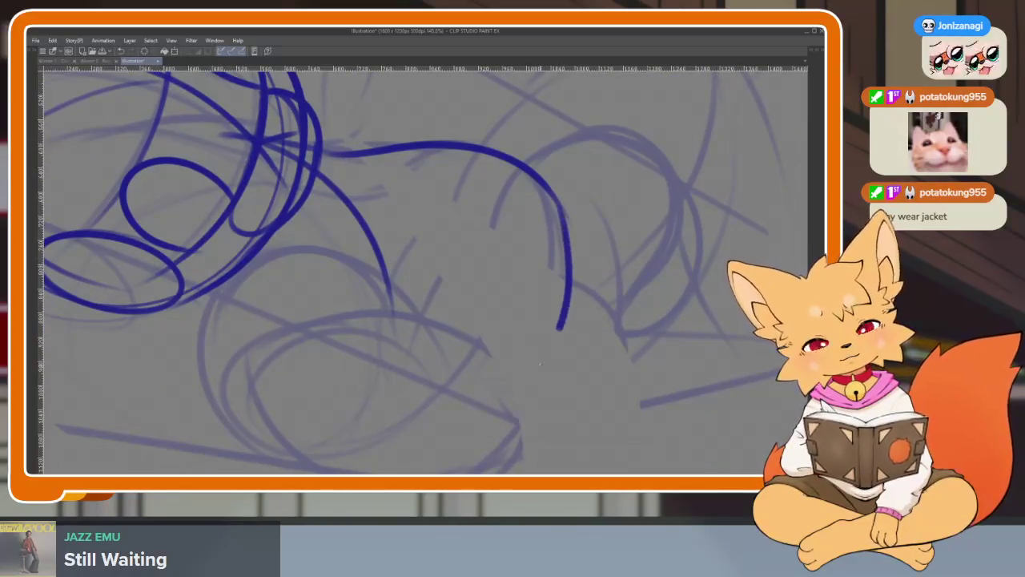
{"action": "scroll", "coordinate": [702, 325], "scroll_direction": "down", "scroll_amount": 5}
{"action": "scroll", "coordinate": [641, 336], "scroll_direction": "up", "scroll_amount": 3}
{"action": "scroll", "coordinate": [617, 376], "scroll_direction": "up", "scroll_amount": 2}
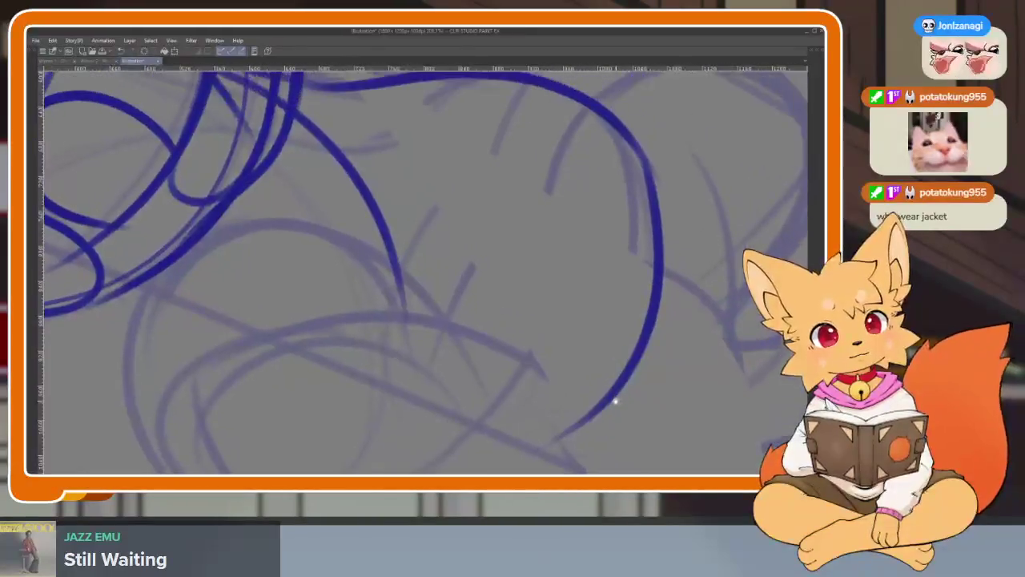
{"action": "key", "text": "ctrl+z"}
{"action": "left_click_drag", "start_coordinate": [623, 213], "coordinate": [655, 306]}
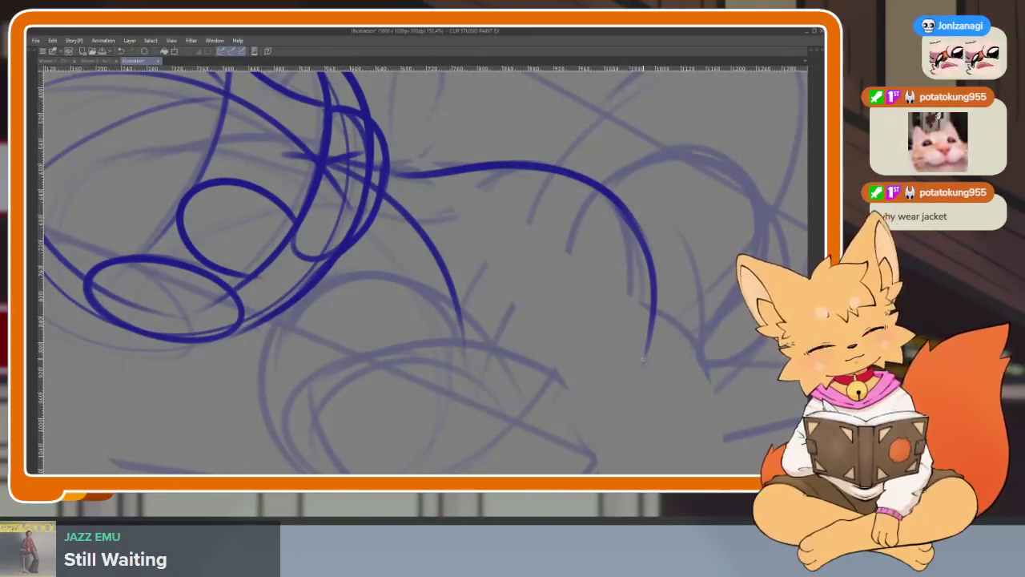
Extend the torso's underside back left and add a round loop under its front.
{"action": "left_click_drag", "start_coordinate": [387, 458], "coordinate": [256, 316]}
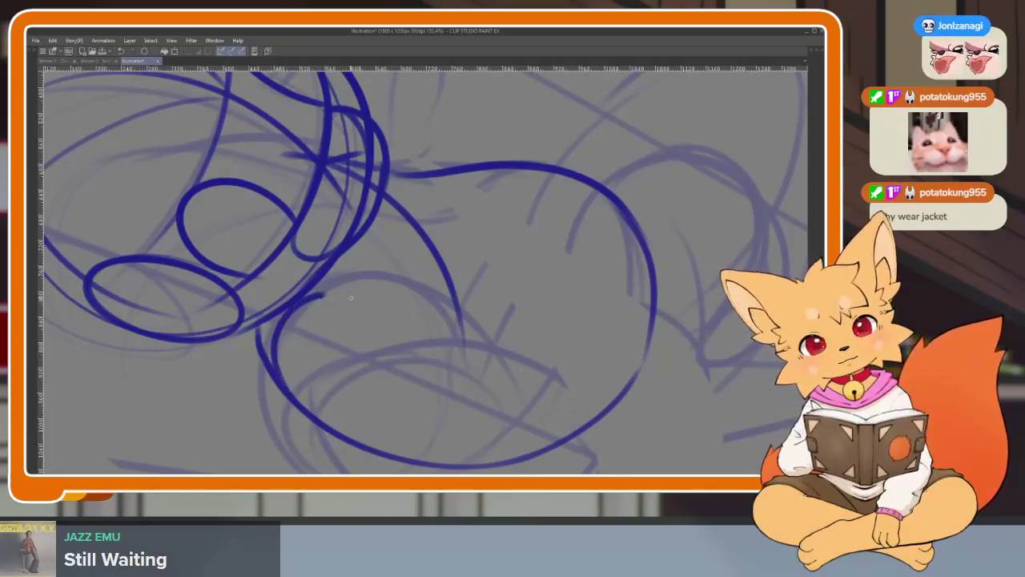
{"action": "left_click_drag", "start_coordinate": [257, 370], "coordinate": [413, 367]}
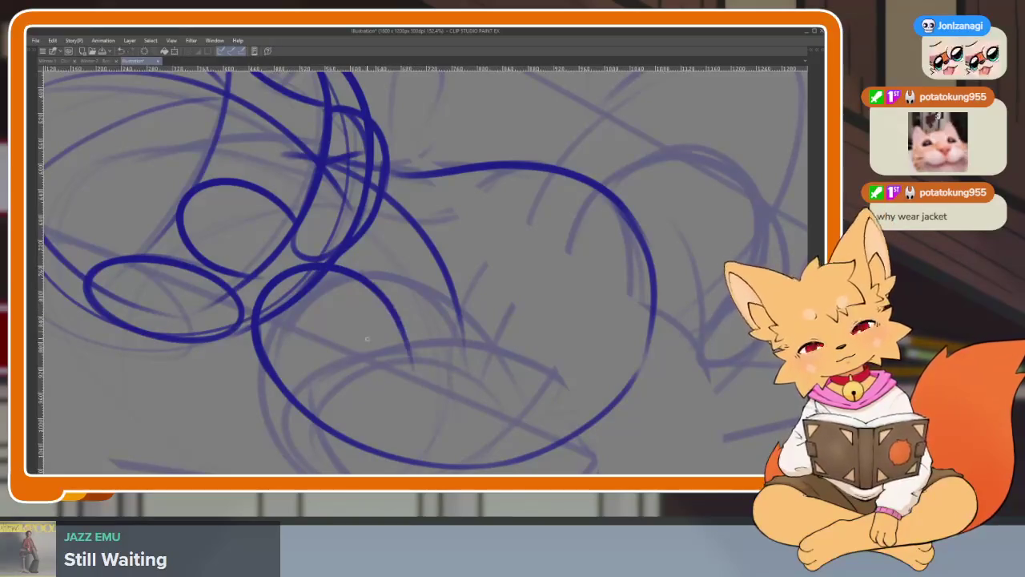
{"action": "key", "text": "ctrl+z"}
{"action": "mouse_move", "coordinate": [259, 322]}
{"action": "left_mouse_down"}
{"action": "mouse_move", "coordinate": [368, 276]}
{"action": "mouse_move", "coordinate": [337, 425]}
{"action": "mouse_move", "coordinate": [309, 276]}
{"action": "left_mouse_up"}
{"action": "scroll", "coordinate": [513, 350], "scroll_direction": "down", "scroll_amount": 5}
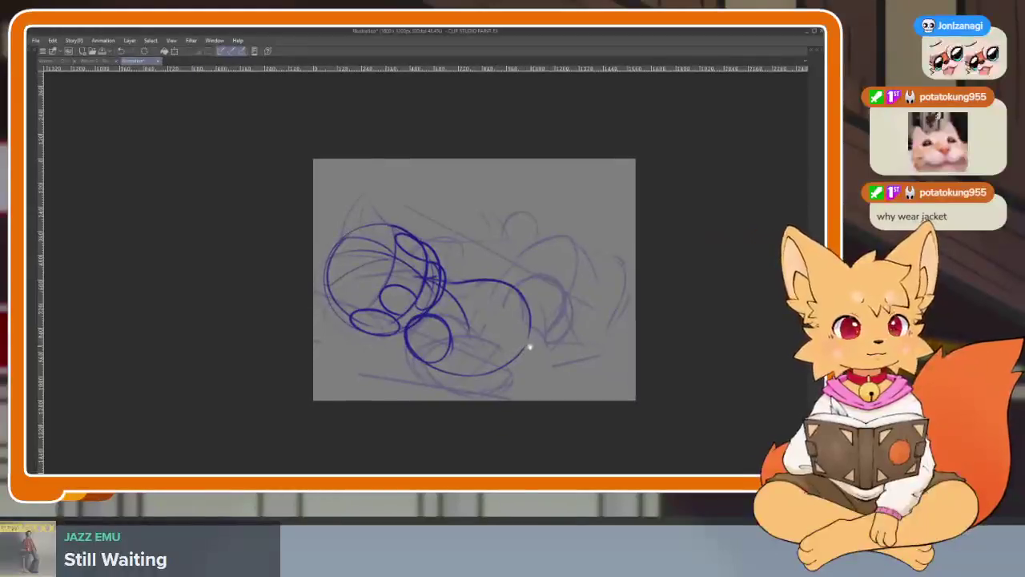
{"action": "scroll", "coordinate": [497, 355], "scroll_direction": "up", "scroll_amount": 6}
Pan across the sketch and zoom back in on the torso.
{"action": "mouse_move", "coordinate": [353, 263]}
{"action": "left_mouse_down"}
{"action": "mouse_move", "coordinate": [317, 227]}
{"action": "mouse_move", "coordinate": [536, 355]}
{"action": "left_mouse_up"}
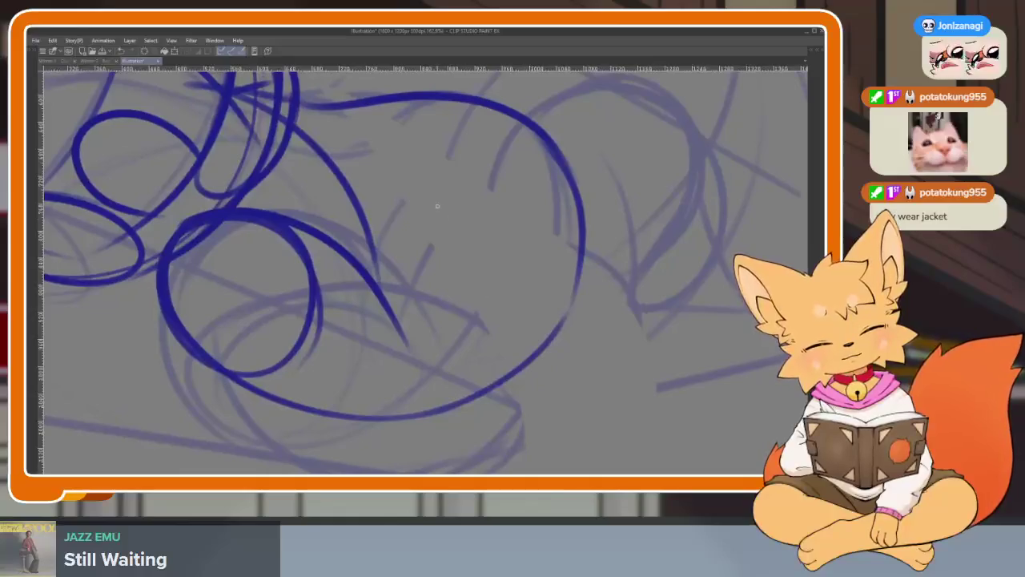
{"action": "mouse_move", "coordinate": [435, 211]}
{"action": "left_mouse_down"}
{"action": "mouse_move", "coordinate": [511, 309]}
{"action": "mouse_move", "coordinate": [497, 331]}
{"action": "left_mouse_up"}
{"action": "scroll", "coordinate": [496, 352], "scroll_direction": "down", "scroll_amount": 1}
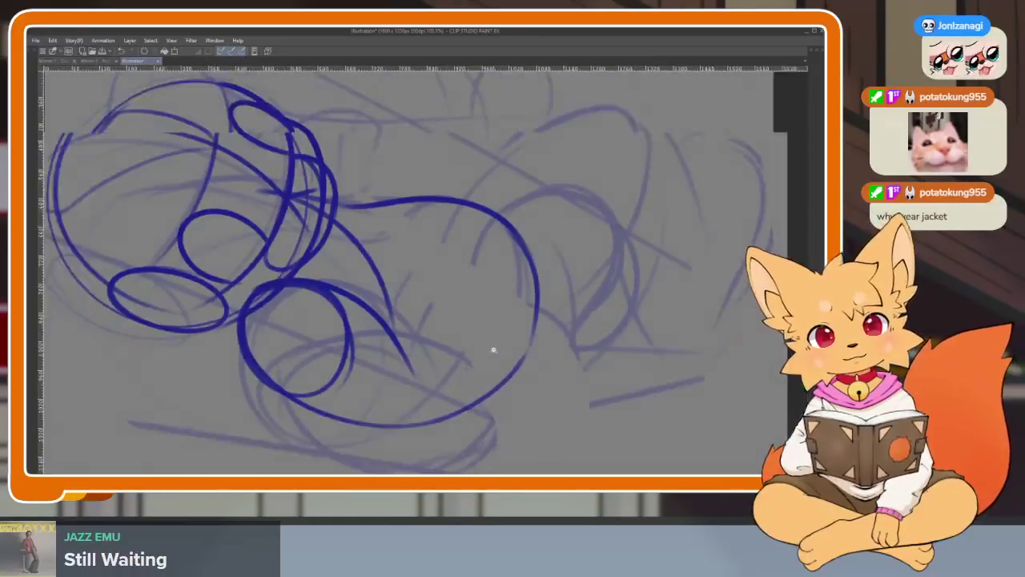
{"action": "scroll", "coordinate": [521, 347], "scroll_direction": "down", "scroll_amount": 3}
{"action": "scroll", "coordinate": [559, 347], "scroll_direction": "down", "scroll_amount": 1}
{"action": "scroll", "coordinate": [604, 344], "scroll_direction": "up", "scroll_amount": 4}
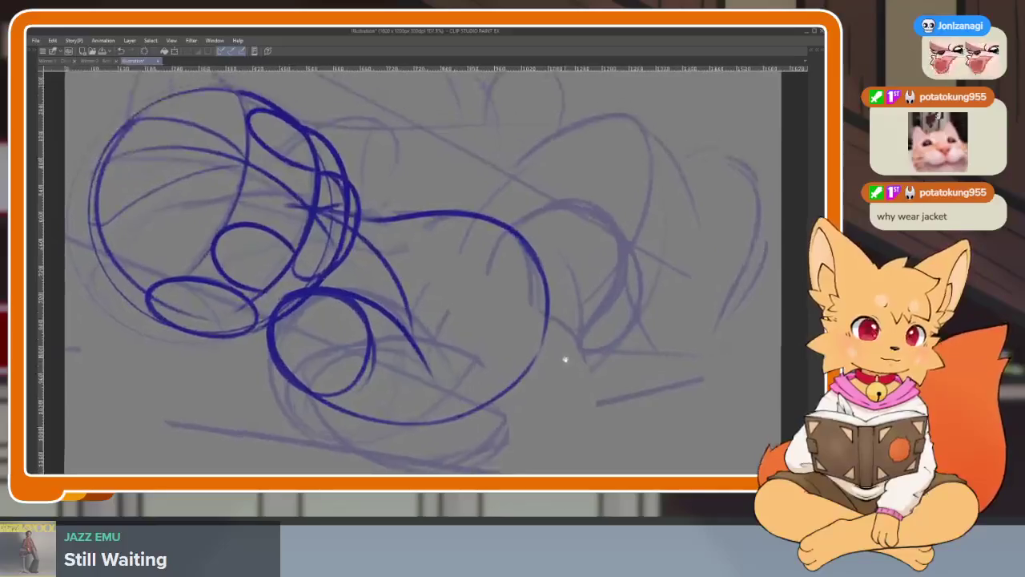
{"action": "left_click_drag", "start_coordinate": [563, 360], "coordinate": [572, 401]}
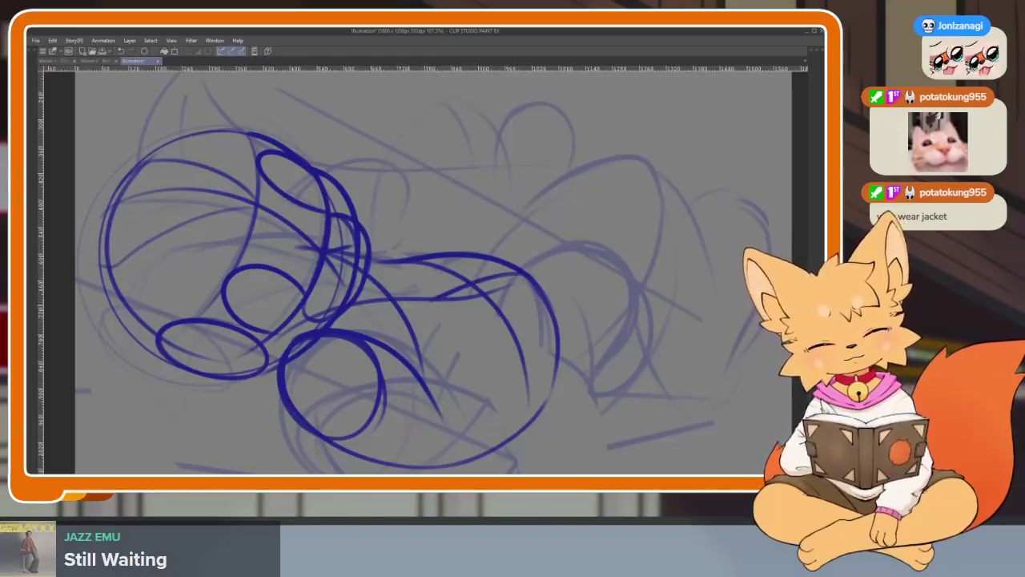
{"action": "scroll", "coordinate": [523, 350], "scroll_direction": "up", "scroll_amount": 3}
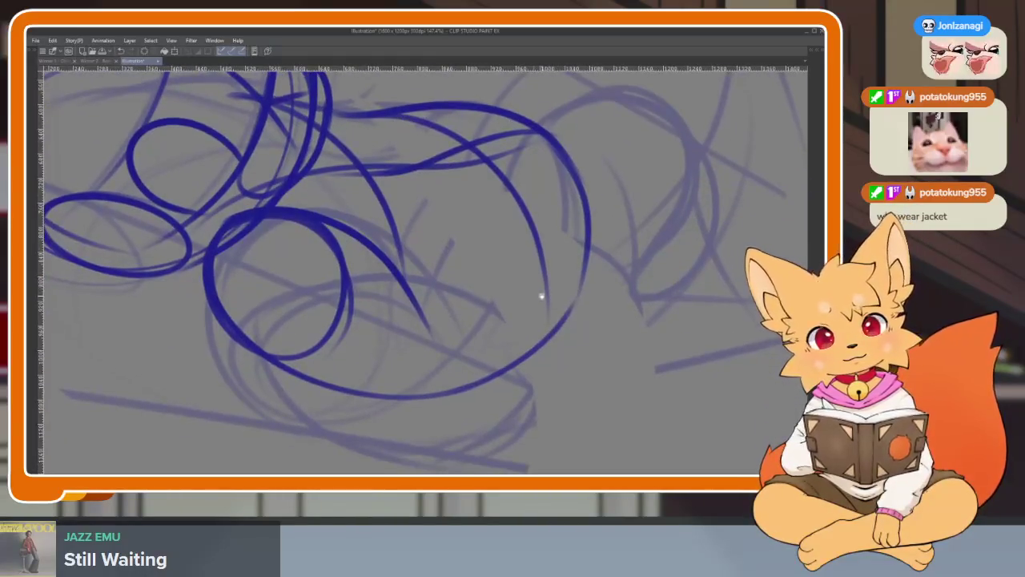
Try several strokes along the big circle's right side, undoing each attempt.
{"action": "left_click_drag", "start_coordinate": [567, 194], "coordinate": [577, 335]}
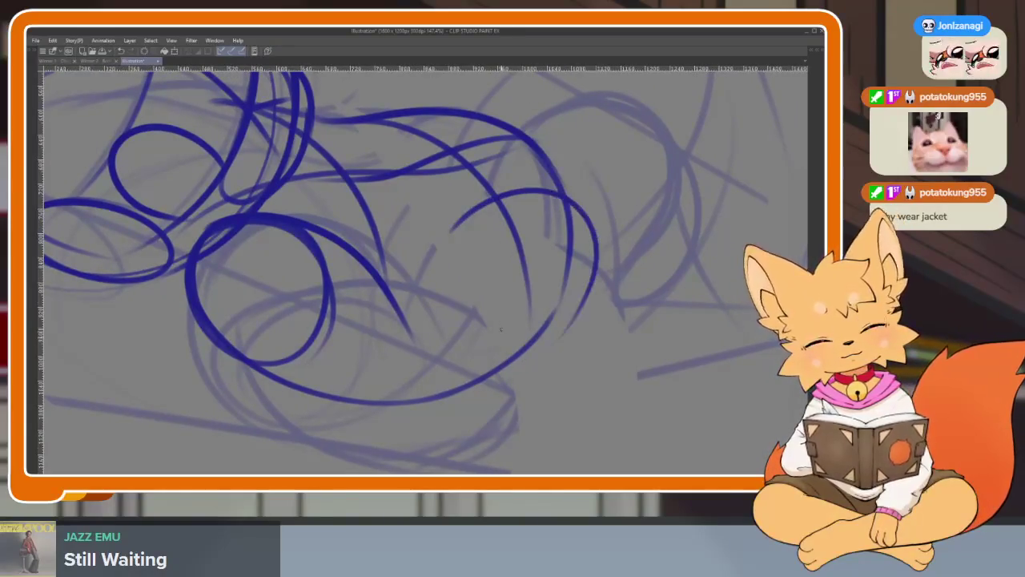
{"action": "key", "text": "ctrl+z"}
{"action": "key", "text": "ctrl+z"}
{"action": "left_click_drag", "start_coordinate": [545, 186], "coordinate": [576, 357]}
{"action": "key", "text": "ctrl+z"}
{"action": "key", "text": "ctrl+z"}
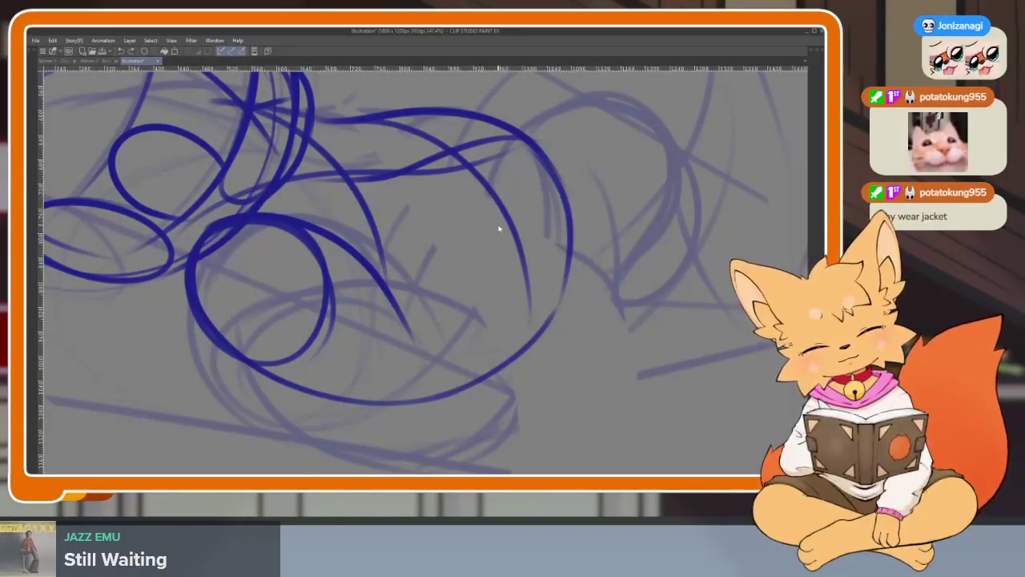
{"action": "left_click_drag", "start_coordinate": [490, 196], "coordinate": [596, 319]}
{"action": "key", "text": "ctrl+z"}
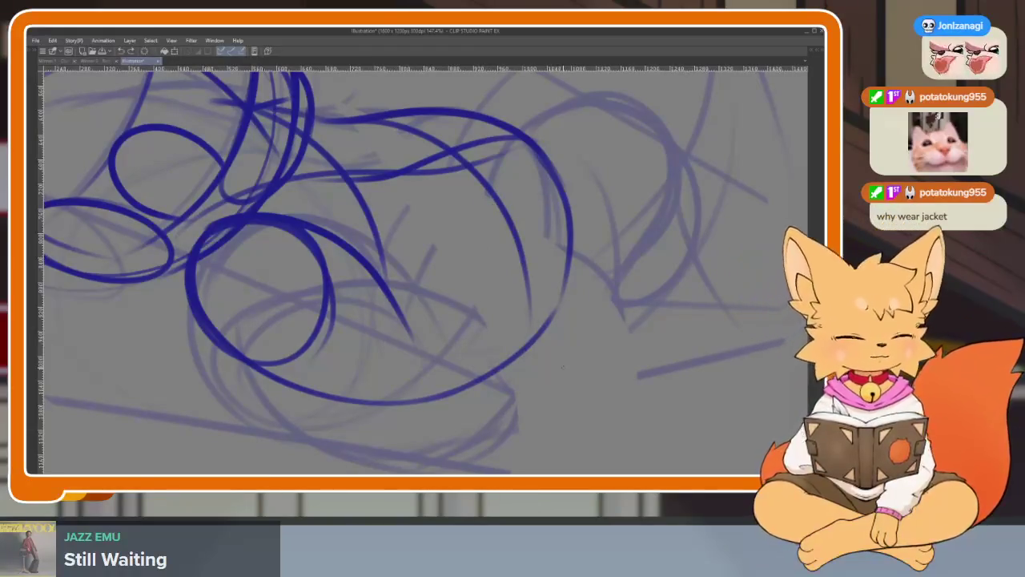
{"action": "left_click_drag", "start_coordinate": [611, 323], "coordinate": [427, 349]}
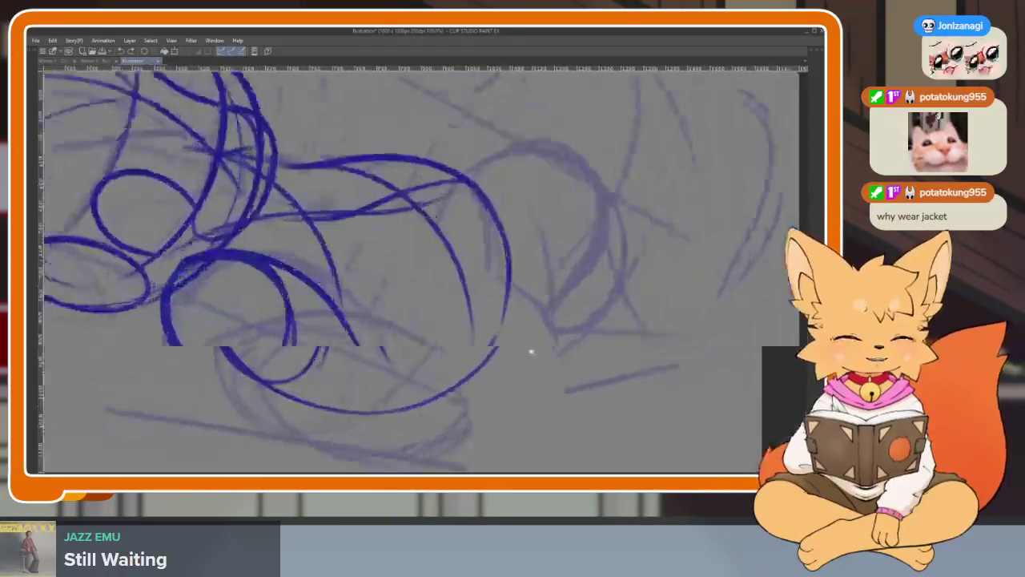
Draw a guide circle at the torso's rear end.
{"action": "left_click_drag", "start_coordinate": [423, 294], "coordinate": [485, 394]}
{"action": "left_click_drag", "start_coordinate": [398, 309], "coordinate": [512, 383]}
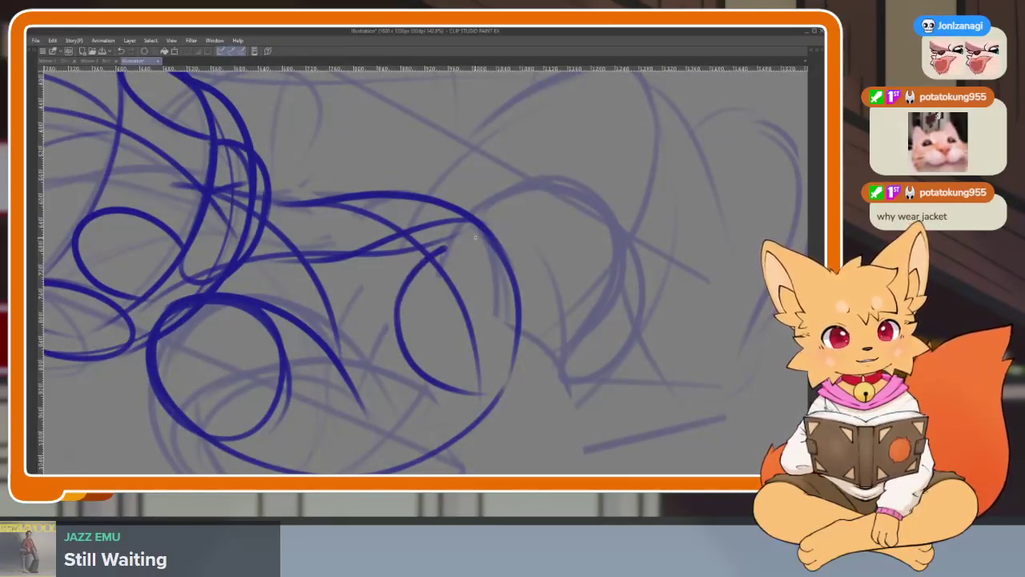
{"action": "left_click_drag", "start_coordinate": [552, 340], "coordinate": [482, 393]}
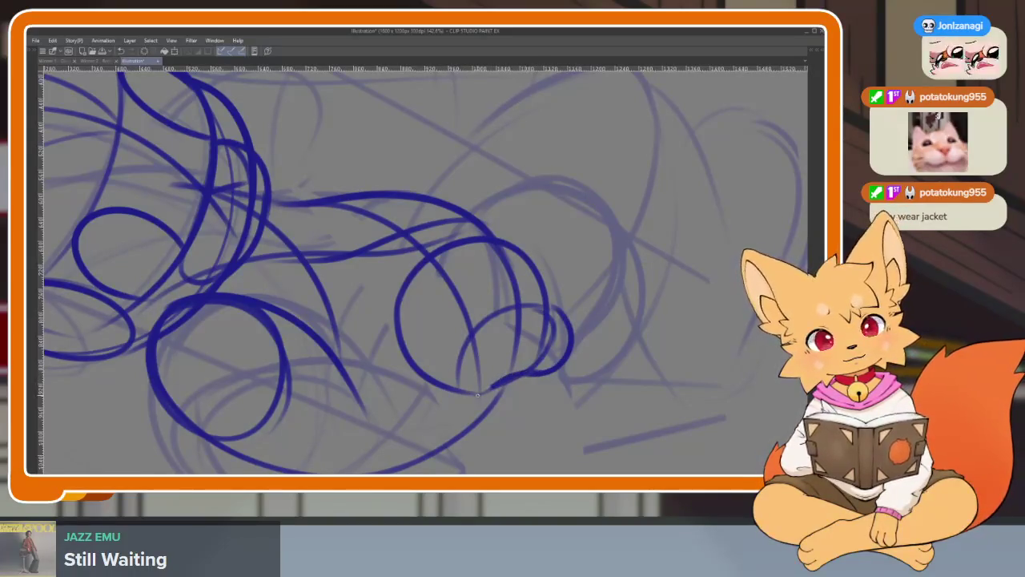
{"action": "mouse_move", "coordinate": [579, 294]}
{"action": "left_mouse_down"}
{"action": "mouse_move", "coordinate": [563, 309]}
{"action": "mouse_move", "coordinate": [468, 195]}
{"action": "mouse_move", "coordinate": [479, 439]}
{"action": "mouse_move", "coordinate": [439, 421]}
{"action": "left_mouse_up"}
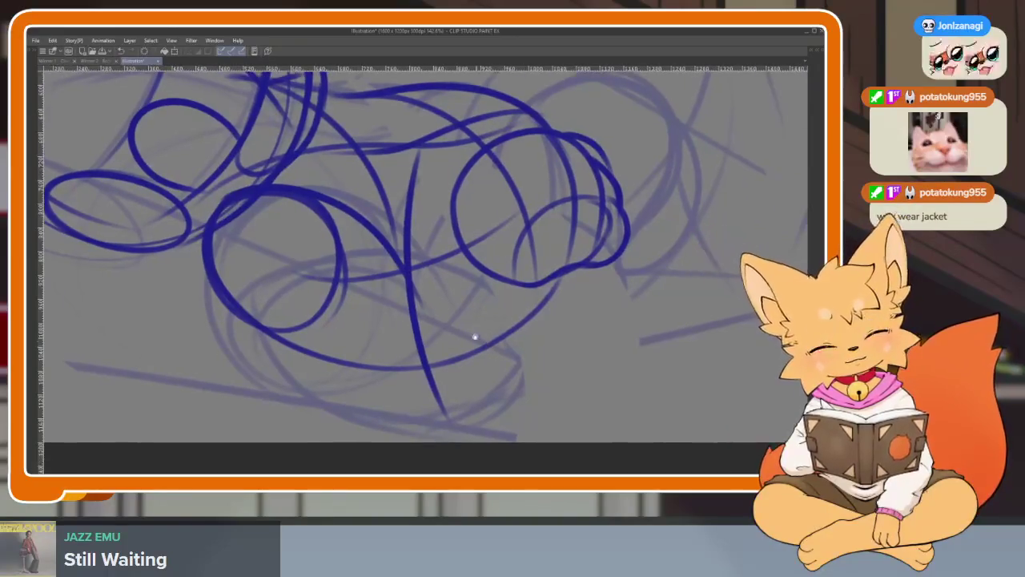
{"action": "key", "text": "ctrl+z"}
Draw a long vertical line down the body's middle and a leg curve near the rear circle.
{"action": "left_click_drag", "start_coordinate": [403, 149], "coordinate": [439, 424]}
{"action": "left_click_drag", "start_coordinate": [418, 318], "coordinate": [419, 350]}
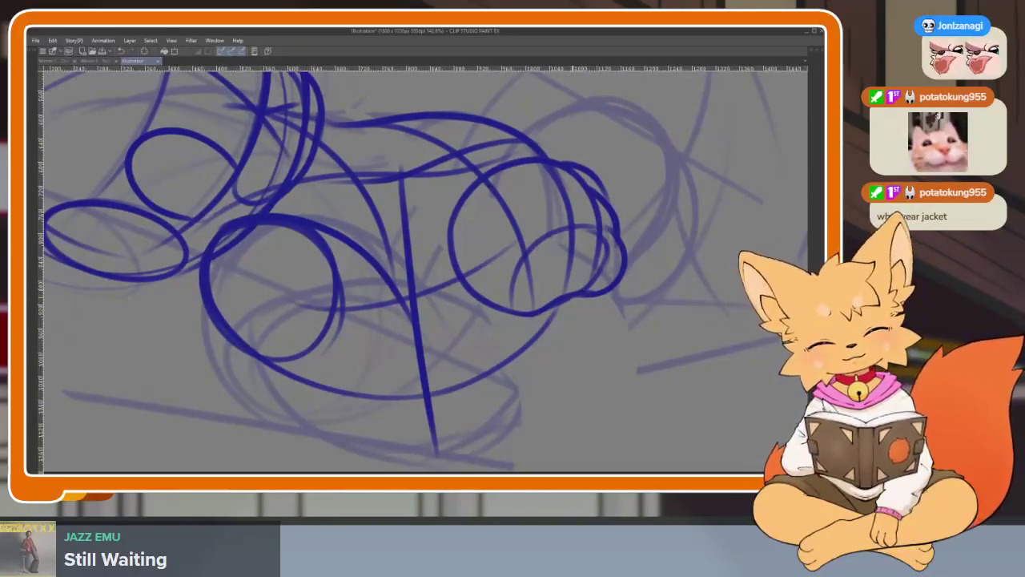
{"action": "left_click_drag", "start_coordinate": [417, 258], "coordinate": [471, 189]}
{"action": "mouse_move", "coordinate": [398, 323]}
{"action": "left_mouse_down"}
{"action": "mouse_move", "coordinate": [449, 211]}
{"action": "mouse_move", "coordinate": [397, 384]}
{"action": "left_mouse_up"}
{"action": "key", "text": "ctrl+z"}
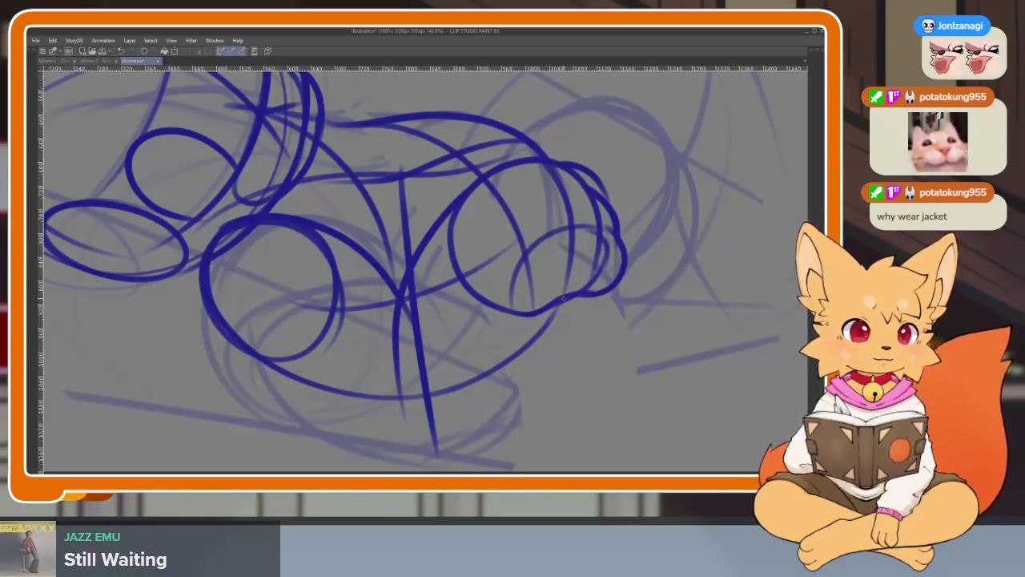
Draw the bent leg curve and a lower curve paralleling the ellipse's bottom.
{"action": "mouse_move", "coordinate": [543, 317]}
{"action": "left_mouse_down"}
{"action": "mouse_move", "coordinate": [513, 377]}
{"action": "mouse_move", "coordinate": [393, 408]}
{"action": "mouse_move", "coordinate": [389, 316]}
{"action": "left_mouse_up"}
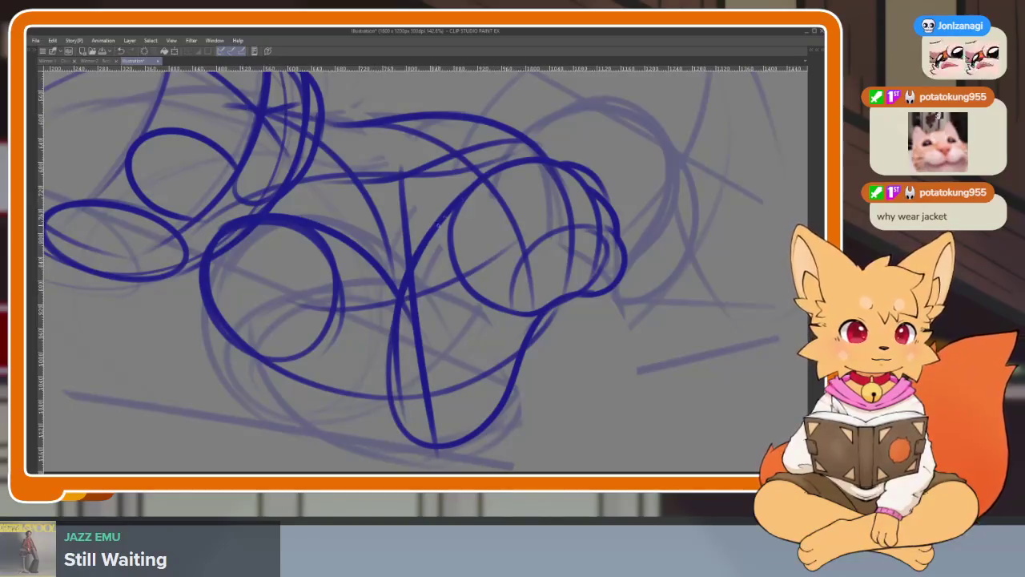
{"action": "mouse_move", "coordinate": [417, 447]}
{"action": "left_mouse_down"}
{"action": "mouse_move", "coordinate": [325, 412]}
{"action": "mouse_move", "coordinate": [244, 357]}
{"action": "mouse_move", "coordinate": [215, 320]}
{"action": "mouse_move", "coordinate": [421, 450]}
{"action": "left_mouse_up"}
{"action": "key", "text": "ctrl+z"}
{"action": "key", "text": "ctrl+z"}
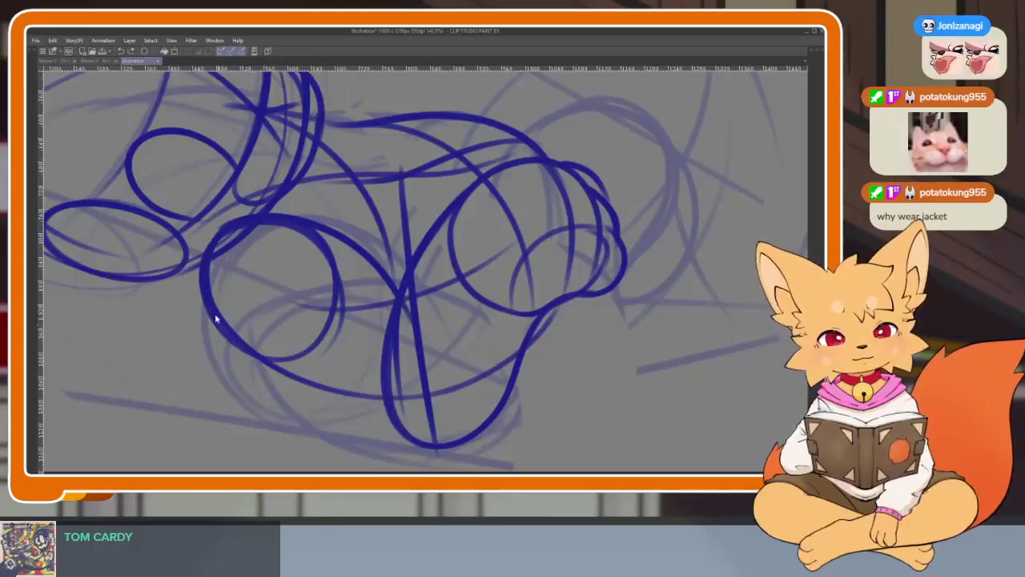
{"action": "mouse_move", "coordinate": [213, 316]}
{"action": "left_mouse_down"}
{"action": "mouse_move", "coordinate": [257, 368]}
{"action": "mouse_move", "coordinate": [430, 445]}
{"action": "left_mouse_up"}
{"action": "key", "text": "ctrl+0"}
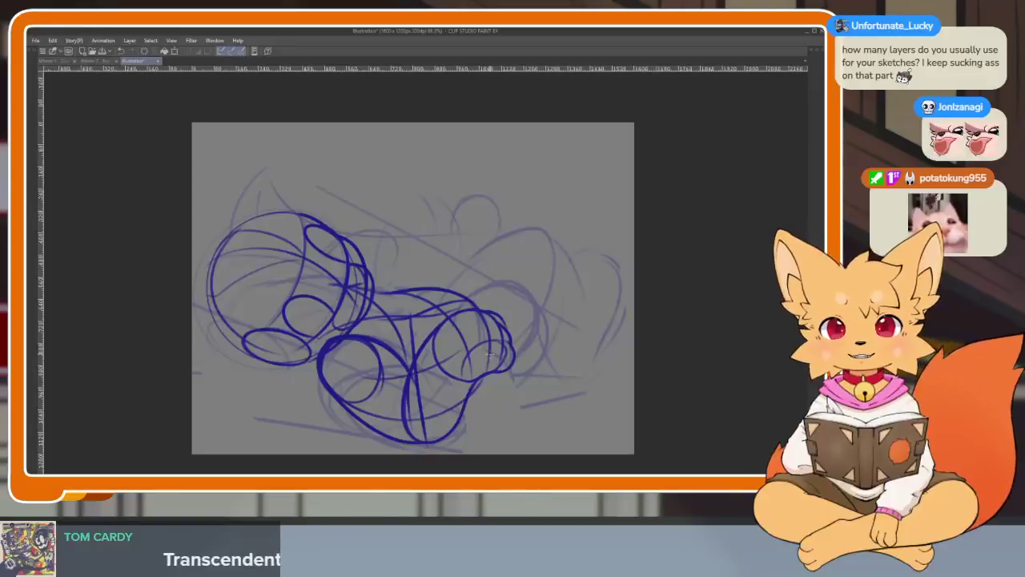
Zoom in on the blank area above the sketch and test a pen stroke, undoing it.
{"action": "key", "text": "ctrl+minus"}
{"action": "key", "text": "ctrl+plus"}
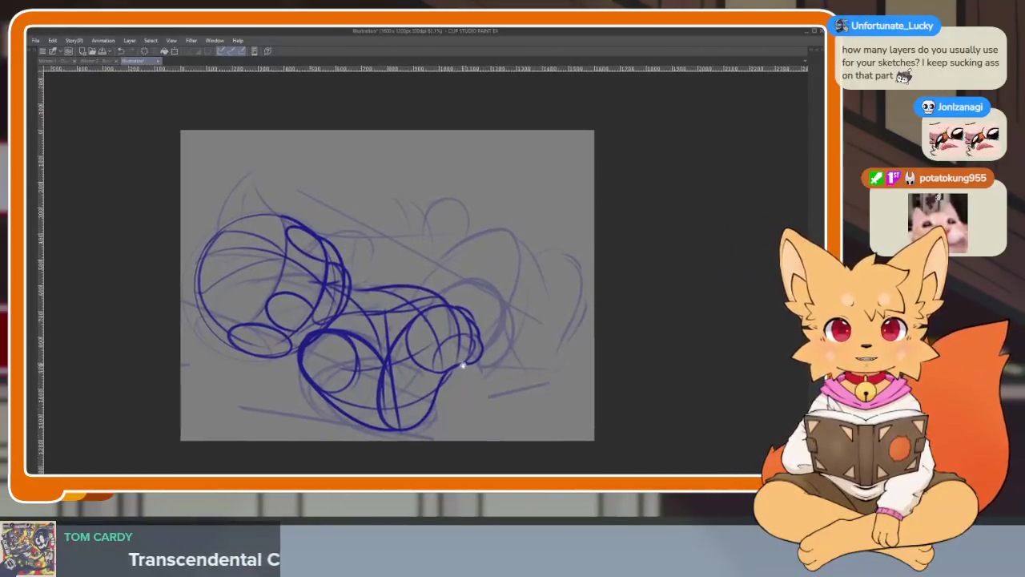
{"action": "scroll", "coordinate": [483, 348], "scroll_direction": "up", "scroll_amount": 2}
{"action": "scroll", "coordinate": [487, 355], "scroll_direction": "up", "scroll_amount": 1}
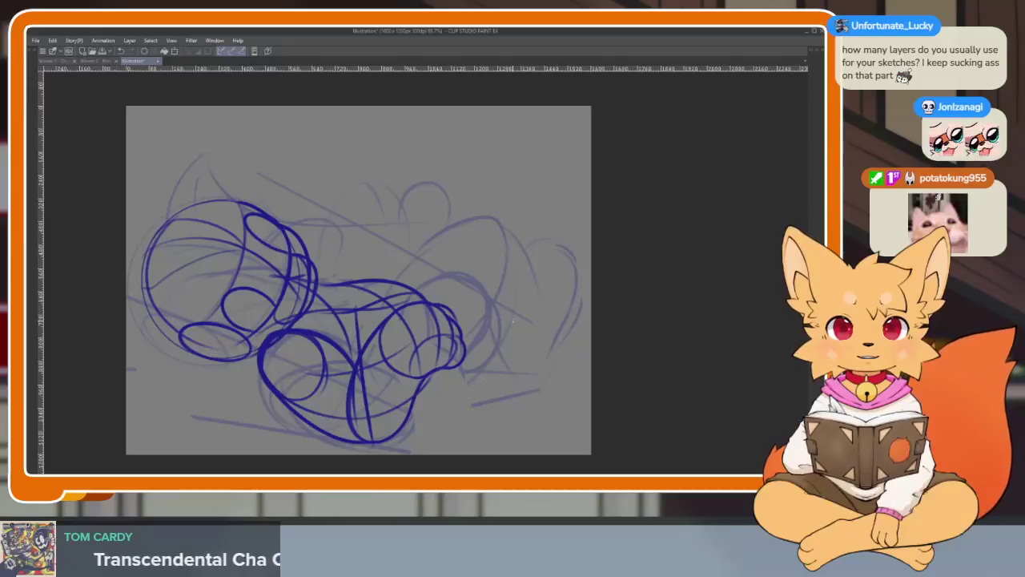
{"action": "left_click_drag", "start_coordinate": [505, 349], "coordinate": [477, 364]}
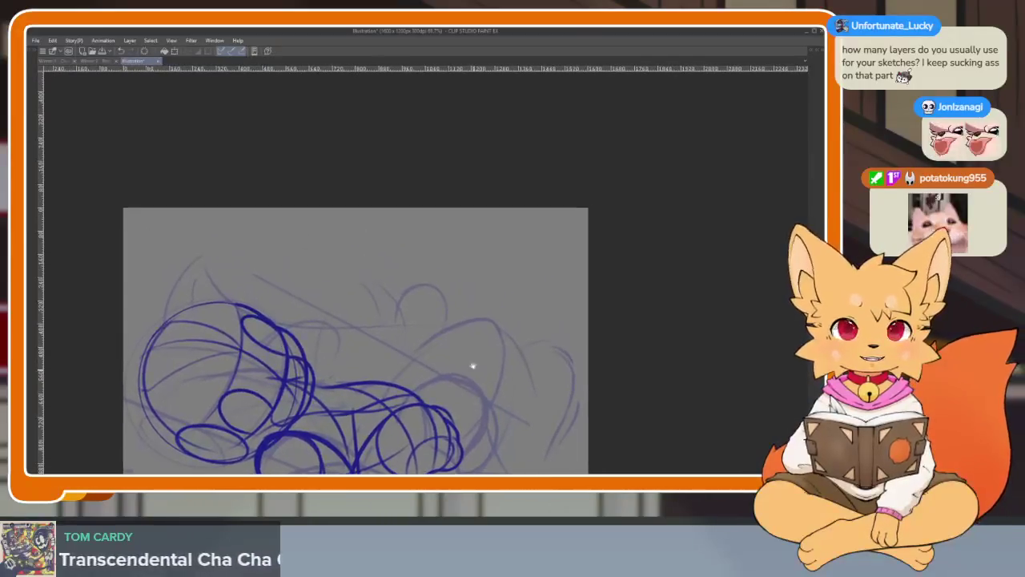
{"action": "scroll", "coordinate": [468, 365], "scroll_direction": "up", "scroll_amount": 2}
{"action": "scroll", "coordinate": [460, 367], "scroll_direction": "up", "scroll_amount": 1}
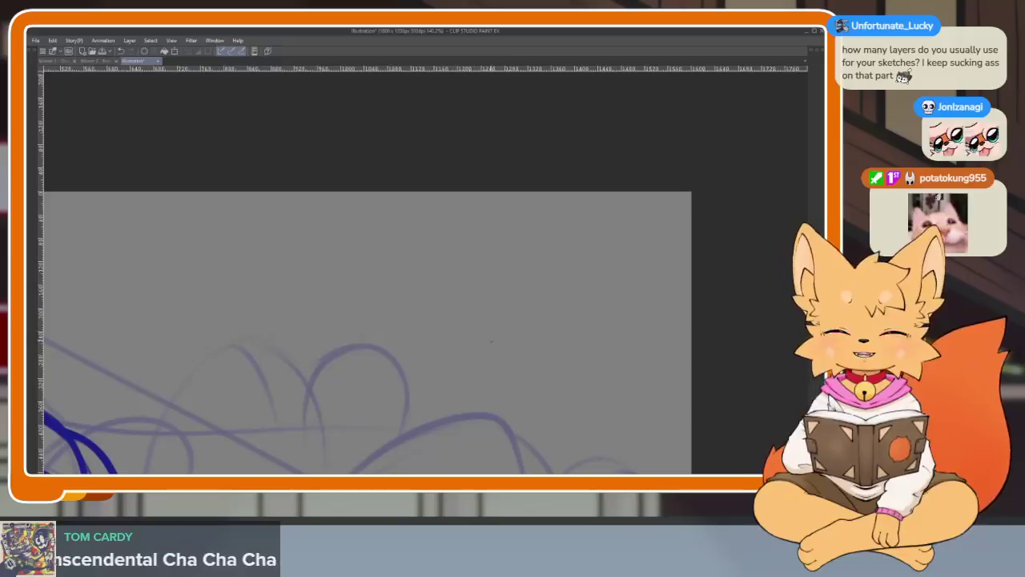
{"action": "scroll", "coordinate": [464, 368], "scroll_direction": "up", "scroll_amount": 1}
{"action": "scroll", "coordinate": [448, 371], "scroll_direction": "up", "scroll_amount": 1}
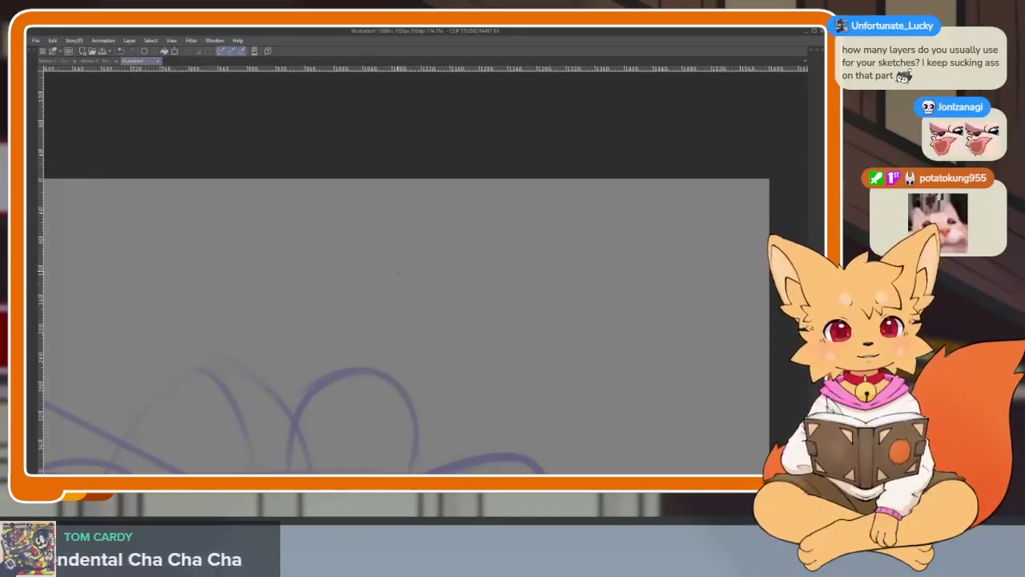
{"action": "mouse_move", "coordinate": [382, 231]}
{"action": "left_mouse_down"}
{"action": "mouse_move", "coordinate": [390, 214]}
{"action": "mouse_move", "coordinate": [403, 243]}
{"action": "left_mouse_up"}
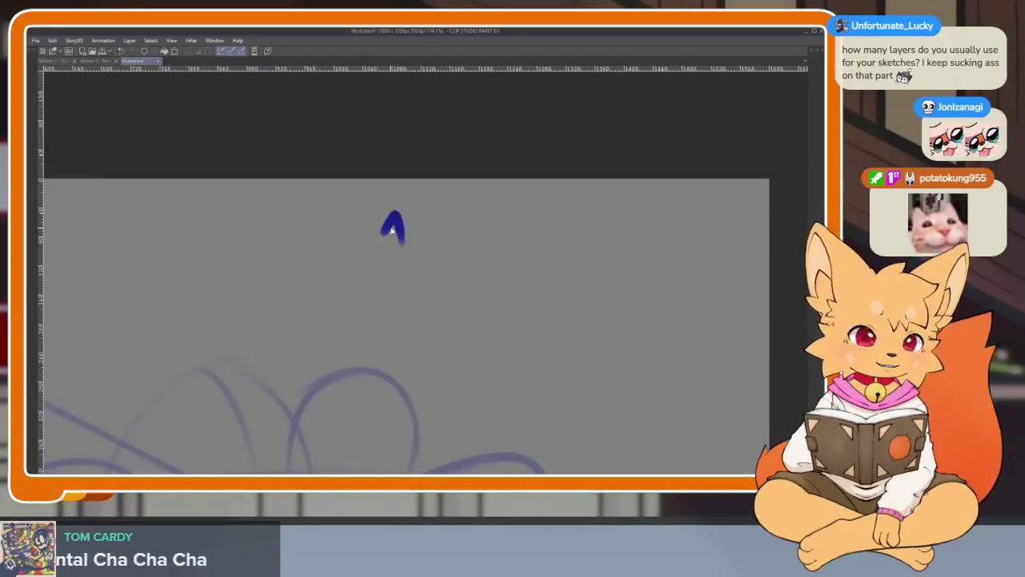
{"action": "key", "text": "ctrl+z"}
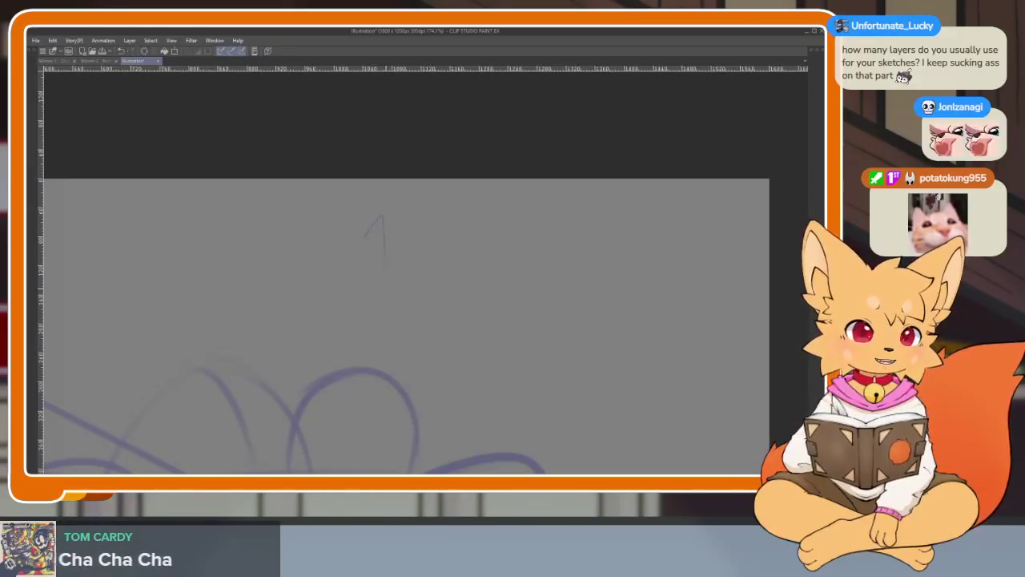
Handwrite '1.' as the first list number.
{"action": "key", "text": "Tab"}
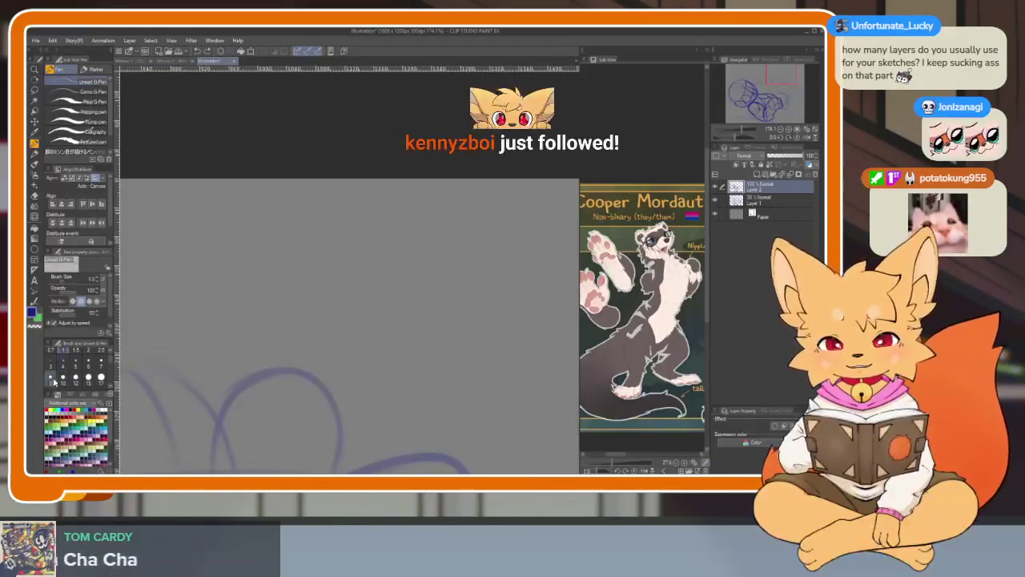
{"action": "key", "text": "Tab"}
{"action": "left_click_drag", "start_coordinate": [120, 342], "coordinate": [100, 349]}
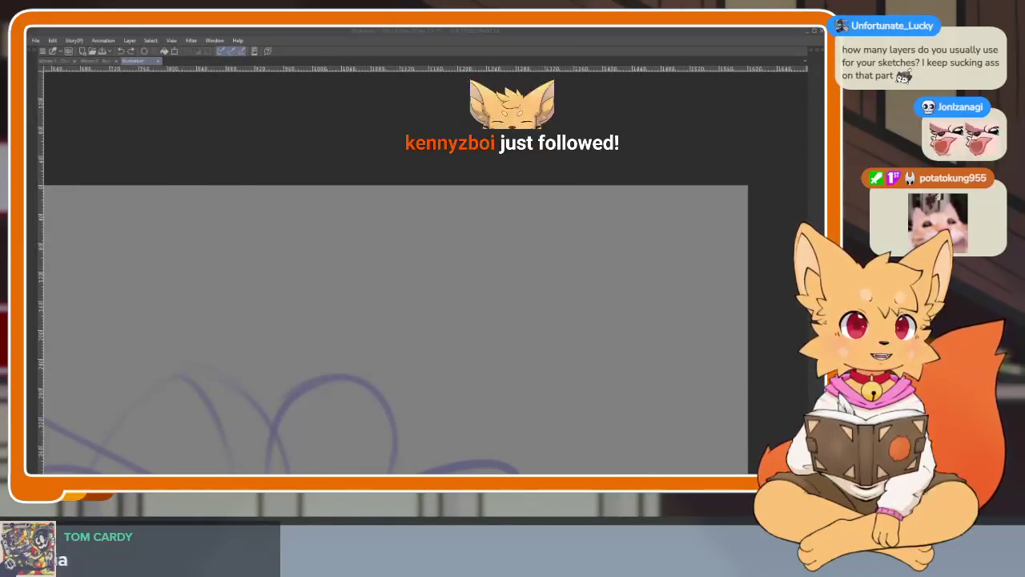
{"action": "scroll", "coordinate": [444, 358], "scroll_direction": "up", "scroll_amount": 2}
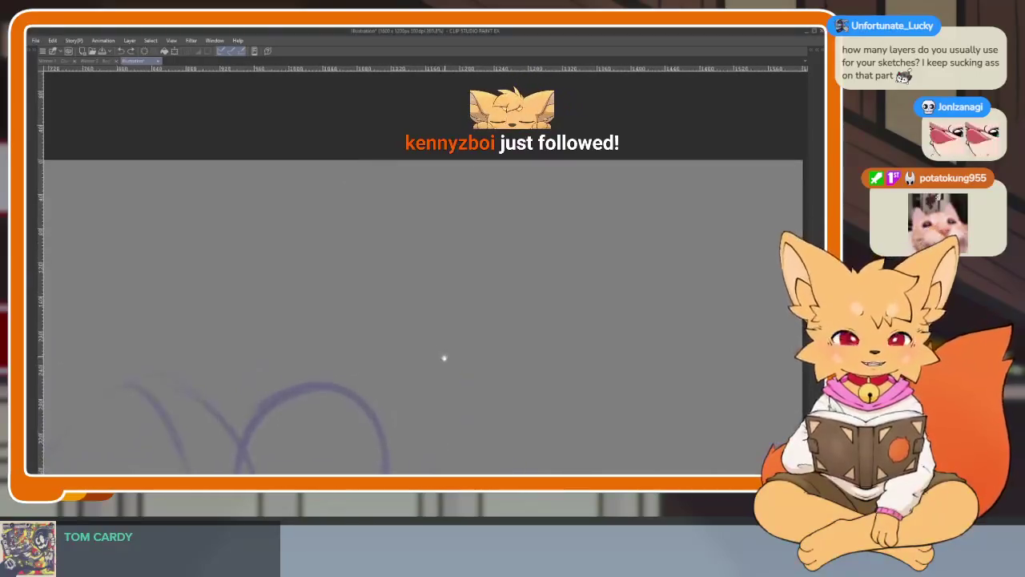
{"action": "left_click_drag", "start_coordinate": [300, 234], "coordinate": [315, 275]}
{"action": "left_click", "coordinate": [325, 270]}
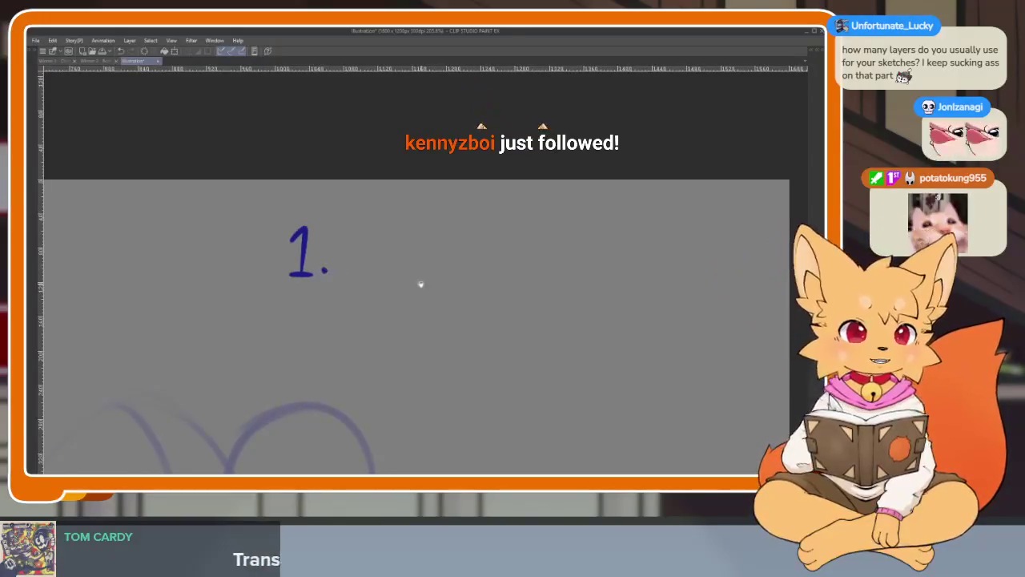
{"action": "left_click_drag", "start_coordinate": [421, 283], "coordinate": [412, 278]}
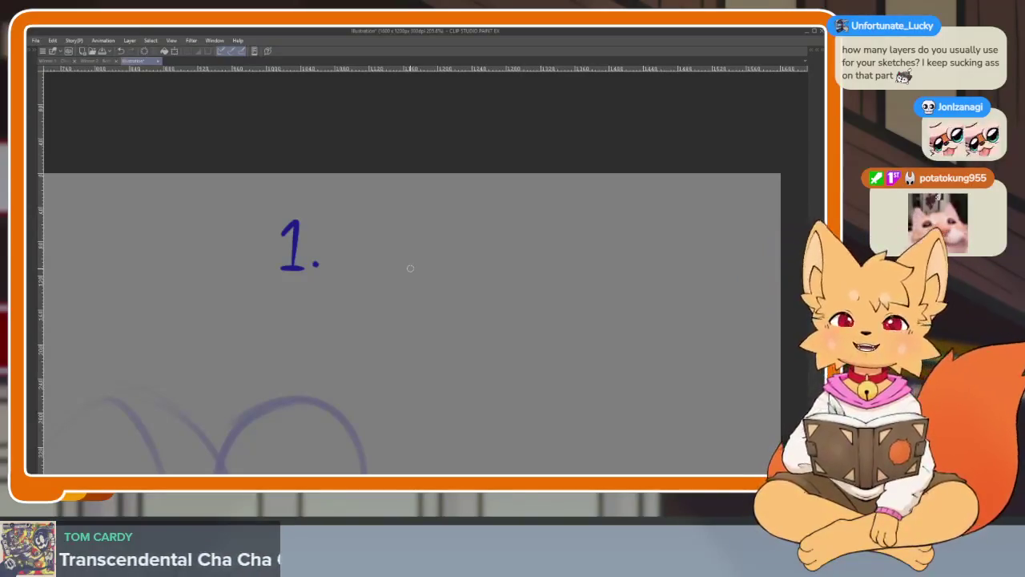
{"action": "scroll", "coordinate": [474, 323], "scroll_direction": "up", "scroll_amount": 1}
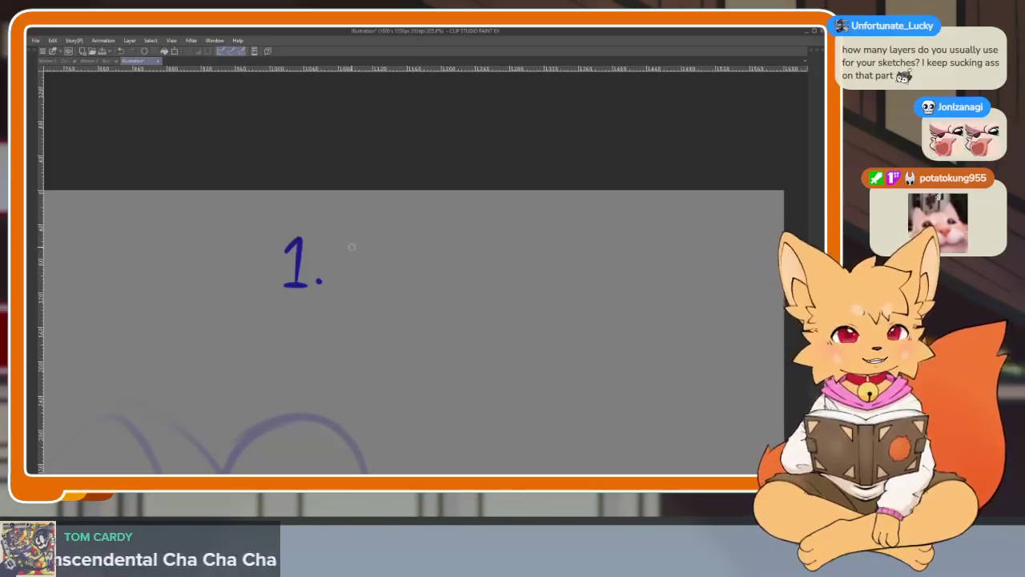
Write 'Idea/doodle' after the 1.
{"action": "mouse_move", "coordinate": [355, 232]}
{"action": "left_mouse_down"}
{"action": "mouse_move", "coordinate": [342, 278]}
{"action": "mouse_move", "coordinate": [369, 229]}
{"action": "left_mouse_up"}
{"action": "left_click_drag", "start_coordinate": [352, 277], "coordinate": [366, 276]}
{"action": "mouse_move", "coordinate": [392, 230]}
{"action": "left_mouse_down"}
{"action": "mouse_move", "coordinate": [393, 255]}
{"action": "mouse_move", "coordinate": [412, 273]}
{"action": "mouse_move", "coordinate": [472, 274]}
{"action": "left_mouse_up"}
{"action": "left_click_drag", "start_coordinate": [492, 222], "coordinate": [479, 272]}
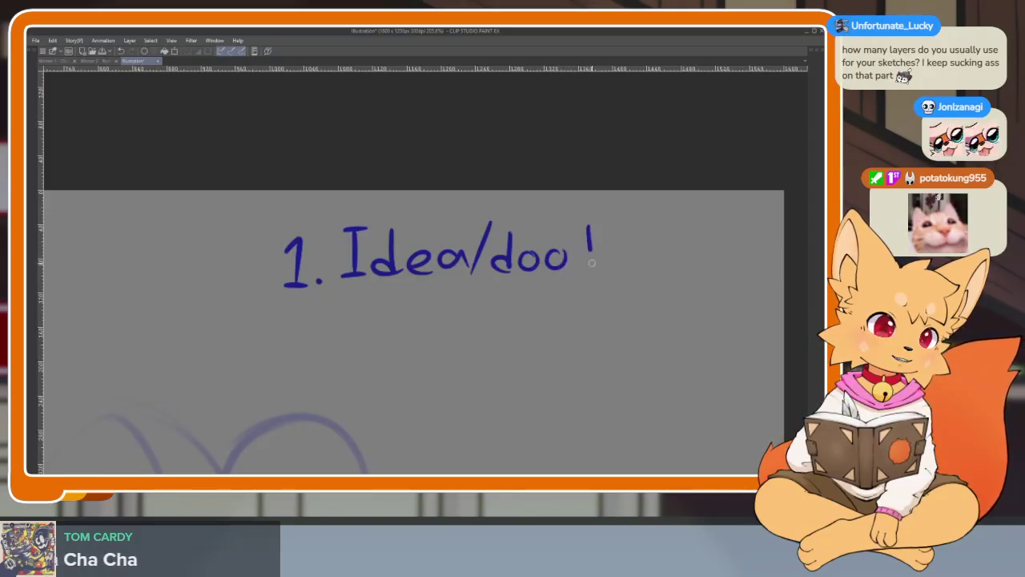
{"action": "left_click_drag", "start_coordinate": [610, 226], "coordinate": [612, 262]}
{"action": "scroll", "coordinate": [542, 256], "scroll_direction": "down", "scroll_amount": 1}
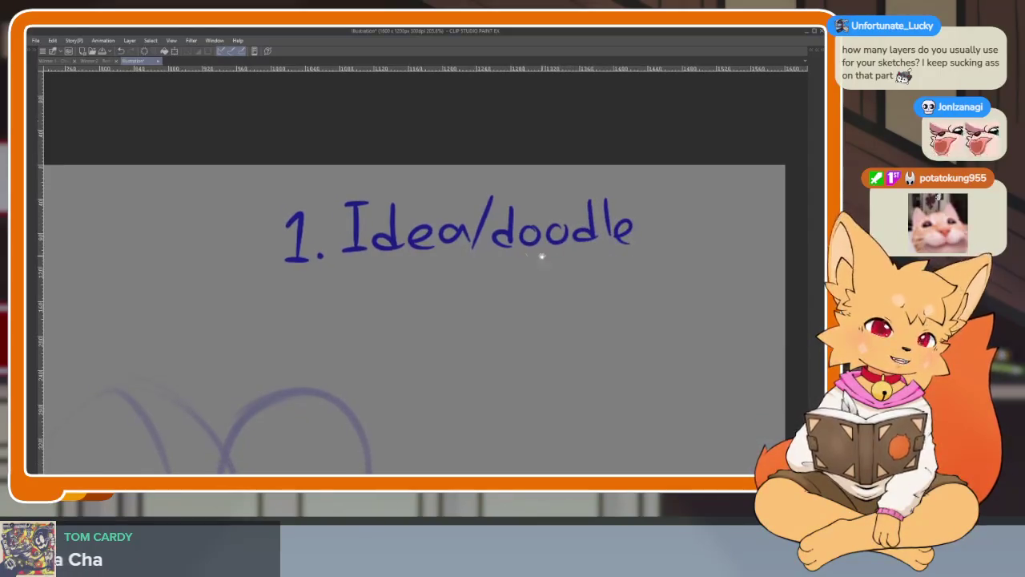
Write the second item '2. Anatomy/detail', undoing stray strokes.
{"action": "left_click", "coordinate": [324, 336]}
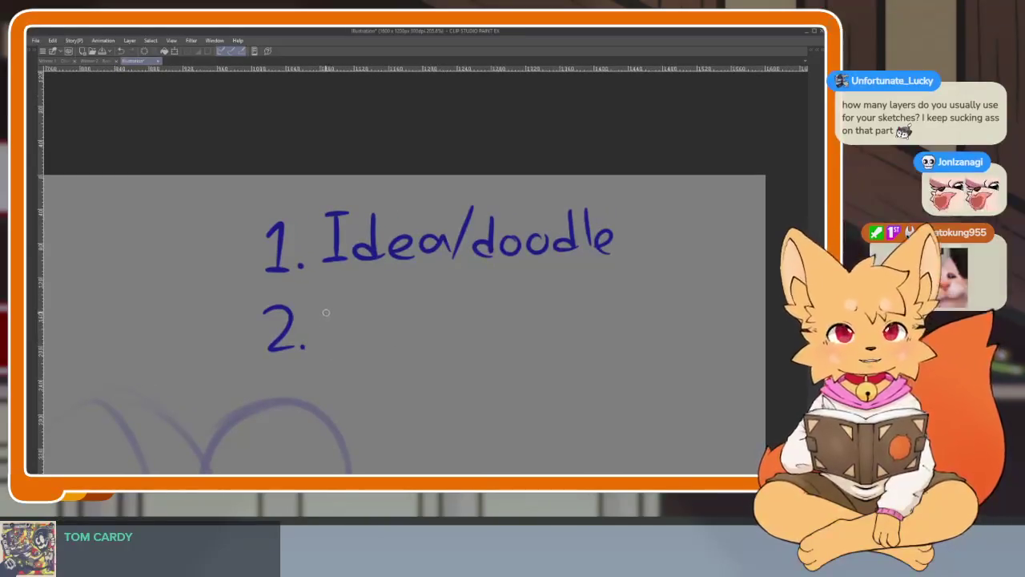
{"action": "mouse_move", "coordinate": [336, 309]}
{"action": "left_mouse_down"}
{"action": "mouse_move", "coordinate": [323, 344]}
{"action": "mouse_move", "coordinate": [350, 343]}
{"action": "left_mouse_up"}
{"action": "mouse_move", "coordinate": [327, 332]}
{"action": "left_mouse_down"}
{"action": "mouse_move", "coordinate": [397, 343]}
{"action": "mouse_move", "coordinate": [403, 318]}
{"action": "left_mouse_up"}
{"action": "mouse_move", "coordinate": [418, 320]}
{"action": "left_mouse_down"}
{"action": "mouse_move", "coordinate": [427, 343]}
{"action": "mouse_move", "coordinate": [479, 336]}
{"action": "left_mouse_up"}
{"action": "left_click_drag", "start_coordinate": [490, 312], "coordinate": [478, 352]}
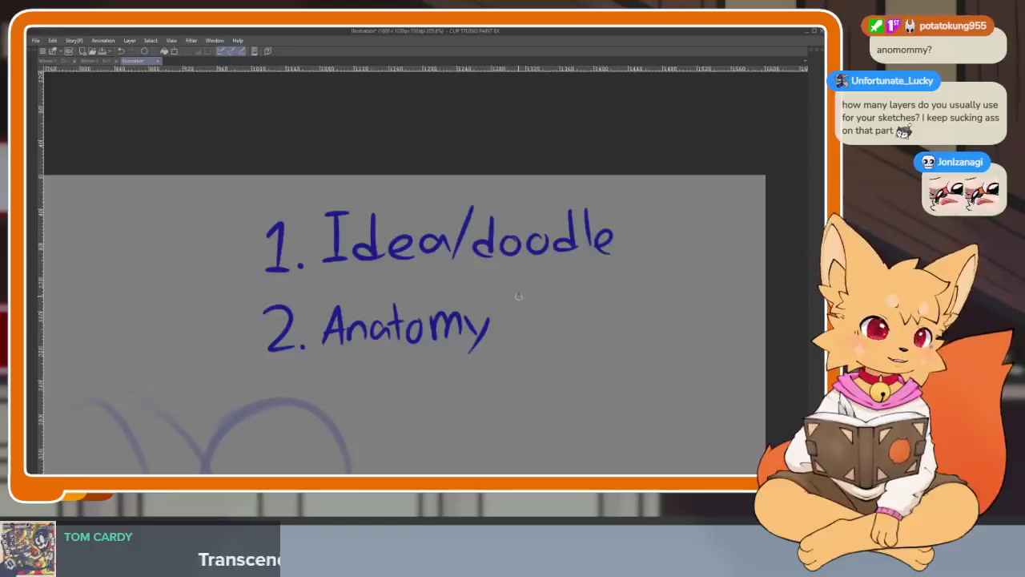
{"action": "left_click_drag", "start_coordinate": [520, 294], "coordinate": [504, 345]}
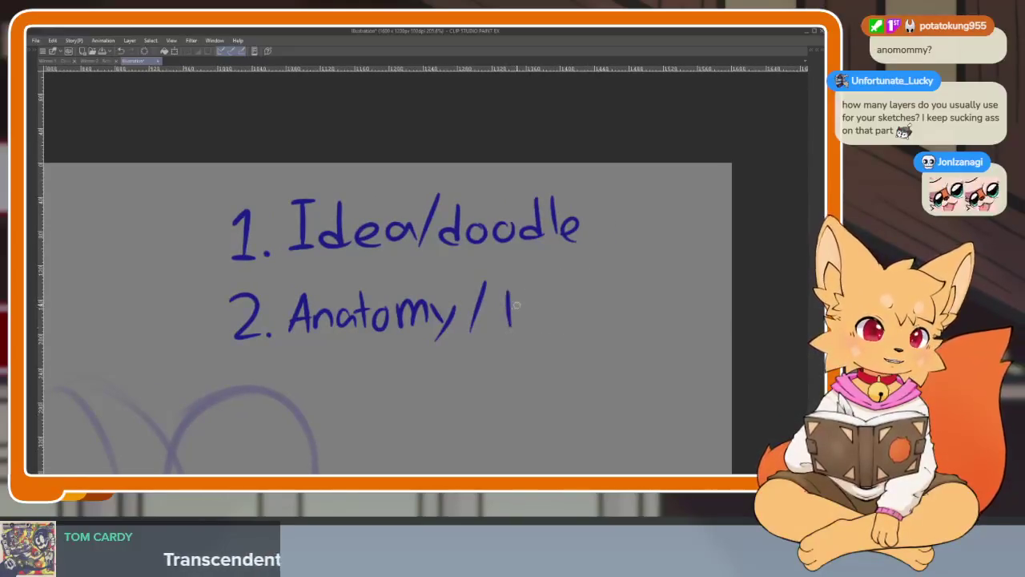
{"action": "key", "text": "ctrl+z"}
{"action": "left_click_drag", "start_coordinate": [516, 294], "coordinate": [518, 316]}
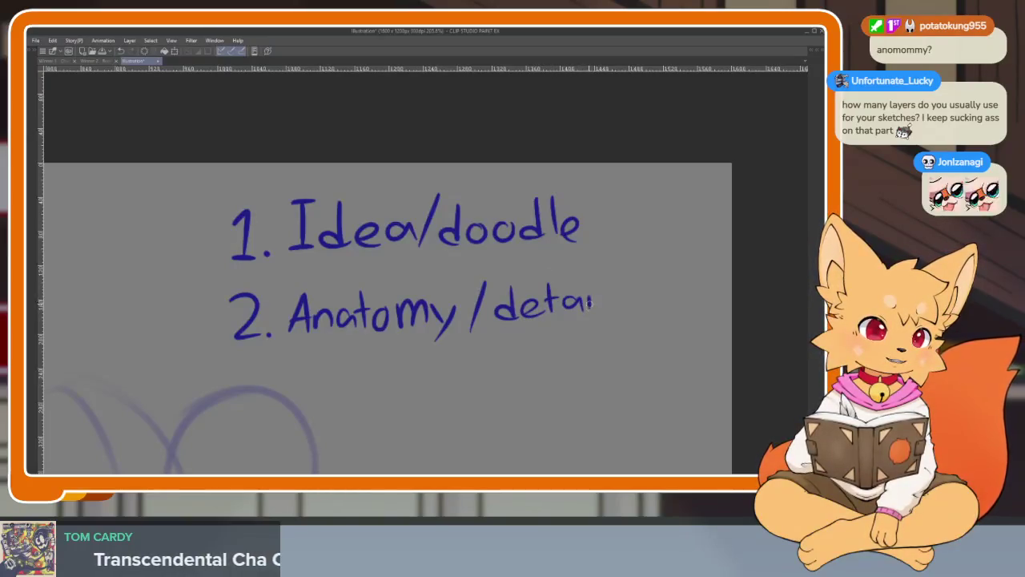
{"action": "mouse_move", "coordinate": [607, 276]}
{"action": "left_mouse_down"}
{"action": "mouse_move", "coordinate": [605, 314]}
{"action": "mouse_move", "coordinate": [620, 320]}
{"action": "left_mouse_up"}
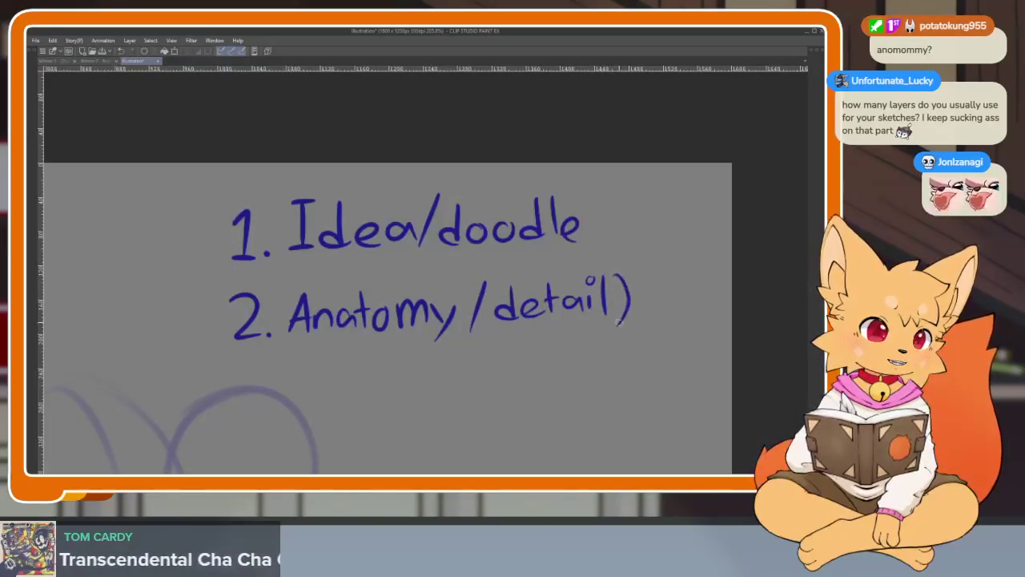
{"action": "key", "text": "ctrl+z"}
Write '3.' below the second item.
{"action": "scroll", "coordinate": [571, 339], "scroll_direction": "down", "scroll_amount": 1}
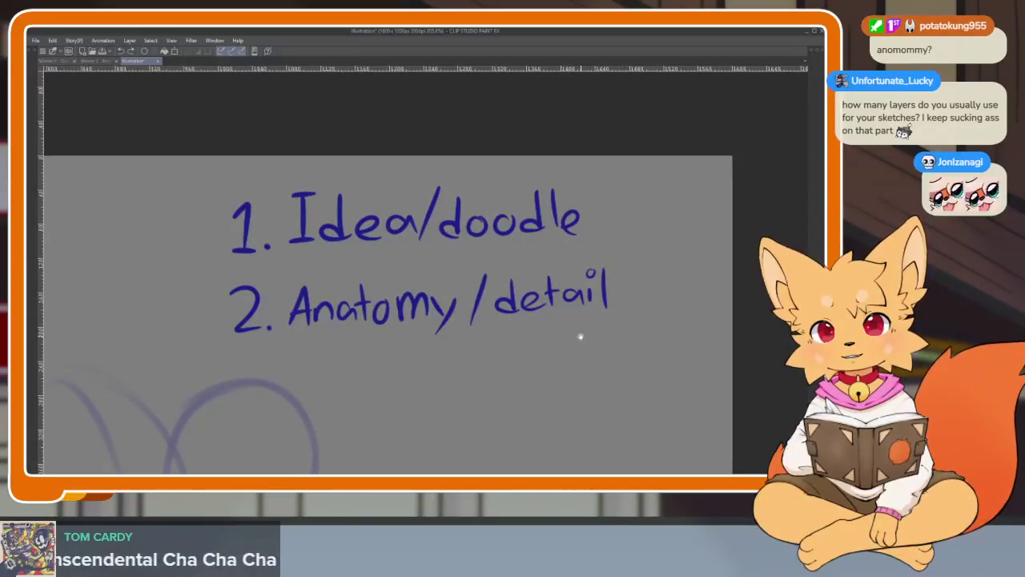
{"action": "scroll", "coordinate": [590, 323], "scroll_direction": "down", "scroll_amount": 1}
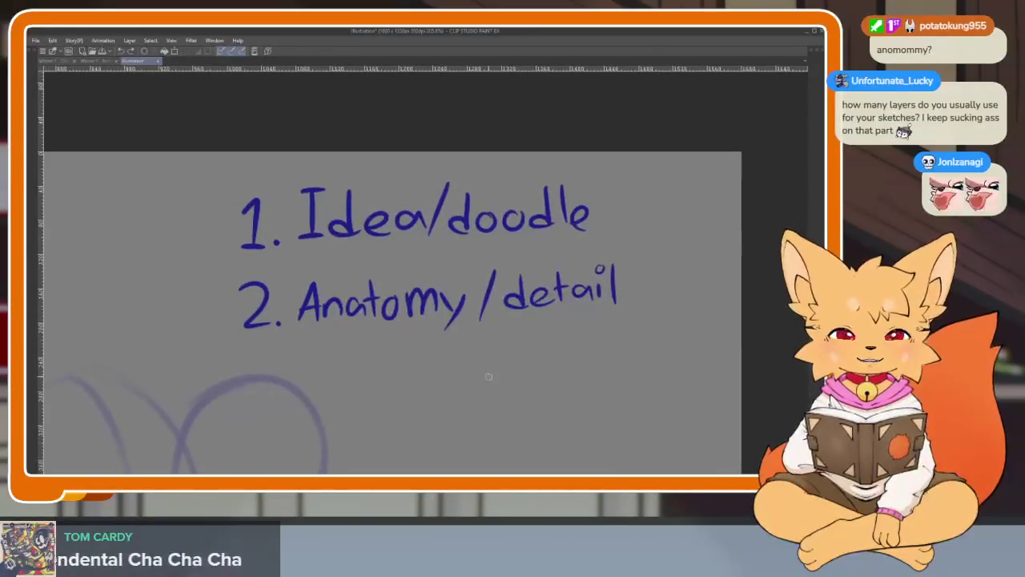
{"action": "mouse_move", "coordinate": [244, 361]}
{"action": "left_mouse_down"}
{"action": "mouse_move", "coordinate": [271, 380]}
{"action": "mouse_move", "coordinate": [244, 402]}
{"action": "left_mouse_up"}
{"action": "left_click", "coordinate": [280, 399]}
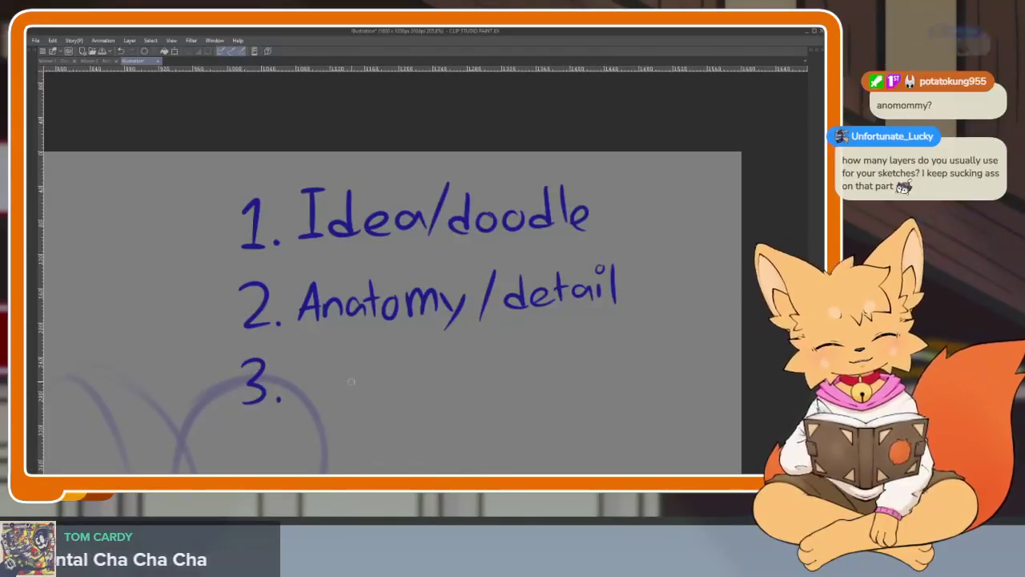
{"action": "scroll", "coordinate": [447, 359], "scroll_direction": "down", "scroll_amount": 1}
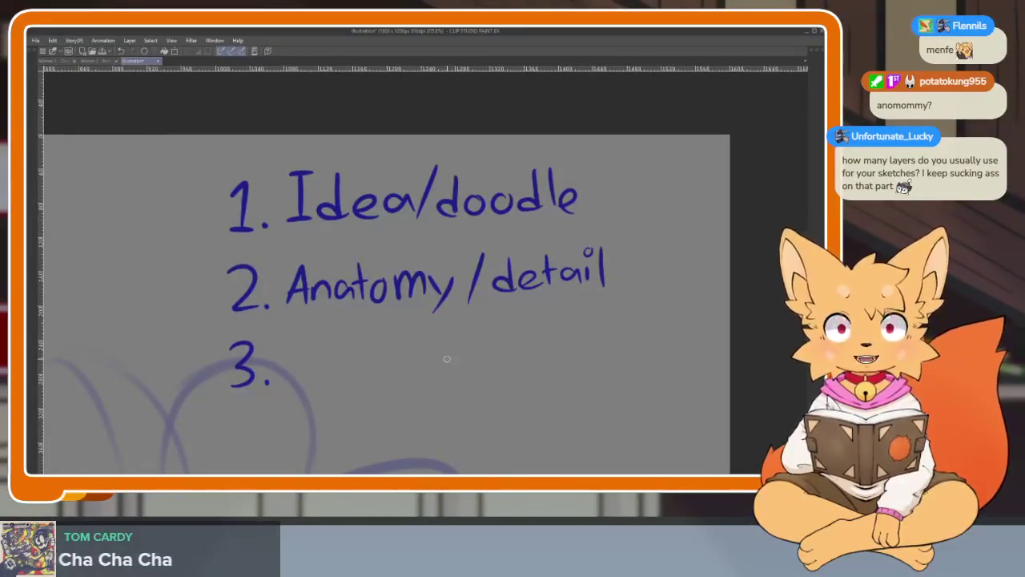
{"action": "scroll", "coordinate": [392, 362], "scroll_direction": "left", "scroll_amount": 2}
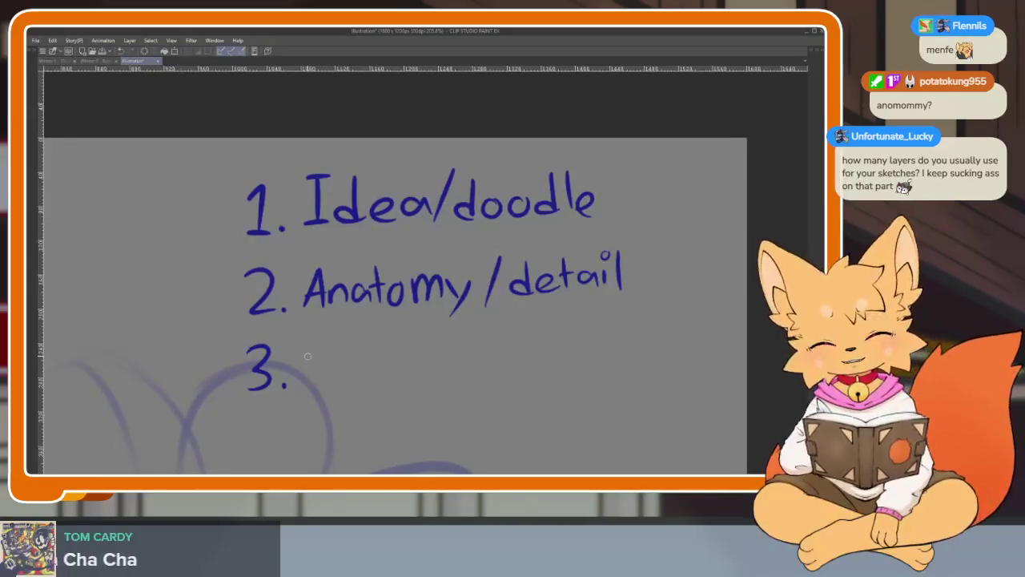
{"action": "scroll", "coordinate": [312, 351], "scroll_direction": "right", "scroll_amount": 2}
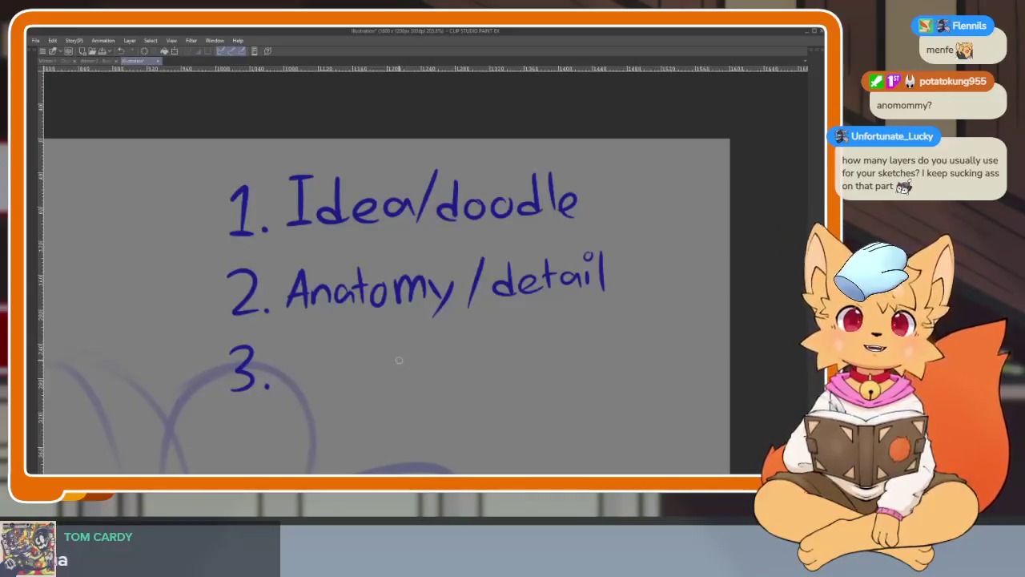
{"action": "scroll", "coordinate": [377, 368], "scroll_direction": "right", "scroll_amount": 1}
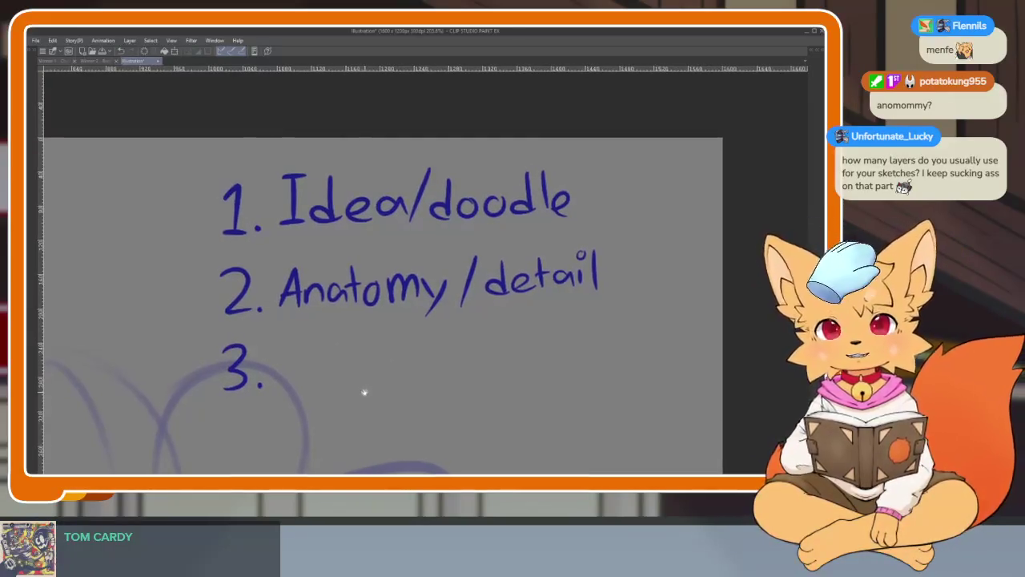
{"action": "scroll", "coordinate": [336, 364], "scroll_direction": "up", "scroll_amount": 1}
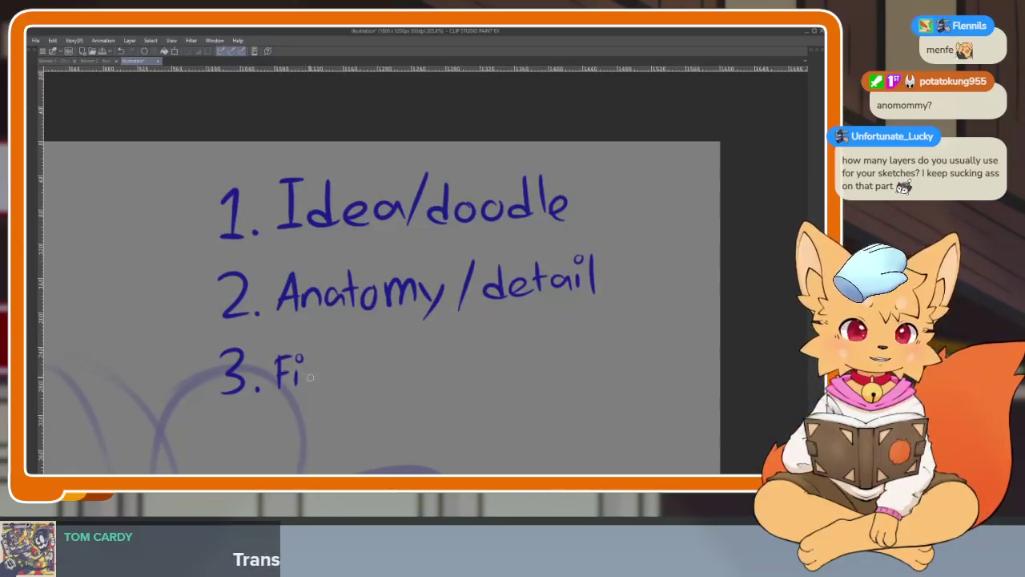
Write 'Final pass' as the third item.
{"action": "left_click_drag", "start_coordinate": [346, 379], "coordinate": [351, 387]}
{"action": "mouse_move", "coordinate": [362, 353]}
{"action": "left_mouse_down"}
{"action": "mouse_move", "coordinate": [357, 387]}
{"action": "mouse_move", "coordinate": [390, 394]}
{"action": "mouse_move", "coordinate": [402, 377]}
{"action": "left_mouse_up"}
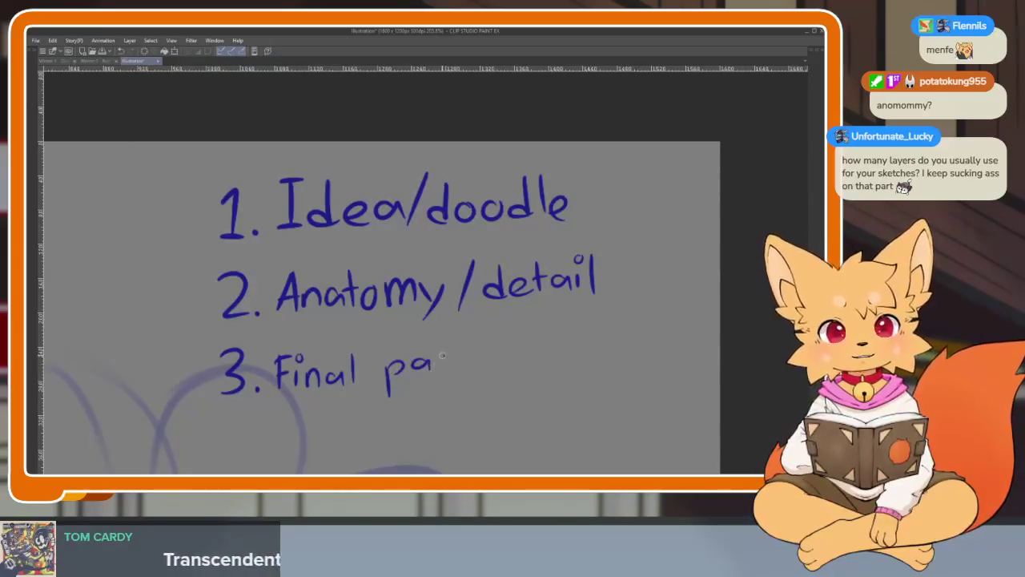
{"action": "scroll", "coordinate": [572, 382], "scroll_direction": "down", "scroll_amount": 3}
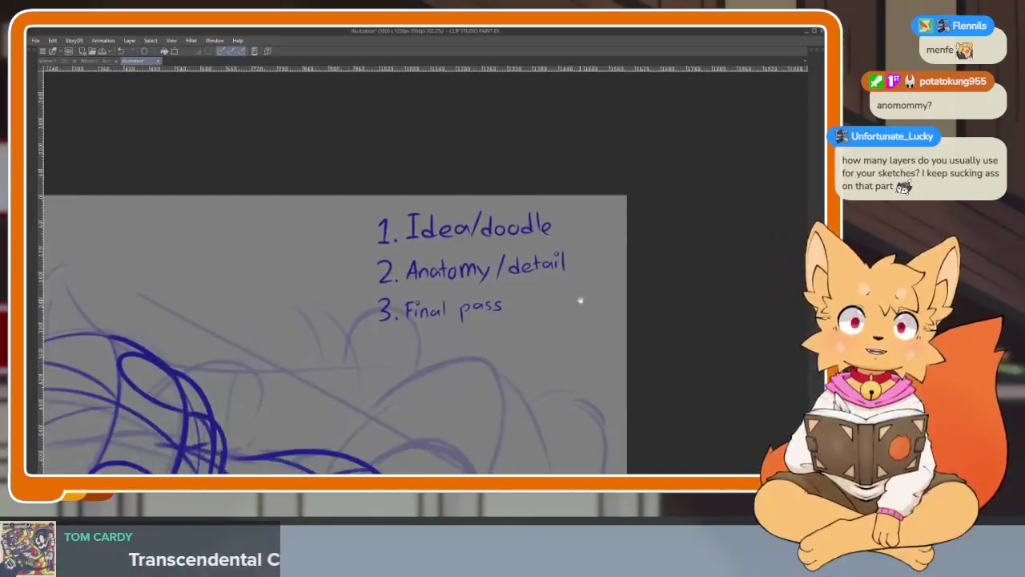
{"action": "scroll", "coordinate": [565, 327], "scroll_direction": "up", "scroll_amount": 2}
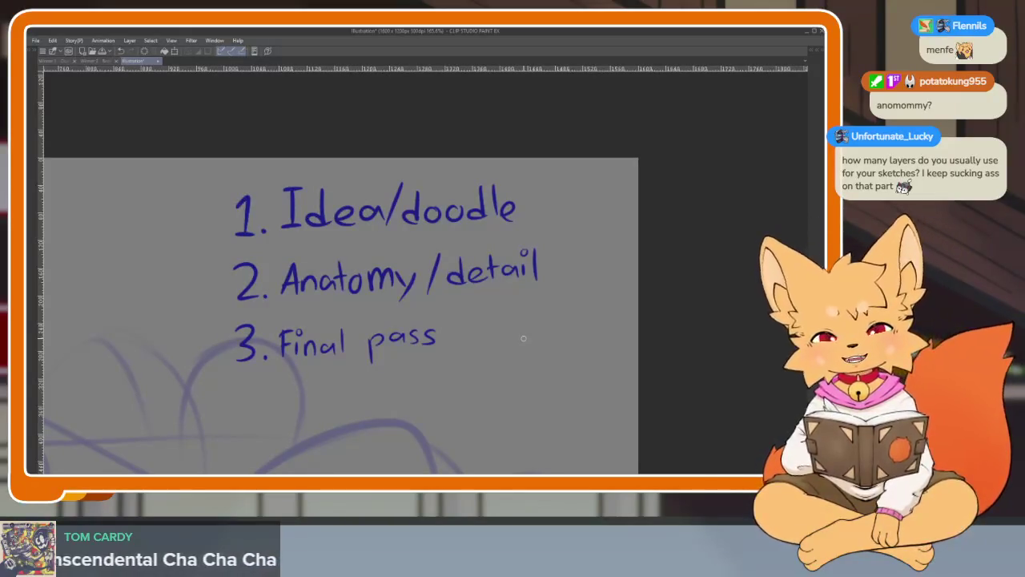
{"action": "left_click", "coordinate": [97, 61]}
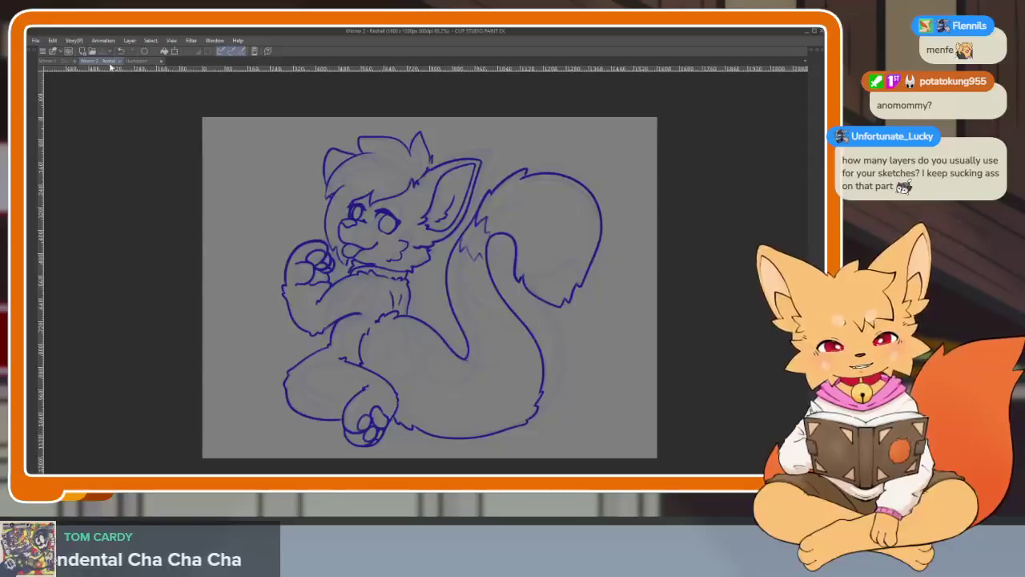
Look over the Winner 2 fox sketch, then return to the Illustration document.
{"action": "scroll", "coordinate": [561, 364], "scroll_direction": "up", "scroll_amount": 1}
{"action": "scroll", "coordinate": [569, 368], "scroll_direction": "up", "scroll_amount": 2}
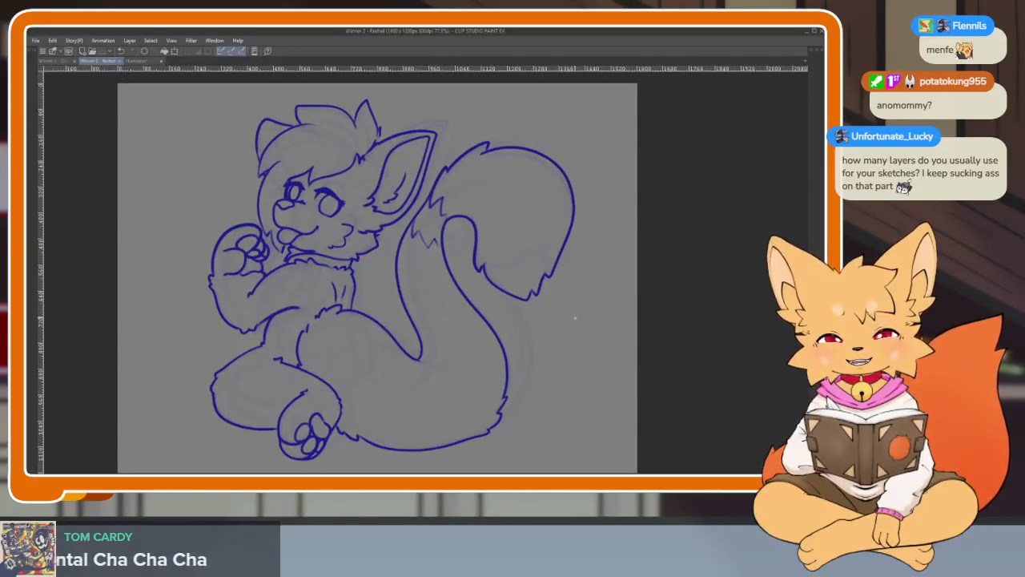
{"action": "left_click", "coordinate": [144, 63]}
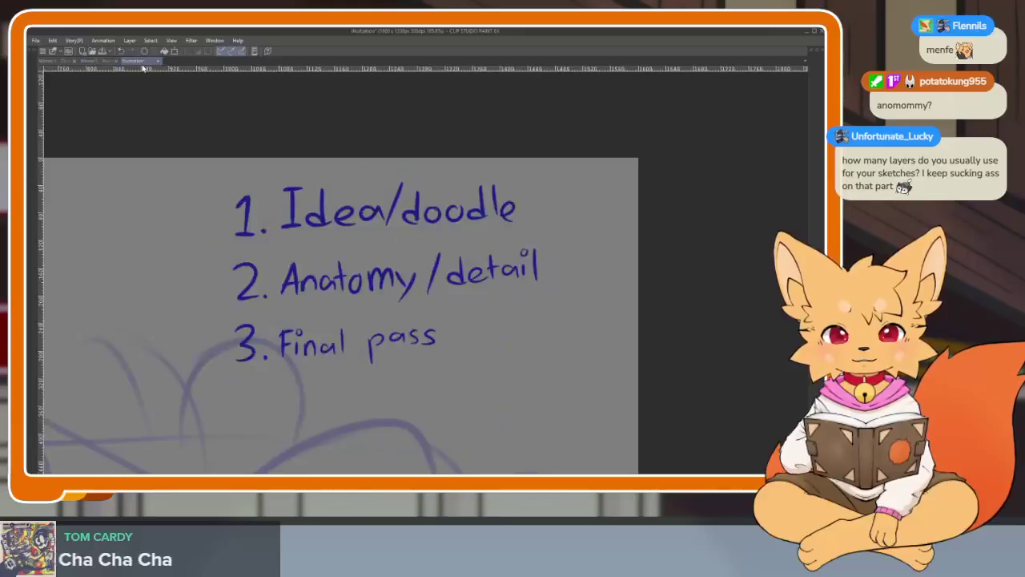
{"action": "scroll", "coordinate": [565, 313], "scroll_direction": "down", "scroll_amount": 2}
{"action": "scroll", "coordinate": [560, 332], "scroll_direction": "up", "scroll_amount": 1}
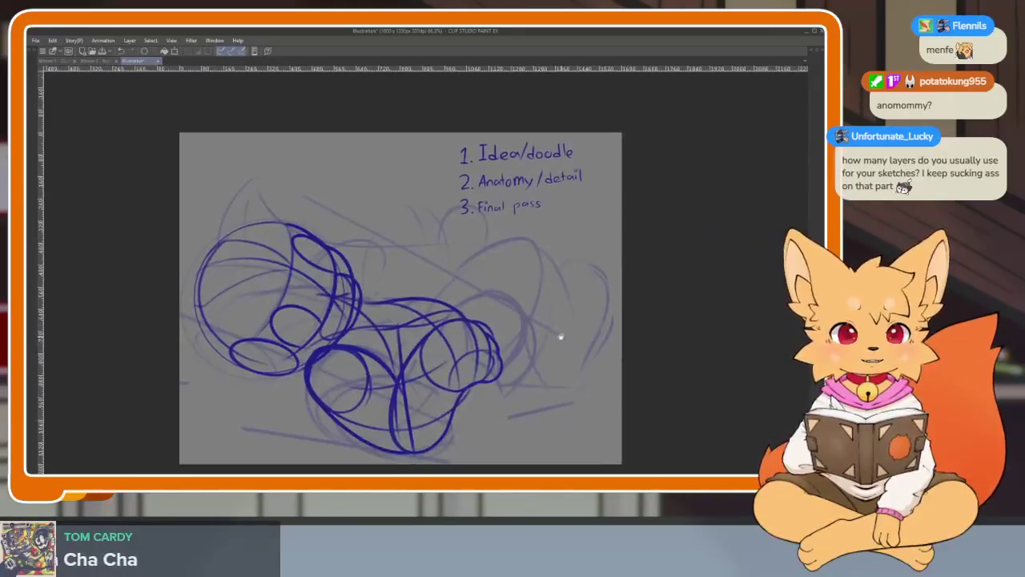
{"action": "scroll", "coordinate": [552, 345], "scroll_direction": "up", "scroll_amount": 1}
{"action": "scroll", "coordinate": [593, 389], "scroll_direction": "up", "scroll_amount": 1}
{"action": "scroll", "coordinate": [585, 380], "scroll_direction": "up", "scroll_amount": 1}
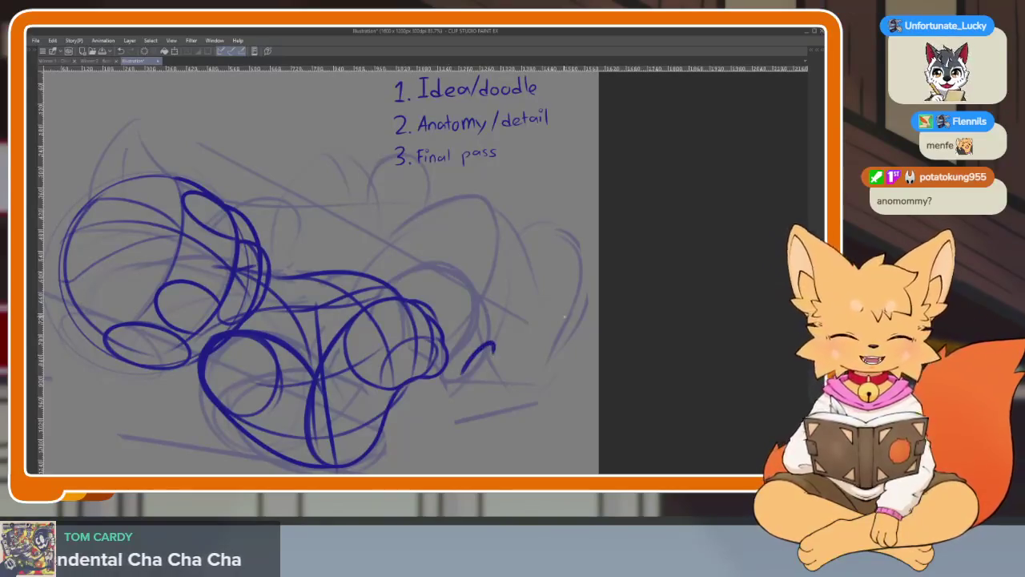
Undo the stray little stroke right of the sketch.
{"action": "key", "text": "ctrl+z"}
{"action": "scroll", "coordinate": [496, 345], "scroll_direction": "down", "scroll_amount": 3}
{"action": "scroll", "coordinate": [515, 355], "scroll_direction": "up", "scroll_amount": 4}
{"action": "scroll", "coordinate": [506, 347], "scroll_direction": "down", "scroll_amount": 1}
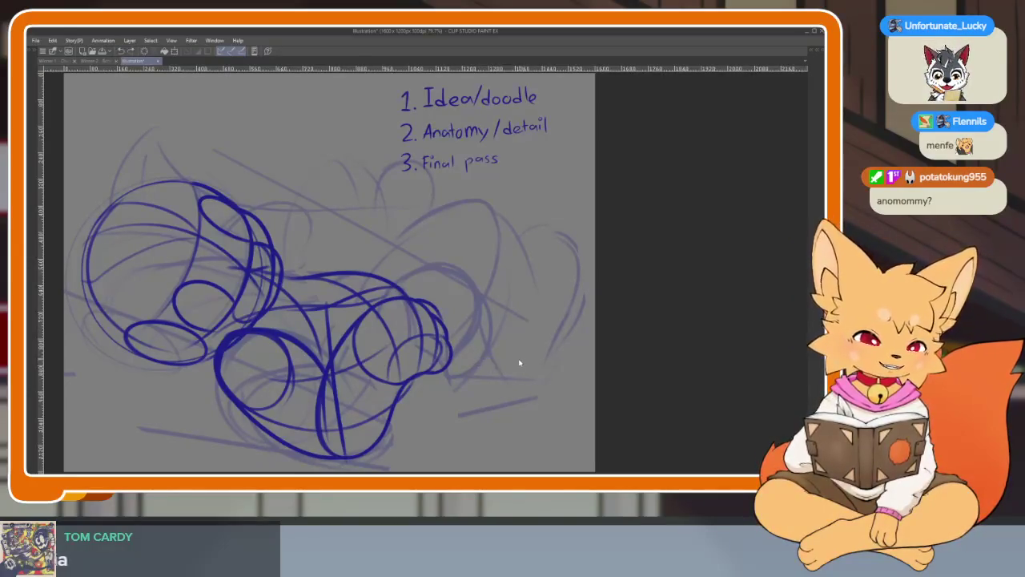
Zoom in on the upper sketch and draw a long arc over the torso circles, redrawing the first attempt.
{"action": "scroll", "coordinate": [519, 363], "scroll_direction": "up", "scroll_amount": 2}
{"action": "scroll", "coordinate": [470, 377], "scroll_direction": "up", "scroll_amount": 1}
{"action": "scroll", "coordinate": [416, 385], "scroll_direction": "up", "scroll_amount": 2}
{"action": "scroll", "coordinate": [360, 397], "scroll_direction": "up", "scroll_amount": 2}
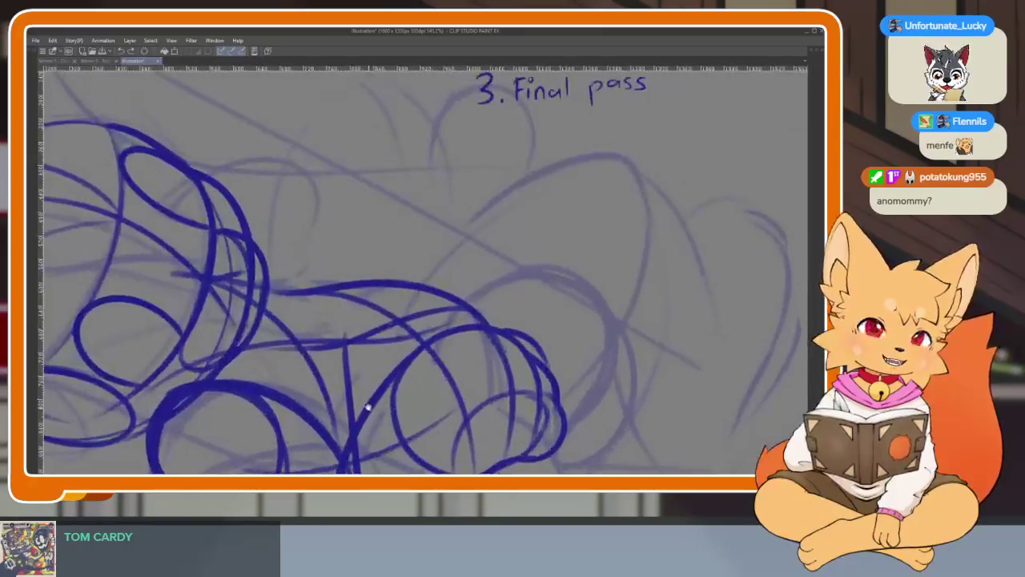
{"action": "scroll", "coordinate": [367, 407], "scroll_direction": "up", "scroll_amount": 1}
{"action": "scroll", "coordinate": [365, 408], "scroll_direction": "up", "scroll_amount": 2}
{"action": "scroll", "coordinate": [363, 409], "scroll_direction": "up", "scroll_amount": 2}
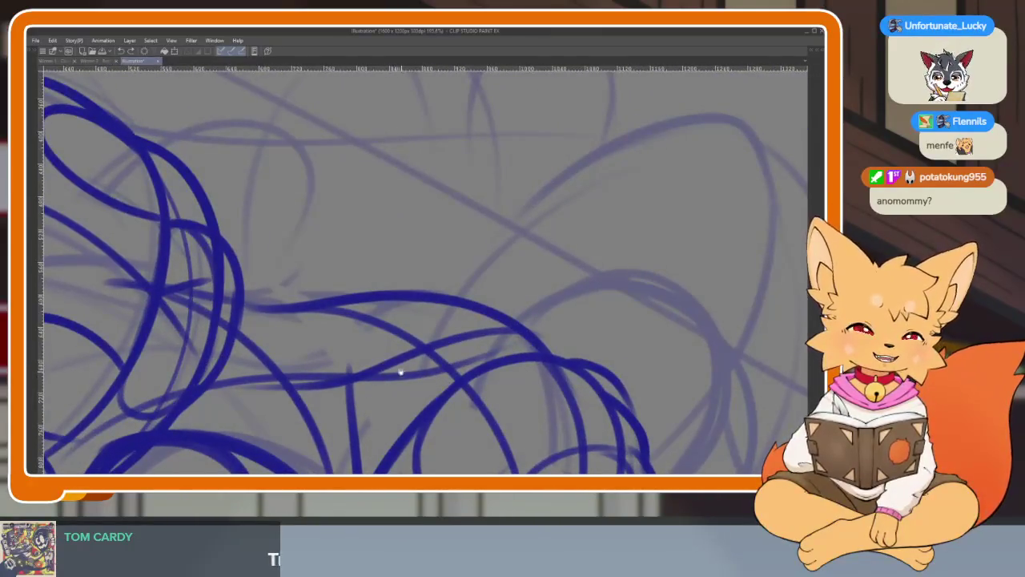
{"action": "scroll", "coordinate": [406, 383], "scroll_direction": "down", "scroll_amount": 2}
{"action": "scroll", "coordinate": [425, 392], "scroll_direction": "down", "scroll_amount": 2}
{"action": "scroll", "coordinate": [449, 386], "scroll_direction": "down", "scroll_amount": 1}
{"action": "scroll", "coordinate": [456, 393], "scroll_direction": "down", "scroll_amount": 1}
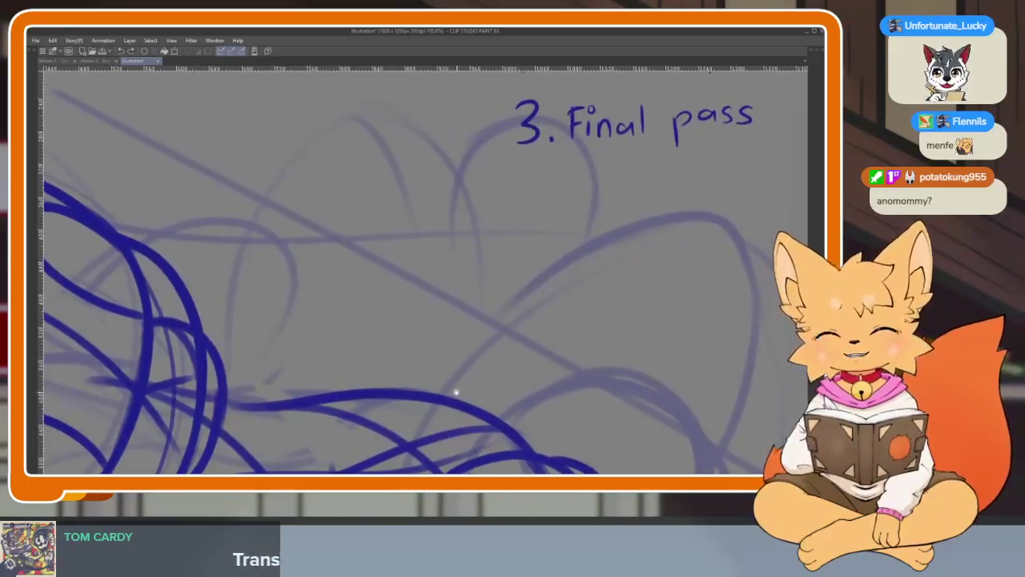
{"action": "scroll", "coordinate": [448, 385], "scroll_direction": "down", "scroll_amount": 1}
{"action": "scroll", "coordinate": [444, 378], "scroll_direction": "up", "scroll_amount": 1}
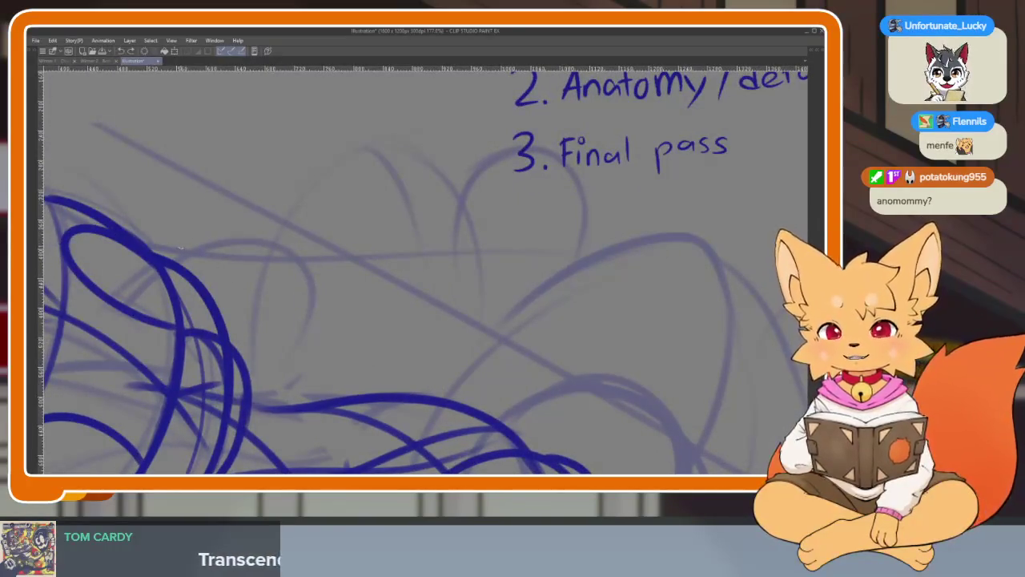
{"action": "left_click_drag", "start_coordinate": [176, 263], "coordinate": [303, 320]}
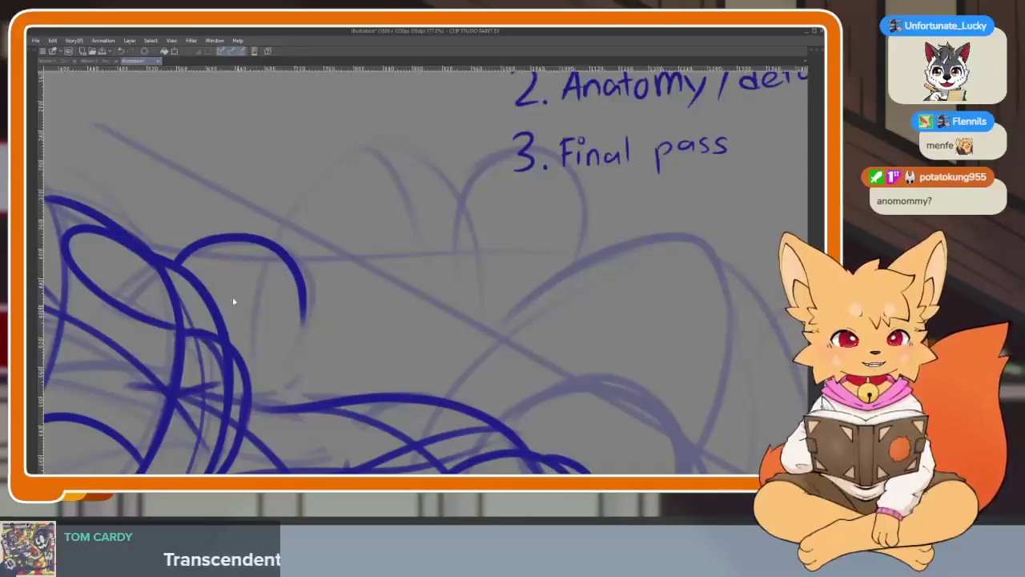
{"action": "key", "text": "ctrl+z"}
{"action": "left_click_drag", "start_coordinate": [169, 269], "coordinate": [310, 361]}
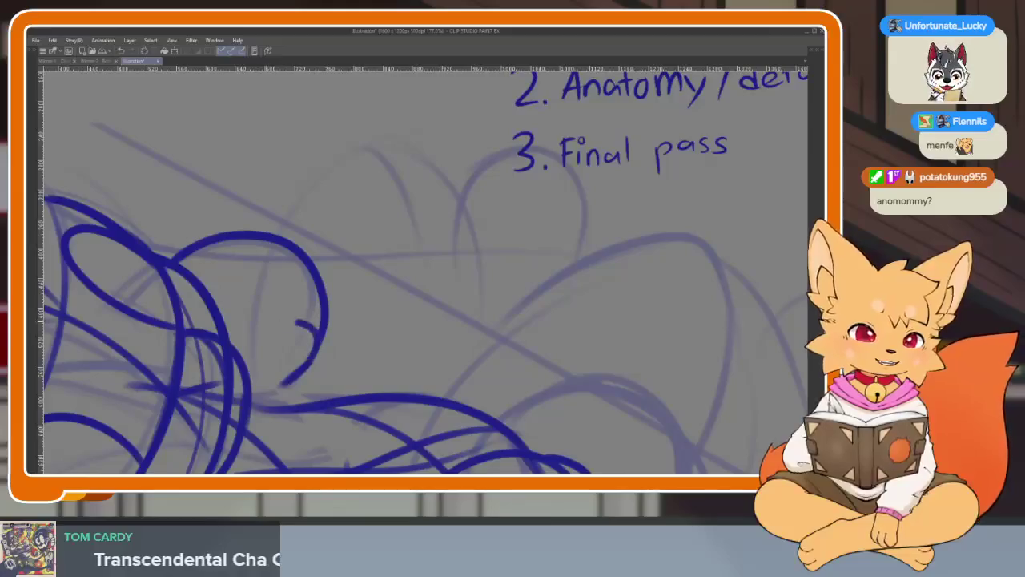
Add curved strokes beneath, inside and right of the arc to form a snout-like shape.
{"action": "mouse_move", "coordinate": [234, 337]}
{"action": "left_mouse_down"}
{"action": "mouse_move", "coordinate": [315, 344]}
{"action": "mouse_move", "coordinate": [269, 396]}
{"action": "left_mouse_up"}
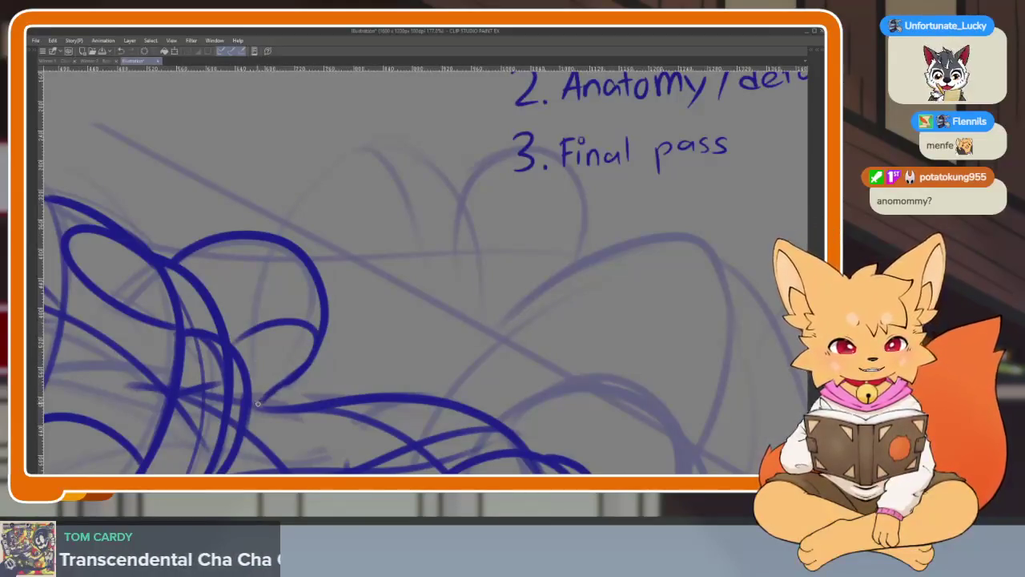
{"action": "scroll", "coordinate": [401, 359], "scroll_direction": "up", "scroll_amount": 1}
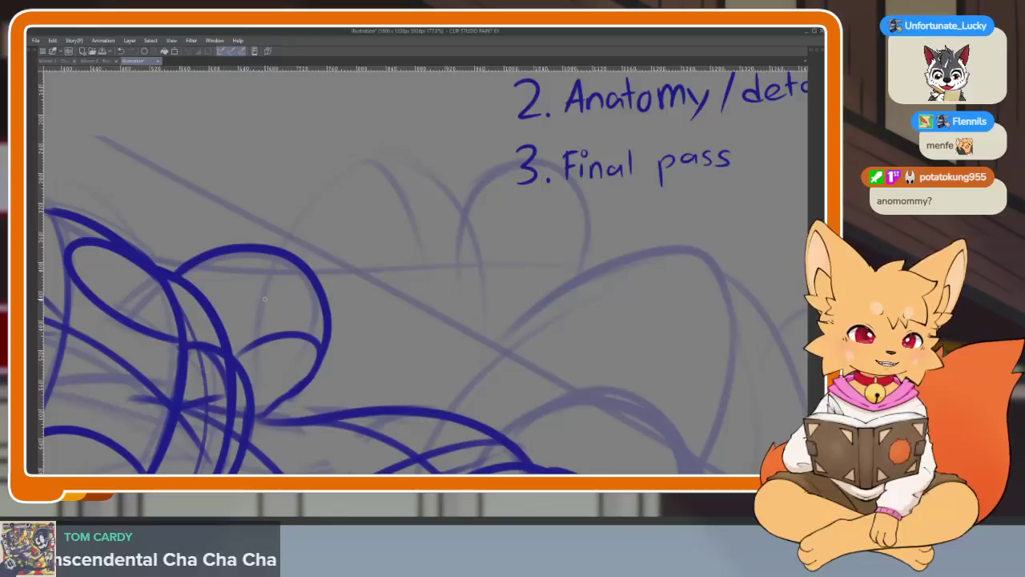
{"action": "mouse_move", "coordinate": [292, 294]}
{"action": "left_mouse_down"}
{"action": "mouse_move", "coordinate": [351, 346]}
{"action": "mouse_move", "coordinate": [295, 393]}
{"action": "left_mouse_up"}
{"action": "scroll", "coordinate": [348, 284], "scroll_direction": "up", "scroll_amount": 1}
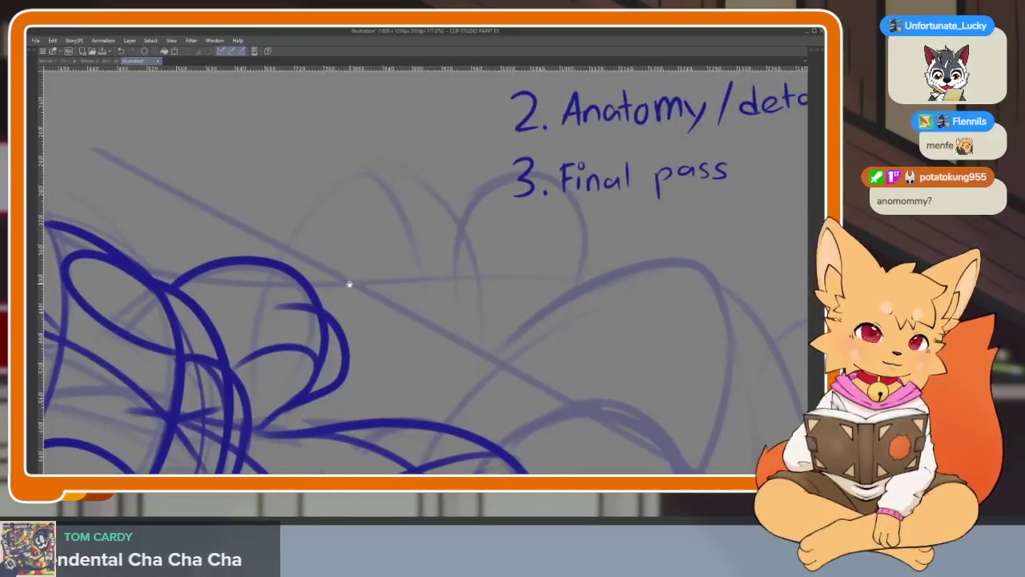
{"action": "left_click_drag", "start_coordinate": [272, 280], "coordinate": [342, 346]}
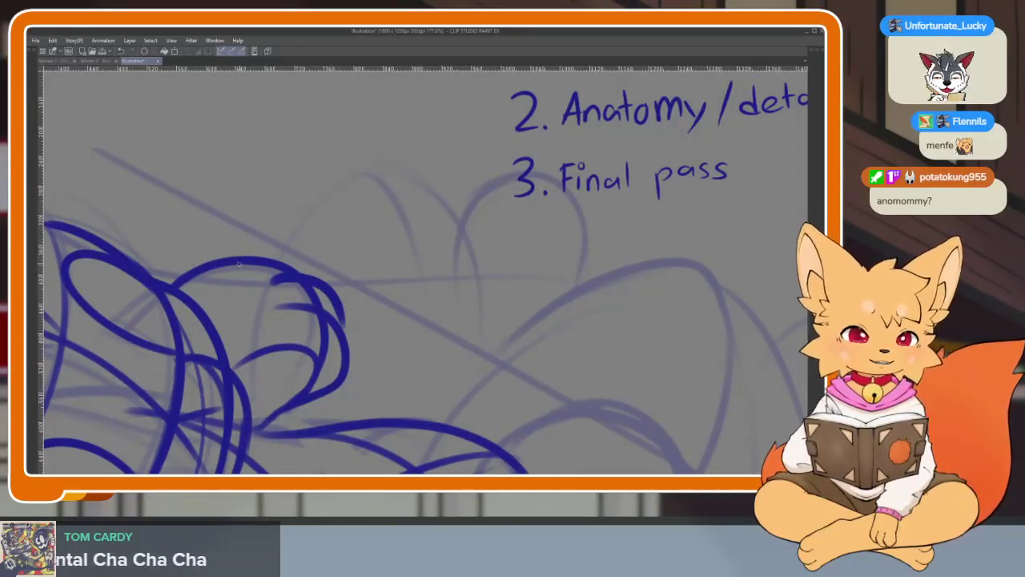
{"action": "scroll", "coordinate": [453, 377], "scroll_direction": "down", "scroll_amount": 5}
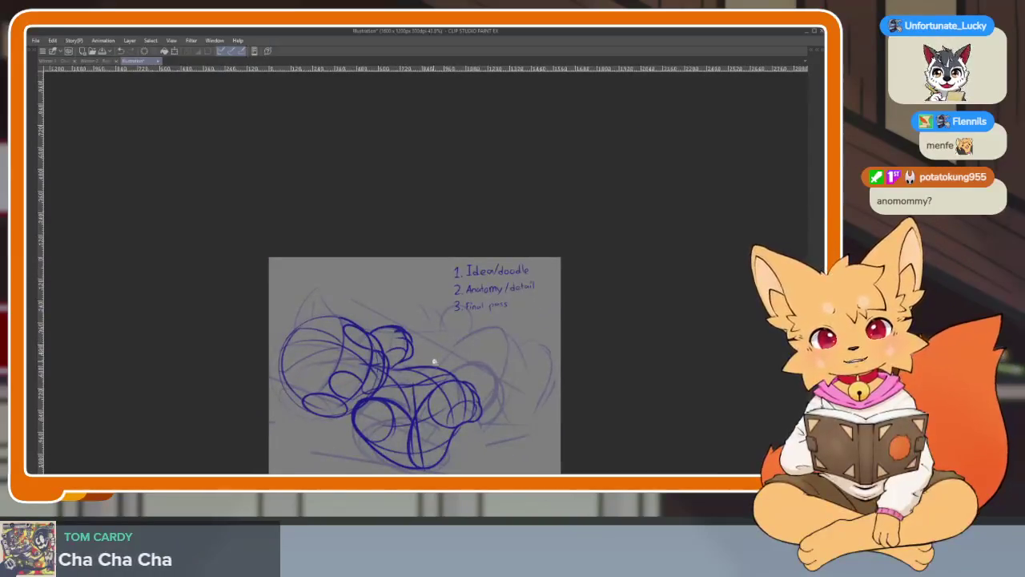
{"action": "scroll", "coordinate": [476, 339], "scroll_direction": "up", "scroll_amount": 3}
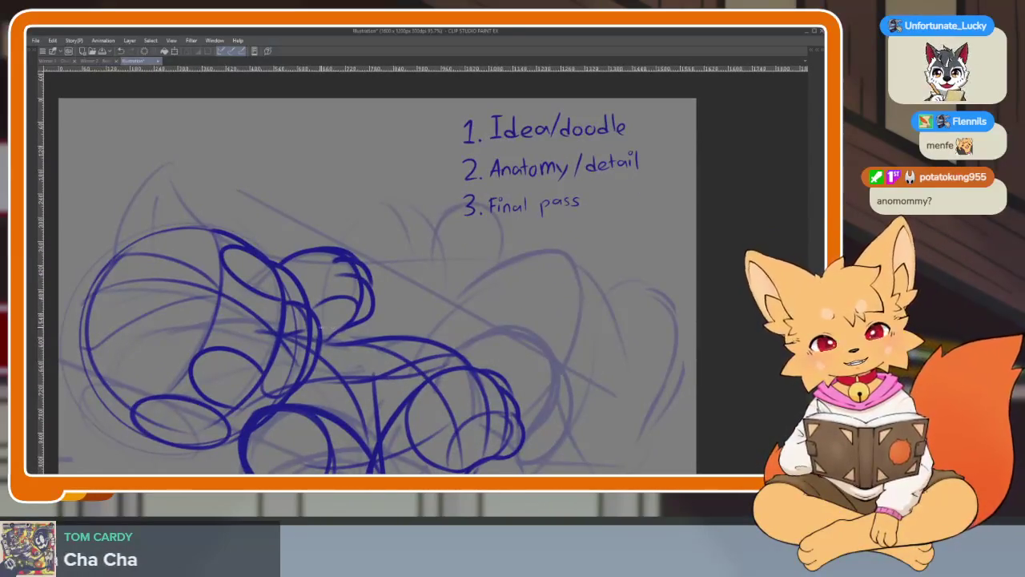
Add small curves inside the head loop.
{"action": "left_click_drag", "start_coordinate": [335, 268], "coordinate": [352, 340]}
{"action": "scroll", "coordinate": [425, 336], "scroll_direction": "down", "scroll_amount": 2}
{"action": "scroll", "coordinate": [490, 350], "scroll_direction": "down", "scroll_amount": 2}
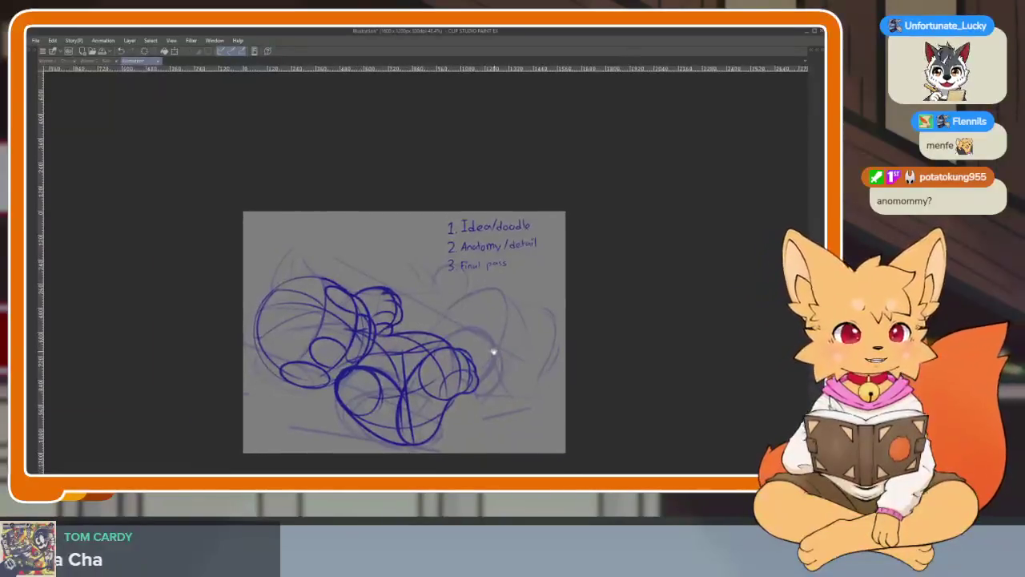
{"action": "scroll", "coordinate": [464, 350], "scroll_direction": "up", "scroll_amount": 3}
{"action": "scroll", "coordinate": [545, 343], "scroll_direction": "down", "scroll_amount": 2}
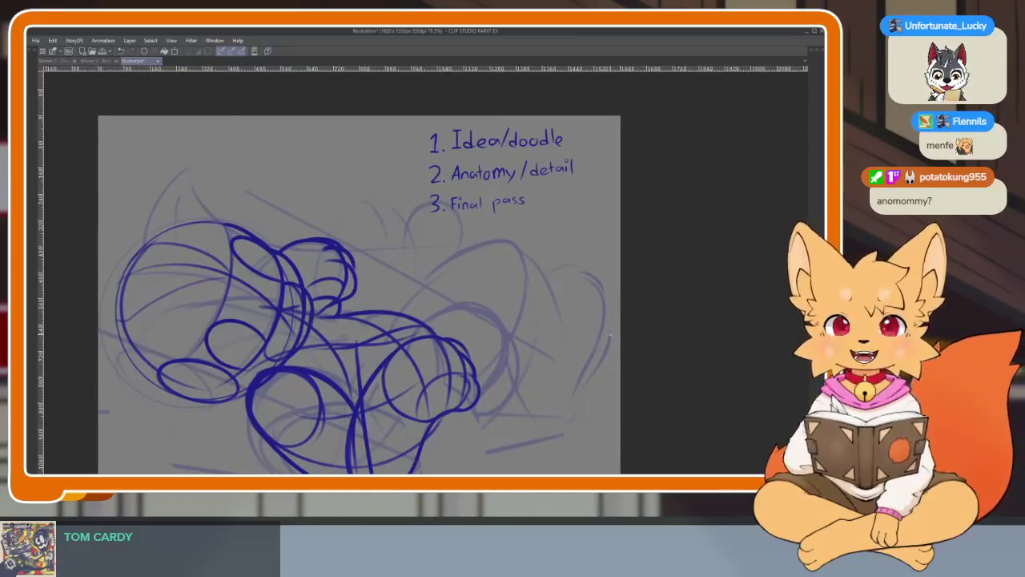
Mirror the canvas view horizontally to check proportions, then show all palettes again.
{"action": "key", "text": "h"}
{"action": "scroll", "coordinate": [531, 407], "scroll_direction": "down", "scroll_amount": 1}
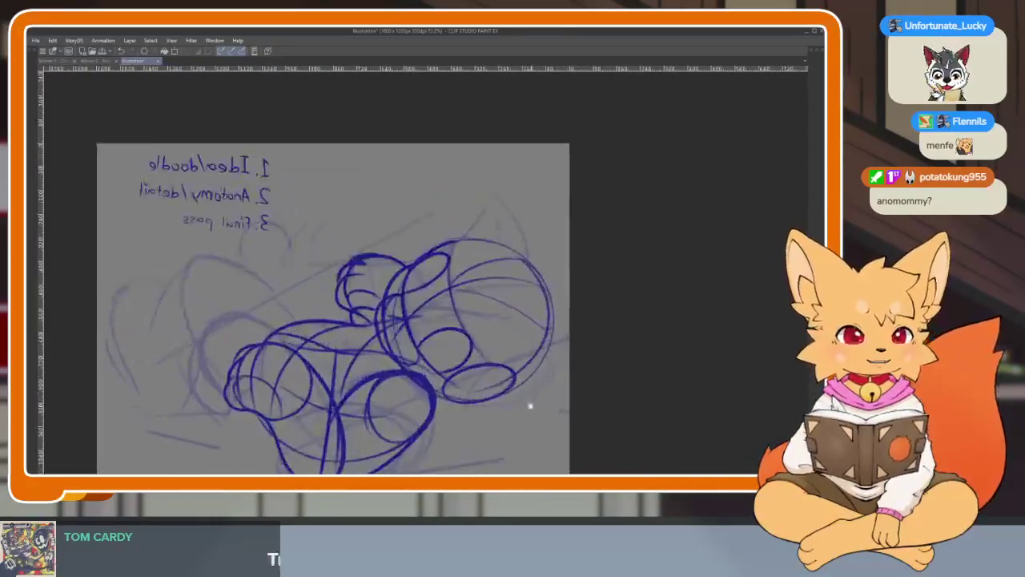
{"action": "scroll", "coordinate": [543, 382], "scroll_direction": "down", "scroll_amount": 1}
{"action": "scroll", "coordinate": [533, 380], "scroll_direction": "up", "scroll_amount": 2}
{"action": "scroll", "coordinate": [521, 360], "scroll_direction": "down", "scroll_amount": 1}
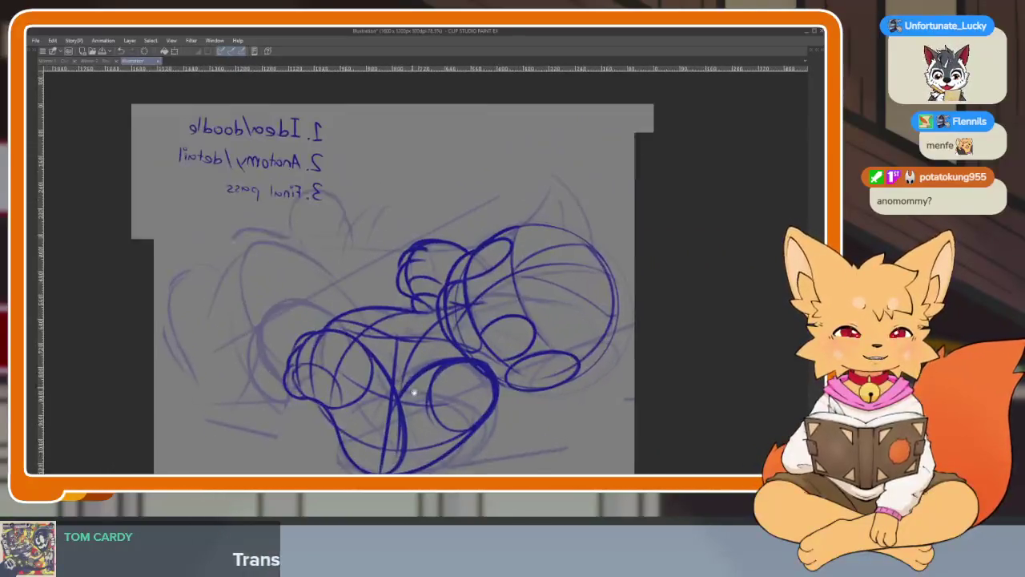
{"action": "scroll", "coordinate": [520, 357], "scroll_direction": "up", "scroll_amount": 1}
{"action": "scroll", "coordinate": [508, 378], "scroll_direction": "up", "scroll_amount": 1}
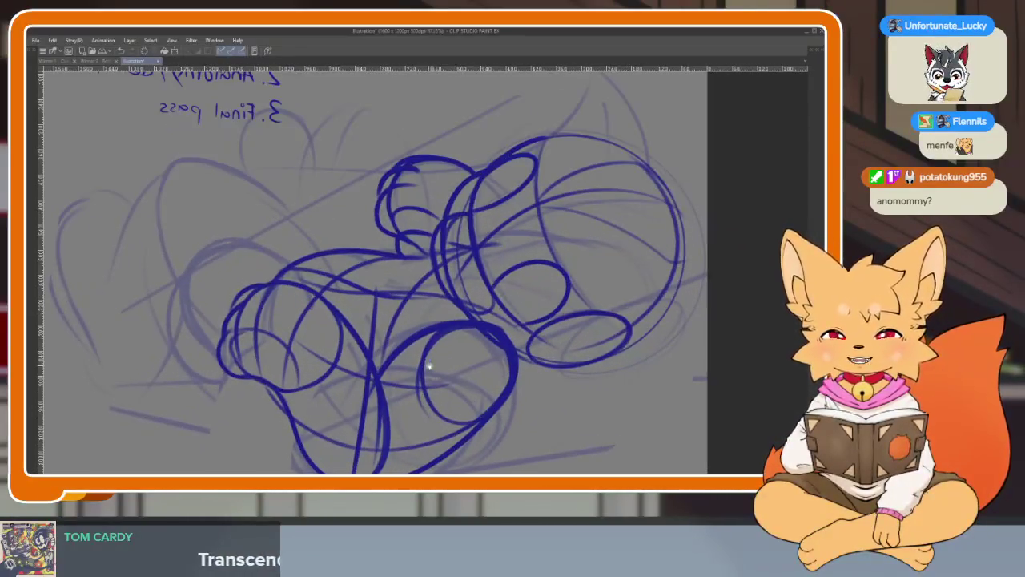
{"action": "scroll", "coordinate": [451, 387], "scroll_direction": "down", "scroll_amount": 1}
{"action": "scroll", "coordinate": [519, 378], "scroll_direction": "down", "scroll_amount": 1}
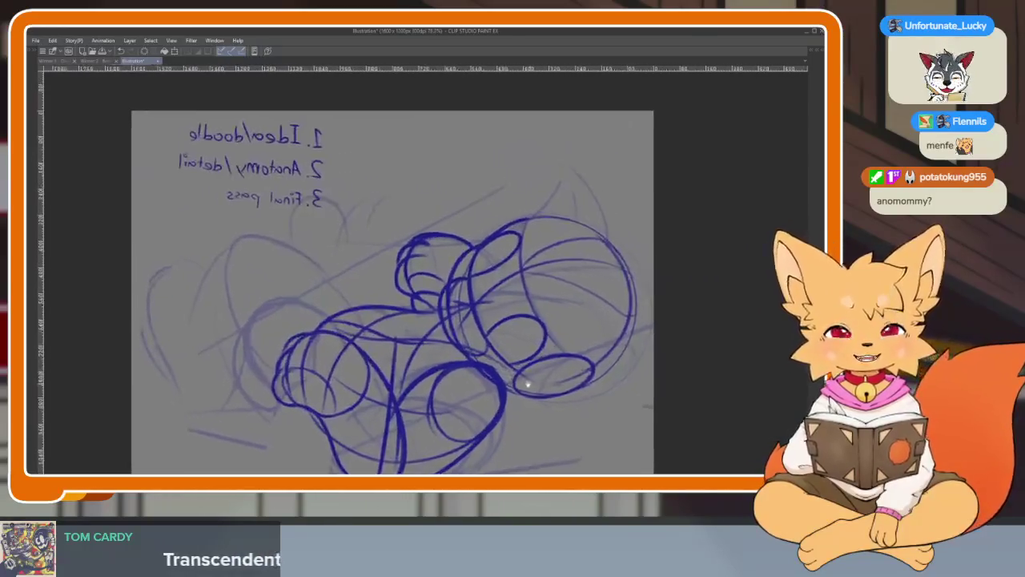
{"action": "scroll", "coordinate": [513, 373], "scroll_direction": "down", "scroll_amount": 1}
{"action": "scroll", "coordinate": [521, 361], "scroll_direction": "down", "scroll_amount": 2}
{"action": "scroll", "coordinate": [543, 343], "scroll_direction": "up", "scroll_amount": 2}
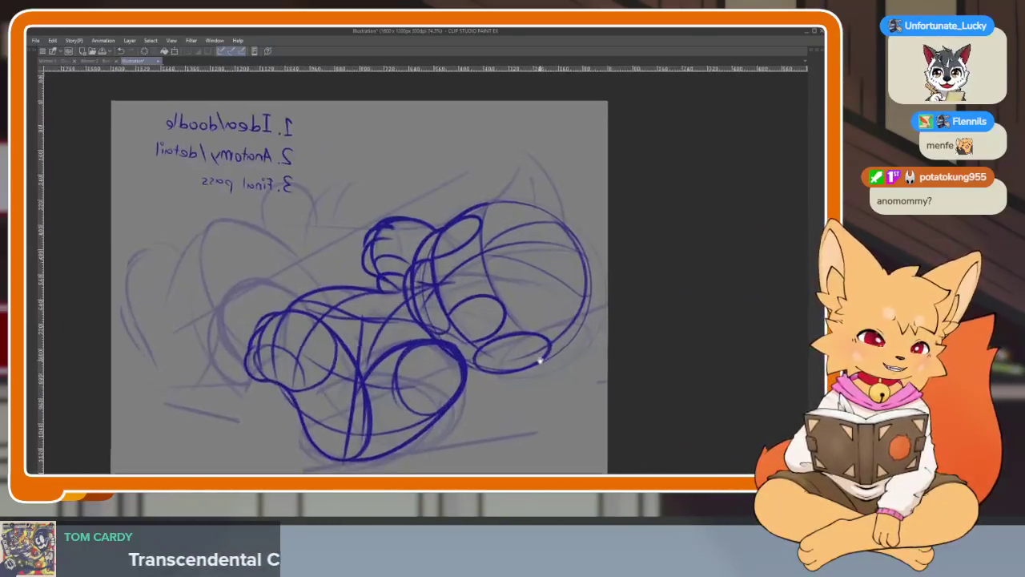
{"action": "scroll", "coordinate": [541, 359], "scroll_direction": "down", "scroll_amount": 1}
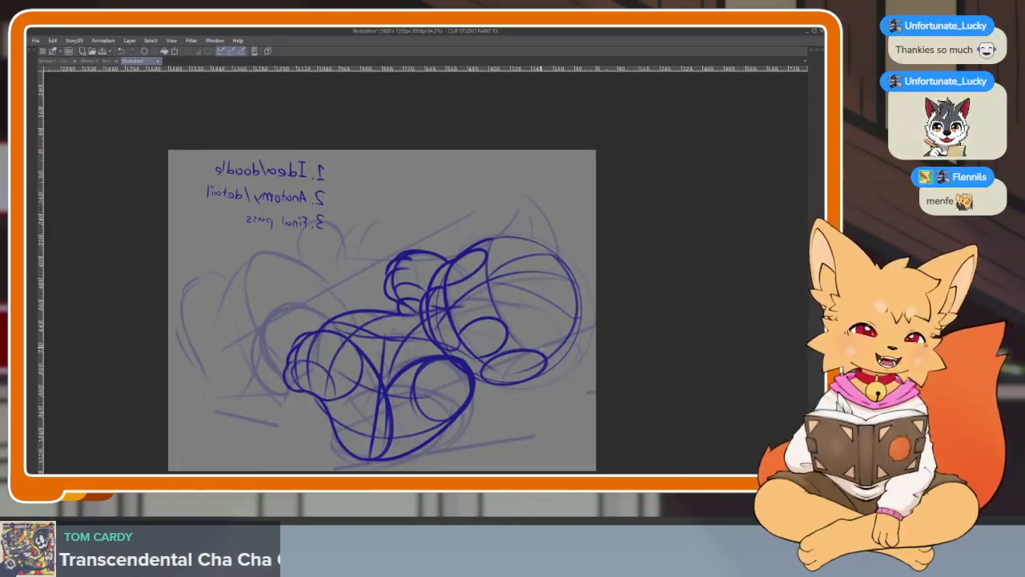
{"action": "scroll", "coordinate": [525, 368], "scroll_direction": "down", "scroll_amount": 2}
{"action": "scroll", "coordinate": [509, 372], "scroll_direction": "up", "scroll_amount": 1}
{"action": "key", "text": "Tab"}
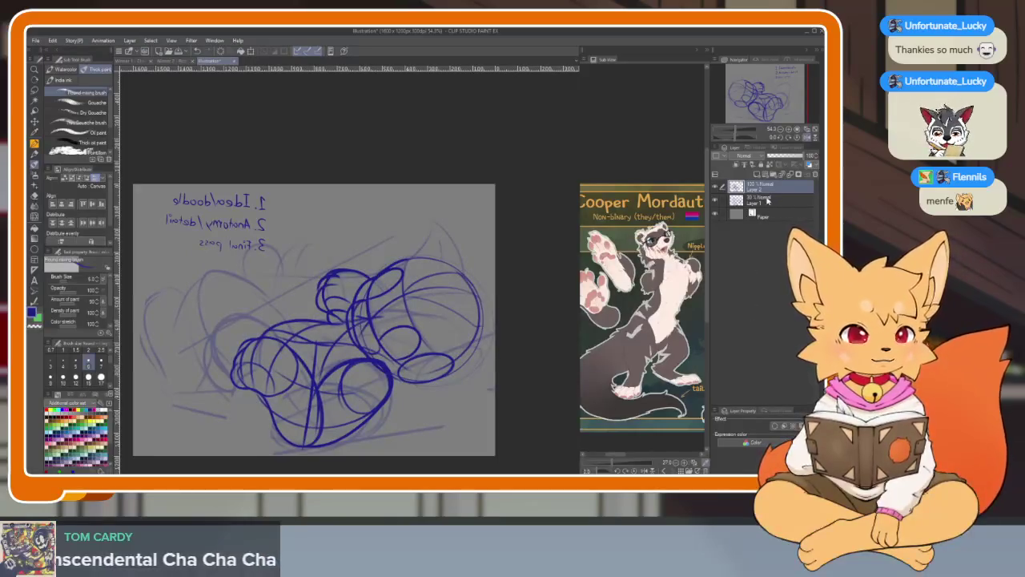
Return the canvas view to normal orientation and shift it left.
{"action": "left_click", "coordinate": [808, 137]}
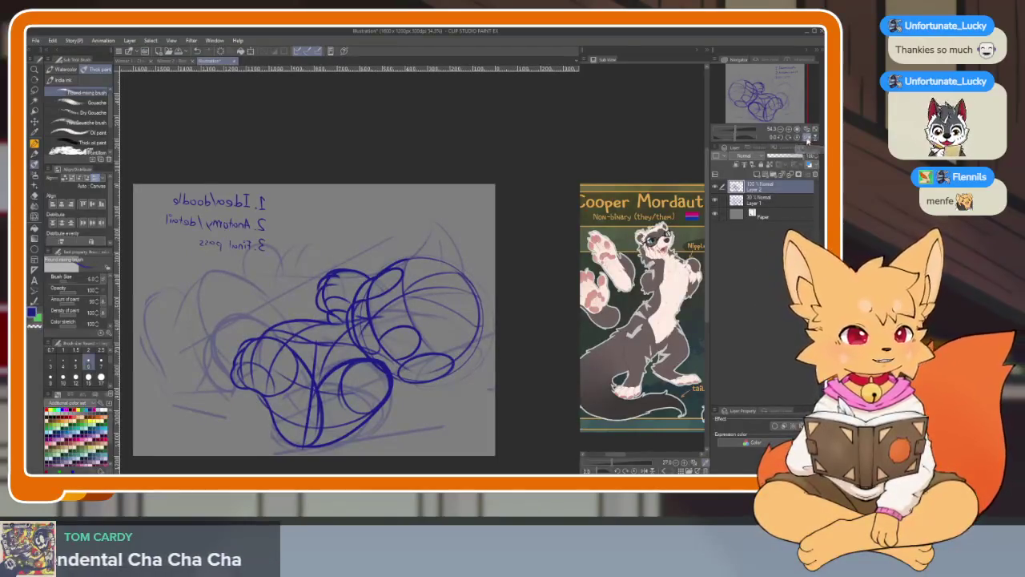
{"action": "scroll", "coordinate": [473, 379], "scroll_direction": "down", "scroll_amount": 1}
{"action": "left_click_drag", "start_coordinate": [473, 379], "coordinate": [407, 388]}
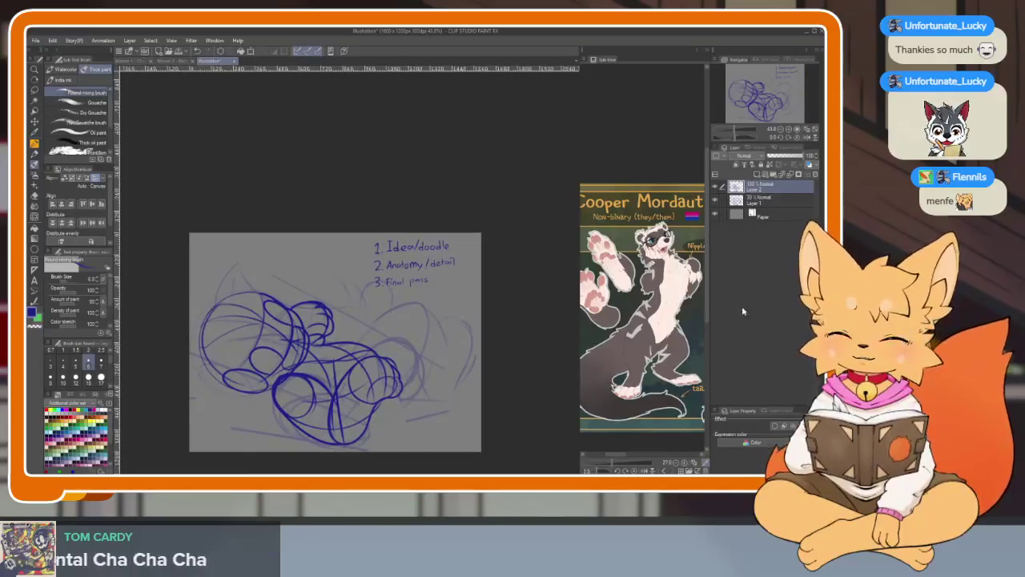
Clear both the blue sketch layer and the faint sketch layer beneath it.
{"action": "key", "text": "Delete"}
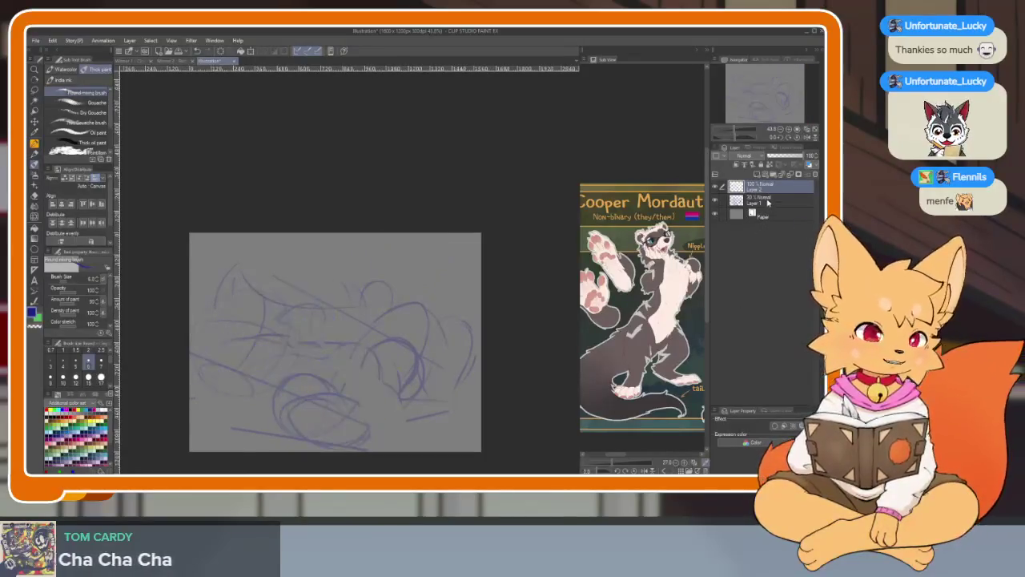
{"action": "left_click", "coordinate": [761, 200]}
{"action": "key", "text": "Delete"}
Hide the side palettes and reference image, leaving only the blank grey canvas.
{"action": "key", "text": "Tab"}
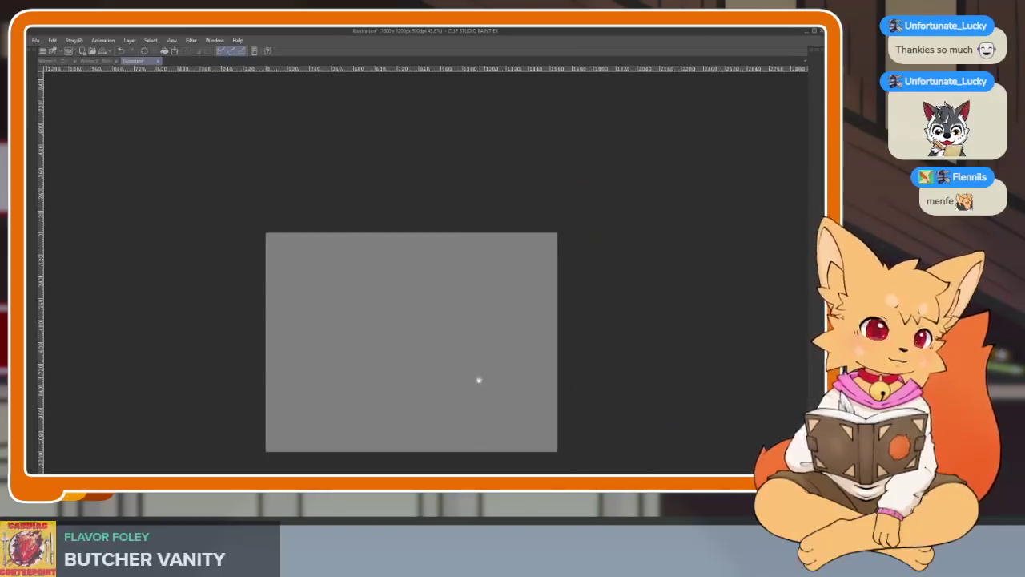
{"action": "scroll", "coordinate": [456, 362], "scroll_direction": "up", "scroll_amount": 1}
{"action": "scroll", "coordinate": [467, 371], "scroll_direction": "up", "scroll_amount": 1}
{"action": "scroll", "coordinate": [465, 372], "scroll_direction": "down", "scroll_amount": 1}
{"action": "scroll", "coordinate": [466, 372], "scroll_direction": "up", "scroll_amount": 1}
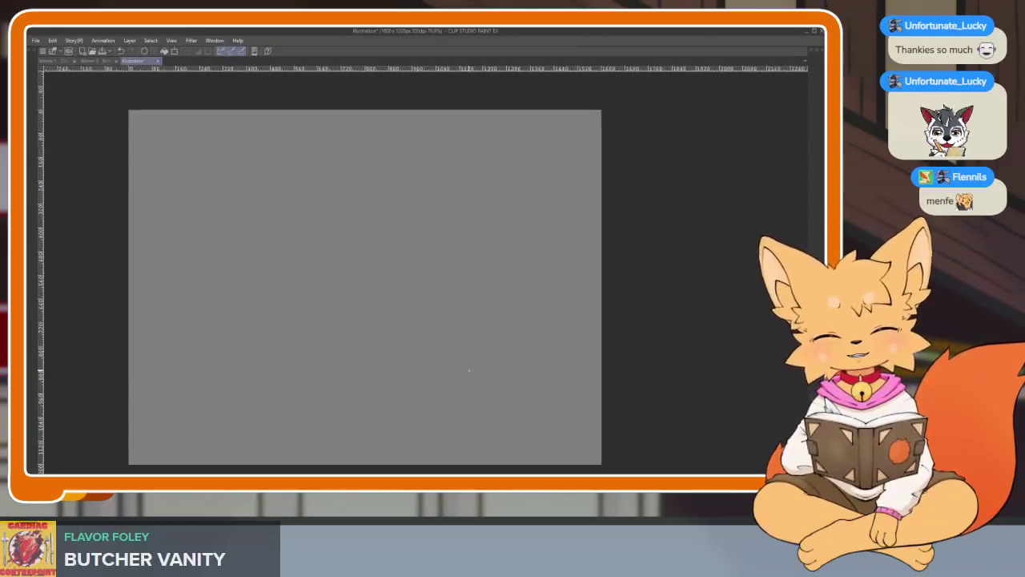
{"action": "key", "text": "Tab"}
{"action": "key", "text": "Tab"}
{"action": "left_click_drag", "start_coordinate": [508, 387], "coordinate": [526, 372]}
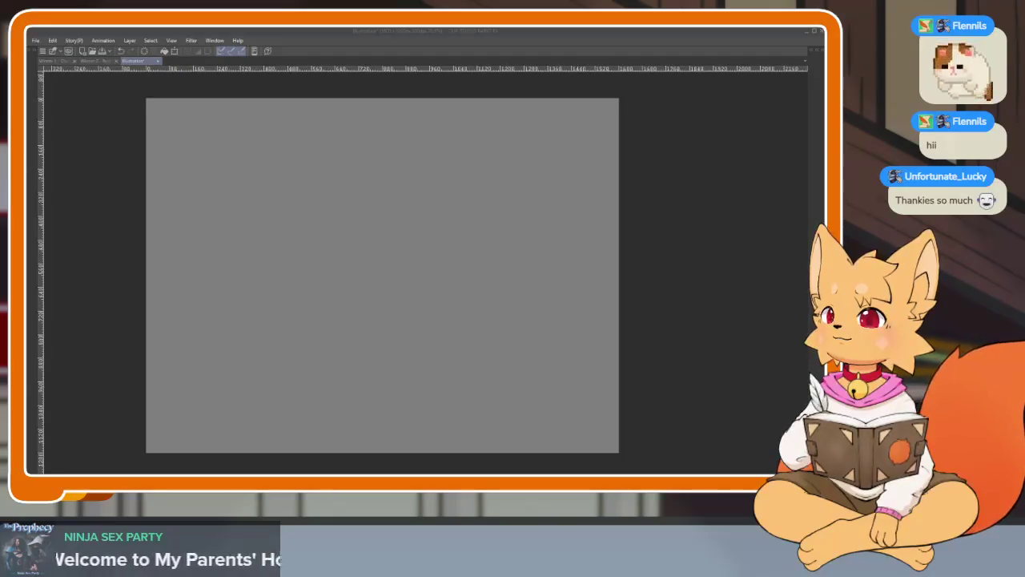
Draw the long curved centre line of the body after several undone attempts.
{"action": "left_click_drag", "start_coordinate": [392, 232], "coordinate": [424, 219]}
{"action": "key", "text": "ctrl+z"}
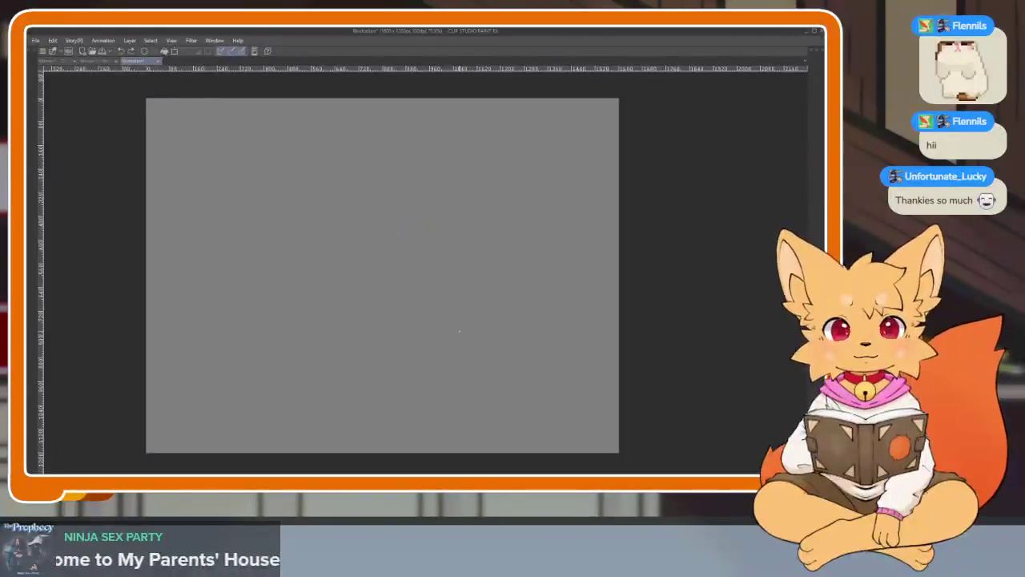
{"action": "scroll", "coordinate": [452, 349], "scroll_direction": "down", "scroll_amount": 1}
{"action": "scroll", "coordinate": [445, 361], "scroll_direction": "up", "scroll_amount": 1}
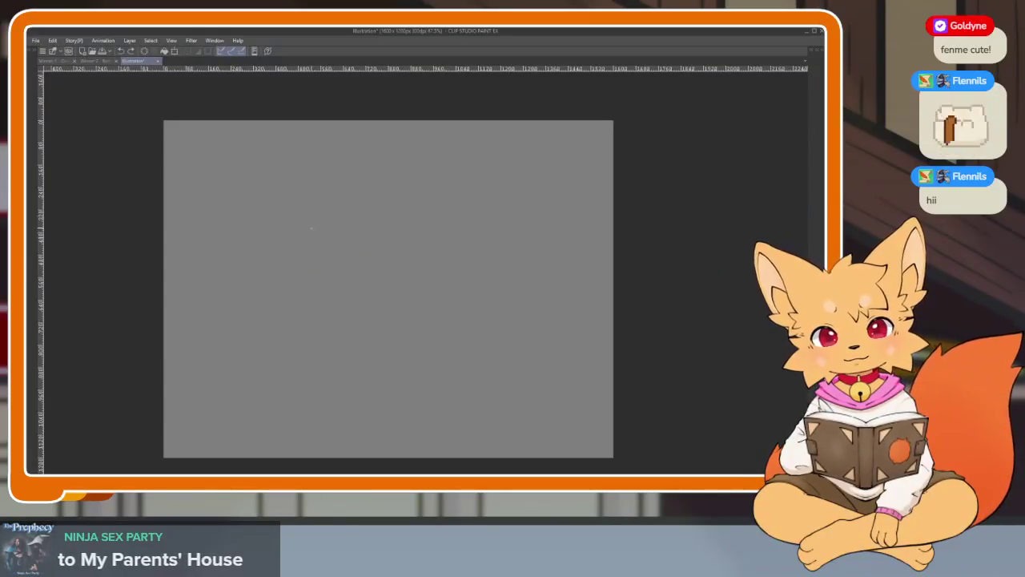
{"action": "left_click_drag", "start_coordinate": [332, 198], "coordinate": [348, 426]}
{"action": "key", "text": "ctrl+z"}
{"action": "mouse_move", "coordinate": [345, 173]}
{"action": "left_mouse_down"}
{"action": "mouse_move", "coordinate": [323, 376]}
{"action": "mouse_move", "coordinate": [344, 400]}
{"action": "left_mouse_up"}
{"action": "key", "text": "ctrl+z"}
{"action": "left_click_drag", "start_coordinate": [332, 215], "coordinate": [345, 412]}
Outline the bean torso's top arc and its left and right sides.
{"action": "scroll", "coordinate": [320, 286], "scroll_direction": "up", "scroll_amount": 3}
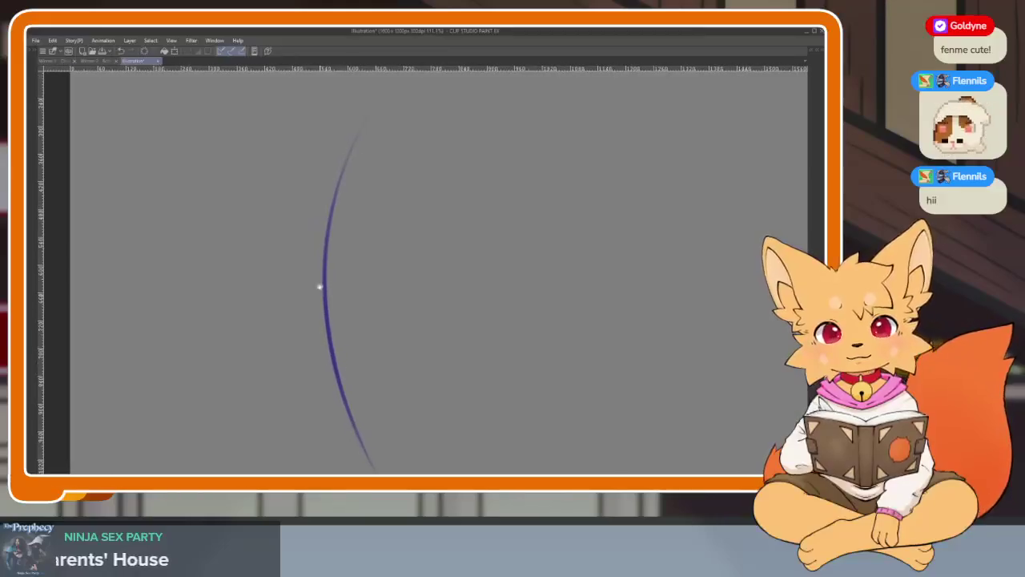
{"action": "mouse_move", "coordinate": [303, 174]}
{"action": "left_mouse_down"}
{"action": "mouse_move", "coordinate": [352, 154]}
{"action": "mouse_move", "coordinate": [421, 228]}
{"action": "left_mouse_up"}
{"action": "key", "text": "ctrl+z"}
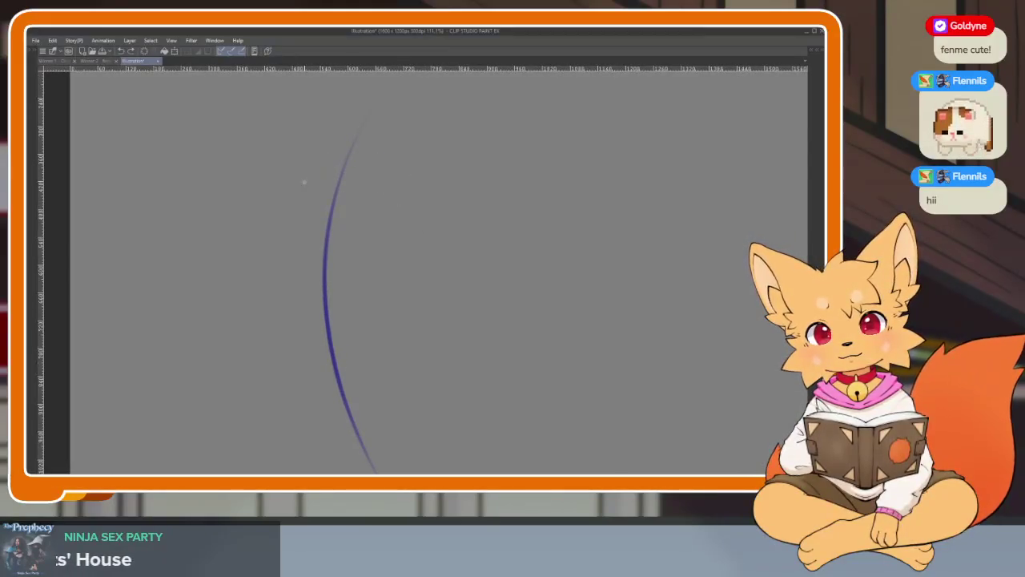
{"action": "left_click_drag", "start_coordinate": [368, 148], "coordinate": [397, 172]}
{"action": "key", "text": "ctrl+z"}
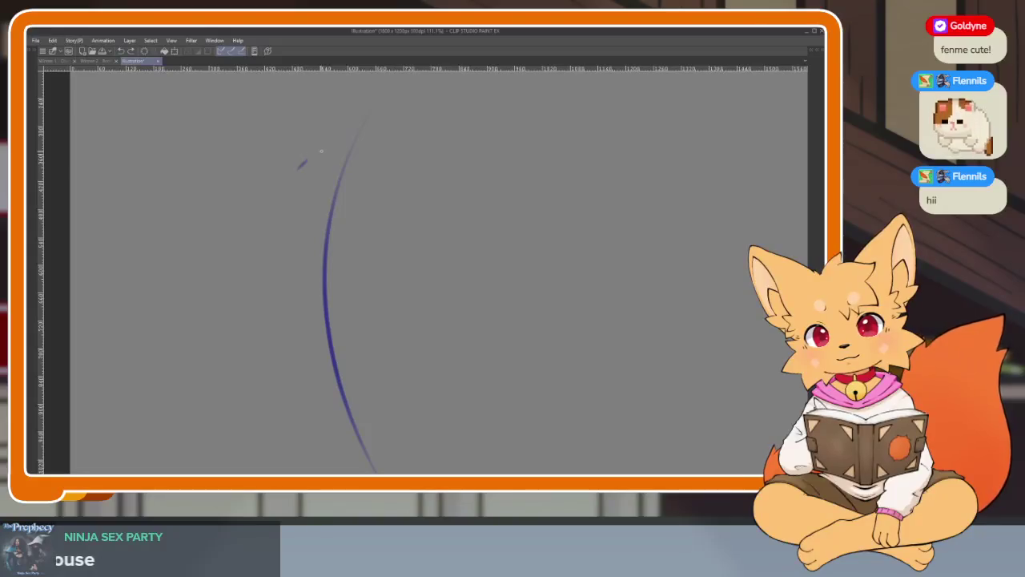
{"action": "left_click_drag", "start_coordinate": [298, 168], "coordinate": [392, 172]}
{"action": "mouse_move", "coordinate": [288, 185]}
{"action": "left_mouse_down"}
{"action": "mouse_move", "coordinate": [274, 338]}
{"action": "mouse_move", "coordinate": [370, 370]}
{"action": "mouse_move", "coordinate": [384, 271]}
{"action": "left_mouse_up"}
{"action": "key", "text": "ctrl+z"}
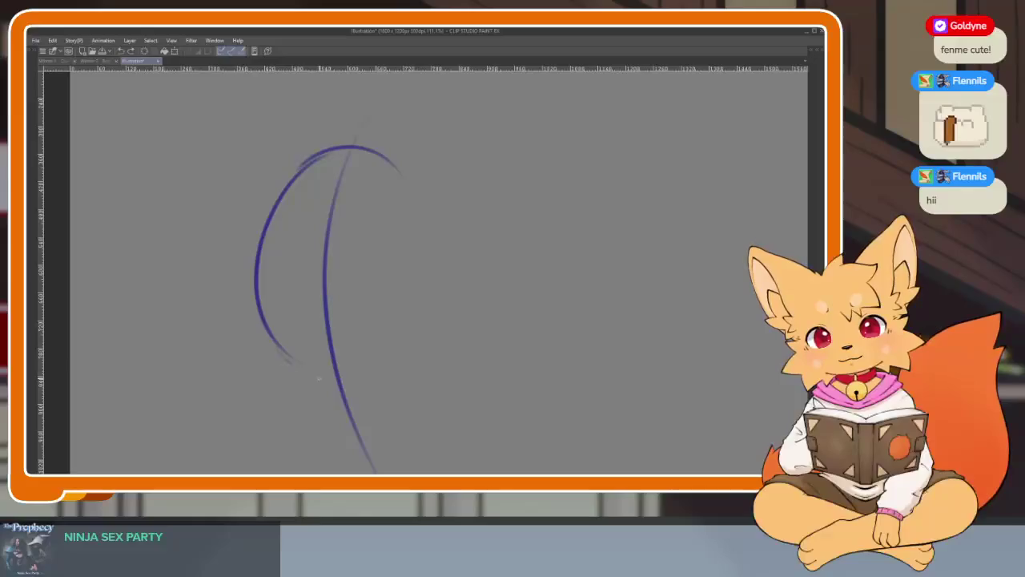
{"action": "mouse_move", "coordinate": [381, 350]}
{"action": "left_mouse_down"}
{"action": "mouse_move", "coordinate": [392, 271]}
{"action": "mouse_move", "coordinate": [378, 172]}
{"action": "left_mouse_up"}
{"action": "mouse_move", "coordinate": [298, 168]}
{"action": "left_mouse_down"}
{"action": "mouse_move", "coordinate": [376, 150]}
{"action": "mouse_move", "coordinate": [390, 272]}
{"action": "left_mouse_up"}
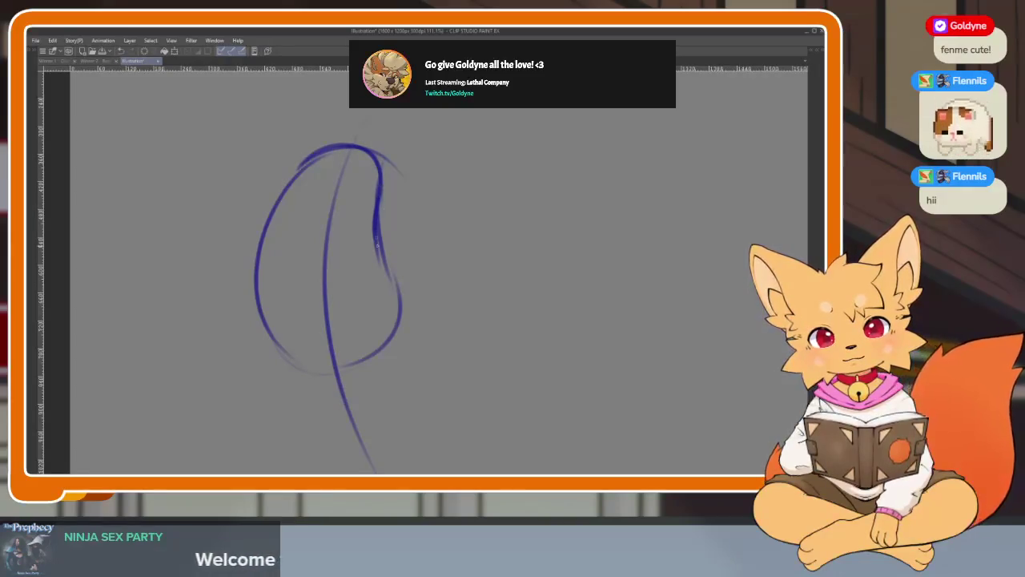
{"action": "mouse_move", "coordinate": [376, 232]}
{"action": "left_mouse_down"}
{"action": "mouse_move", "coordinate": [396, 321]}
{"action": "mouse_move", "coordinate": [364, 364]}
{"action": "left_mouse_up"}
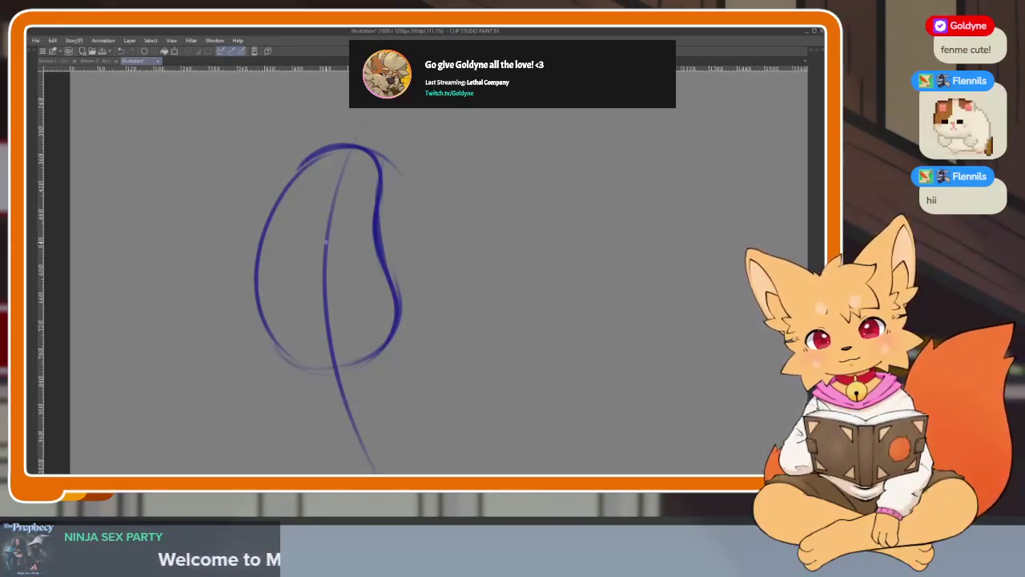
Add a guide arc and a crossing curve over the torso, plus a small upper oval.
{"action": "left_click_drag", "start_coordinate": [267, 225], "coordinate": [375, 199]}
{"action": "left_click_drag", "start_coordinate": [255, 298], "coordinate": [396, 266]}
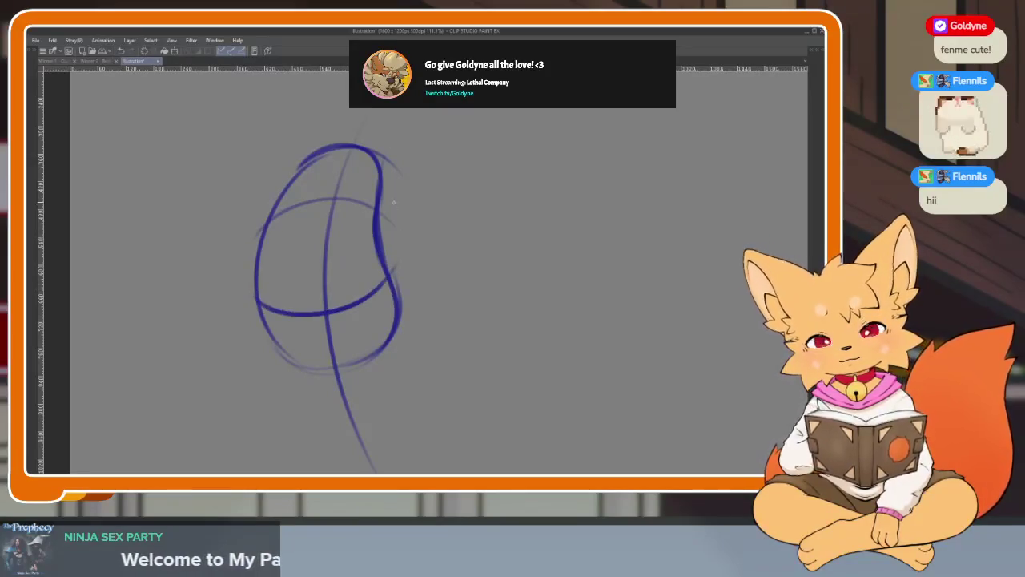
{"action": "mouse_move", "coordinate": [343, 160]}
{"action": "left_mouse_down"}
{"action": "mouse_move", "coordinate": [328, 218]}
{"action": "mouse_move", "coordinate": [378, 164]}
{"action": "mouse_move", "coordinate": [316, 184]}
{"action": "mouse_move", "coordinate": [374, 200]}
{"action": "left_mouse_up"}
{"action": "key", "text": "ctrl+z"}
{"action": "key", "text": "ctrl+z"}
{"action": "mouse_move", "coordinate": [340, 160]}
{"action": "left_mouse_down"}
{"action": "mouse_move", "coordinate": [373, 192]}
{"action": "mouse_move", "coordinate": [336, 154]}
{"action": "mouse_move", "coordinate": [267, 232]}
{"action": "mouse_move", "coordinate": [321, 372]}
{"action": "left_mouse_up"}
Trace the torso's bottom curve and reinforce its left side.
{"action": "scroll", "coordinate": [332, 194], "scroll_direction": "up", "scroll_amount": 1}
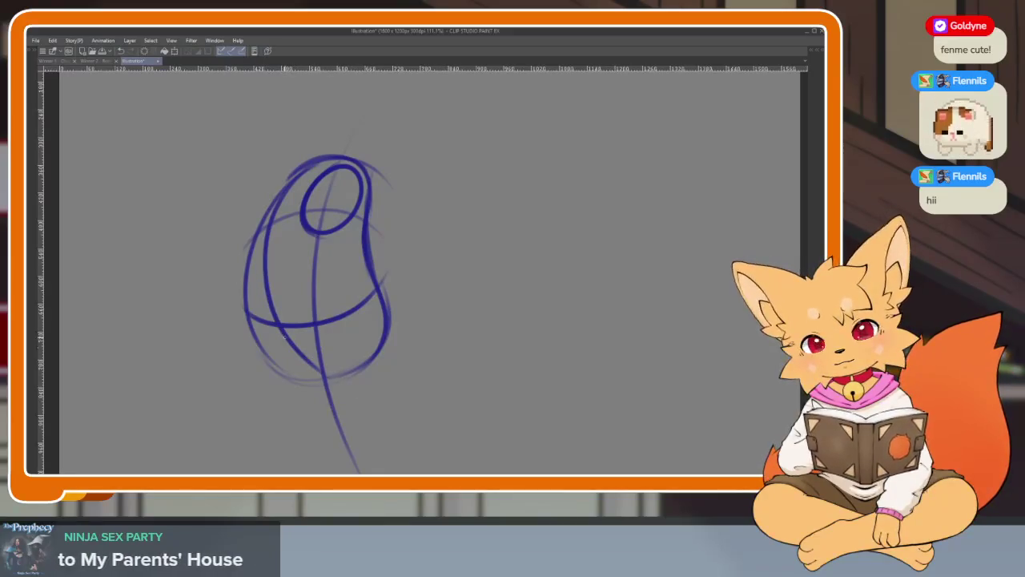
{"action": "mouse_move", "coordinate": [253, 338]}
{"action": "left_mouse_down"}
{"action": "mouse_move", "coordinate": [276, 370]}
{"action": "mouse_move", "coordinate": [337, 376]}
{"action": "mouse_move", "coordinate": [381, 304]}
{"action": "mouse_move", "coordinate": [368, 206]}
{"action": "left_mouse_up"}
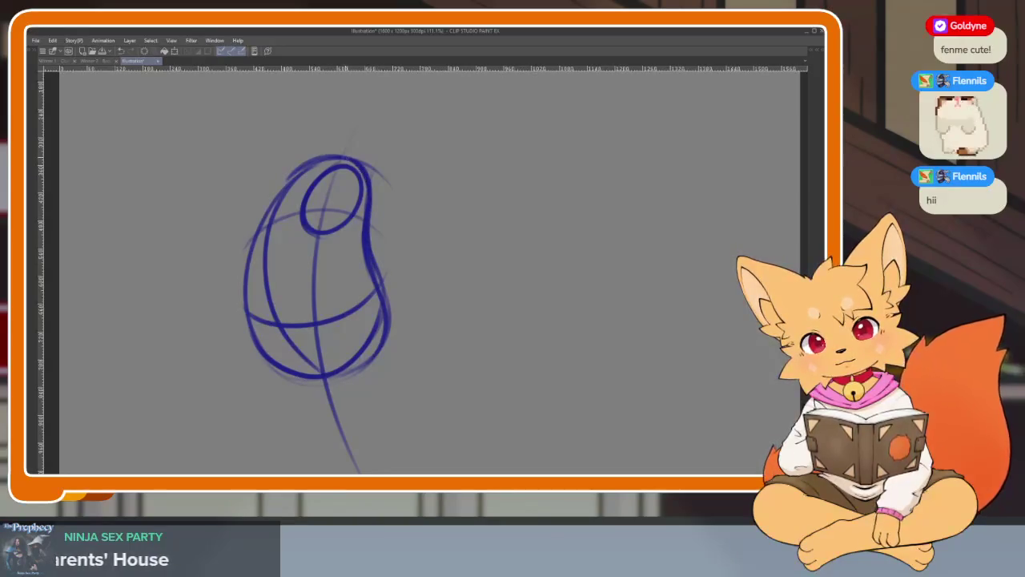
{"action": "mouse_move", "coordinate": [355, 157]}
{"action": "left_mouse_down"}
{"action": "mouse_move", "coordinate": [277, 191]}
{"action": "mouse_move", "coordinate": [273, 377]}
{"action": "left_mouse_up"}
{"action": "scroll", "coordinate": [437, 325], "scroll_direction": "down", "scroll_amount": 1}
{"action": "scroll", "coordinate": [438, 339], "scroll_direction": "down", "scroll_amount": 2}
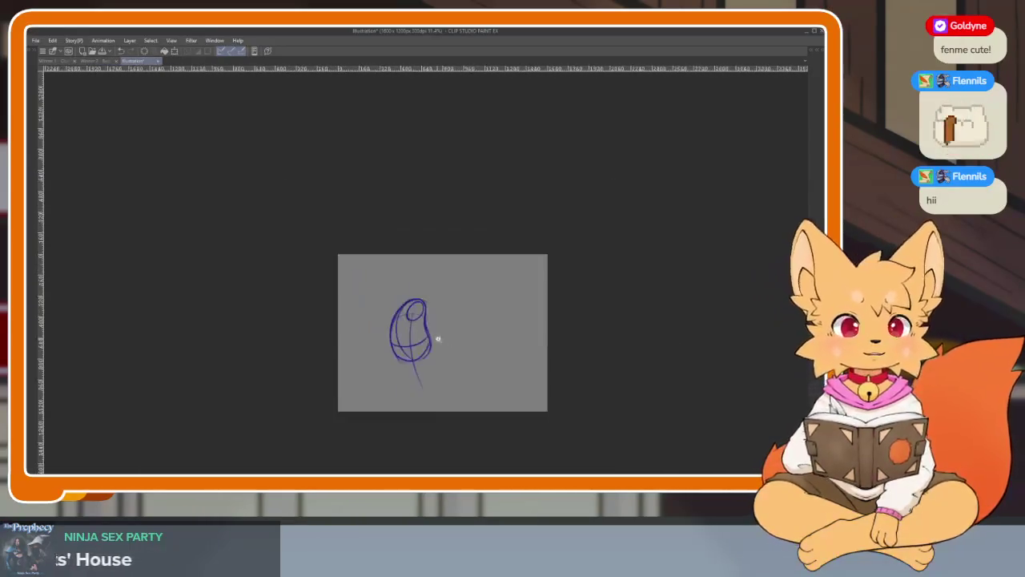
{"action": "scroll", "coordinate": [435, 336], "scroll_direction": "up", "scroll_amount": 2}
{"action": "scroll", "coordinate": [432, 366], "scroll_direction": "up", "scroll_amount": 2}
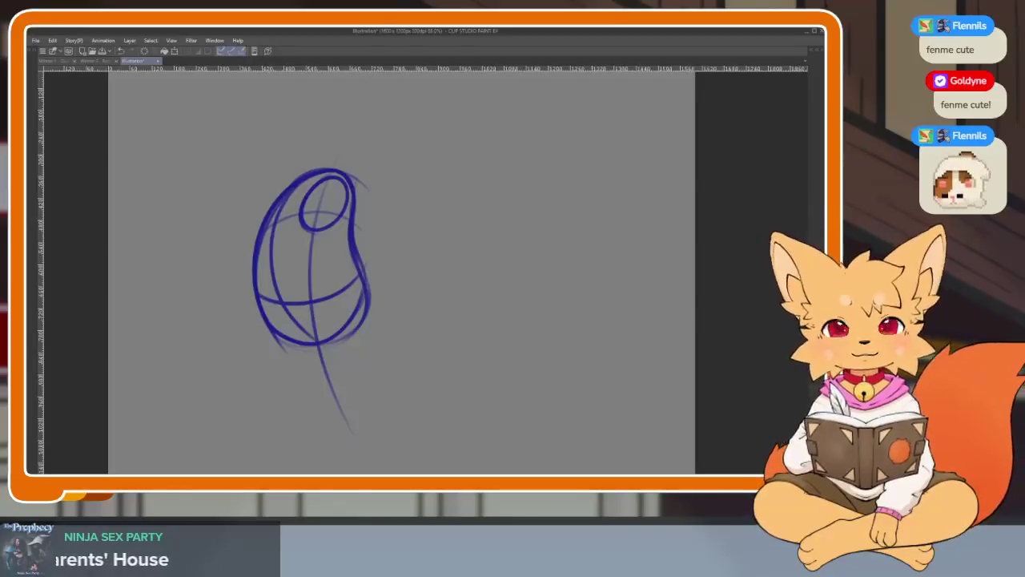
{"action": "left_click_drag", "start_coordinate": [409, 369], "coordinate": [443, 348]}
{"action": "key", "text": "ctrl+z"}
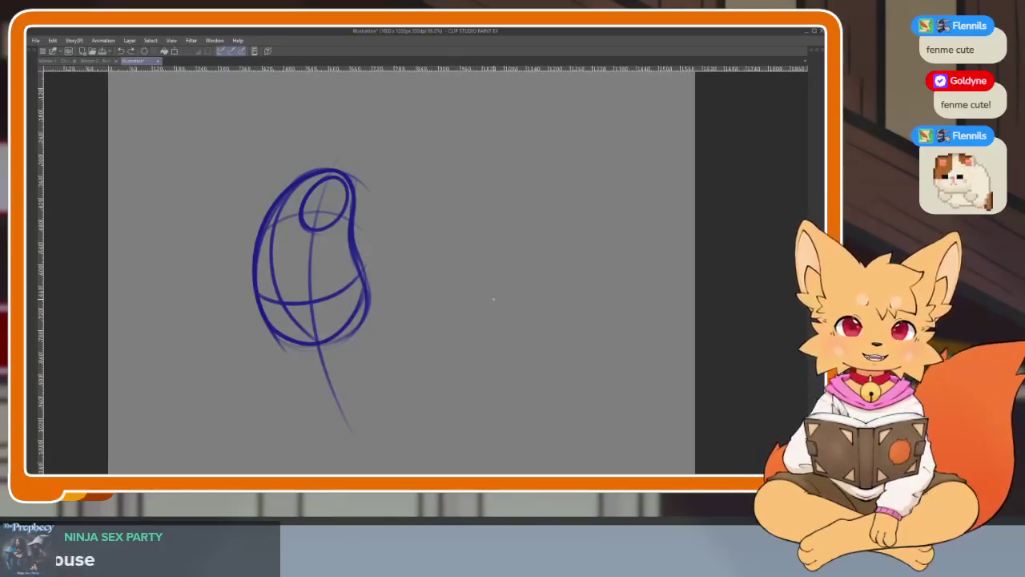
{"action": "left_click_drag", "start_coordinate": [399, 341], "coordinate": [428, 314]}
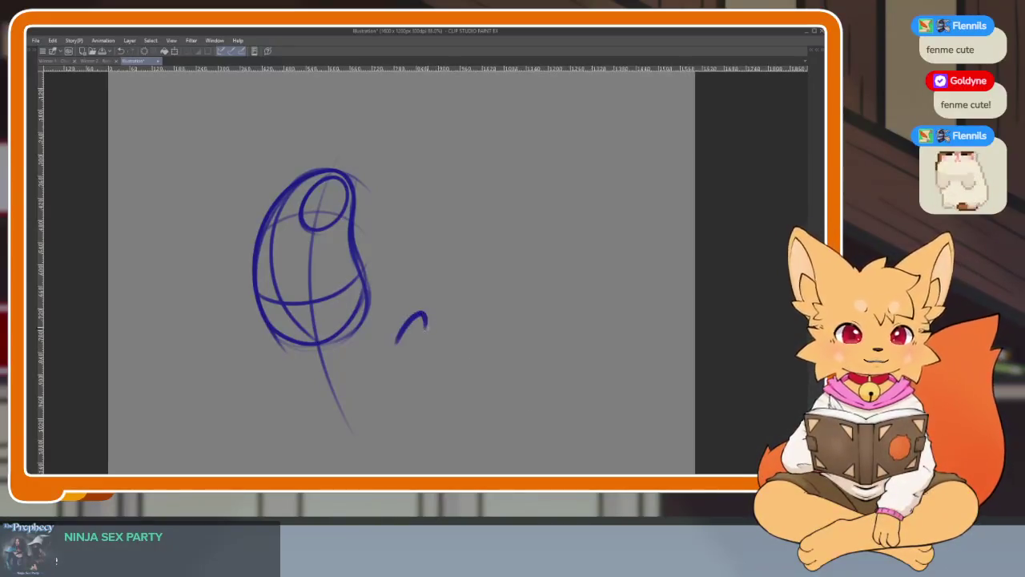
{"action": "key", "text": "ctrl+z"}
{"action": "scroll", "coordinate": [387, 355], "scroll_direction": "up", "scroll_amount": 2}
{"action": "left_click_drag", "start_coordinate": [338, 277], "coordinate": [318, 242]}
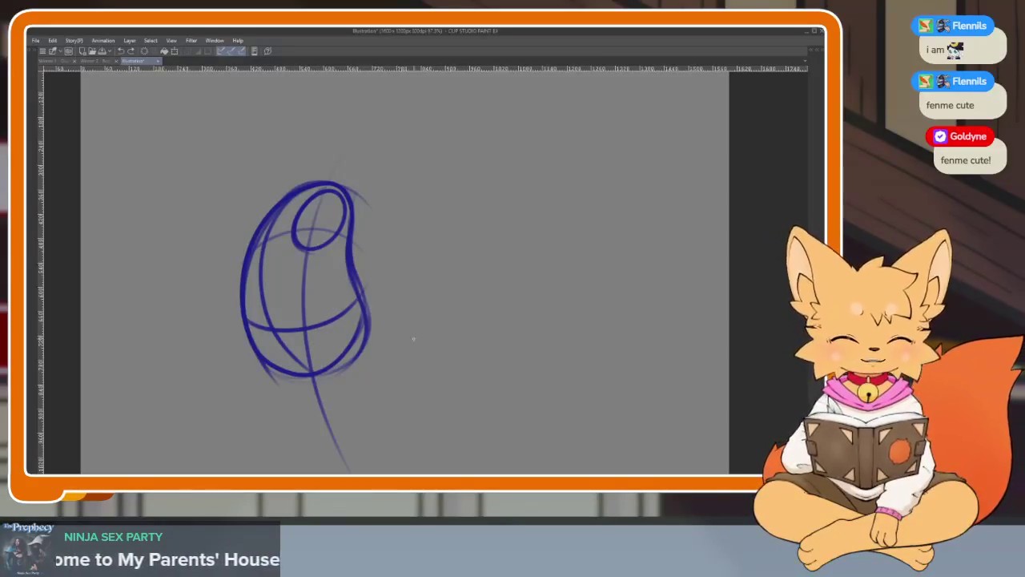
{"action": "scroll", "coordinate": [467, 320], "scroll_direction": "down", "scroll_amount": 5}
{"action": "scroll", "coordinate": [441, 353], "scroll_direction": "up", "scroll_amount": 6}
{"action": "scroll", "coordinate": [413, 355], "scroll_direction": "down", "scroll_amount": 2}
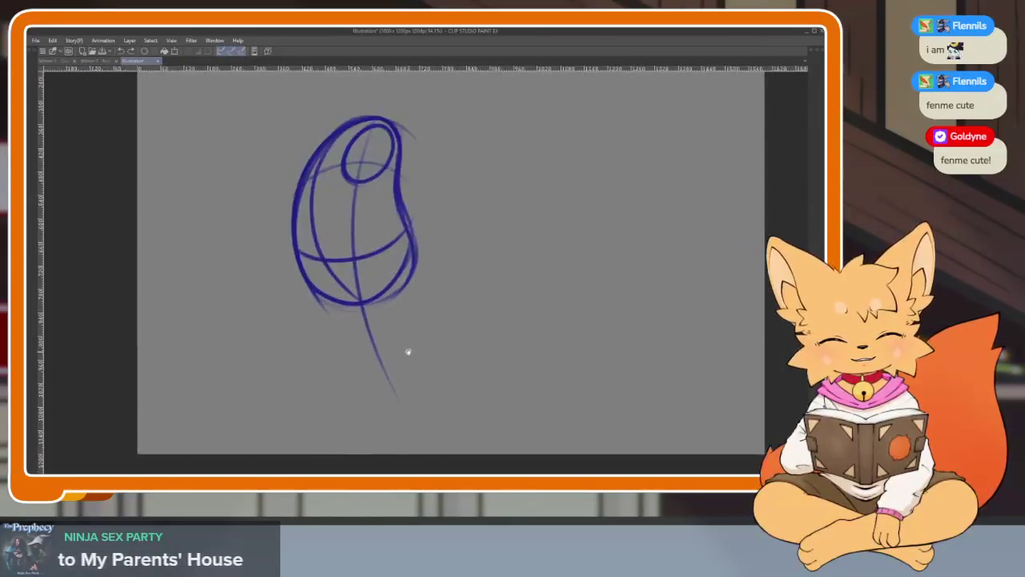
{"action": "scroll", "coordinate": [397, 361], "scroll_direction": "down", "scroll_amount": 2}
{"action": "scroll", "coordinate": [389, 368], "scroll_direction": "down", "scroll_amount": 1}
{"action": "key", "text": "ctrl+t"}
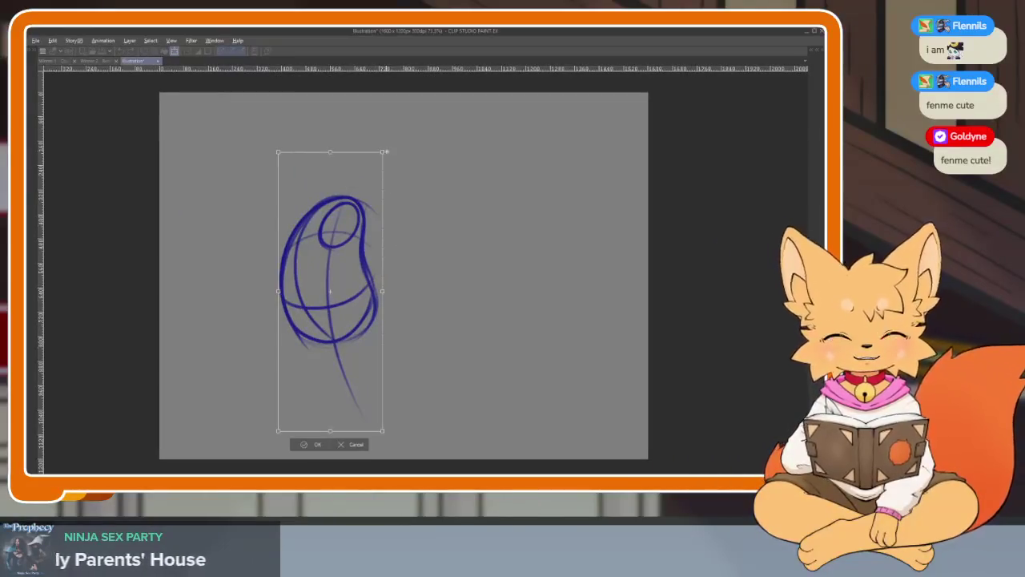
Shrink the sketch toward its centre and confirm the resize.
{"action": "left_click_drag", "start_coordinate": [384, 151], "coordinate": [354, 255]}
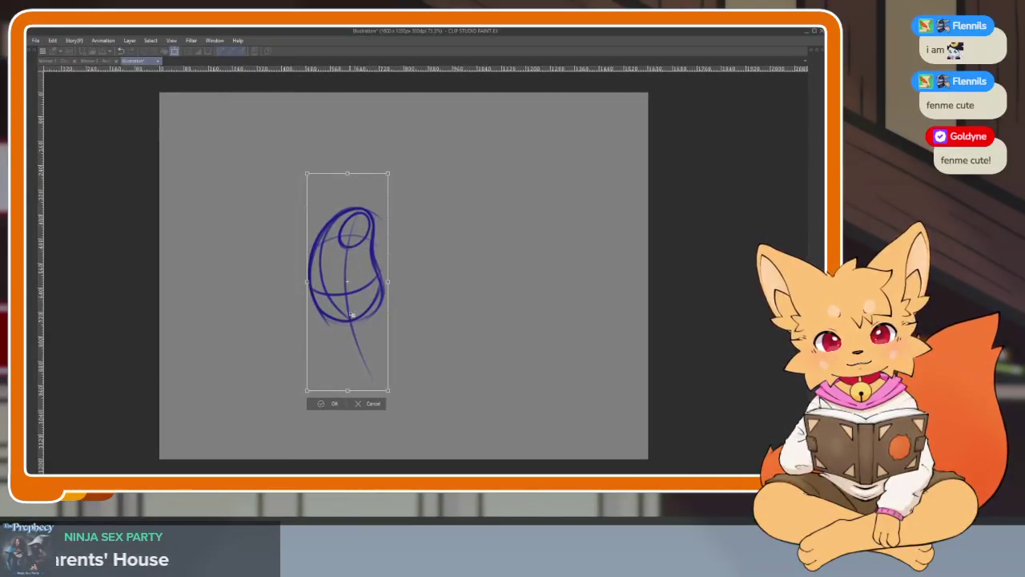
{"action": "left_click", "coordinate": [323, 411]}
{"action": "scroll", "coordinate": [371, 361], "scroll_direction": "up", "scroll_amount": 3}
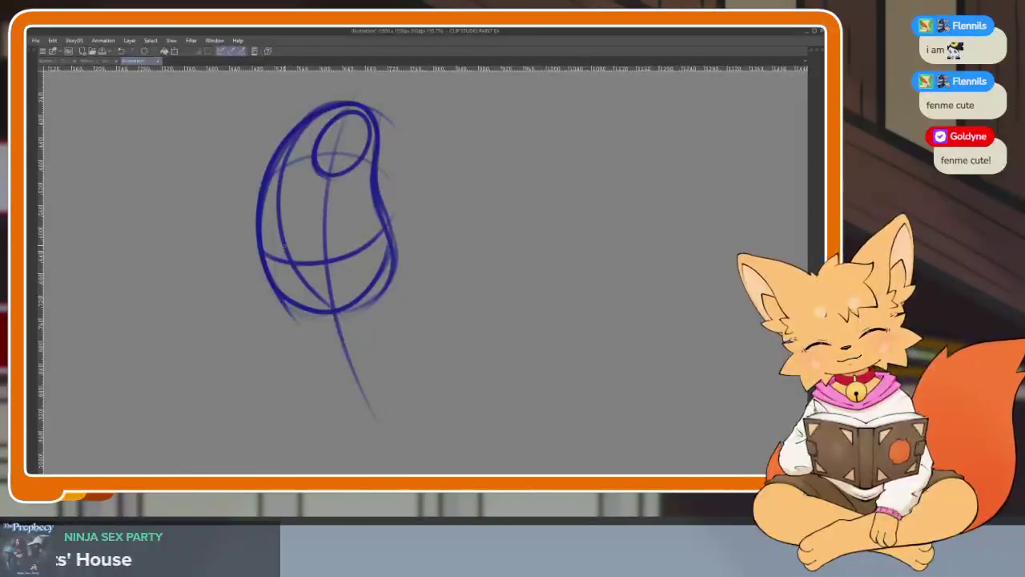
Sketch the bent leg with thigh line, knee oval, shin and closed foot shape.
{"action": "left_click_drag", "start_coordinate": [284, 244], "coordinate": [378, 368]}
{"action": "key", "text": "ctrl+z"}
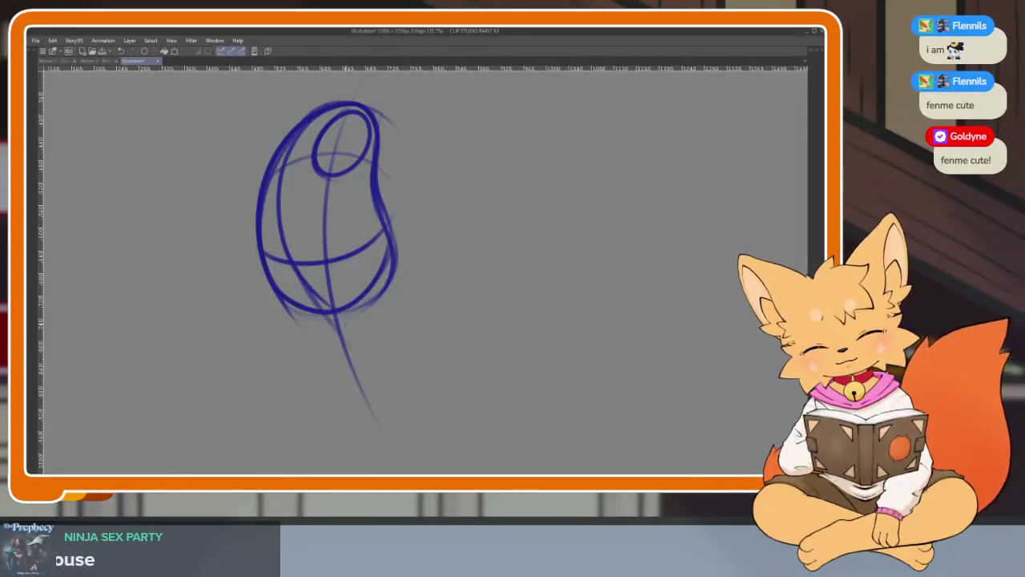
{"action": "left_click_drag", "start_coordinate": [298, 278], "coordinate": [391, 375]}
{"action": "left_click_drag", "start_coordinate": [345, 340], "coordinate": [418, 302]}
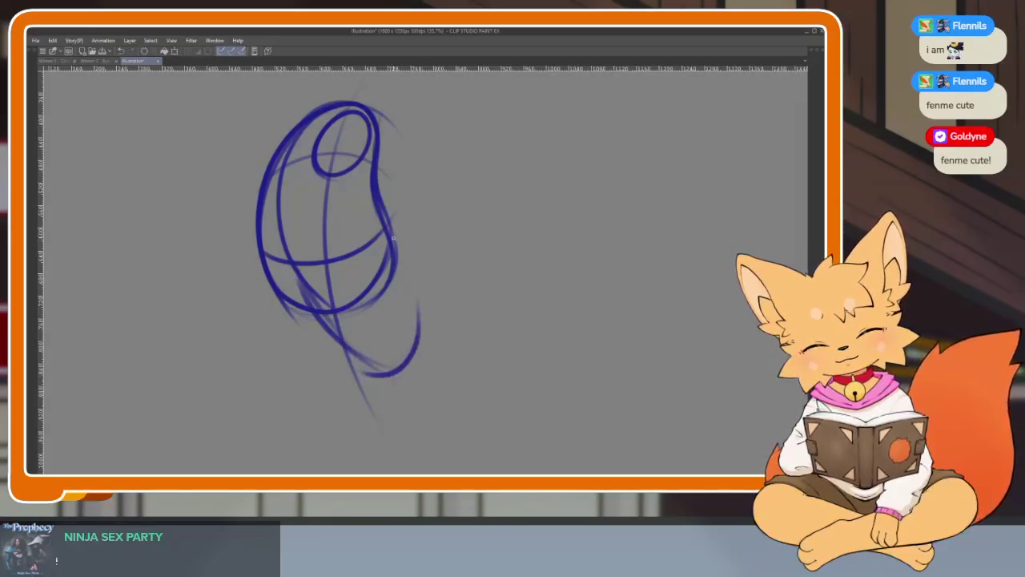
{"action": "mouse_move", "coordinate": [391, 234]}
{"action": "left_mouse_down"}
{"action": "mouse_move", "coordinate": [416, 311]}
{"action": "mouse_move", "coordinate": [409, 356]}
{"action": "mouse_move", "coordinate": [362, 367]}
{"action": "mouse_move", "coordinate": [331, 318]}
{"action": "mouse_move", "coordinate": [364, 369]}
{"action": "left_mouse_up"}
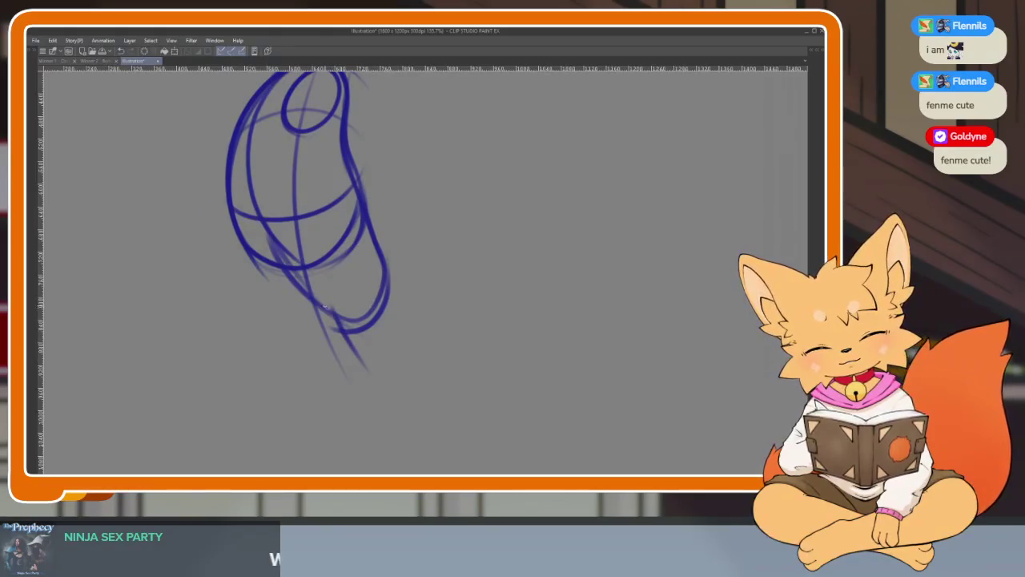
{"action": "left_click_drag", "start_coordinate": [324, 305], "coordinate": [388, 375]}
{"action": "mouse_move", "coordinate": [349, 324]}
{"action": "left_mouse_down"}
{"action": "mouse_move", "coordinate": [353, 281]}
{"action": "mouse_move", "coordinate": [404, 268]}
{"action": "mouse_move", "coordinate": [433, 328]}
{"action": "left_mouse_up"}
{"action": "mouse_move", "coordinate": [405, 291]}
{"action": "left_mouse_down"}
{"action": "mouse_move", "coordinate": [430, 353]}
{"action": "mouse_move", "coordinate": [371, 369]}
{"action": "mouse_move", "coordinate": [370, 412]}
{"action": "left_mouse_up"}
{"action": "key", "text": "ctrl+z"}
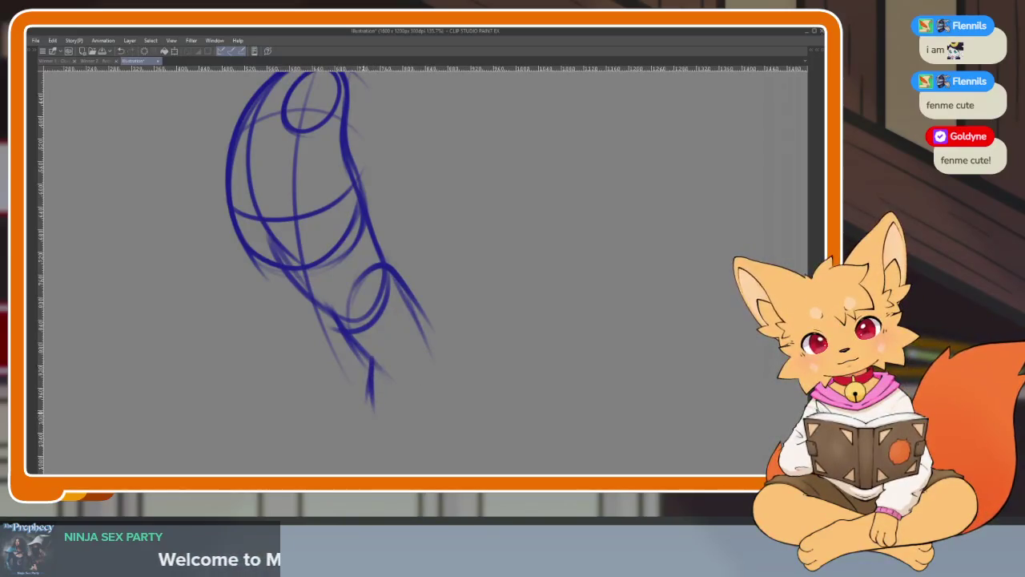
{"action": "mouse_move", "coordinate": [371, 375]}
{"action": "left_mouse_down"}
{"action": "mouse_move", "coordinate": [358, 411]}
{"action": "mouse_move", "coordinate": [397, 426]}
{"action": "mouse_move", "coordinate": [424, 368]}
{"action": "mouse_move", "coordinate": [414, 399]}
{"action": "left_mouse_up"}
{"action": "left_click_drag", "start_coordinate": [383, 310], "coordinate": [443, 330]}
Retrace the knee oval after discarding two trial strokes.
{"action": "scroll", "coordinate": [443, 330], "scroll_direction": "down", "scroll_amount": 1}
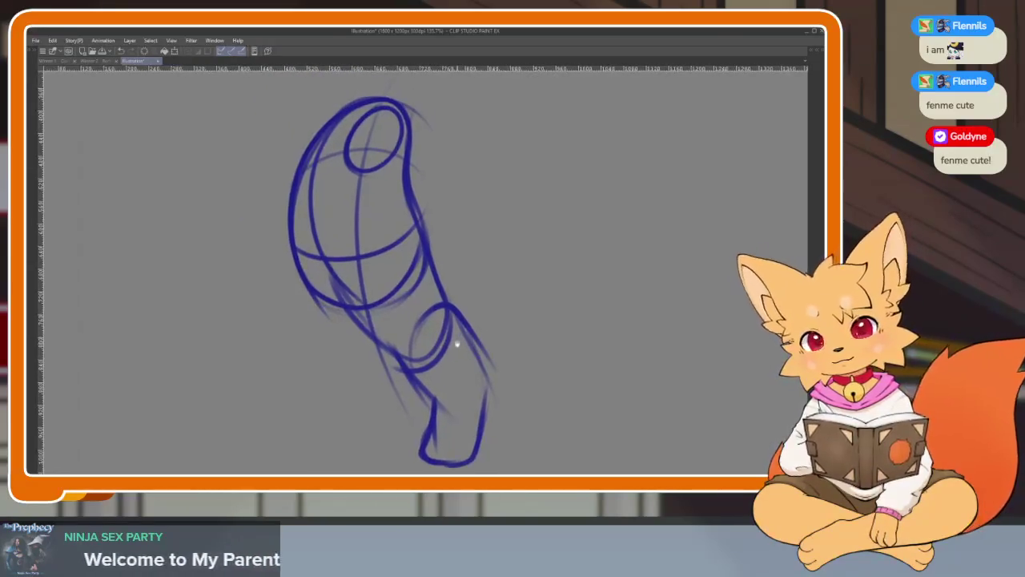
{"action": "scroll", "coordinate": [443, 330], "scroll_direction": "down", "scroll_amount": 2}
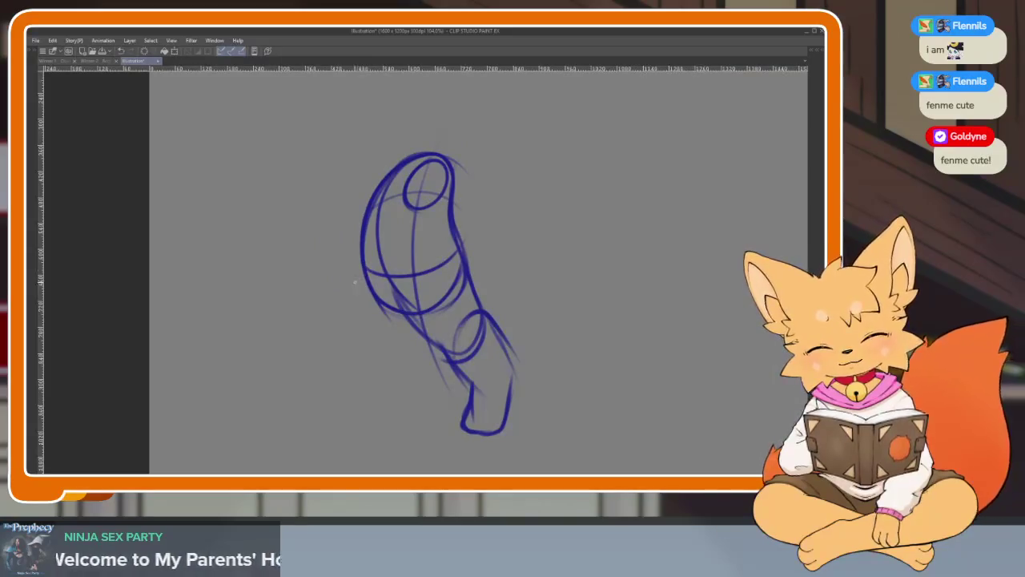
{"action": "left_click_drag", "start_coordinate": [365, 279], "coordinate": [304, 364]}
{"action": "key", "text": "ctrl+z"}
{"action": "left_click_drag", "start_coordinate": [407, 255], "coordinate": [349, 304]}
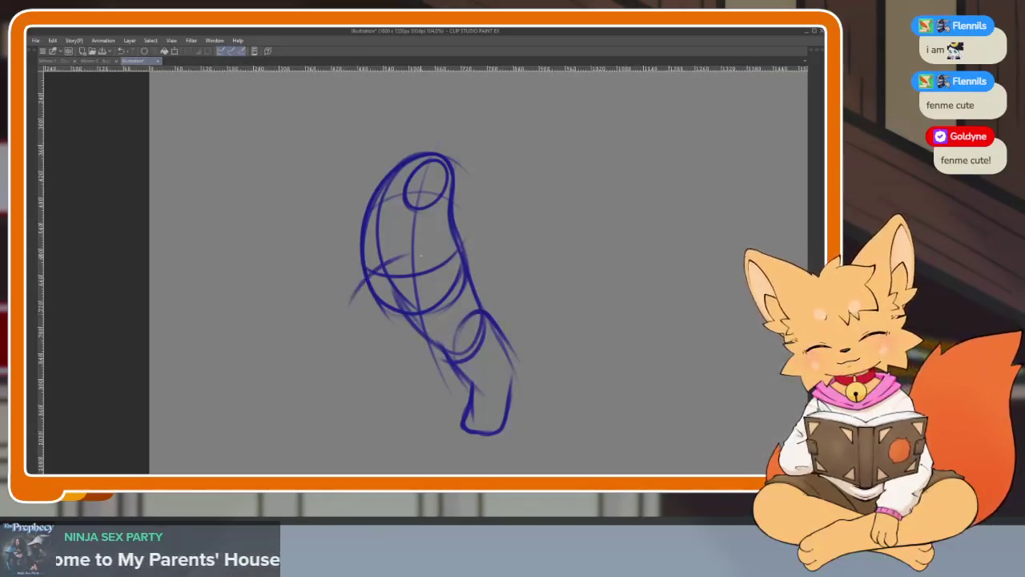
{"action": "key", "text": "ctrl+z"}
{"action": "mouse_move", "coordinate": [372, 261]}
{"action": "left_mouse_down"}
{"action": "mouse_move", "coordinate": [418, 249]}
{"action": "mouse_move", "coordinate": [410, 301]}
{"action": "left_mouse_up"}
Draw the left leg's outline and bend, extending it to a foot at the lower left.
{"action": "left_click_drag", "start_coordinate": [365, 274], "coordinate": [315, 349]}
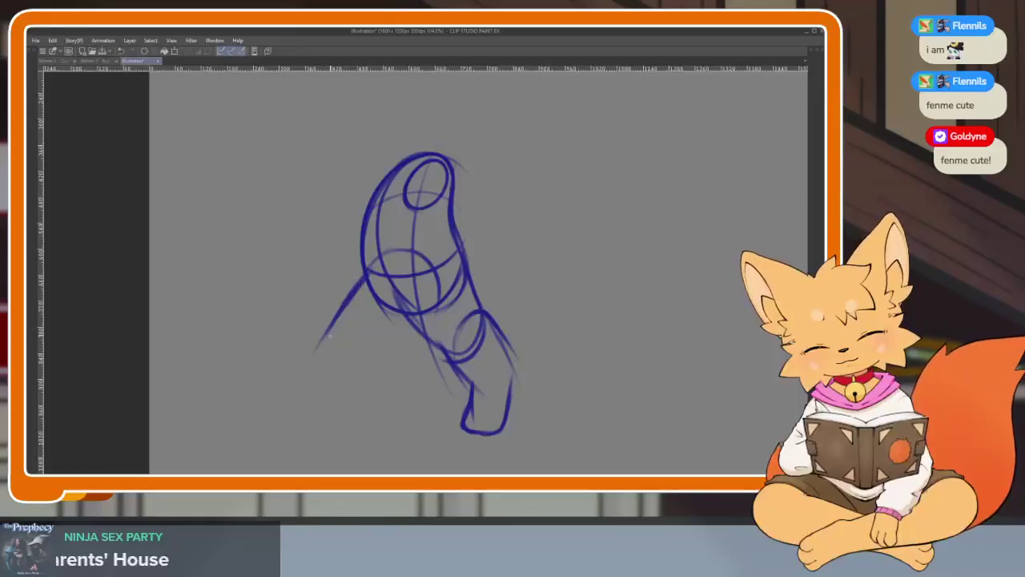
{"action": "left_click_drag", "start_coordinate": [387, 361], "coordinate": [335, 375]}
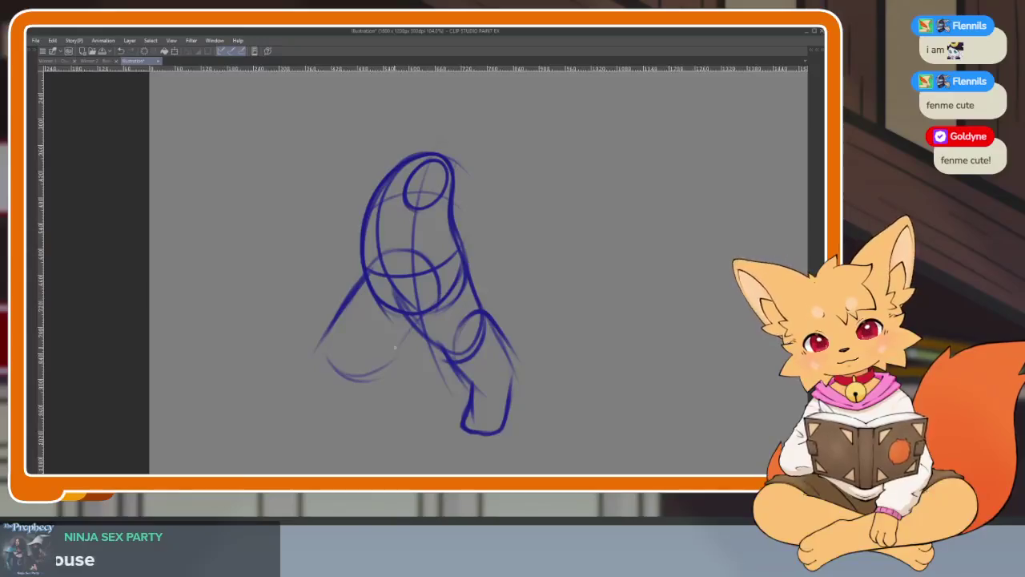
{"action": "left_click_drag", "start_coordinate": [394, 346], "coordinate": [341, 314]}
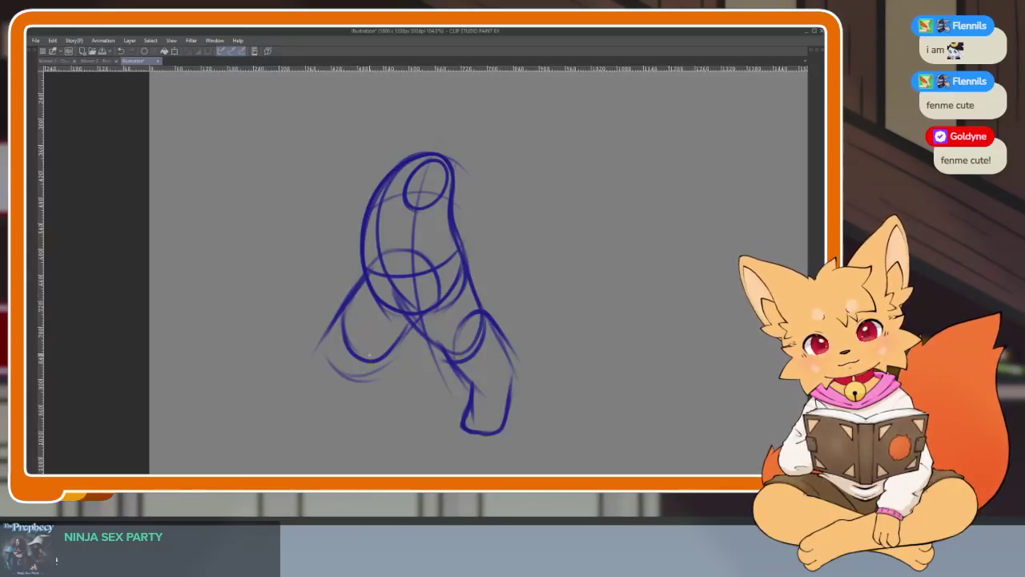
{"action": "left_click_drag", "start_coordinate": [348, 322], "coordinate": [282, 388]}
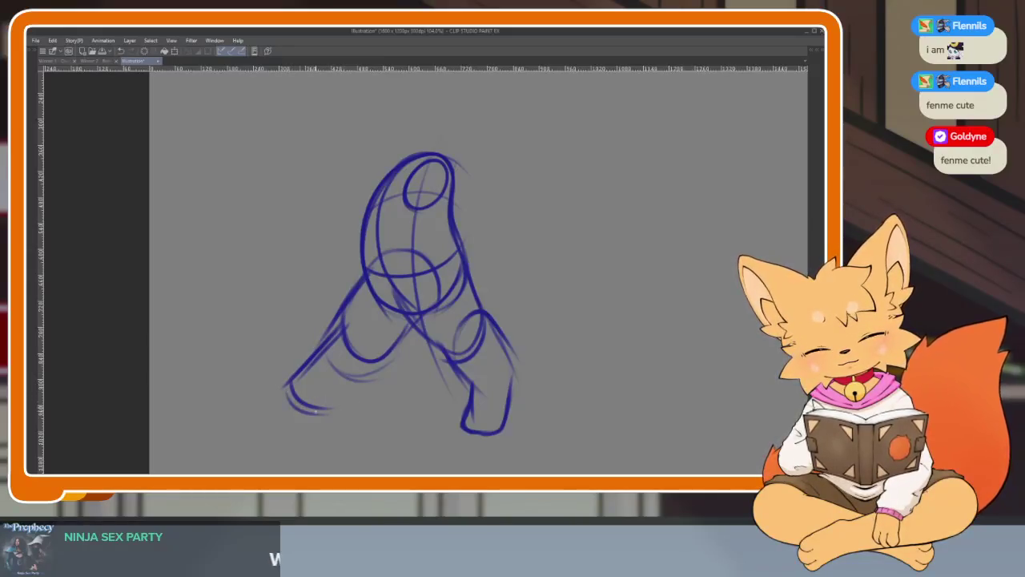
{"action": "left_click_drag", "start_coordinate": [381, 319], "coordinate": [394, 359]}
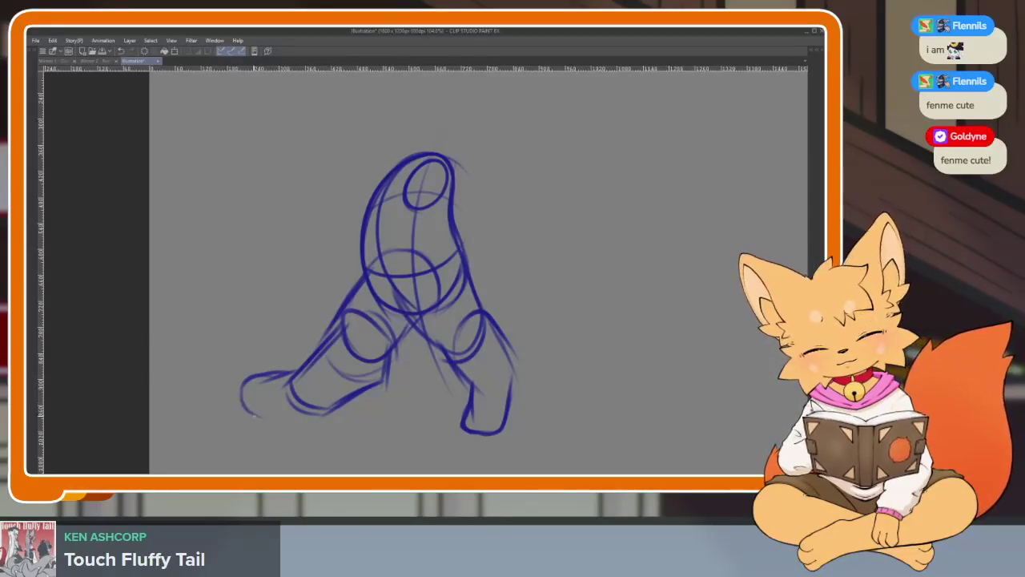
{"action": "left_click_drag", "start_coordinate": [435, 339], "coordinate": [449, 343]}
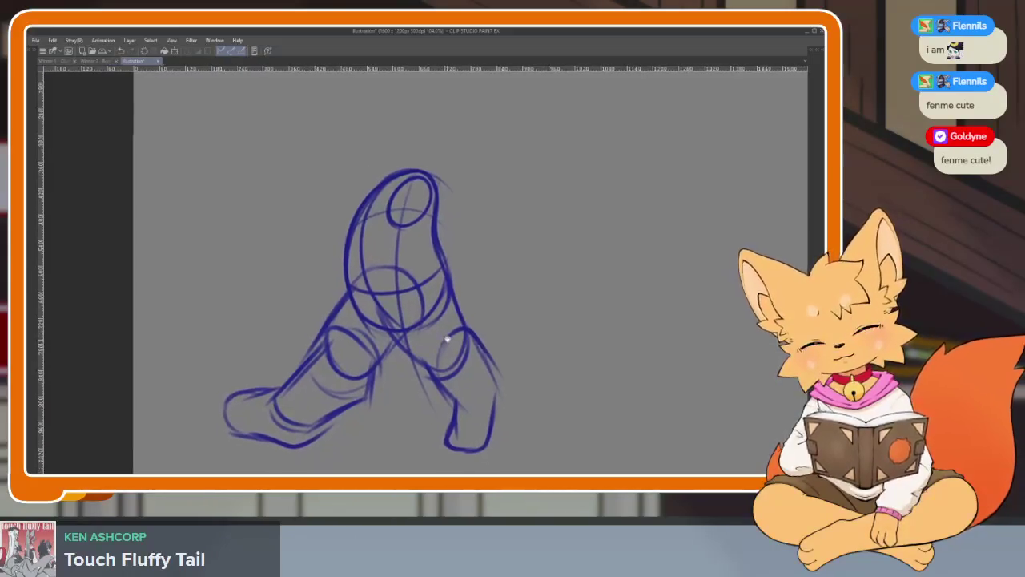
{"action": "key", "text": "Tab"}
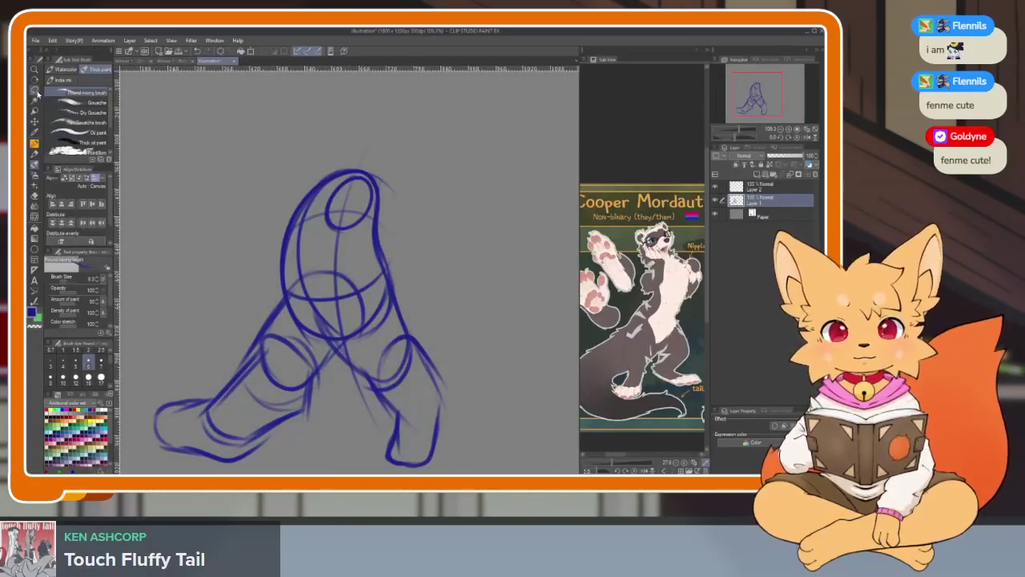
Lasso-select the lower-left foot, rotate it with Ctrl+T, then confirm and deselect.
{"action": "key", "text": "Tab"}
{"action": "left_click_drag", "start_coordinate": [213, 375], "coordinate": [220, 364]}
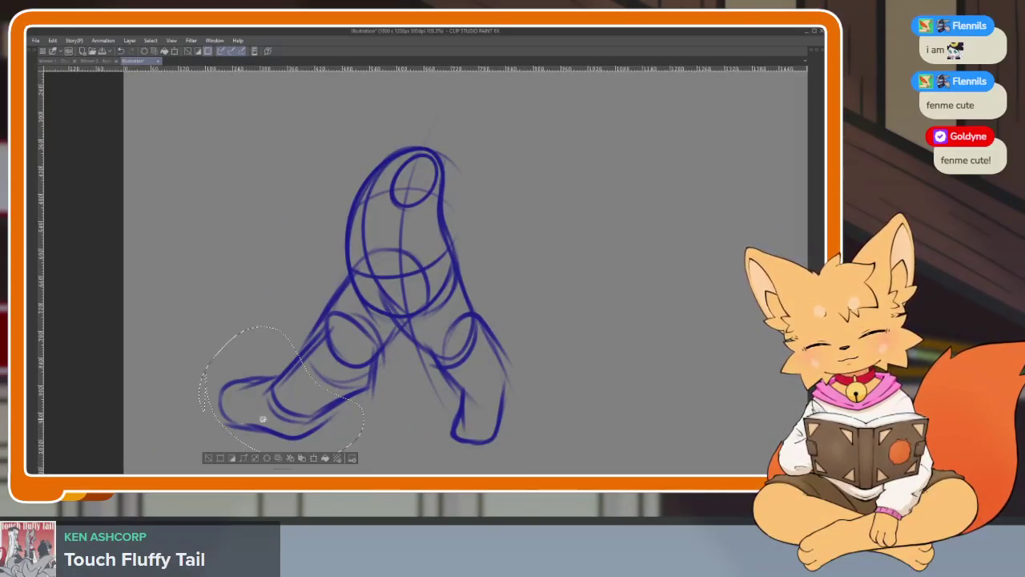
{"action": "left_click_drag", "start_coordinate": [320, 412], "coordinate": [337, 392]}
{"action": "scroll", "coordinate": [412, 382], "scroll_direction": "up", "scroll_amount": 3}
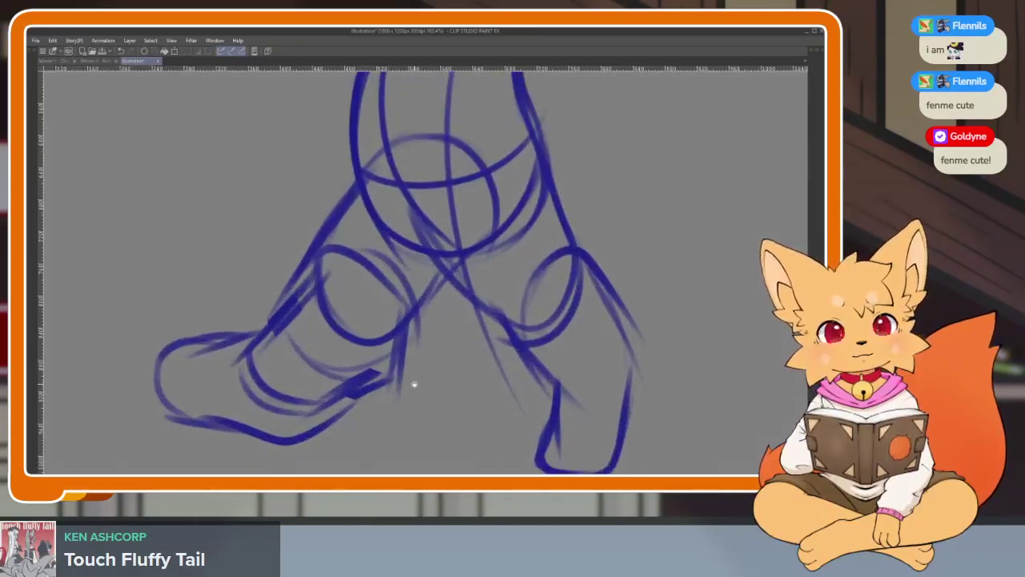
{"action": "key", "text": "ctrl+t"}
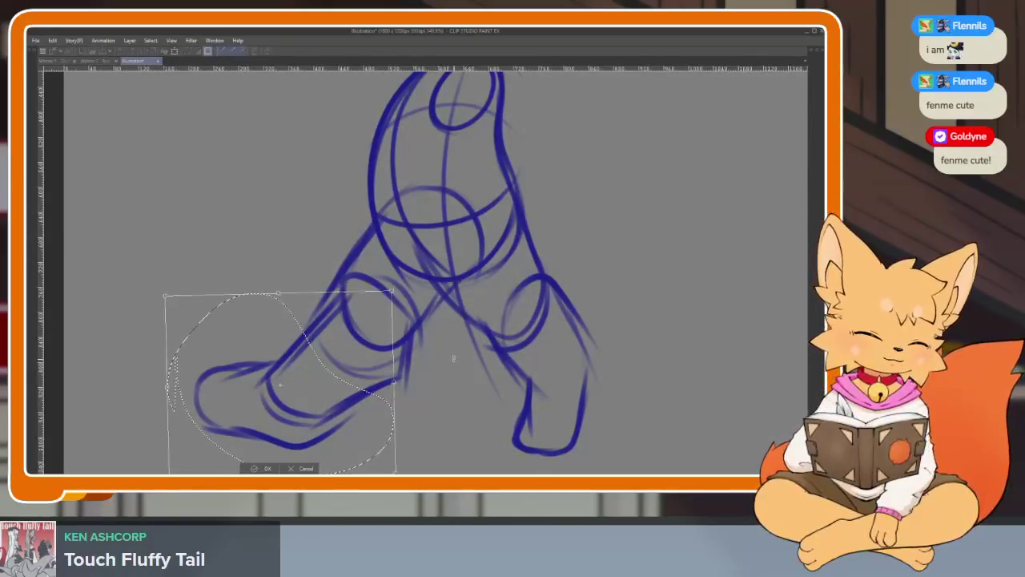
{"action": "left_click_drag", "start_coordinate": [439, 358], "coordinate": [386, 387]}
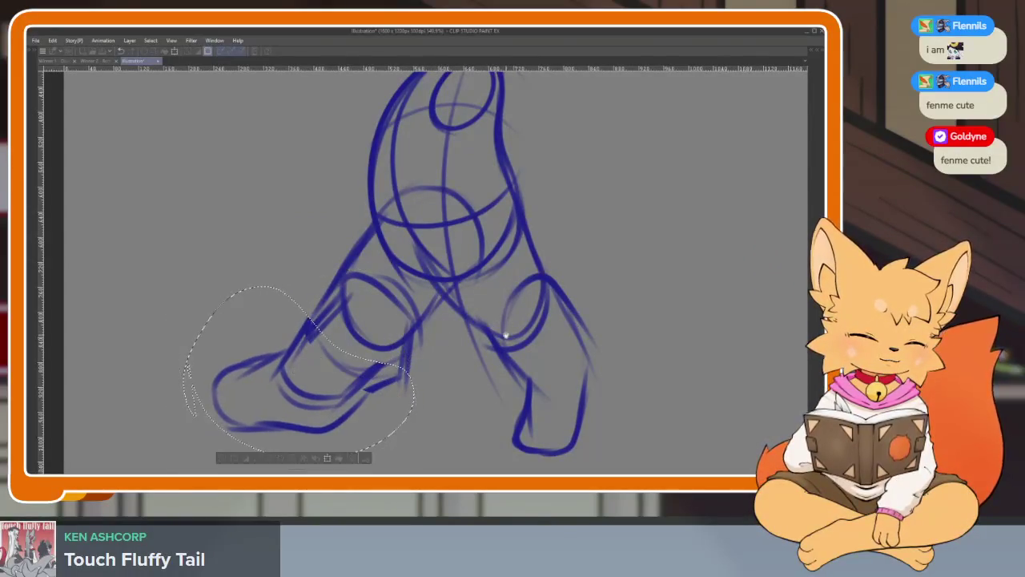
{"action": "left_click_drag", "start_coordinate": [314, 458], "coordinate": [288, 452]}
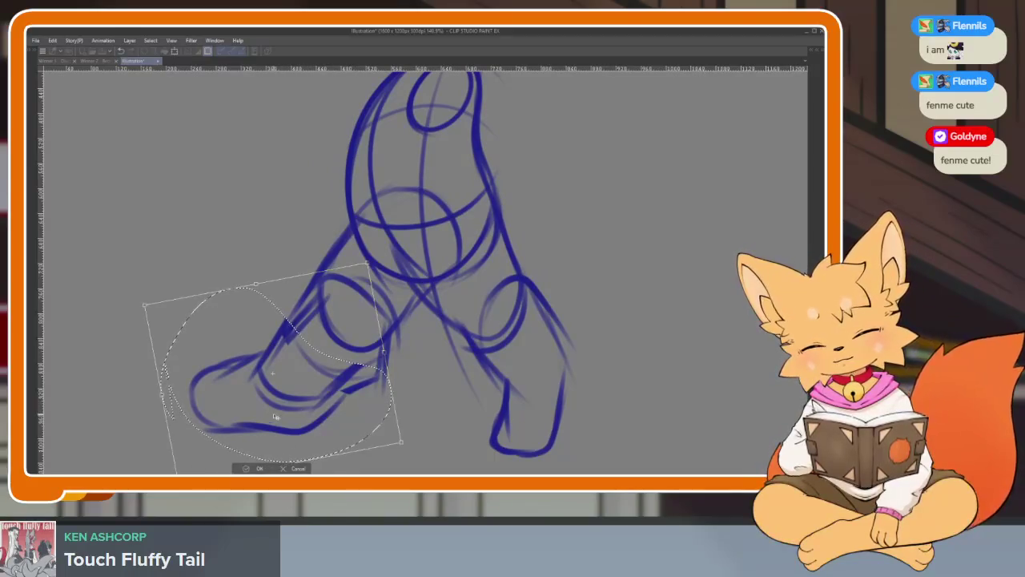
{"action": "left_click_drag", "start_coordinate": [275, 417], "coordinate": [279, 393]}
{"action": "key", "text": "Return"}
{"action": "key", "text": "ctrl+d"}
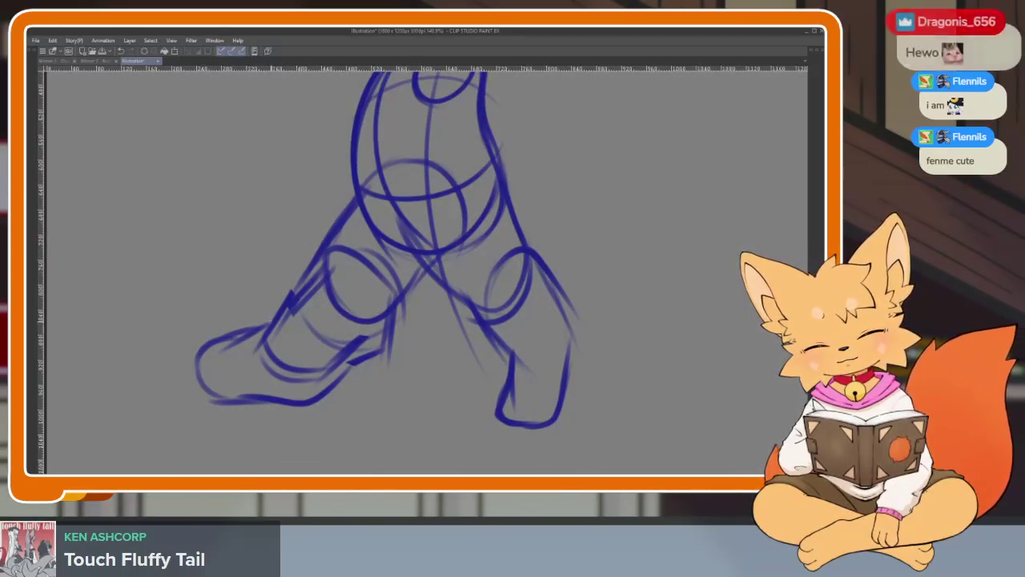
Redraw the top edge of the rotated left foot.
{"action": "left_click_drag", "start_coordinate": [279, 312], "coordinate": [232, 346]}
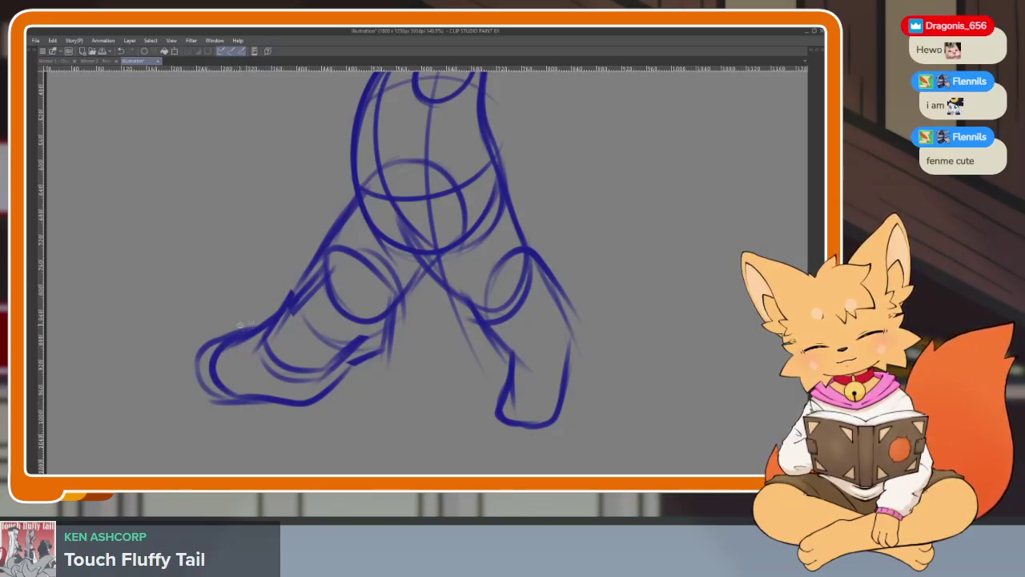
{"action": "scroll", "coordinate": [412, 389], "scroll_direction": "down", "scroll_amount": 2}
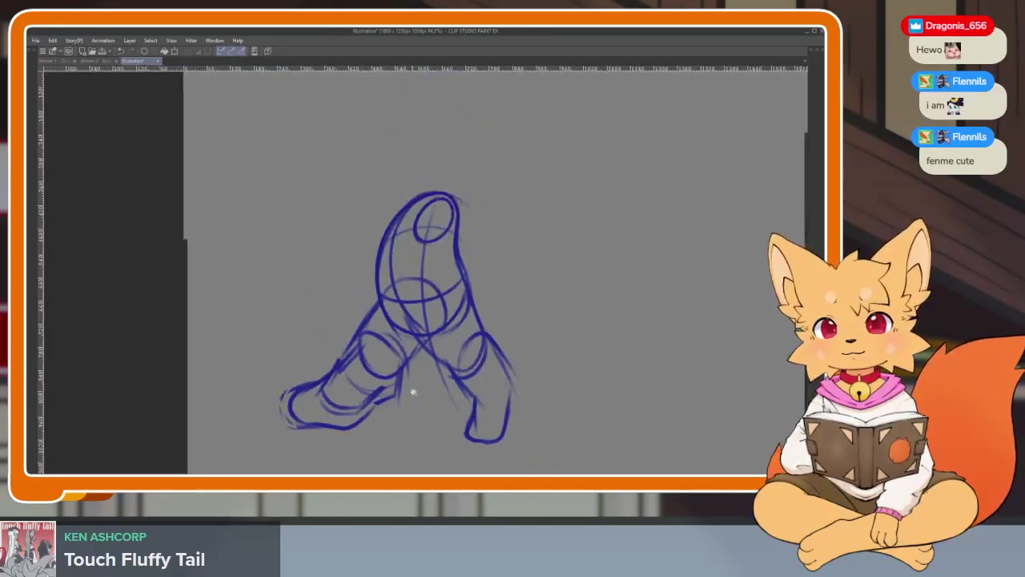
{"action": "scroll", "coordinate": [419, 405], "scroll_direction": "up", "scroll_amount": 3}
{"action": "scroll", "coordinate": [419, 406], "scroll_direction": "up", "scroll_amount": 1}
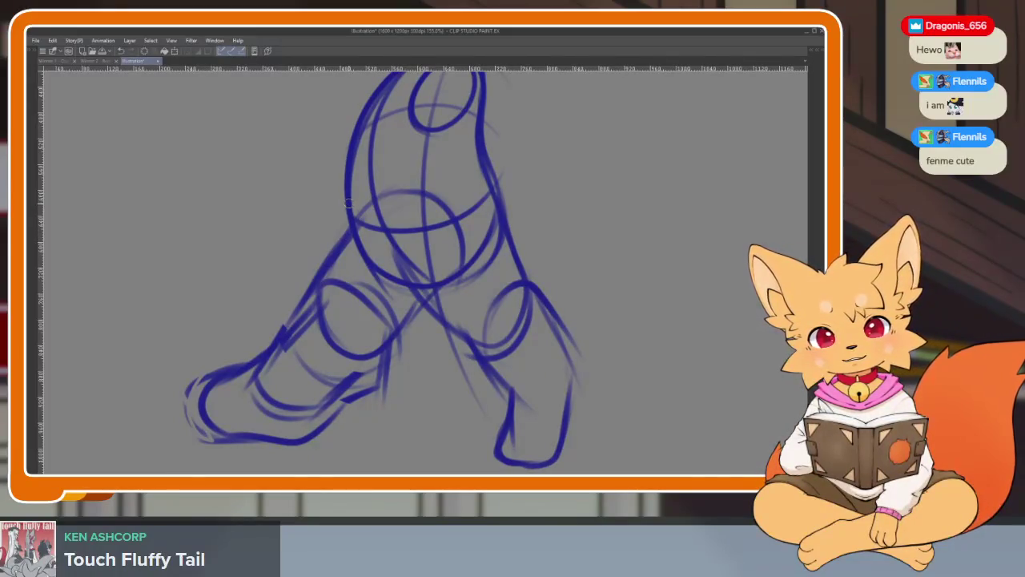
{"action": "key", "text": "Tab"}
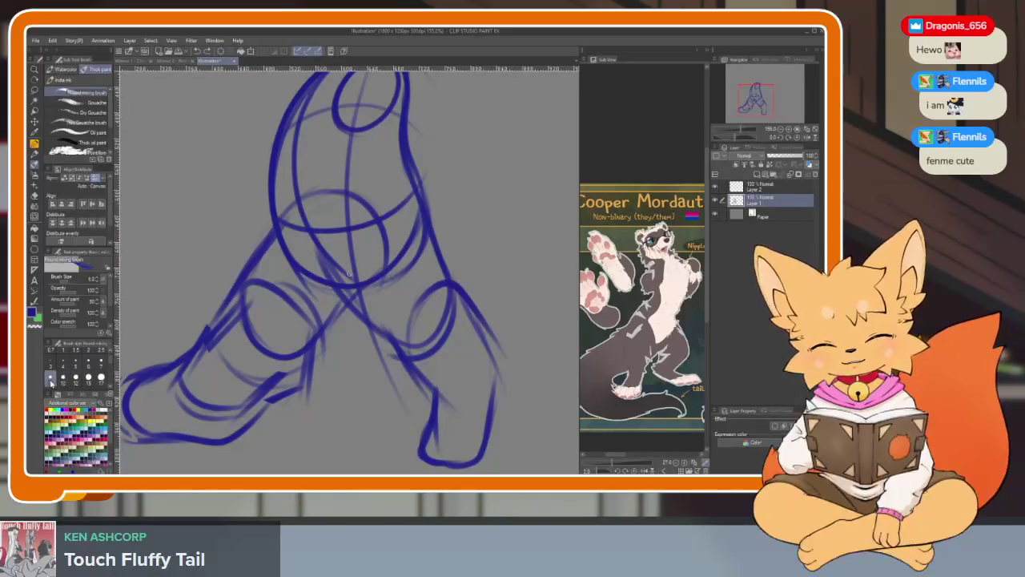
{"action": "key", "text": "Tab"}
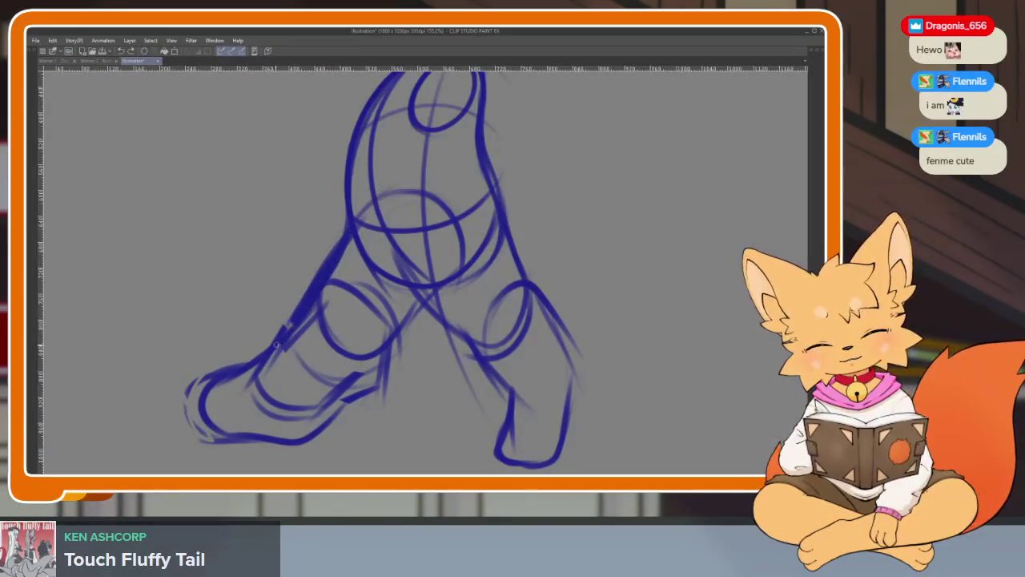
Erase the lower-left foot and leg plus the middle leg and waist lines.
{"action": "left_click_drag", "start_coordinate": [218, 447], "coordinate": [432, 313]}
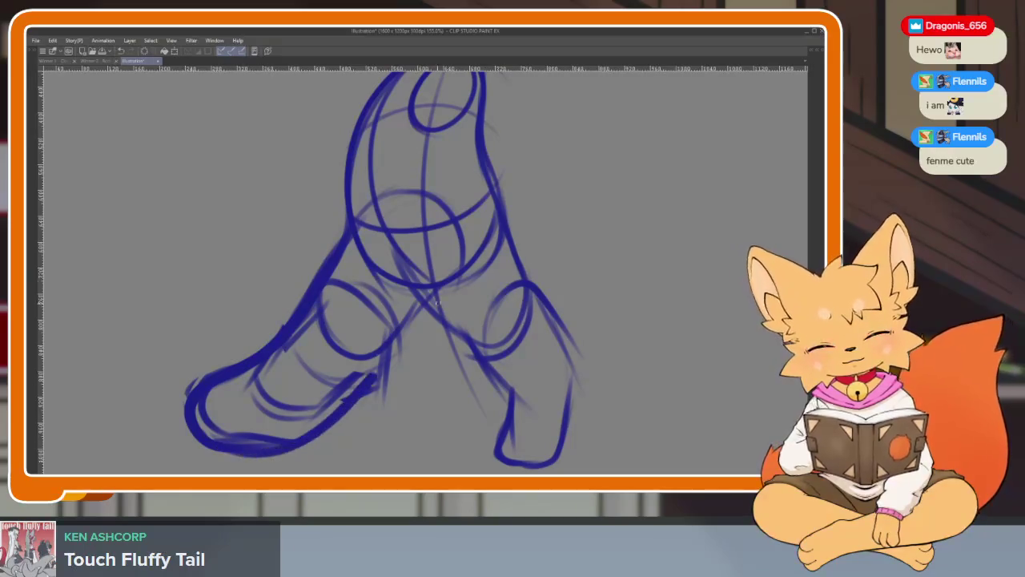
{"action": "scroll", "coordinate": [432, 313], "scroll_direction": "down", "scroll_amount": 2}
{"action": "key", "text": "ctrl+z"}
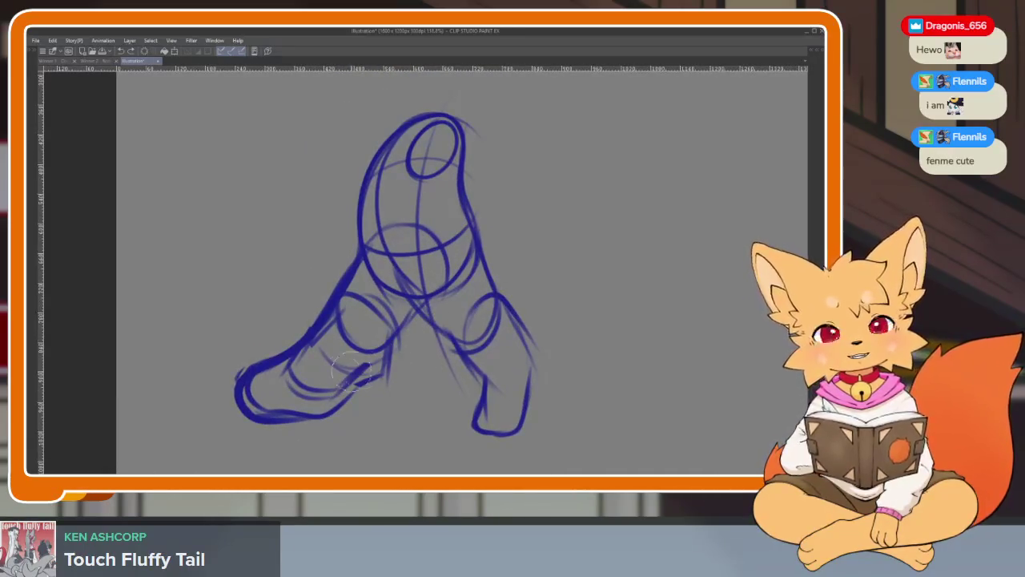
{"action": "mouse_move", "coordinate": [348, 372]}
{"action": "left_mouse_down"}
{"action": "mouse_move", "coordinate": [275, 339]}
{"action": "mouse_move", "coordinate": [332, 270]}
{"action": "mouse_move", "coordinate": [365, 375]}
{"action": "mouse_move", "coordinate": [362, 320]}
{"action": "mouse_move", "coordinate": [456, 304]}
{"action": "left_mouse_up"}
{"action": "left_click_drag", "start_coordinate": [344, 339], "coordinate": [319, 417]}
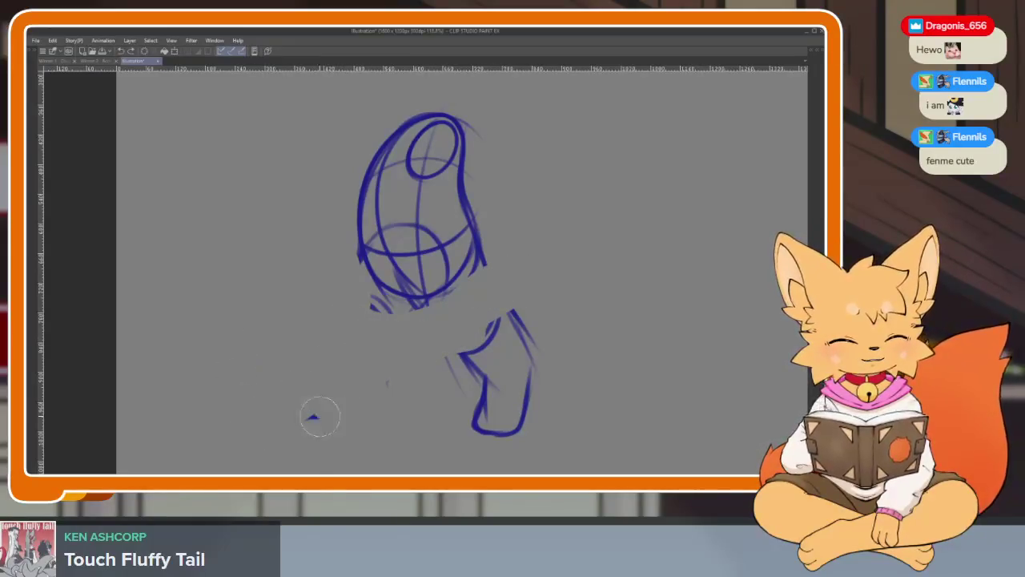
Erase the remaining right foot, then draw one long blue curve from the torso down-right.
{"action": "left_click_drag", "start_coordinate": [497, 309], "coordinate": [533, 305]}
{"action": "left_click_drag", "start_coordinate": [481, 376], "coordinate": [522, 425]}
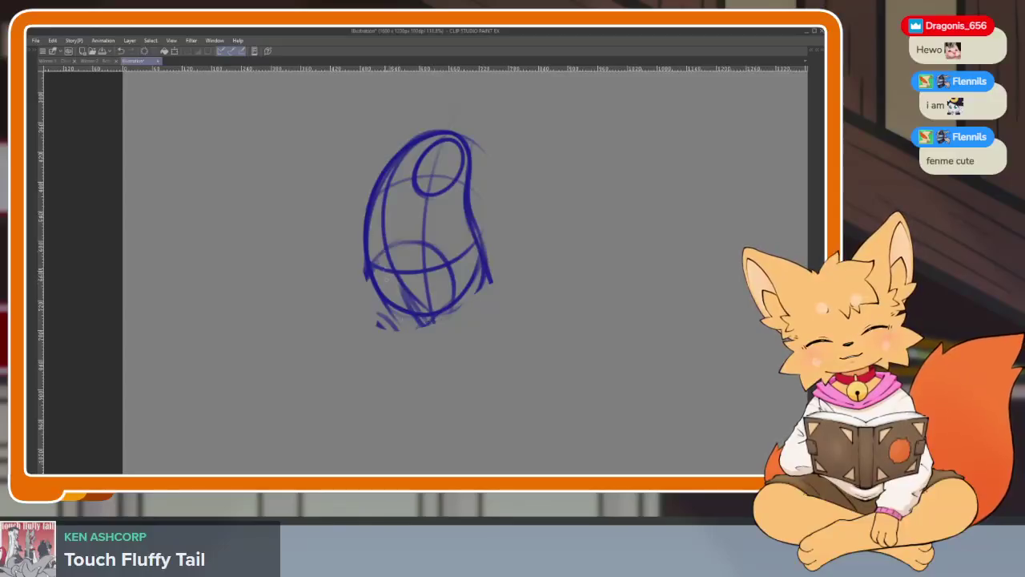
{"action": "left_click_drag", "start_coordinate": [396, 265], "coordinate": [500, 396]}
{"action": "key", "text": "ctrl+z"}
{"action": "left_click_drag", "start_coordinate": [398, 258], "coordinate": [493, 431]}
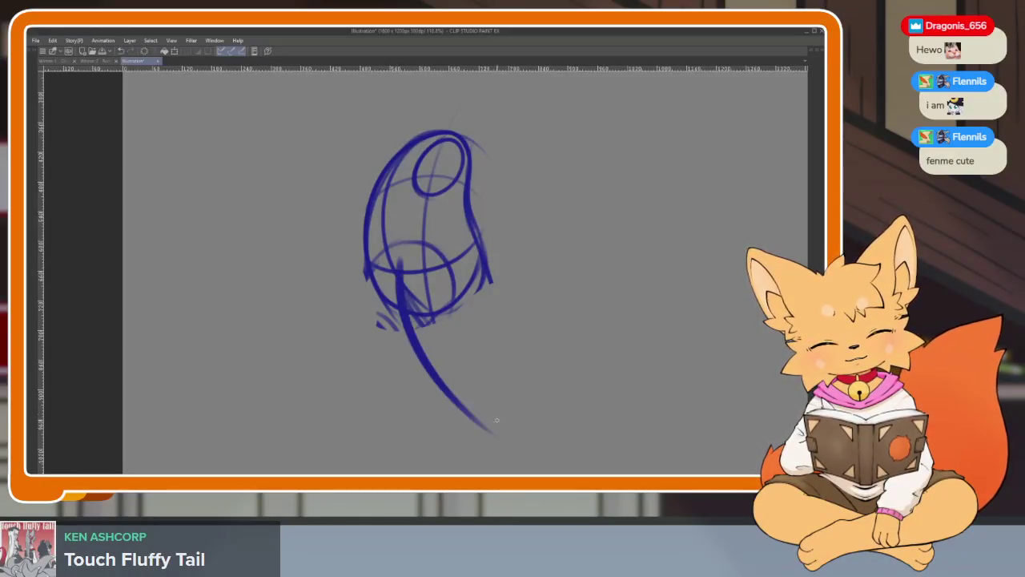
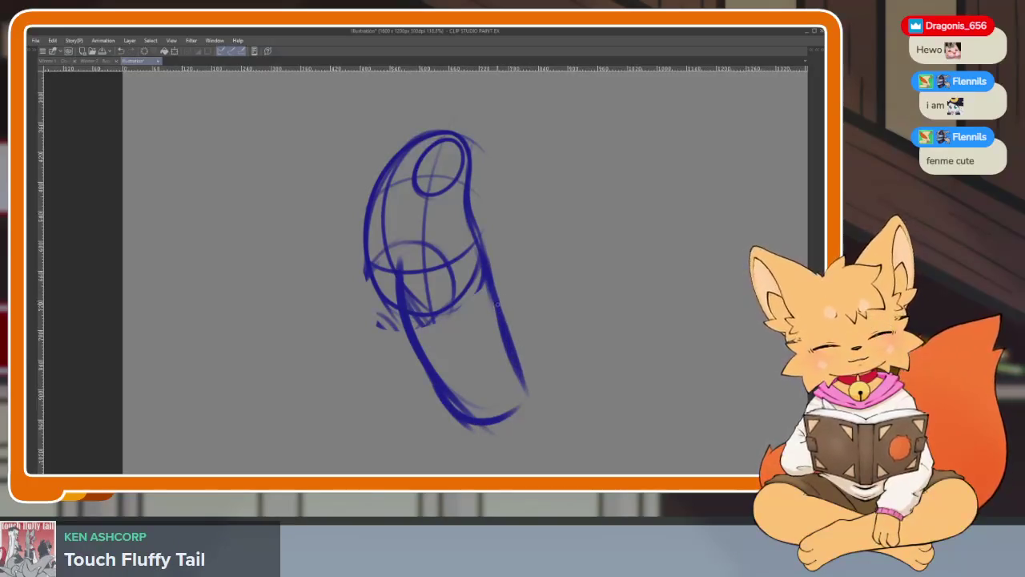
Pan and zoom around the blue torso, then sweep a curved second-leg stroke to the left.
{"action": "left_click_drag", "start_coordinate": [386, 372], "coordinate": [406, 388]}
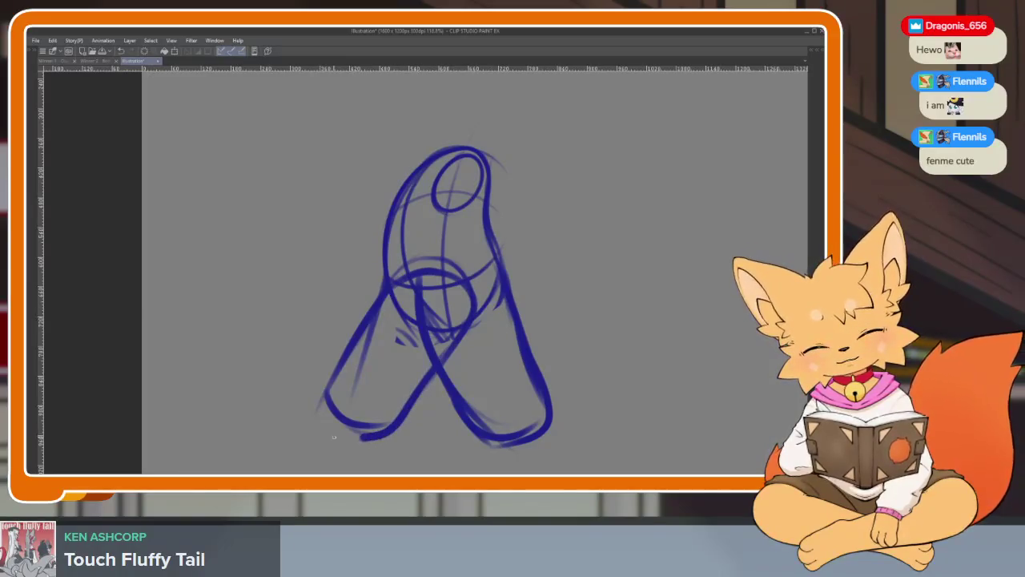
{"action": "scroll", "coordinate": [461, 363], "scroll_direction": "up", "scroll_amount": 2}
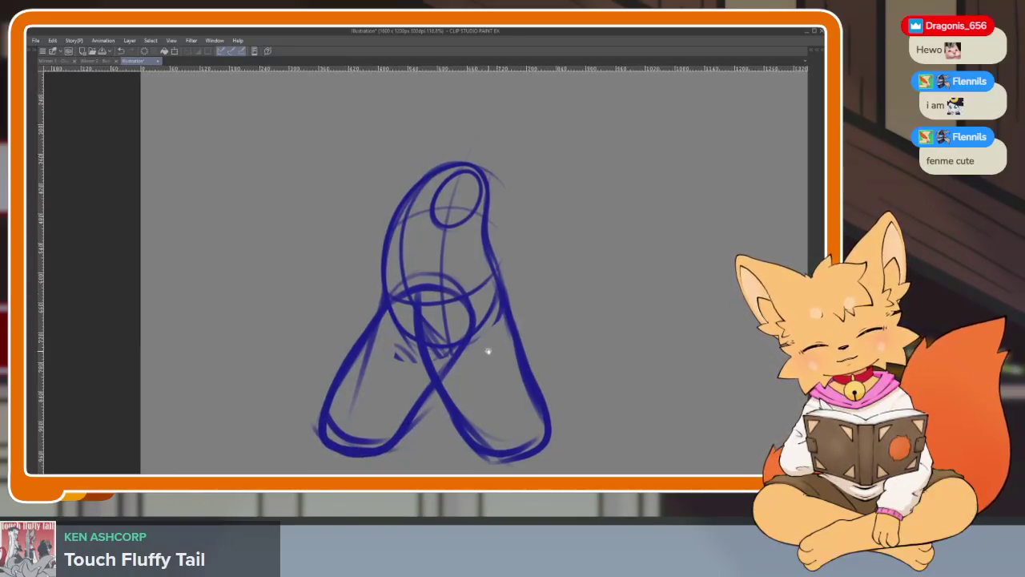
{"action": "scroll", "coordinate": [465, 357], "scroll_direction": "up", "scroll_amount": 3}
{"action": "scroll", "coordinate": [468, 350], "scroll_direction": "down", "scroll_amount": 2}
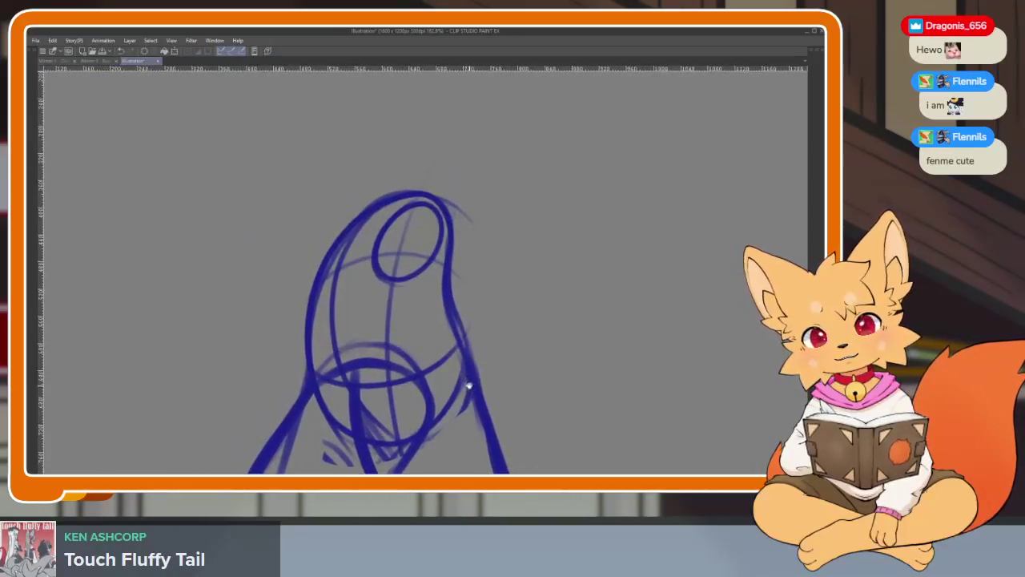
{"action": "scroll", "coordinate": [457, 359], "scroll_direction": "down", "scroll_amount": 1}
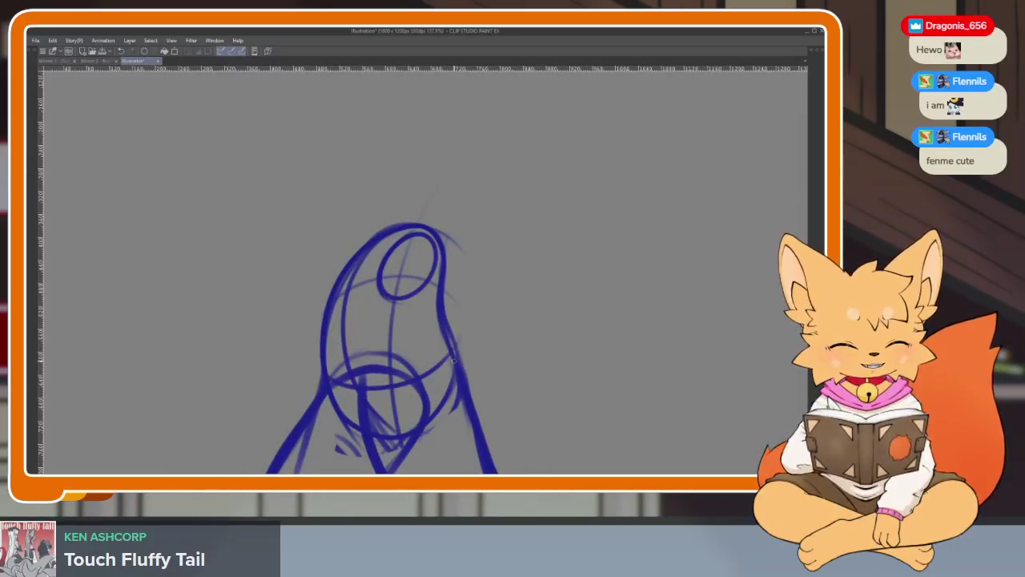
{"action": "scroll", "coordinate": [456, 352], "scroll_direction": "down", "scroll_amount": 1}
{"action": "scroll", "coordinate": [477, 364], "scroll_direction": "up", "scroll_amount": 2}
{"action": "scroll", "coordinate": [469, 353], "scroll_direction": "down", "scroll_amount": 1}
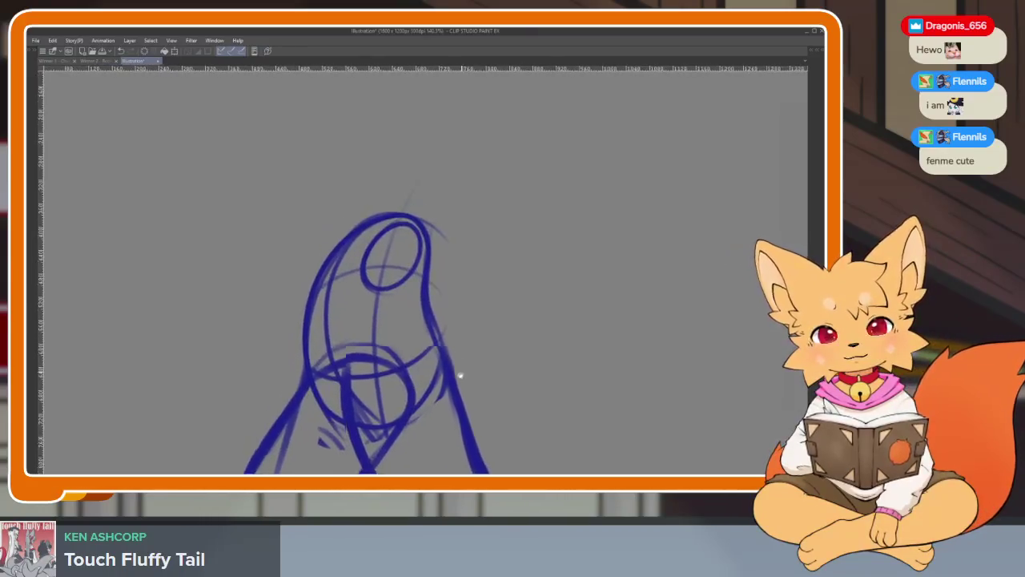
{"action": "scroll", "coordinate": [458, 373], "scroll_direction": "down", "scroll_amount": 2}
{"action": "scroll", "coordinate": [434, 378], "scroll_direction": "up", "scroll_amount": 2}
{"action": "scroll", "coordinate": [440, 393], "scroll_direction": "down", "scroll_amount": 1}
{"action": "scroll", "coordinate": [429, 398], "scroll_direction": "up", "scroll_amount": 1}
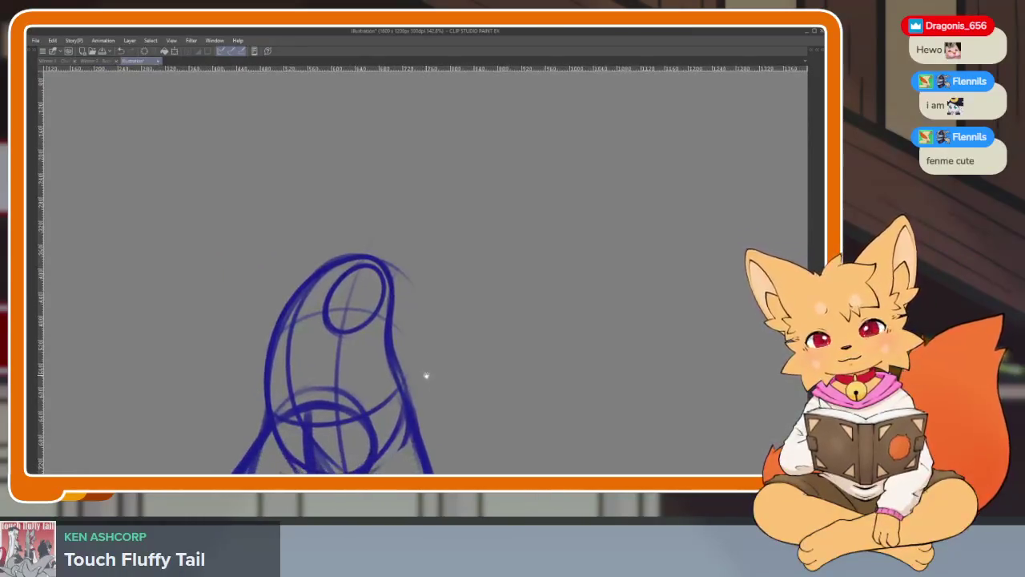
{"action": "scroll", "coordinate": [430, 382], "scroll_direction": "up", "scroll_amount": 1}
{"action": "scroll", "coordinate": [400, 345], "scroll_direction": "down", "scroll_amount": 1}
{"action": "scroll", "coordinate": [369, 288], "scroll_direction": "up", "scroll_amount": 1}
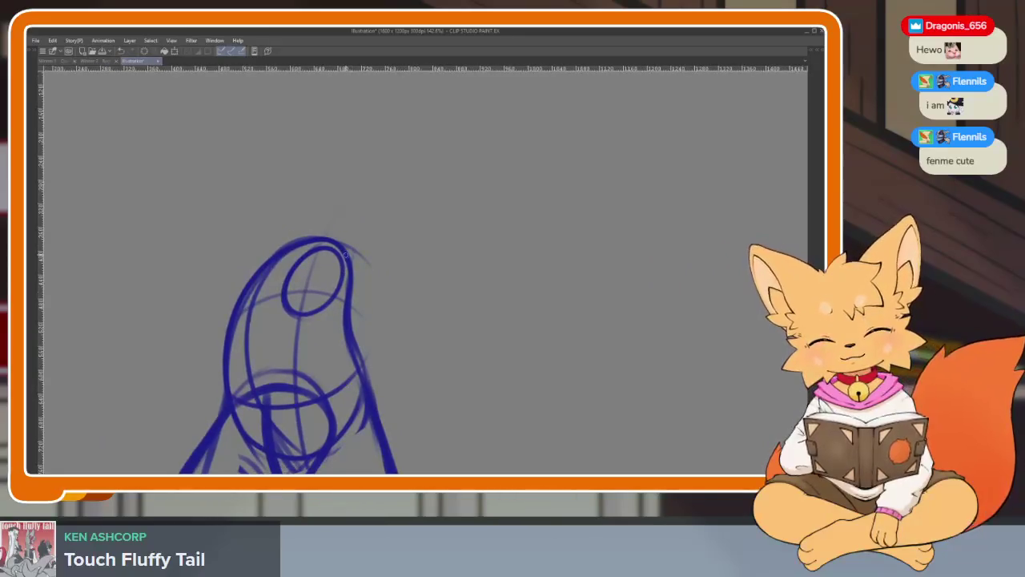
{"action": "mouse_move", "coordinate": [348, 267]}
{"action": "left_mouse_down"}
{"action": "mouse_move", "coordinate": [364, 272]}
{"action": "mouse_move", "coordinate": [415, 174]}
{"action": "mouse_move", "coordinate": [389, 286]}
{"action": "mouse_move", "coordinate": [338, 239]}
{"action": "left_mouse_up"}
{"action": "scroll", "coordinate": [341, 255], "scroll_direction": "up", "scroll_amount": 2}
{"action": "mouse_move", "coordinate": [366, 289]}
{"action": "left_mouse_down"}
{"action": "mouse_move", "coordinate": [464, 261]}
{"action": "mouse_move", "coordinate": [493, 270]}
{"action": "left_mouse_up"}
Draw the long arm loop reaching left from the torso, reinforcing its diagonal and lower edge.
{"action": "left_click_drag", "start_coordinate": [433, 229], "coordinate": [222, 320]}
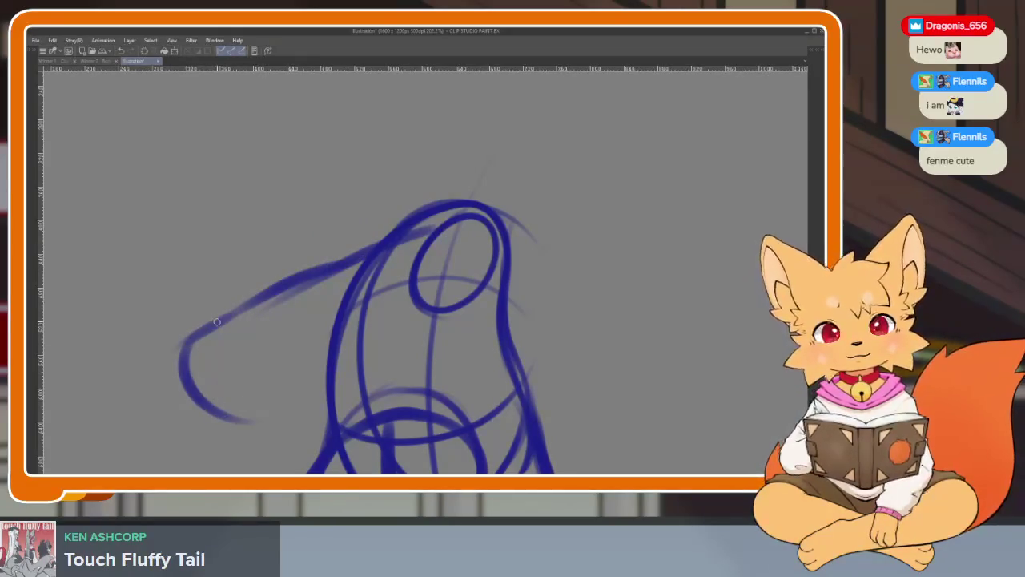
{"action": "mouse_move", "coordinate": [335, 271]}
{"action": "left_mouse_down"}
{"action": "mouse_move", "coordinate": [189, 343]}
{"action": "mouse_move", "coordinate": [239, 417]}
{"action": "mouse_move", "coordinate": [358, 367]}
{"action": "left_mouse_up"}
{"action": "mouse_move", "coordinate": [261, 420]}
{"action": "left_mouse_down"}
{"action": "mouse_move", "coordinate": [371, 368]}
{"action": "mouse_move", "coordinate": [456, 225]}
{"action": "left_mouse_up"}
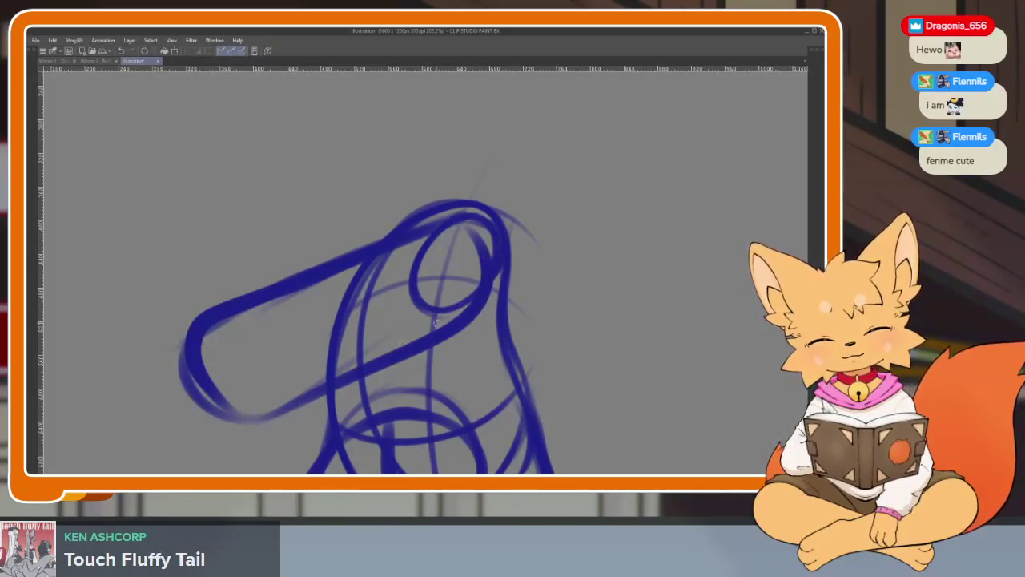
{"action": "mouse_move", "coordinate": [479, 280]}
{"action": "left_mouse_down"}
{"action": "mouse_move", "coordinate": [392, 349]}
{"action": "mouse_move", "coordinate": [210, 422]}
{"action": "mouse_move", "coordinate": [204, 336]}
{"action": "left_mouse_up"}
{"action": "left_click_drag", "start_coordinate": [434, 245], "coordinate": [373, 270]}
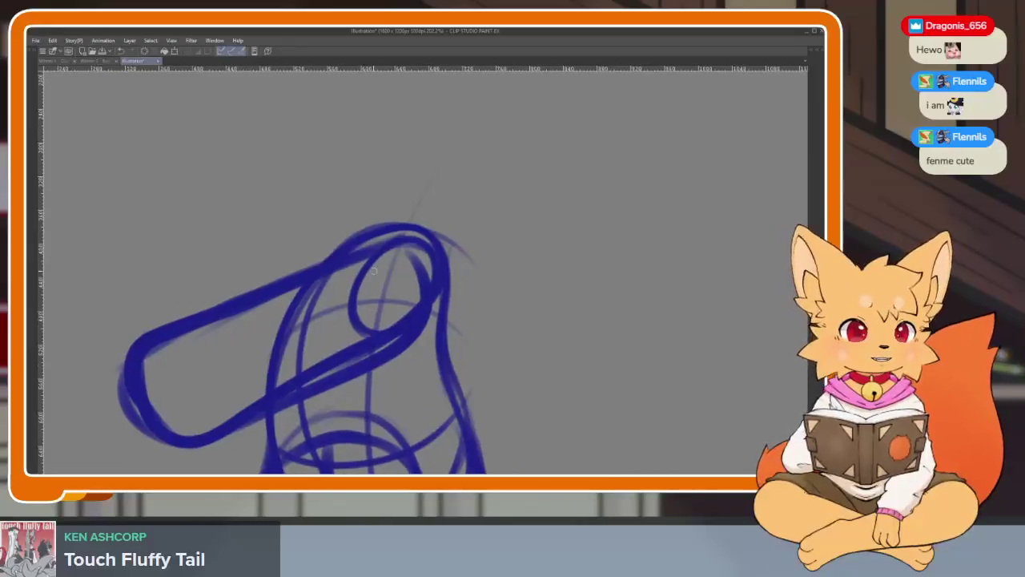
Sweep a long stroke down the torso's right side with a short accent and a dab by the arm.
{"action": "left_click_drag", "start_coordinate": [429, 240], "coordinate": [561, 444]}
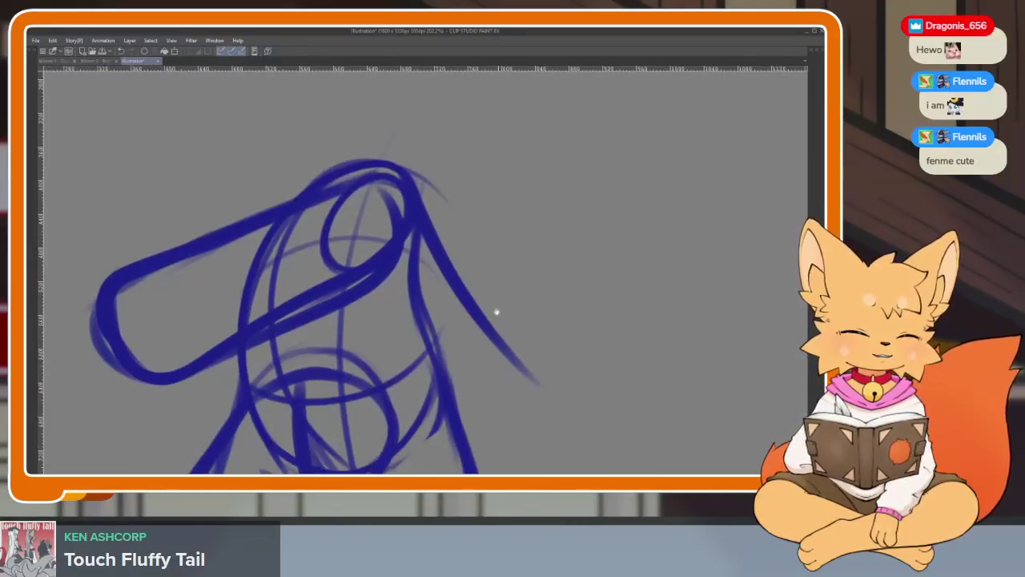
{"action": "left_click_drag", "start_coordinate": [549, 337], "coordinate": [488, 448]}
{"action": "scroll", "coordinate": [521, 376], "scroll_direction": "down", "scroll_amount": 5}
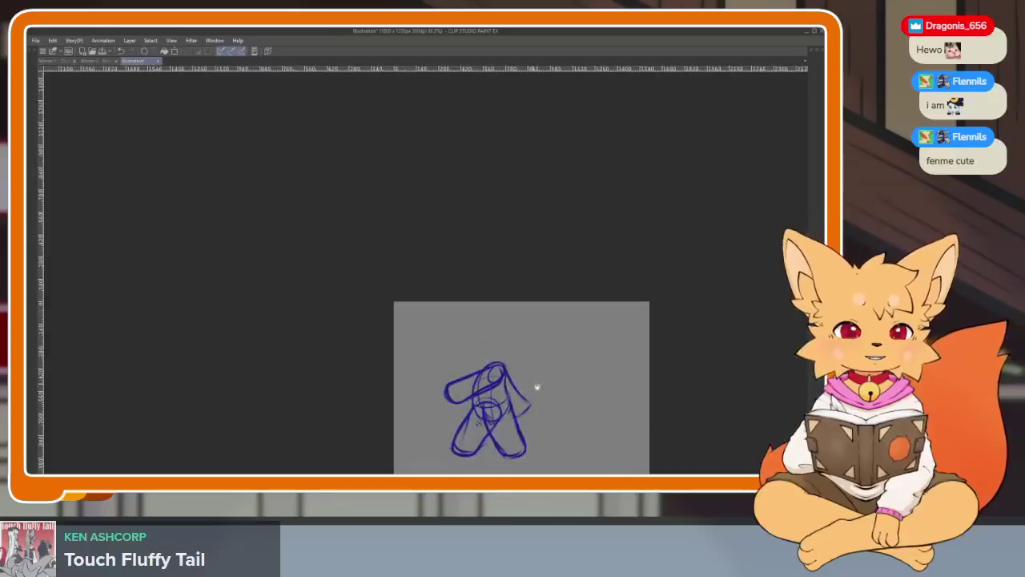
{"action": "scroll", "coordinate": [522, 379], "scroll_direction": "up", "scroll_amount": 3}
{"action": "scroll", "coordinate": [522, 379], "scroll_direction": "down", "scroll_amount": 2}
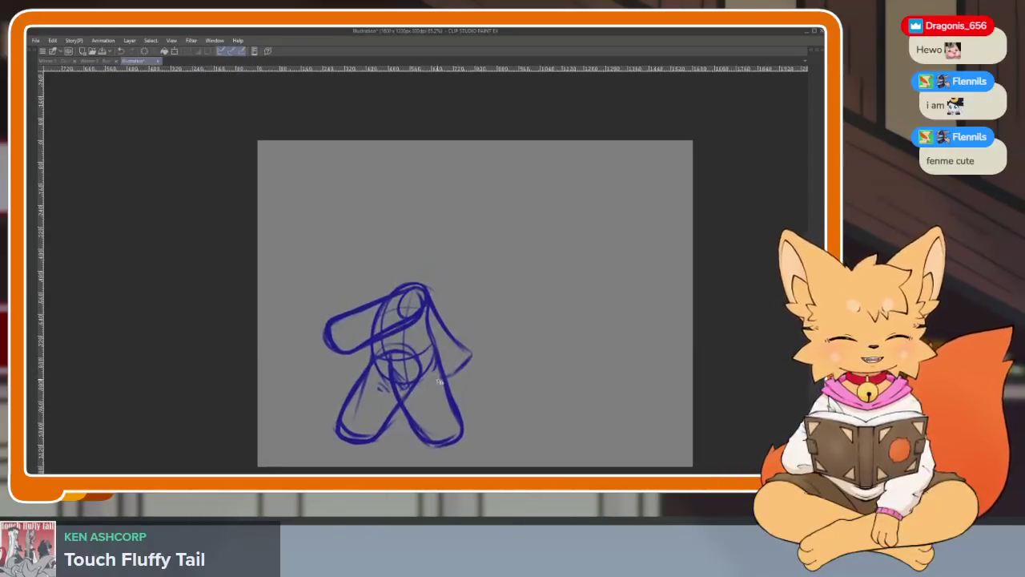
{"action": "scroll", "coordinate": [439, 351], "scroll_direction": "up", "scroll_amount": 5}
{"action": "scroll", "coordinate": [439, 351], "scroll_direction": "down", "scroll_amount": 2}
{"action": "left_click_drag", "start_coordinate": [346, 361], "coordinate": [360, 370]}
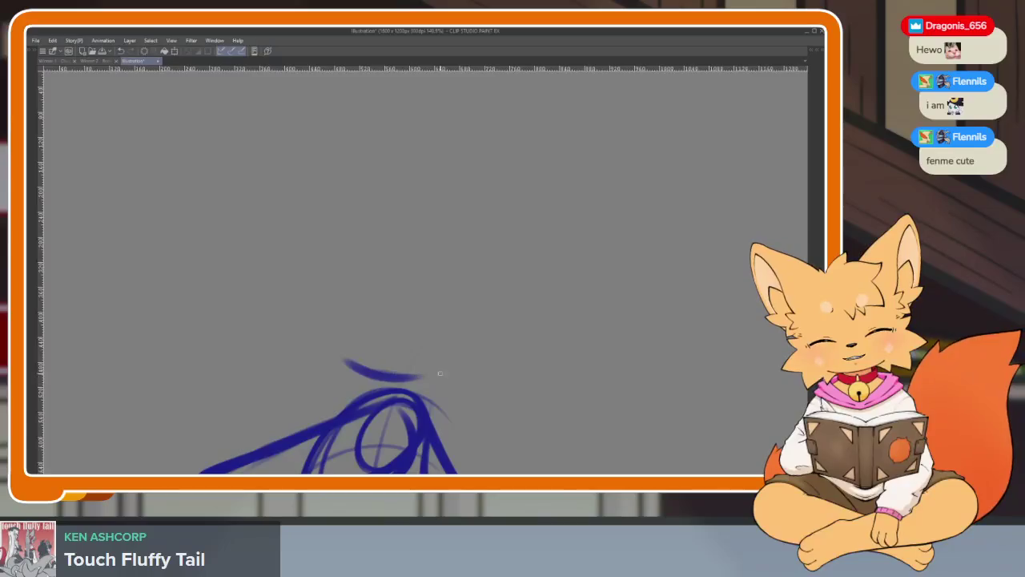
Draw a large circle for the head above the body.
{"action": "key", "text": "Tab"}
{"action": "key", "text": "Tab"}
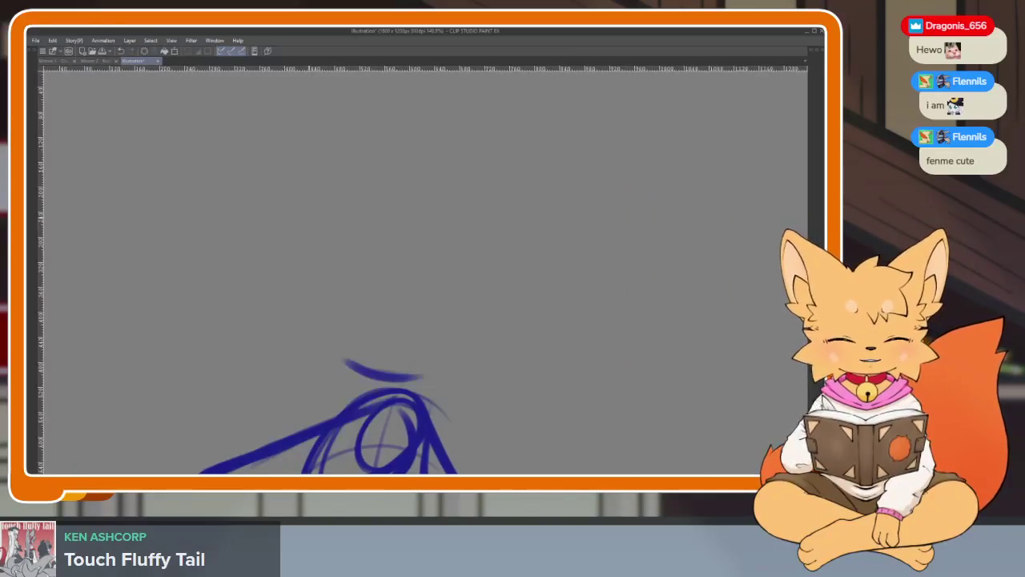
{"action": "left_click_drag", "start_coordinate": [305, 179], "coordinate": [298, 186]}
{"action": "scroll", "coordinate": [556, 335], "scroll_direction": "down", "scroll_amount": 6}
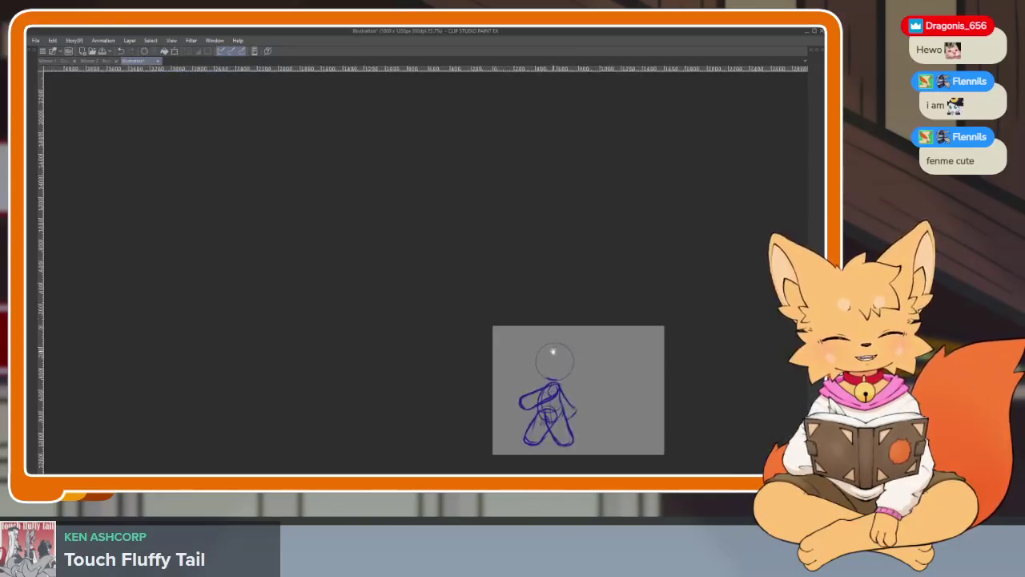
{"action": "scroll", "coordinate": [555, 335], "scroll_direction": "up", "scroll_amount": 6}
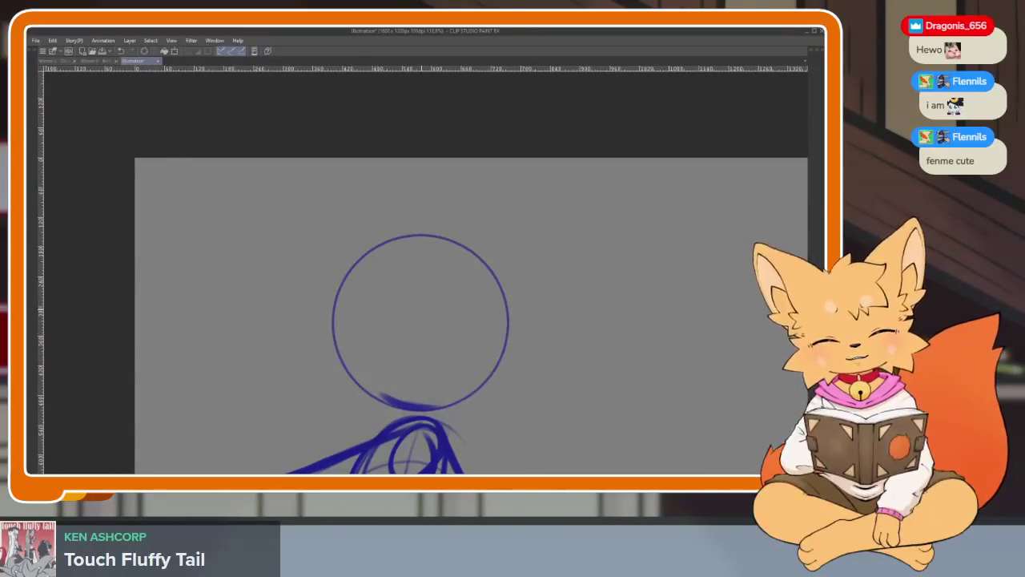
{"action": "key", "text": "Tab"}
{"action": "key", "text": "Tab"}
Lasso-select the head circle and transform it smaller and lower onto the shoulders.
{"action": "left_click_drag", "start_coordinate": [373, 193], "coordinate": [331, 366]}
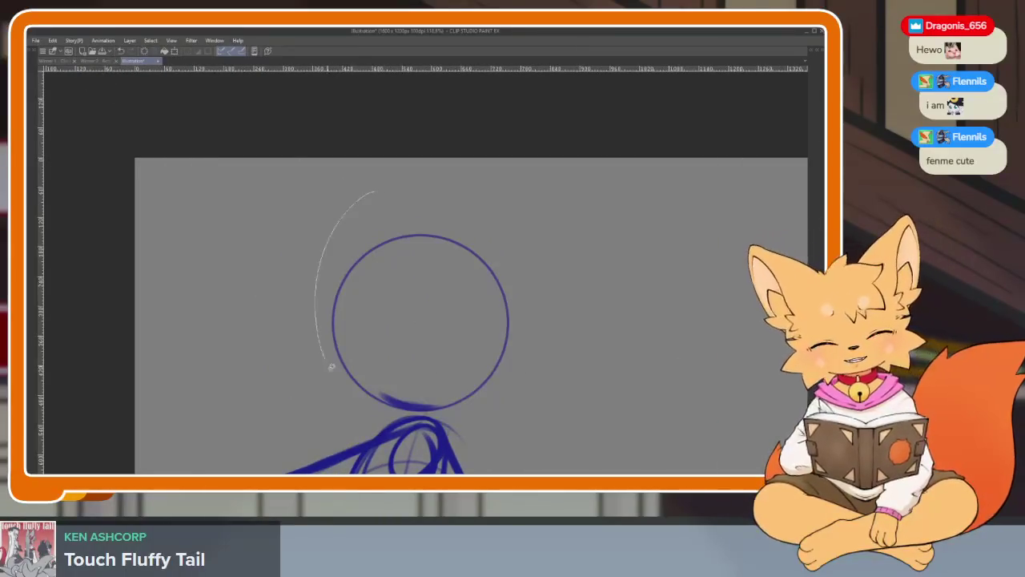
{"action": "left_click_drag", "start_coordinate": [353, 202], "coordinate": [356, 200]}
{"action": "scroll", "coordinate": [543, 302], "scroll_direction": "down", "scroll_amount": 3}
{"action": "scroll", "coordinate": [539, 264], "scroll_direction": "up", "scroll_amount": 2}
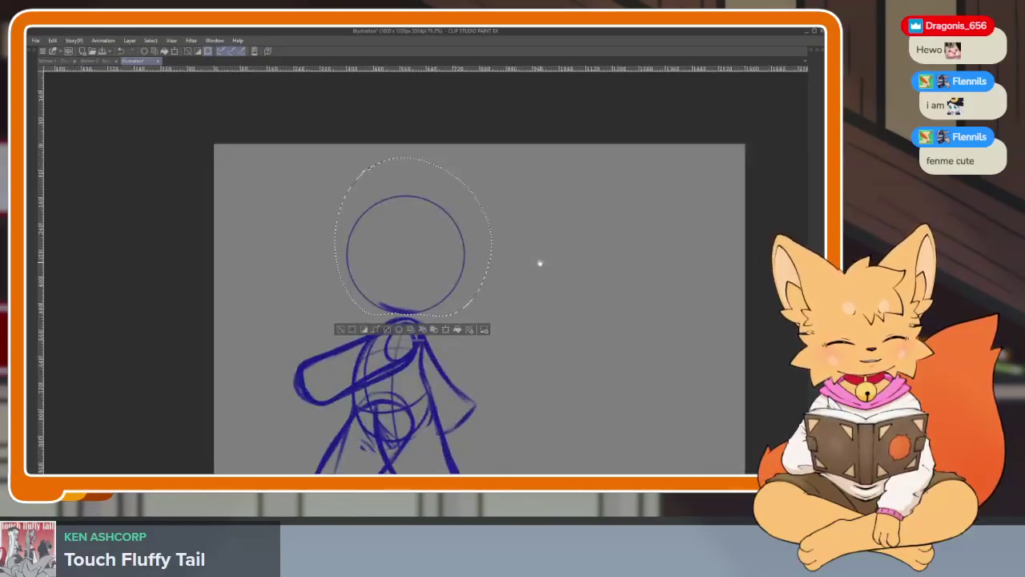
{"action": "key", "text": "ctrl+t"}
{"action": "left_click_drag", "start_coordinate": [478, 193], "coordinate": [451, 215]}
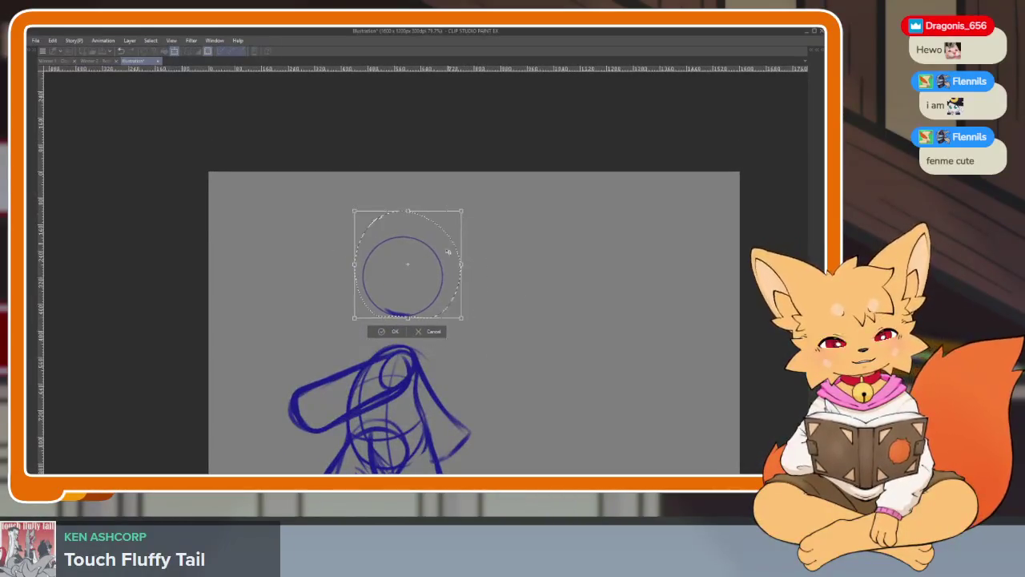
{"action": "left_click_drag", "start_coordinate": [427, 291], "coordinate": [422, 304]}
{"action": "left_click_drag", "start_coordinate": [455, 231], "coordinate": [456, 229]}
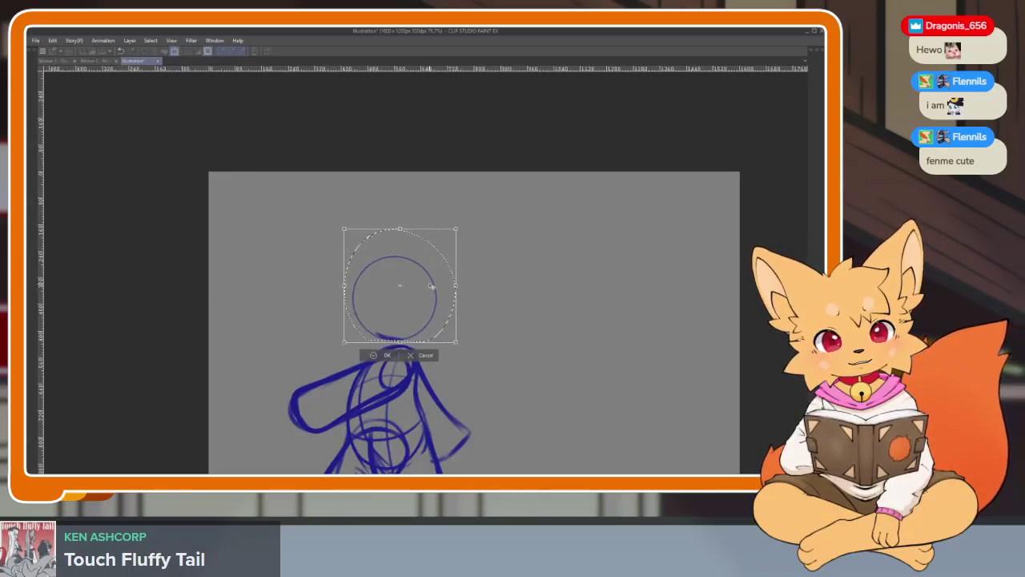
{"action": "key", "text": "Return"}
{"action": "key", "text": "ctrl+d"}
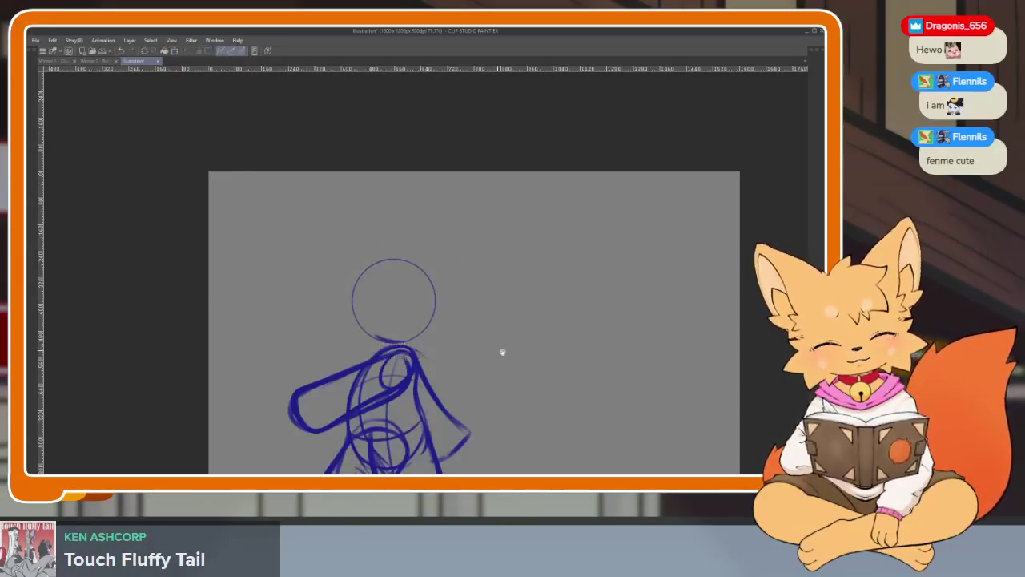
Undo the faint stray stroke left inside the head.
{"action": "scroll", "coordinate": [520, 332], "scroll_direction": "down", "scroll_amount": 2}
{"action": "scroll", "coordinate": [480, 289], "scroll_direction": "up", "scroll_amount": 3}
{"action": "scroll", "coordinate": [423, 240], "scroll_direction": "up", "scroll_amount": 2}
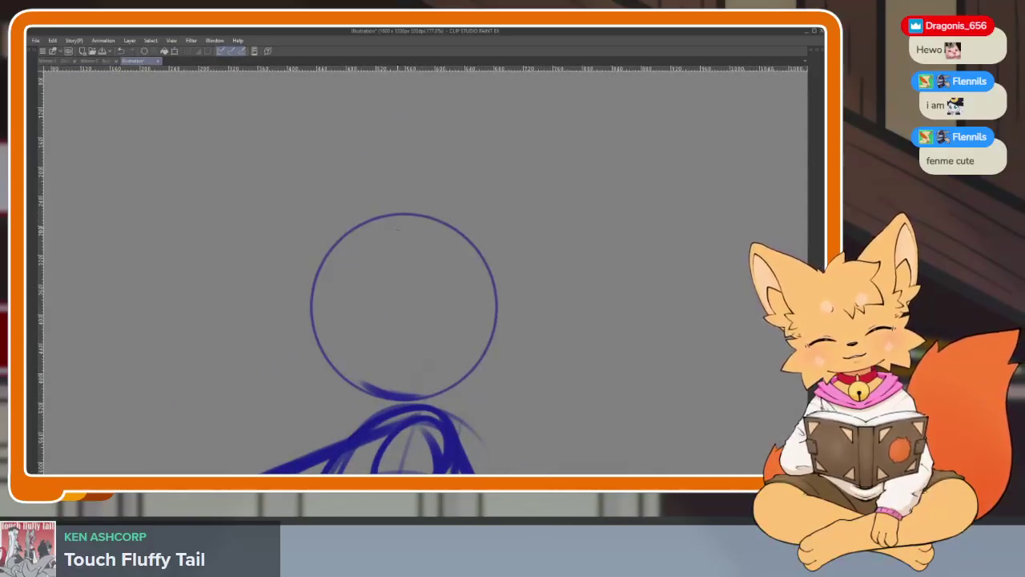
{"action": "key", "text": "ctrl+z"}
Add a centre line and cross curves to the head, reinforcing its left side and bottom.
{"action": "left_click_drag", "start_coordinate": [437, 204], "coordinate": [374, 394]}
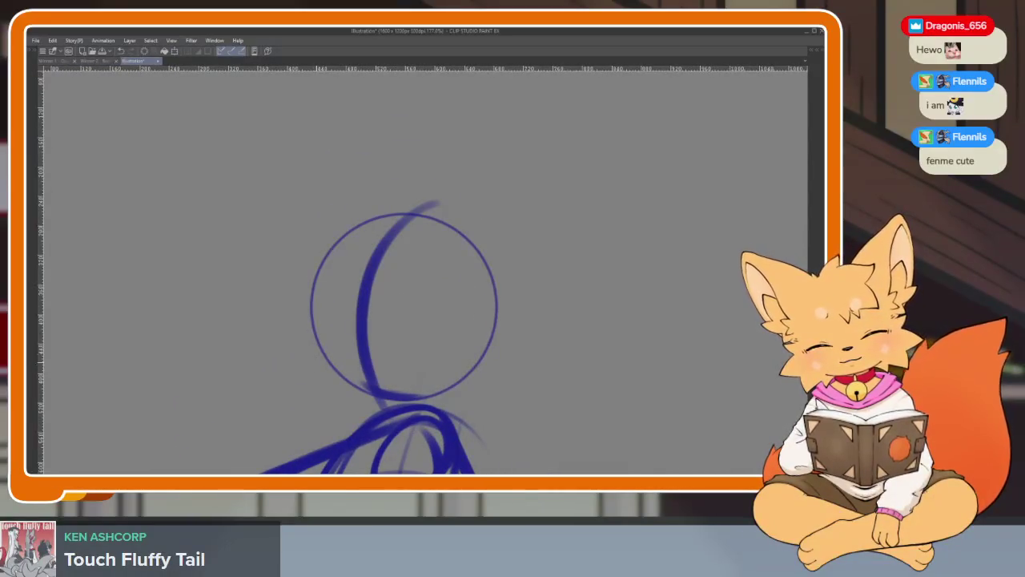
{"action": "left_click_drag", "start_coordinate": [310, 375], "coordinate": [505, 341]}
{"action": "left_click_drag", "start_coordinate": [302, 294], "coordinate": [507, 292]}
{"action": "scroll", "coordinate": [381, 310], "scroll_direction": "up", "scroll_amount": 2}
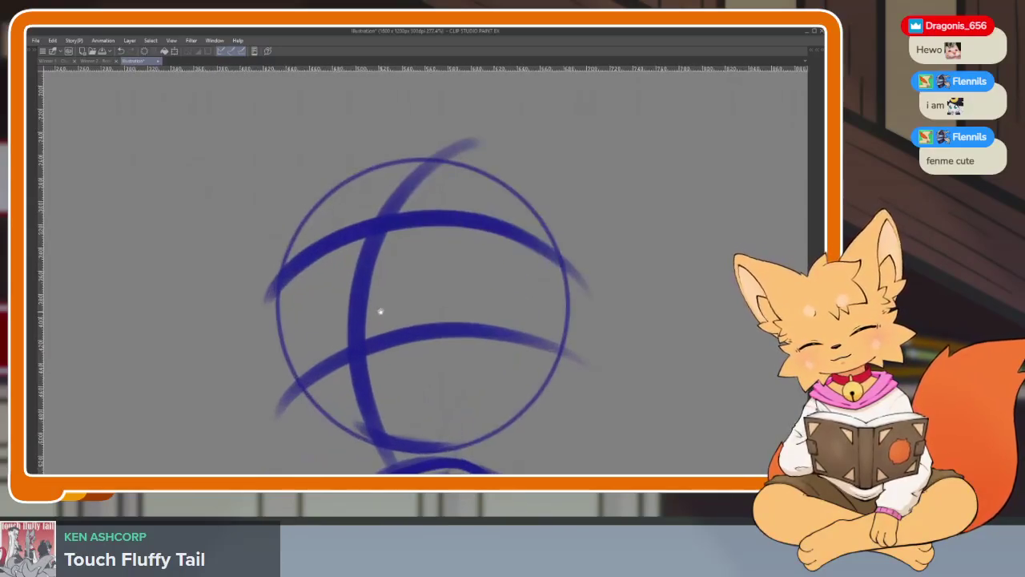
{"action": "mouse_move", "coordinate": [303, 227]}
{"action": "left_mouse_down"}
{"action": "mouse_move", "coordinate": [304, 372]}
{"action": "mouse_move", "coordinate": [283, 396]}
{"action": "mouse_move", "coordinate": [301, 405]}
{"action": "left_mouse_up"}
{"action": "left_click_drag", "start_coordinate": [405, 459], "coordinate": [500, 453]}
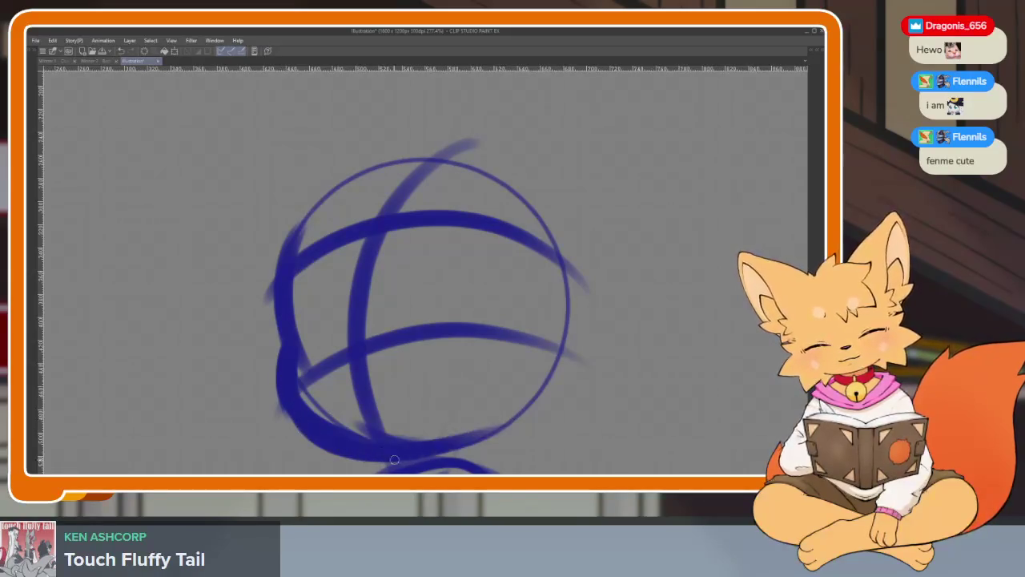
{"action": "mouse_move", "coordinate": [437, 457]}
{"action": "left_mouse_down"}
{"action": "mouse_move", "coordinate": [570, 272]}
{"action": "mouse_move", "coordinate": [549, 364]}
{"action": "left_mouse_up"}
Sketch the muzzle oval, two eye ovals and a loop on the head's left.
{"action": "scroll", "coordinate": [527, 346], "scroll_direction": "down", "scroll_amount": 1}
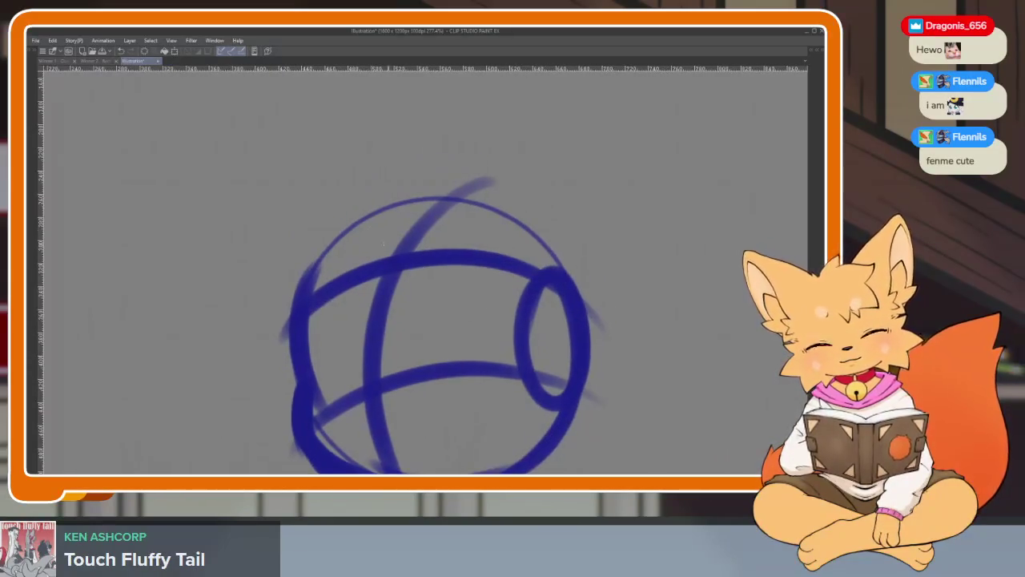
{"action": "scroll", "coordinate": [516, 247], "scroll_direction": "down", "scroll_amount": 3}
{"action": "scroll", "coordinate": [517, 247], "scroll_direction": "up", "scroll_amount": 3}
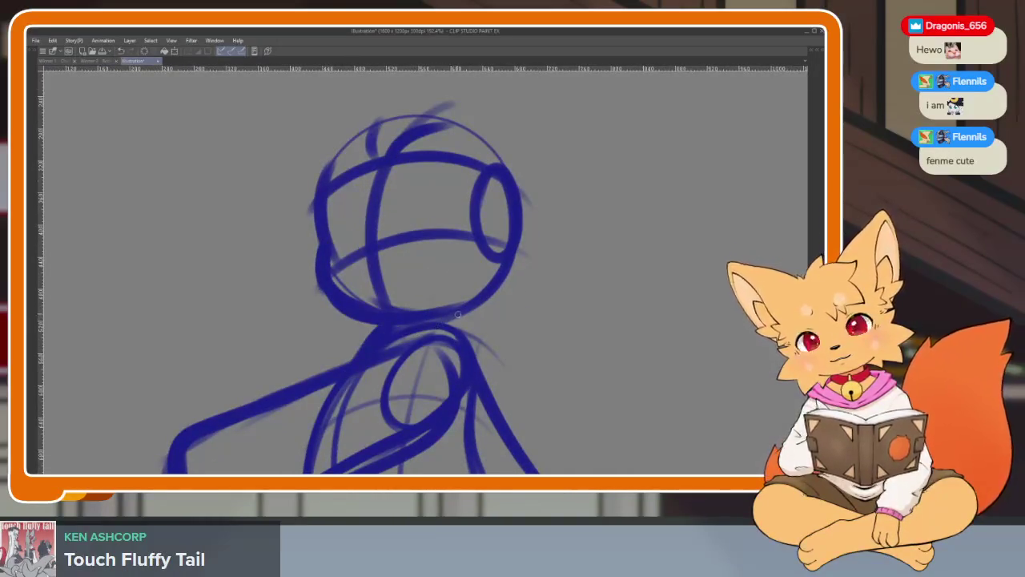
{"action": "scroll", "coordinate": [358, 333], "scroll_direction": "up", "scroll_amount": 3}
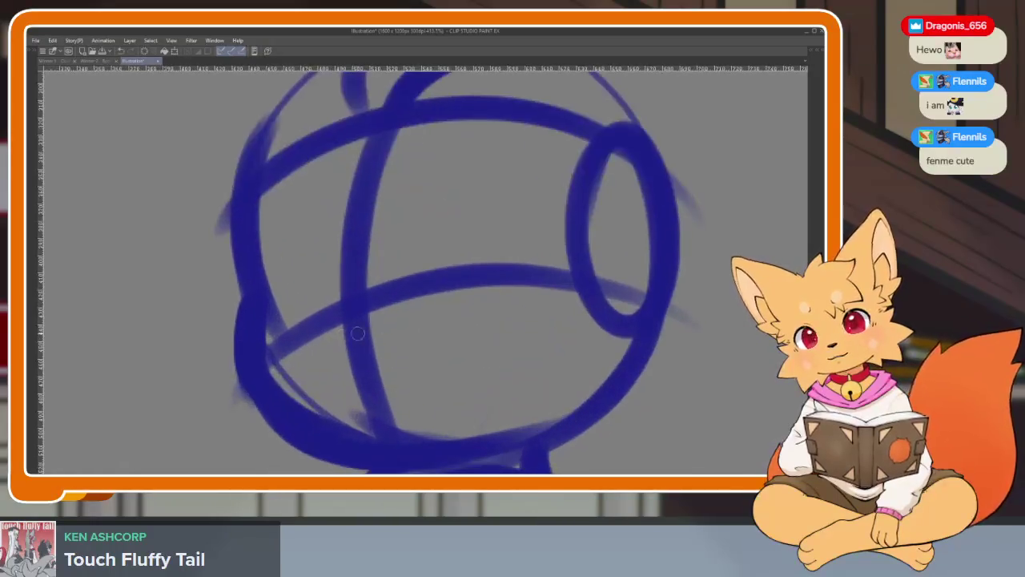
{"action": "left_click_drag", "start_coordinate": [301, 333], "coordinate": [302, 428]}
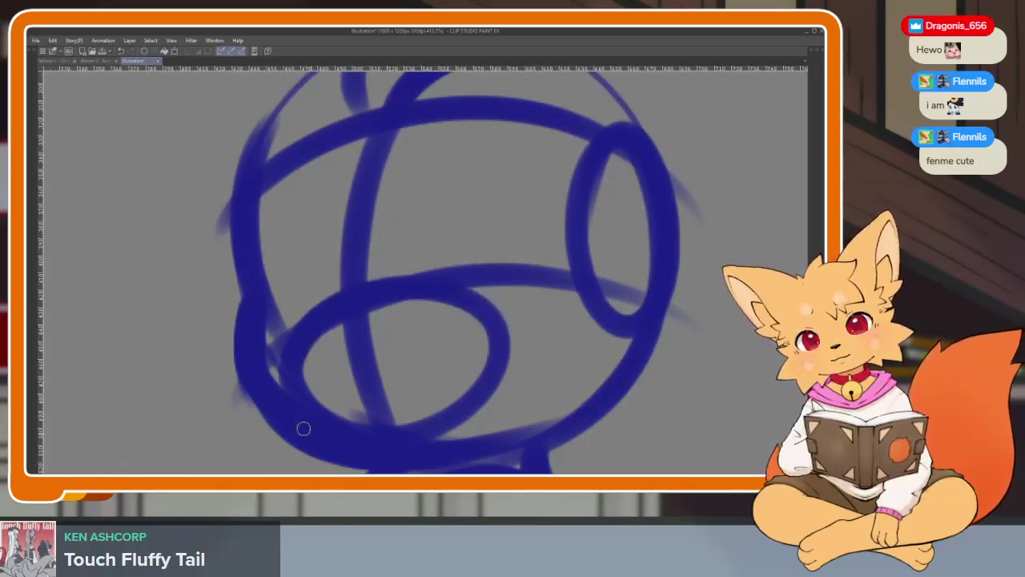
{"action": "mouse_move", "coordinate": [410, 336]}
{"action": "left_mouse_down"}
{"action": "mouse_move", "coordinate": [509, 240]}
{"action": "mouse_move", "coordinate": [497, 370]}
{"action": "left_mouse_up"}
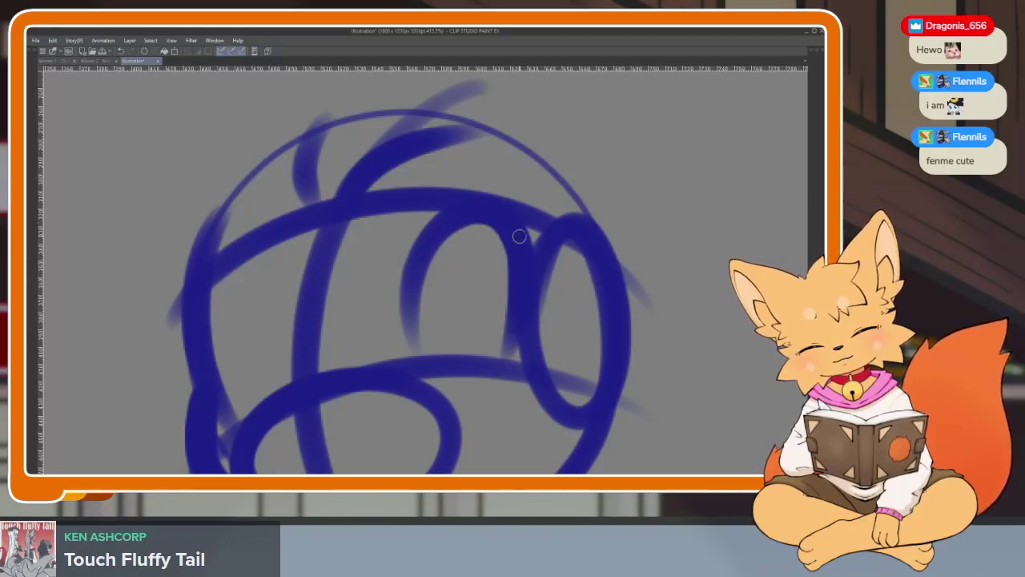
{"action": "left_click_drag", "start_coordinate": [498, 231], "coordinate": [432, 382]}
{"action": "left_click_drag", "start_coordinate": [262, 420], "coordinate": [193, 401]}
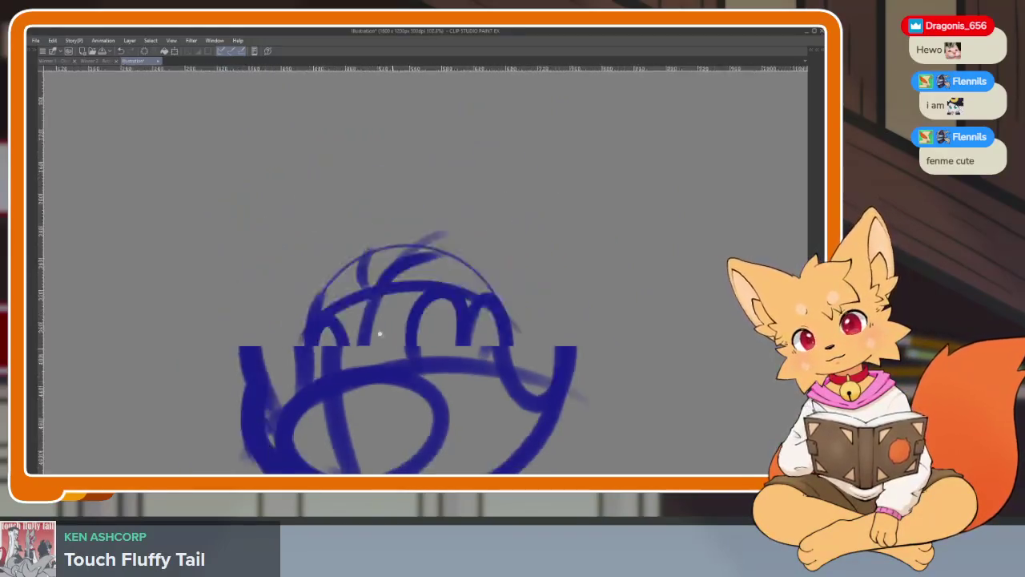
{"action": "scroll", "coordinate": [385, 361], "scroll_direction": "down", "scroll_amount": 3}
{"action": "scroll", "coordinate": [401, 350], "scroll_direction": "up", "scroll_amount": 2}
{"action": "key", "text": "Tab"}
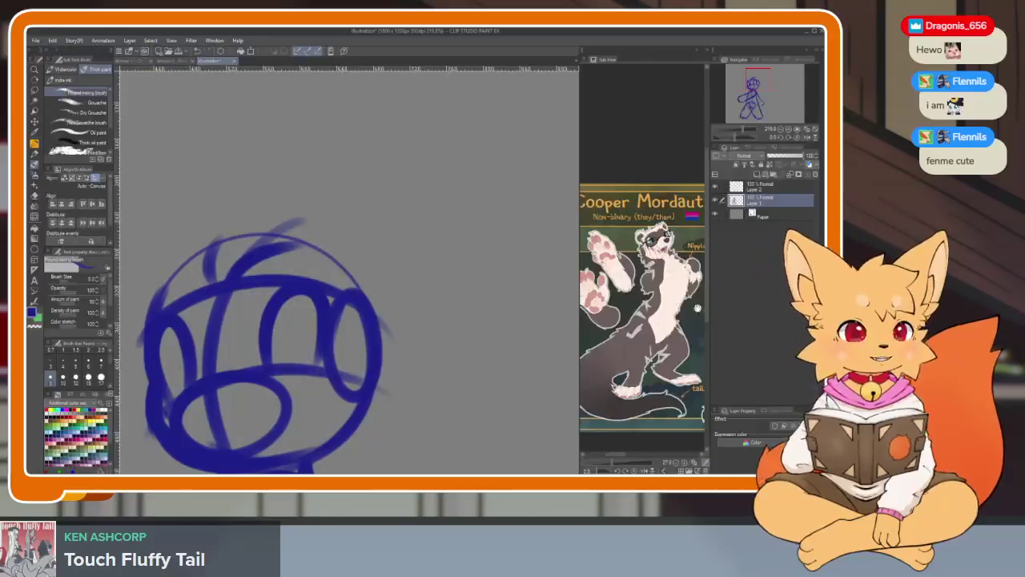
Draw the right pointed ear from the head top, redoing the curve until it fits.
{"action": "key", "text": "Tab"}
{"action": "left_click_drag", "start_coordinate": [324, 277], "coordinate": [489, 209]}
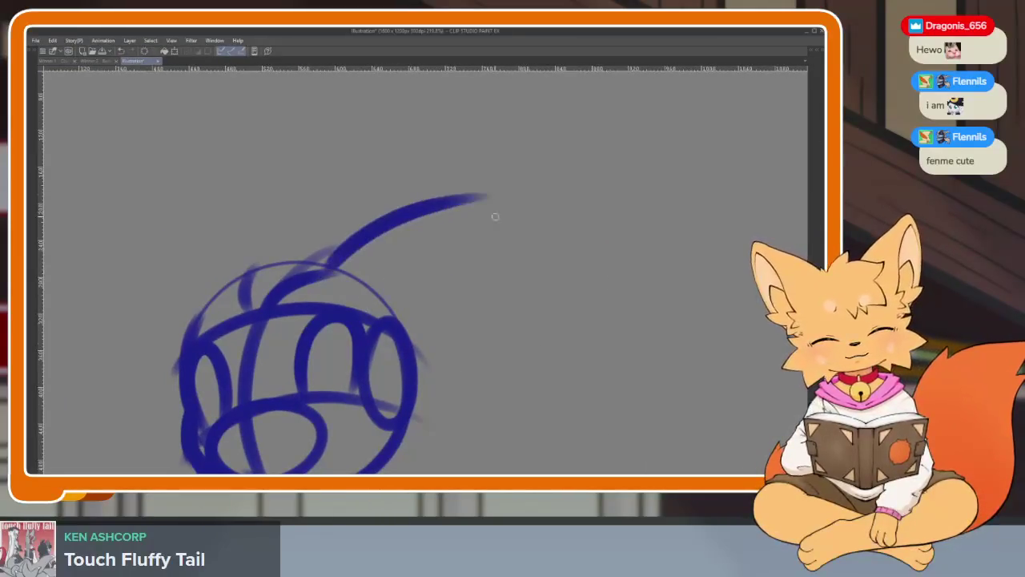
{"action": "key", "text": "ctrl+z"}
{"action": "mouse_move", "coordinate": [328, 268]}
{"action": "left_mouse_down"}
{"action": "mouse_move", "coordinate": [481, 210]}
{"action": "mouse_move", "coordinate": [502, 214]}
{"action": "mouse_move", "coordinate": [428, 390]}
{"action": "left_mouse_up"}
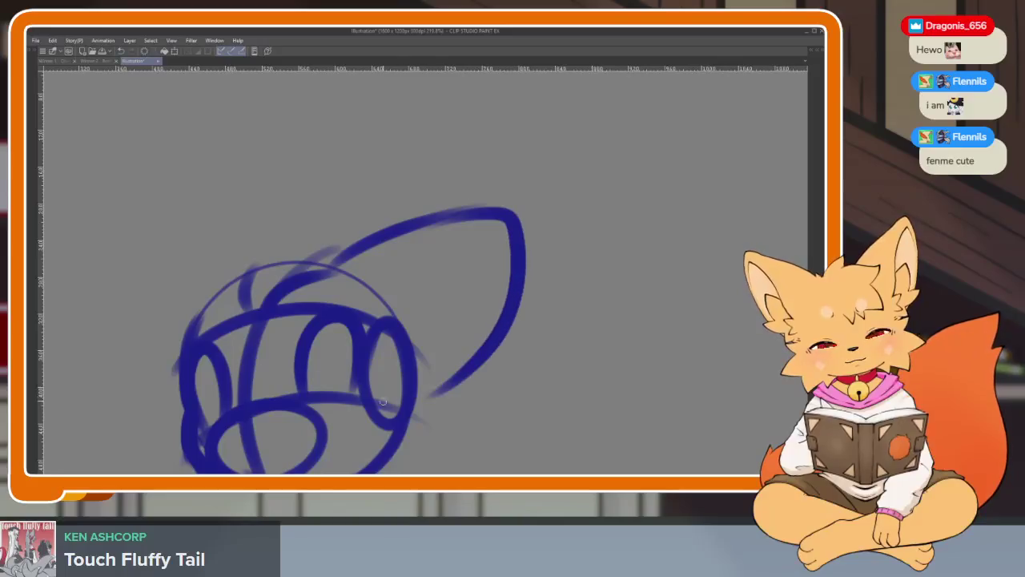
{"action": "key", "text": "ctrl+z"}
{"action": "key", "text": "ctrl+z"}
{"action": "mouse_move", "coordinate": [333, 270]}
{"action": "left_mouse_down"}
{"action": "mouse_move", "coordinate": [471, 214]}
{"action": "mouse_move", "coordinate": [415, 374]}
{"action": "left_mouse_up"}
Draw the left pointed ear on the head.
{"action": "left_click_drag", "start_coordinate": [293, 167], "coordinate": [231, 281]}
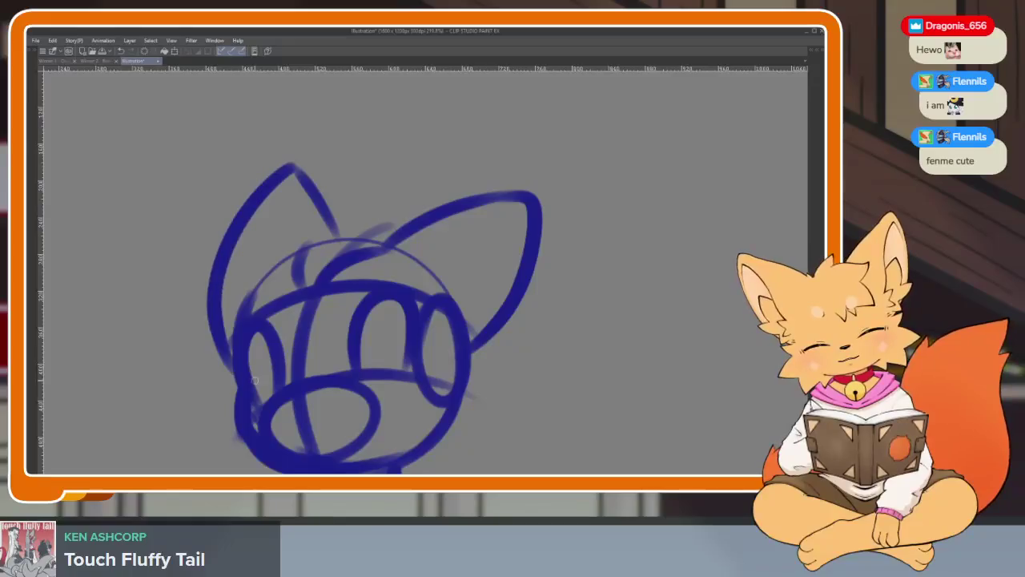
{"action": "scroll", "coordinate": [480, 345], "scroll_direction": "down", "scroll_amount": 5}
{"action": "scroll", "coordinate": [421, 348], "scroll_direction": "up", "scroll_amount": 3}
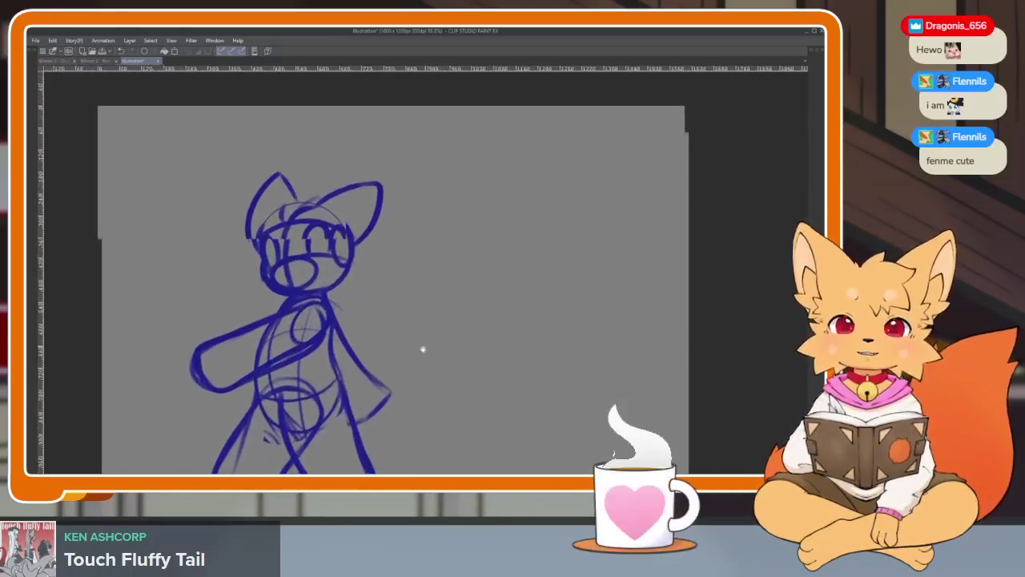
{"action": "scroll", "coordinate": [419, 357], "scroll_direction": "down", "scroll_amount": 3}
{"action": "scroll", "coordinate": [414, 361], "scroll_direction": "up", "scroll_amount": 1}
{"action": "scroll", "coordinate": [400, 331], "scroll_direction": "up", "scroll_amount": 4}
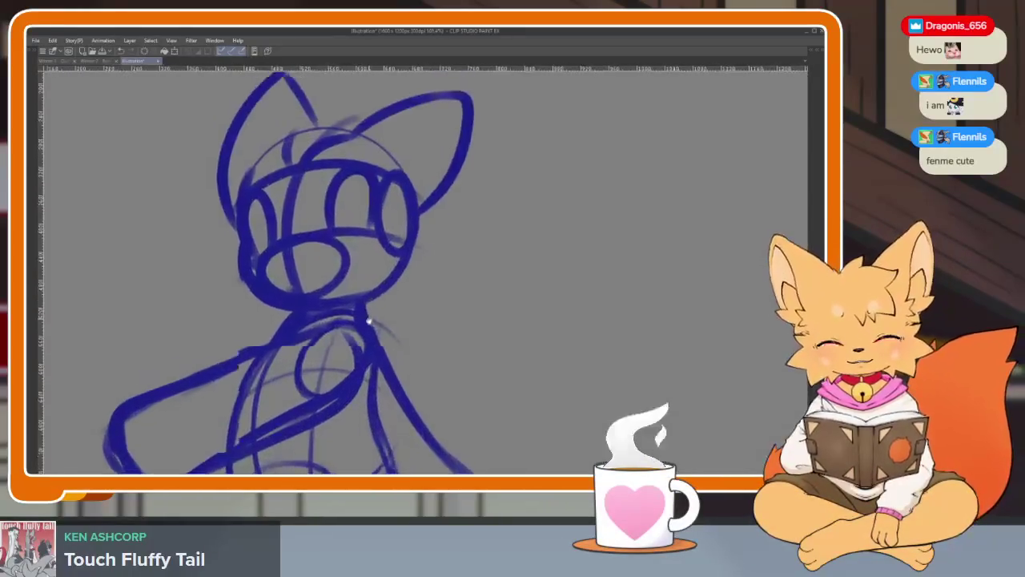
Zoom the Sub View reference and redraw the left ear with a thicker outline.
{"action": "key", "text": "Tab"}
{"action": "scroll", "coordinate": [661, 413], "scroll_direction": "up", "scroll_amount": 1}
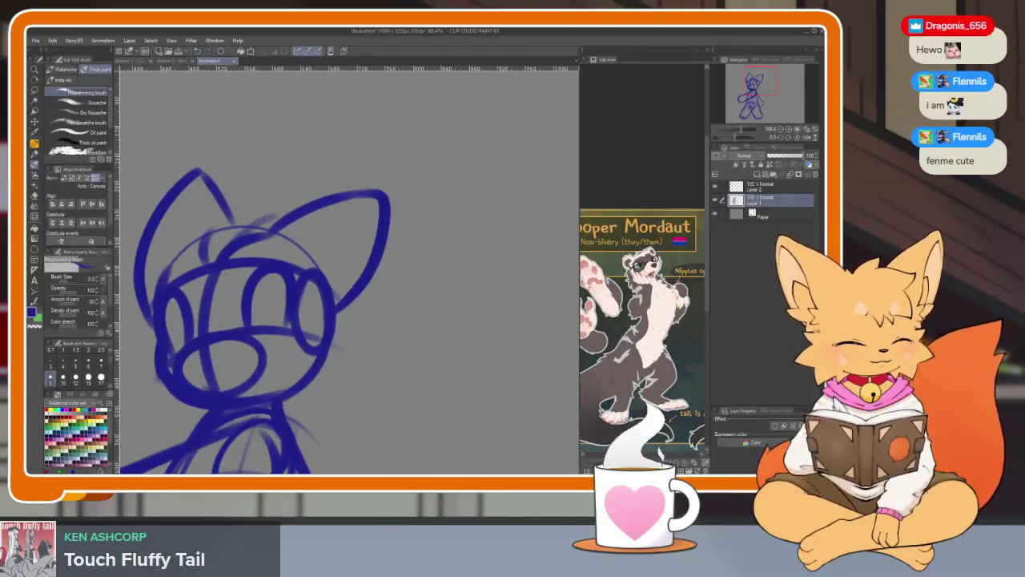
{"action": "scroll", "coordinate": [661, 413], "scroll_direction": "up", "scroll_amount": 2}
{"action": "scroll", "coordinate": [662, 413], "scroll_direction": "up", "scroll_amount": 2}
{"action": "scroll", "coordinate": [662, 414], "scroll_direction": "up", "scroll_amount": 2}
{"action": "scroll", "coordinate": [662, 413], "scroll_direction": "down", "scroll_amount": 3}
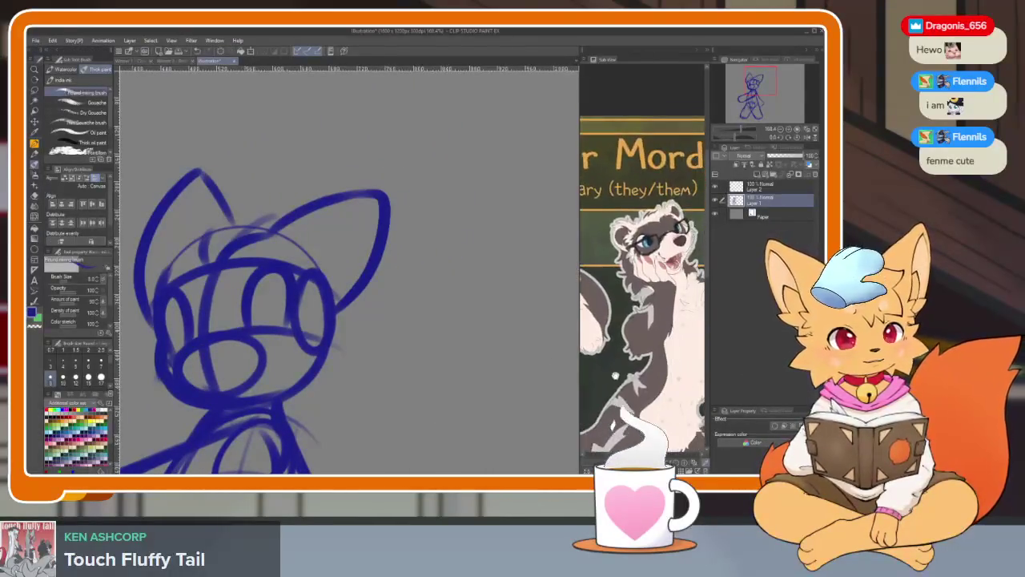
{"action": "key", "text": "Tab"}
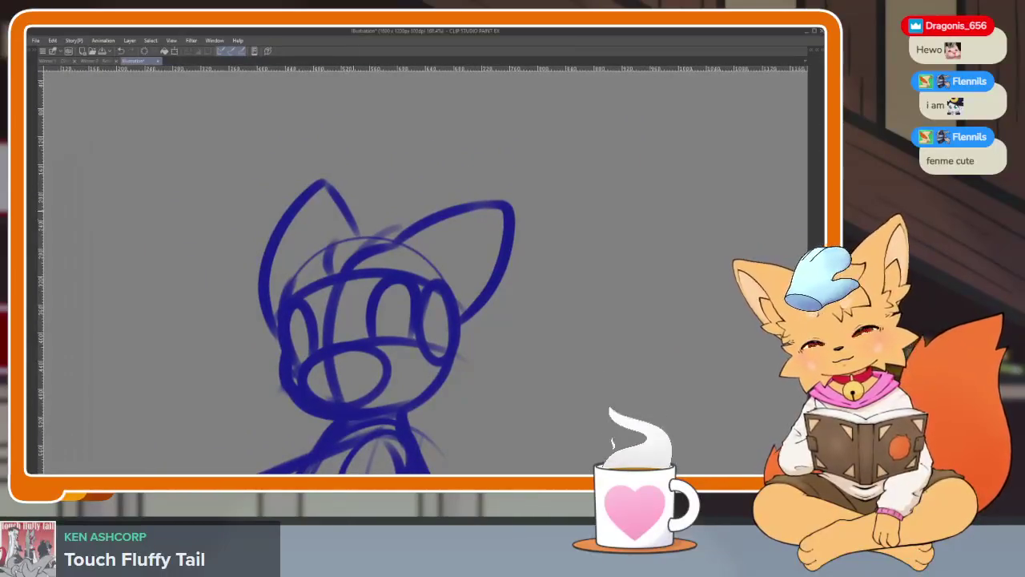
{"action": "left_click_drag", "start_coordinate": [321, 186], "coordinate": [264, 336]}
Delete the entire fox sketch, leaving a blank gray canvas.
{"action": "scroll", "coordinate": [532, 362], "scroll_direction": "down", "scroll_amount": 5}
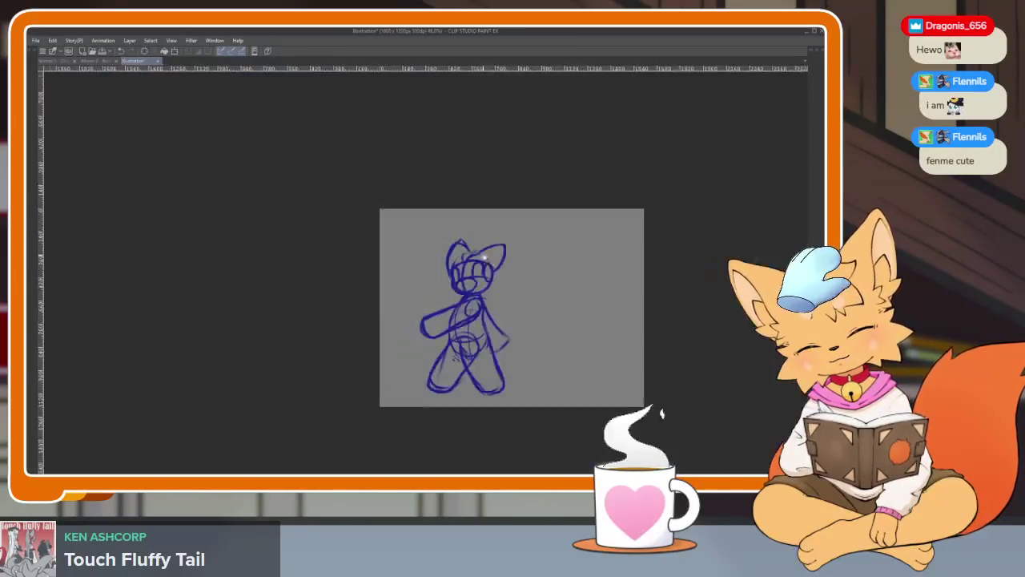
{"action": "scroll", "coordinate": [505, 320], "scroll_direction": "up", "scroll_amount": 3}
{"action": "scroll", "coordinate": [501, 319], "scroll_direction": "up", "scroll_amount": 2}
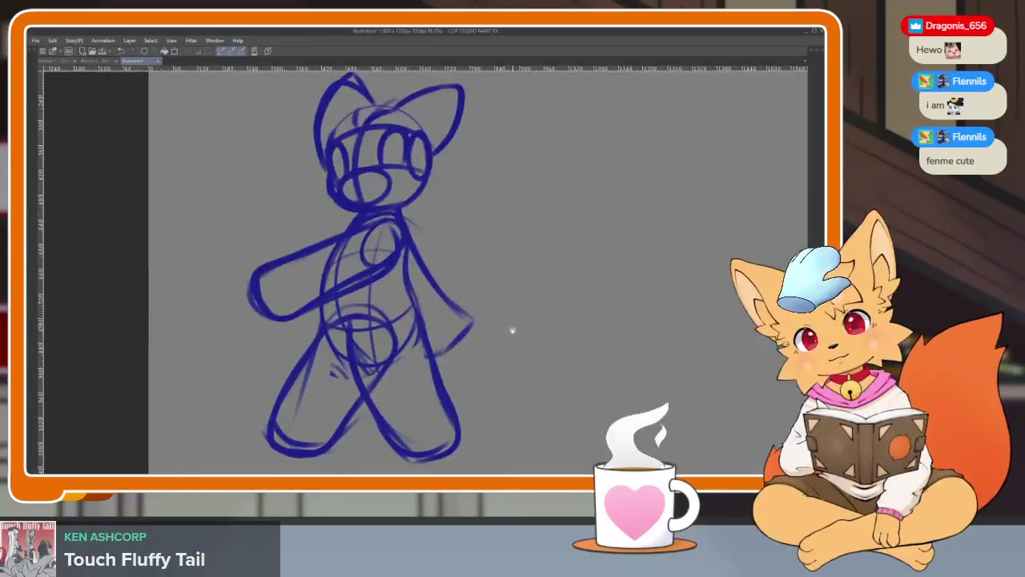
{"action": "scroll", "coordinate": [489, 346], "scroll_direction": "down", "scroll_amount": 1}
{"action": "scroll", "coordinate": [441, 361], "scroll_direction": "down", "scroll_amount": 1}
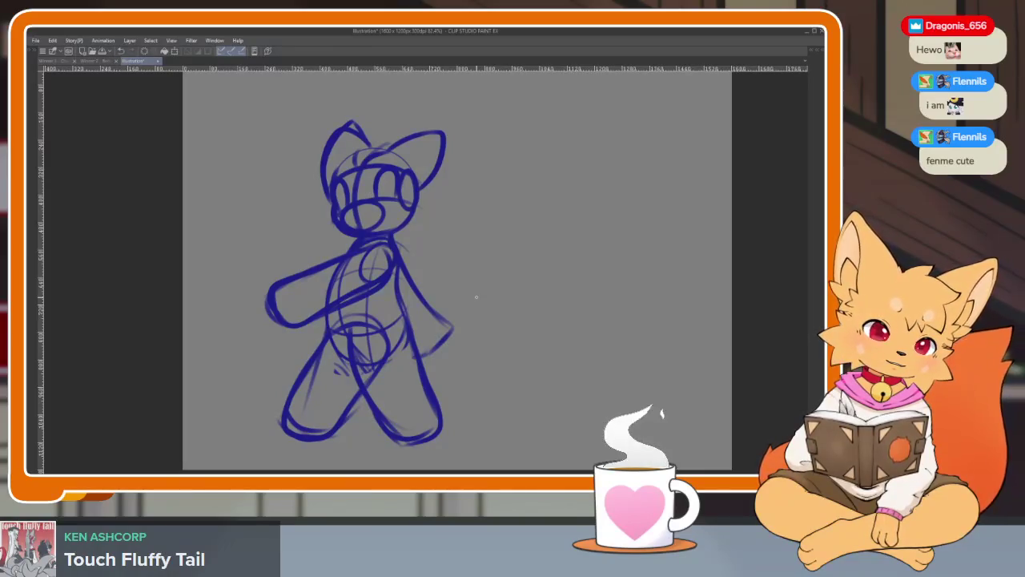
{"action": "scroll", "coordinate": [485, 344], "scroll_direction": "up", "scroll_amount": 2}
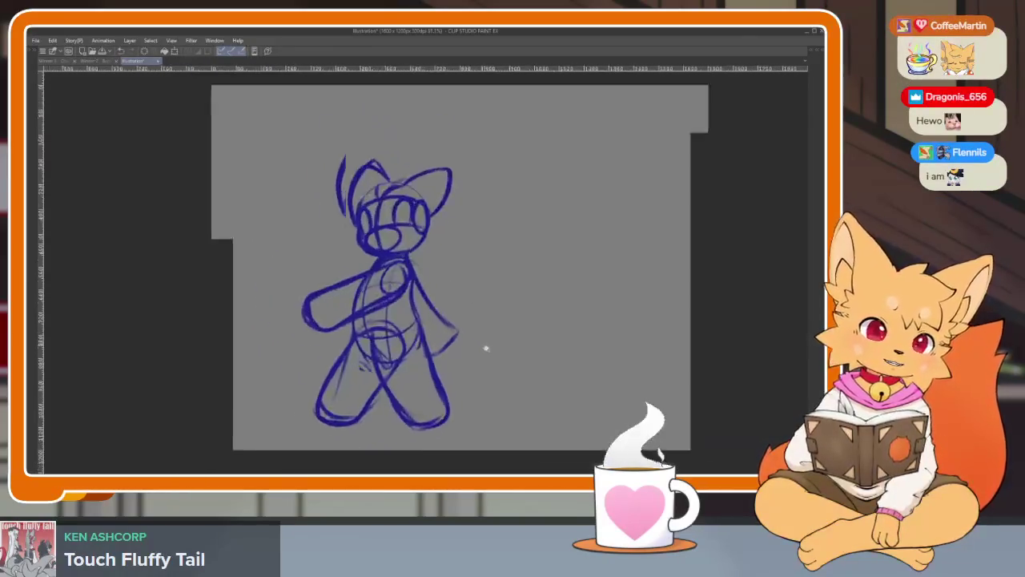
{"action": "scroll", "coordinate": [506, 329], "scroll_direction": "down", "scroll_amount": 1}
{"action": "key", "text": "Delete"}
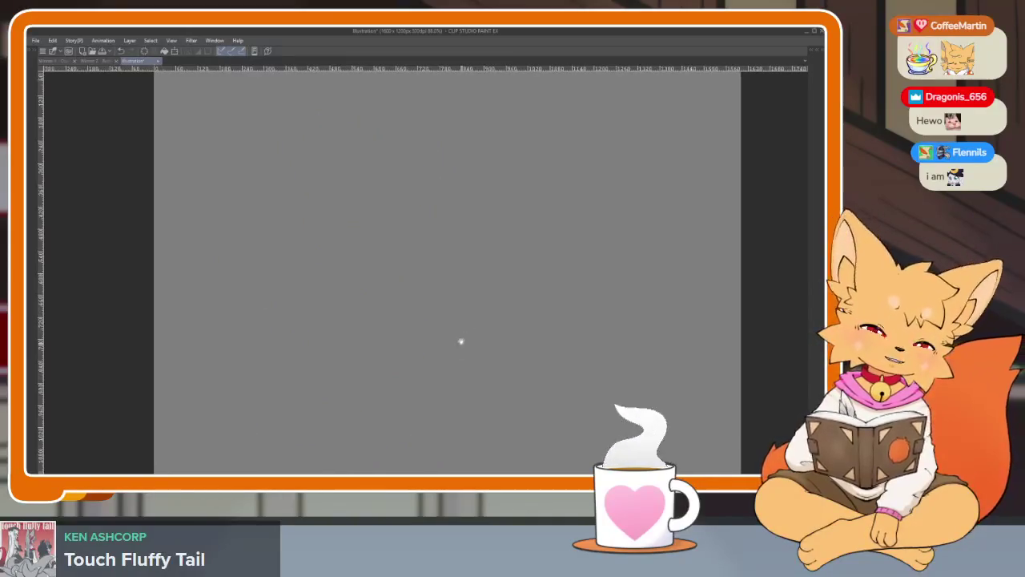
{"action": "scroll", "coordinate": [470, 350], "scroll_direction": "down", "scroll_amount": 1}
{"action": "scroll", "coordinate": [471, 350], "scroll_direction": "down", "scroll_amount": 1}
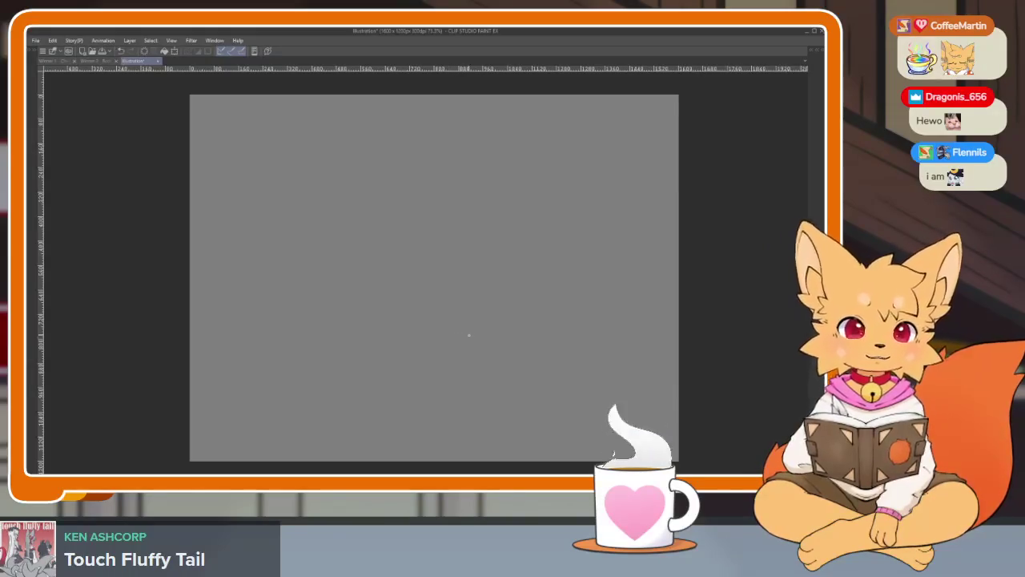
{"action": "scroll", "coordinate": [444, 375], "scroll_direction": "left", "scroll_amount": 1}
{"action": "scroll", "coordinate": [444, 376], "scroll_direction": "up", "scroll_amount": 1}
{"action": "scroll", "coordinate": [443, 368], "scroll_direction": "down", "scroll_amount": 1}
{"action": "scroll", "coordinate": [438, 371], "scroll_direction": "up", "scroll_amount": 1}
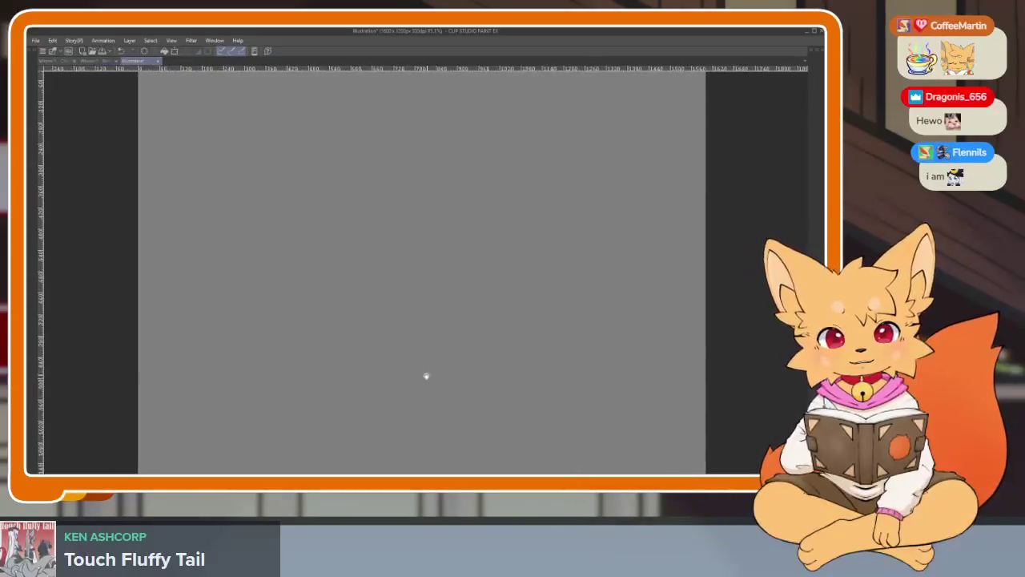
{"action": "scroll", "coordinate": [425, 375], "scroll_direction": "down", "scroll_amount": 1}
{"action": "scroll", "coordinate": [429, 368], "scroll_direction": "right", "scroll_amount": 1}
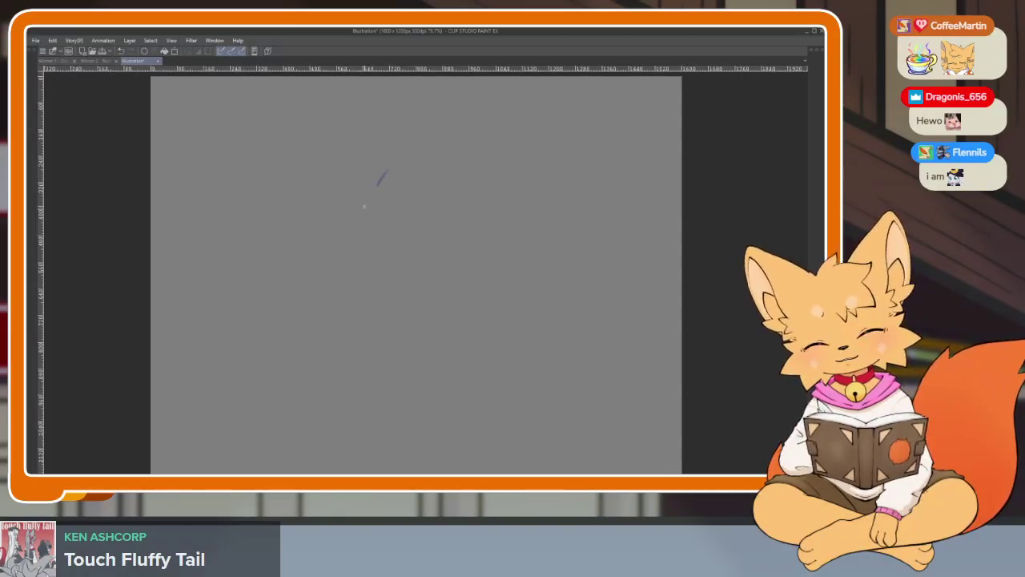
{"action": "key", "text": "ctrl+z"}
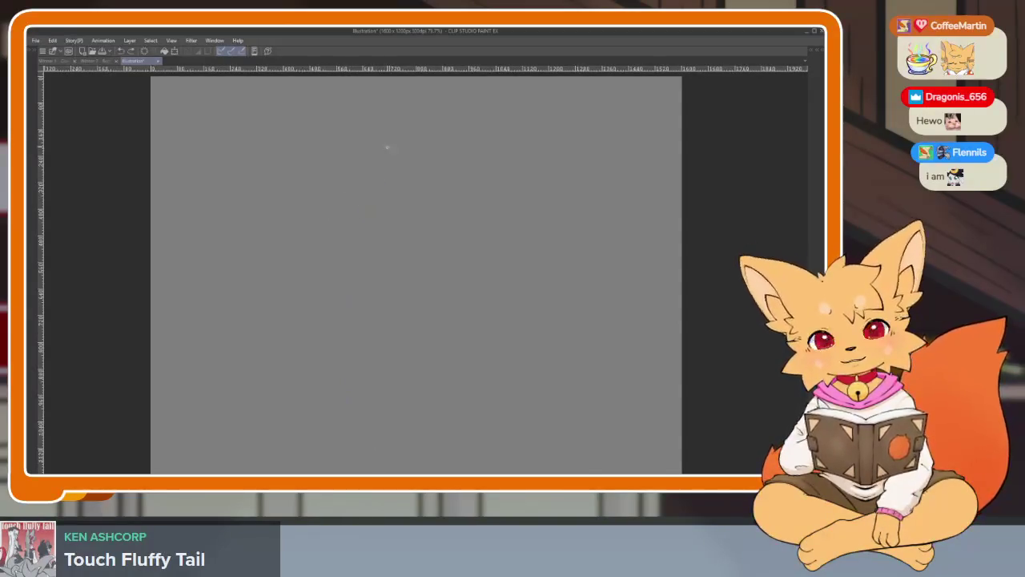
{"action": "scroll", "coordinate": [393, 166], "scroll_direction": "right", "scroll_amount": 1}
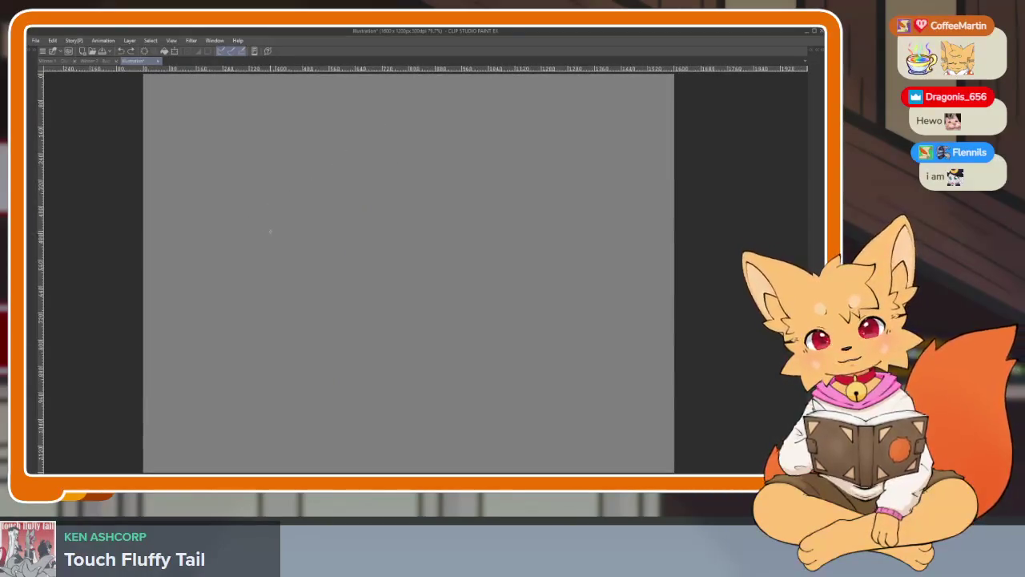
{"action": "scroll", "coordinate": [276, 234], "scroll_direction": "down", "scroll_amount": 1}
{"action": "scroll", "coordinate": [288, 237], "scroll_direction": "down", "scroll_amount": 2}
{"action": "scroll", "coordinate": [308, 249], "scroll_direction": "down", "scroll_amount": 1}
{"action": "scroll", "coordinate": [313, 244], "scroll_direction": "down", "scroll_amount": 1}
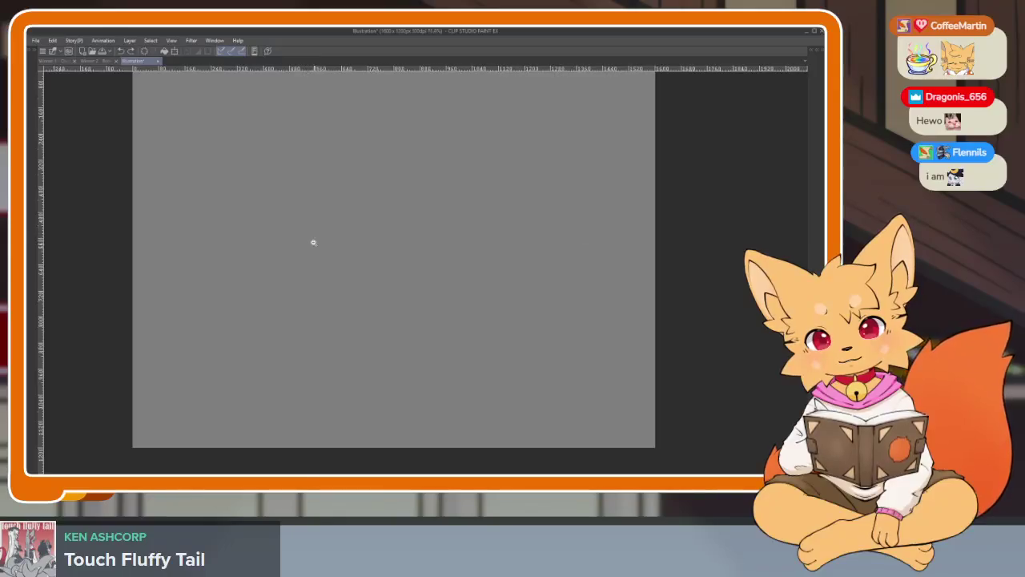
{"action": "scroll", "coordinate": [313, 249], "scroll_direction": "down", "scroll_amount": 1}
{"action": "scroll", "coordinate": [316, 248], "scroll_direction": "up", "scroll_amount": 1}
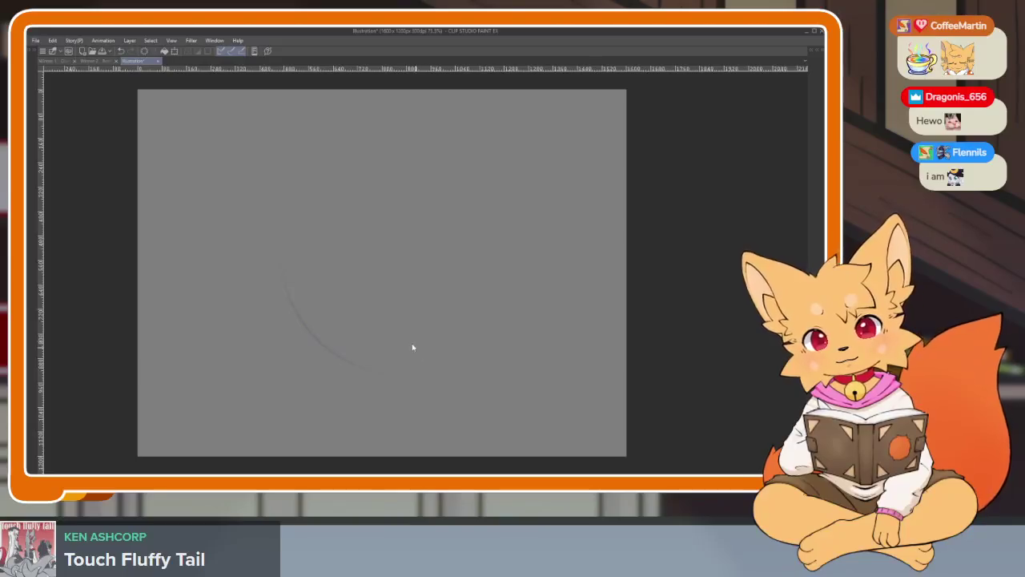
{"action": "scroll", "coordinate": [400, 346], "scroll_direction": "down", "scroll_amount": 2}
{"action": "scroll", "coordinate": [392, 344], "scroll_direction": "up", "scroll_amount": 1}
{"action": "scroll", "coordinate": [400, 347], "scroll_direction": "up", "scroll_amount": 1}
{"action": "scroll", "coordinate": [407, 346], "scroll_direction": "down", "scroll_amount": 1}
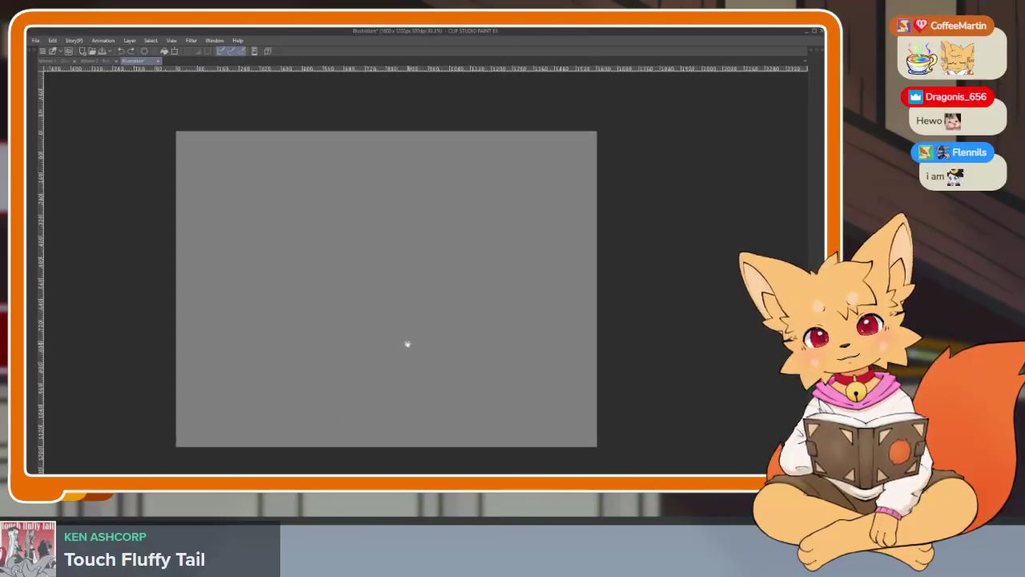
{"action": "scroll", "coordinate": [360, 301], "scroll_direction": "up", "scroll_amount": 1}
{"action": "scroll", "coordinate": [368, 306], "scroll_direction": "down", "scroll_amount": 1}
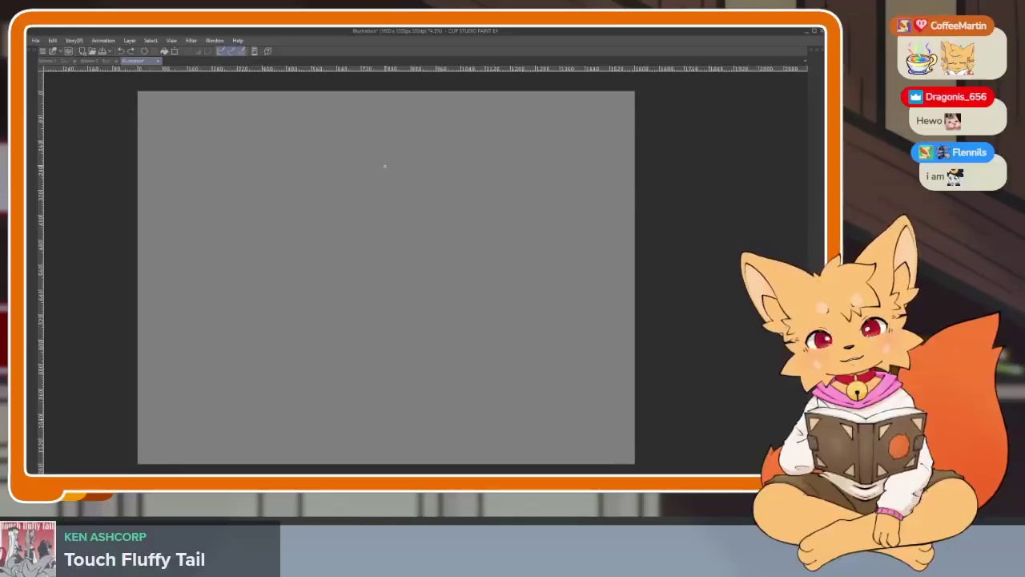
{"action": "left_click_drag", "start_coordinate": [361, 214], "coordinate": [351, 344]}
Clear the leftover strokes and start the torso with a long arc on the left.
{"action": "left_click_drag", "start_coordinate": [356, 217], "coordinate": [346, 330]}
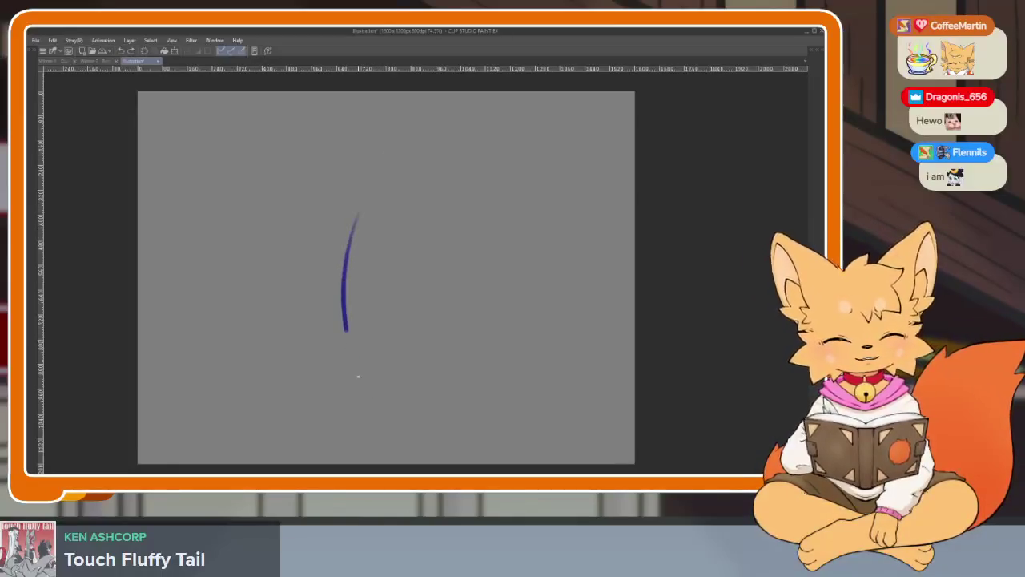
{"action": "scroll", "coordinate": [323, 326], "scroll_direction": "up", "scroll_amount": 1}
{"action": "key", "text": "ctrl+z"}
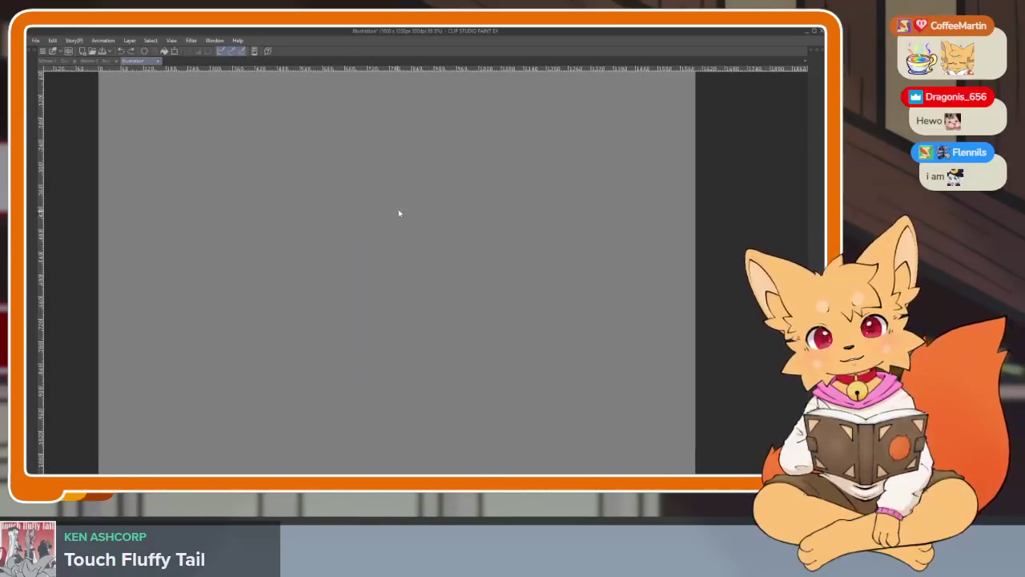
{"action": "key", "text": "ctrl+z"}
{"action": "left_click_drag", "start_coordinate": [318, 301], "coordinate": [327, 342]}
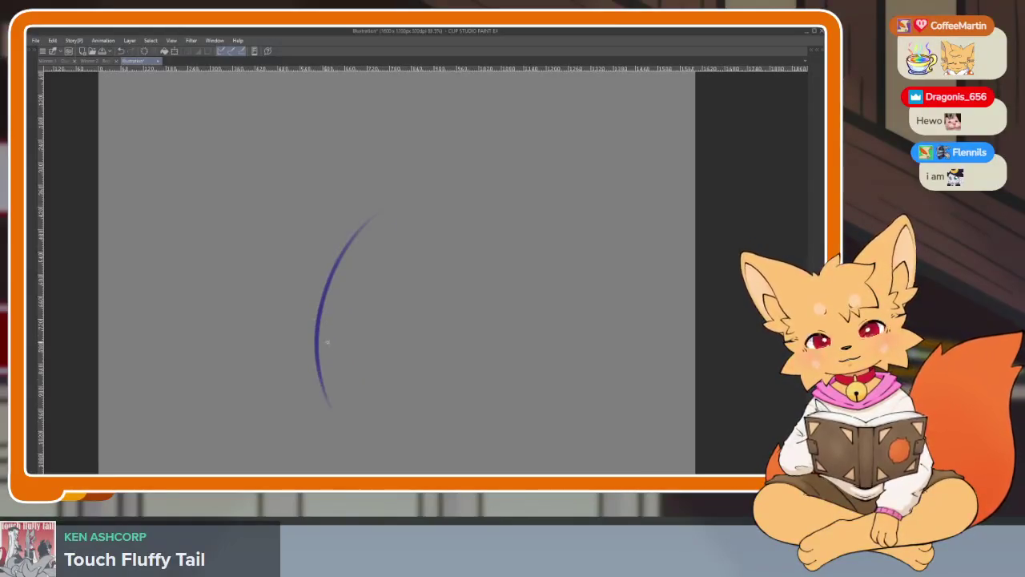
{"action": "left_click_drag", "start_coordinate": [299, 191], "coordinate": [275, 186]}
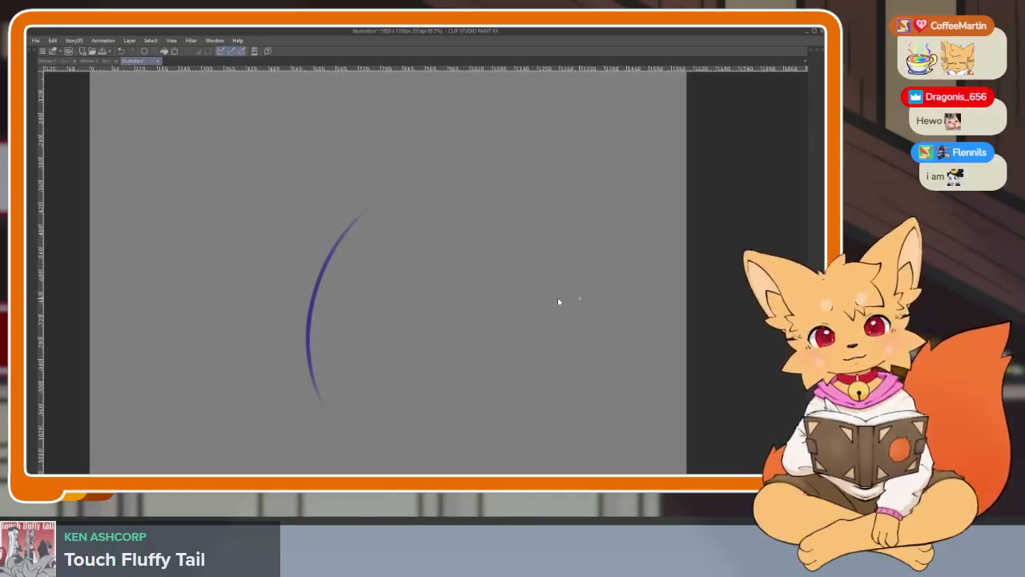
Try a horizontal line across the arc, then settle on a curve over its top.
{"action": "left_click_drag", "start_coordinate": [300, 272], "coordinate": [400, 271]}
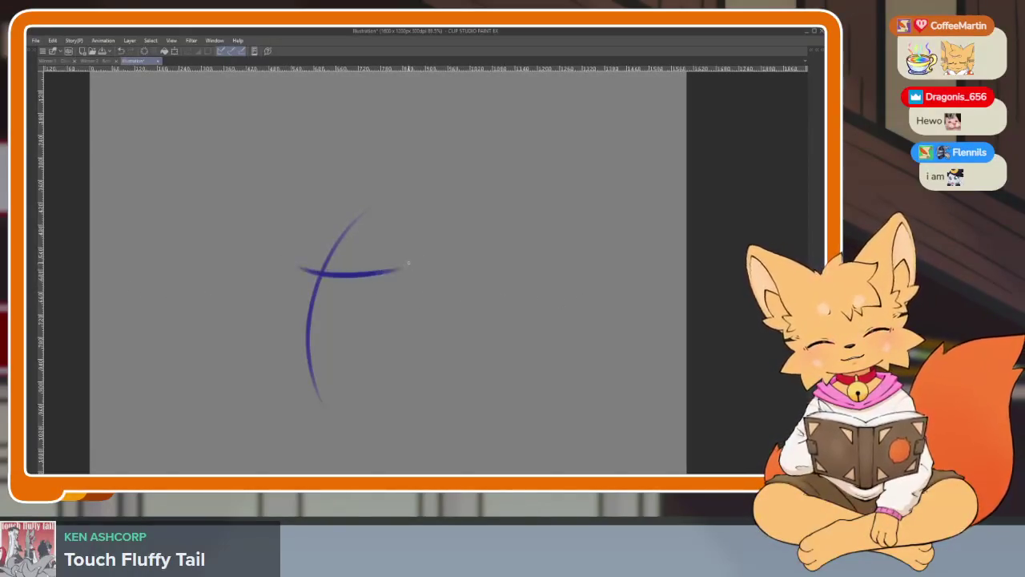
{"action": "key", "text": "ctrl+z"}
{"action": "left_click_drag", "start_coordinate": [290, 268], "coordinate": [402, 261]}
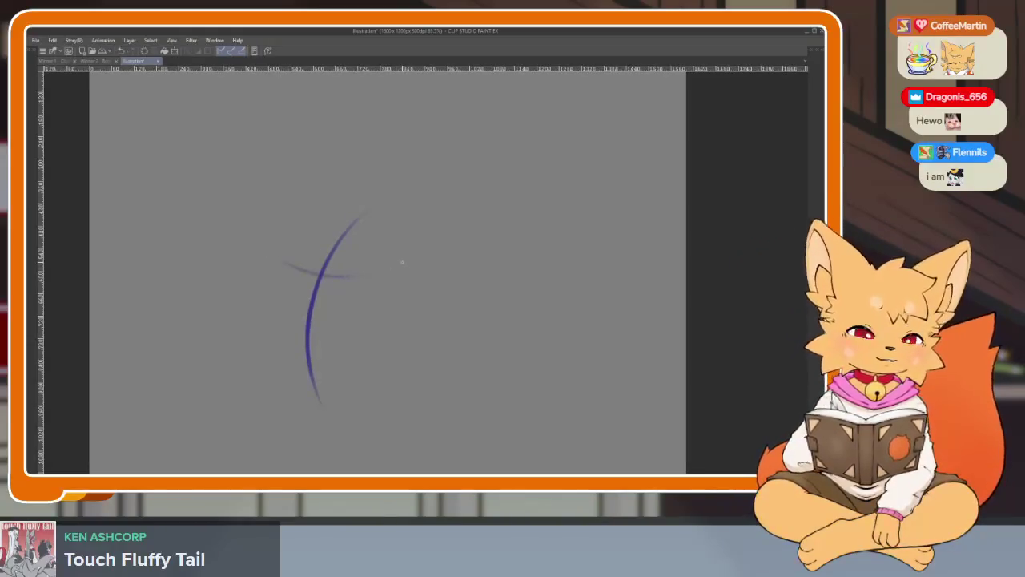
{"action": "key", "text": "ctrl+z"}
{"action": "left_click_drag", "start_coordinate": [285, 249], "coordinate": [383, 237]}
{"action": "key", "text": "ctrl+z"}
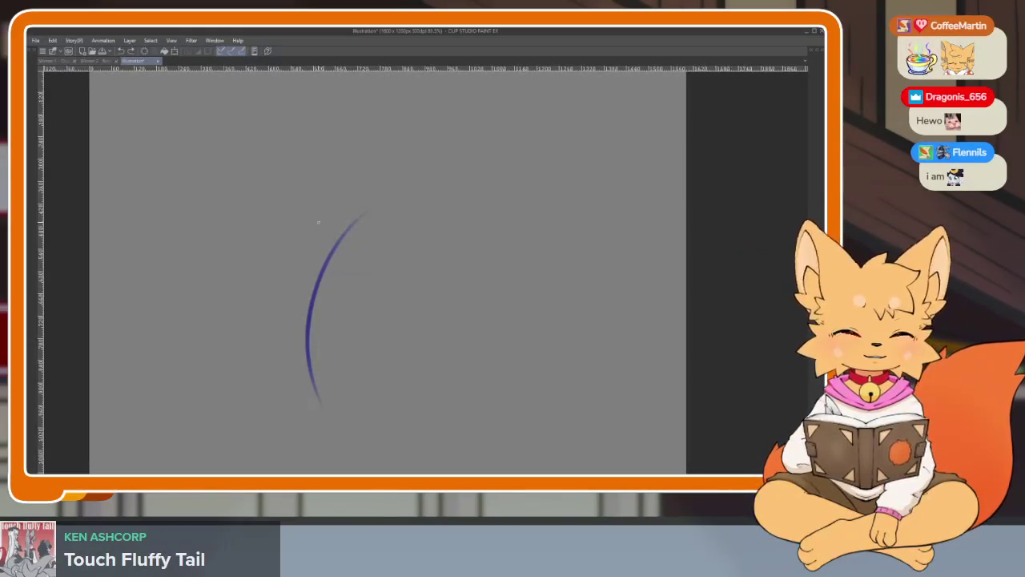
{"action": "left_click_drag", "start_coordinate": [317, 218], "coordinate": [390, 238]}
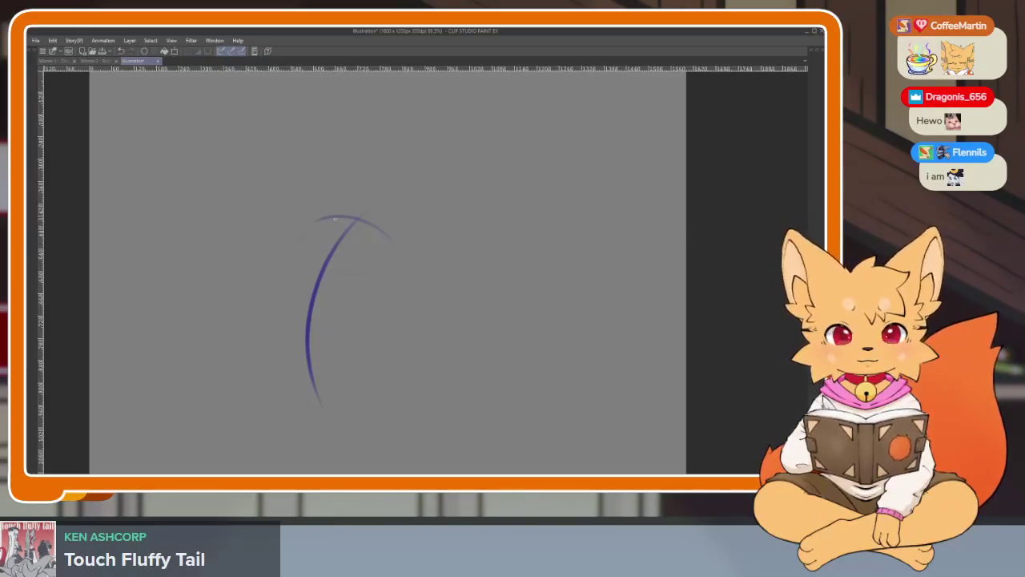
Redraw the torso's curved left side and retry the top and upper-left strokes.
{"action": "left_click_drag", "start_coordinate": [311, 224], "coordinate": [252, 364]}
{"action": "key", "text": "ctrl+z"}
{"action": "left_click_drag", "start_coordinate": [335, 216], "coordinate": [268, 383]}
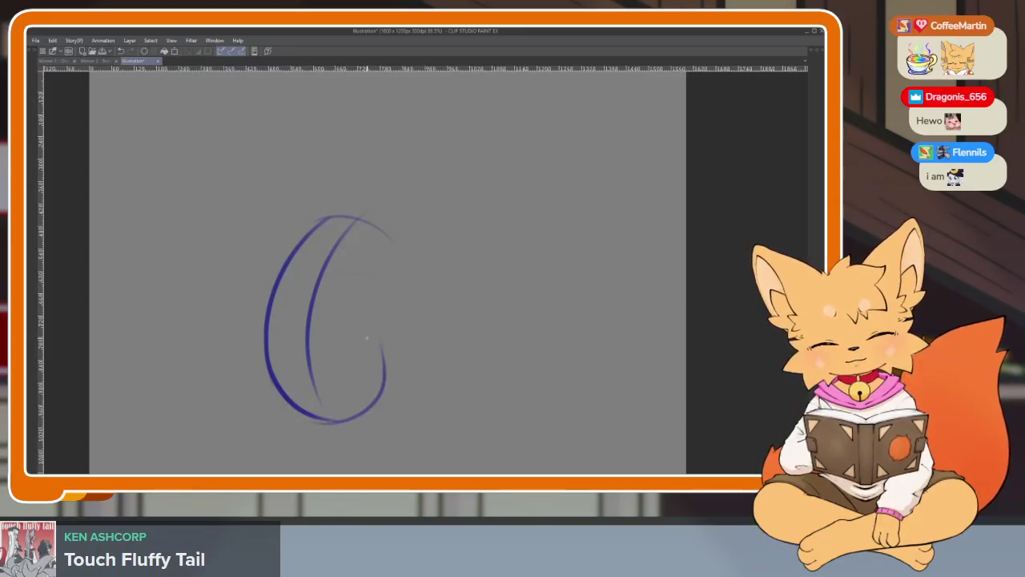
{"action": "key", "text": "ctrl+z"}
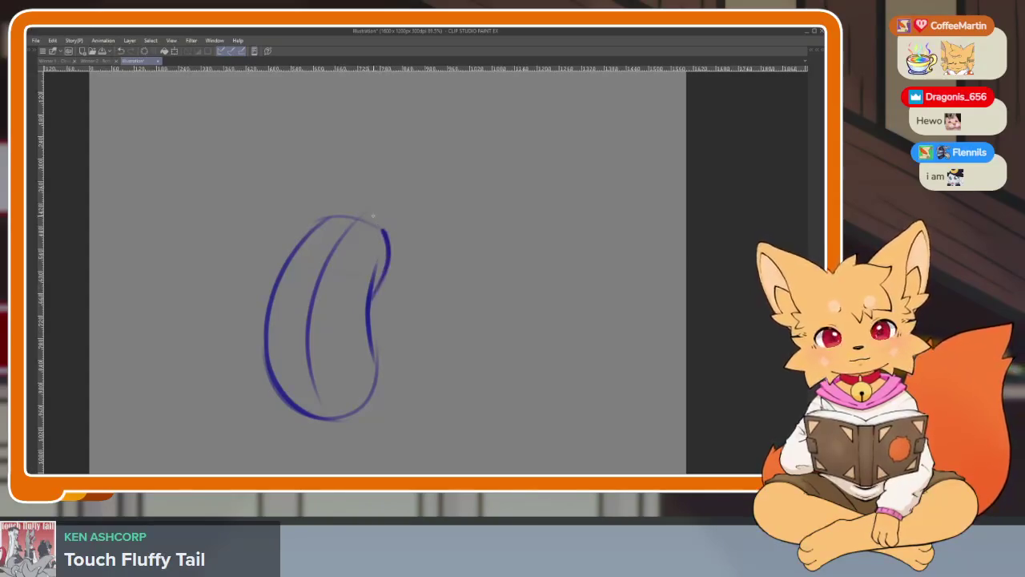
{"action": "key", "text": "ctrl+z"}
{"action": "left_click_drag", "start_coordinate": [315, 220], "coordinate": [401, 221]}
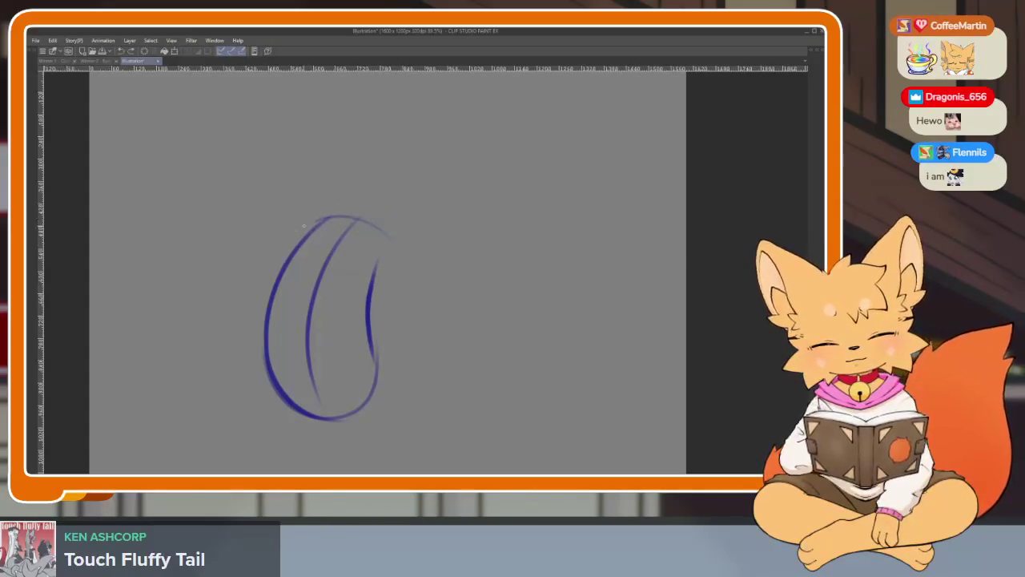
{"action": "key", "text": "ctrl+z"}
{"action": "left_click_drag", "start_coordinate": [282, 237], "coordinate": [312, 215]}
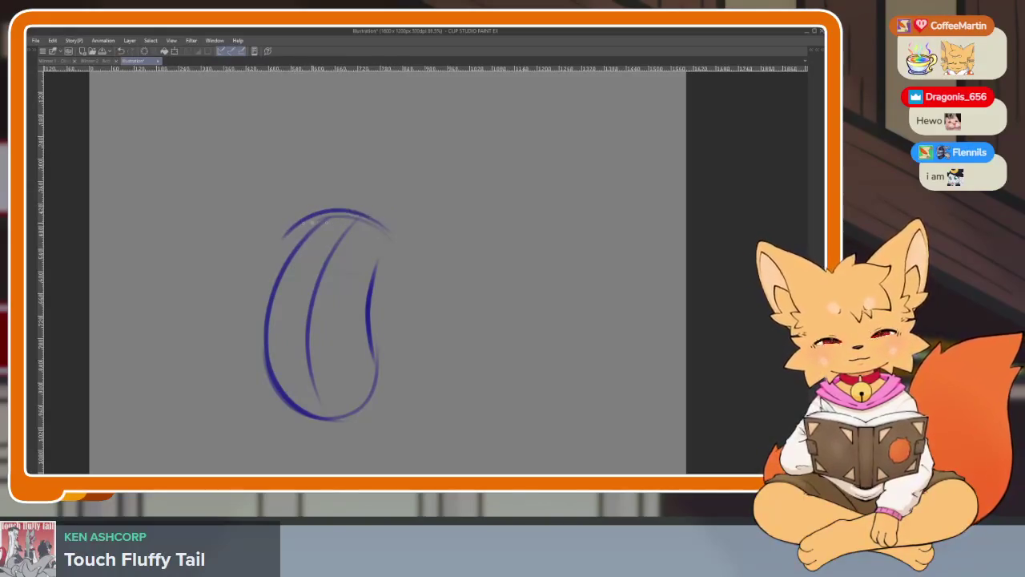
{"action": "key", "text": "ctrl+z"}
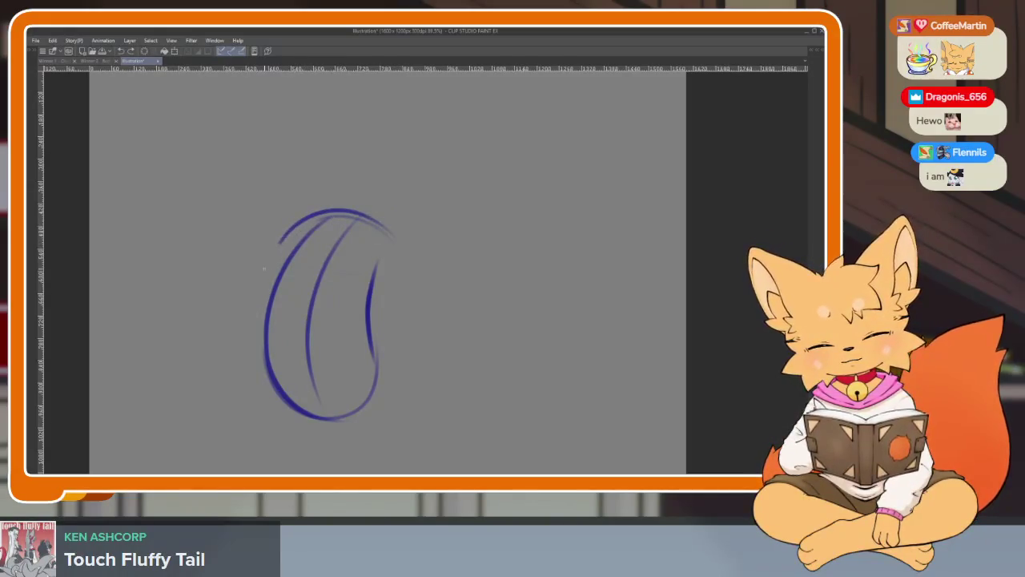
Build a heavier outer left edge and close the bean-shaped torso oval on the right.
{"action": "left_click_drag", "start_coordinate": [290, 234], "coordinate": [271, 391]}
{"action": "key", "text": "ctrl+z"}
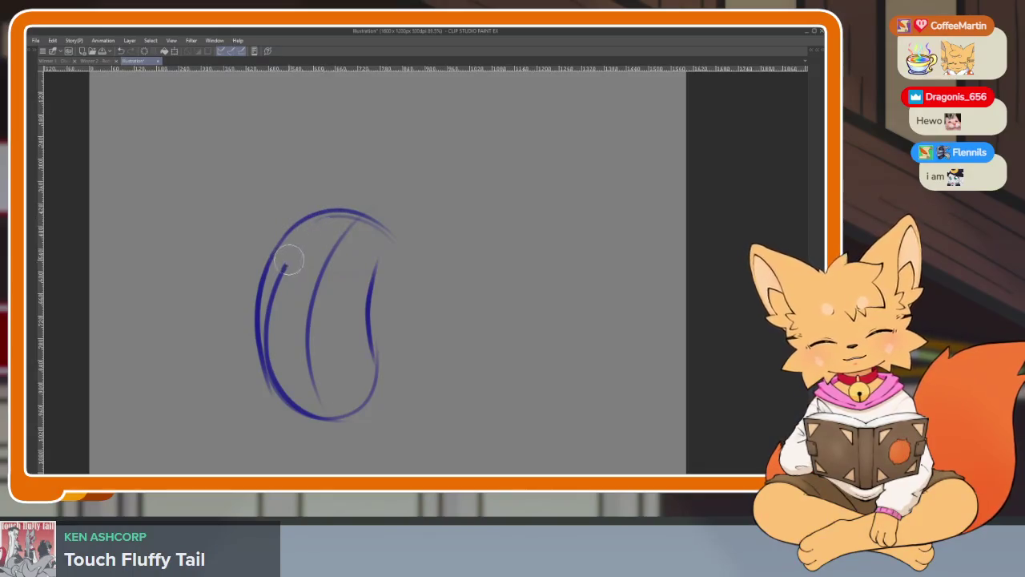
{"action": "left_click_drag", "start_coordinate": [344, 210], "coordinate": [276, 392]}
{"action": "key", "text": "ctrl+z"}
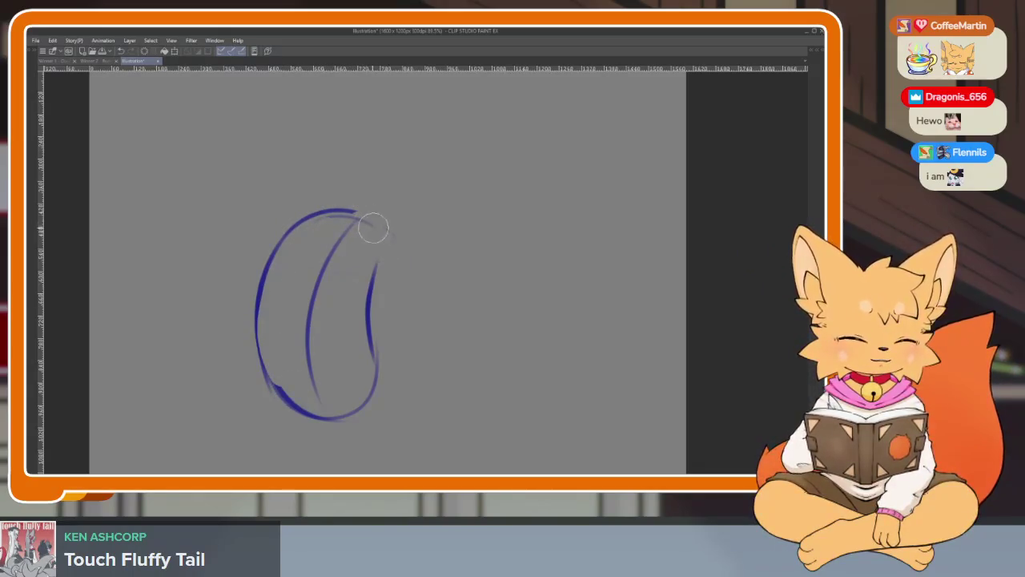
{"action": "left_click_drag", "start_coordinate": [350, 213], "coordinate": [367, 216]}
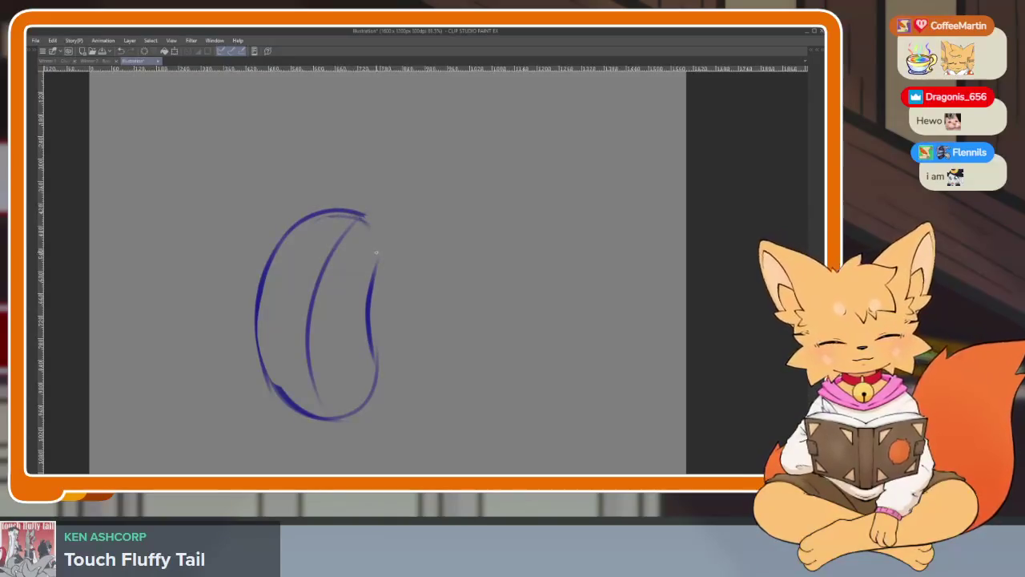
{"action": "left_click_drag", "start_coordinate": [367, 324], "coordinate": [255, 265]}
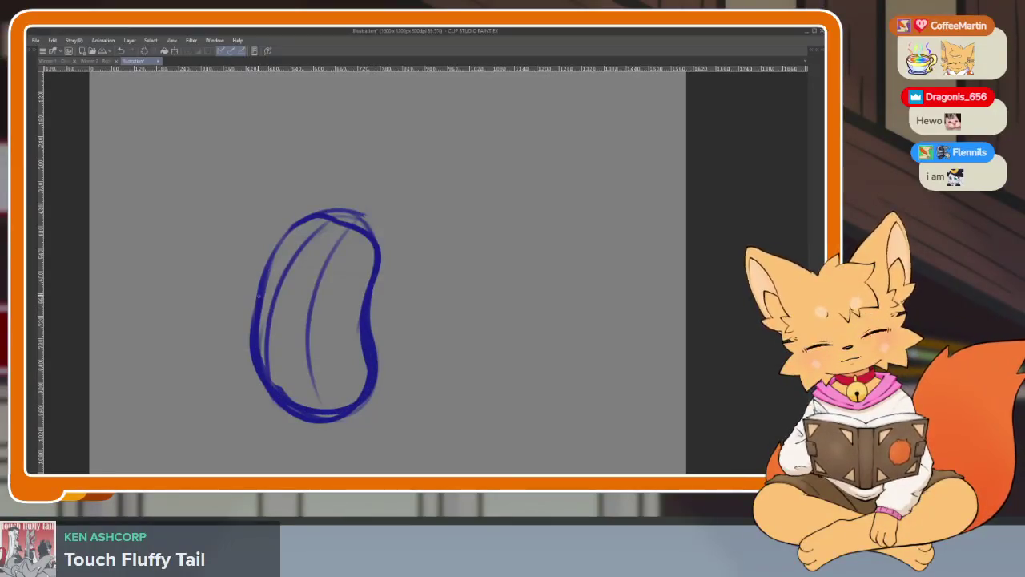
{"action": "left_click_drag", "start_coordinate": [263, 369], "coordinate": [362, 281]}
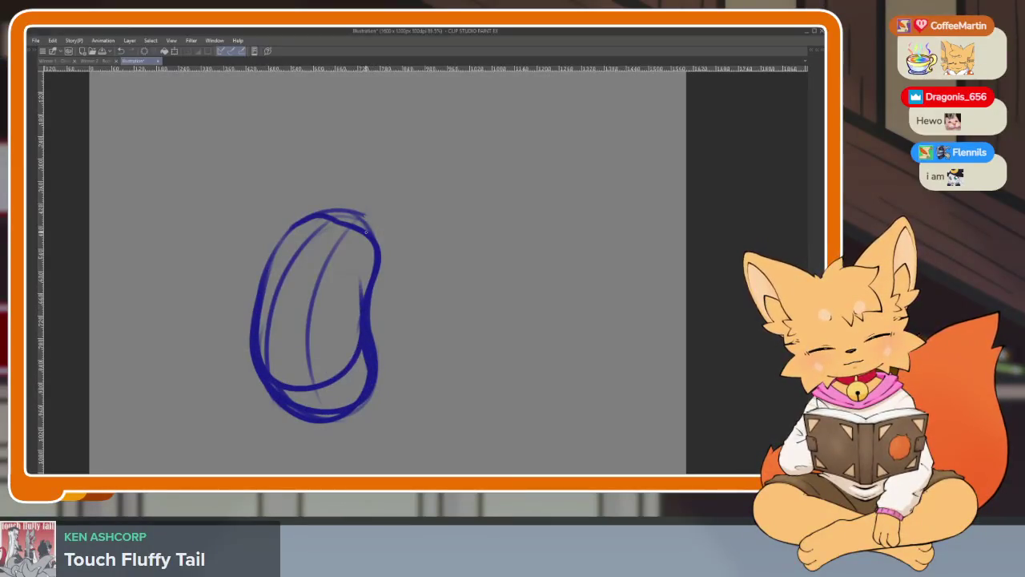
{"action": "key", "text": "ctrl+z"}
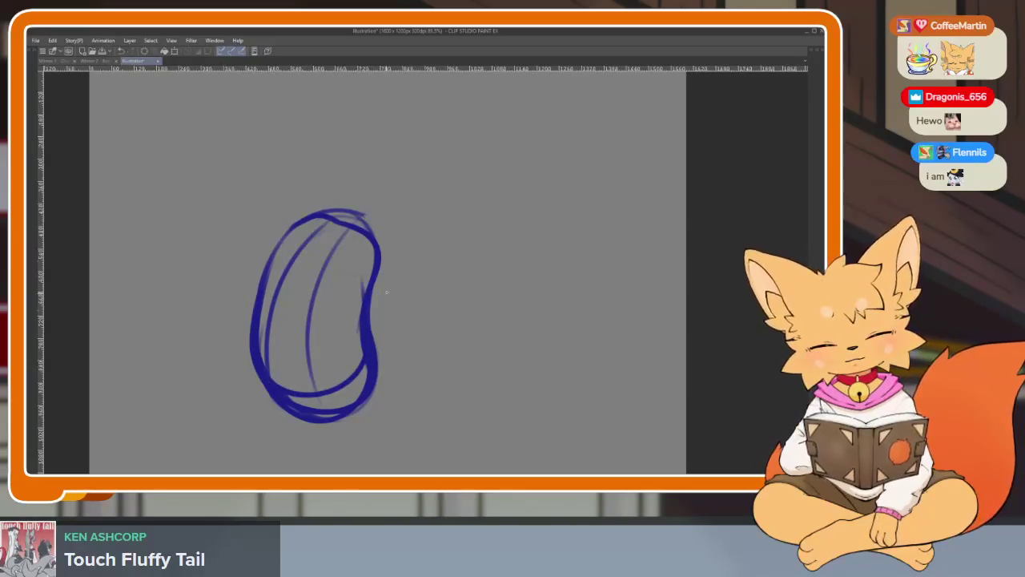
{"action": "key", "text": "ctrl+z"}
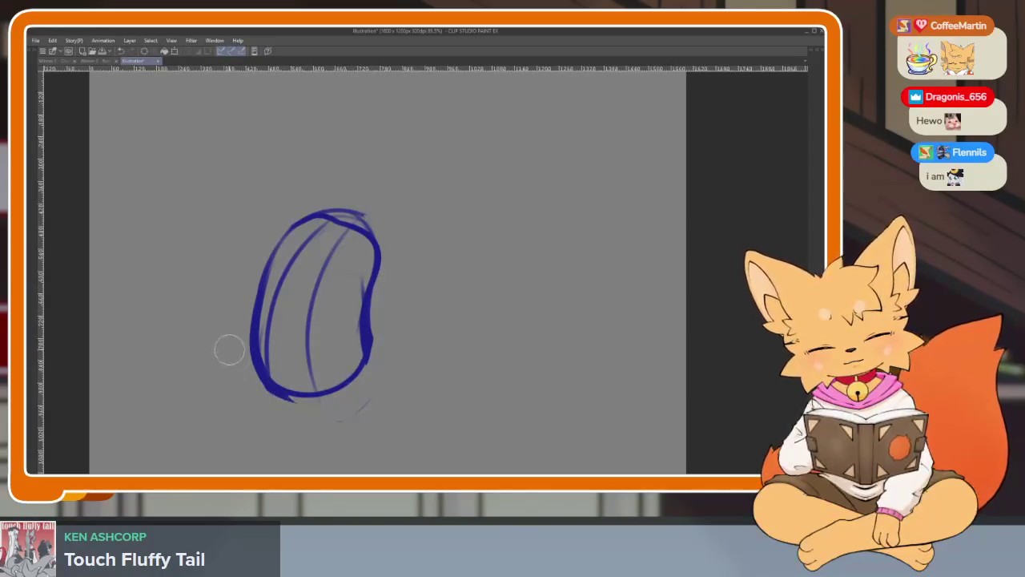
Add a curved cross-line through the torso and a small inner oval at its upper right.
{"action": "scroll", "coordinate": [414, 392], "scroll_direction": "up", "scroll_amount": 3}
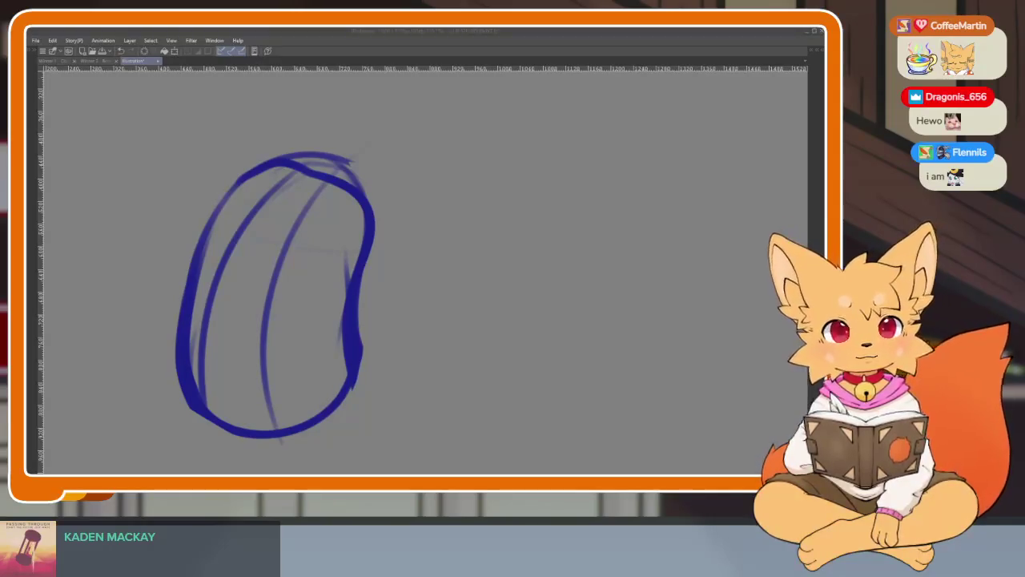
{"action": "left_click", "coordinate": [407, 344]}
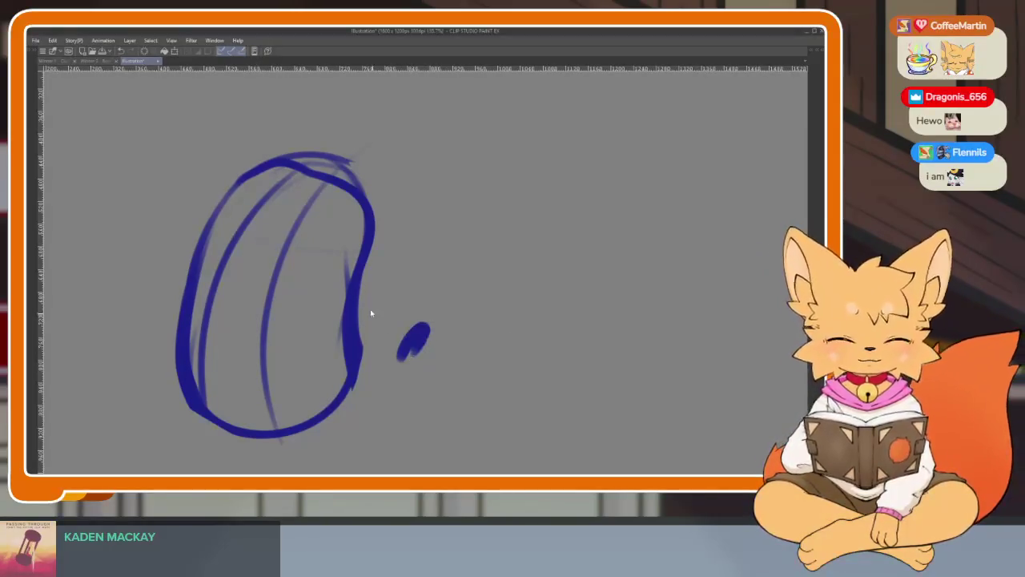
{"action": "scroll", "coordinate": [371, 313], "scroll_direction": "up", "scroll_amount": 1}
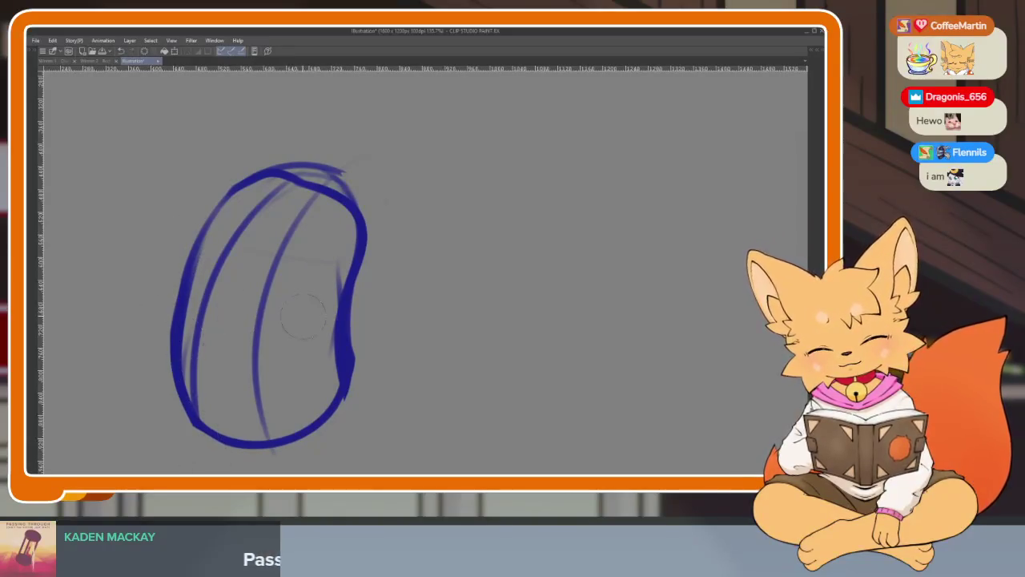
{"action": "scroll", "coordinate": [421, 327], "scroll_direction": "down", "scroll_amount": 5}
{"action": "scroll", "coordinate": [422, 328], "scroll_direction": "up", "scroll_amount": 5}
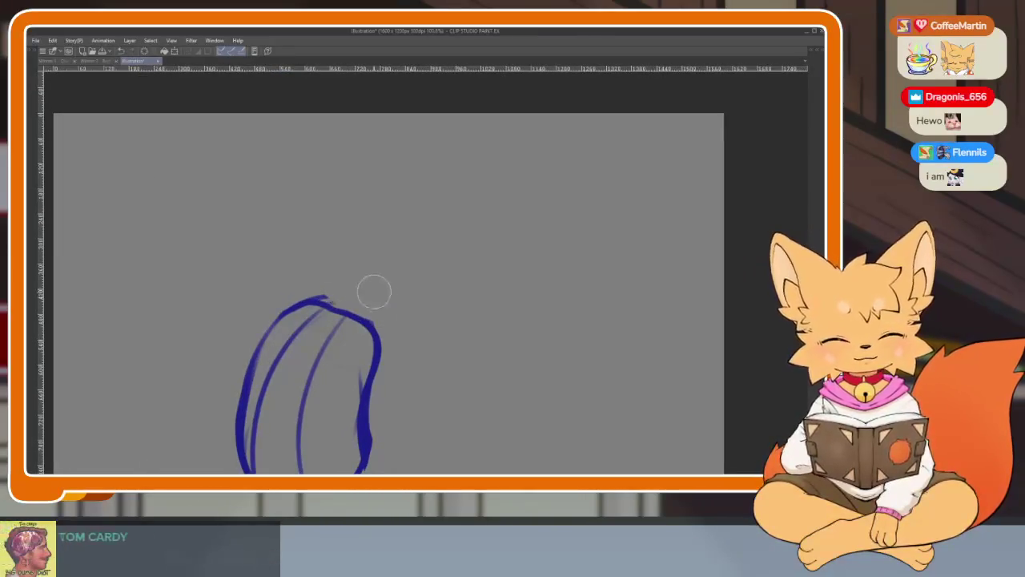
{"action": "scroll", "coordinate": [374, 290], "scroll_direction": "up", "scroll_amount": 2}
{"action": "mouse_move", "coordinate": [232, 271]}
{"action": "left_mouse_down"}
{"action": "mouse_move", "coordinate": [320, 329]}
{"action": "mouse_move", "coordinate": [373, 281]}
{"action": "left_mouse_up"}
{"action": "mouse_move", "coordinate": [373, 234]}
{"action": "left_mouse_down"}
{"action": "mouse_move", "coordinate": [381, 320]}
{"action": "mouse_move", "coordinate": [377, 240]}
{"action": "left_mouse_up"}
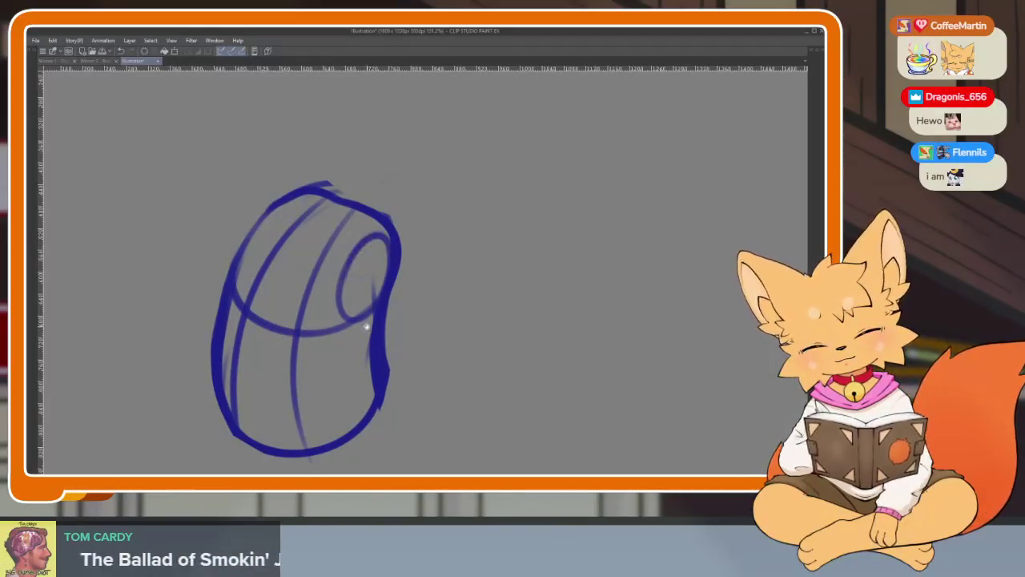
Erase part of the light centre line and darken the cylinder's left edge.
{"action": "key", "text": "e"}
{"action": "mouse_move", "coordinate": [364, 180]}
{"action": "left_mouse_down"}
{"action": "mouse_move", "coordinate": [311, 269]}
{"action": "mouse_move", "coordinate": [299, 400]}
{"action": "mouse_move", "coordinate": [373, 353]}
{"action": "mouse_move", "coordinate": [229, 385]}
{"action": "left_mouse_up"}
{"action": "left_click_drag", "start_coordinate": [377, 347], "coordinate": [374, 330]}
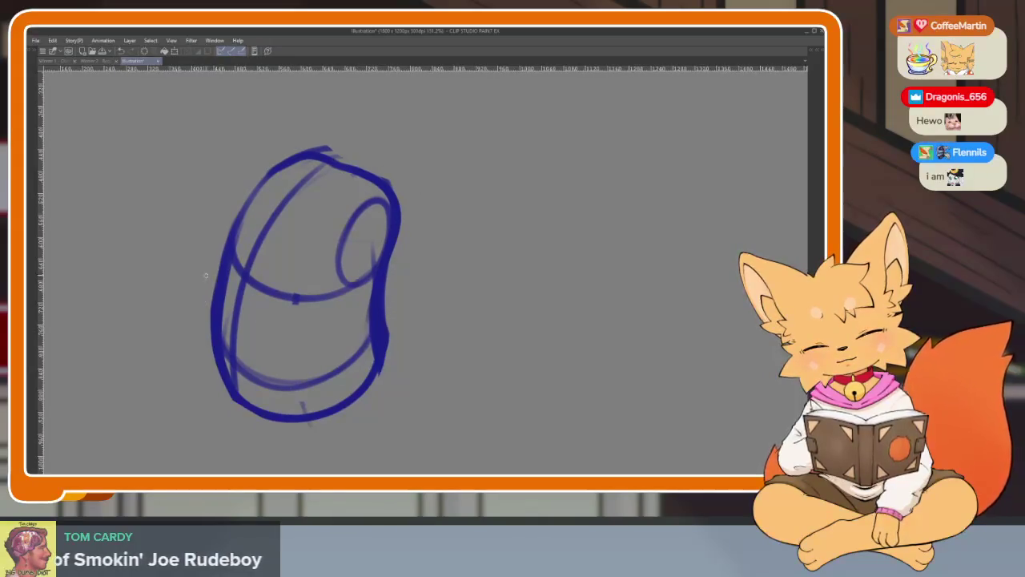
{"action": "mouse_move", "coordinate": [224, 263]}
{"action": "left_mouse_down"}
{"action": "mouse_move", "coordinate": [213, 294]}
{"action": "mouse_move", "coordinate": [239, 408]}
{"action": "mouse_move", "coordinate": [304, 433]}
{"action": "mouse_move", "coordinate": [377, 357]}
{"action": "mouse_move", "coordinate": [383, 300]}
{"action": "left_mouse_up"}
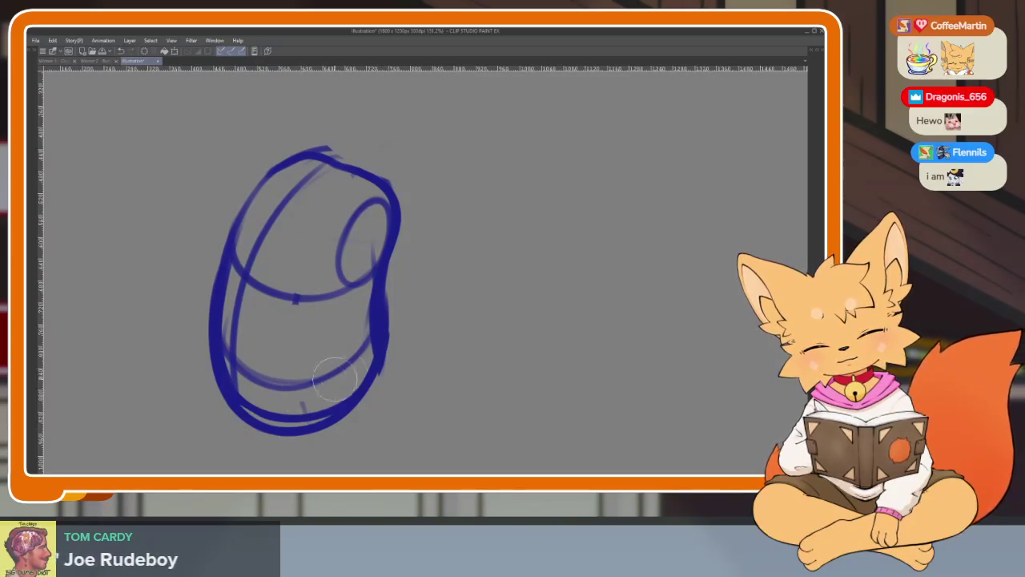
{"action": "scroll", "coordinate": [409, 372], "scroll_direction": "down", "scroll_amount": 5}
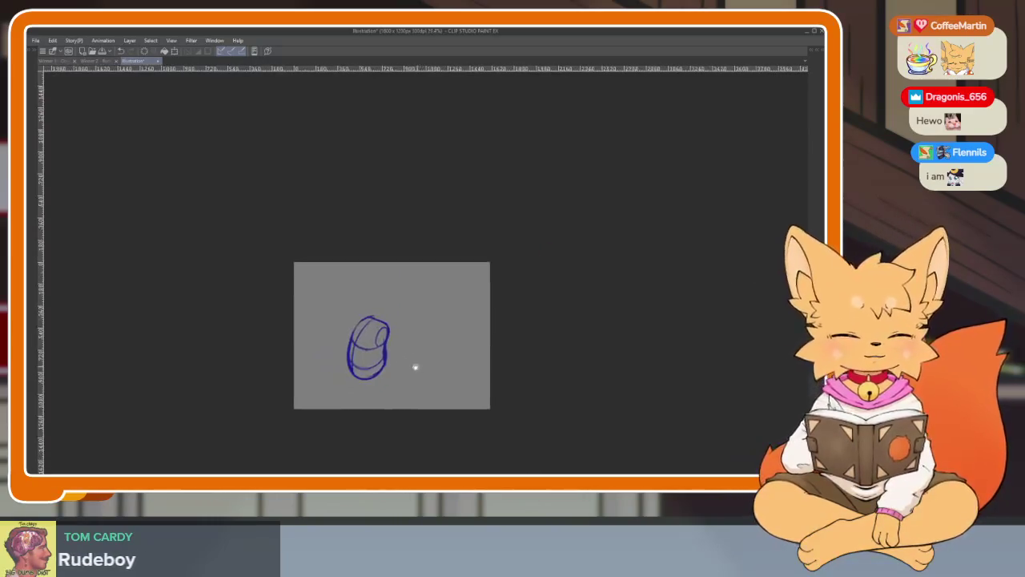
Undo the dark stroke across the cylinder top and erase its top-right outline.
{"action": "scroll", "coordinate": [415, 367], "scroll_direction": "up", "scroll_amount": 5}
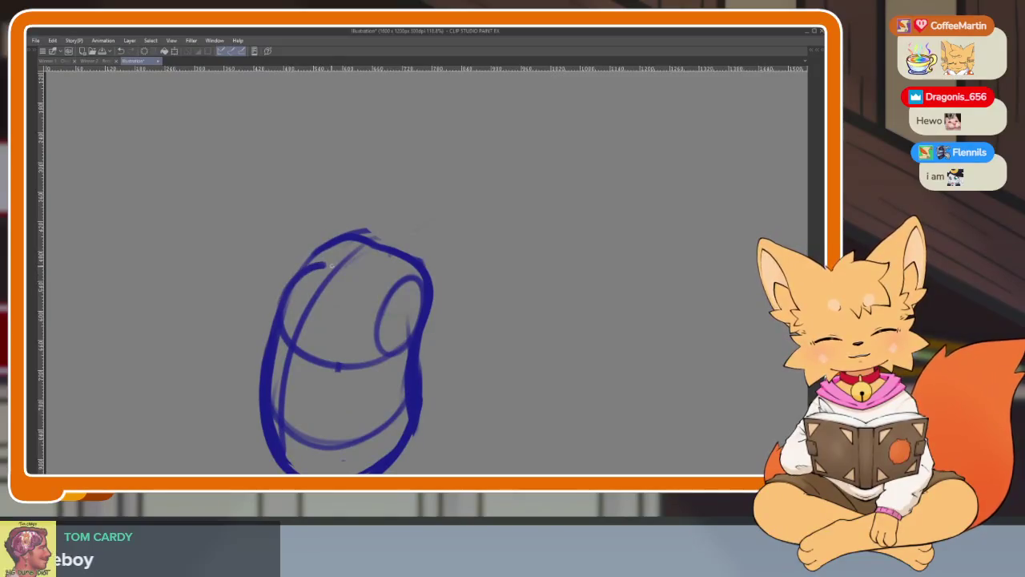
{"action": "key", "text": "ctrl+z"}
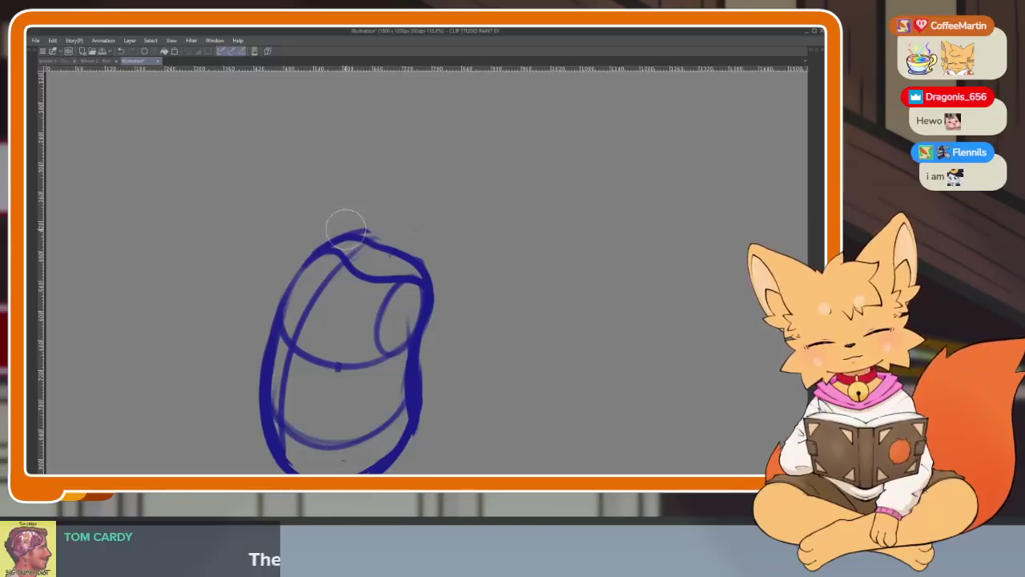
{"action": "mouse_move", "coordinate": [346, 227]}
{"action": "left_mouse_down"}
{"action": "mouse_move", "coordinate": [428, 267]}
{"action": "mouse_move", "coordinate": [435, 312]}
{"action": "mouse_move", "coordinate": [423, 370]}
{"action": "left_mouse_up"}
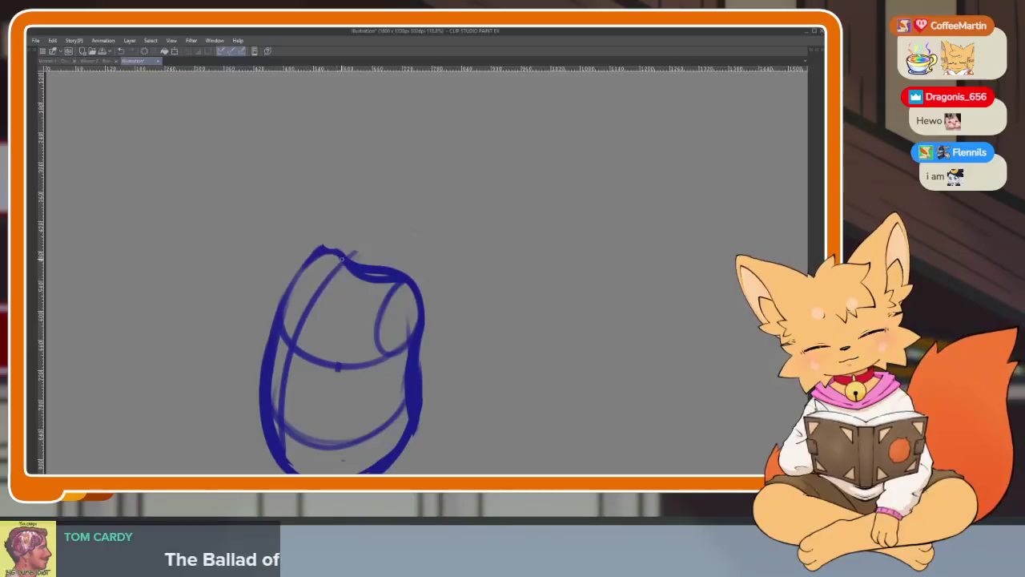
{"action": "left_click_drag", "start_coordinate": [342, 260], "coordinate": [401, 280]}
Try a diagonal stroke out from the sketch, then undo it.
{"action": "scroll", "coordinate": [438, 315], "scroll_direction": "down", "scroll_amount": 5}
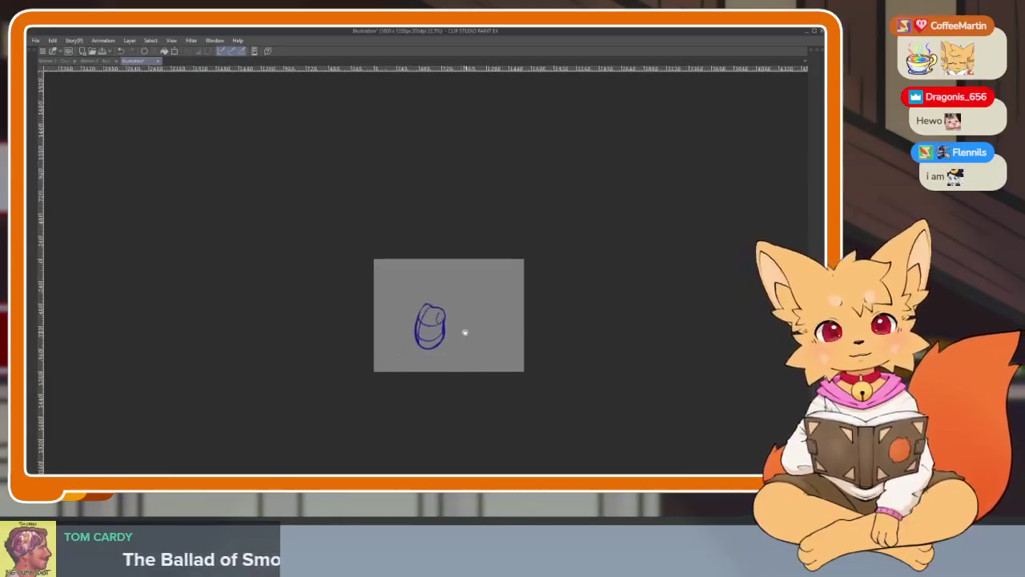
{"action": "scroll", "coordinate": [465, 332], "scroll_direction": "up", "scroll_amount": 3}
{"action": "scroll", "coordinate": [454, 360], "scroll_direction": "up", "scroll_amount": 2}
{"action": "scroll", "coordinate": [439, 371], "scroll_direction": "down", "scroll_amount": 1}
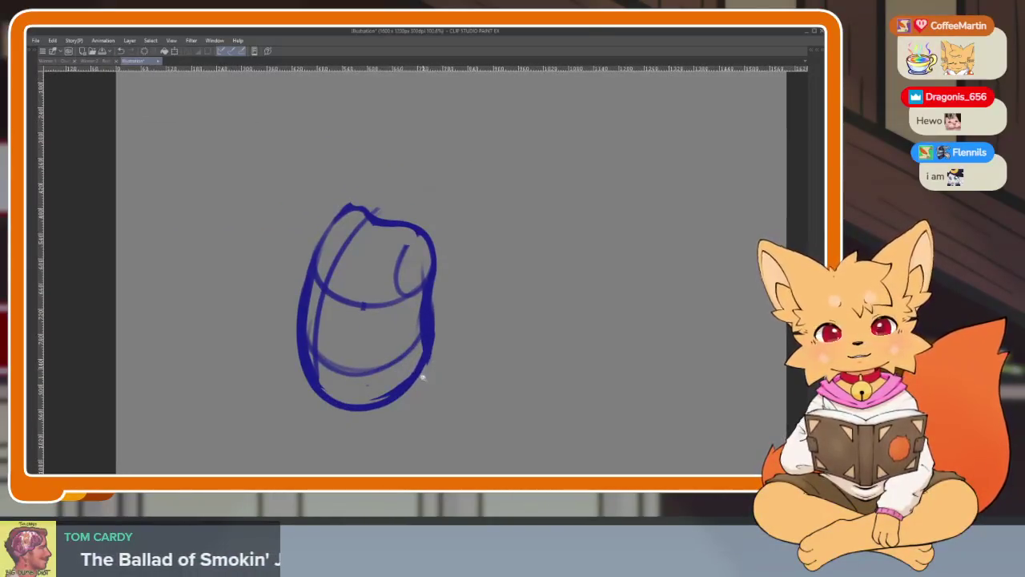
{"action": "scroll", "coordinate": [417, 368], "scroll_direction": "down", "scroll_amount": 4}
{"action": "scroll", "coordinate": [401, 380], "scroll_direction": "up", "scroll_amount": 4}
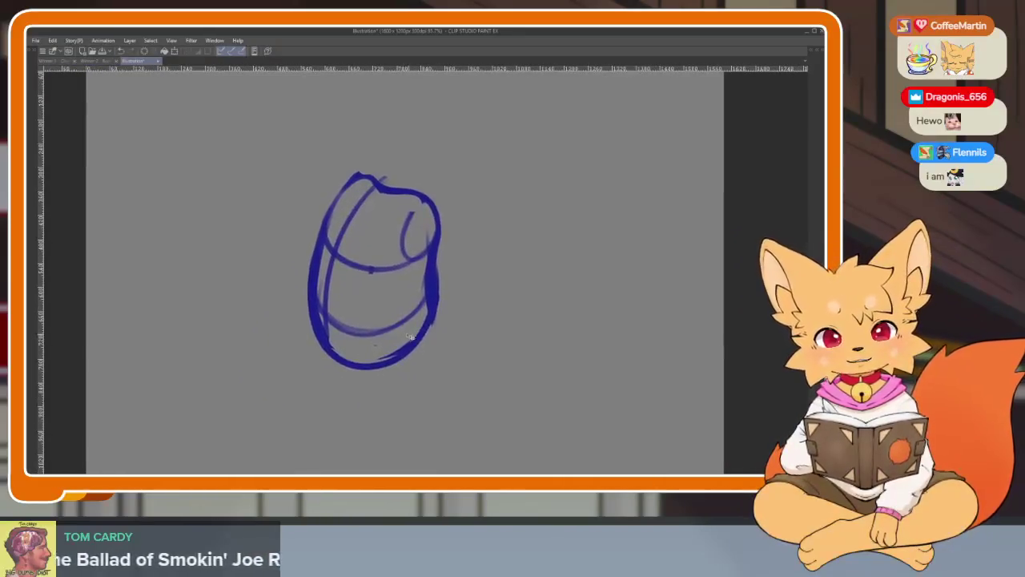
{"action": "scroll", "coordinate": [410, 337], "scroll_direction": "down", "scroll_amount": 4}
{"action": "scroll", "coordinate": [426, 352], "scroll_direction": "up", "scroll_amount": 5}
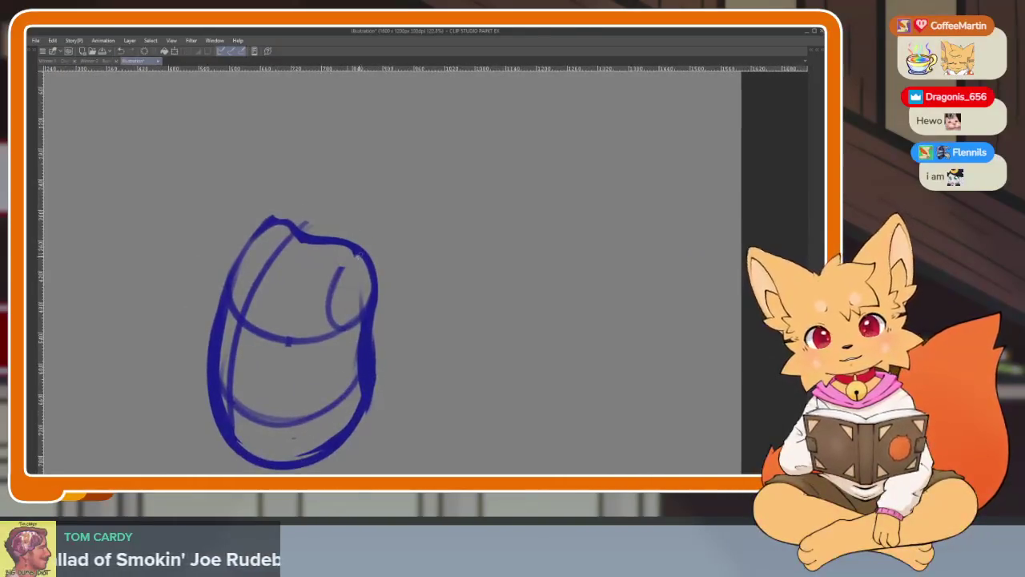
{"action": "left_click_drag", "start_coordinate": [387, 291], "coordinate": [442, 357]}
{"action": "key", "text": "ctrl+z"}
Undo trial strokes and sketch a diagonal limb with a retraced loop at lower left.
{"action": "mouse_move", "coordinate": [404, 261]}
{"action": "left_mouse_down"}
{"action": "mouse_move", "coordinate": [478, 182]}
{"action": "mouse_move", "coordinate": [340, 271]}
{"action": "mouse_move", "coordinate": [241, 314]}
{"action": "mouse_move", "coordinate": [149, 382]}
{"action": "left_mouse_up"}
{"action": "left_click_drag", "start_coordinate": [245, 333], "coordinate": [381, 291]}
{"action": "key", "text": "ctrl+z"}
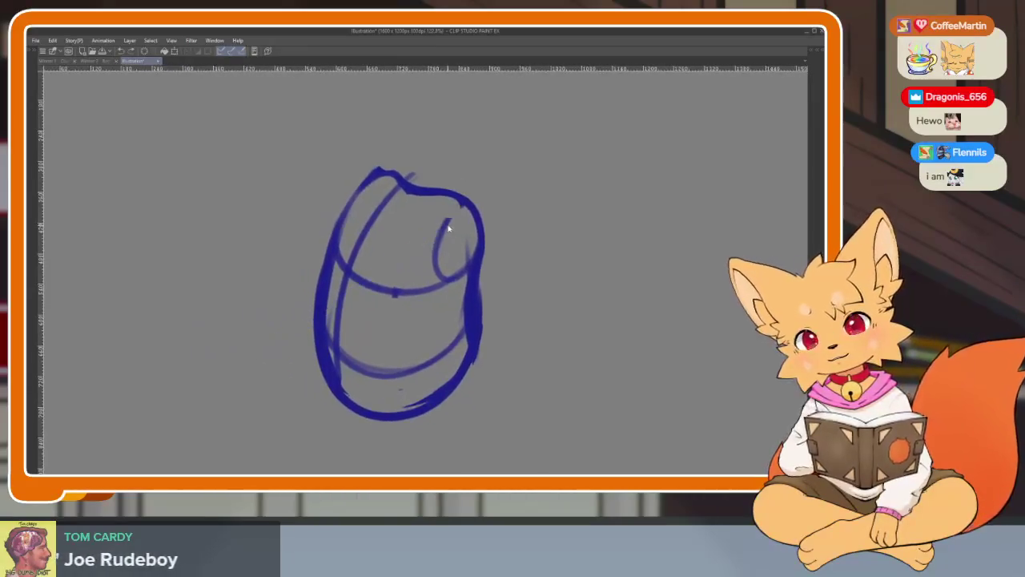
{"action": "mouse_move", "coordinate": [453, 216]}
{"action": "left_mouse_down"}
{"action": "mouse_move", "coordinate": [242, 339]}
{"action": "mouse_move", "coordinate": [343, 401]}
{"action": "left_mouse_up"}
{"action": "key", "text": "ctrl+z"}
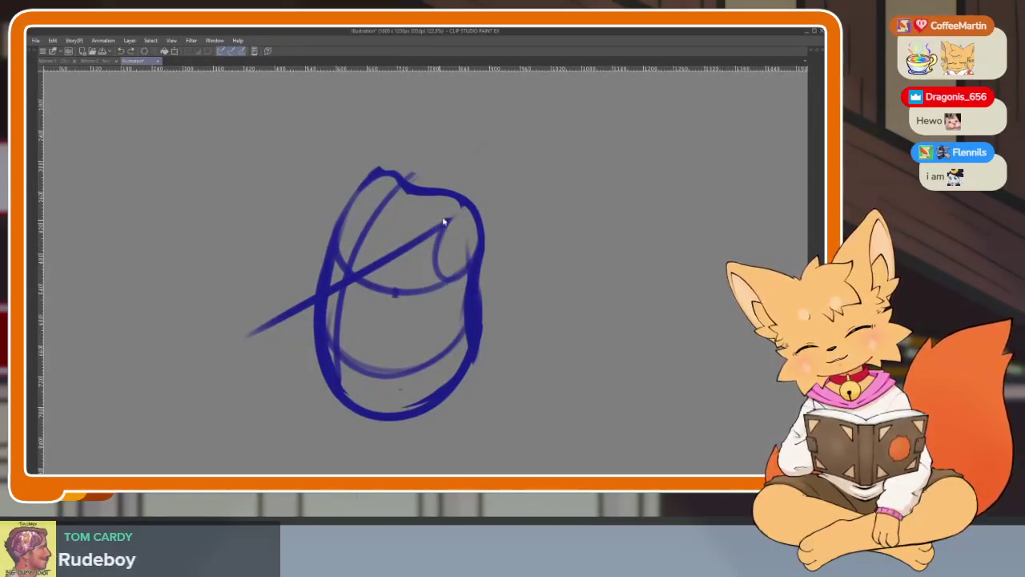
{"action": "key", "text": "ctrl+z"}
{"action": "mouse_move", "coordinate": [465, 210]}
{"action": "left_mouse_down"}
{"action": "mouse_move", "coordinate": [252, 362]}
{"action": "mouse_move", "coordinate": [336, 408]}
{"action": "mouse_move", "coordinate": [468, 285]}
{"action": "left_mouse_up"}
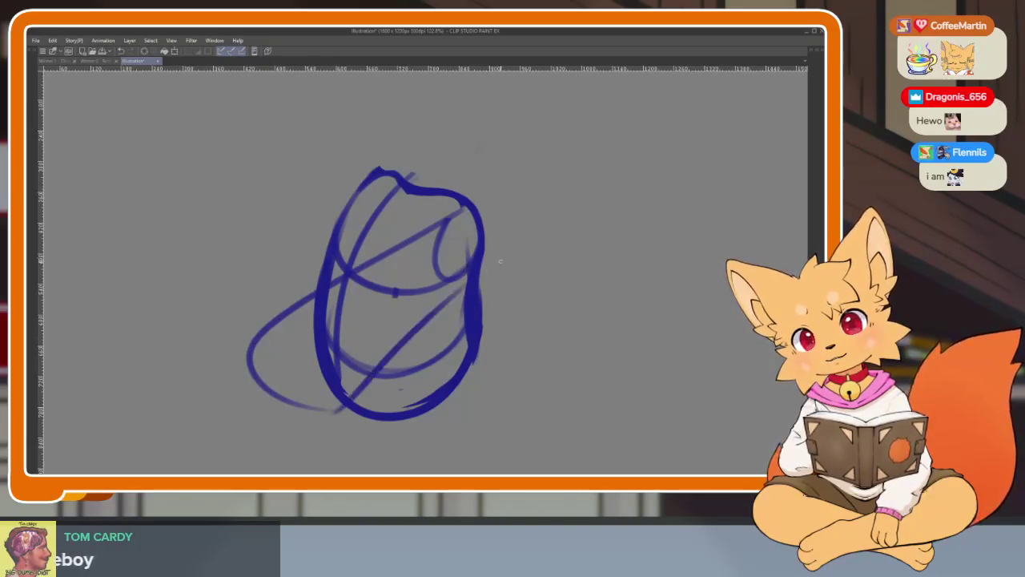
{"action": "mouse_move", "coordinate": [475, 242]}
{"action": "left_mouse_down"}
{"action": "mouse_move", "coordinate": [392, 353]}
{"action": "mouse_move", "coordinate": [264, 400]}
{"action": "mouse_move", "coordinate": [313, 296]}
{"action": "mouse_move", "coordinate": [447, 209]}
{"action": "left_mouse_up"}
Erase the entire blue sketch, leaving the gray canvas blank.
{"action": "scroll", "coordinate": [497, 344], "scroll_direction": "down", "scroll_amount": 3}
{"action": "scroll", "coordinate": [483, 362], "scroll_direction": "up", "scroll_amount": 2}
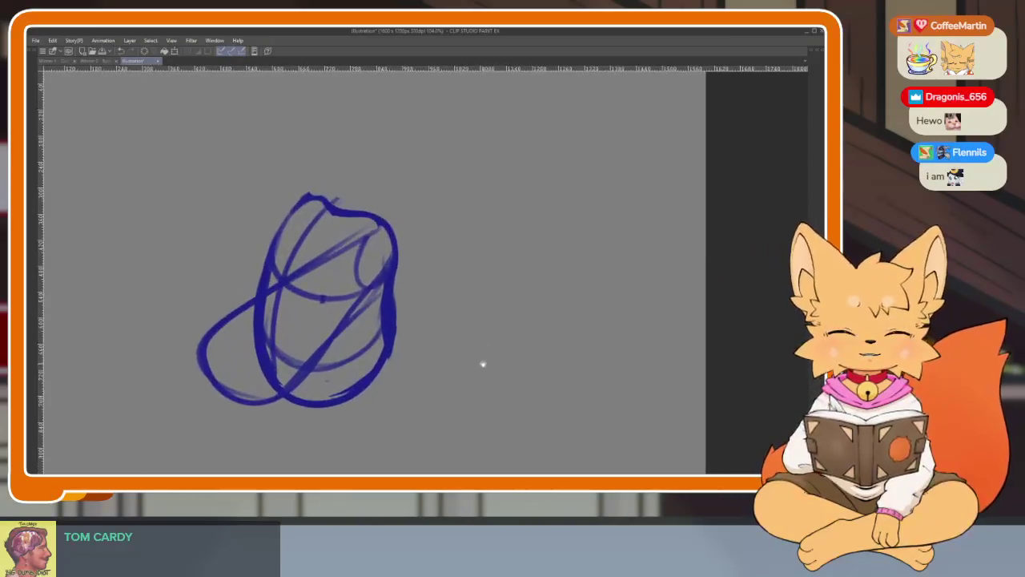
{"action": "mouse_move", "coordinate": [375, 313]}
{"action": "left_mouse_down"}
{"action": "mouse_move", "coordinate": [236, 286]}
{"action": "mouse_move", "coordinate": [293, 275]}
{"action": "mouse_move", "coordinate": [293, 394]}
{"action": "mouse_move", "coordinate": [430, 353]}
{"action": "left_mouse_up"}
{"action": "scroll", "coordinate": [430, 353], "scroll_direction": "down", "scroll_amount": 3}
{"action": "scroll", "coordinate": [453, 318], "scroll_direction": "up", "scroll_amount": 1}
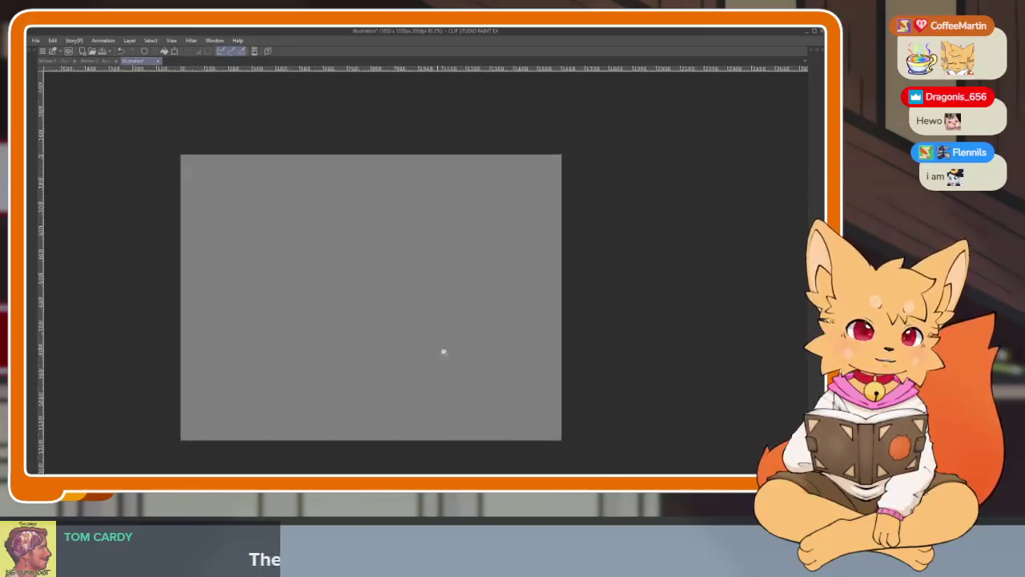
Draw a short test stroke on the blank canvas and undo it.
{"action": "scroll", "coordinate": [444, 350], "scroll_direction": "up", "scroll_amount": 2}
{"action": "scroll", "coordinate": [451, 360], "scroll_direction": "down", "scroll_amount": 1}
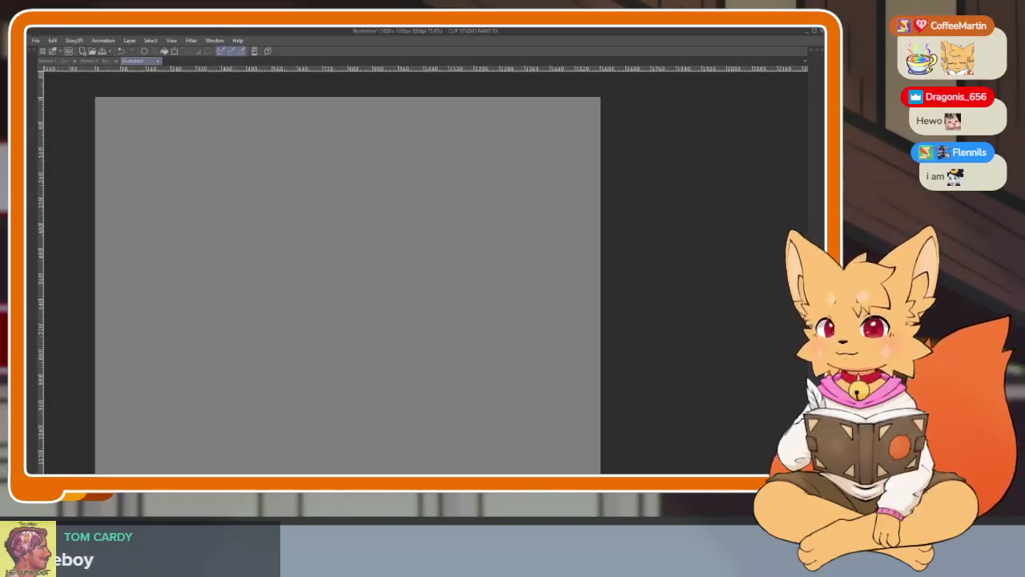
{"action": "left_click_drag", "start_coordinate": [437, 362], "coordinate": [458, 332]}
{"action": "key", "text": "ctrl+z"}
Draw the torso's long curved side, redrawing it longer after an undo.
{"action": "scroll", "coordinate": [476, 379], "scroll_direction": "down", "scroll_amount": 2}
{"action": "scroll", "coordinate": [469, 366], "scroll_direction": "up", "scroll_amount": 2}
{"action": "scroll", "coordinate": [476, 374], "scroll_direction": "up", "scroll_amount": 1}
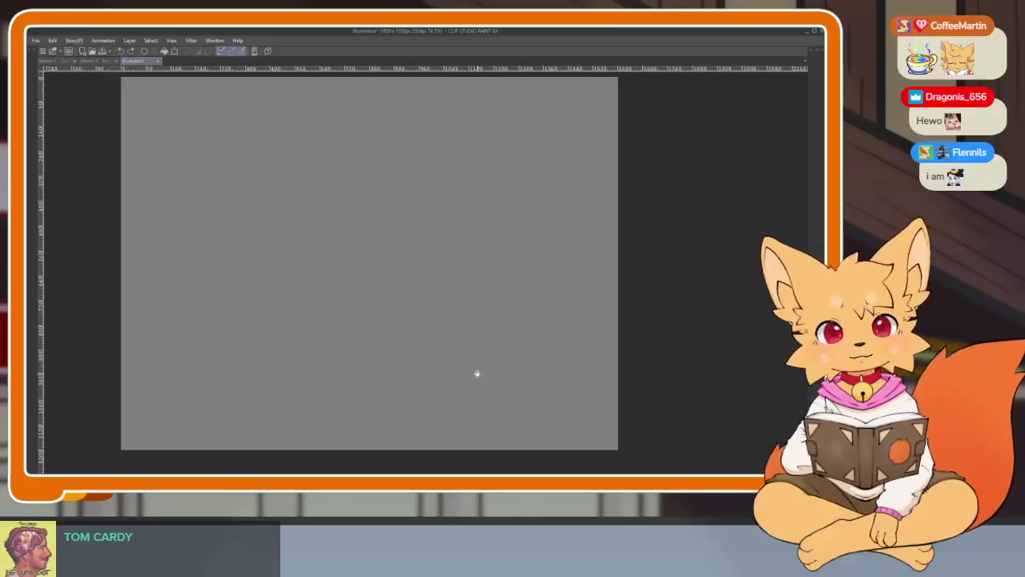
{"action": "scroll", "coordinate": [477, 374], "scroll_direction": "down", "scroll_amount": 1}
{"action": "scroll", "coordinate": [476, 375], "scroll_direction": "up", "scroll_amount": 1}
{"action": "mouse_move", "coordinate": [445, 200]}
{"action": "left_mouse_down"}
{"action": "mouse_move", "coordinate": [454, 288]}
{"action": "mouse_move", "coordinate": [401, 387]}
{"action": "left_mouse_up"}
{"action": "key", "text": "ctrl+z"}
{"action": "left_click_drag", "start_coordinate": [454, 226], "coordinate": [421, 396]}
{"action": "scroll", "coordinate": [414, 350], "scroll_direction": "up", "scroll_amount": 1}
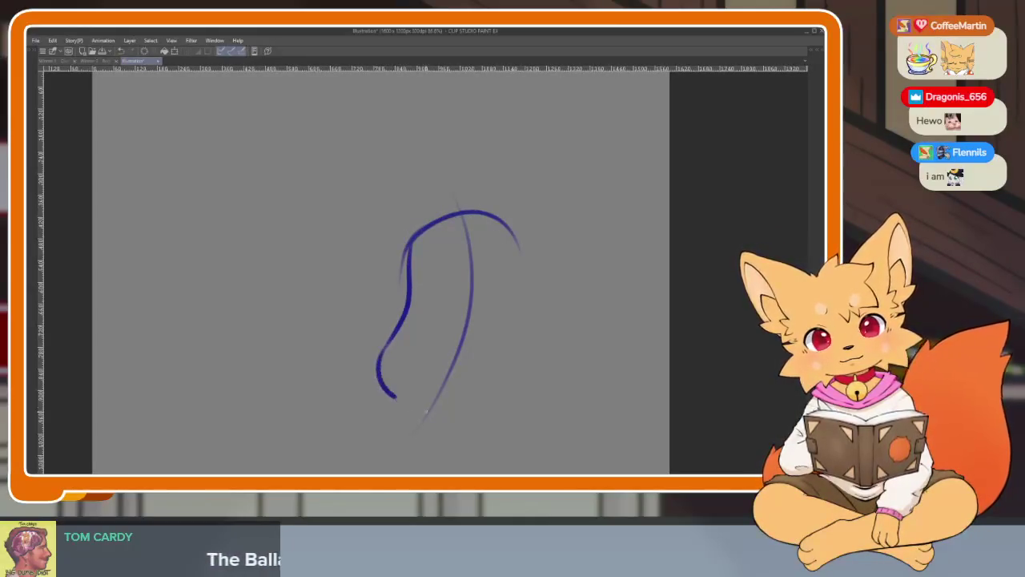
Close the torso's right side, add cross-contour curves and a vertical centre line.
{"action": "left_click_drag", "start_coordinate": [462, 408], "coordinate": [517, 229]}
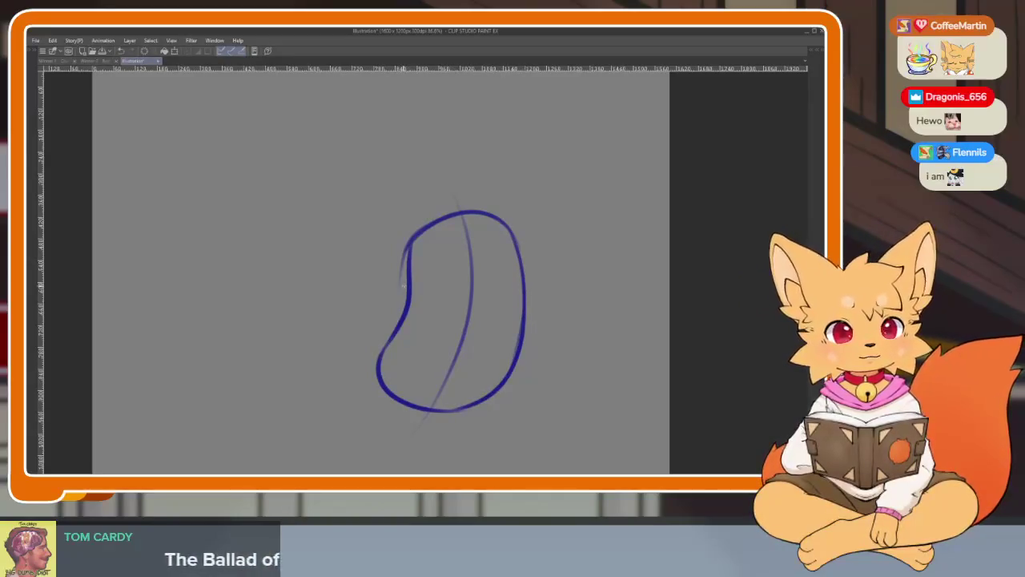
{"action": "left_click_drag", "start_coordinate": [408, 277], "coordinate": [501, 273]}
{"action": "key", "text": "ctrl+z"}
{"action": "left_click_drag", "start_coordinate": [410, 276], "coordinate": [518, 276]}
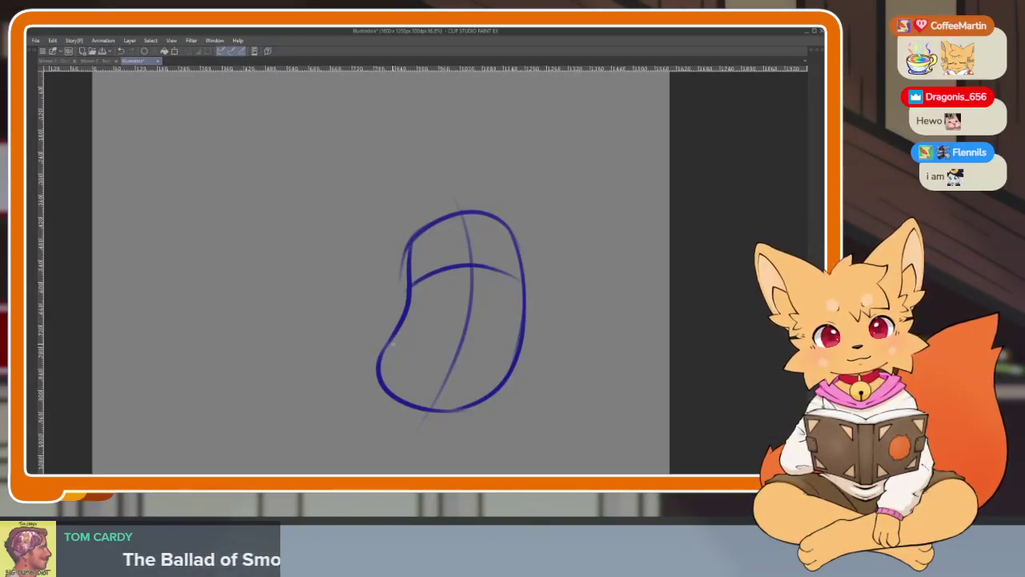
{"action": "mouse_move", "coordinate": [399, 333]}
{"action": "left_mouse_down"}
{"action": "mouse_move", "coordinate": [517, 340]}
{"action": "mouse_move", "coordinate": [497, 338]}
{"action": "left_mouse_up"}
{"action": "key", "text": "ctrl+z"}
{"action": "key", "text": "ctrl+z"}
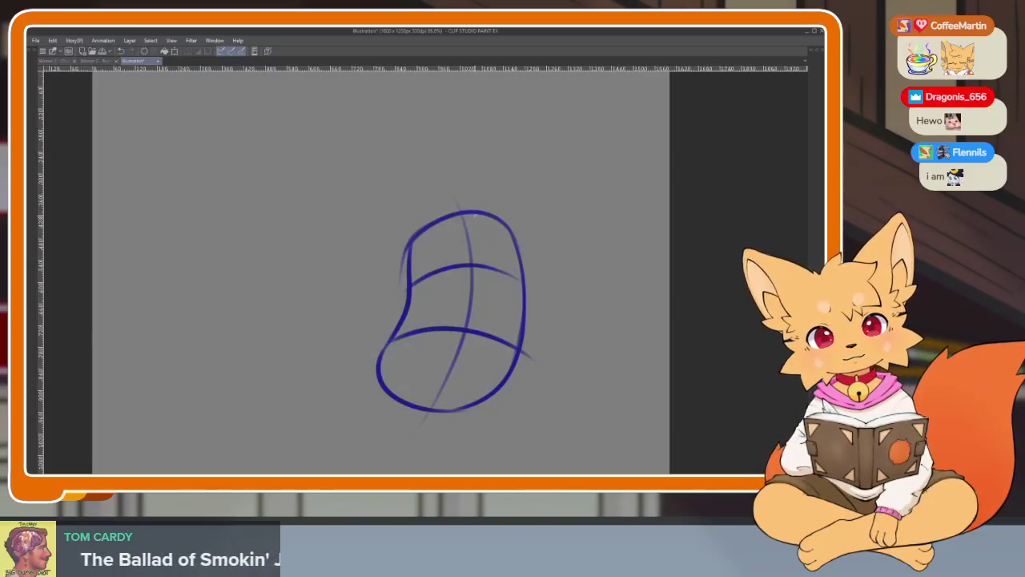
{"action": "left_click_drag", "start_coordinate": [479, 206], "coordinate": [437, 412]}
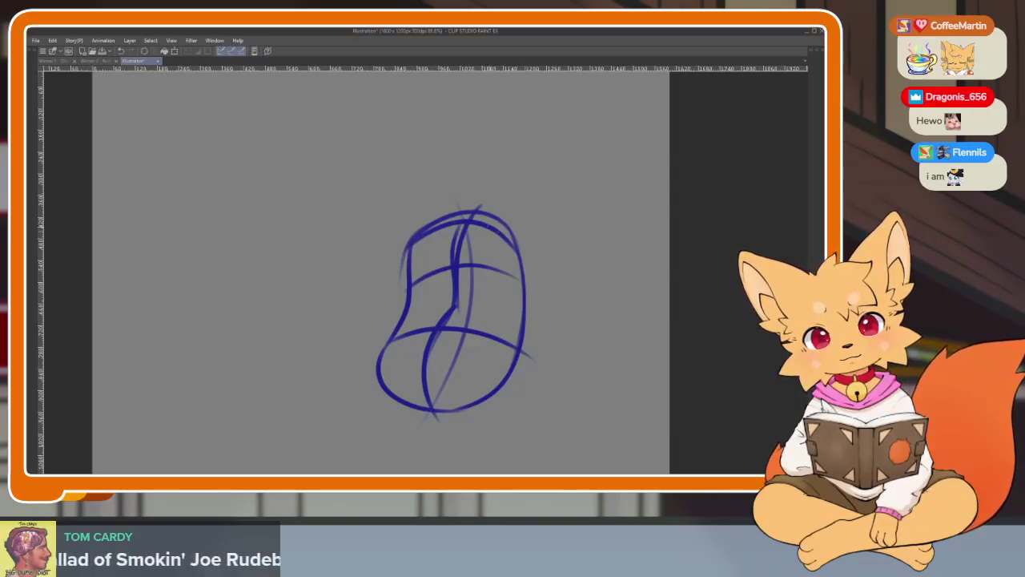
Recentre the torso and draw an arc for the thigh at lower right.
{"action": "scroll", "coordinate": [520, 340], "scroll_direction": "up", "scroll_amount": 2}
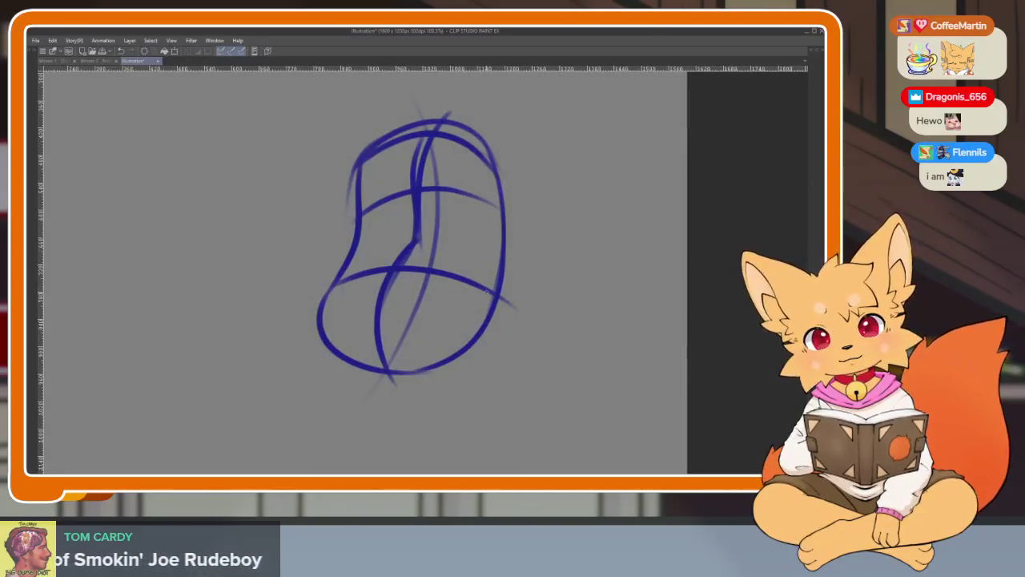
{"action": "mouse_move", "coordinate": [409, 308]}
{"action": "left_mouse_down"}
{"action": "mouse_move", "coordinate": [423, 276]}
{"action": "mouse_move", "coordinate": [555, 268]}
{"action": "mouse_move", "coordinate": [544, 356]}
{"action": "left_mouse_up"}
{"action": "key", "text": "ctrl+z"}
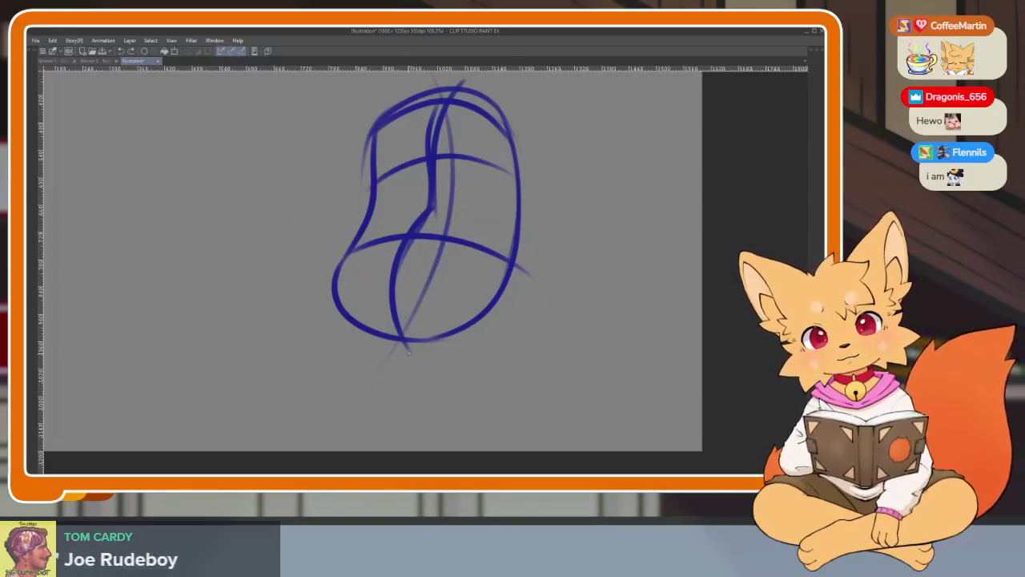
{"action": "mouse_move", "coordinate": [404, 329]}
{"action": "left_mouse_down"}
{"action": "mouse_move", "coordinate": [525, 262]}
{"action": "mouse_move", "coordinate": [525, 393]}
{"action": "left_mouse_up"}
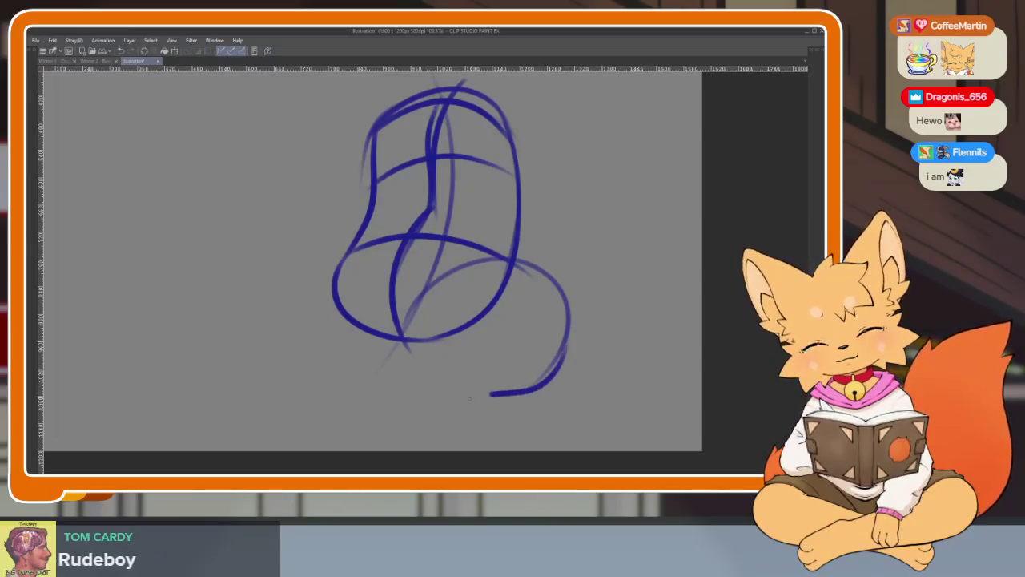
{"action": "left_click_drag", "start_coordinate": [410, 353], "coordinate": [446, 279]}
{"action": "mouse_move", "coordinate": [332, 289]}
{"action": "left_mouse_down"}
{"action": "mouse_move", "coordinate": [372, 342]}
{"action": "mouse_move", "coordinate": [436, 365]}
{"action": "left_mouse_up"}
{"action": "left_click_drag", "start_coordinate": [459, 329], "coordinate": [317, 327]}
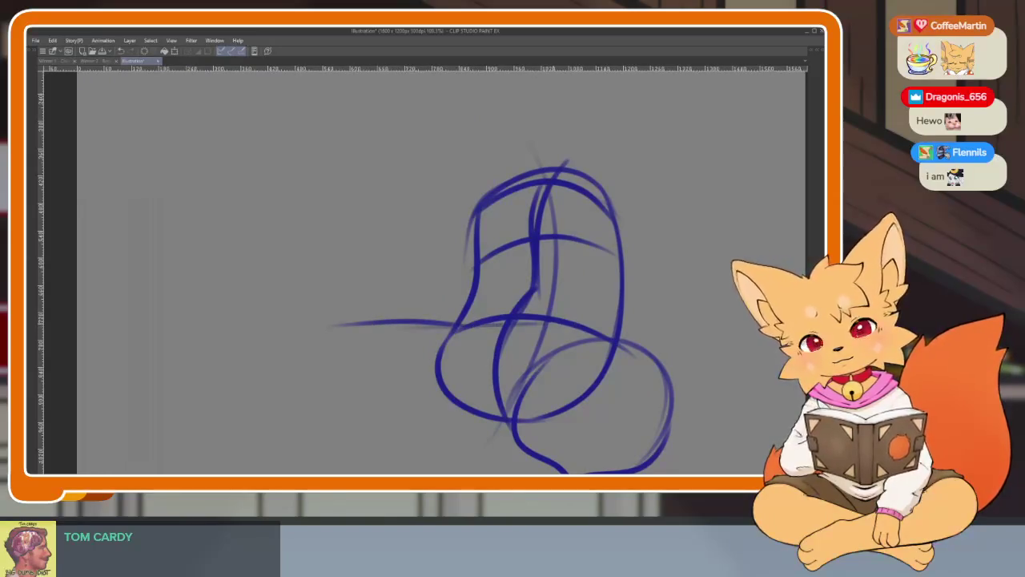
{"action": "left_click_drag", "start_coordinate": [555, 320], "coordinate": [666, 353]}
{"action": "mouse_move", "coordinate": [562, 344]}
{"action": "left_mouse_down"}
{"action": "mouse_move", "coordinate": [590, 343]}
{"action": "mouse_move", "coordinate": [648, 311]}
{"action": "left_mouse_up"}
{"action": "scroll", "coordinate": [573, 328], "scroll_direction": "down", "scroll_amount": 2}
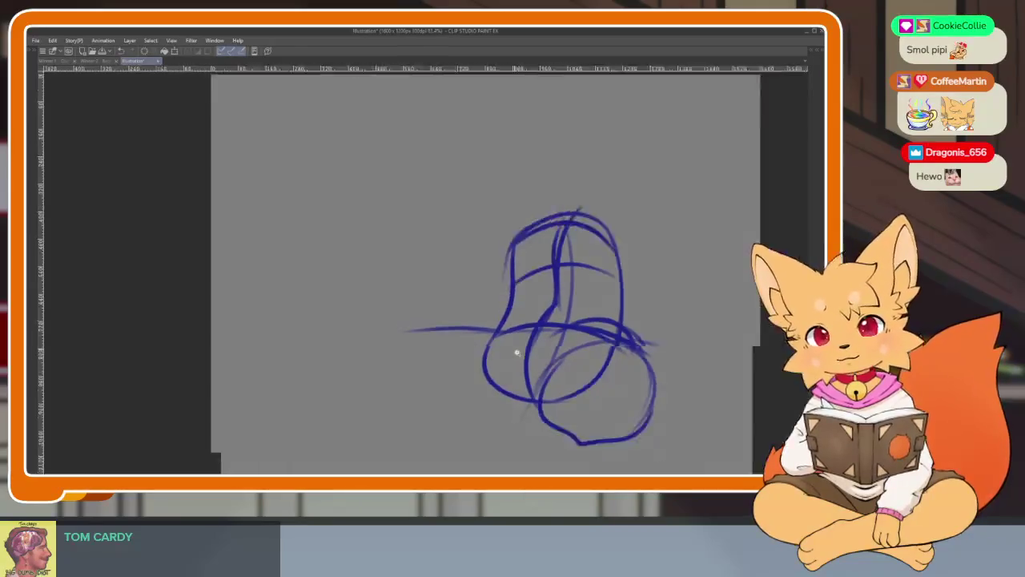
{"action": "scroll", "coordinate": [499, 366], "scroll_direction": "up", "scroll_amount": 2}
{"action": "scroll", "coordinate": [513, 353], "scroll_direction": "up", "scroll_amount": 1}
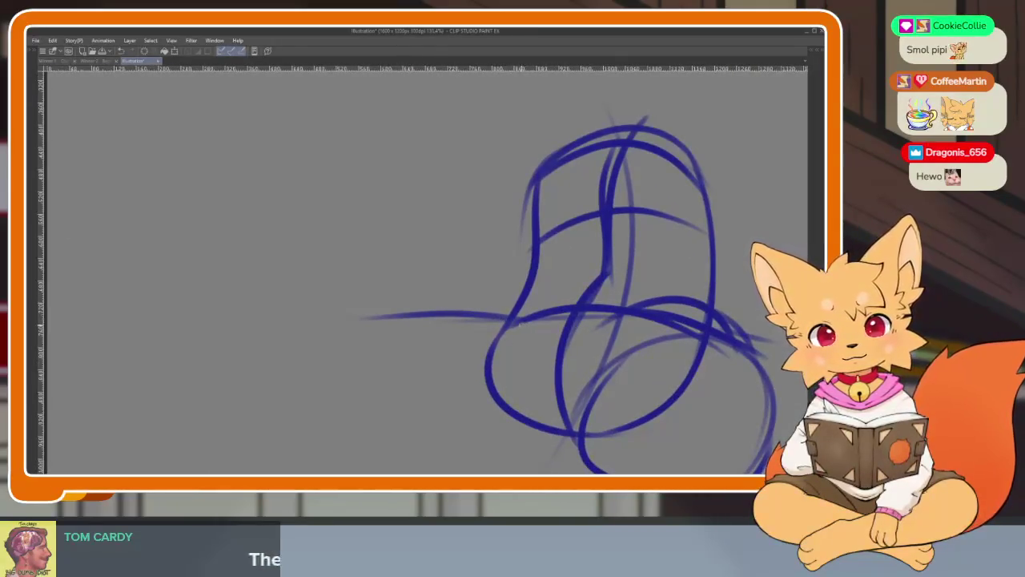
{"action": "scroll", "coordinate": [472, 353], "scroll_direction": "down", "scroll_amount": 2}
{"action": "scroll", "coordinate": [489, 368], "scroll_direction": "down", "scroll_amount": 1}
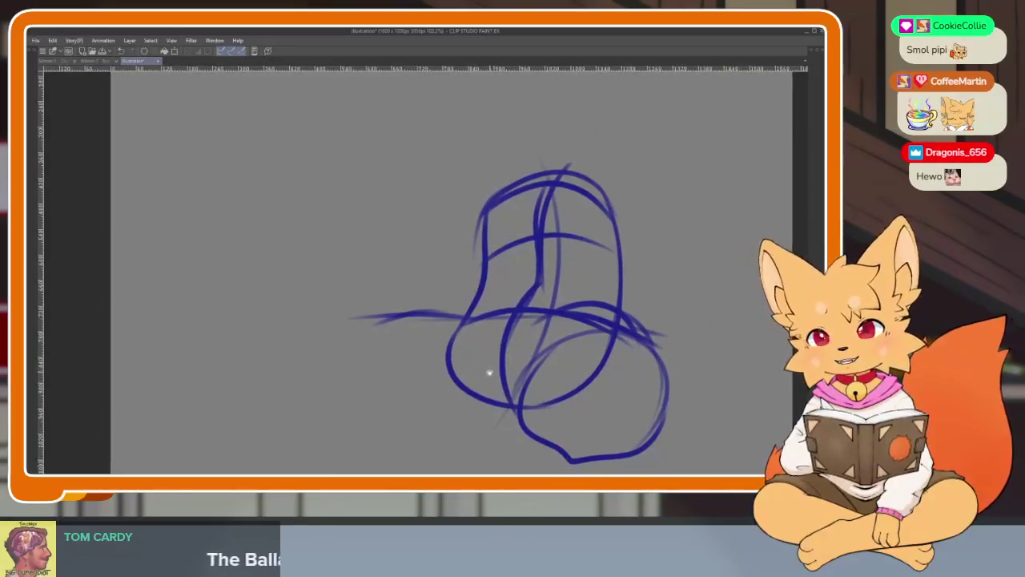
{"action": "scroll", "coordinate": [489, 373], "scroll_direction": "down", "scroll_amount": 1}
{"action": "scroll", "coordinate": [473, 380], "scroll_direction": "up", "scroll_amount": 1}
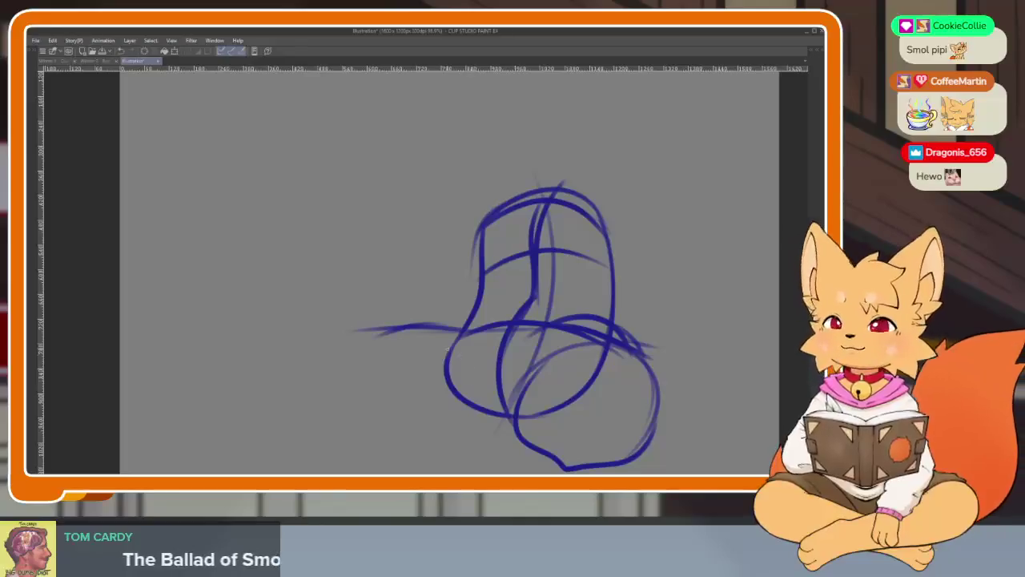
{"action": "scroll", "coordinate": [423, 382], "scroll_direction": "down", "scroll_amount": 1}
{"action": "scroll", "coordinate": [422, 392], "scroll_direction": "up", "scroll_amount": 1}
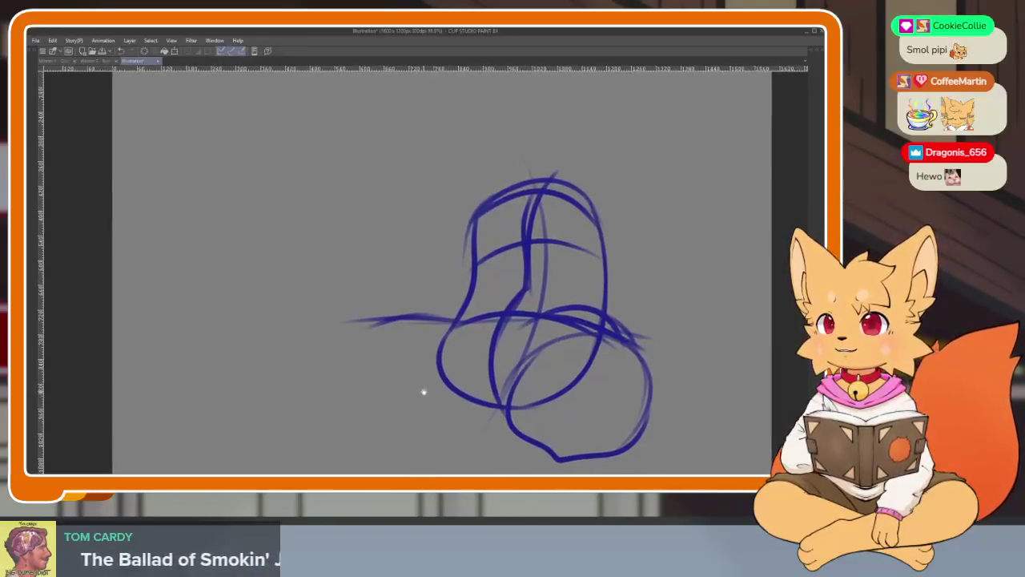
{"action": "scroll", "coordinate": [435, 366], "scroll_direction": "down", "scroll_amount": 1}
{"action": "scroll", "coordinate": [434, 366], "scroll_direction": "up", "scroll_amount": 2}
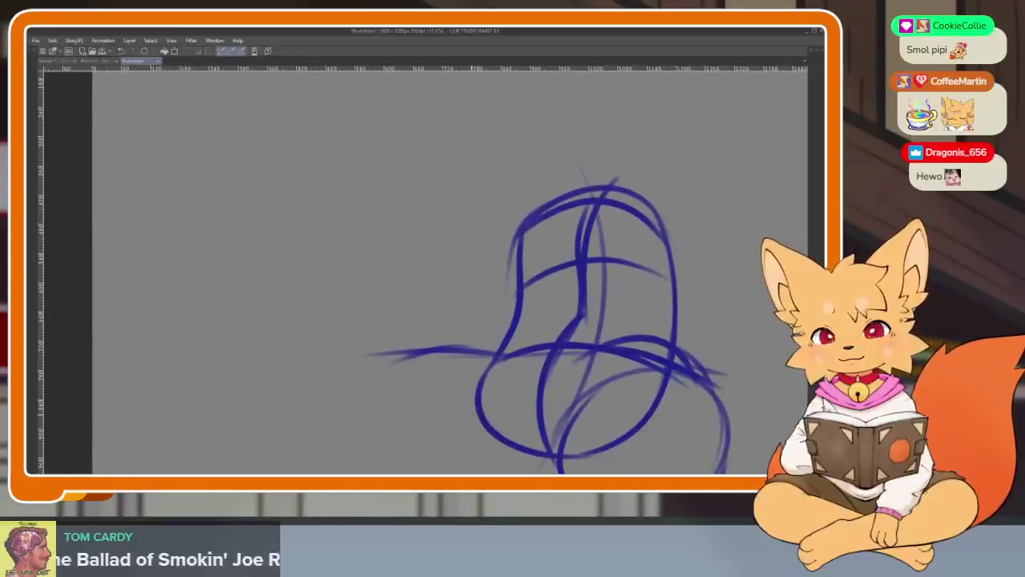
{"action": "left_click_drag", "start_coordinate": [400, 349], "coordinate": [282, 340]}
{"action": "key", "text": "ctrl+z"}
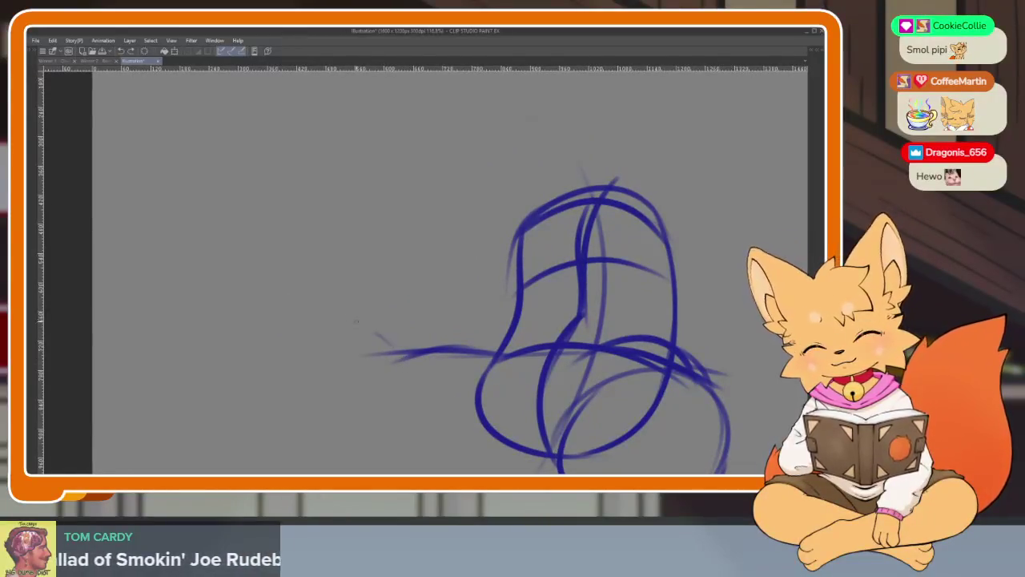
{"action": "mouse_move", "coordinate": [377, 330]}
{"action": "left_mouse_down"}
{"action": "mouse_move", "coordinate": [301, 362]}
{"action": "mouse_move", "coordinate": [320, 428]}
{"action": "mouse_move", "coordinate": [417, 447]}
{"action": "left_mouse_up"}
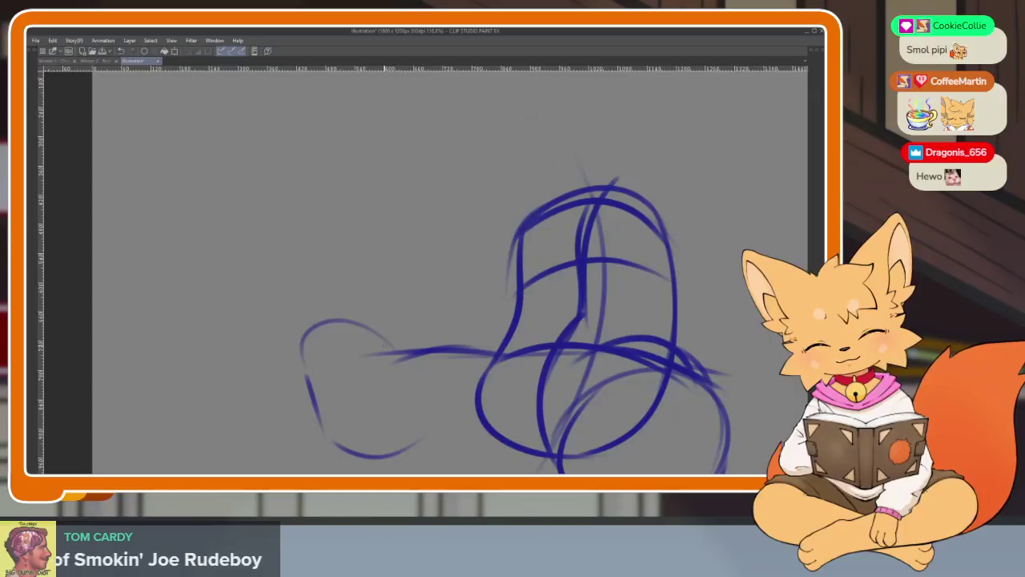
{"action": "key", "text": "ctrl+z"}
{"action": "key", "text": "ctrl+z"}
{"action": "scroll", "coordinate": [582, 358], "scroll_direction": "down", "scroll_amount": 1}
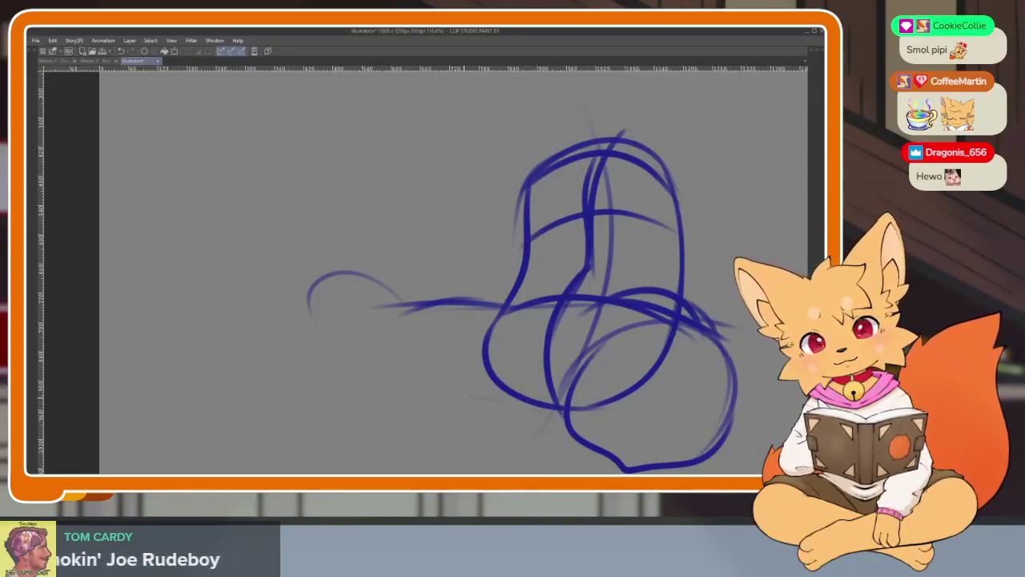
{"action": "mouse_move", "coordinate": [496, 401]}
{"action": "left_mouse_down"}
{"action": "mouse_move", "coordinate": [333, 405]}
{"action": "mouse_move", "coordinate": [314, 306]}
{"action": "left_mouse_up"}
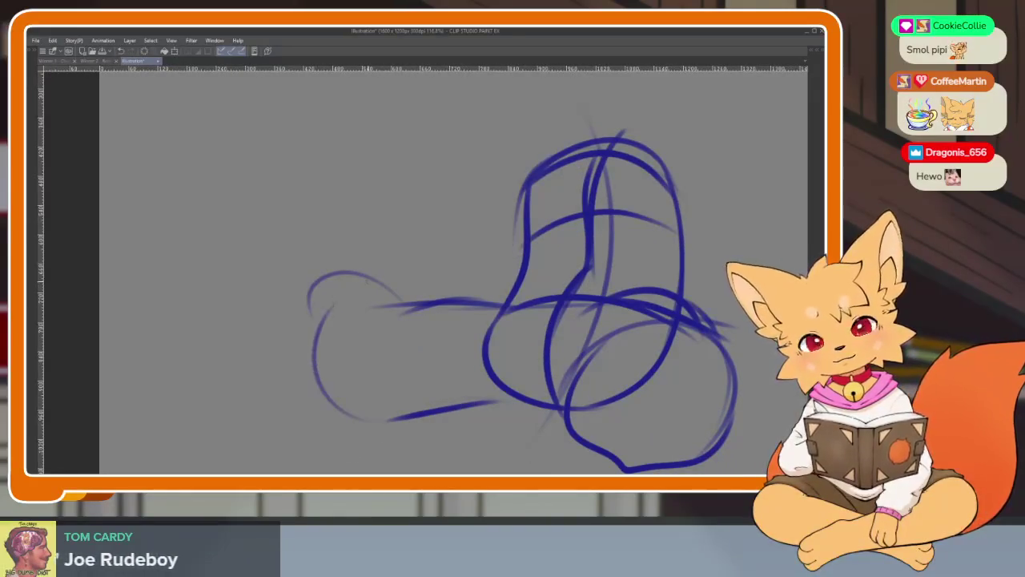
{"action": "key", "text": "ctrl+z"}
{"action": "left_click_drag", "start_coordinate": [496, 400], "coordinate": [320, 365]}
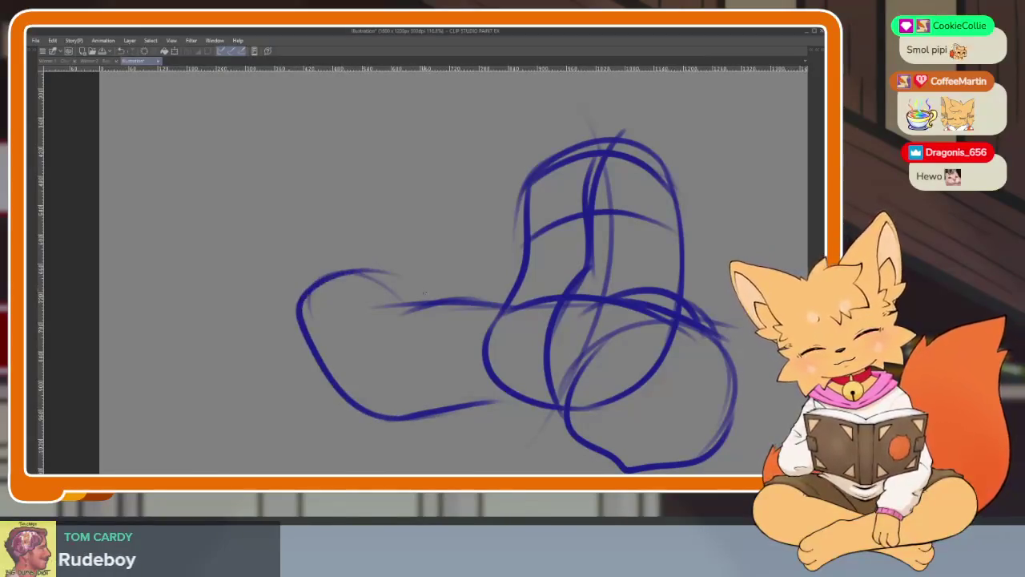
{"action": "key", "text": "ctrl+z"}
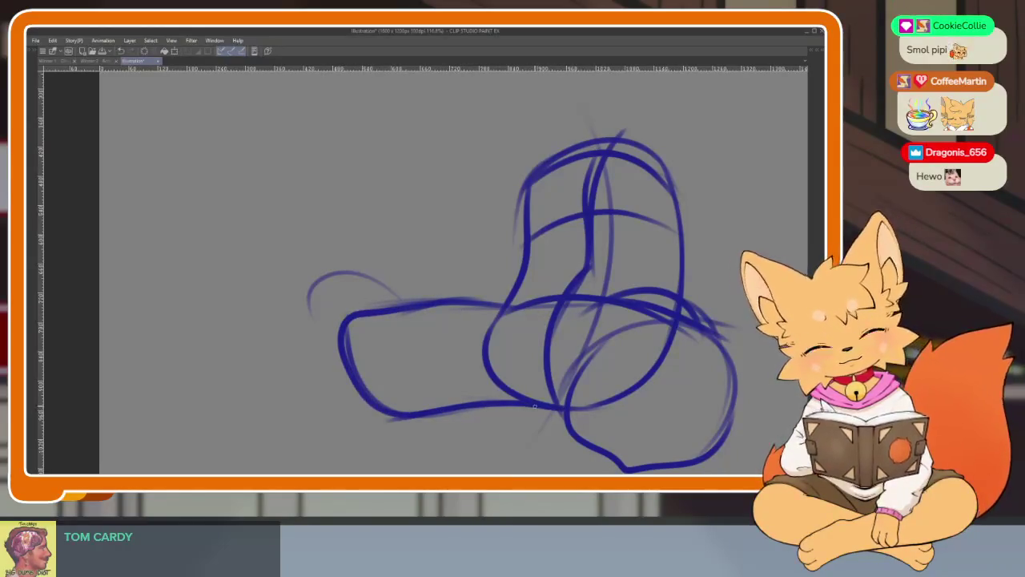
{"action": "left_click_drag", "start_coordinate": [357, 310], "coordinate": [379, 313]}
{"action": "mouse_move", "coordinate": [333, 284]}
{"action": "left_mouse_down"}
{"action": "mouse_move", "coordinate": [319, 372]}
{"action": "mouse_move", "coordinate": [352, 417]}
{"action": "mouse_move", "coordinate": [424, 385]}
{"action": "left_mouse_up"}
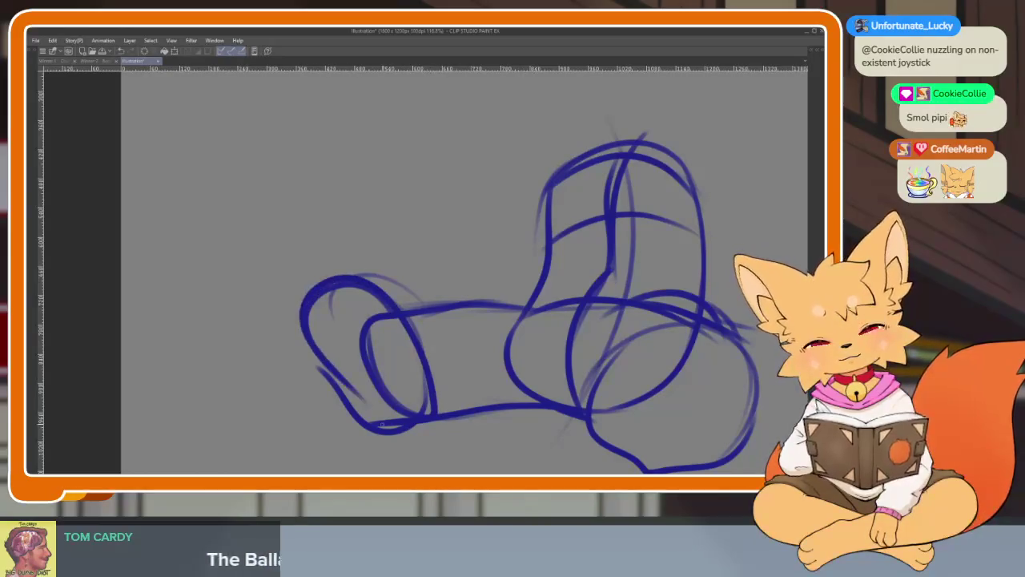
{"action": "scroll", "coordinate": [383, 424], "scroll_direction": "down", "scroll_amount": 5}
{"action": "scroll", "coordinate": [646, 355], "scroll_direction": "up", "scroll_amount": 2}
{"action": "scroll", "coordinate": [583, 360], "scroll_direction": "up", "scroll_amount": 3}
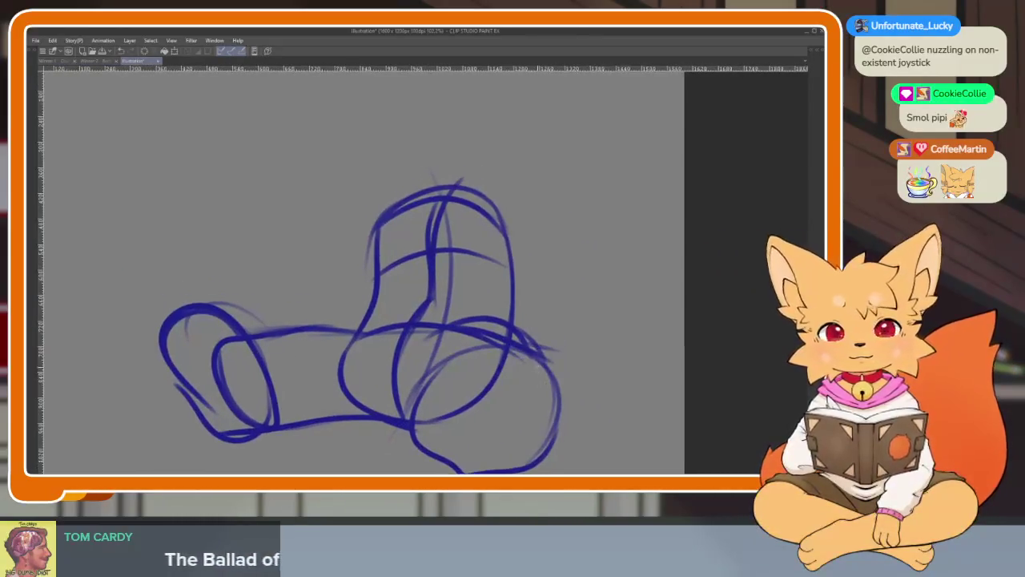
{"action": "scroll", "coordinate": [412, 371], "scroll_direction": "up", "scroll_amount": 3}
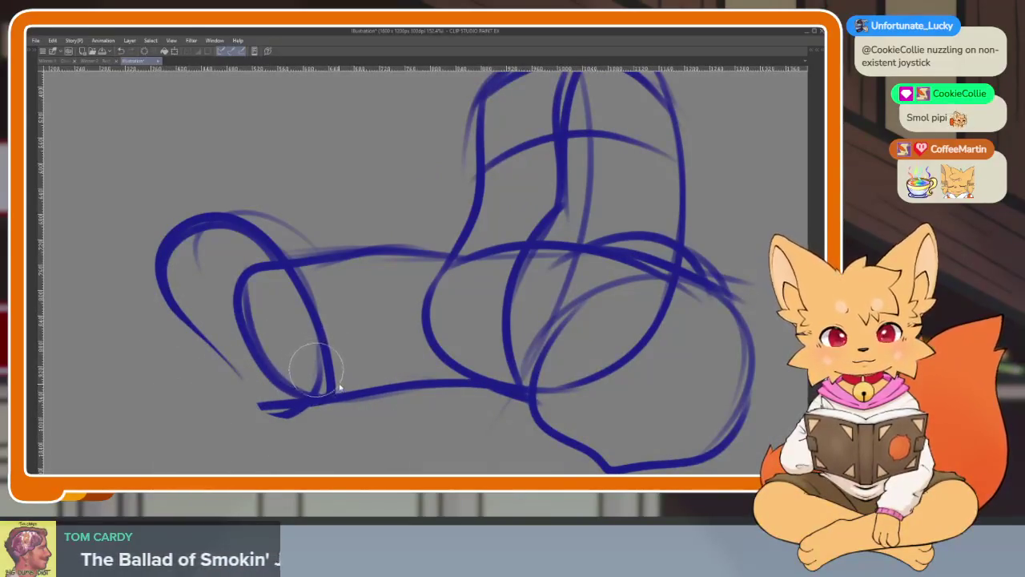
{"action": "scroll", "coordinate": [448, 367], "scroll_direction": "right", "scroll_amount": 2}
{"action": "scroll", "coordinate": [494, 372], "scroll_direction": "right", "scroll_amount": 2}
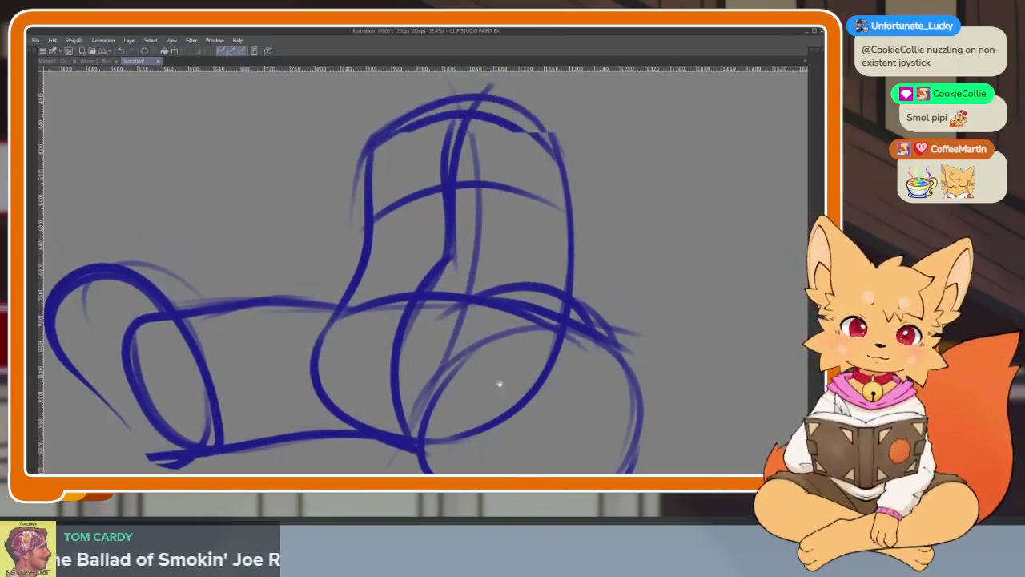
{"action": "scroll", "coordinate": [499, 385], "scroll_direction": "down", "scroll_amount": 1}
{"action": "scroll", "coordinate": [500, 382], "scroll_direction": "down", "scroll_amount": 1}
{"action": "scroll", "coordinate": [502, 381], "scroll_direction": "down", "scroll_amount": 1}
{"action": "scroll", "coordinate": [503, 379], "scroll_direction": "down", "scroll_amount": 1}
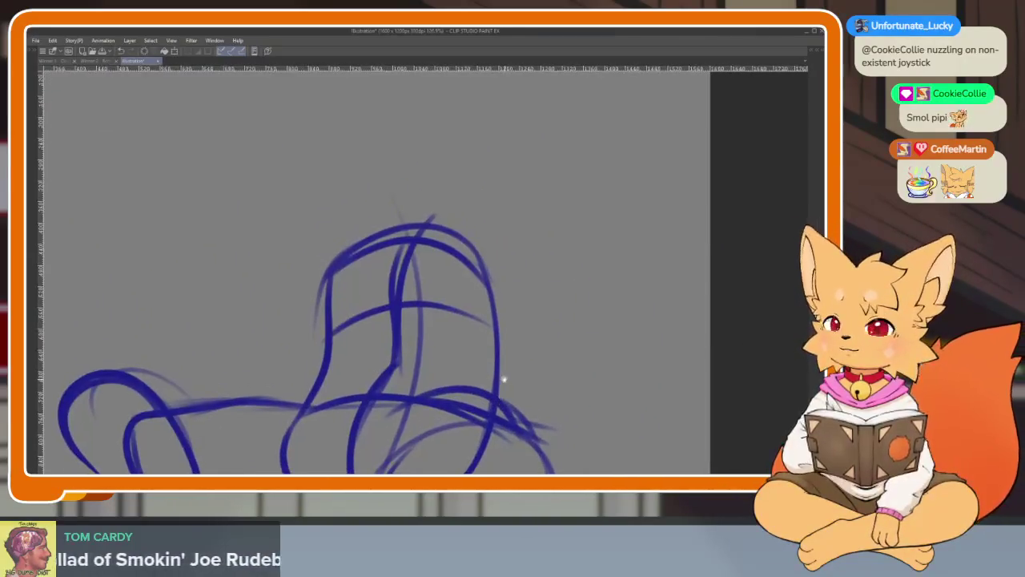
{"action": "scroll", "coordinate": [489, 385], "scroll_direction": "right", "scroll_amount": 1}
{"action": "scroll", "coordinate": [481, 390], "scroll_direction": "right", "scroll_amount": 1}
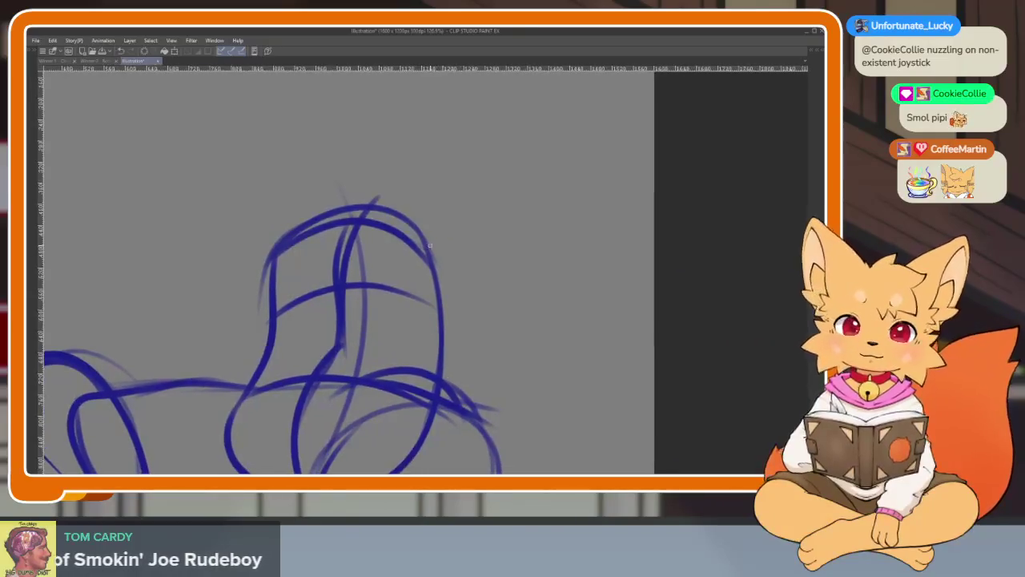
{"action": "mouse_move", "coordinate": [415, 227]}
{"action": "left_mouse_down"}
{"action": "mouse_move", "coordinate": [432, 298]}
{"action": "mouse_move", "coordinate": [394, 297]}
{"action": "left_mouse_up"}
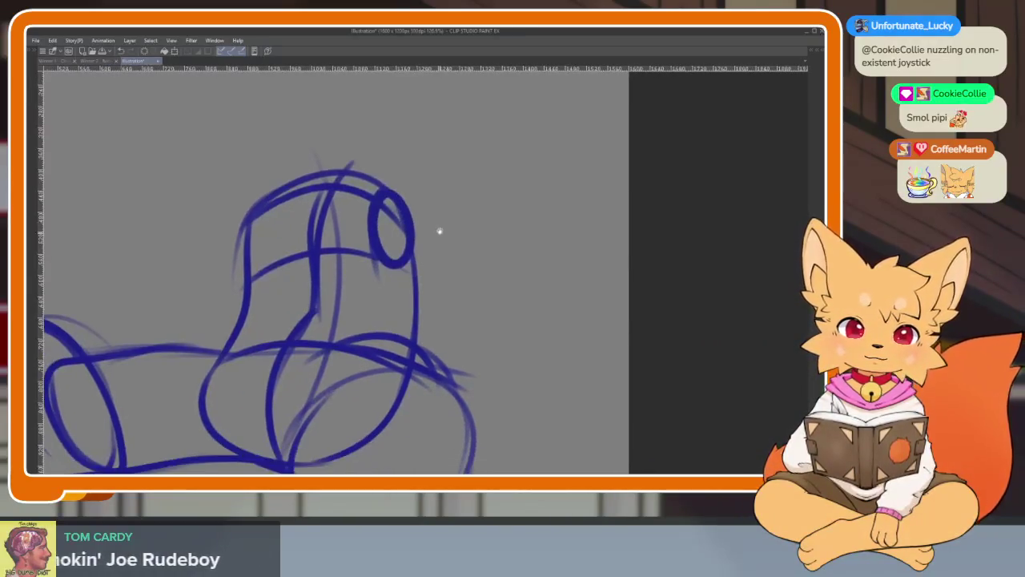
Redraw the shoulder oval at the torso's top right and sweep a long arm line down-right.
{"action": "key", "text": "ctrl+z"}
{"action": "left_click_drag", "start_coordinate": [377, 193], "coordinate": [391, 279]}
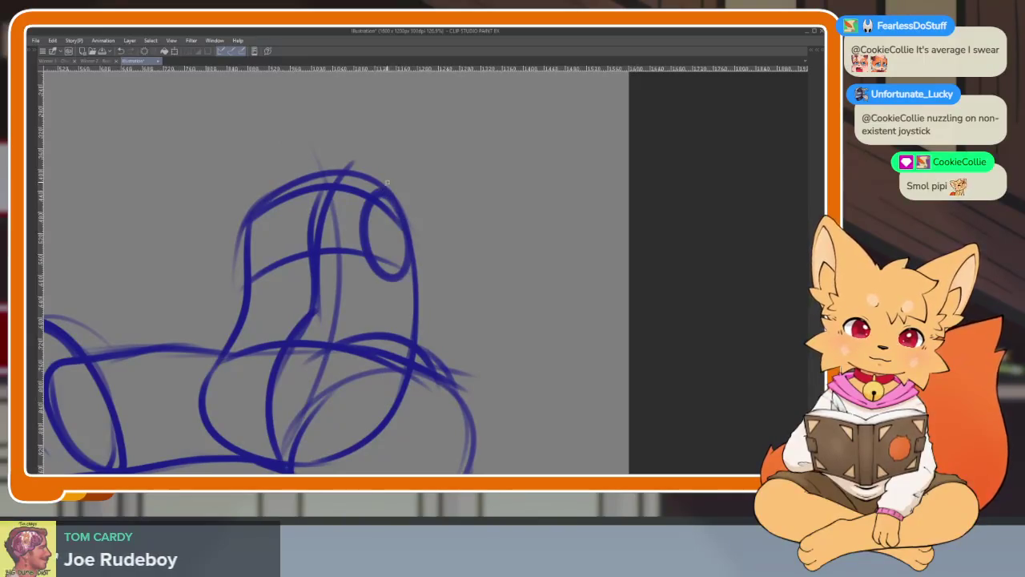
{"action": "scroll", "coordinate": [482, 339], "scroll_direction": "down", "scroll_amount": 1}
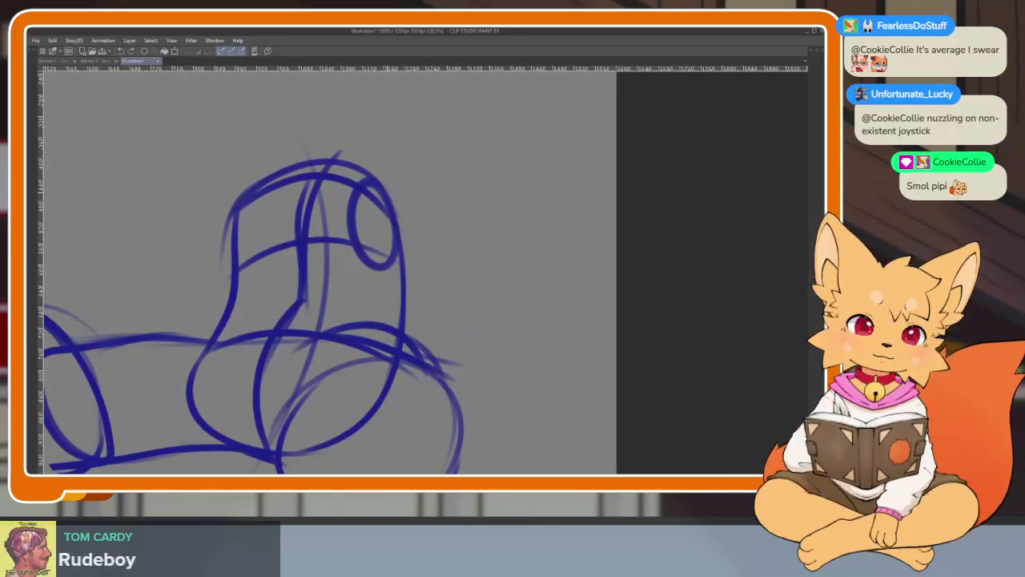
{"action": "left_click_drag", "start_coordinate": [392, 192], "coordinate": [496, 405]}
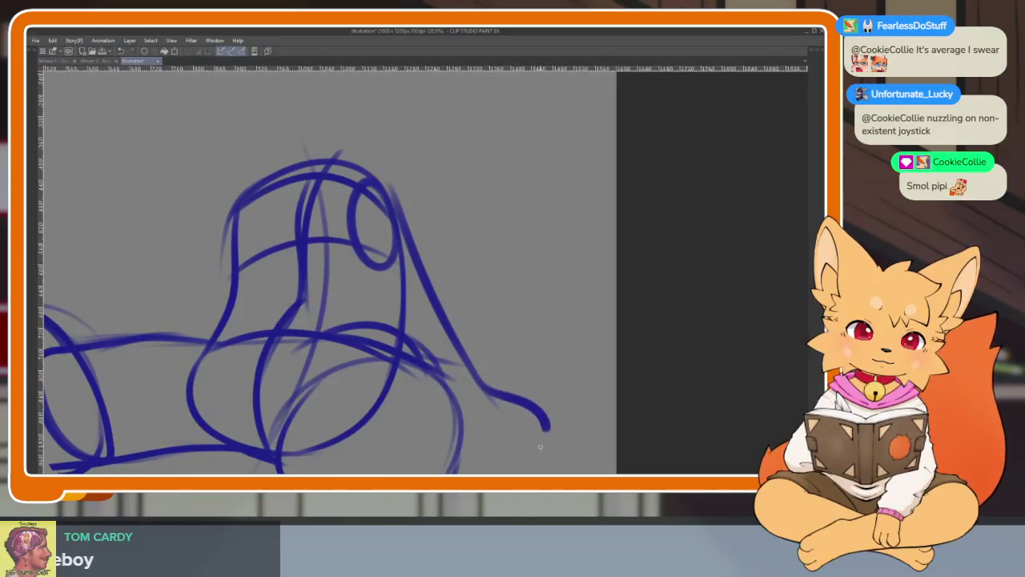
{"action": "scroll", "coordinate": [486, 391], "scroll_direction": "down", "scroll_amount": 1}
{"action": "scroll", "coordinate": [469, 373], "scroll_direction": "down", "scroll_amount": 1}
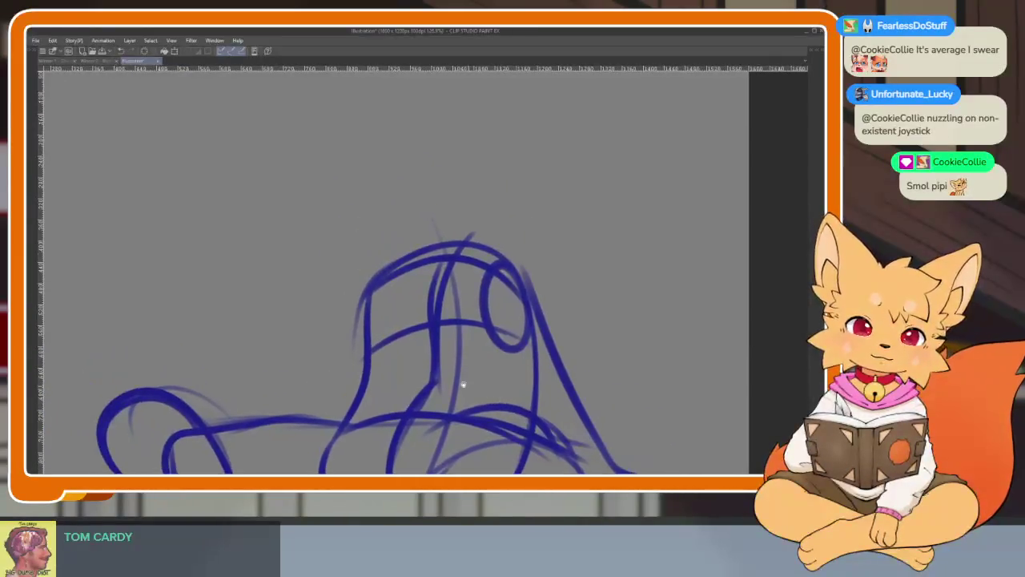
{"action": "scroll", "coordinate": [458, 384], "scroll_direction": "down", "scroll_amount": 2}
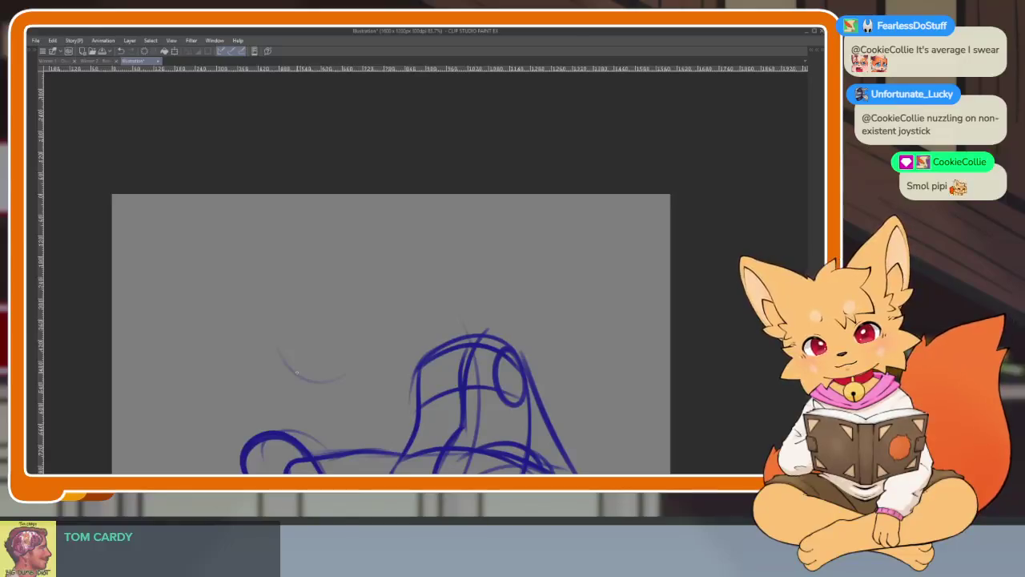
Draw the head circle left of the torso, then redraw it higher at the upper left.
{"action": "mouse_move", "coordinate": [314, 383]}
{"action": "left_mouse_down"}
{"action": "mouse_move", "coordinate": [352, 301]}
{"action": "mouse_move", "coordinate": [315, 386]}
{"action": "mouse_move", "coordinate": [357, 347]}
{"action": "left_mouse_up"}
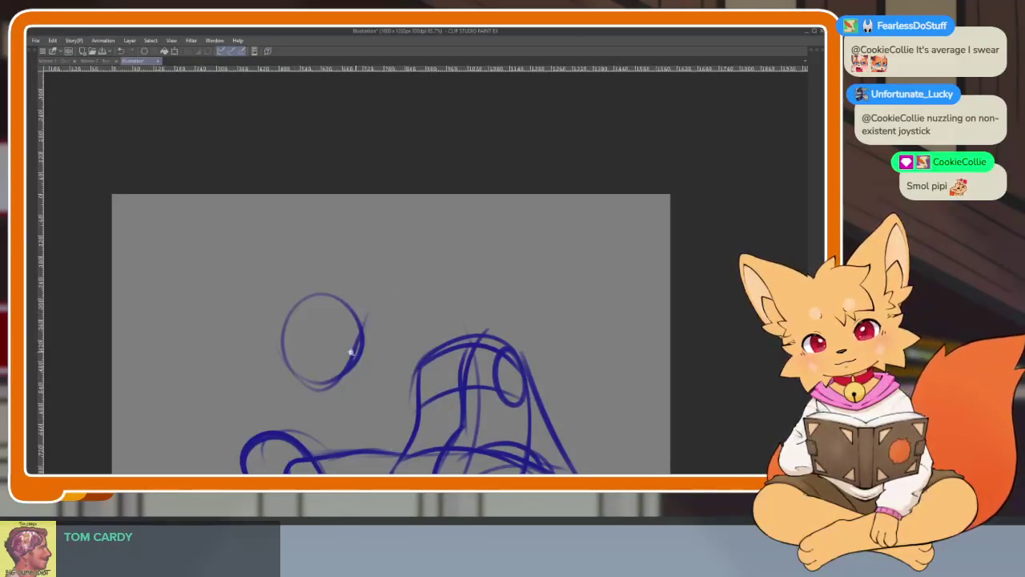
{"action": "scroll", "coordinate": [350, 352], "scroll_direction": "up", "scroll_amount": 2}
{"action": "scroll", "coordinate": [390, 355], "scroll_direction": "down", "scroll_amount": 2}
{"action": "scroll", "coordinate": [389, 355], "scroll_direction": "up", "scroll_amount": 2}
{"action": "scroll", "coordinate": [418, 382], "scroll_direction": "down", "scroll_amount": 2}
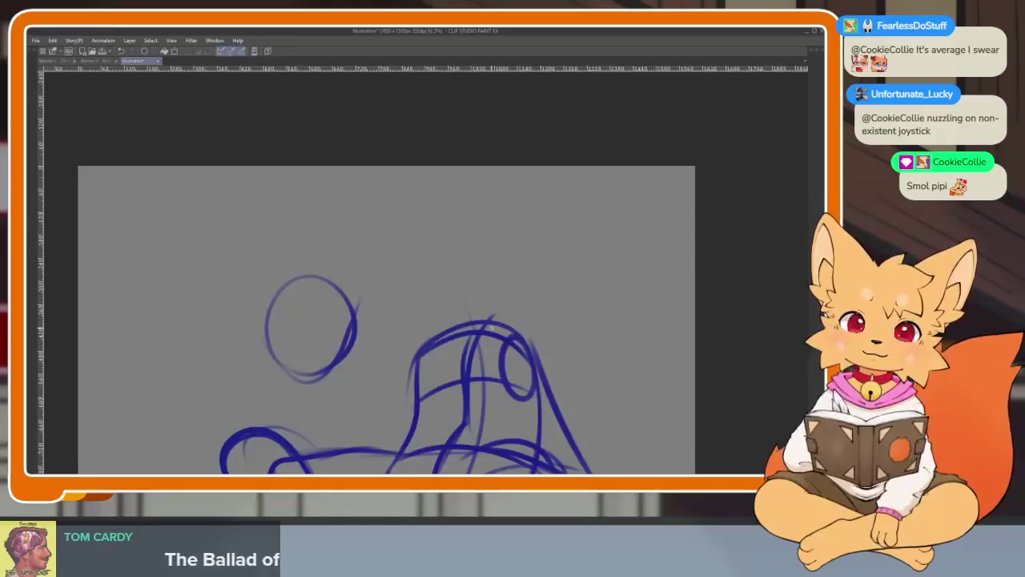
{"action": "key", "text": "ctrl+z"}
{"action": "scroll", "coordinate": [420, 393], "scroll_direction": "up", "scroll_amount": 1}
{"action": "scroll", "coordinate": [420, 393], "scroll_direction": "up", "scroll_amount": 1}
{"action": "scroll", "coordinate": [420, 394], "scroll_direction": "up", "scroll_amount": 1}
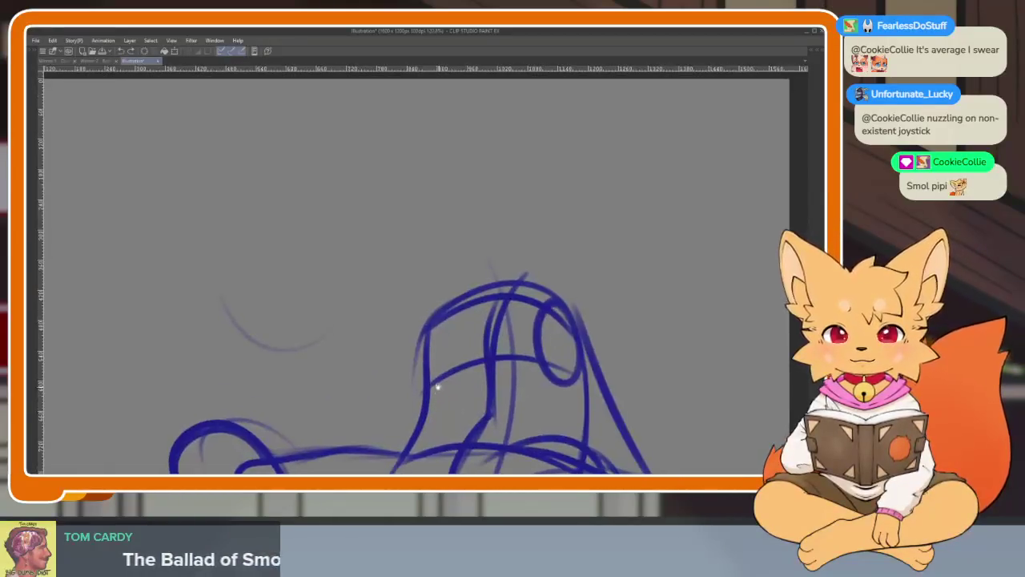
{"action": "mouse_move", "coordinate": [346, 256]}
{"action": "left_mouse_down"}
{"action": "mouse_move", "coordinate": [352, 250]}
{"action": "mouse_move", "coordinate": [342, 282]}
{"action": "left_mouse_up"}
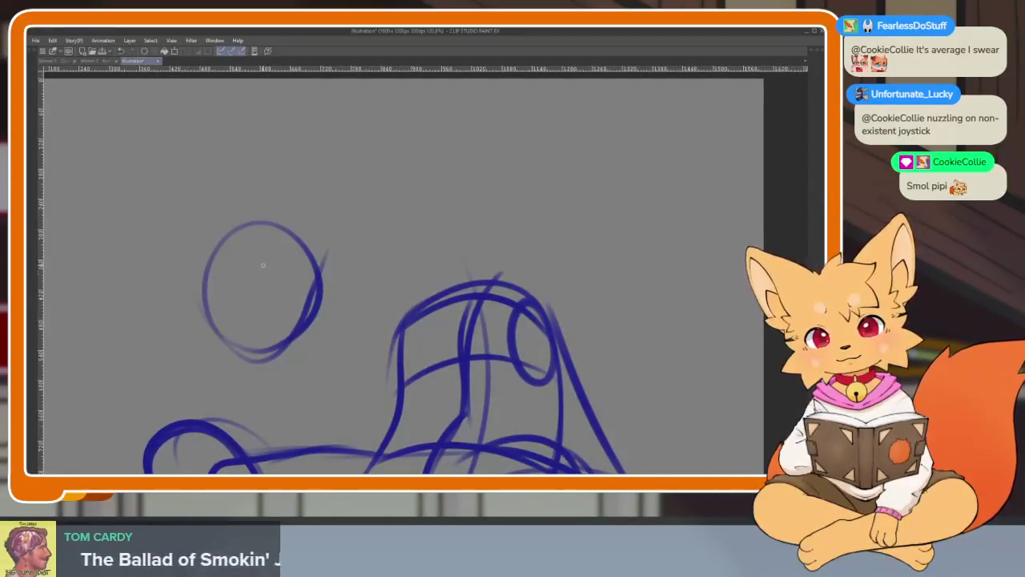
Extend a long gesture line down-left from the head and begin transforming the whole sketch.
{"action": "left_click_drag", "start_coordinate": [331, 382], "coordinate": [327, 445]}
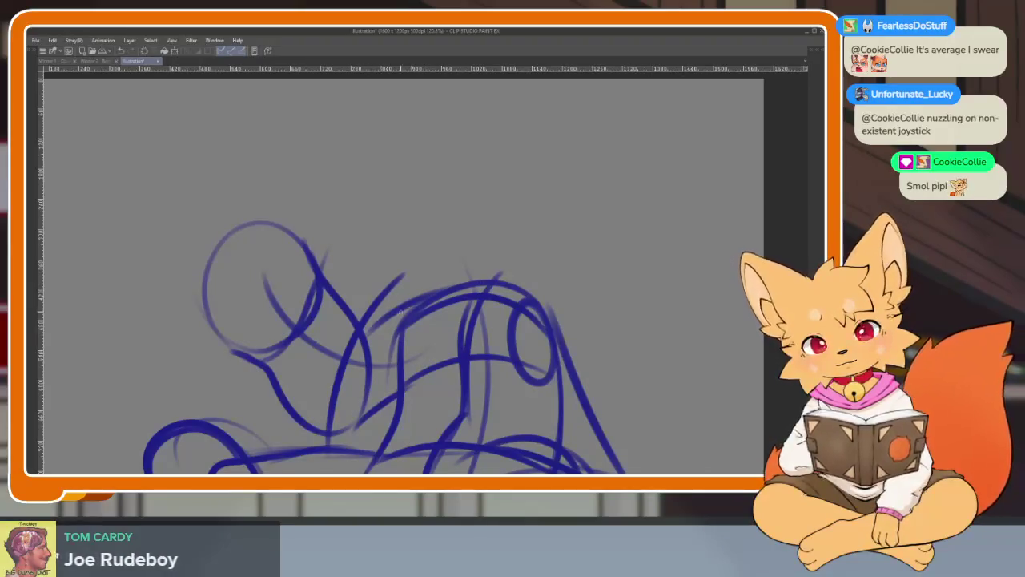
{"action": "left_click_drag", "start_coordinate": [497, 311], "coordinate": [458, 272]}
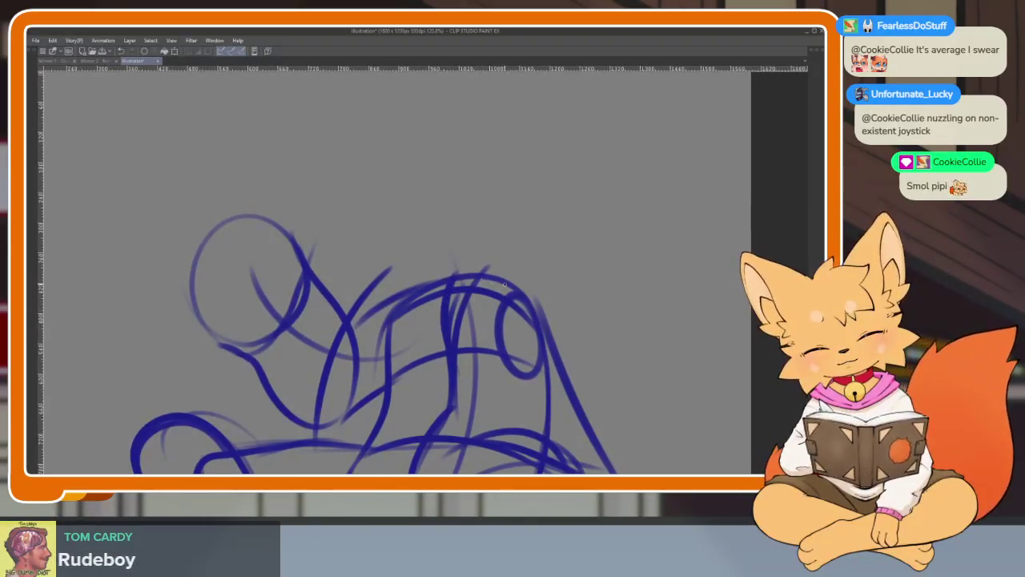
{"action": "scroll", "coordinate": [415, 299], "scroll_direction": "up", "scroll_amount": 2}
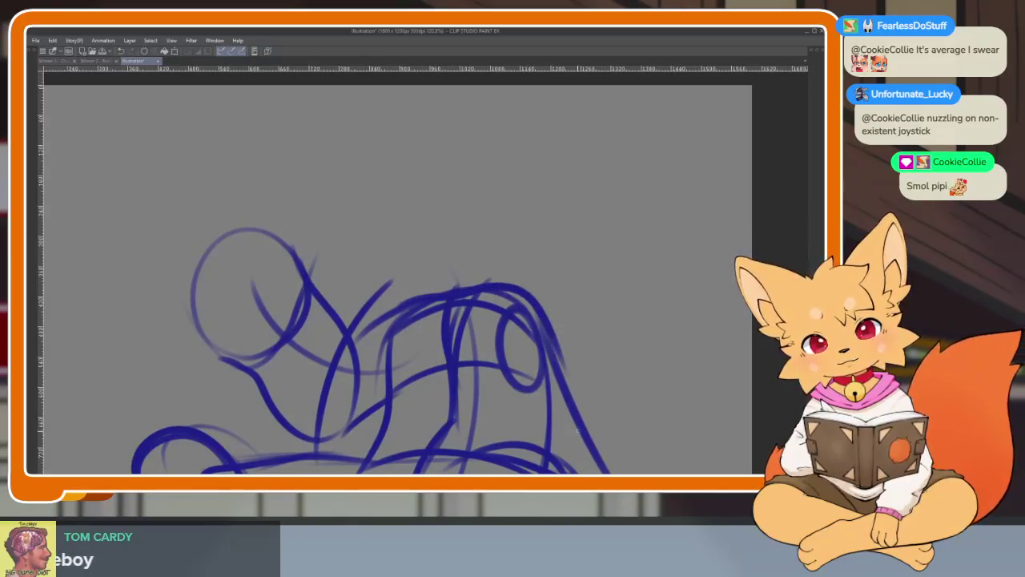
{"action": "scroll", "coordinate": [523, 332], "scroll_direction": "down", "scroll_amount": 1}
{"action": "scroll", "coordinate": [371, 329], "scroll_direction": "down", "scroll_amount": 1}
{"action": "scroll", "coordinate": [457, 339], "scroll_direction": "down", "scroll_amount": 2}
{"action": "scroll", "coordinate": [500, 306], "scroll_direction": "down", "scroll_amount": 2}
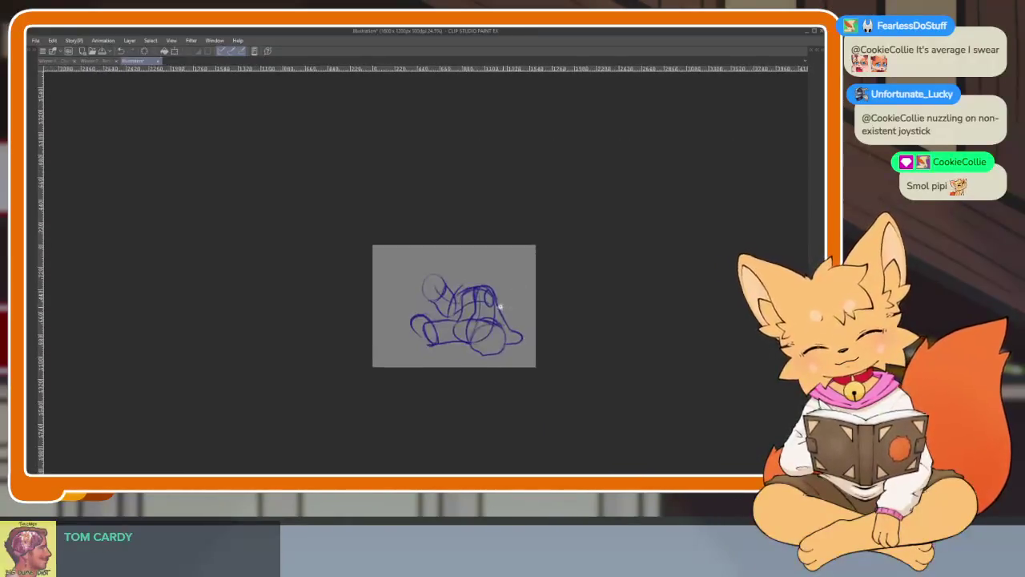
{"action": "scroll", "coordinate": [500, 306], "scroll_direction": "up", "scroll_amount": 3}
{"action": "key", "text": "ctrl+t"}
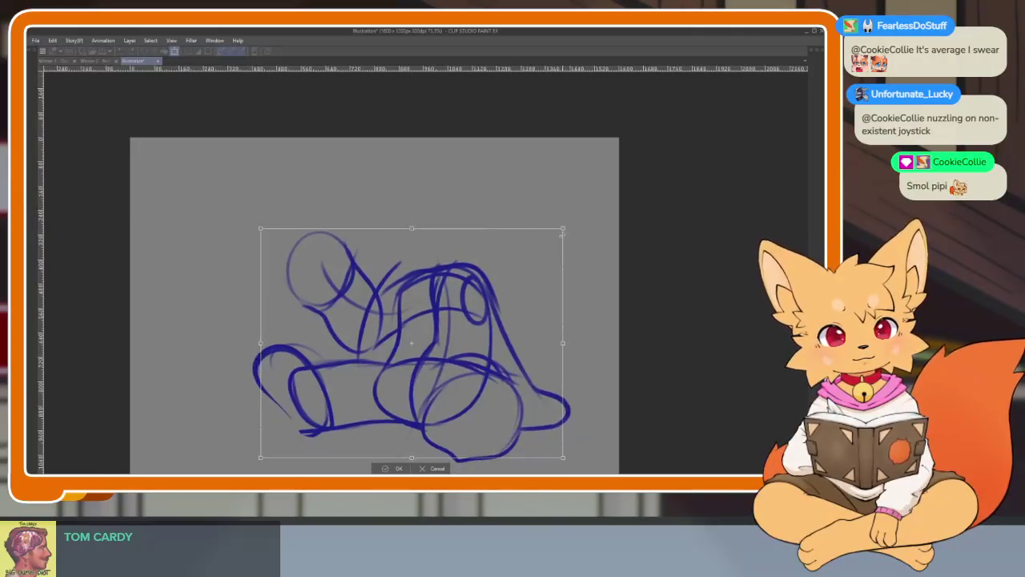
{"action": "scroll", "coordinate": [504, 279], "scroll_direction": "down", "scroll_amount": 1}
{"action": "scroll", "coordinate": [456, 338], "scroll_direction": "down", "scroll_amount": 1}
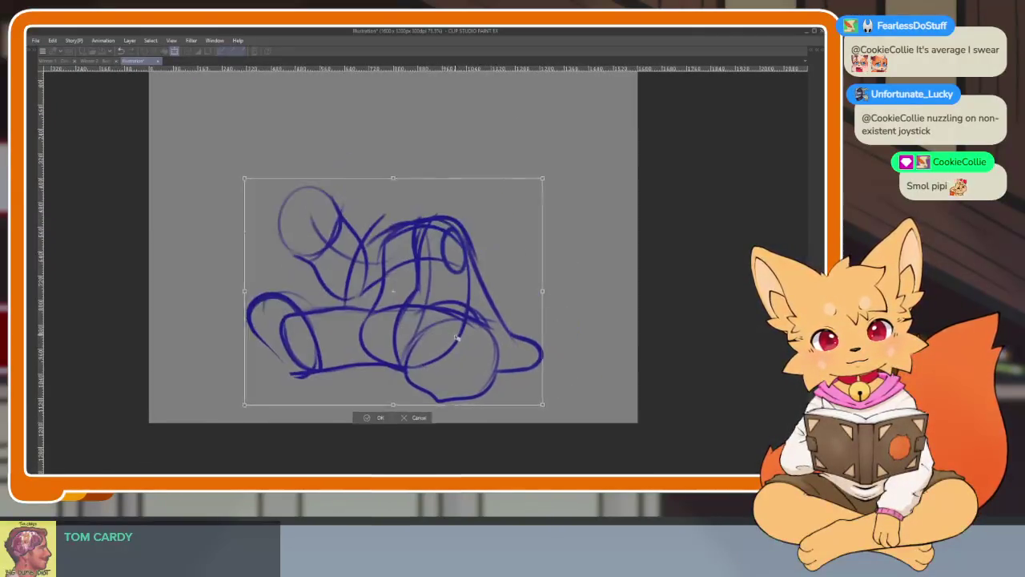
{"action": "key", "text": "Return"}
{"action": "scroll", "coordinate": [439, 337], "scroll_direction": "up", "scroll_amount": 2}
{"action": "scroll", "coordinate": [439, 336], "scroll_direction": "down", "scroll_amount": 1}
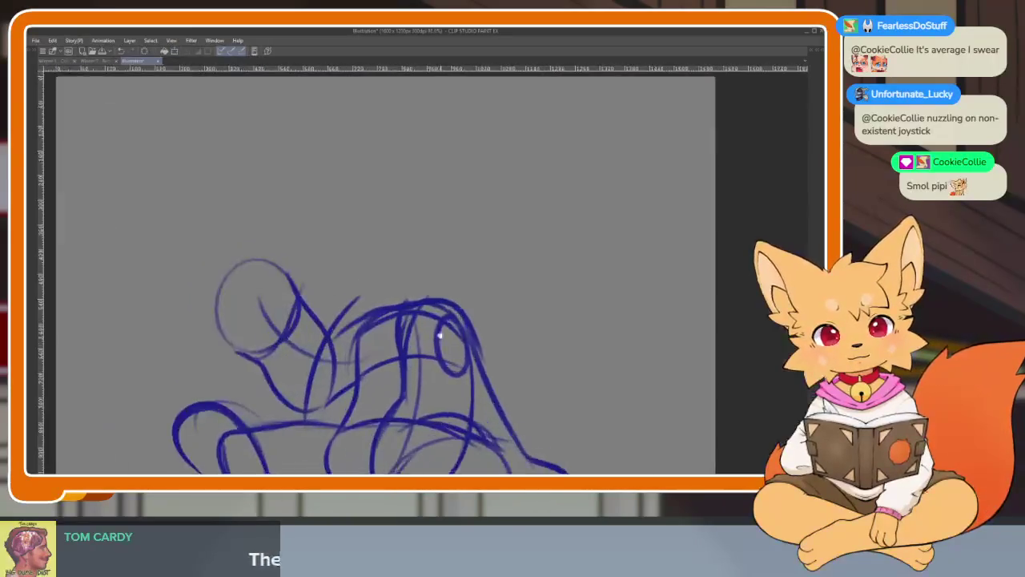
{"action": "key", "text": "Tab"}
{"action": "key", "text": "Tab"}
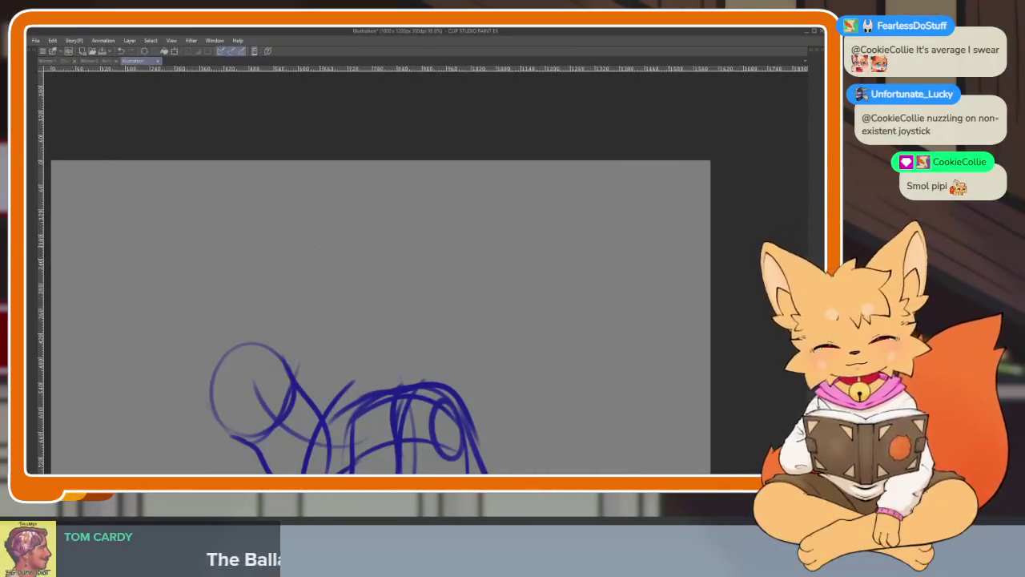
{"action": "left_click_drag", "start_coordinate": [321, 247], "coordinate": [414, 283]}
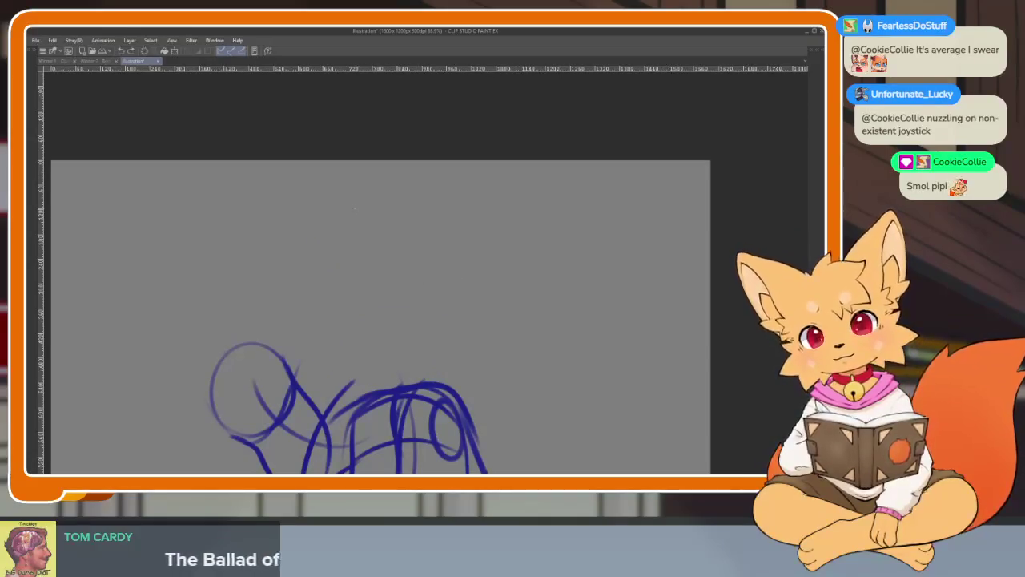
Draw a large head circle above the body and remove a stray torso stroke.
{"action": "left_click_drag", "start_coordinate": [352, 207], "coordinate": [582, 374]}
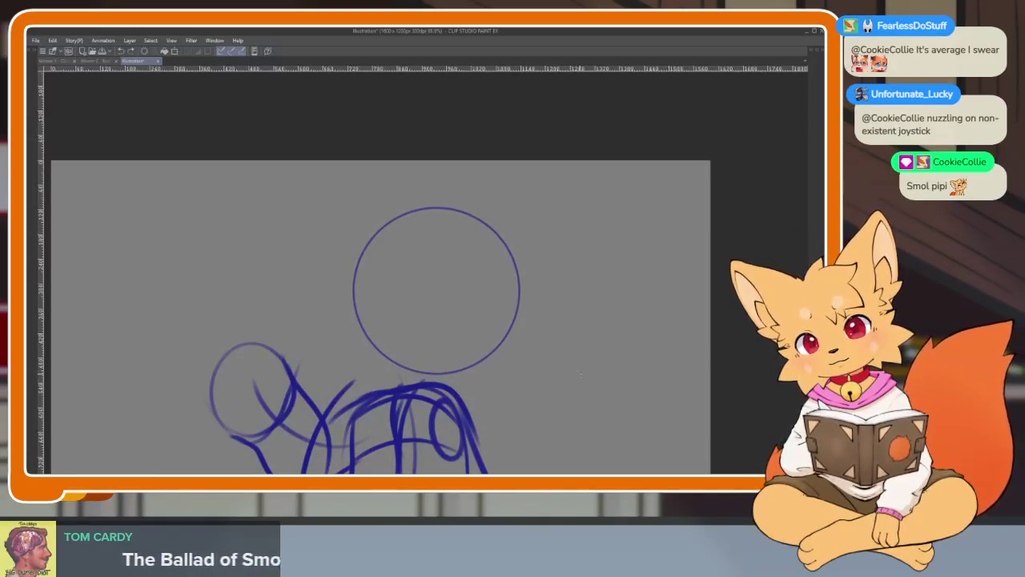
{"action": "scroll", "coordinate": [580, 374], "scroll_direction": "down", "scroll_amount": 5}
{"action": "scroll", "coordinate": [572, 357], "scroll_direction": "up", "scroll_amount": 3}
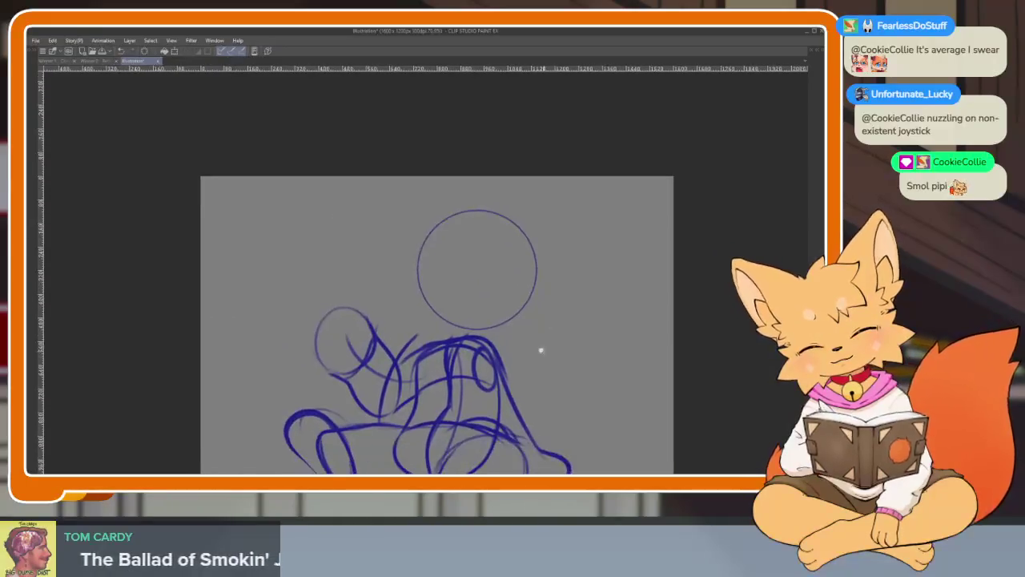
{"action": "scroll", "coordinate": [541, 350], "scroll_direction": "up", "scroll_amount": 2}
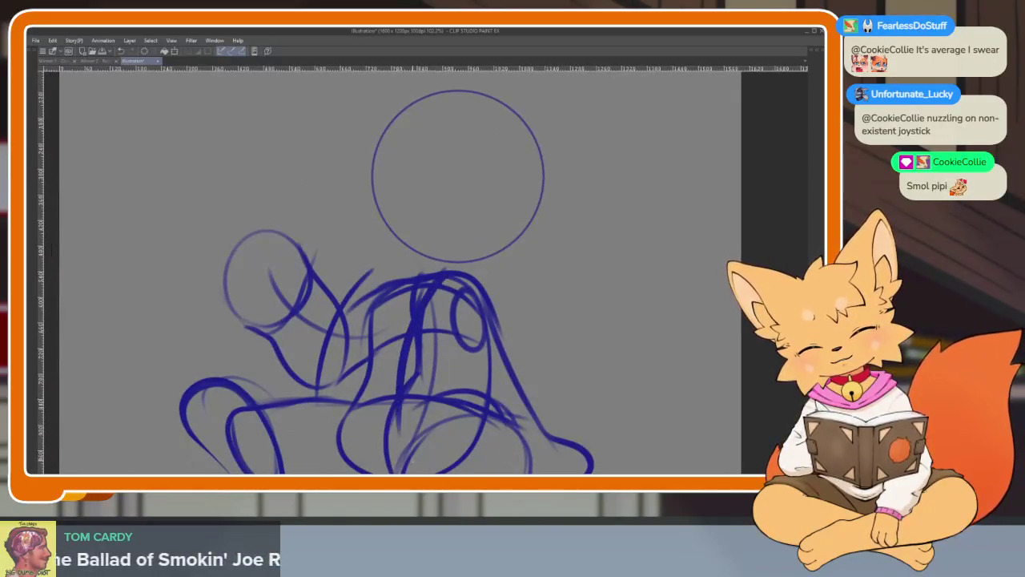
{"action": "mouse_move", "coordinate": [435, 297]}
{"action": "left_mouse_down"}
{"action": "mouse_move", "coordinate": [438, 250]}
{"action": "mouse_move", "coordinate": [430, 284]}
{"action": "mouse_move", "coordinate": [346, 423]}
{"action": "left_mouse_up"}
{"action": "key", "text": "ctrl+z"}
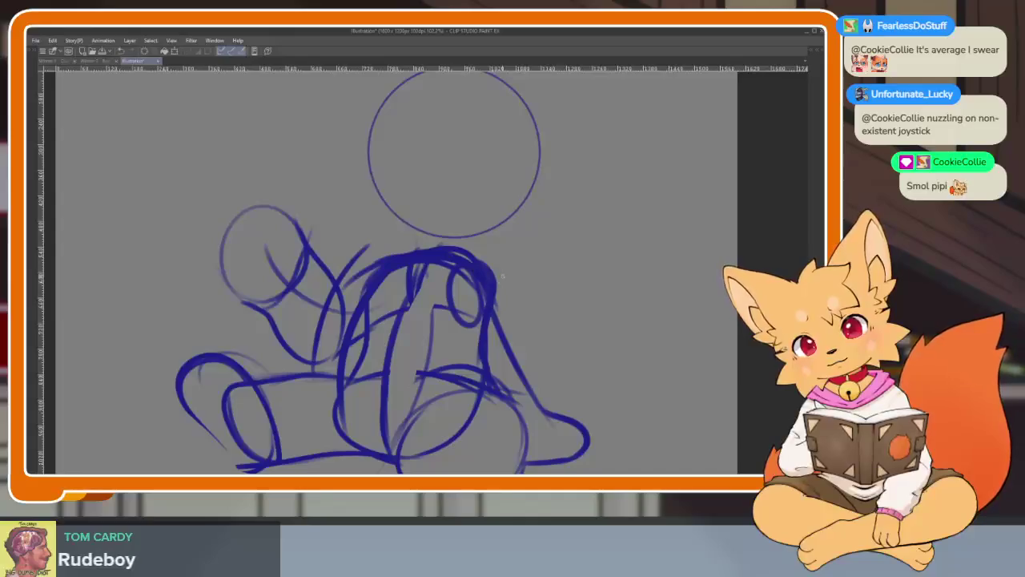
{"action": "left_click_drag", "start_coordinate": [503, 276], "coordinate": [508, 310]}
{"action": "scroll", "coordinate": [507, 309], "scroll_direction": "up", "scroll_amount": 2}
Bring the tool palettes back and select the Figure sub-tool.
{"action": "key", "text": "Tab"}
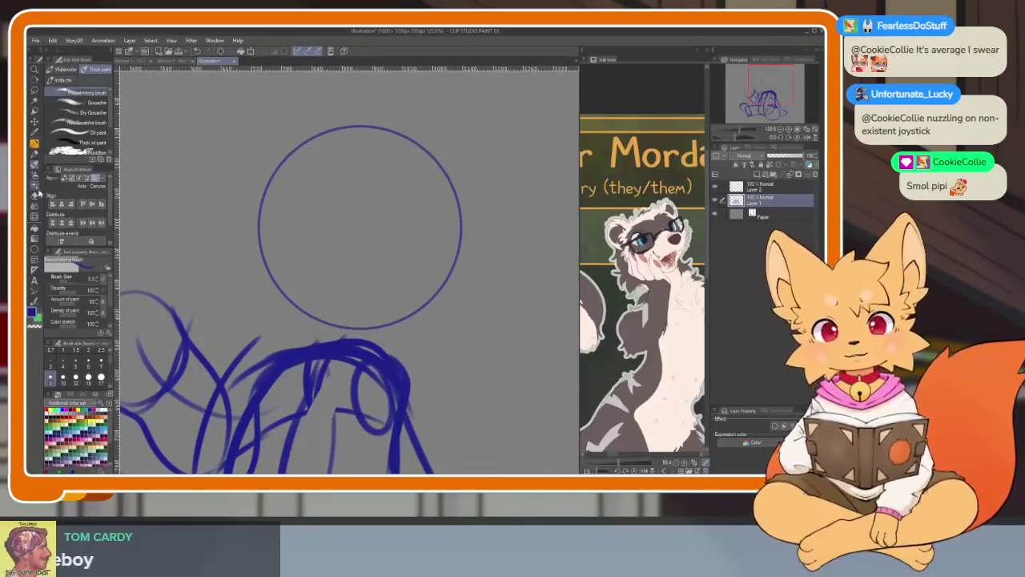
{"action": "left_click", "coordinate": [38, 193]}
{"action": "key", "text": "Tab"}
{"action": "key", "text": "Tab"}
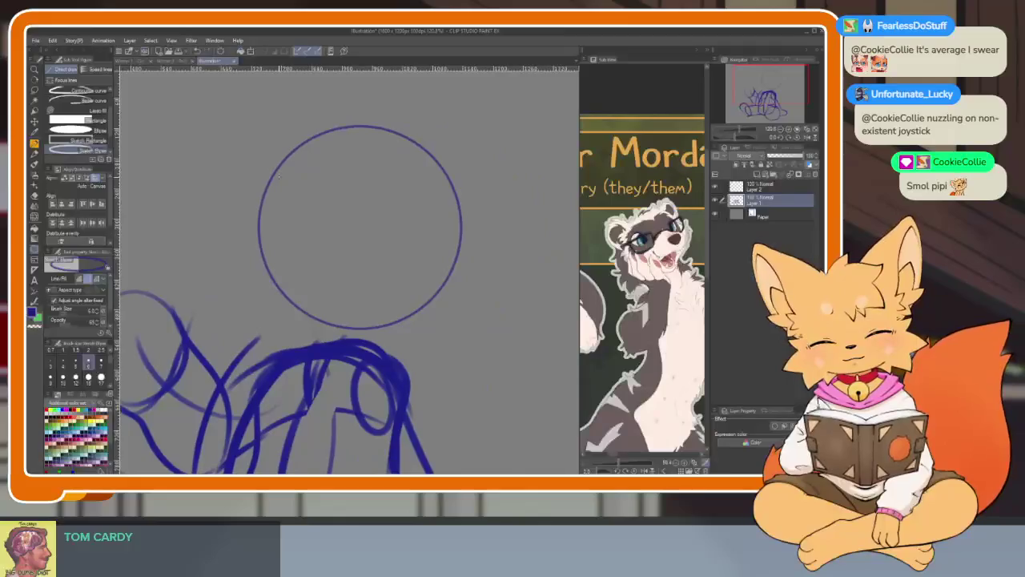